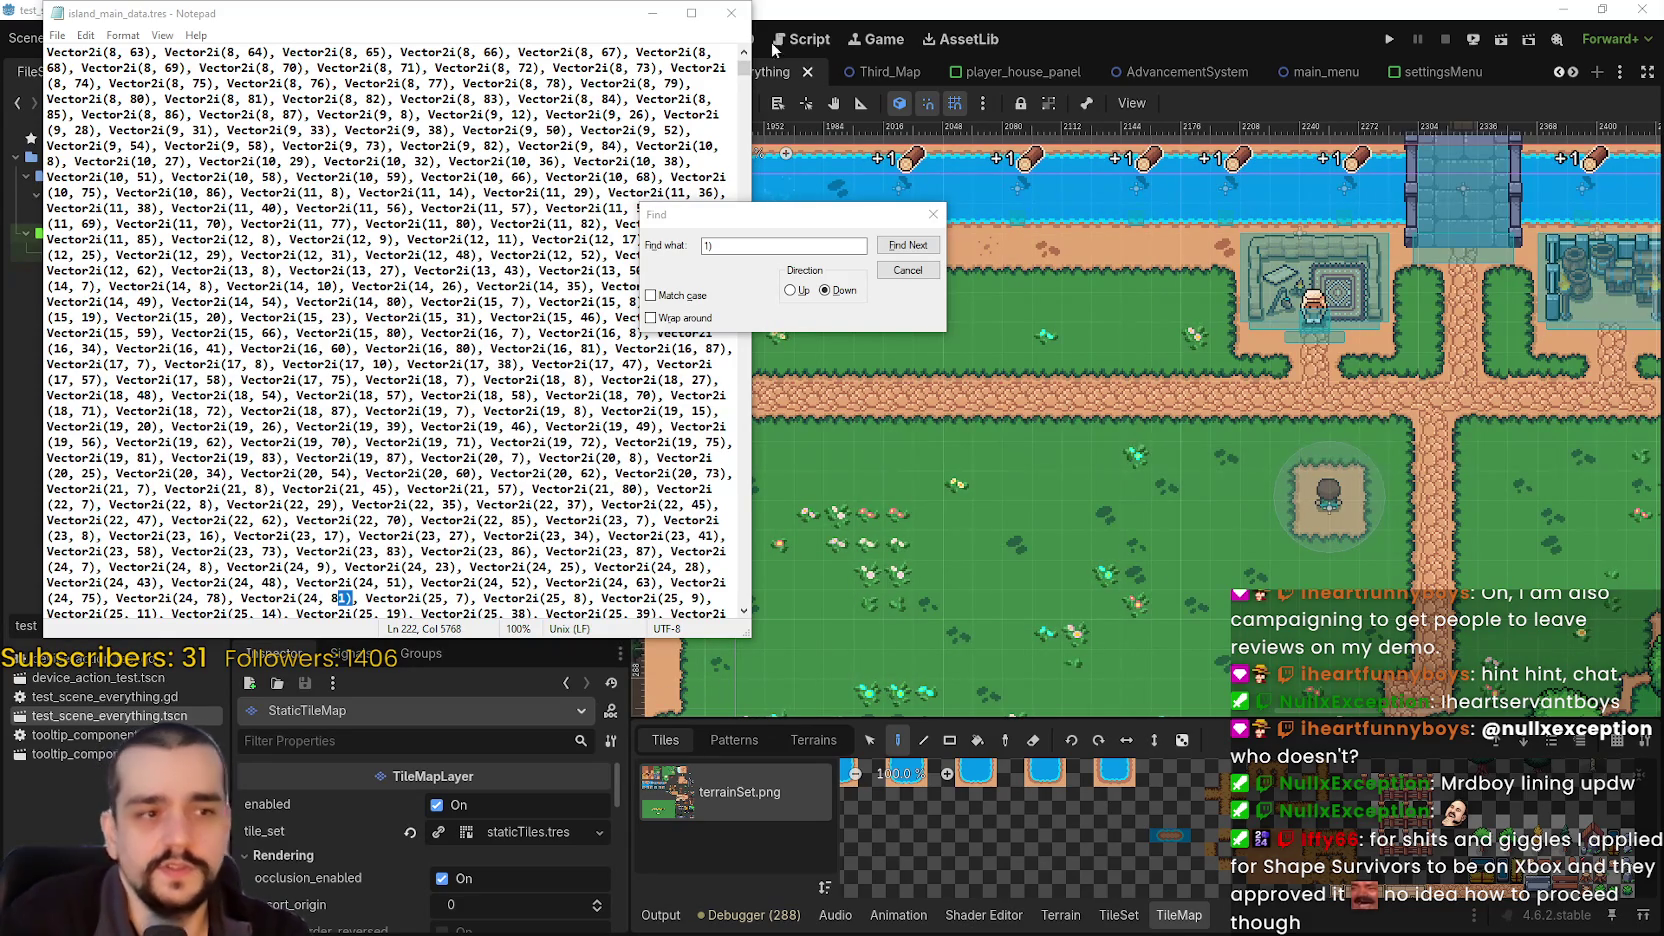
- Move the Find dialog aside and step through the '1)' matches in island_main_data.tres
left_click_drag(752, 224, 1038, 197)
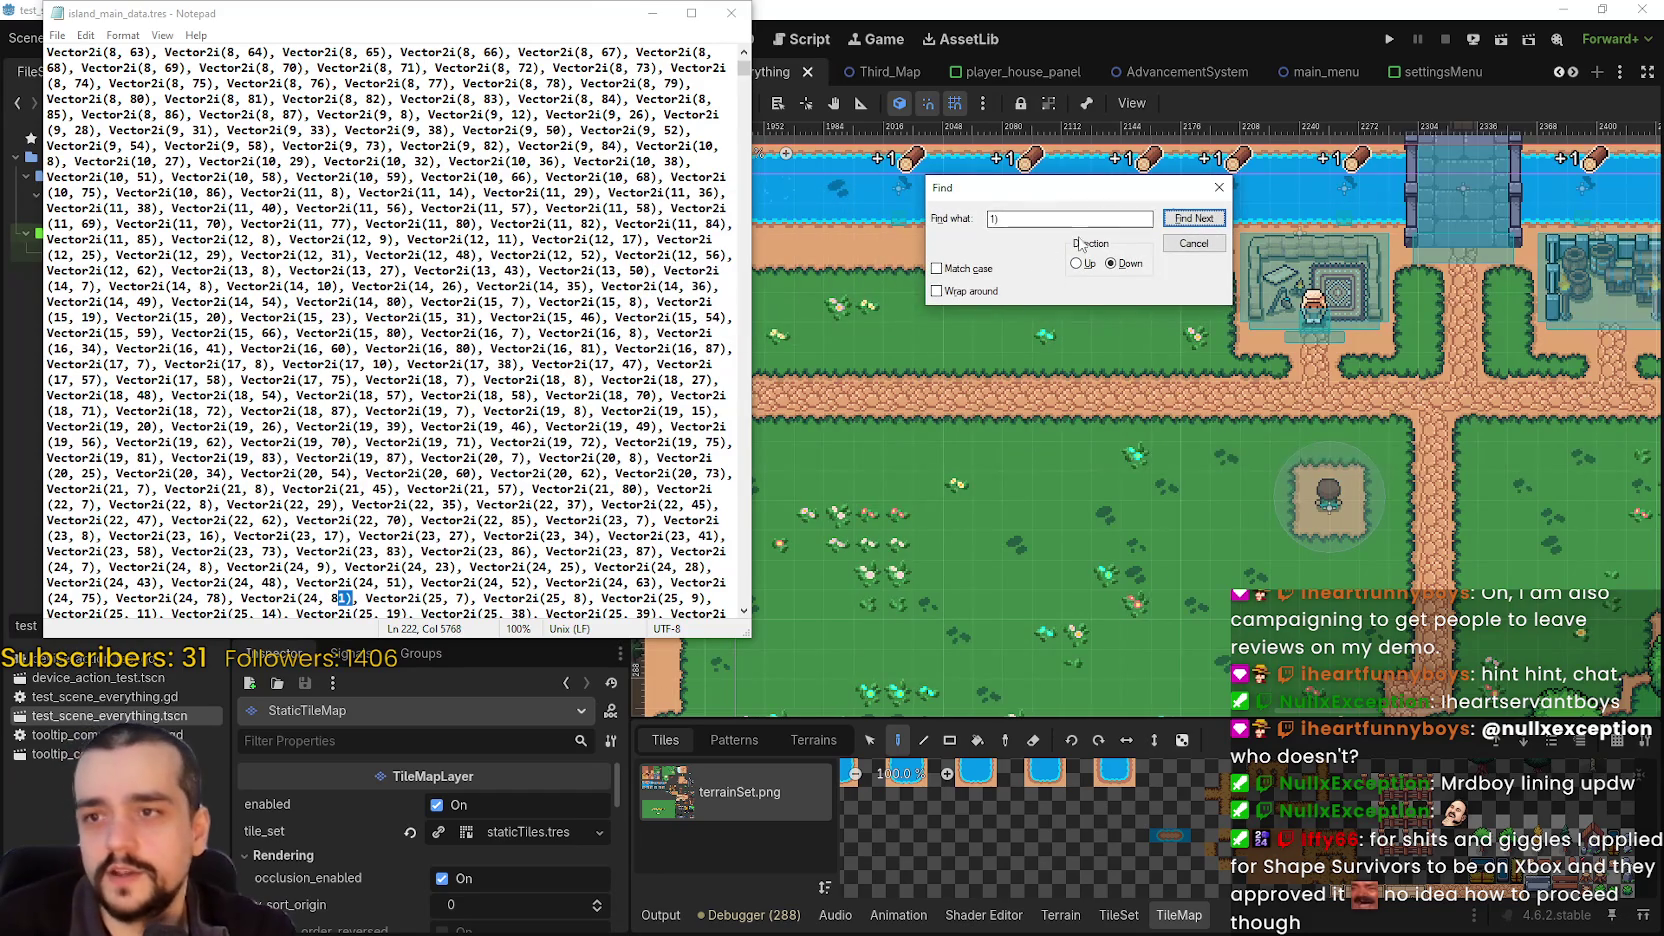
left_click(1175, 220)
left_click(1175, 220)
left_click(1175, 220)
left_click(1175, 220)
left_click(1175, 220)
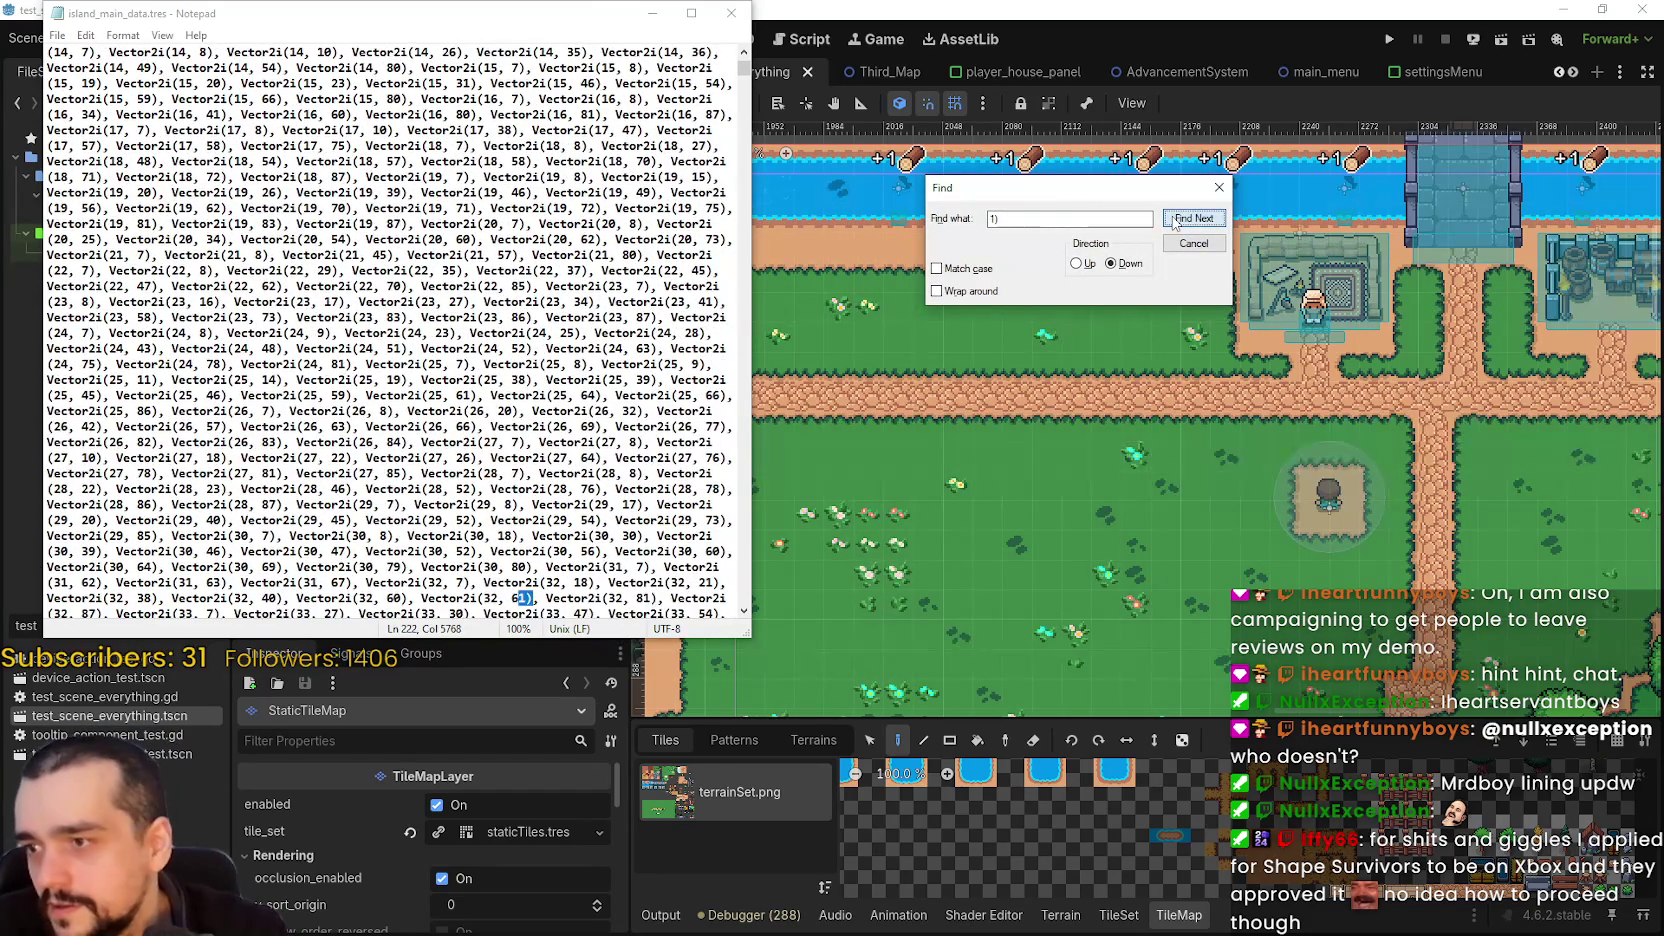
left_click(1175, 220)
left_click(1175, 220)
left_click(1175, 220)
left_click(1175, 220)
left_click(1175, 220)
left_click(1175, 220)
left_click(1175, 220)
left_click(1175, 220)
left_click(1175, 220)
left_click(1175, 220)
left_click(1177, 220)
left_click(1177, 220)
left_click(1177, 220)
left_click(1177, 220)
left_click(1177, 220)
left_click(1177, 220)
left_click(1177, 220)
left_click(1177, 220)
left_click(1177, 220)
left_click(1177, 220)
left_click(1177, 220)
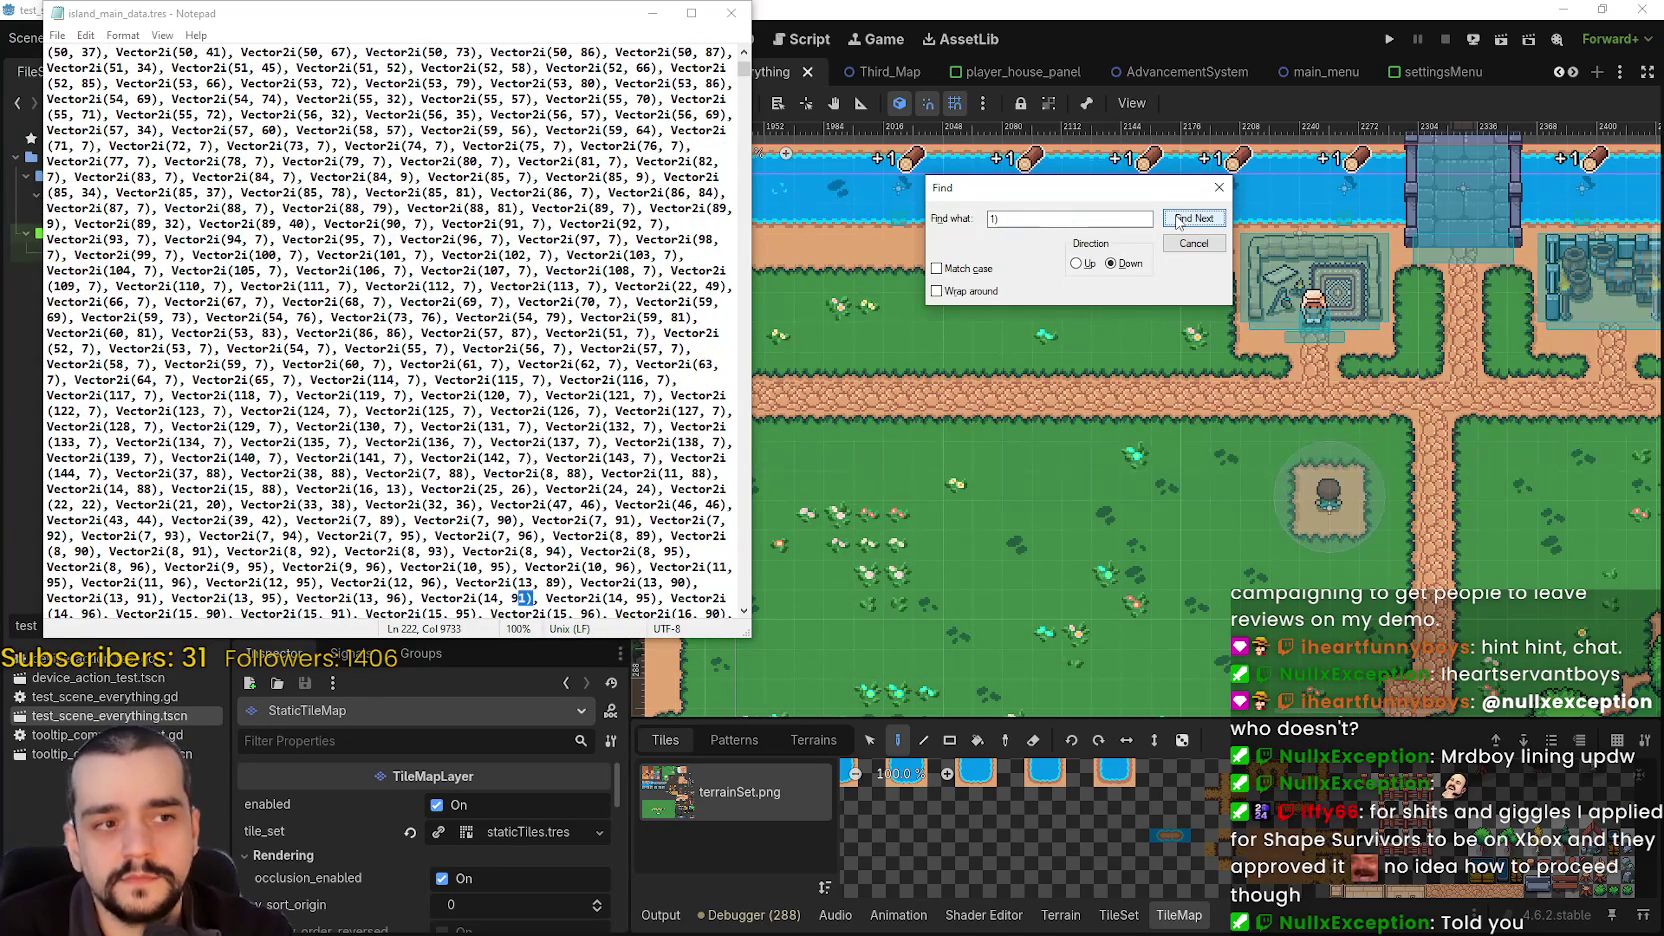
left_click(1177, 220)
left_click(1177, 220)
left_click(1177, 220)
left_click(1177, 220)
left_click(1177, 220)
left_click(1177, 220)
left_click(1177, 220)
left_click(1177, 220)
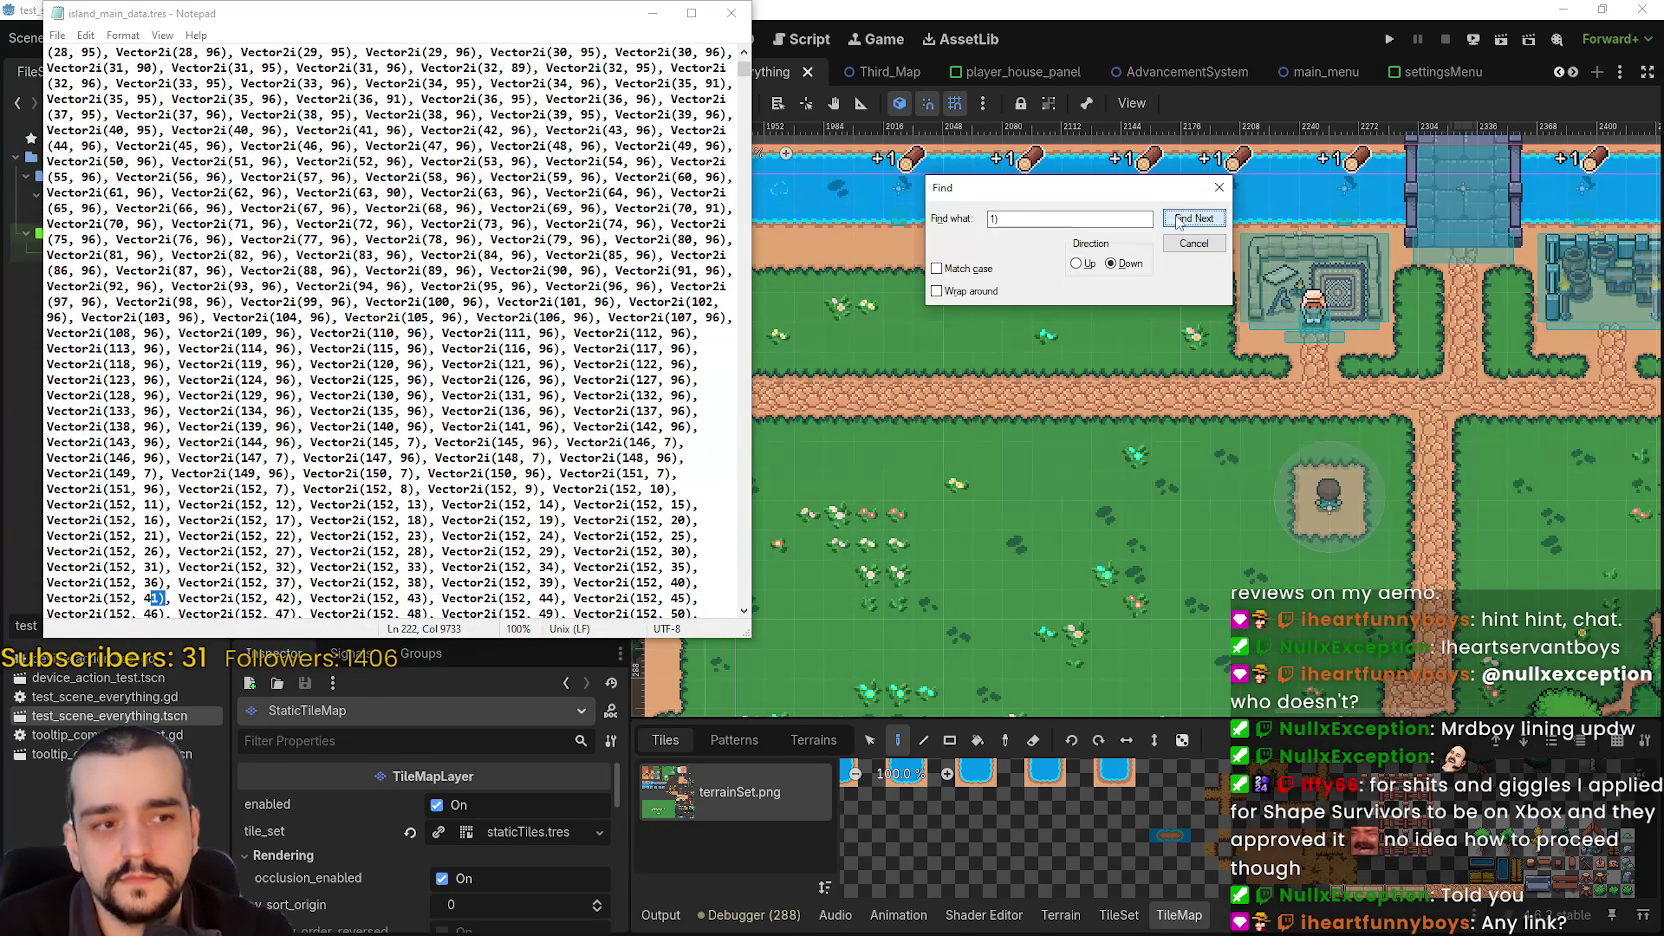
left_click(1177, 220)
left_click(1177, 220)
left_click(1177, 220)
left_click(1177, 220)
left_click(1177, 220)
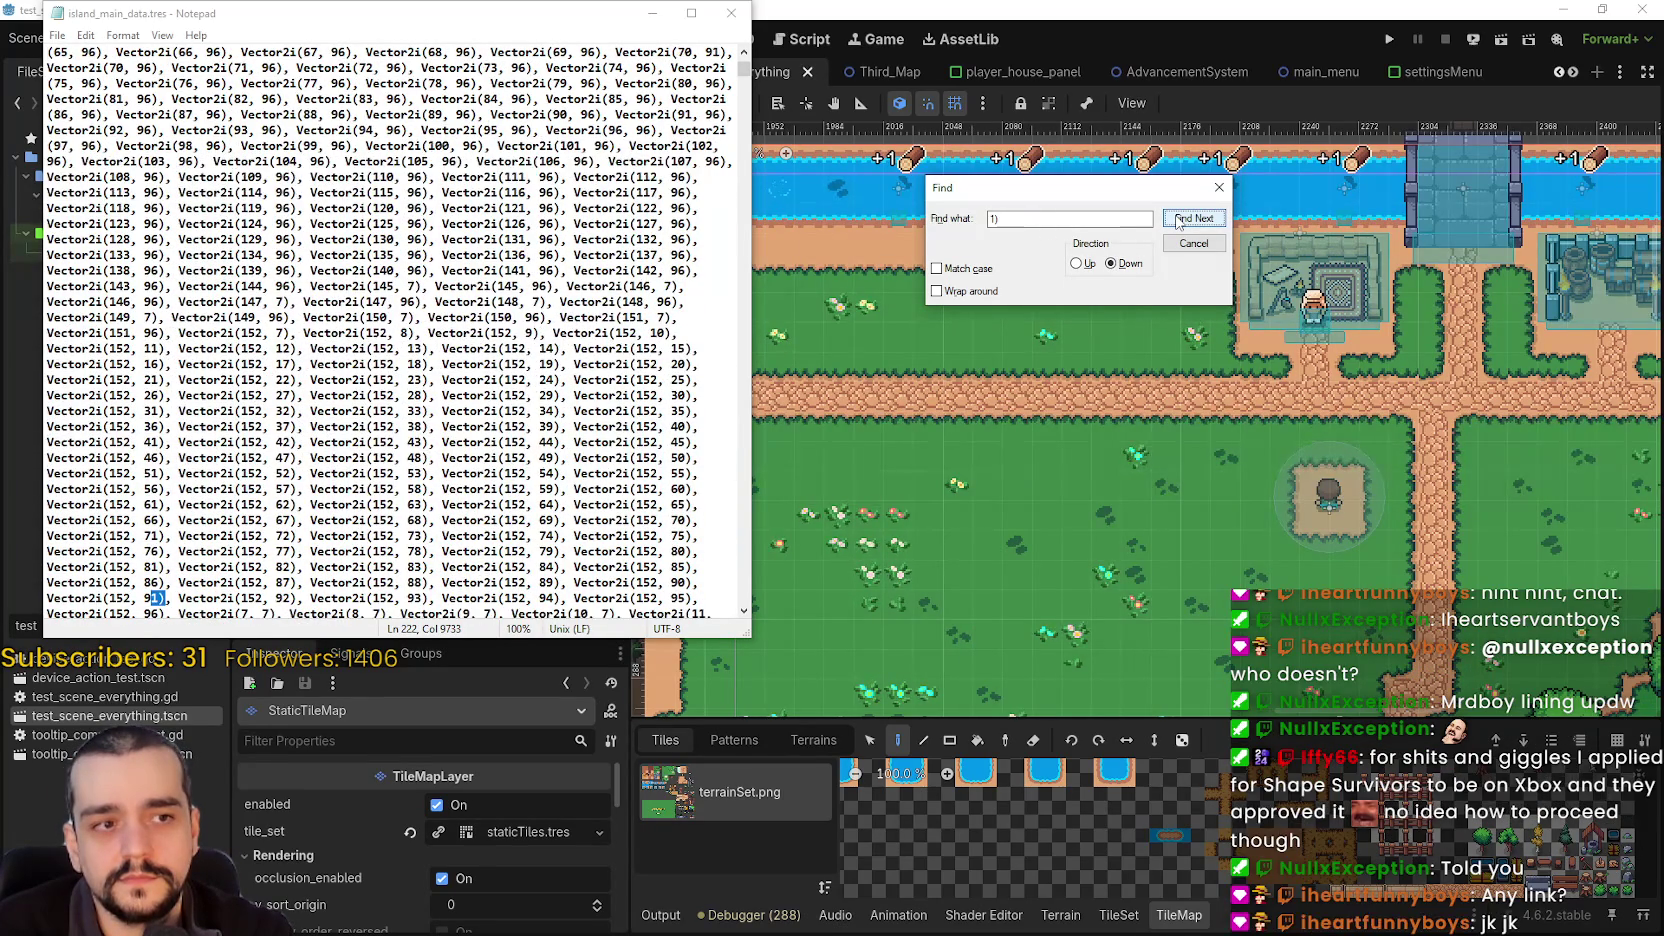
left_click(1177, 220)
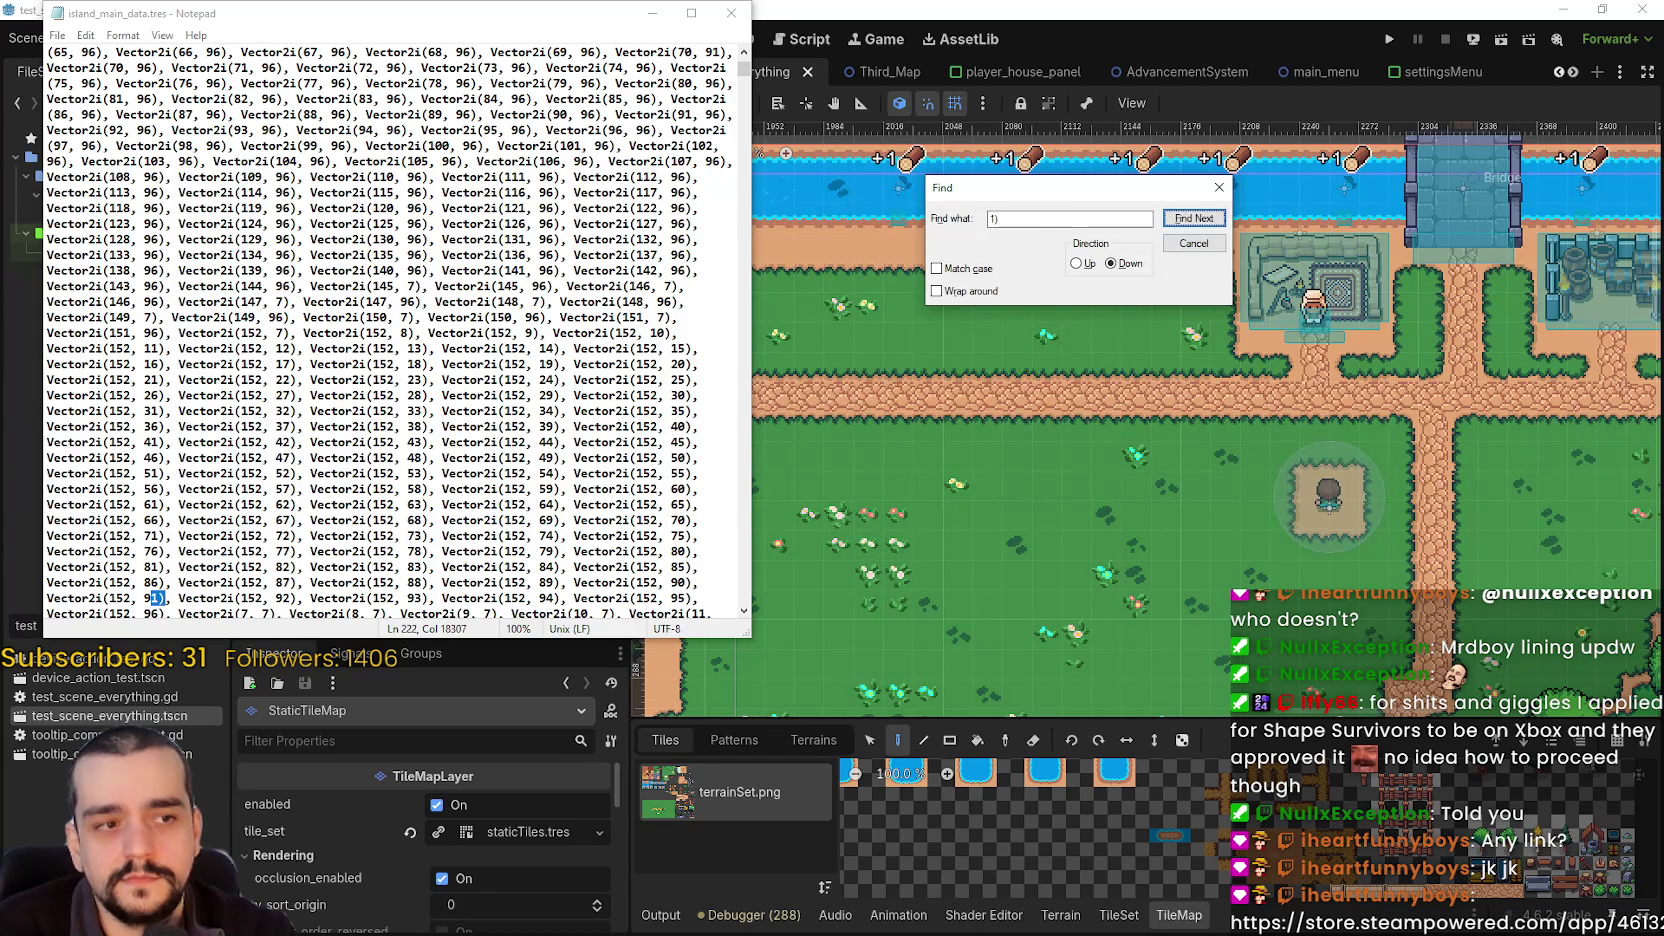
- Continue stepping through '1)' matches past line 222 into the grass_used_cells list
left_click(1195, 219)
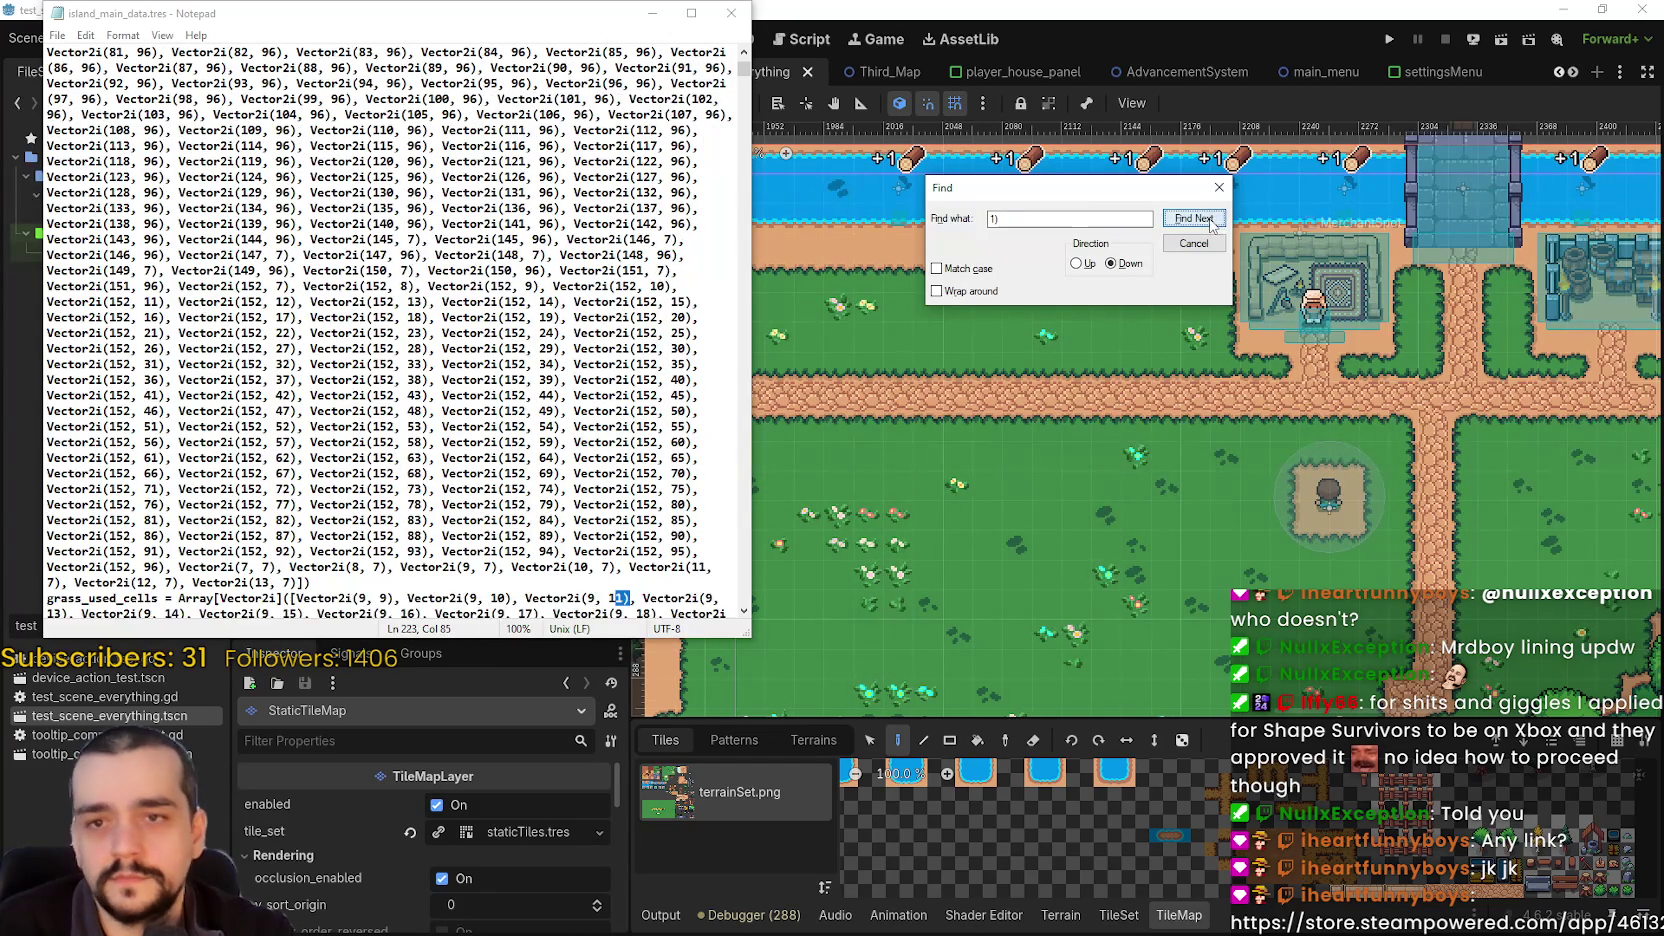
left_click(1200, 220)
left_click(1200, 220)
left_click(1205, 222)
left_click(1205, 222)
left_click(1203, 220)
left_click(1200, 221)
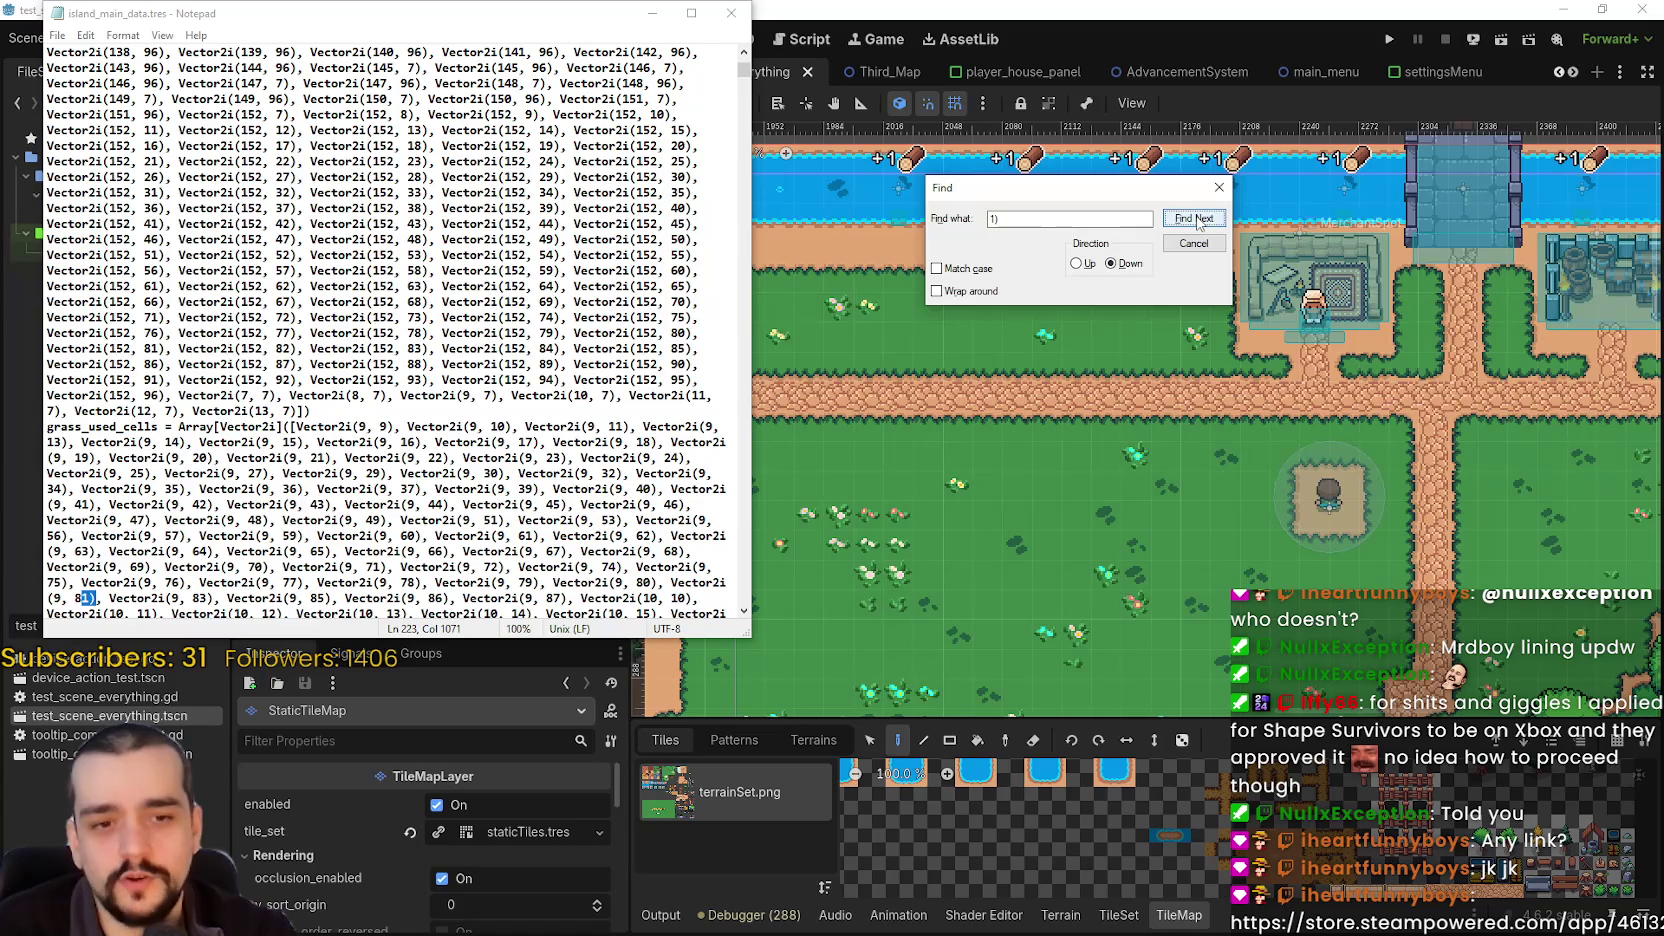
left_click(1205, 220)
left_click(1205, 220)
left_click(1205, 220)
left_click(1205, 220)
left_click(1205, 220)
left_click(1205, 220)
left_click(1205, 220)
left_click(1205, 221)
left_click(1205, 221)
left_click(1205, 221)
left_click(1205, 221)
left_click(1205, 221)
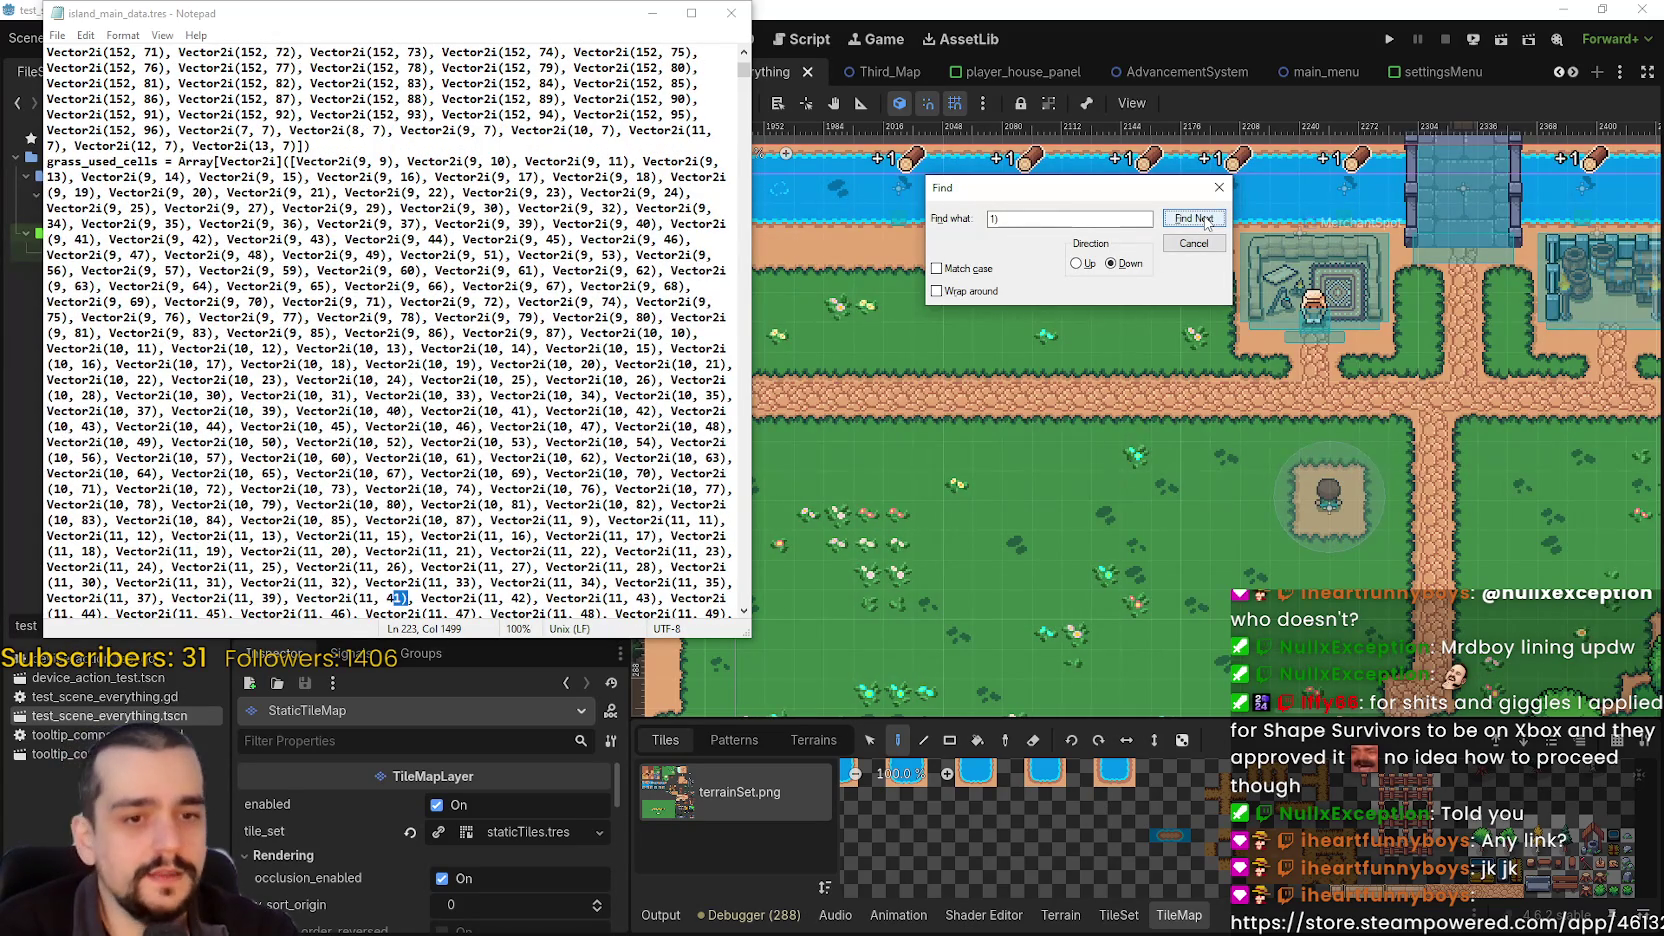
left_click(1205, 220)
left_click(1205, 220)
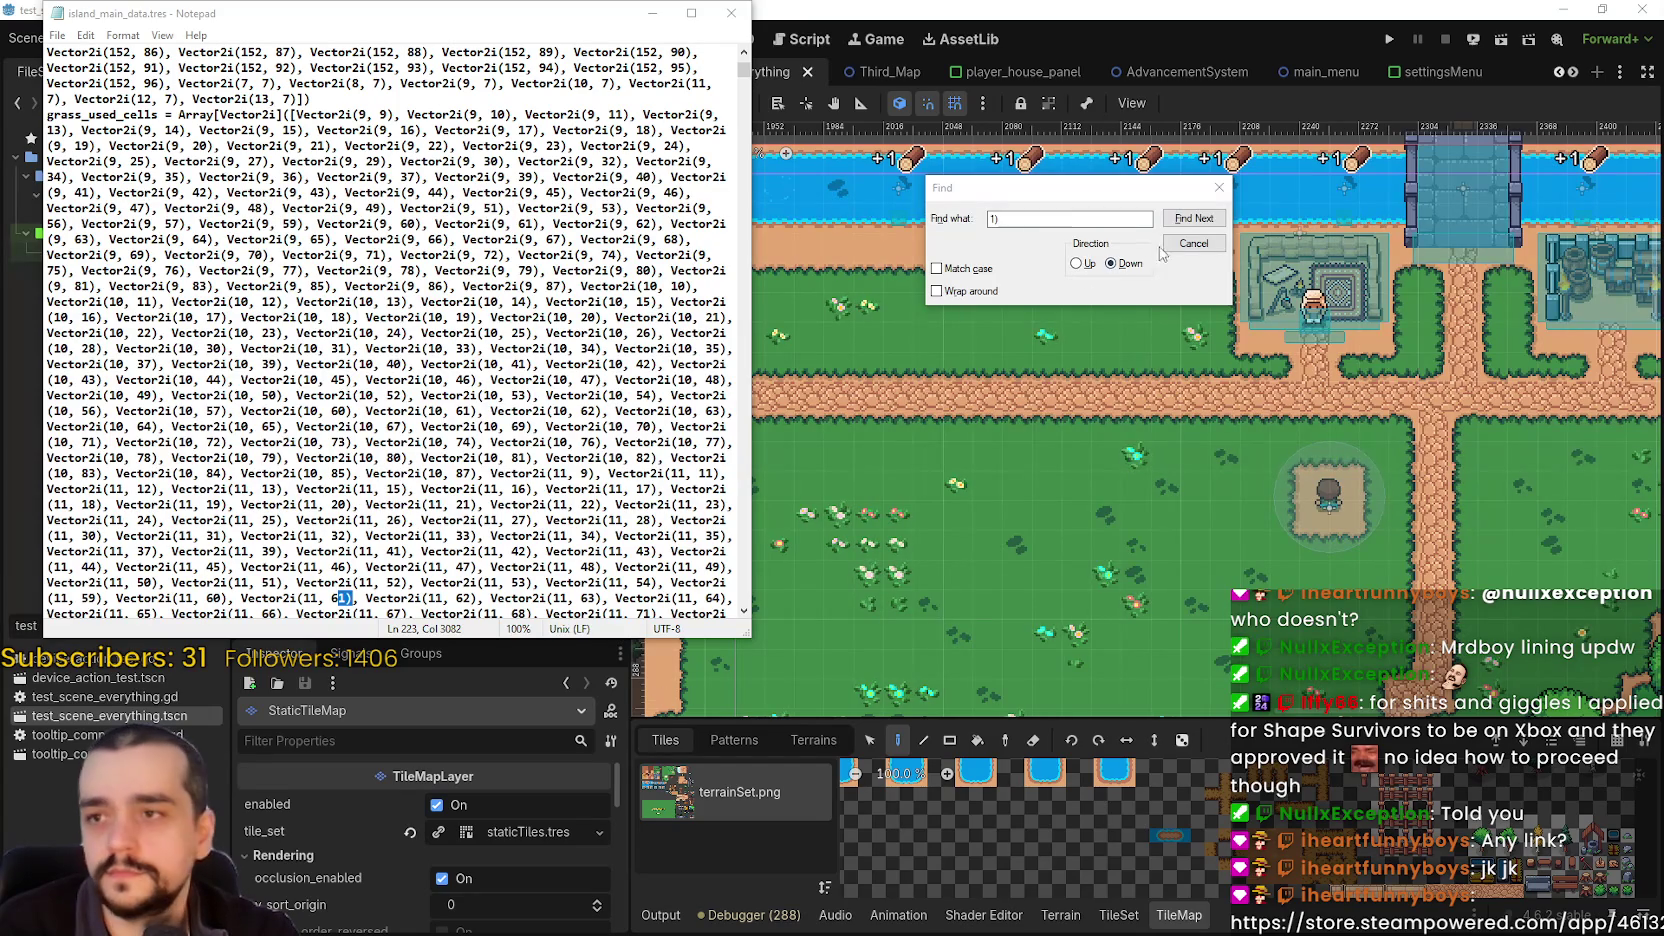
left_click(1182, 220)
left_click(1182, 220)
left_click(1182, 220)
left_click(1182, 220)
left_click(1182, 220)
left_click(1182, 220)
left_click(1182, 220)
left_click(1182, 220)
left_click(1182, 220)
left_click(1182, 220)
left_click(1182, 220)
left_click(1182, 220)
left_click(1182, 220)
left_click(1182, 220)
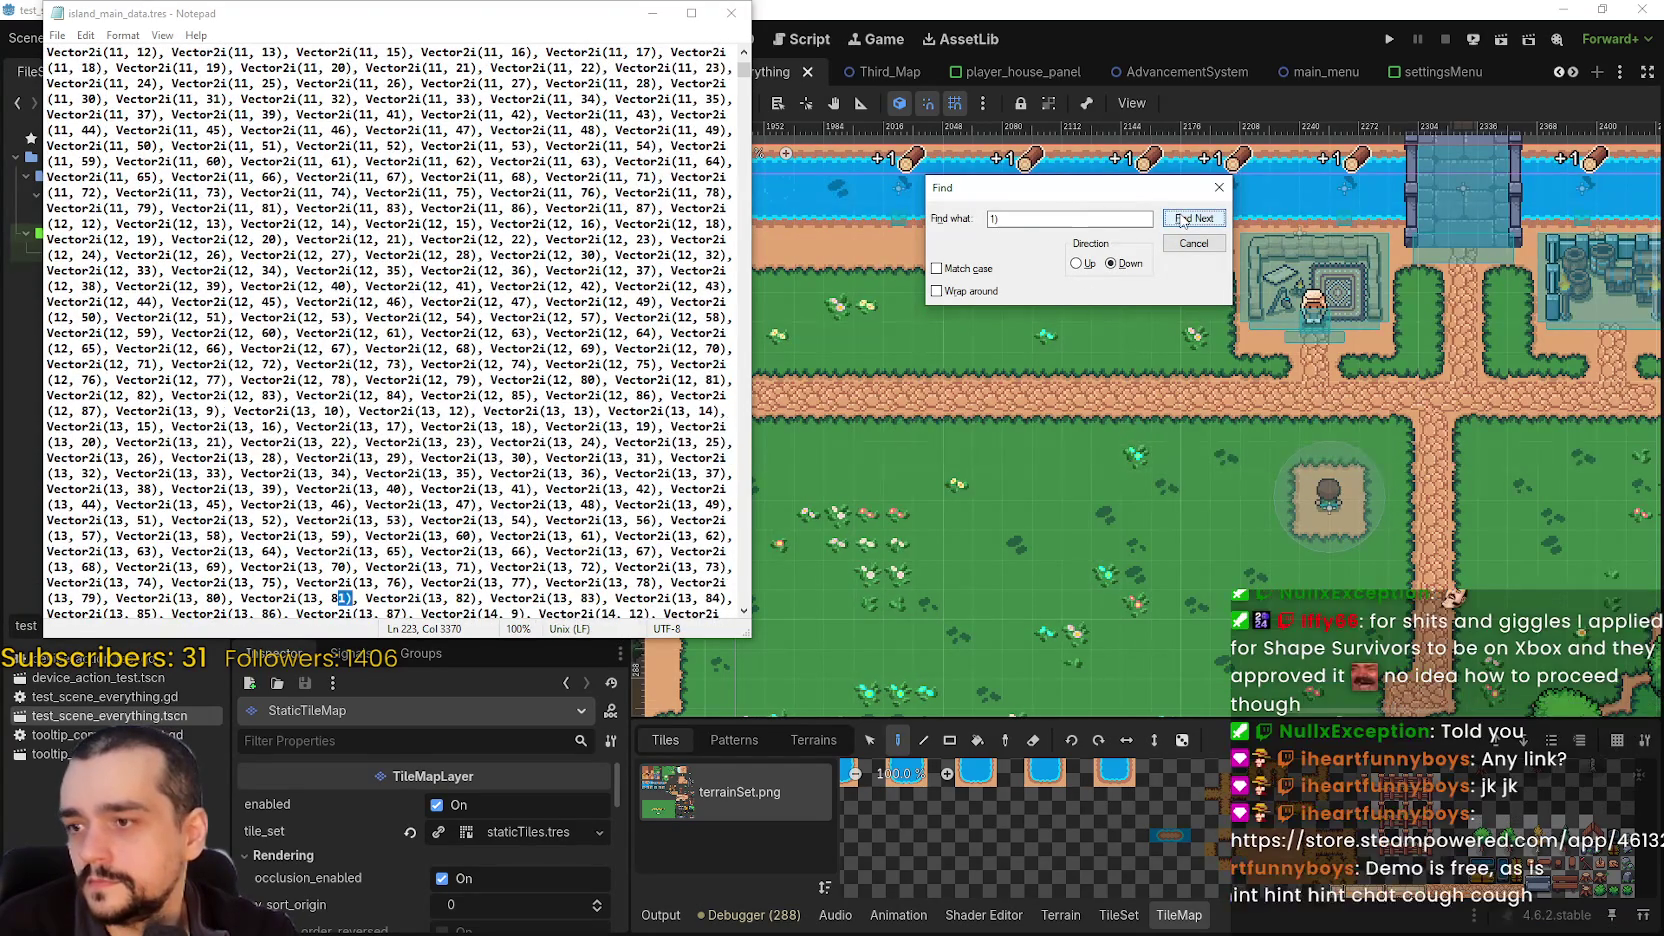
left_click(1182, 220)
left_click(1182, 220)
left_click(1182, 220)
left_click(1182, 220)
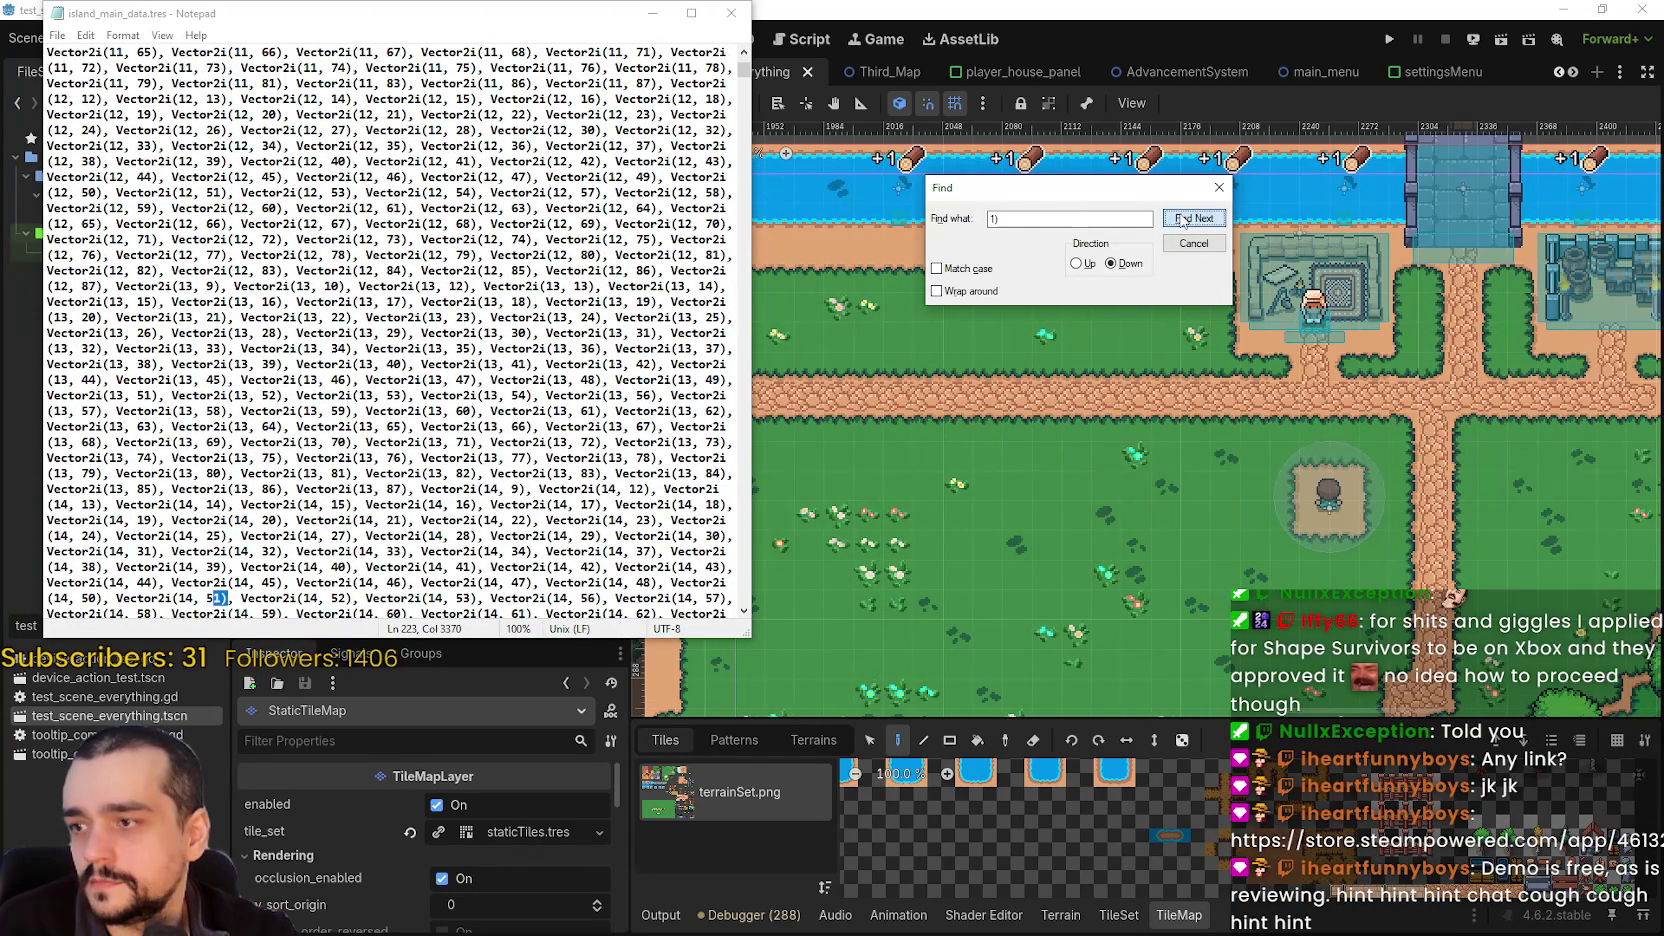
left_click(1182, 220)
left_click(1182, 220)
left_click(1182, 220)
left_click(1182, 220)
left_click(1182, 220)
left_click(1182, 220)
left_click(1182, 220)
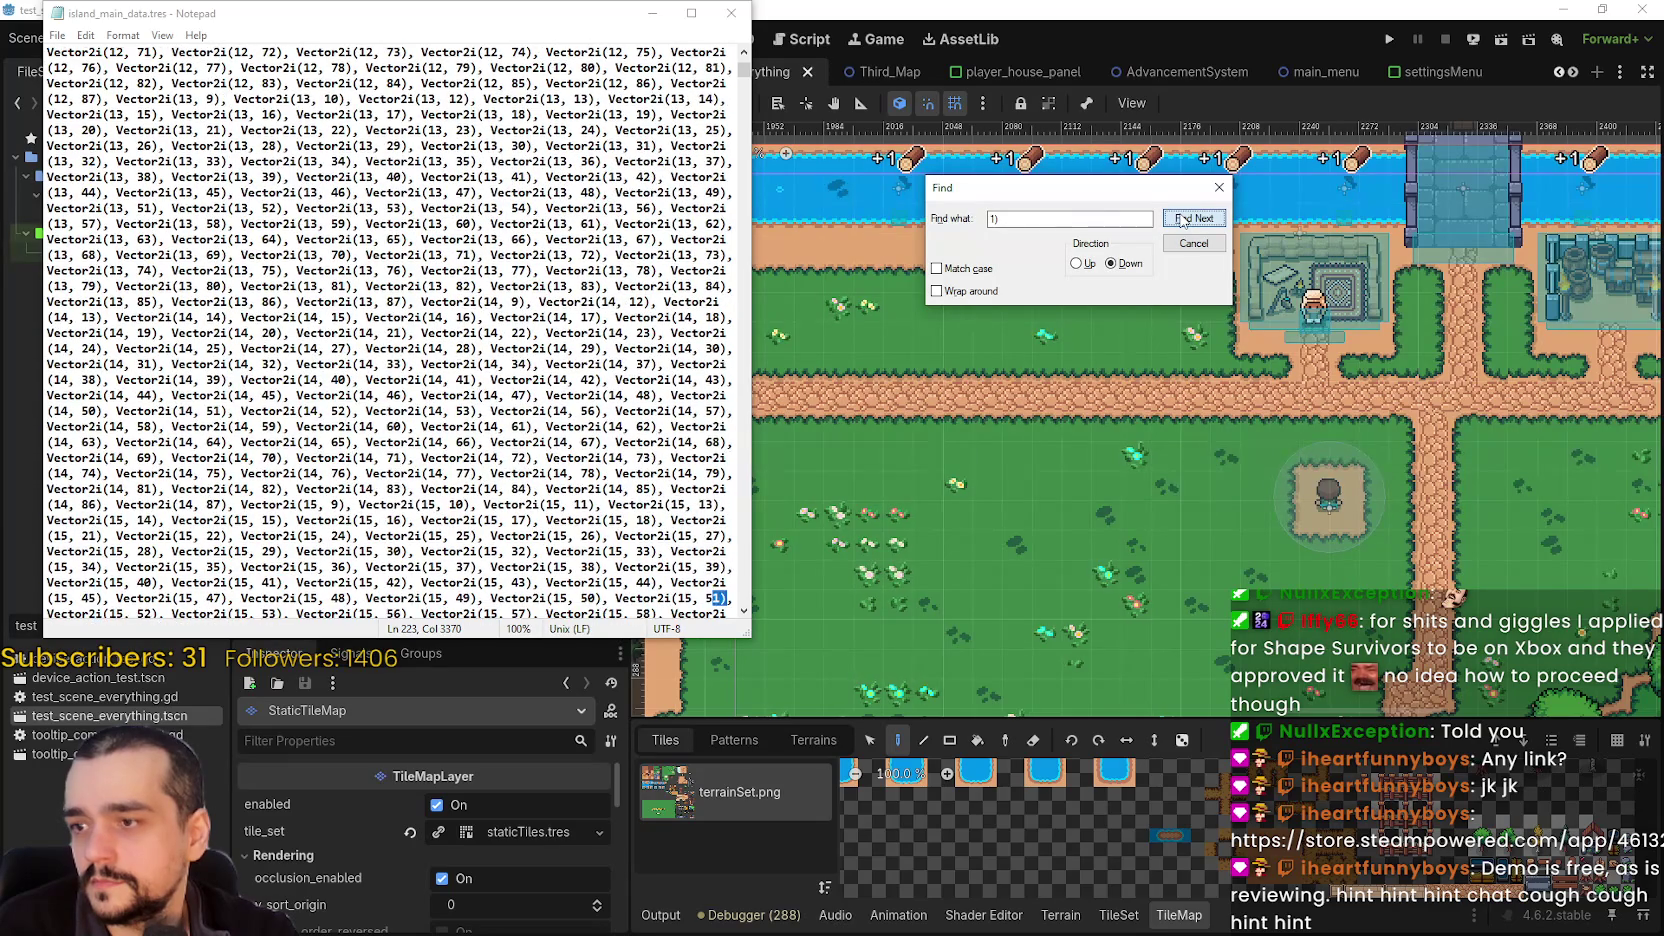
left_click(1182, 220)
left_click(1182, 220)
left_click(1182, 220)
left_click(1182, 220)
left_click(1182, 220)
left_click(1182, 220)
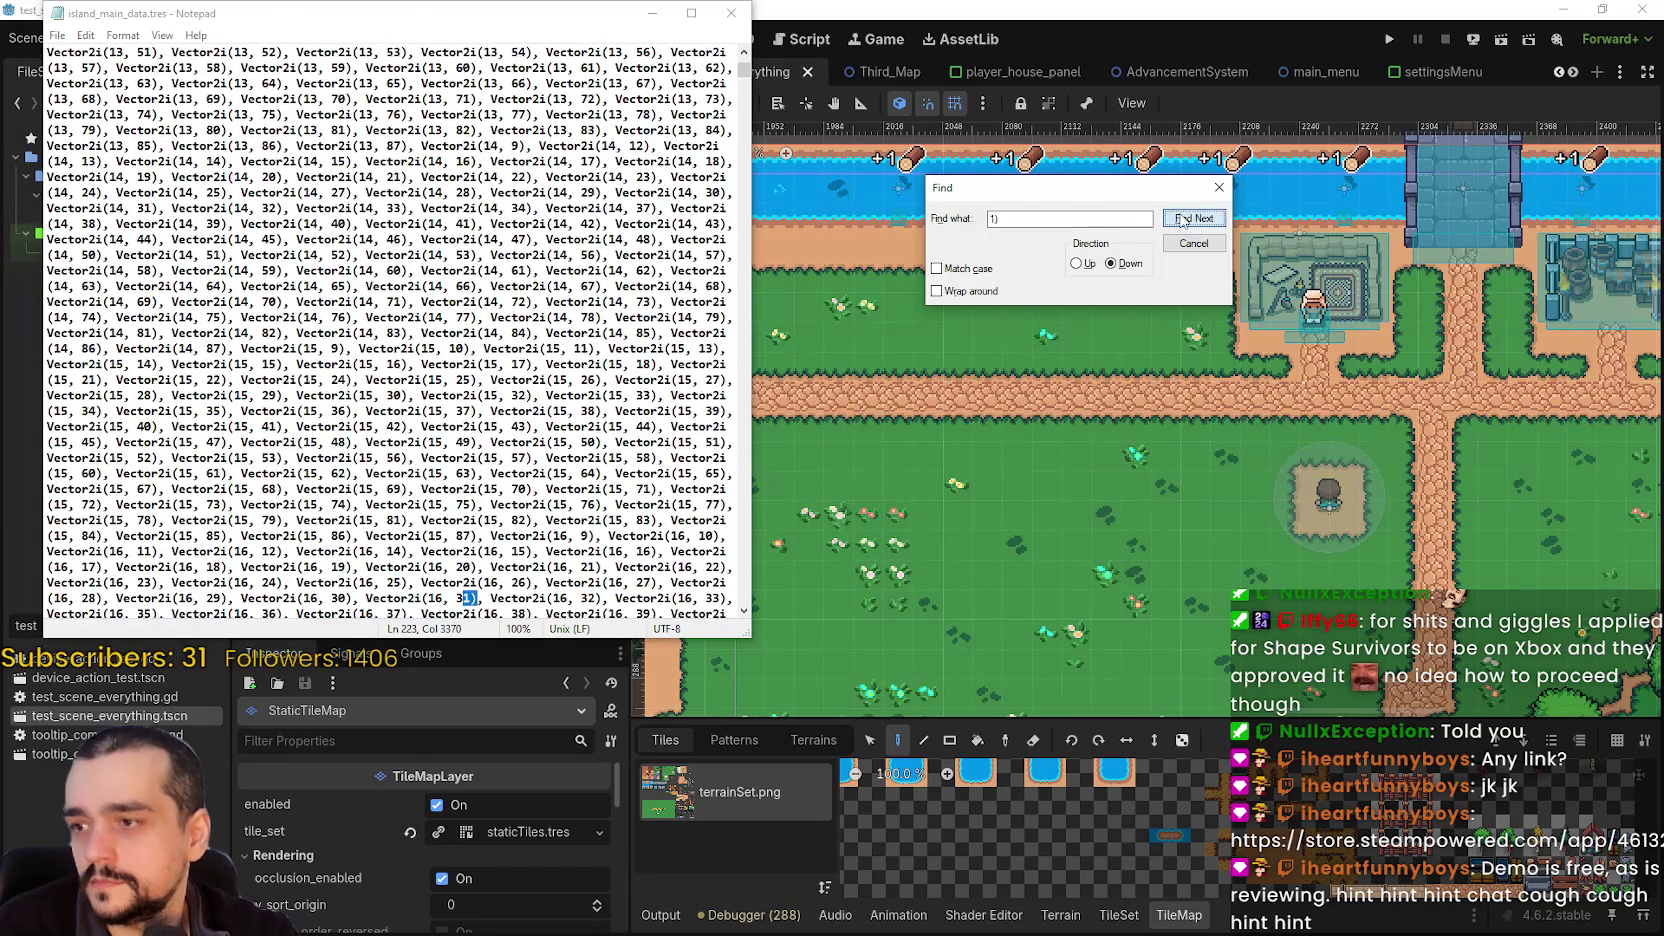
left_click(1182, 220)
left_click(1182, 220)
left_click(1182, 220)
left_click(1182, 220)
left_click(1182, 220)
left_click(1182, 220)
left_click(1182, 220)
left_click(1182, 220)
left_click(1182, 220)
left_click(1182, 220)
left_click(1182, 220)
left_click(1182, 220)
left_click(1182, 220)
left_click(1182, 220)
left_click(1182, 220)
left_click(1182, 220)
left_click(1182, 220)
left_click(1182, 220)
left_click(1182, 220)
left_click(1182, 220)
left_click(1182, 220)
left_click(1182, 220)
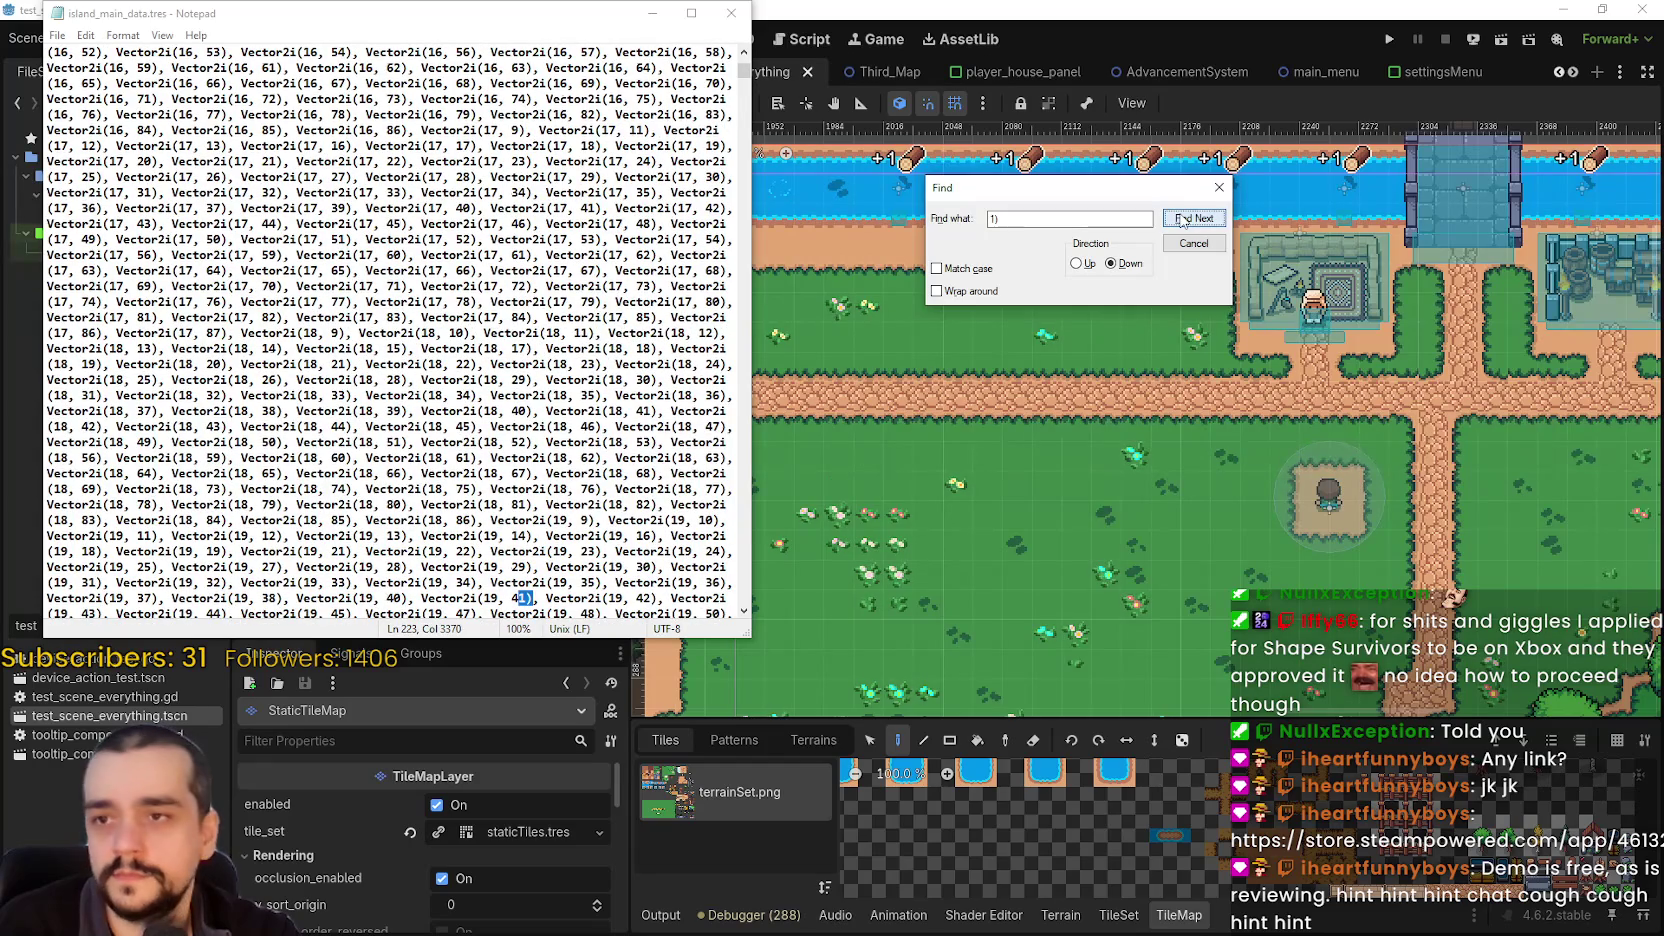
left_click(1182, 220)
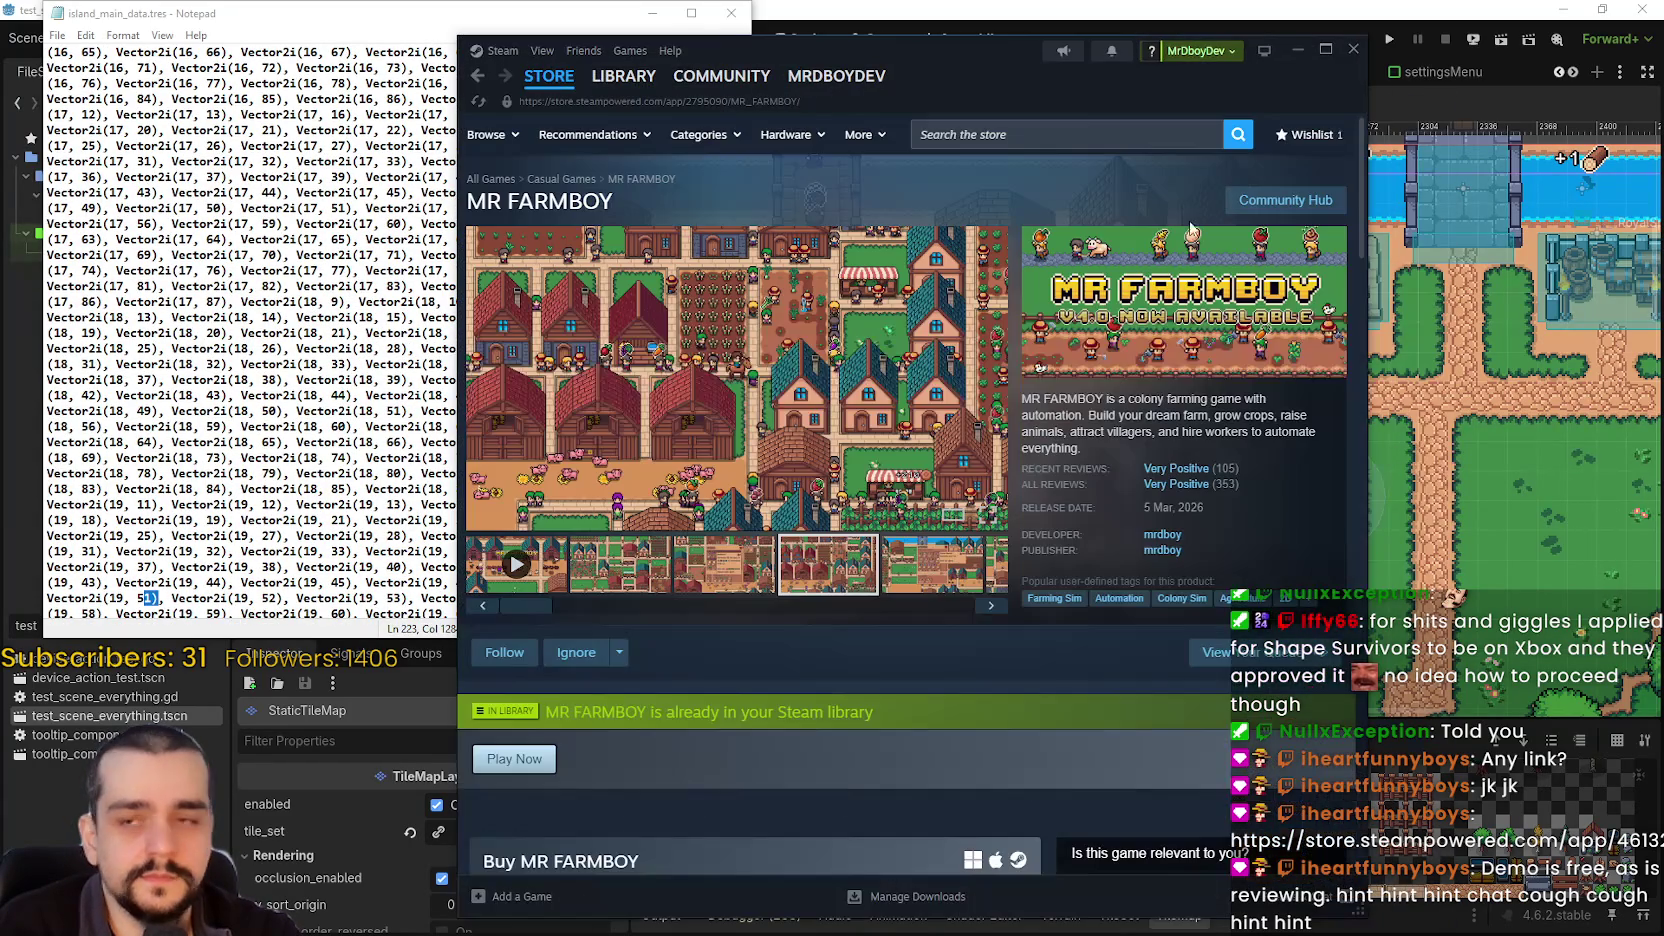
left_click(1081, 132)
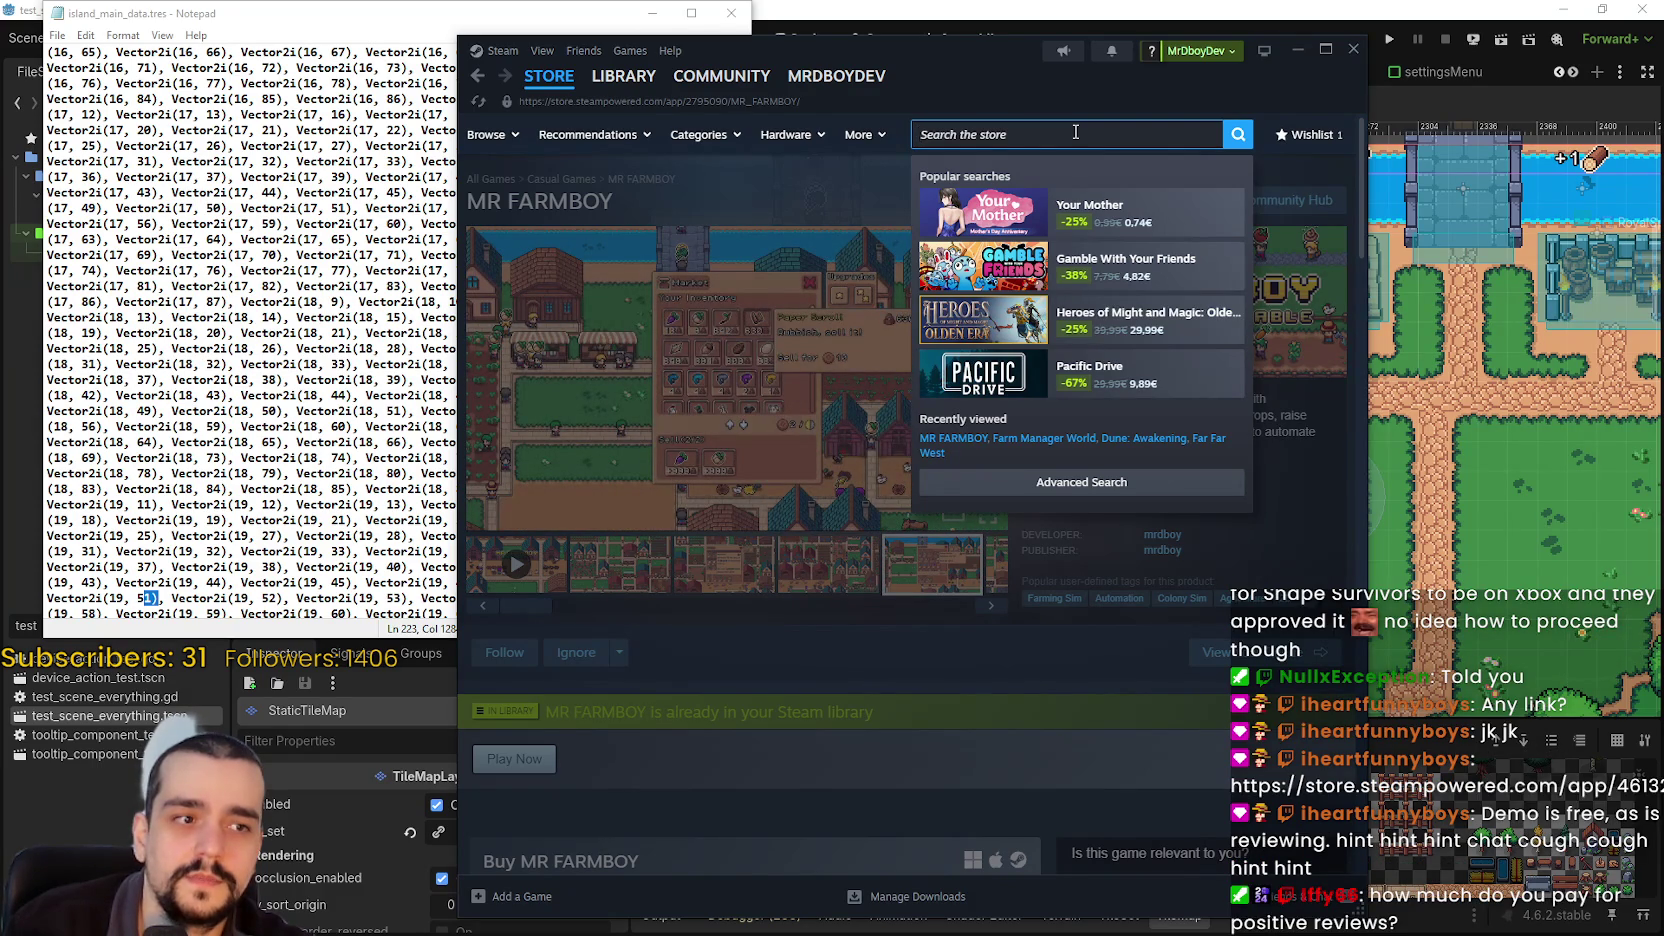
- Search Steam for 'stop and smell', open the Stop and Smell the Flowers Demo page and browse its reviews
type("stop and smell")
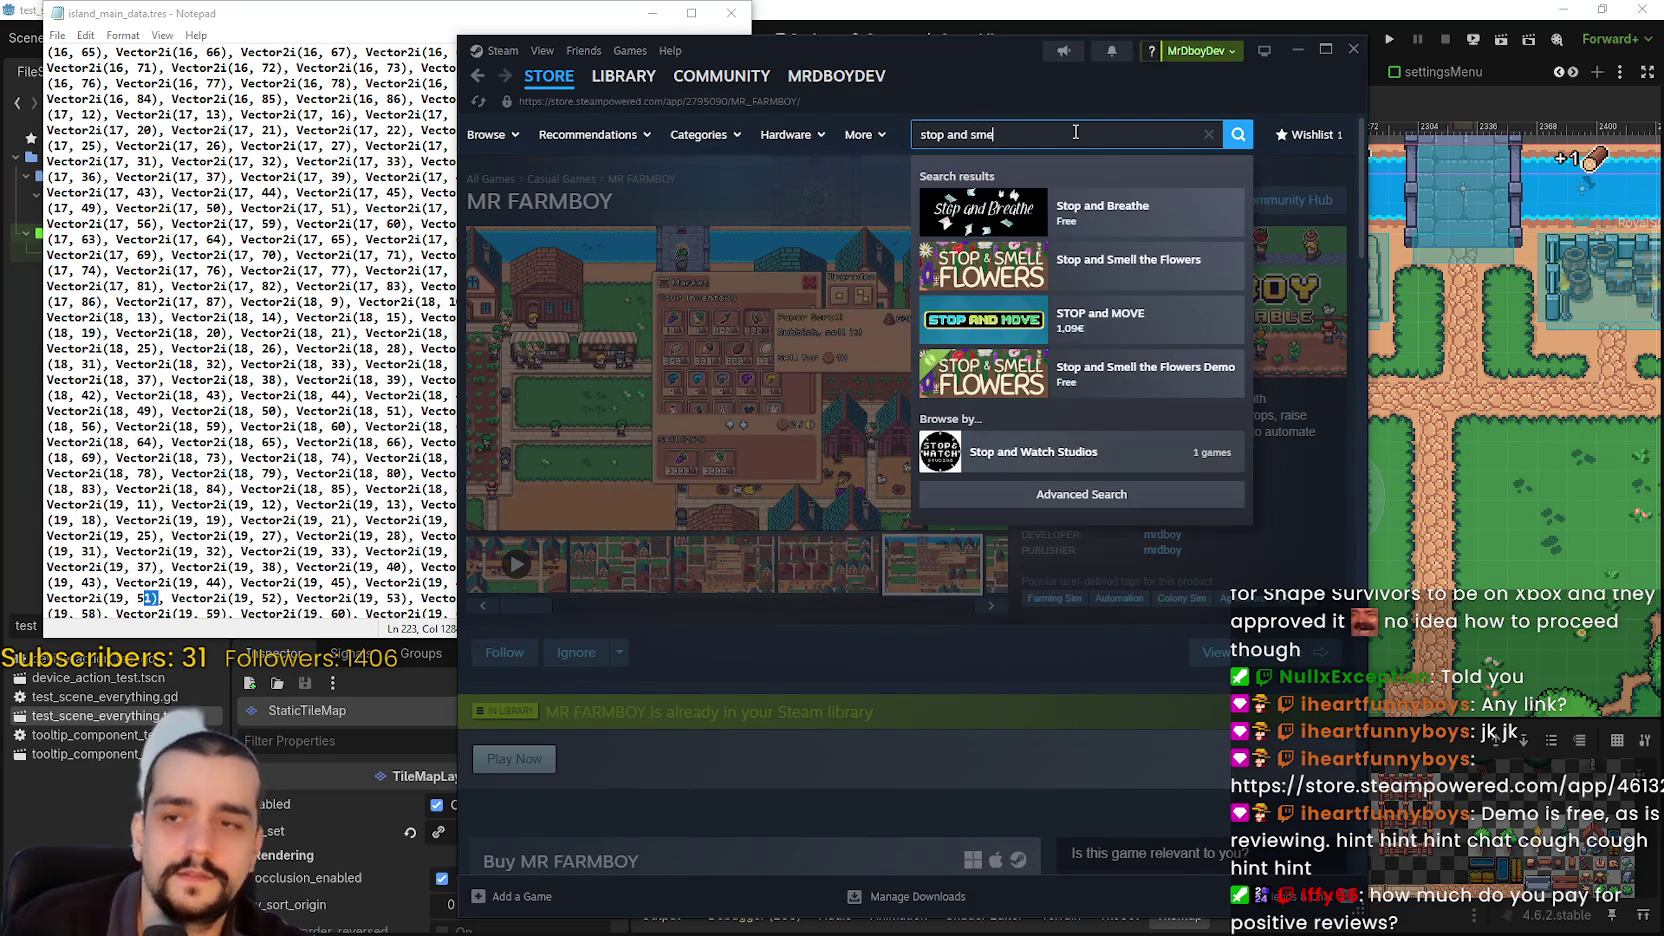
left_click(1118, 278)
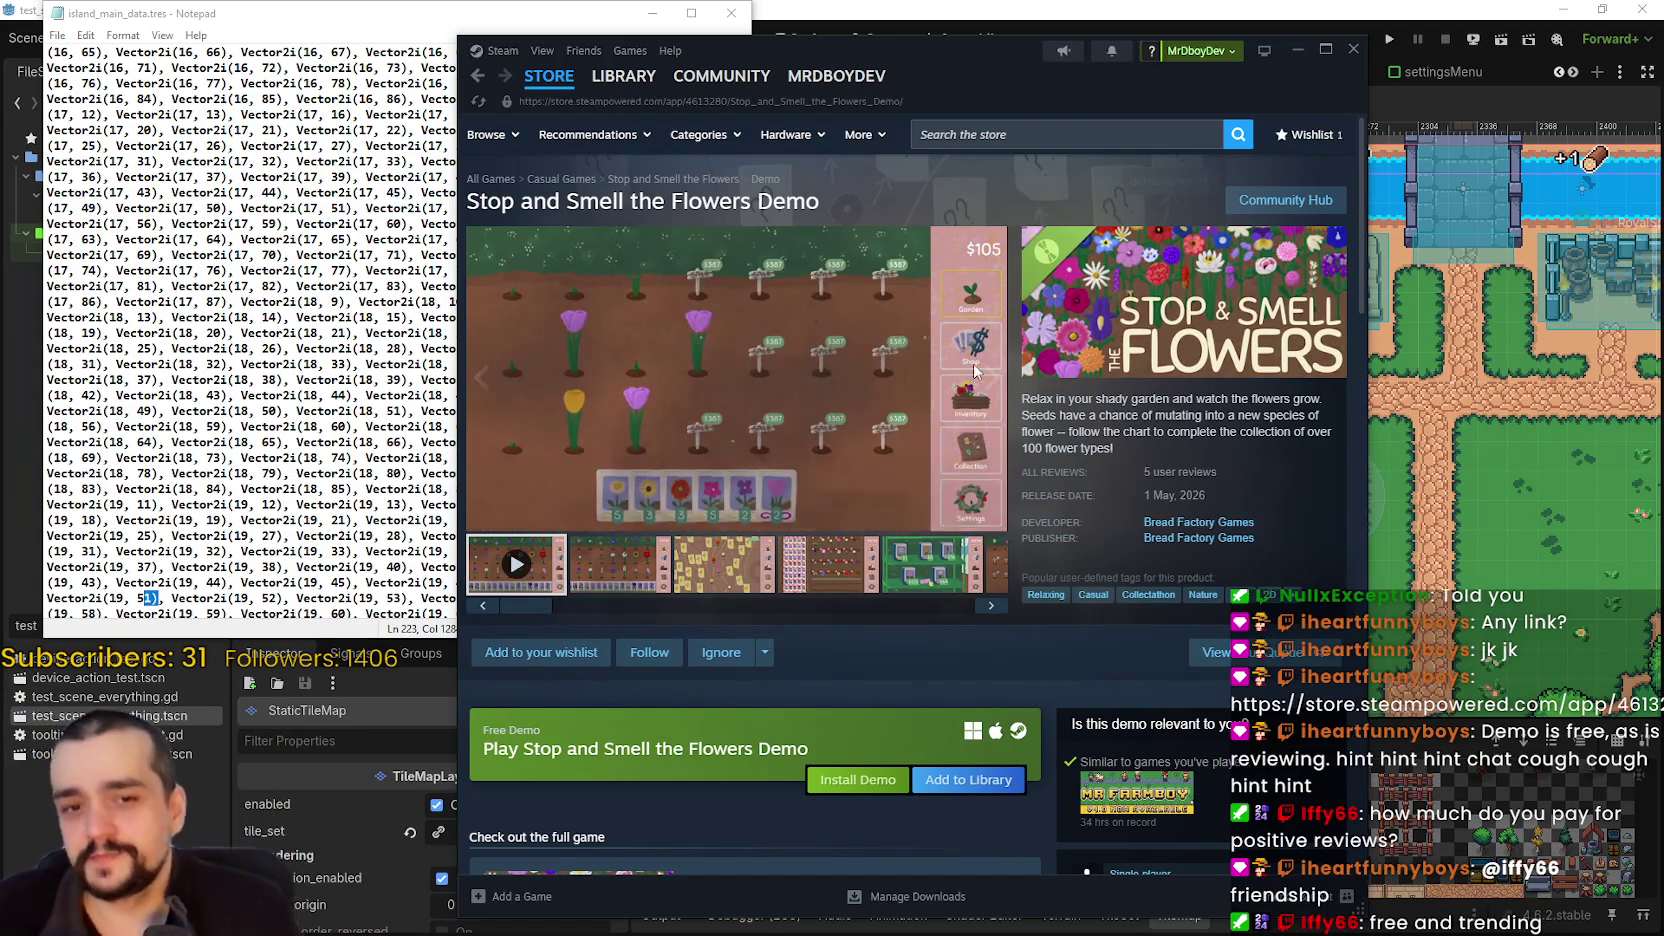
mouse_move(840, 486)
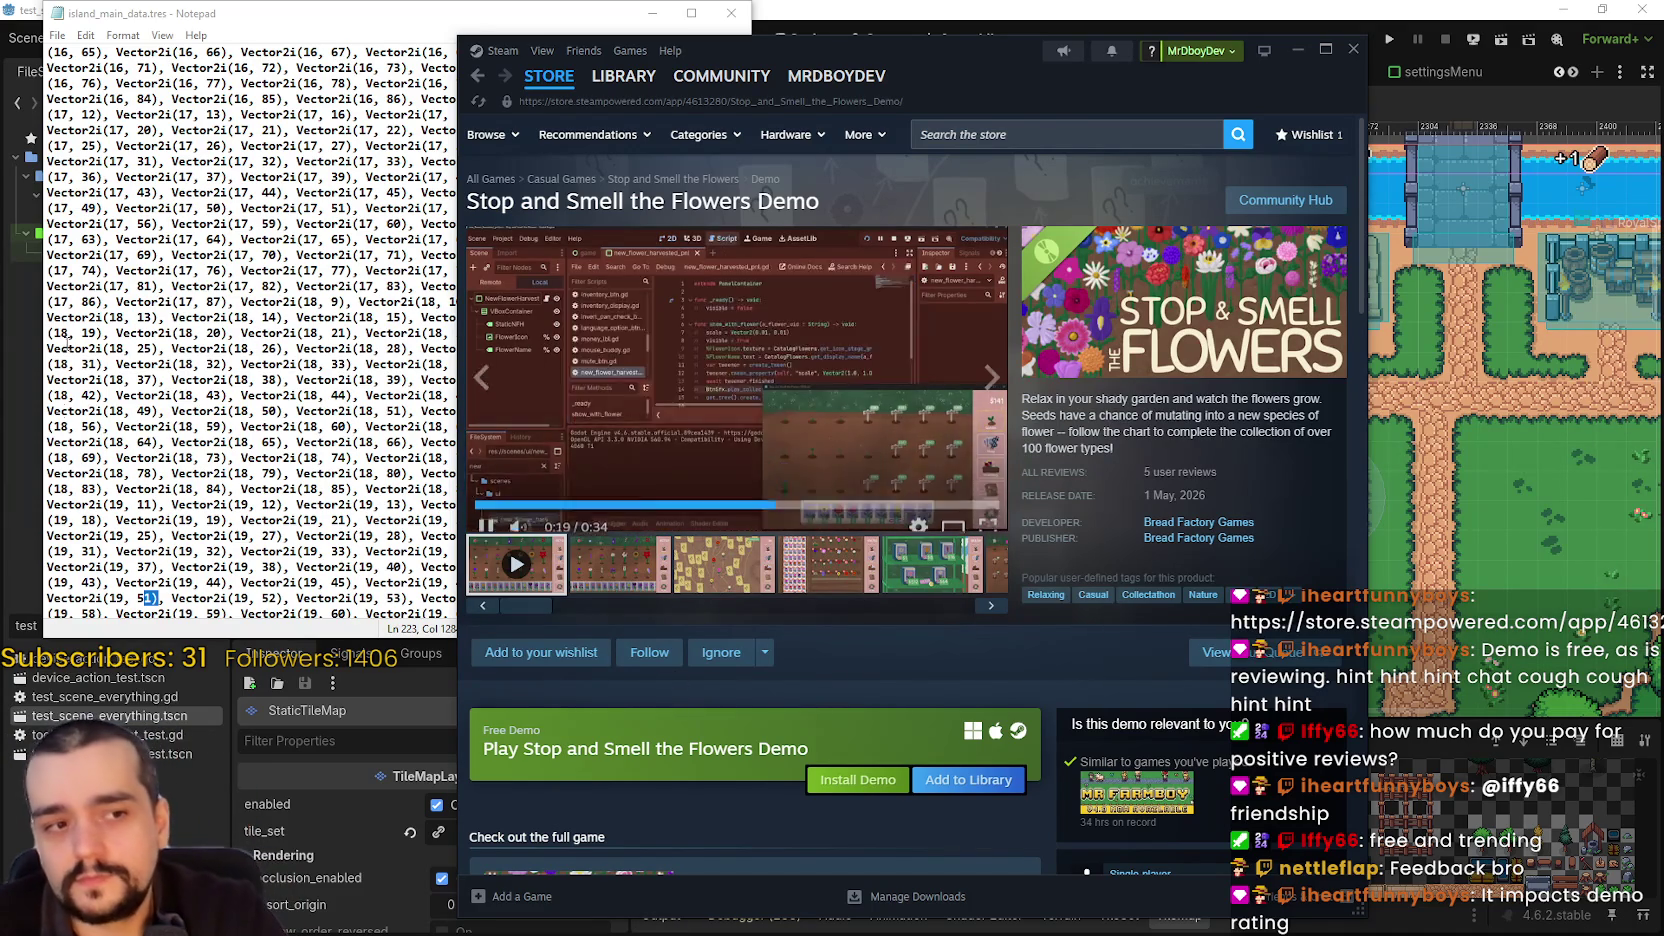
scroll(651, 508, "down", 20)
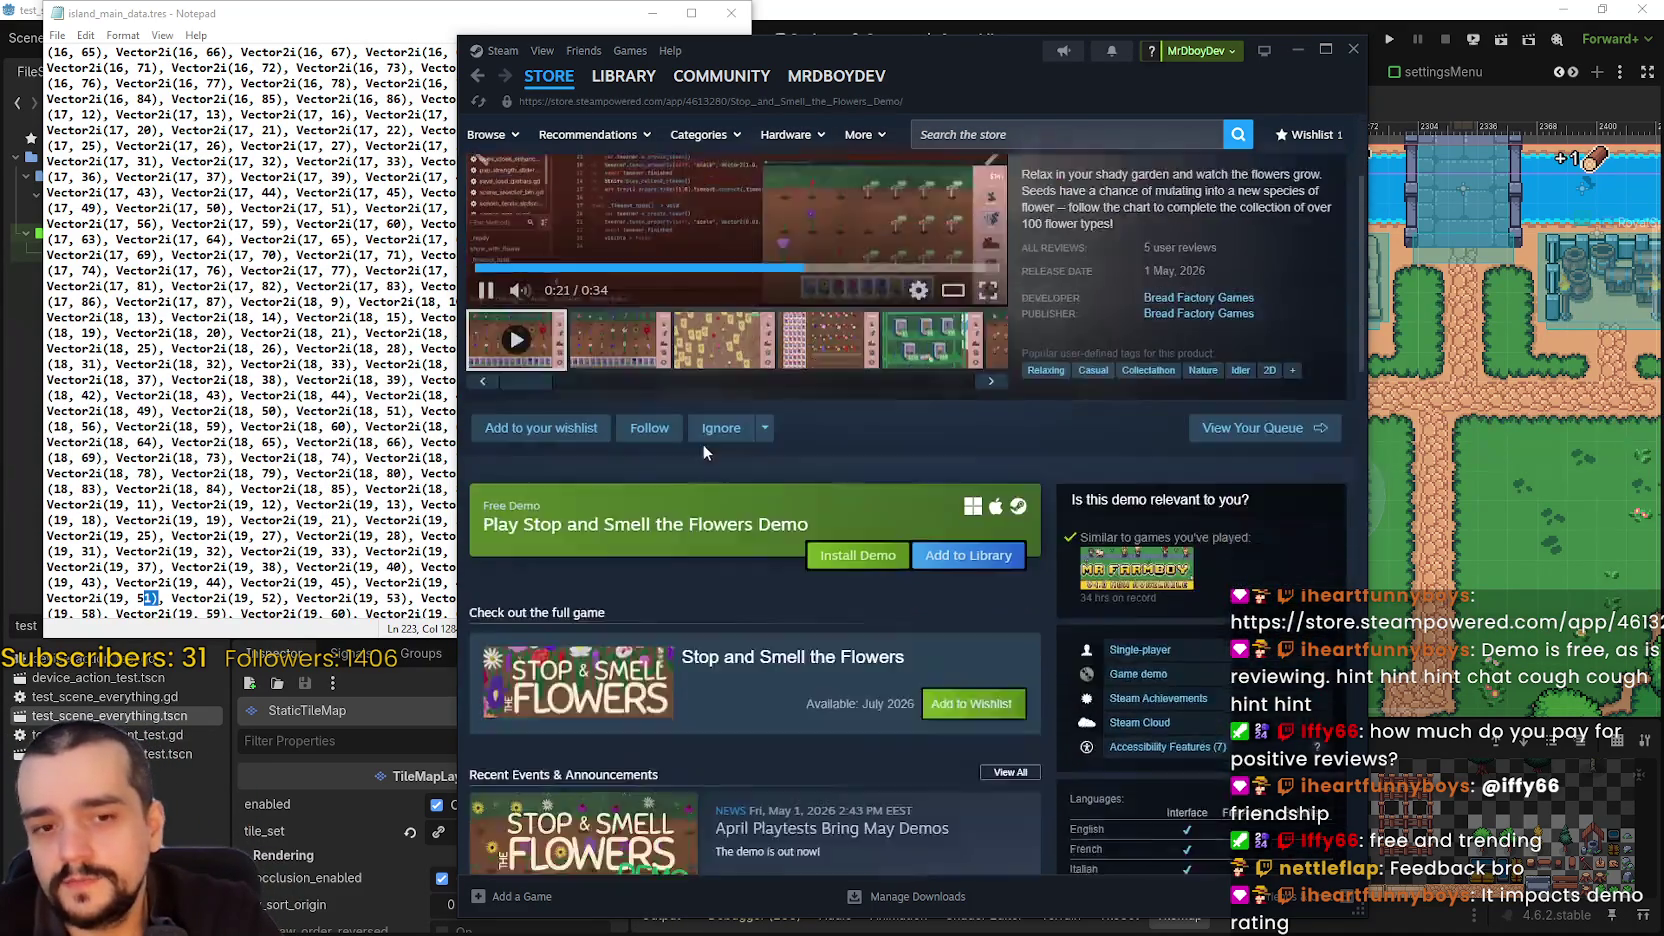
scroll(705, 585, "down", 10)
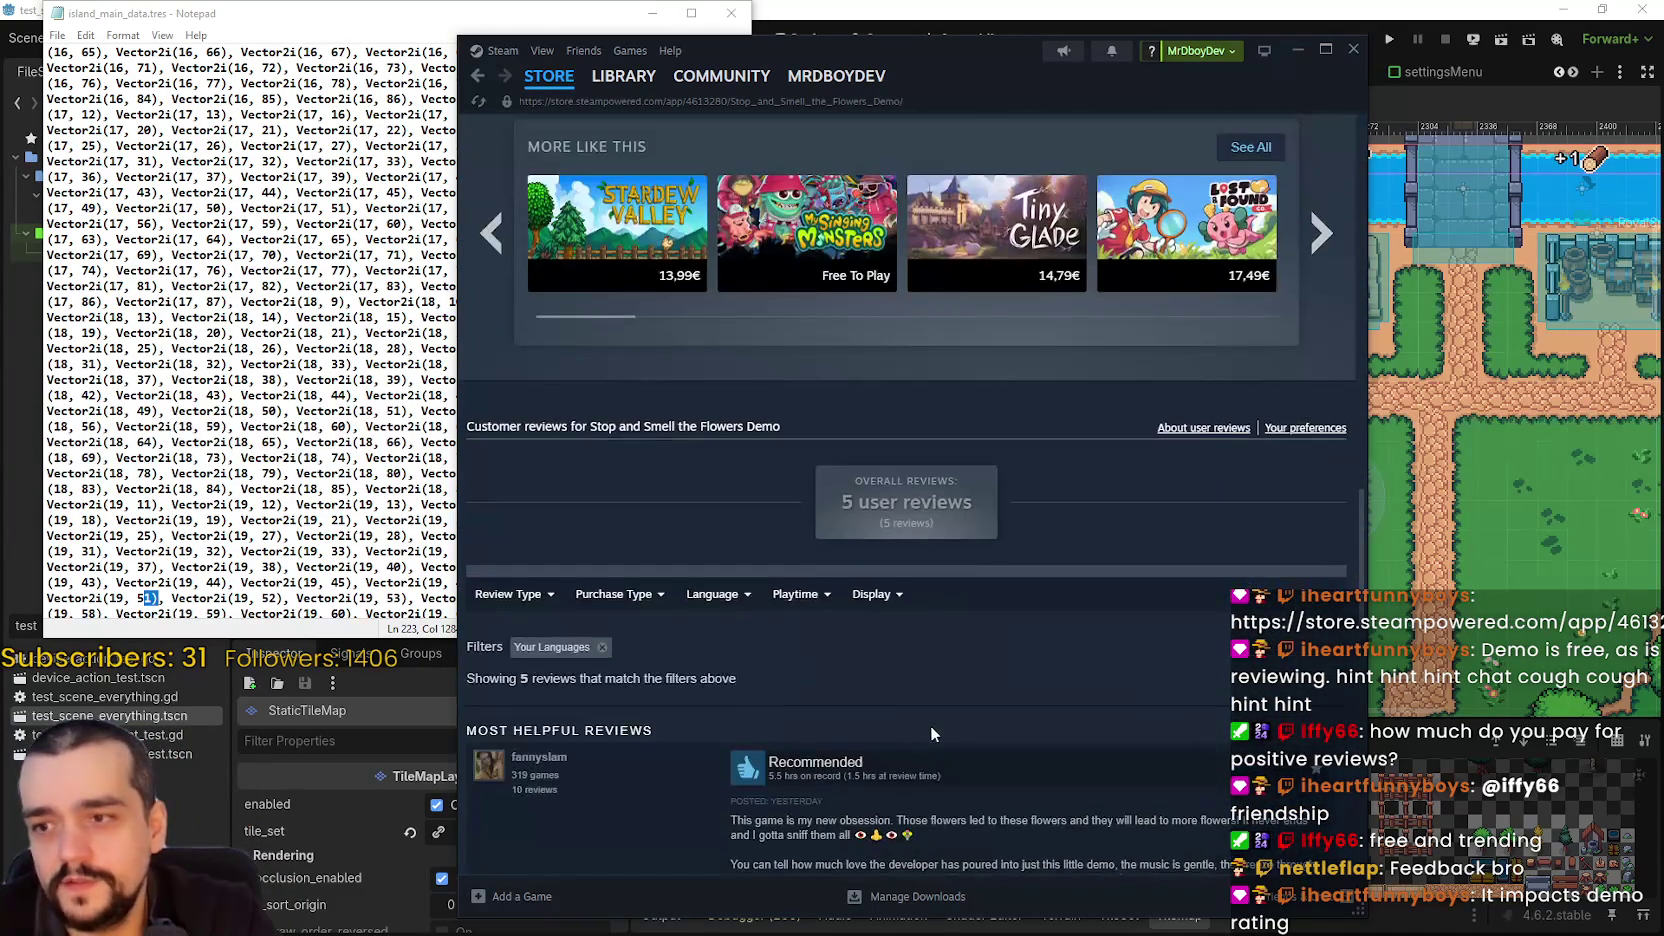
scroll(975, 658, "up", 8)
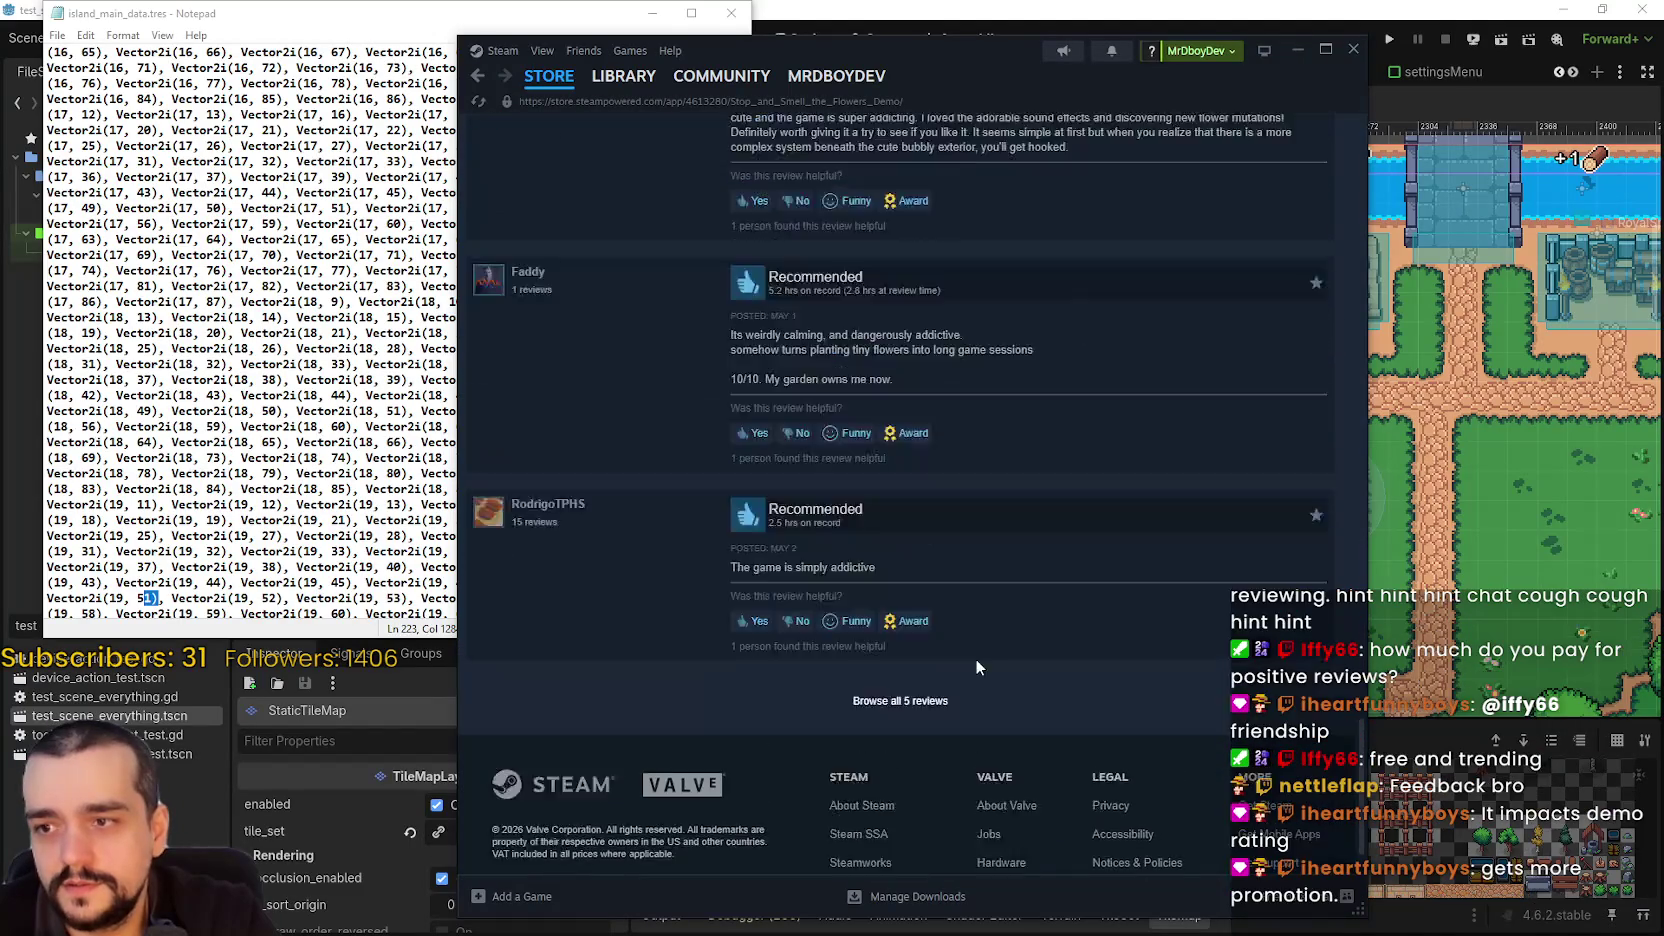
scroll(963, 647, "down", 5)
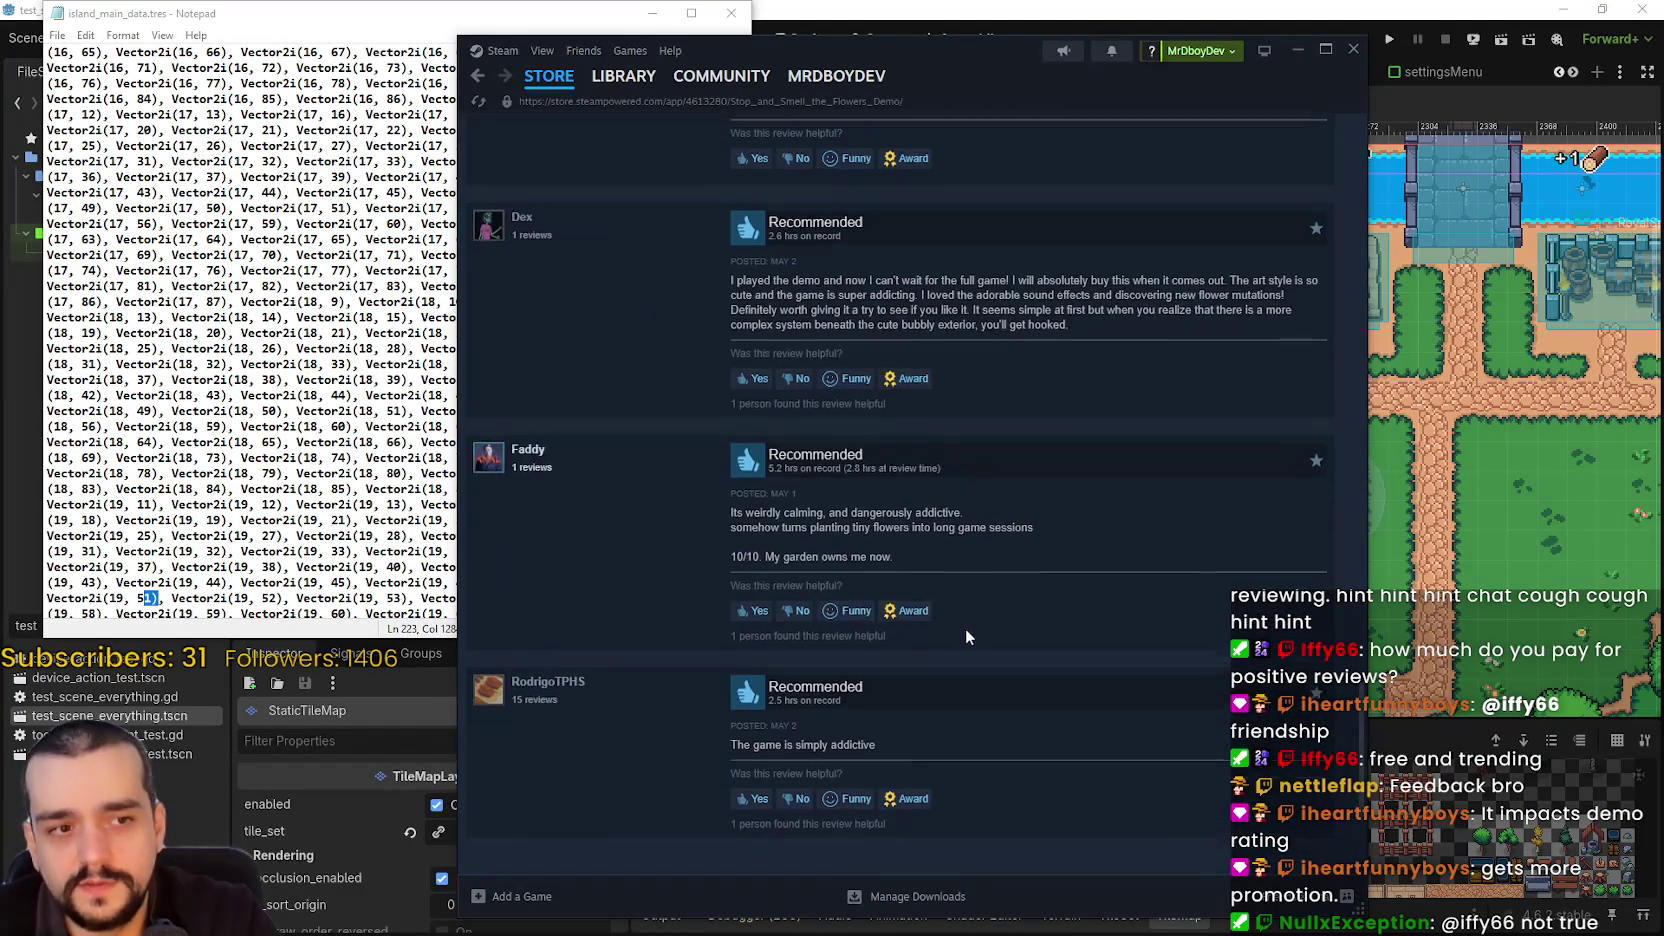
scroll(965, 628, "up", 15)
scroll(920, 620, "up", 10)
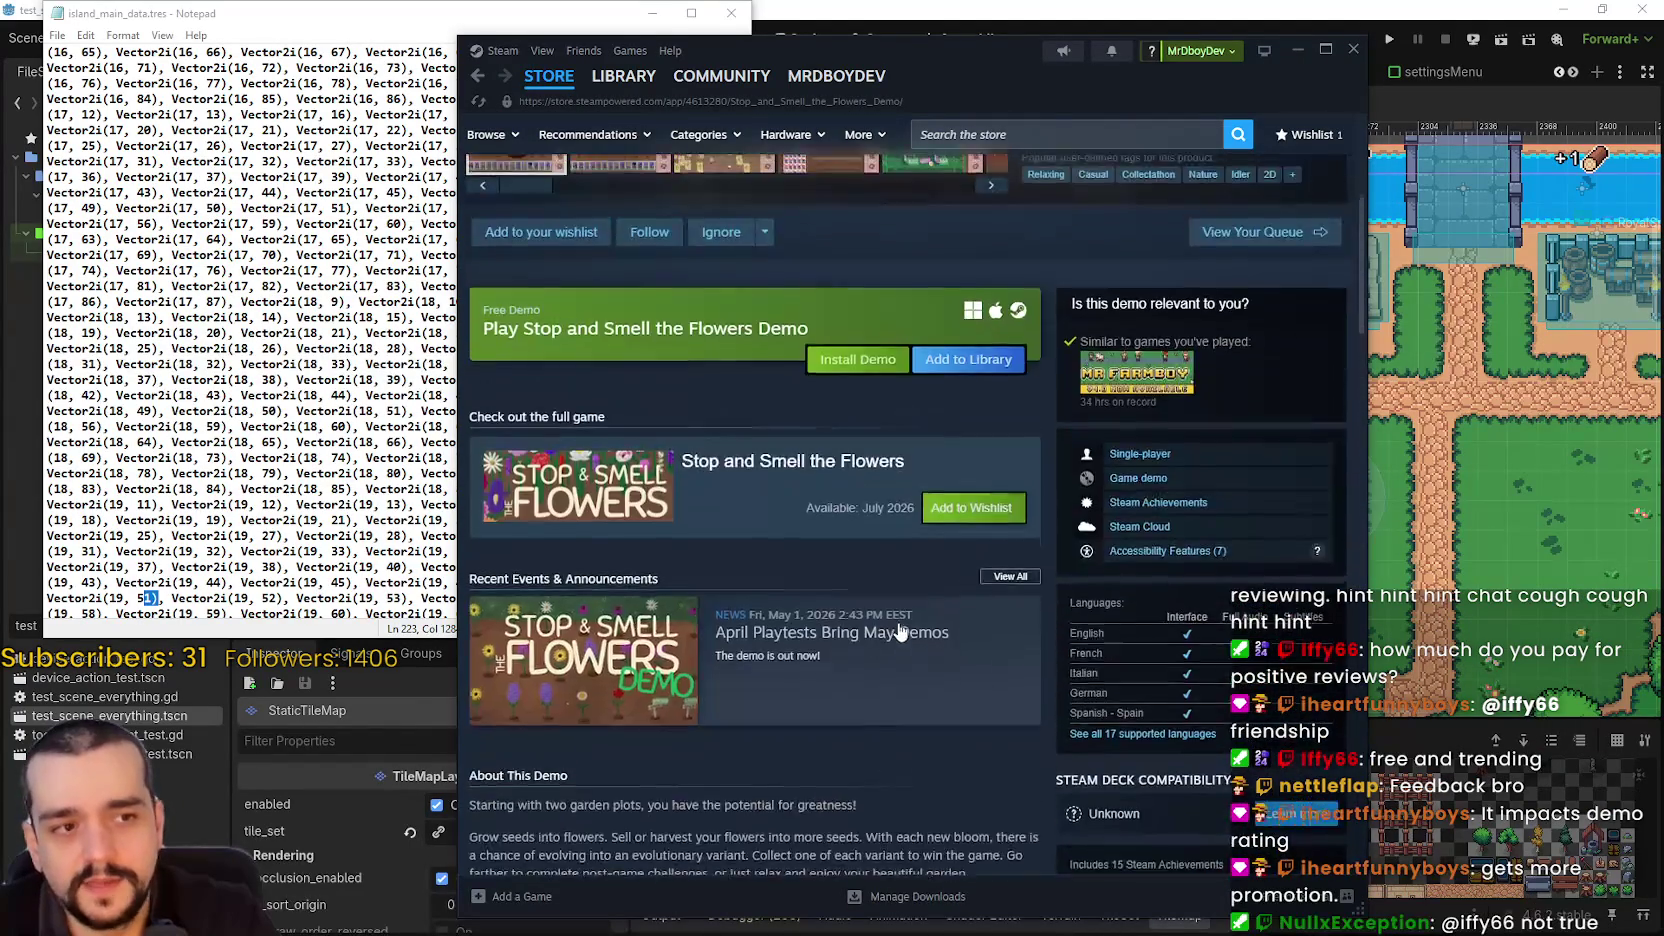
scroll(890, 624, "down", 1)
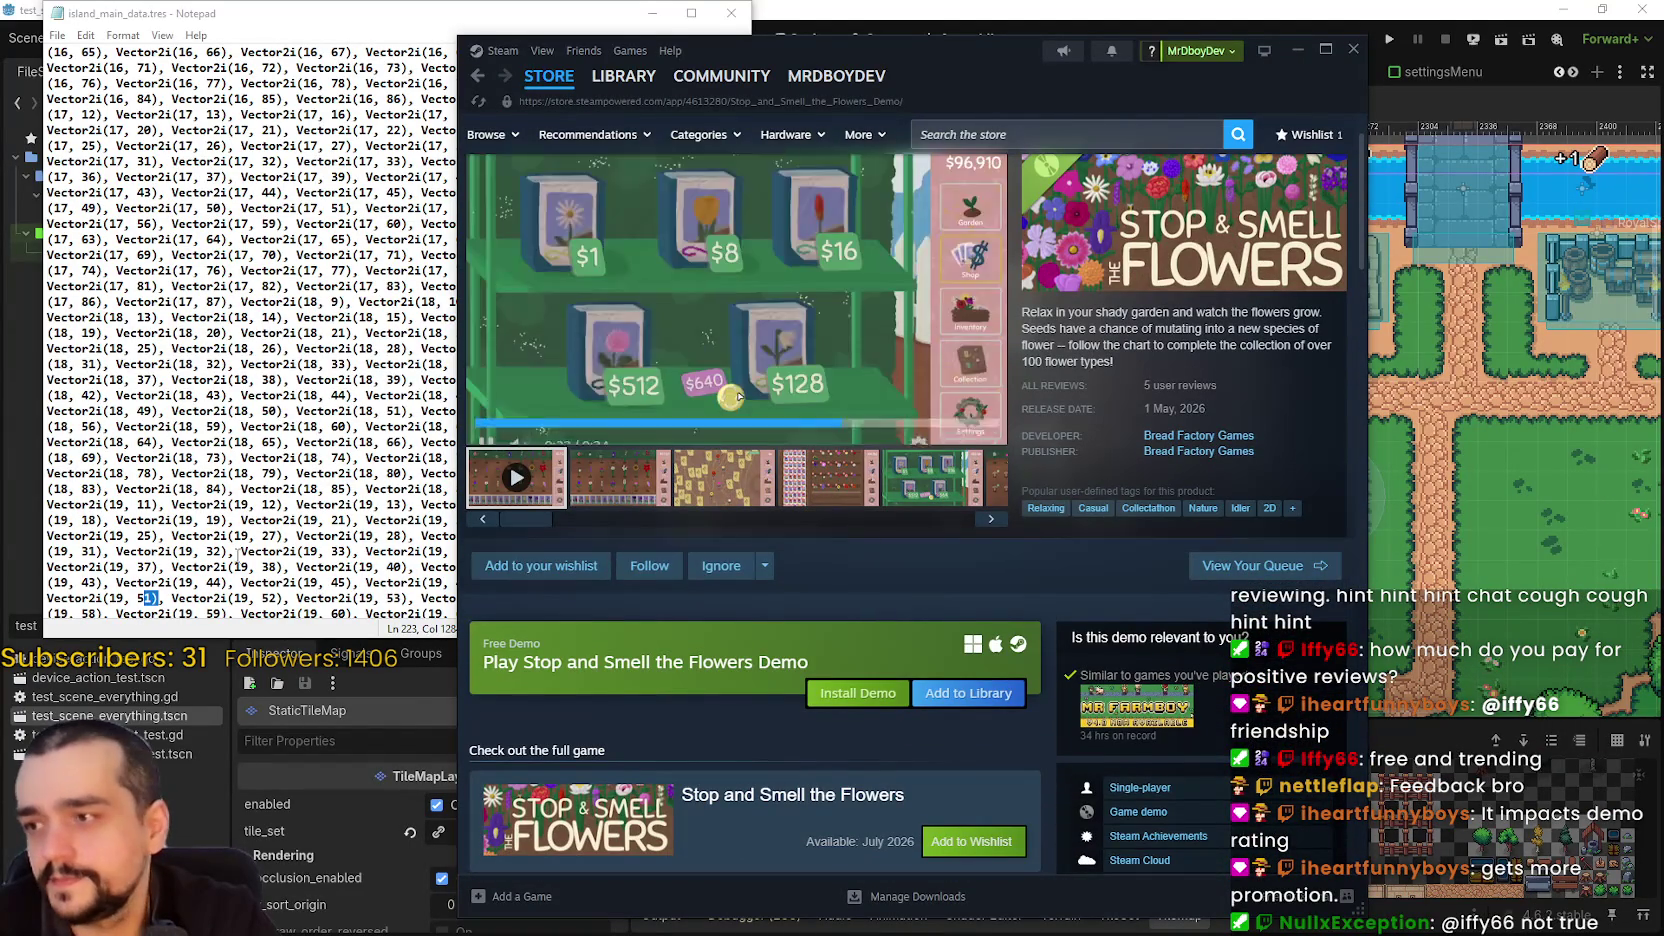
key("alt+Tab")
- Step through a few more '1)' matches in the save file, then return to the Godot editor
left_click(1180, 218)
left_click(1180, 218)
left_click(1180, 218)
left_click(1185, 219)
left_click(1185, 219)
left_click(1185, 219)
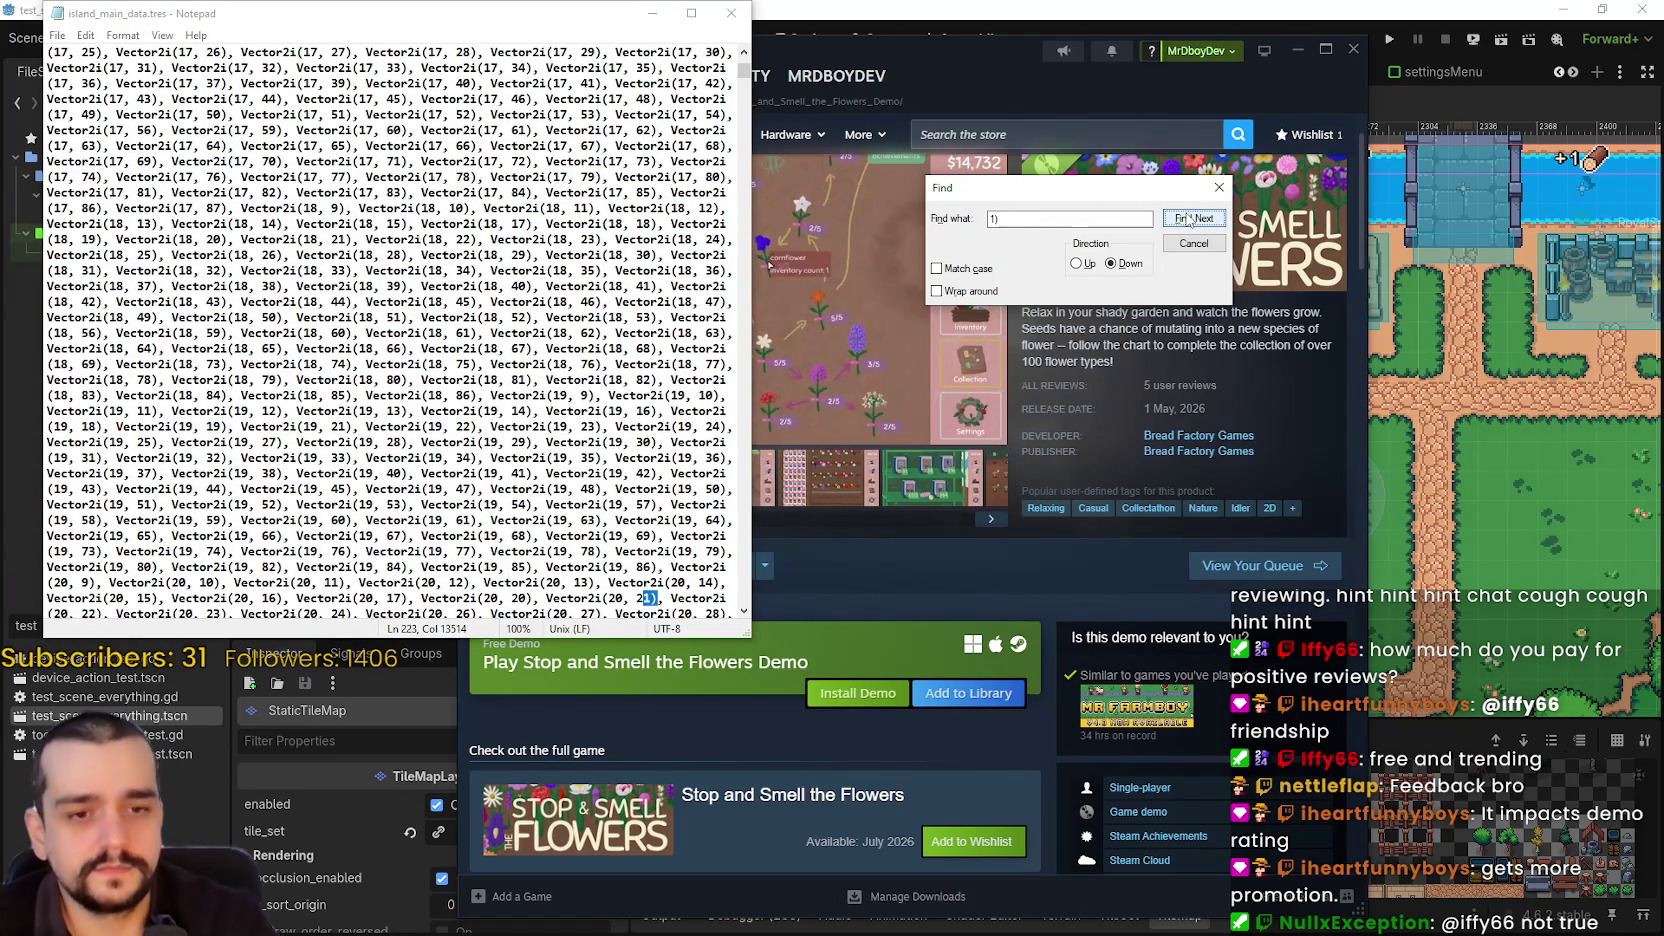
left_click(1185, 218)
left_click(1183, 217)
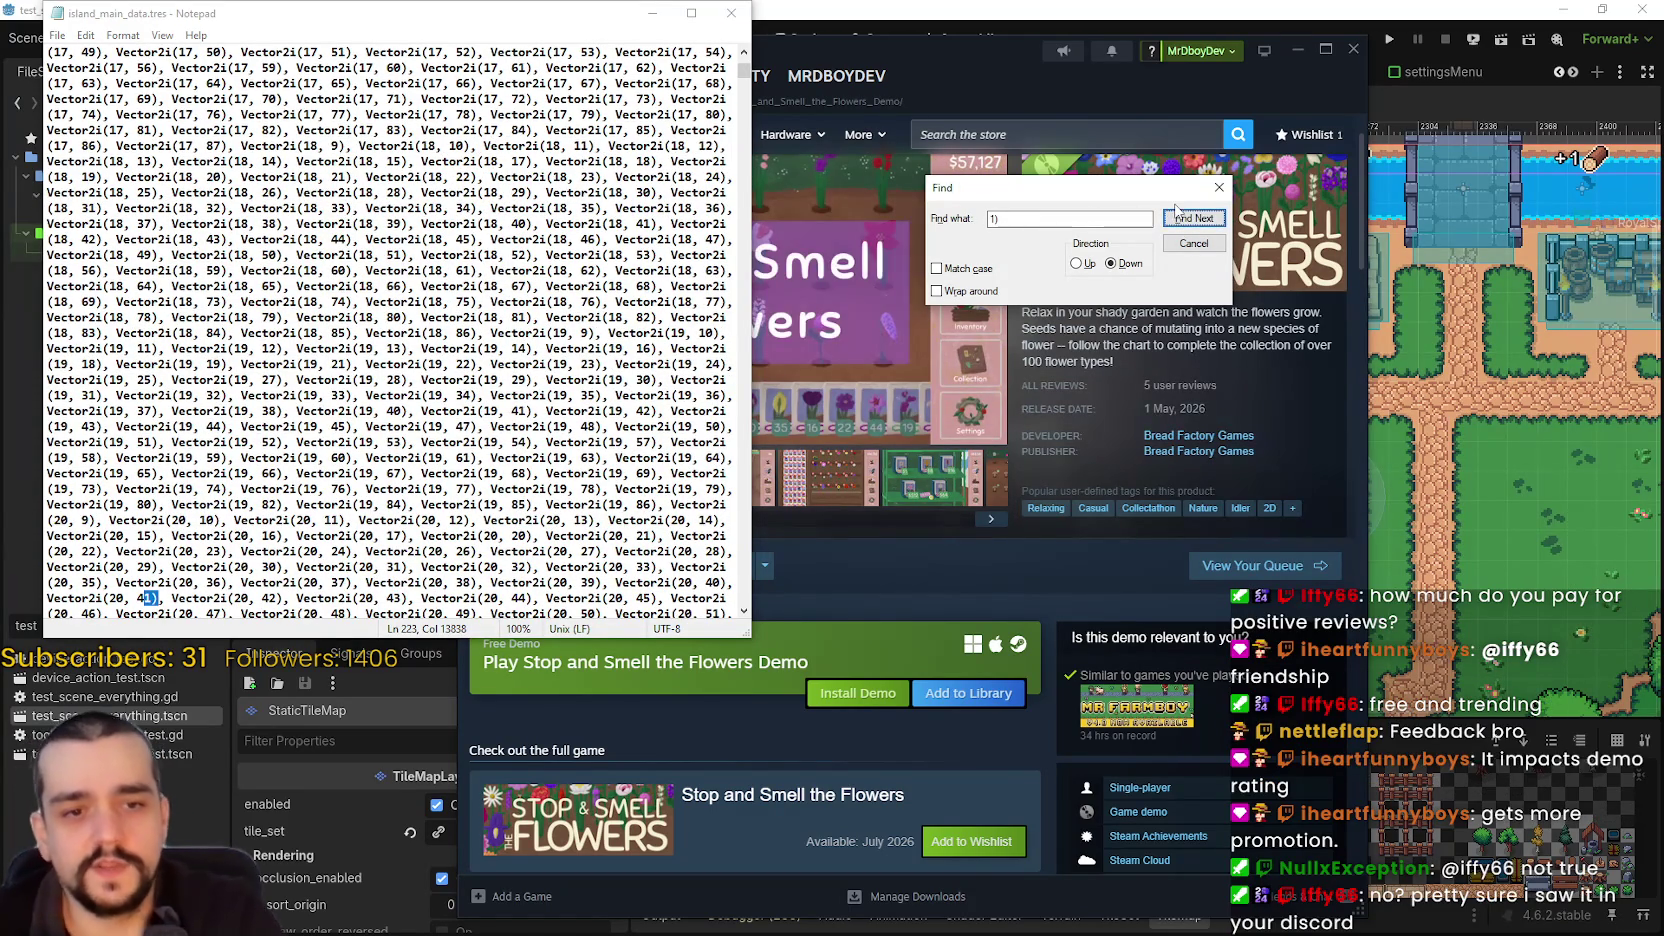
left_click(1183, 218)
left_click(1181, 219)
left_click(1181, 220)
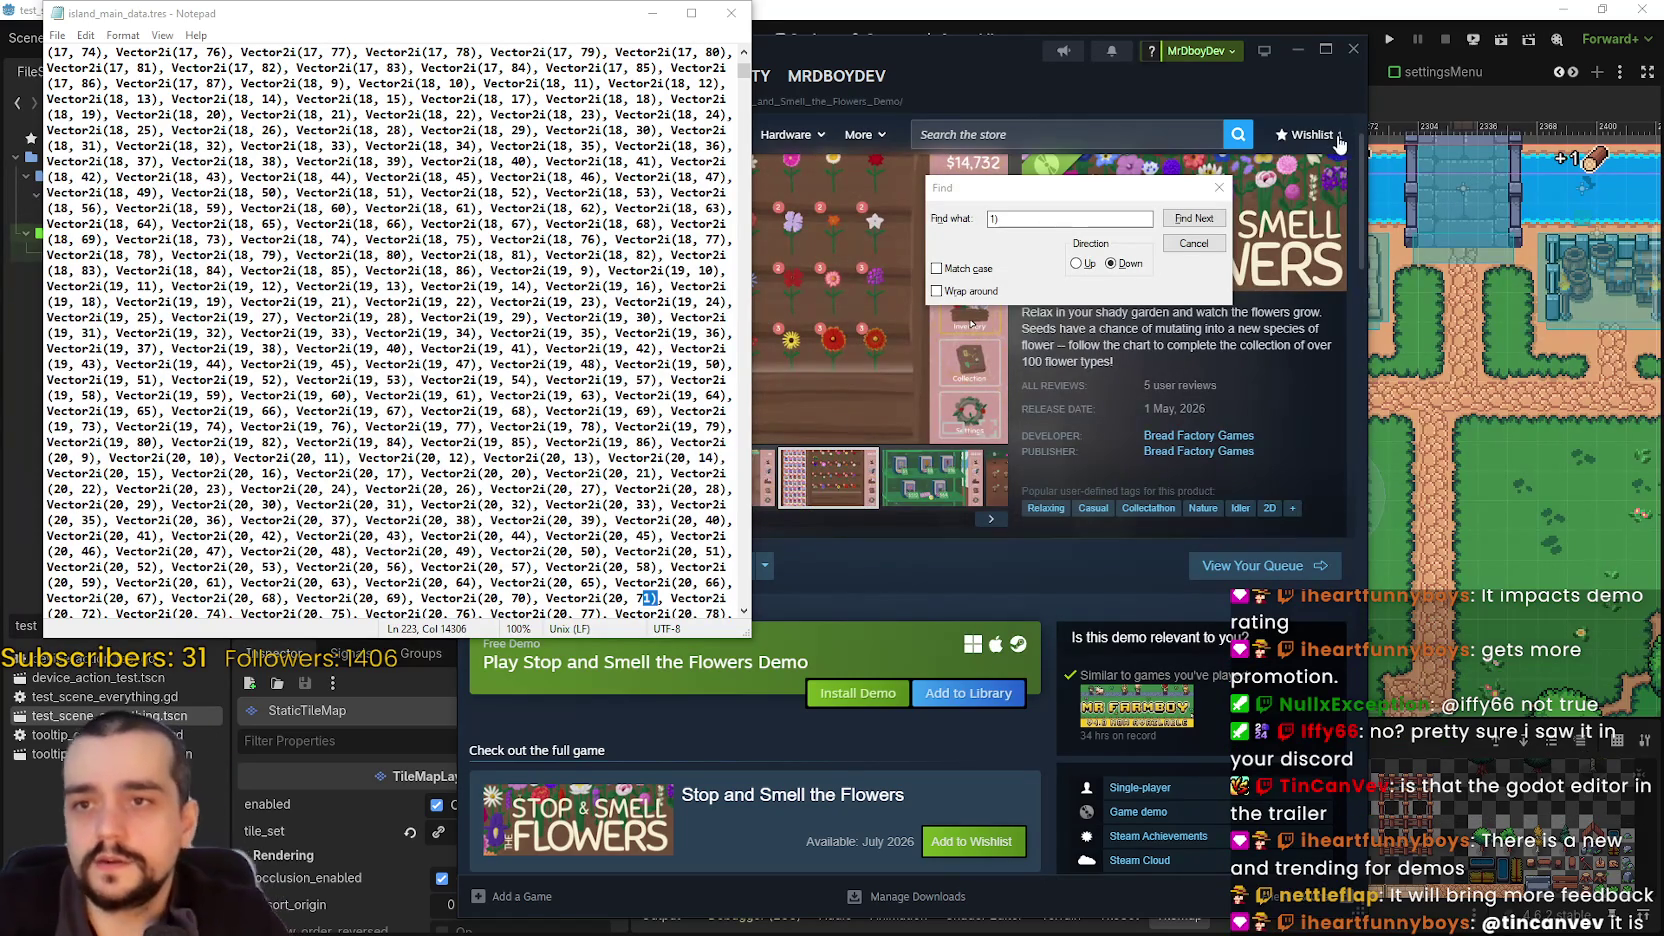
left_click(1430, 8)
scroll(1100, 335, "up", 3)
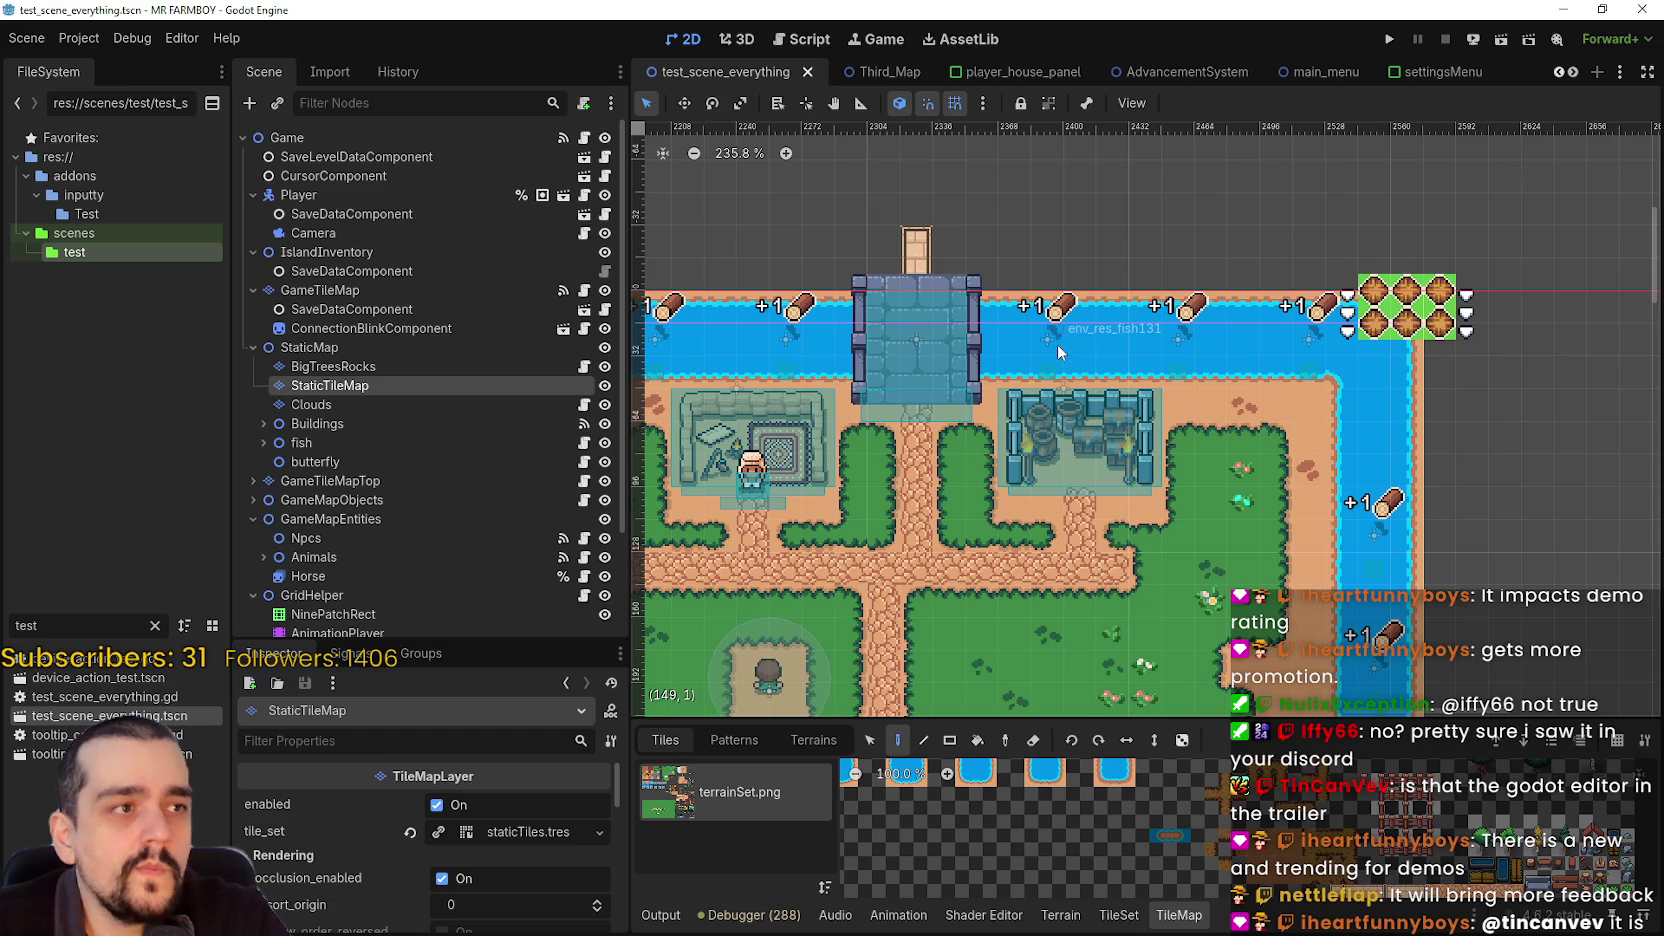
- Change the FileSystem filter from 'test' to 'thi' and open Third_Map.tscn
scroll(1000, 490, "up", 1)
scroll(1000, 490, "down", 1)
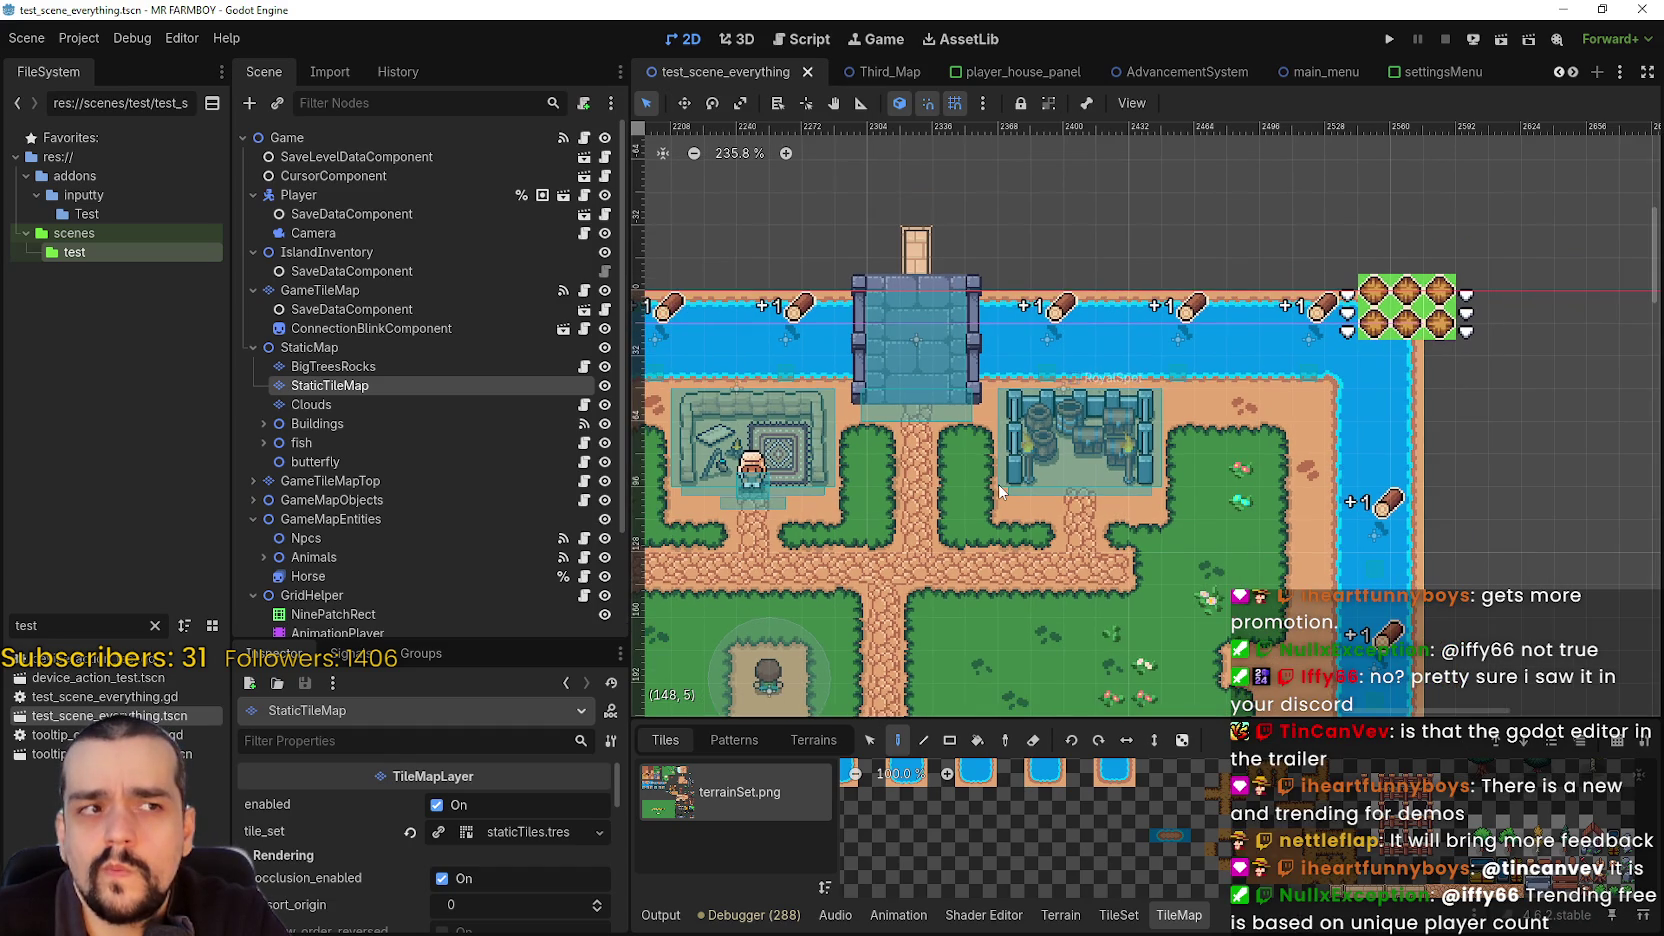
scroll(1007, 489, "down", 1)
scroll(1007, 489, "down", 2)
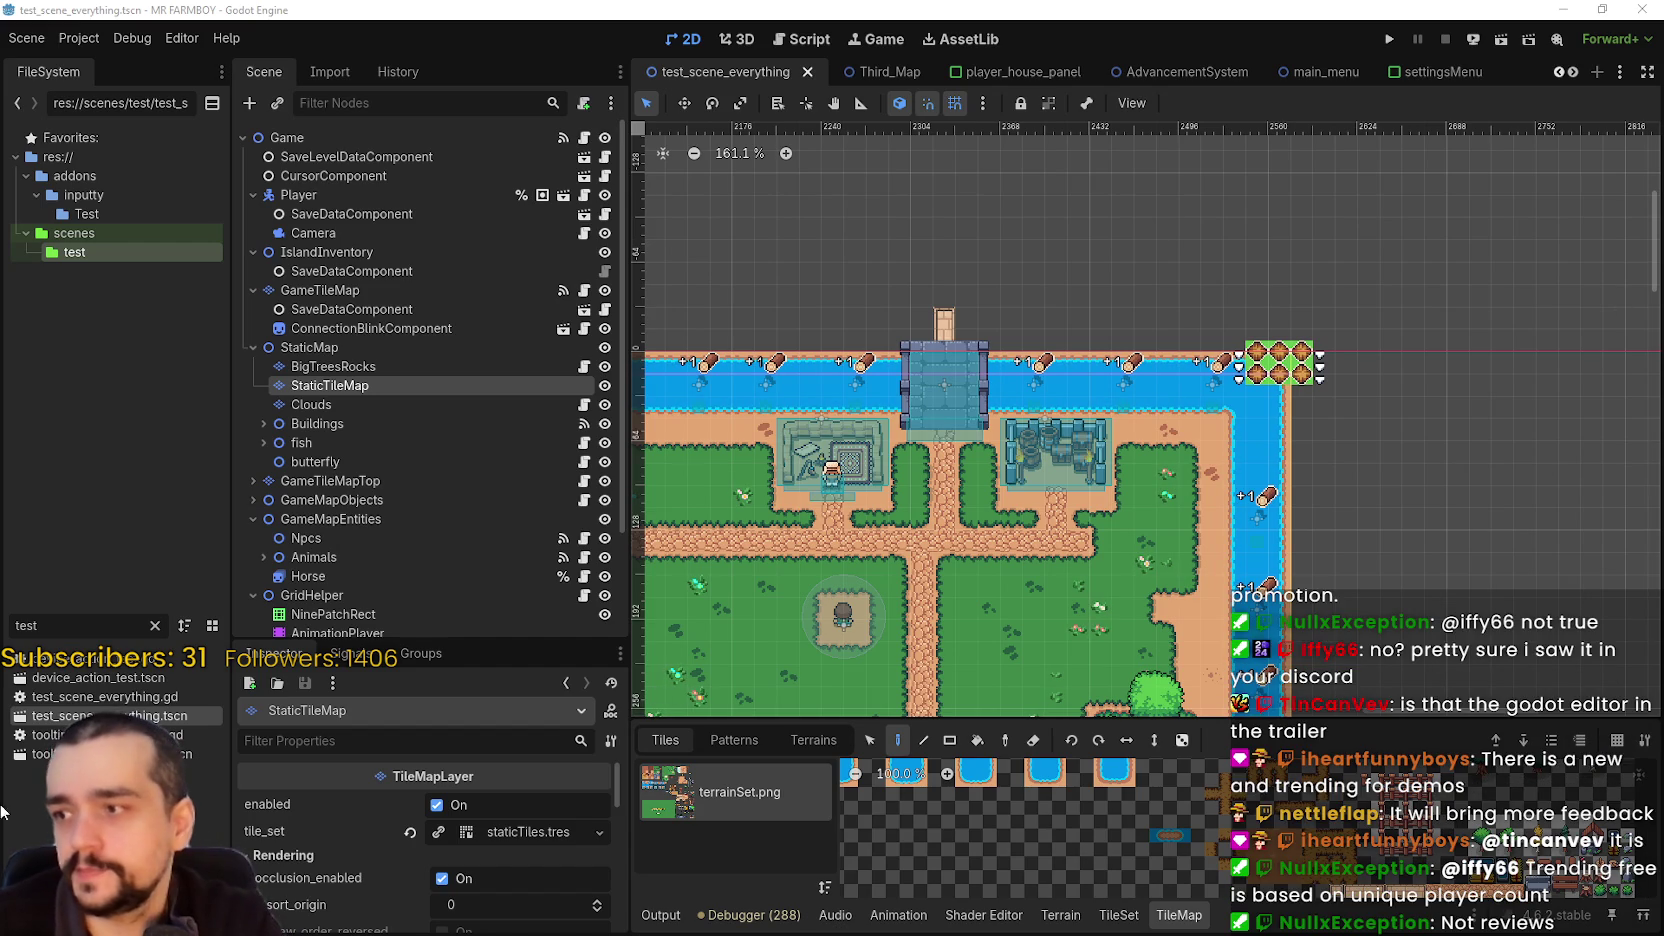
key("BackSpace")
key("BackSpace")
key("BackSpace")
type("m")
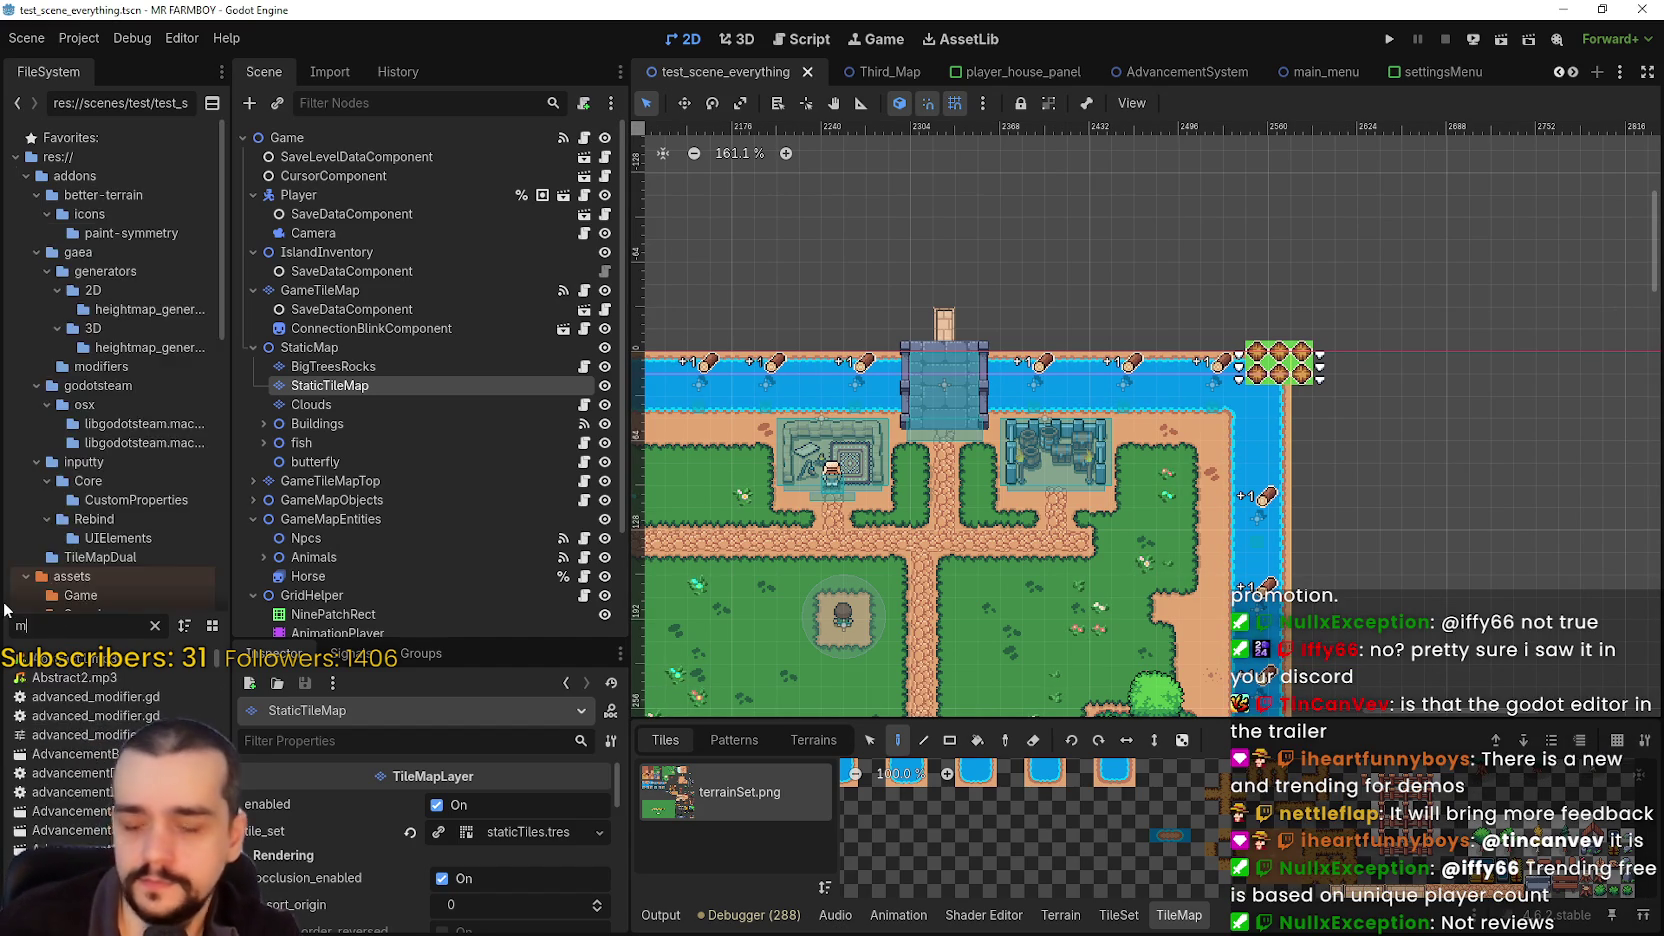
key("BackSpace")
type("thi")
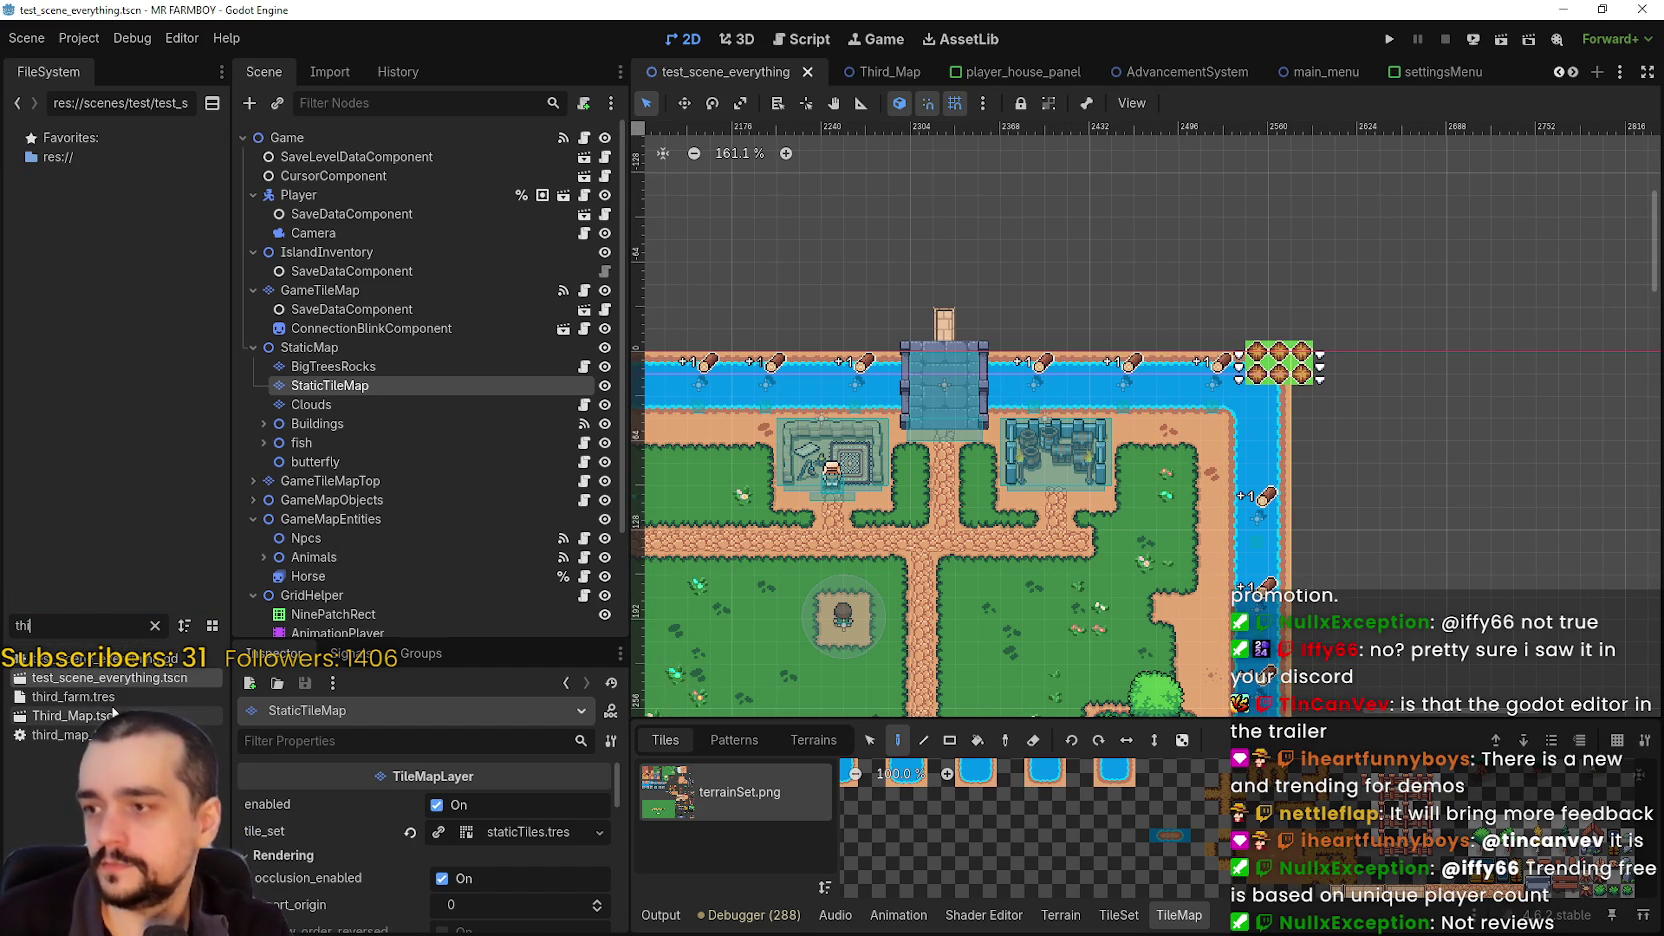
double_click(113, 713)
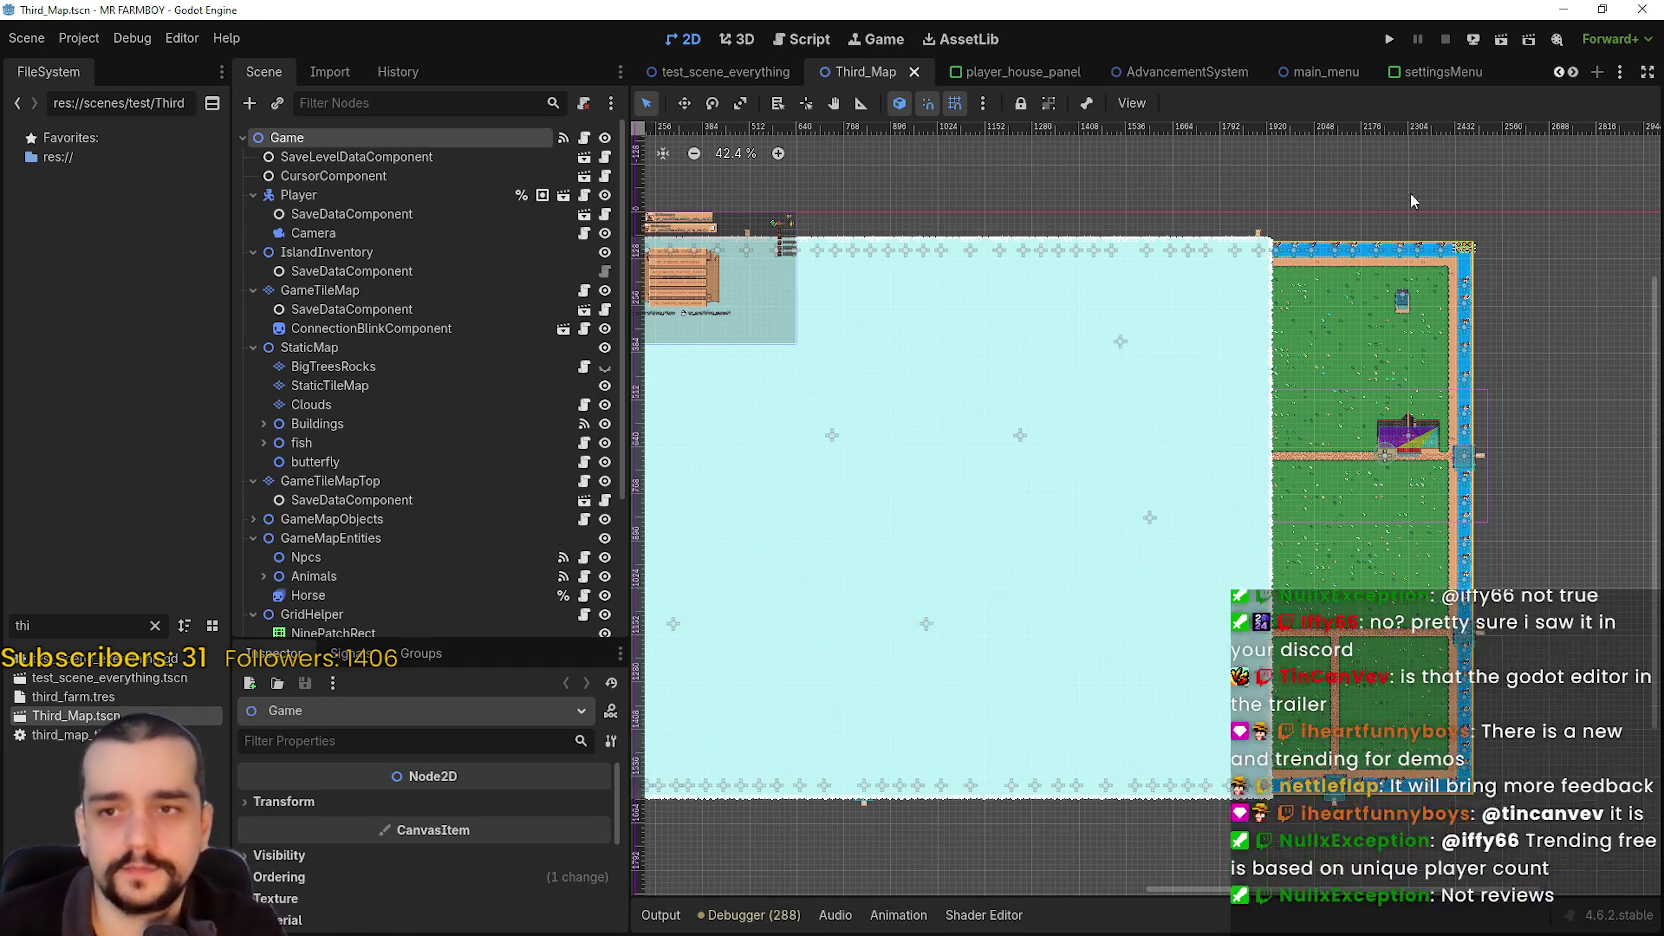
- Select the GameTileMap layer in Third_Map to show its terrainSet.png tile painting panel
scroll(1410, 192, "up", 8)
scroll(1459, 376, "down", 2)
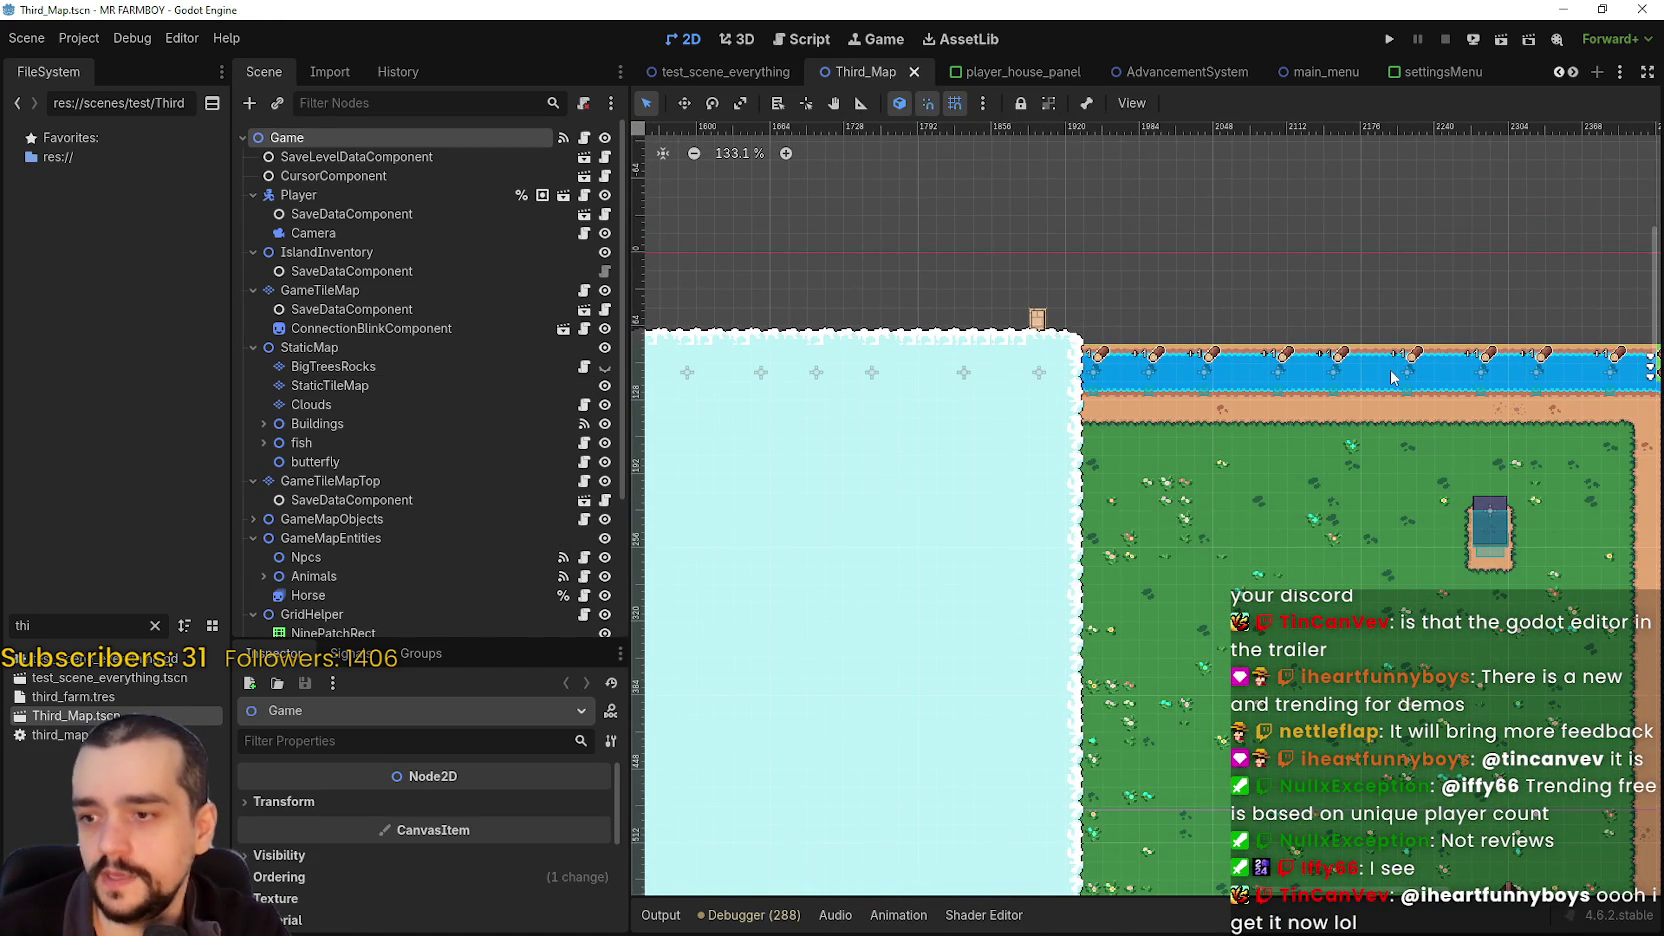
left_click(335, 290)
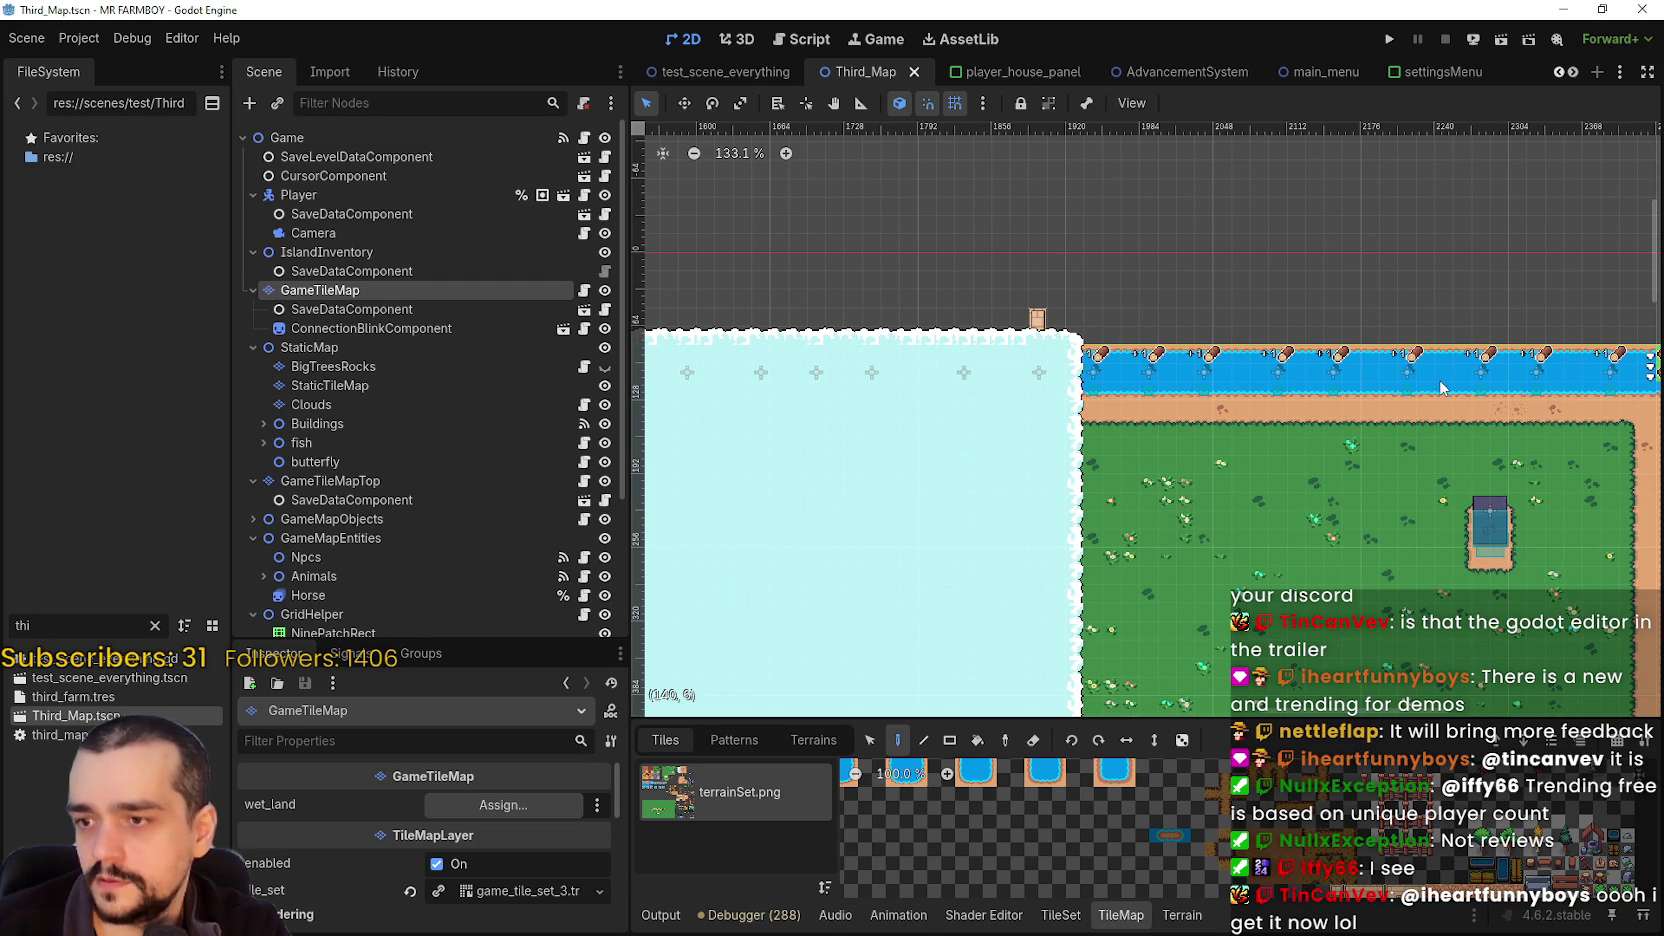
scroll(1443, 388, "up", 3)
scroll(1443, 385, "up", 2)
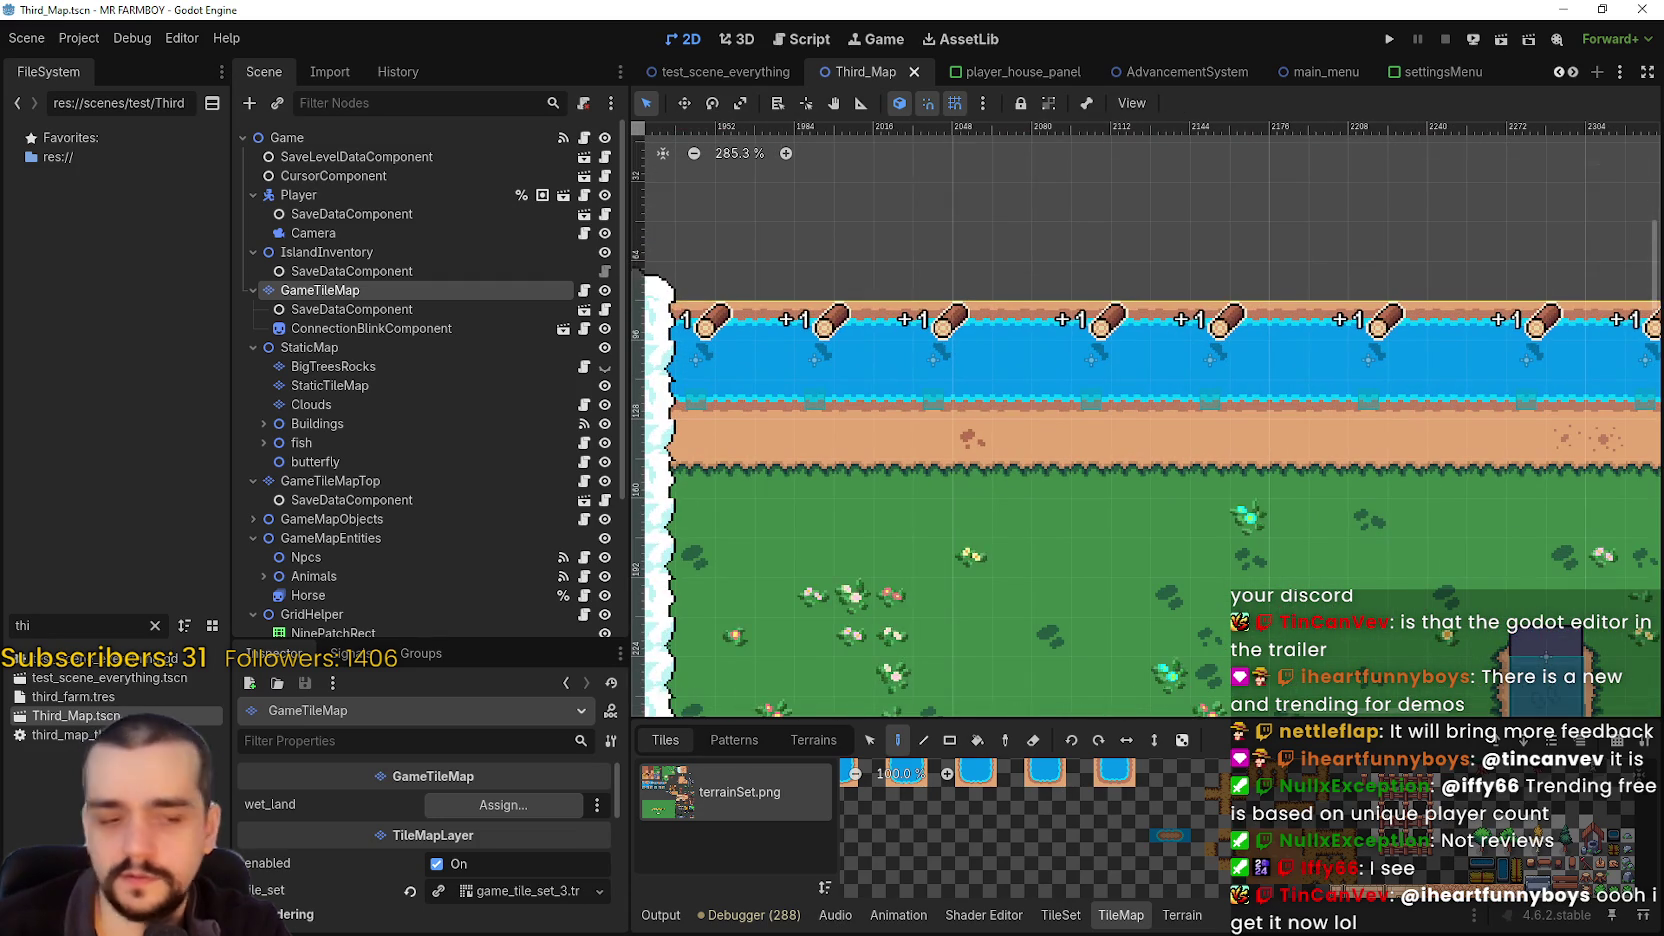
scroll(1344, 377, "down", 2)
scroll(1323, 374, "up", 3)
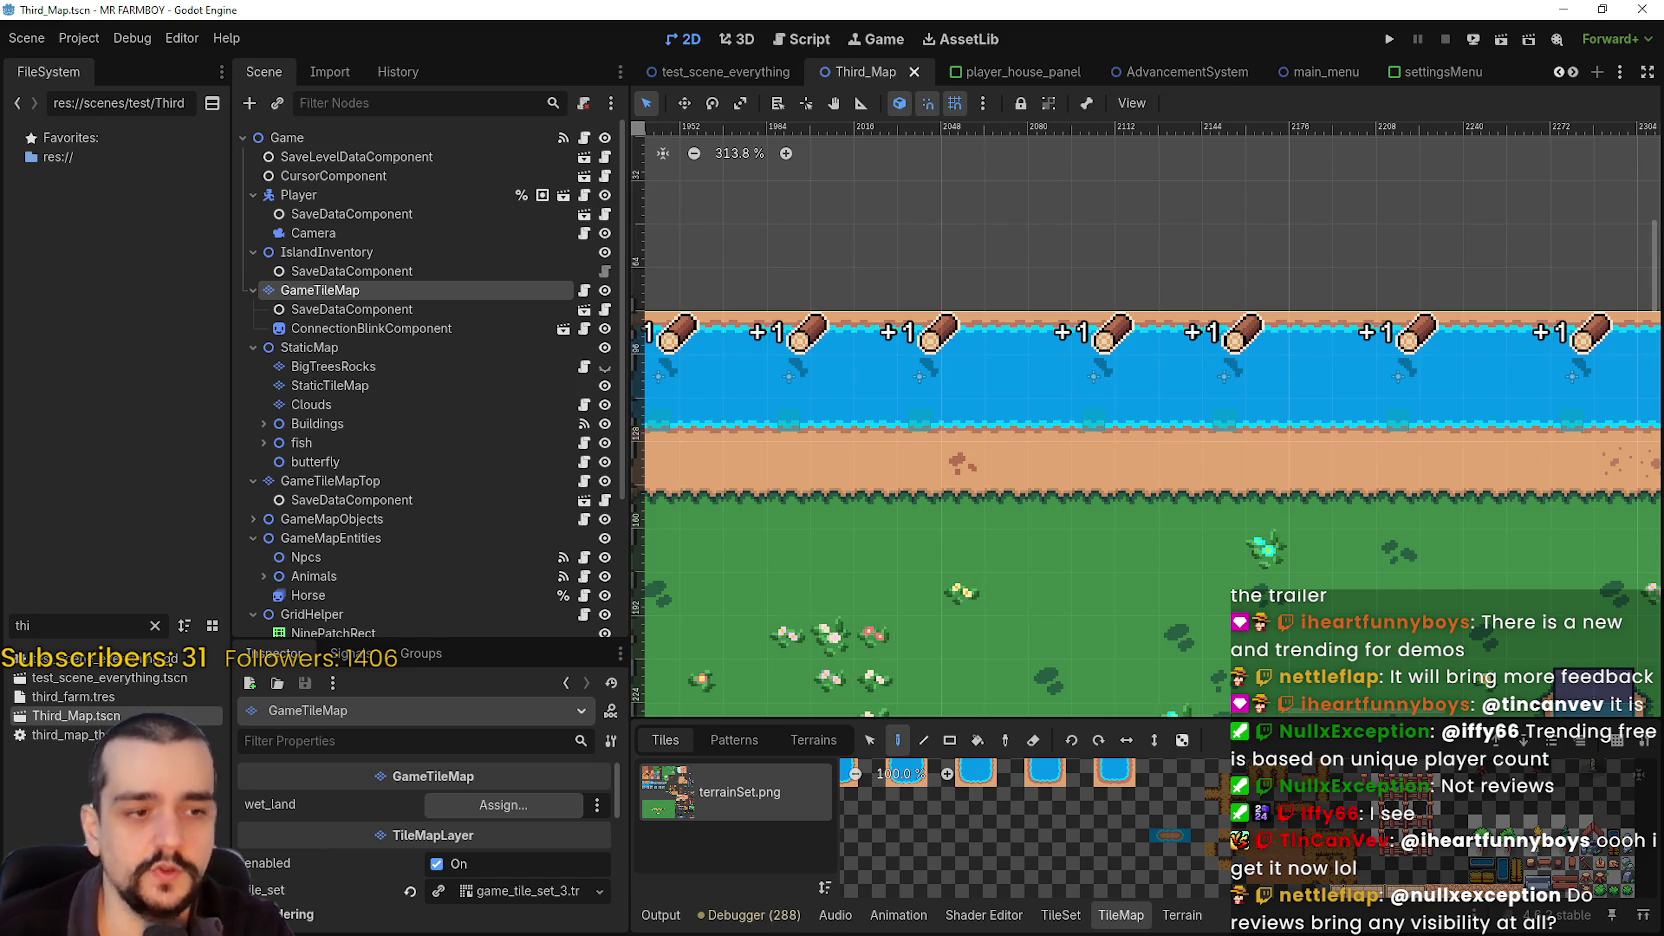
- Search island_main_data.tres in Notepad for '6)' using Find Next
key("alt+Tab")
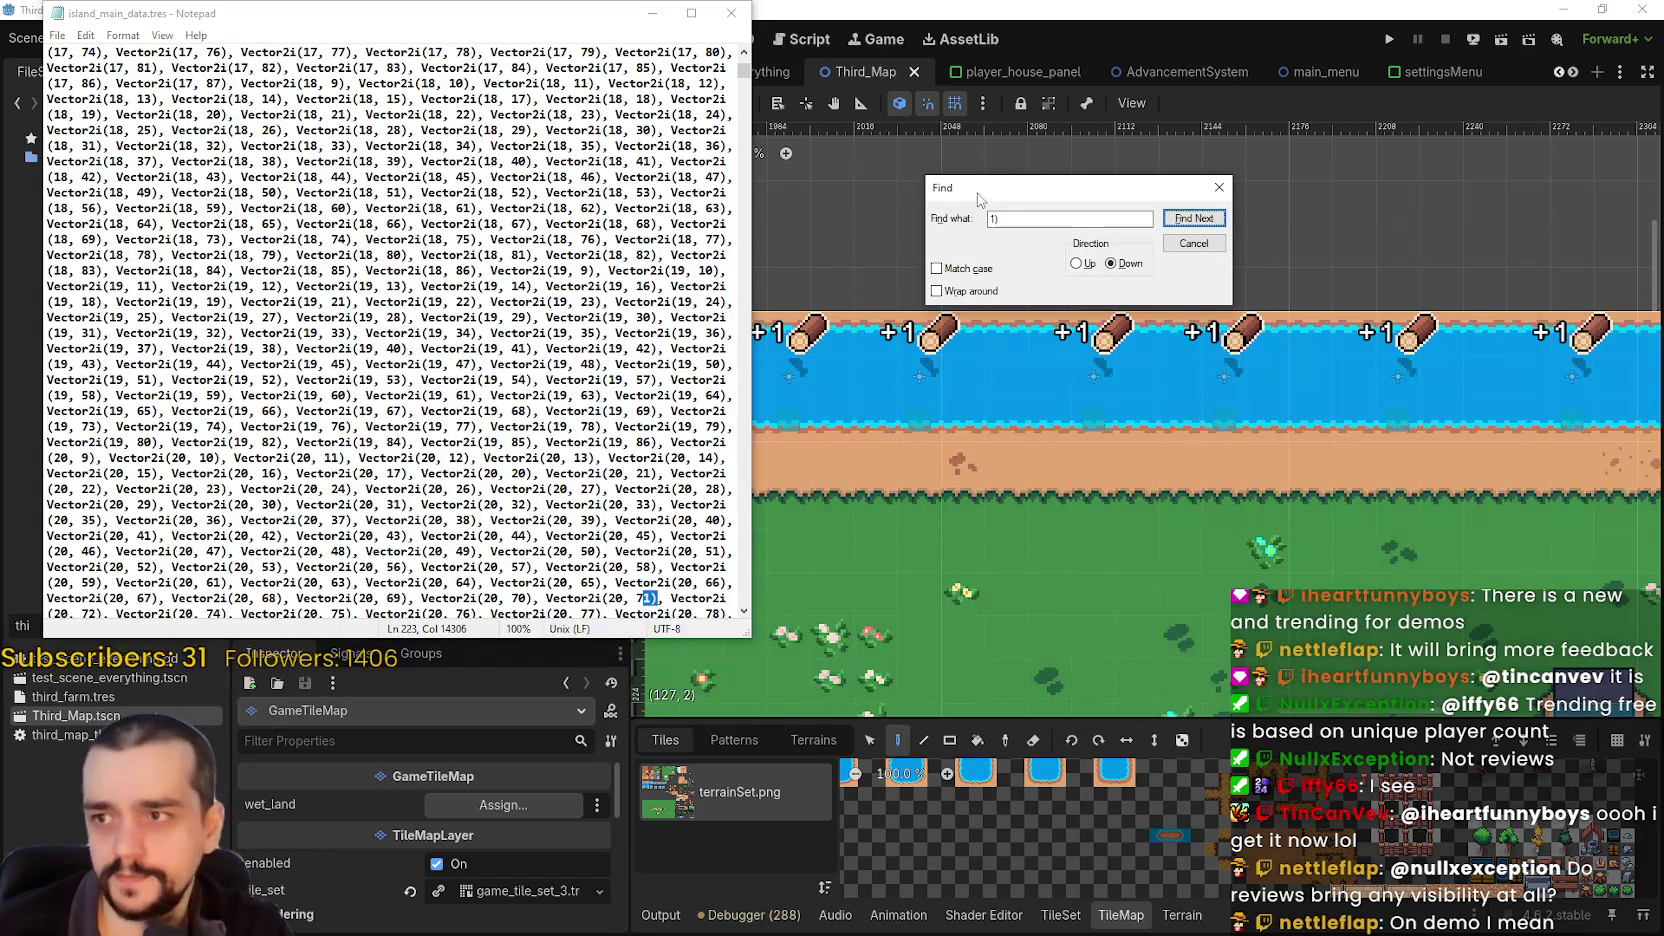
type(")")
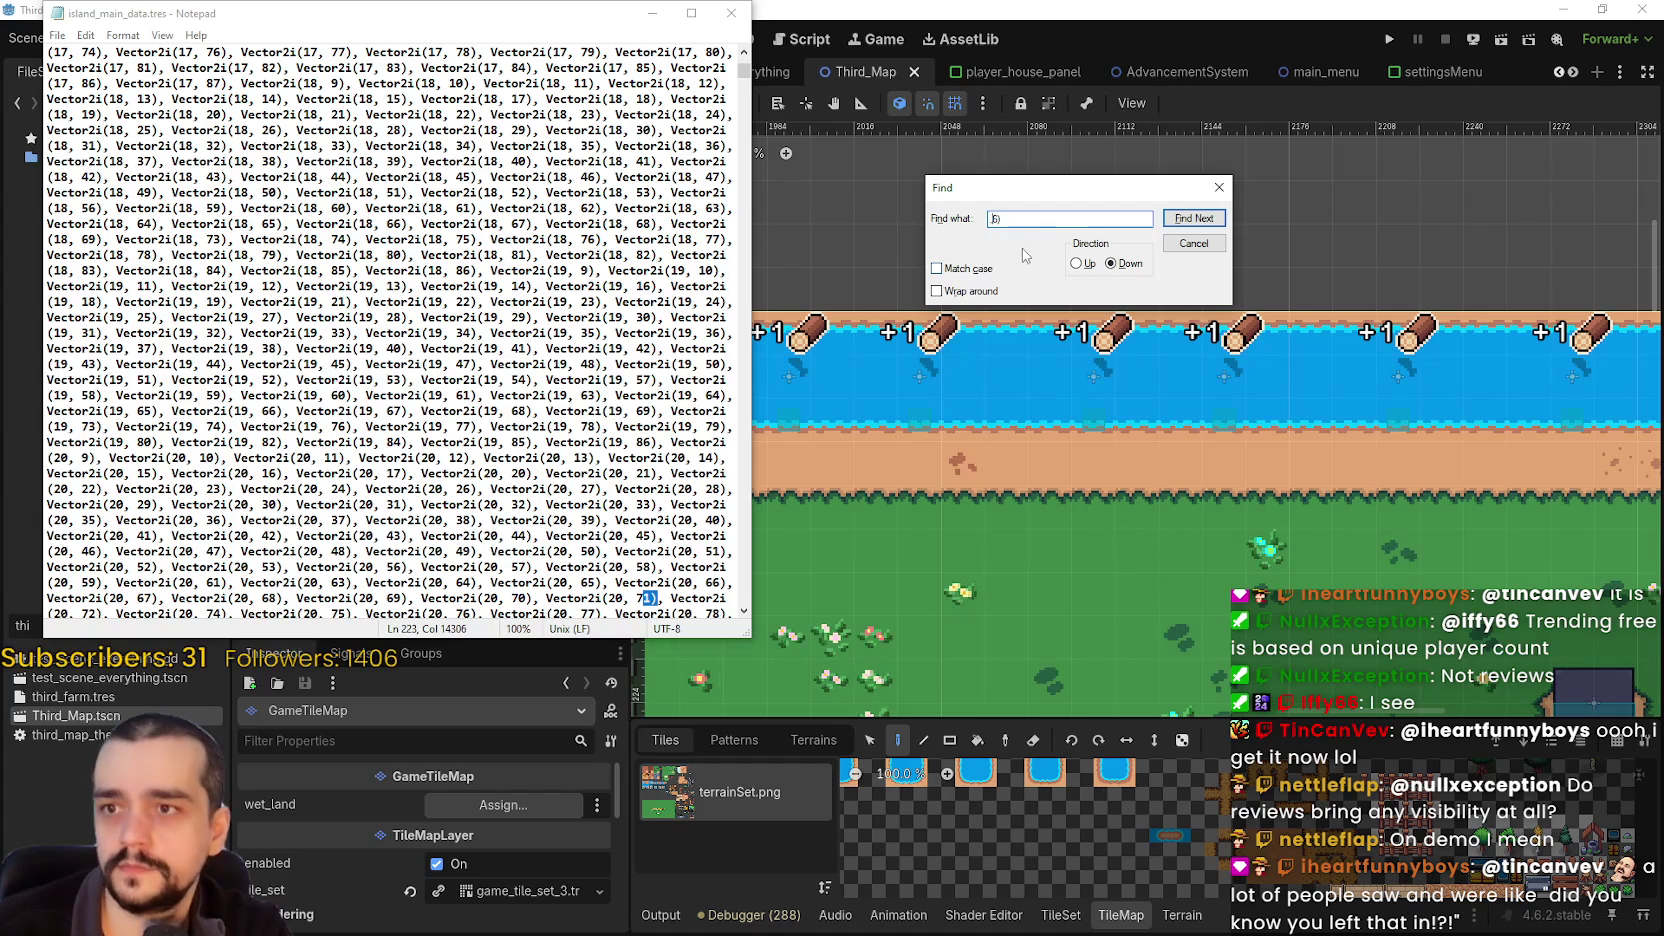
left_click(744, 70)
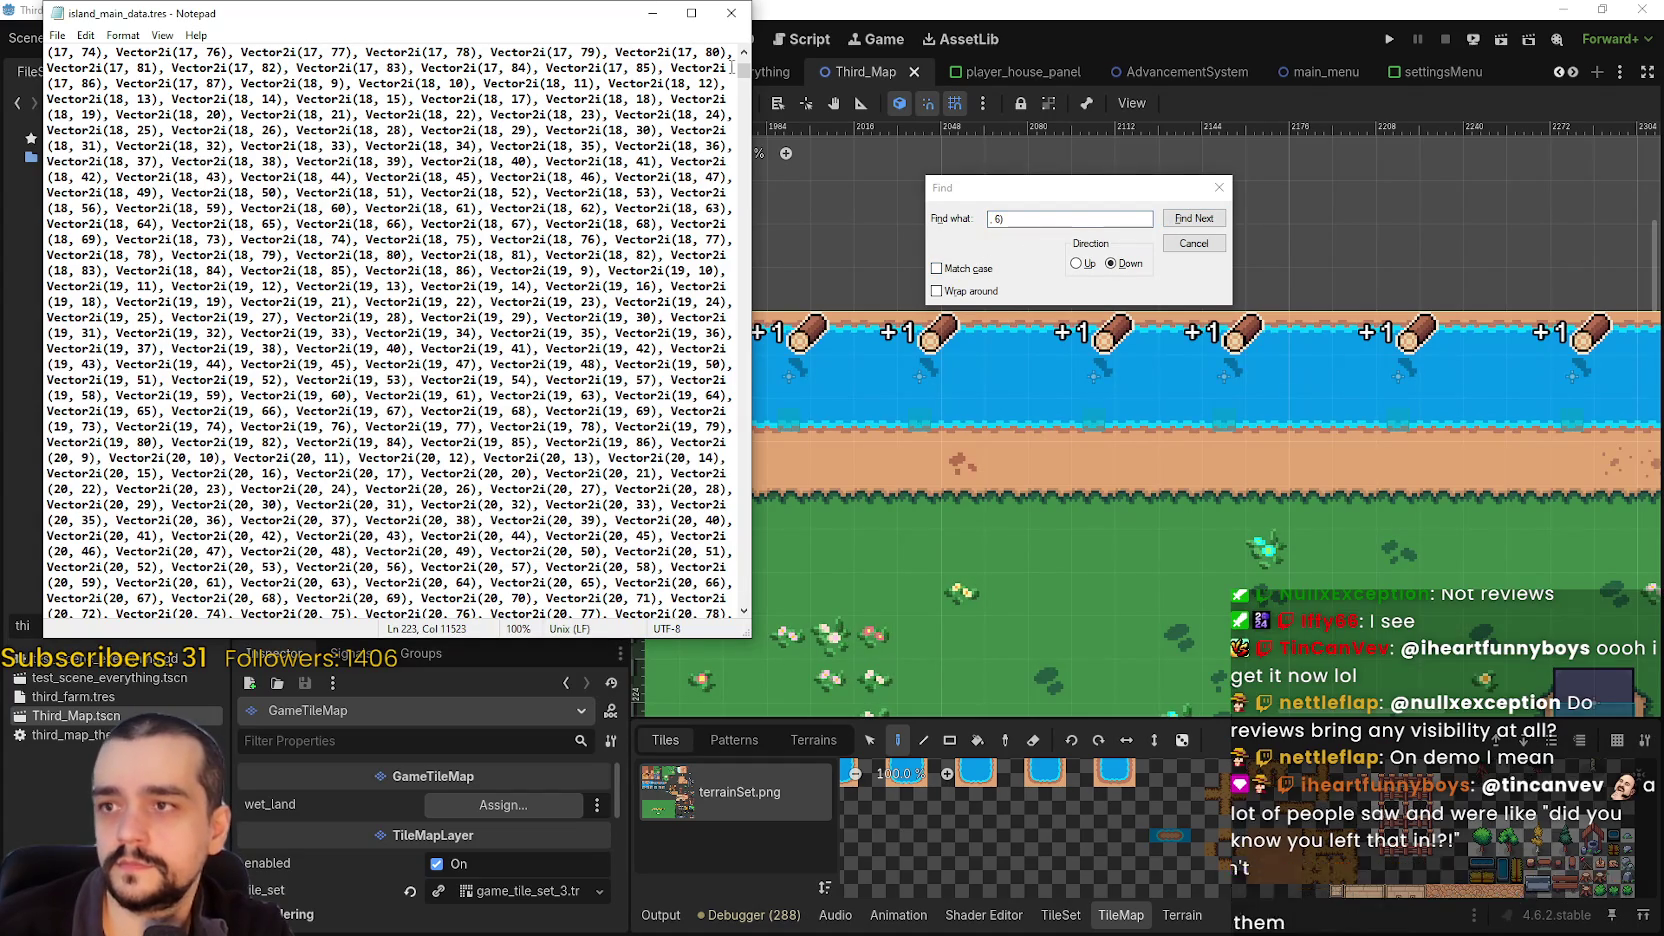
left_click_drag(744, 70, 744, 62)
left_click(1216, 222)
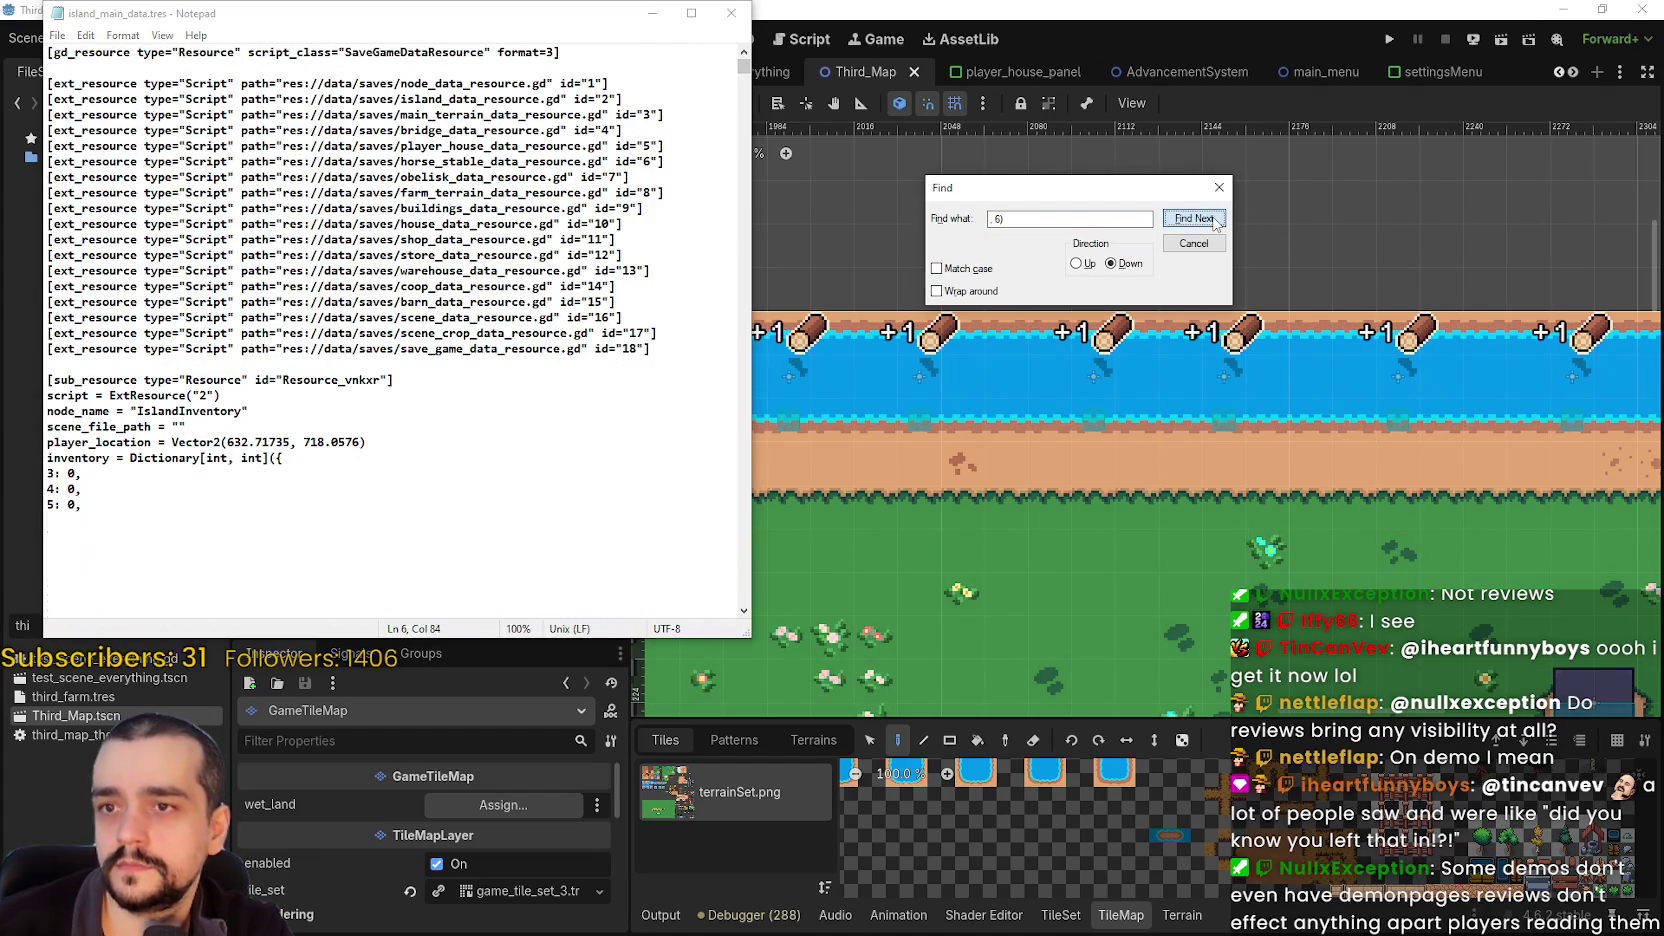
scroll(193, 520, "down", 2)
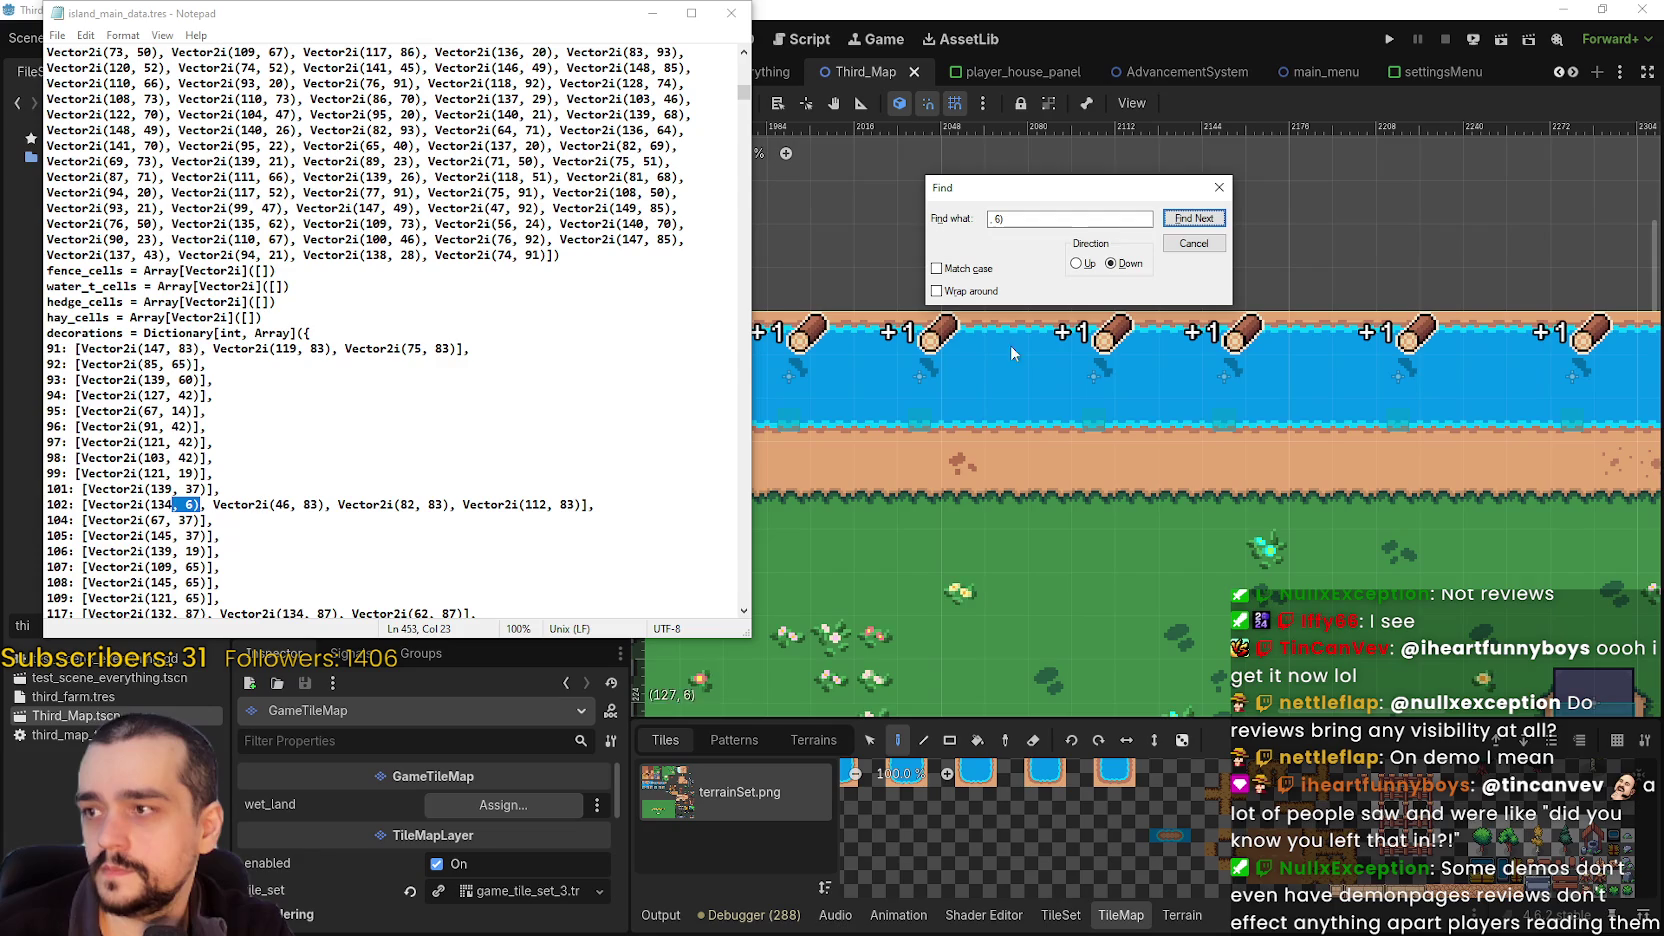
scroll(188, 428, "down", 2)
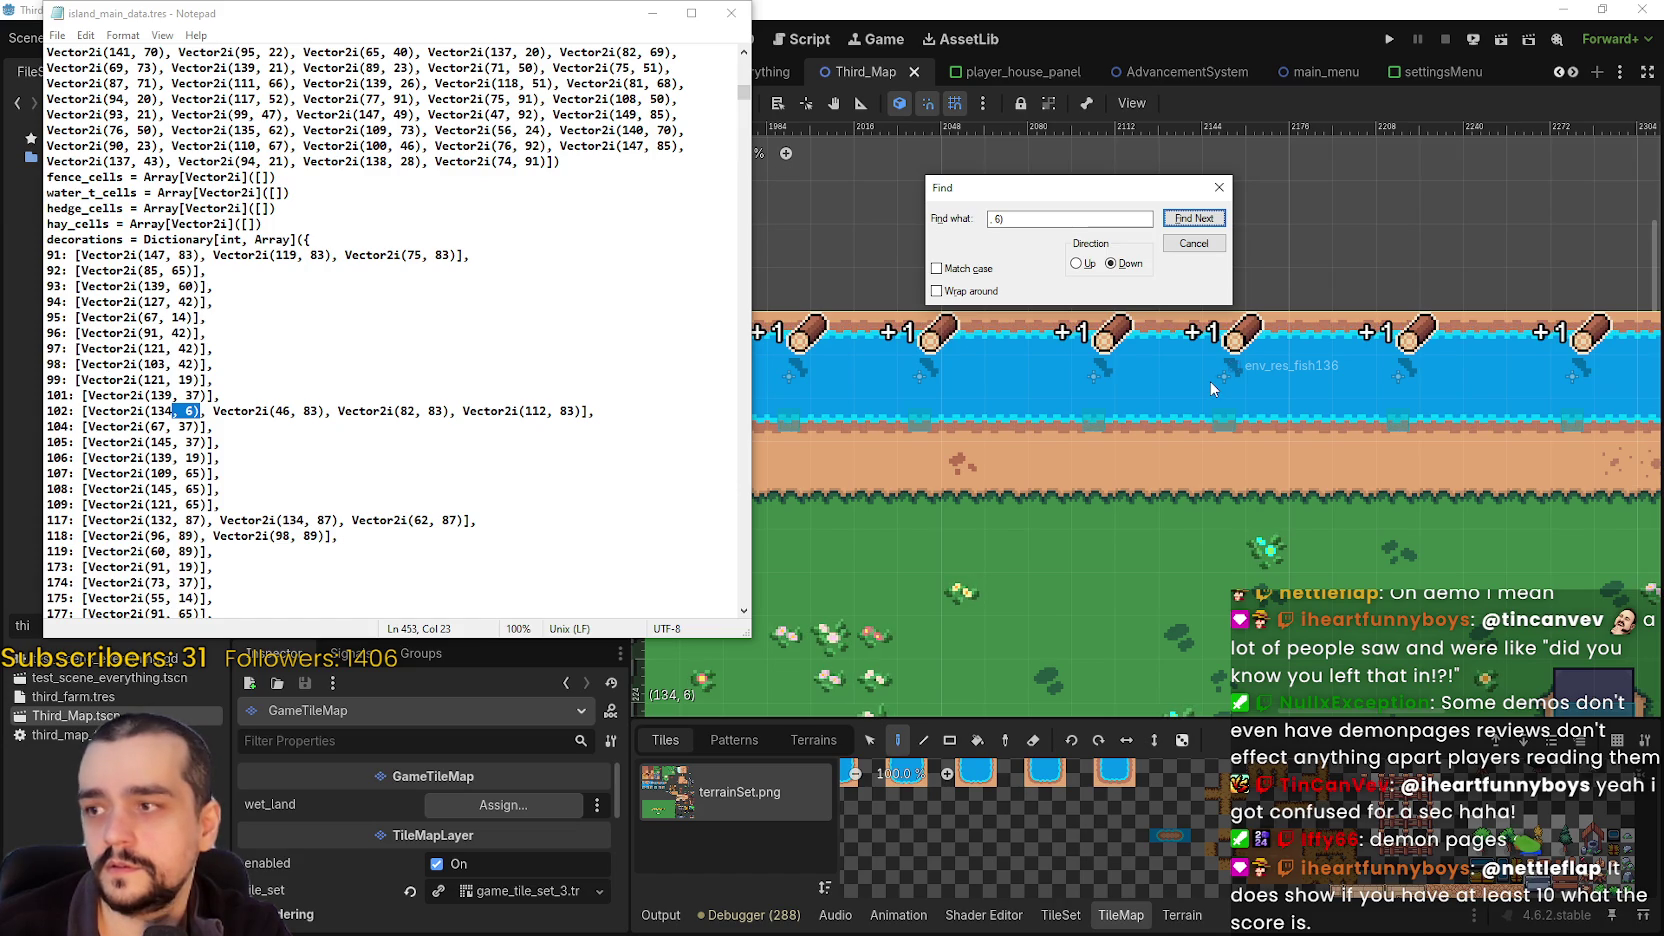
- Delete 'Vector2i(134, 6), ' from line 102, then save and close the file
left_click(194, 442)
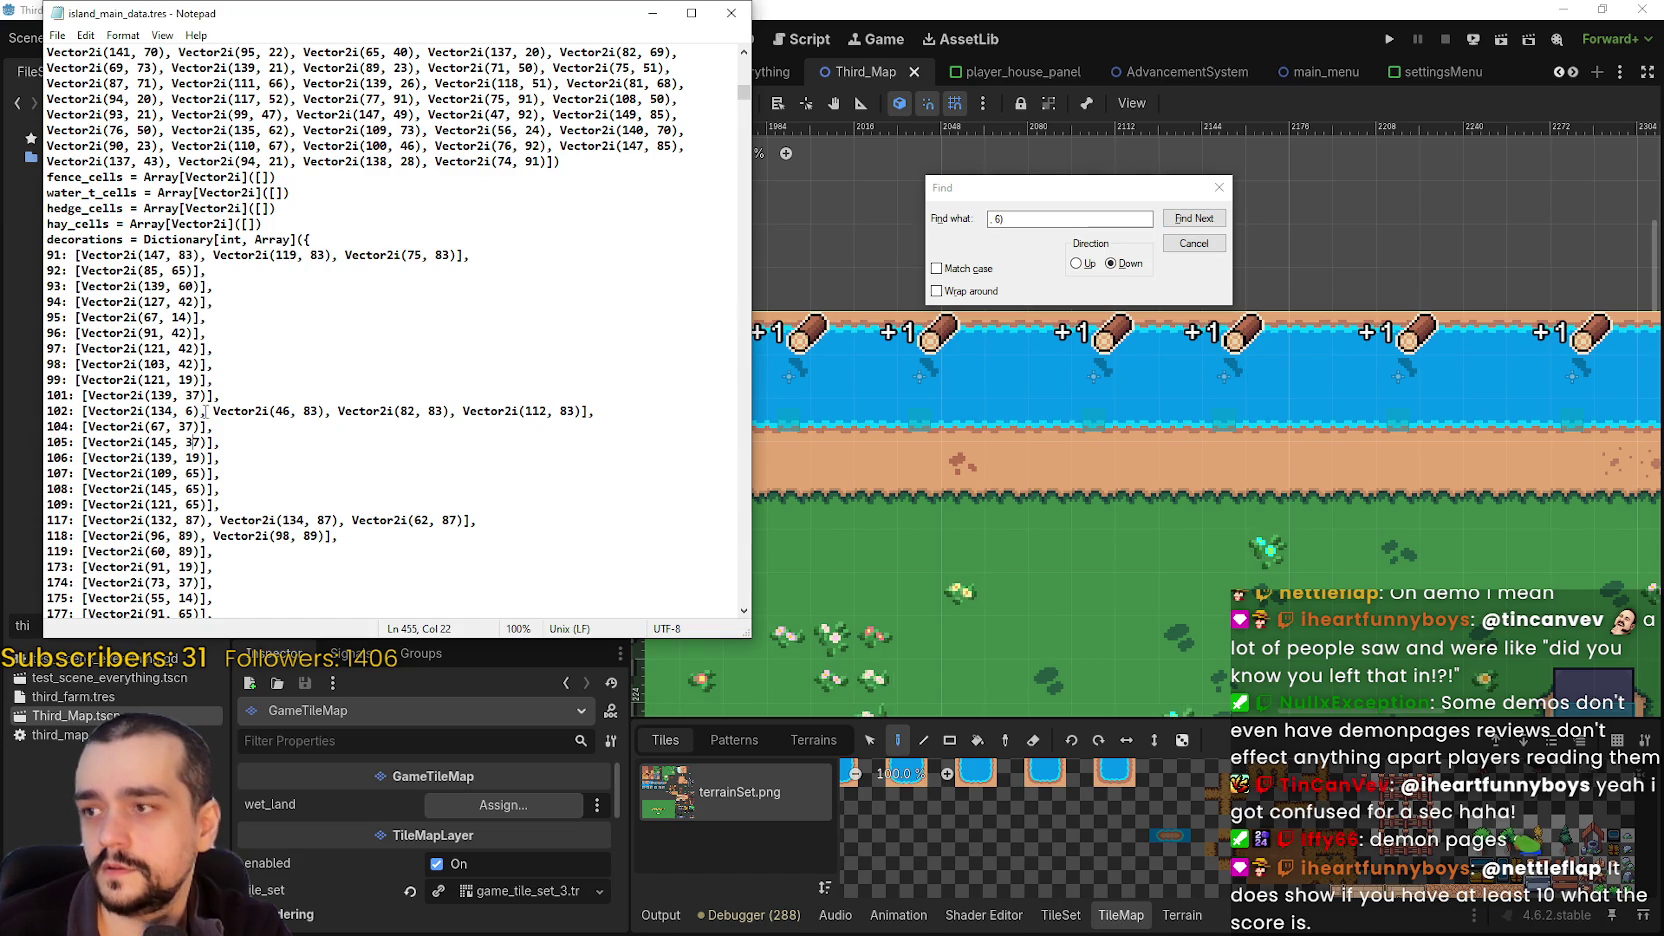
left_click_drag(167, 411, 87, 411)
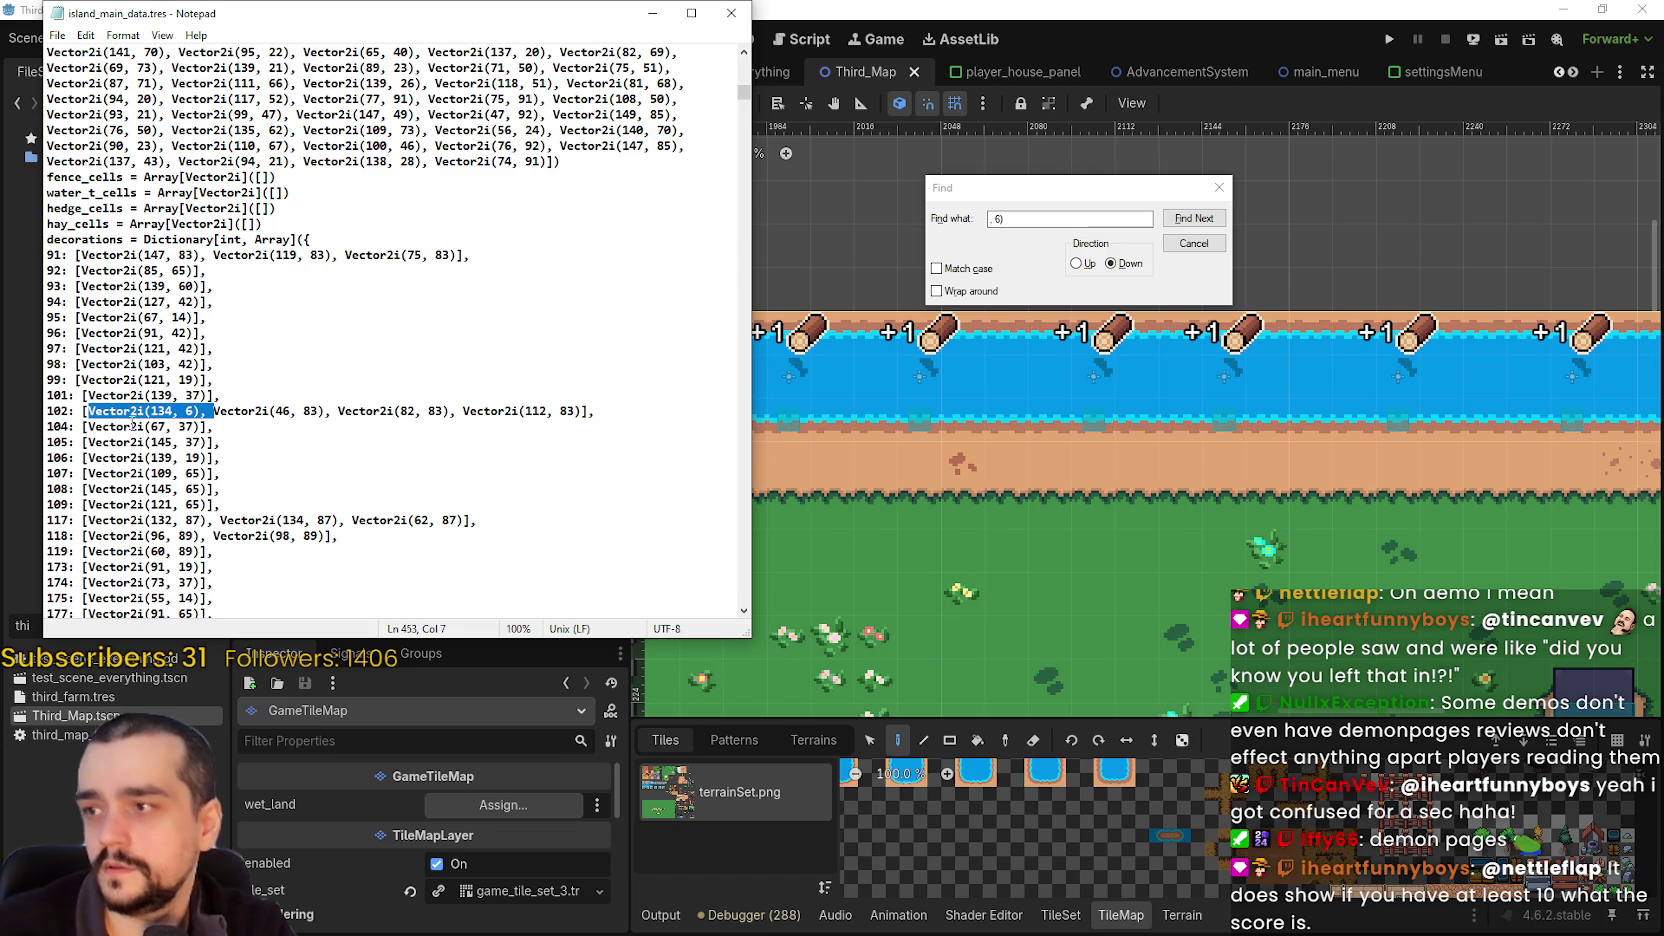
key("Delete")
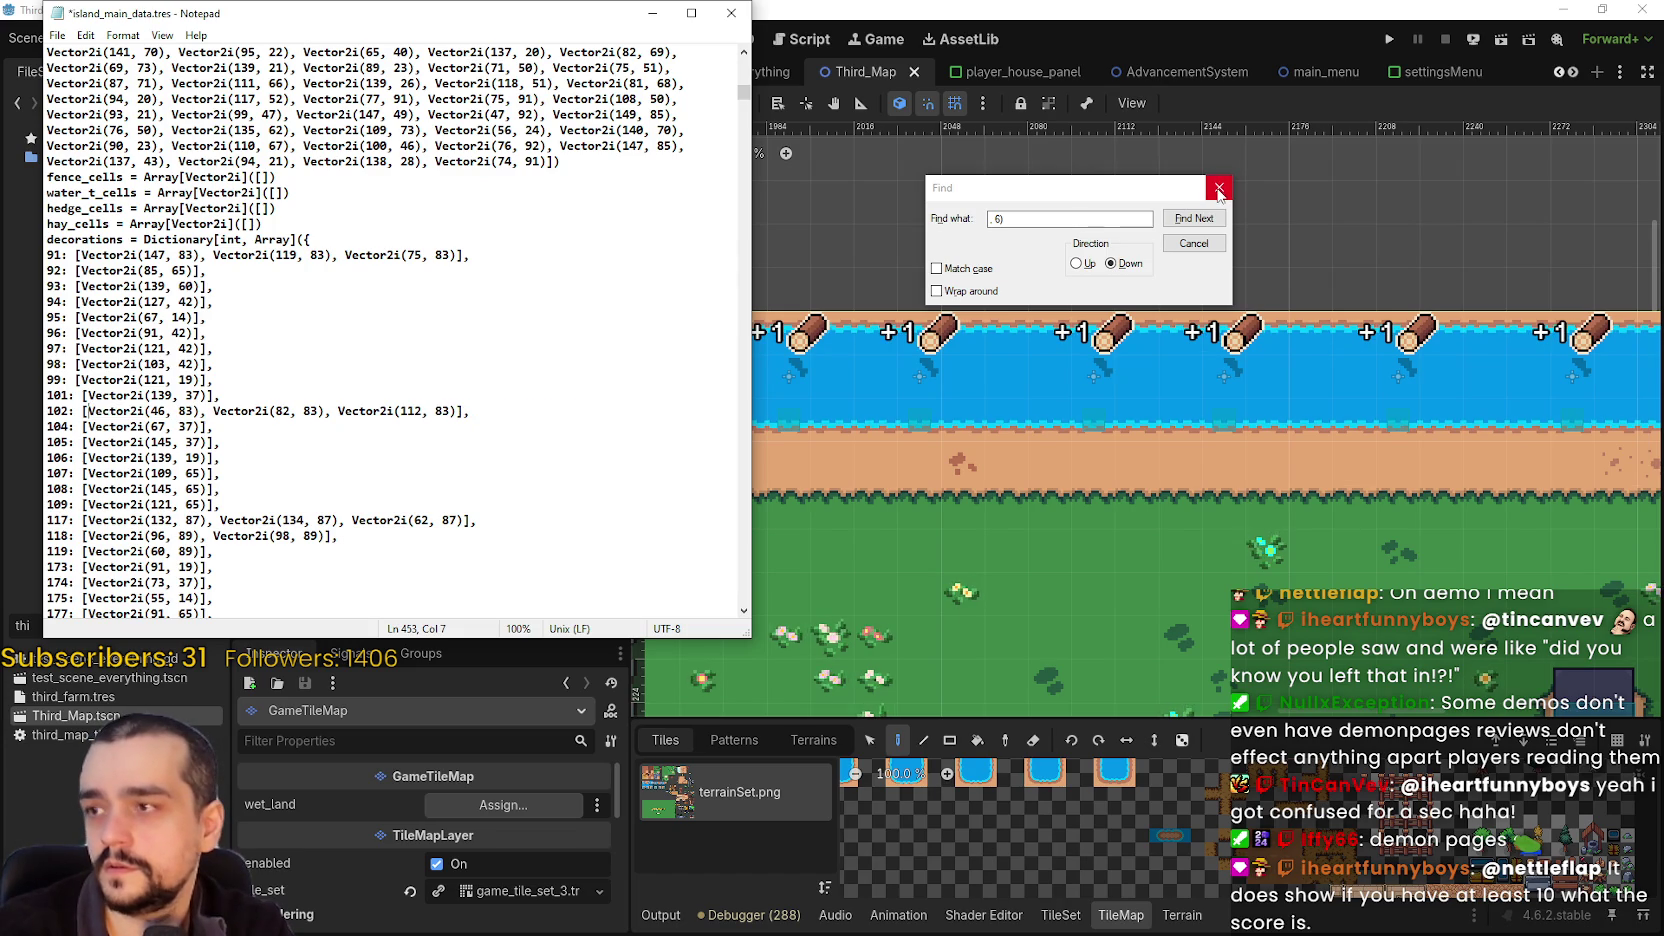
left_click(1219, 189)
left_click(311, 412)
left_click(57, 35)
left_click(90, 112)
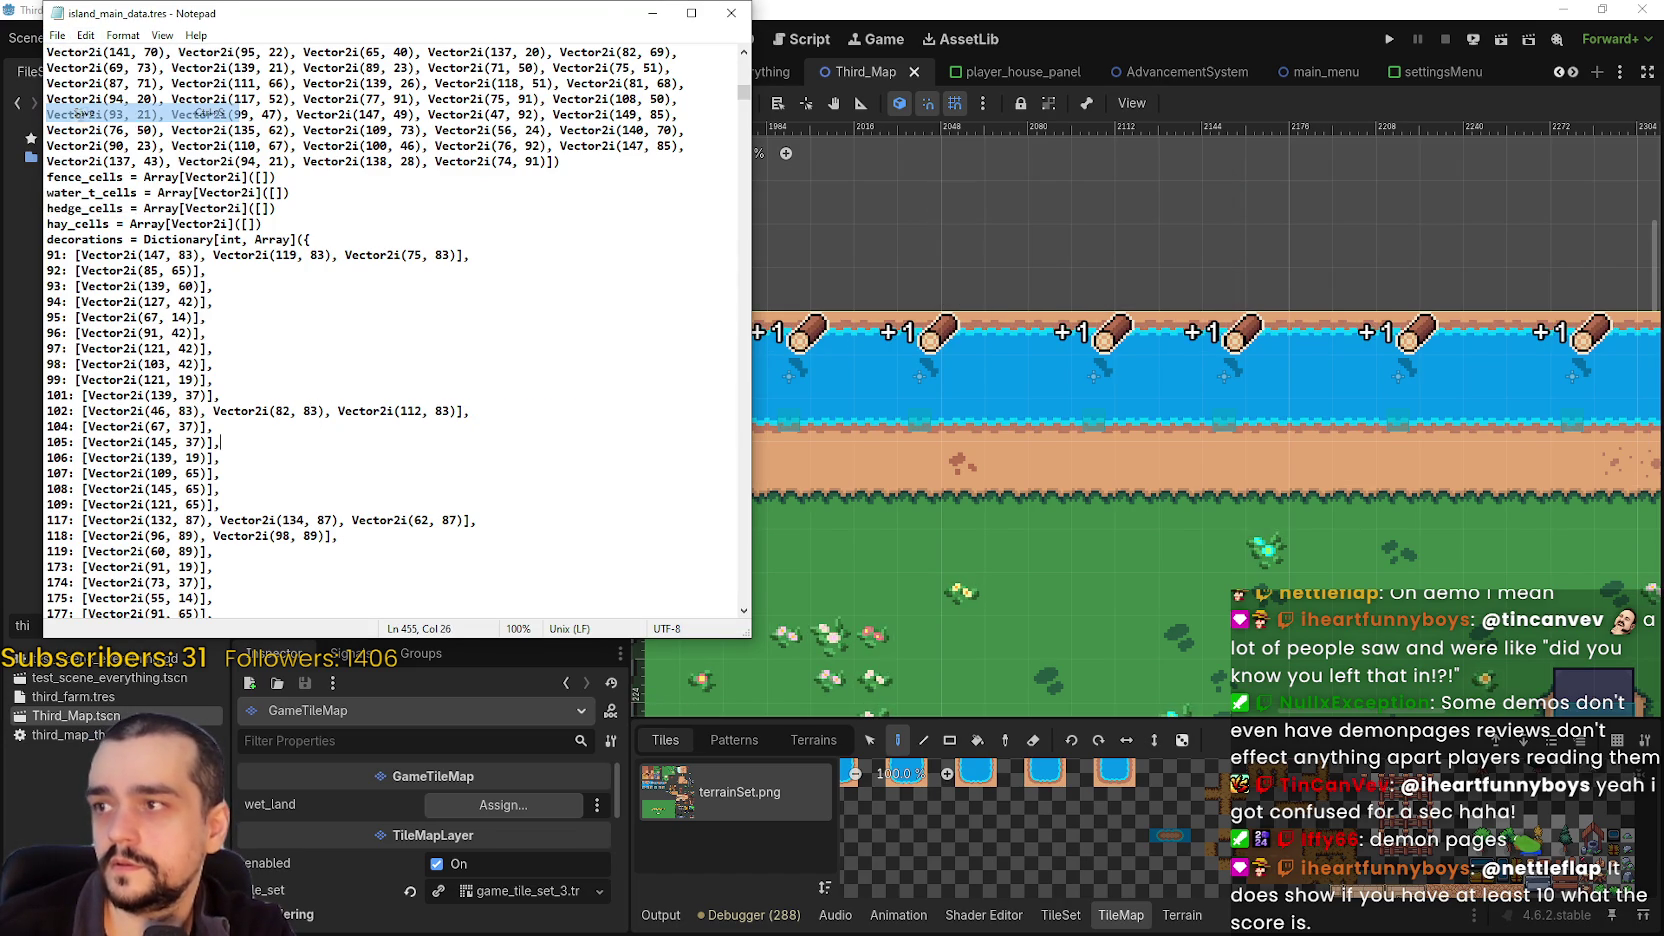
left_click(731, 14)
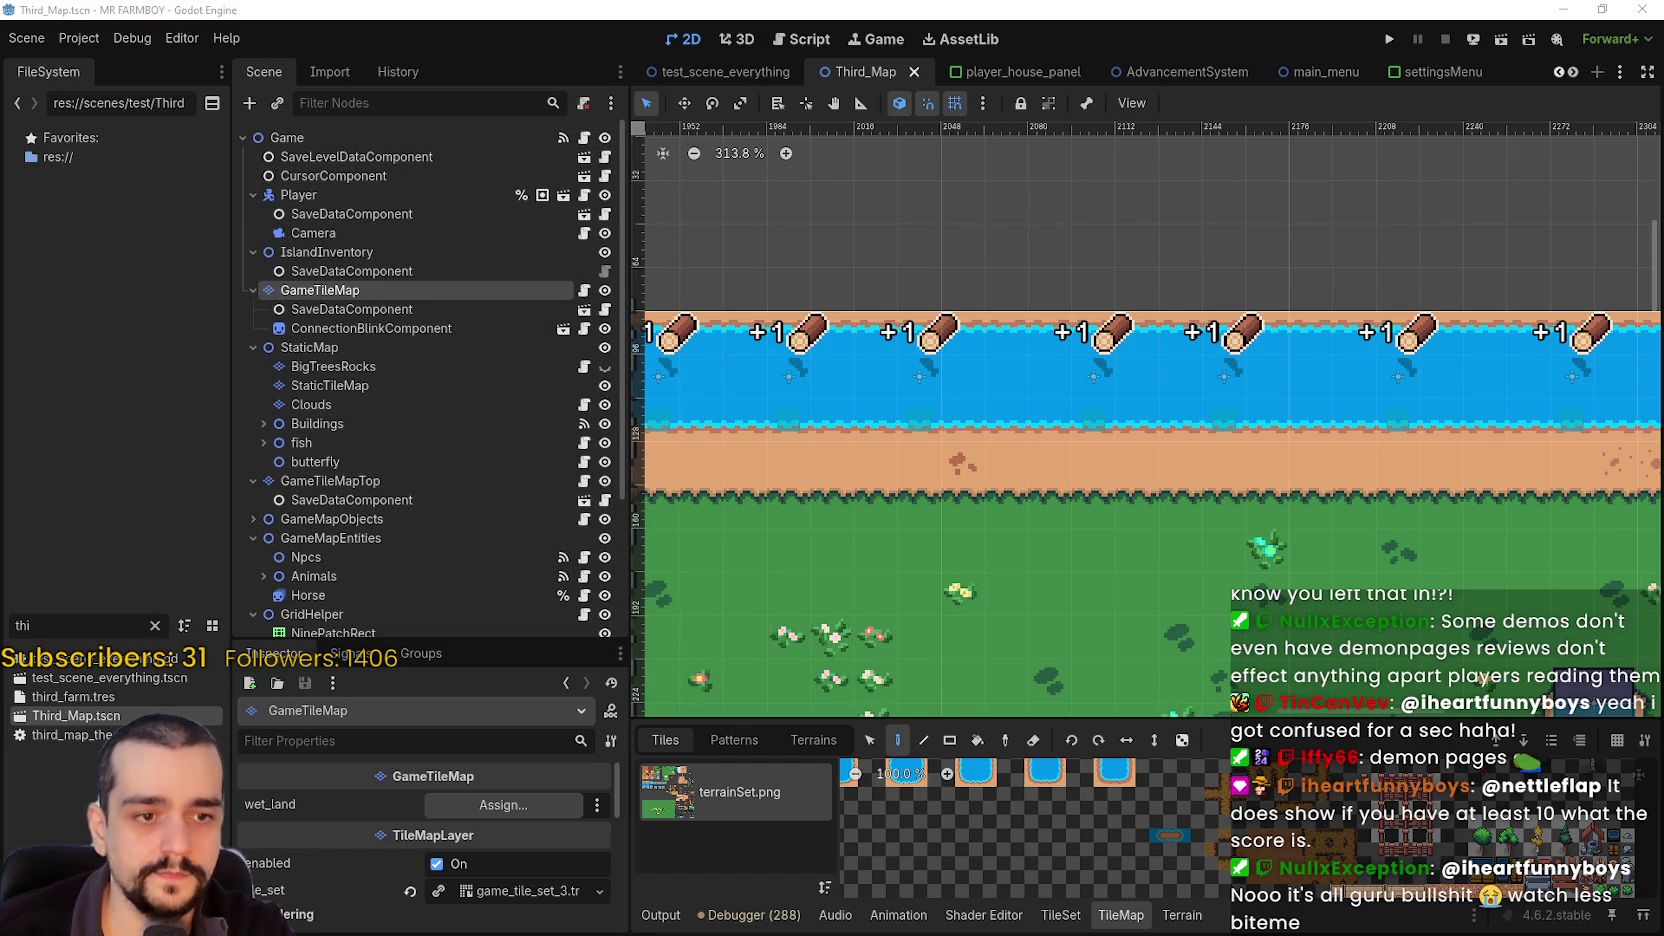
- Archive island_main_data.tres and player_data.tres into save_1.zip in ZIP format
key("alt+Tab")
left_click_drag(714, 410, 450, 326)
right_click(500, 346)
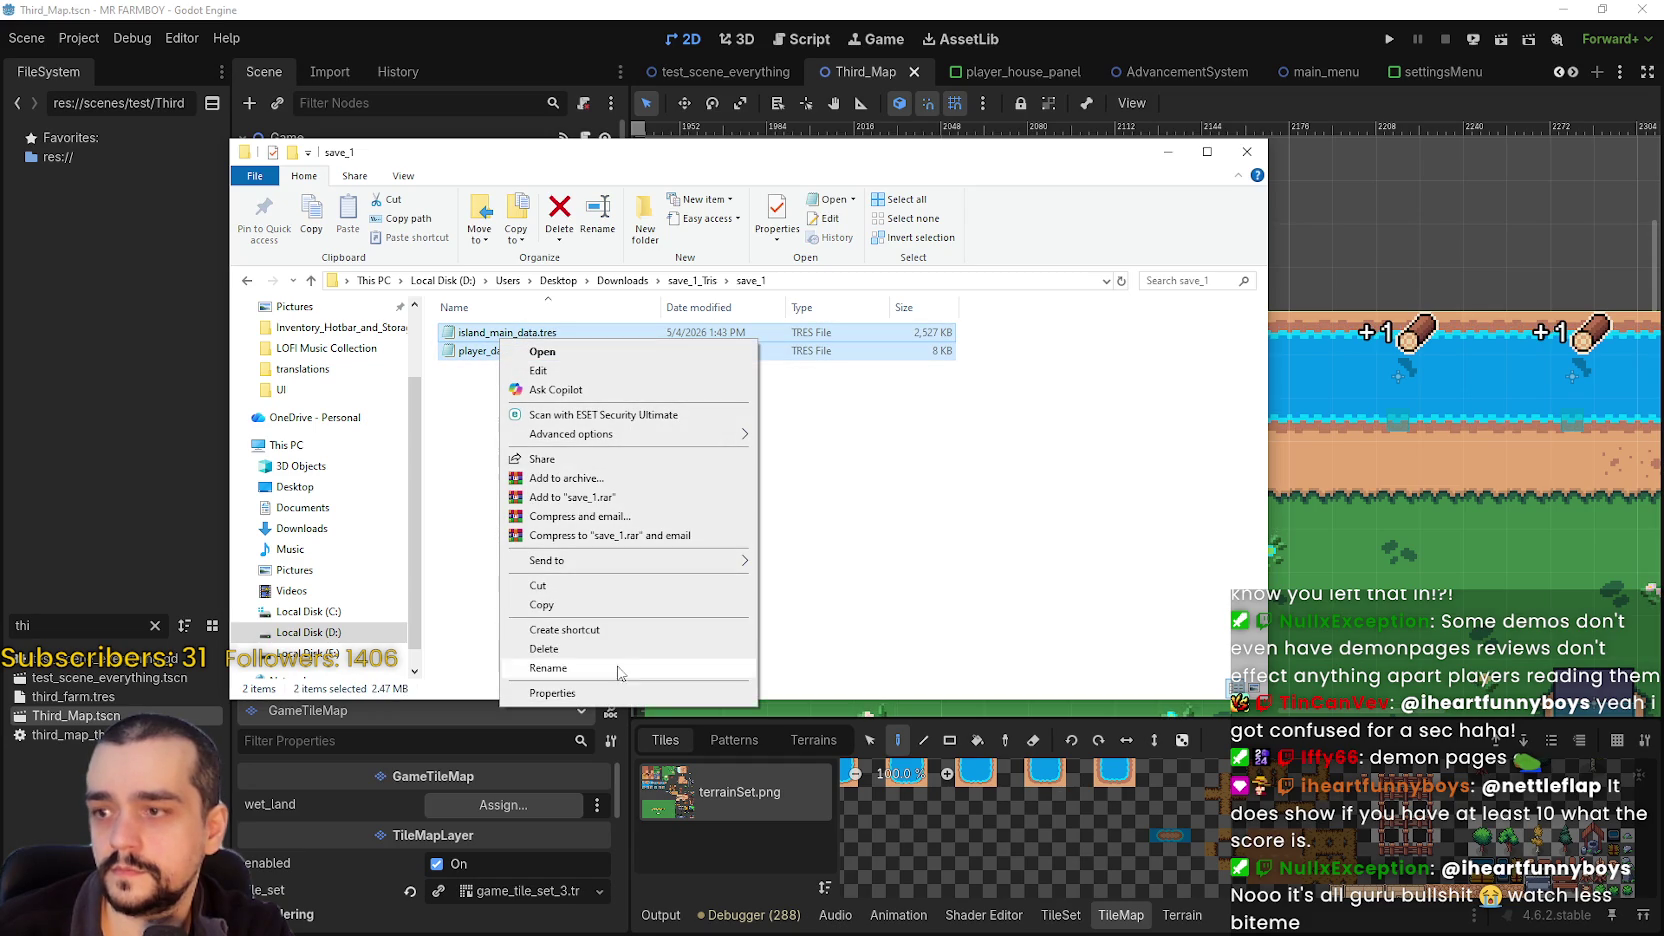
left_click(590, 478)
left_click(759, 453)
left_click(866, 634)
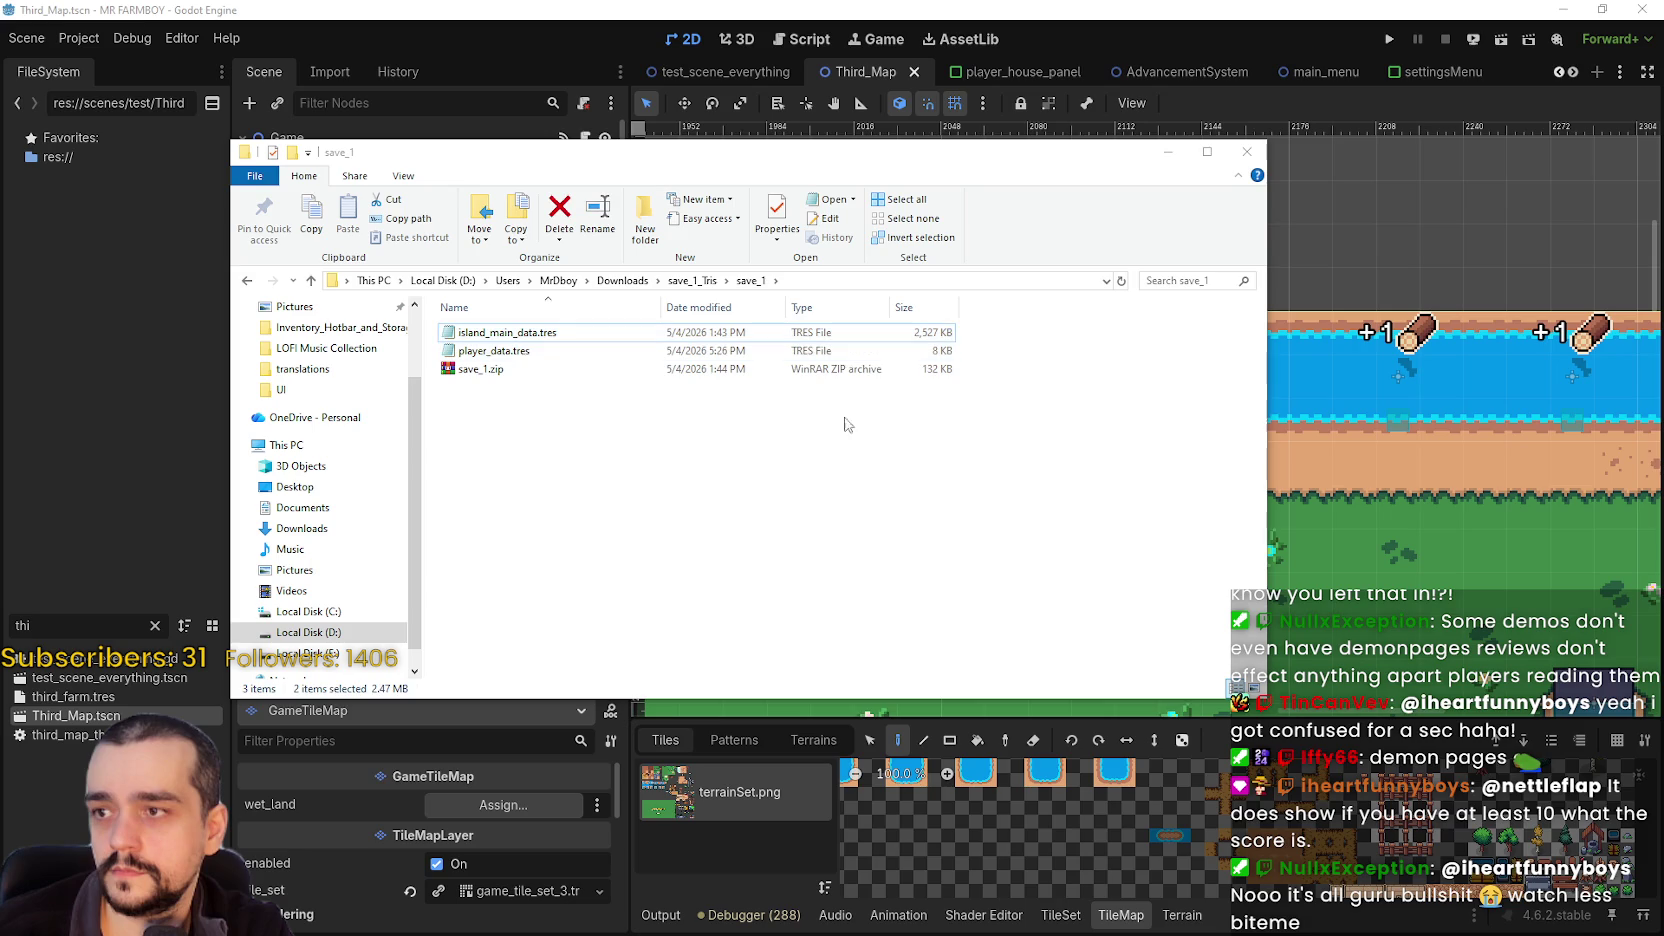
left_click(785, 372)
- Deselect save_1.zip and close the save_1 folder window
left_click_drag(801, 390, 1663, 410)
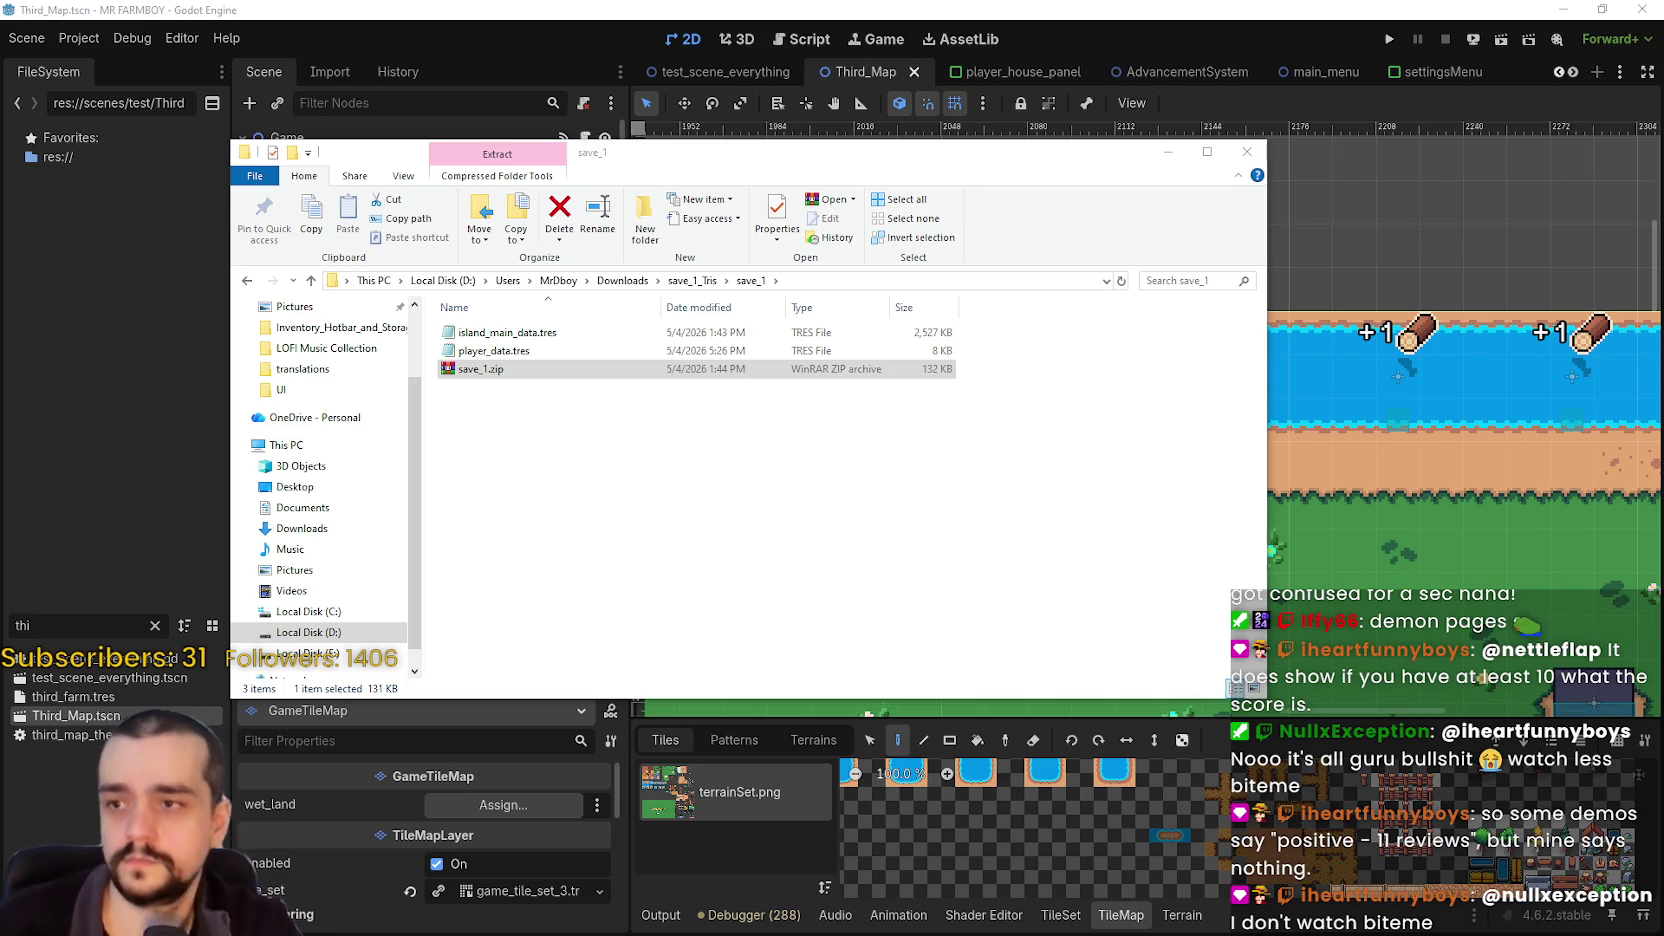
left_click(787, 462)
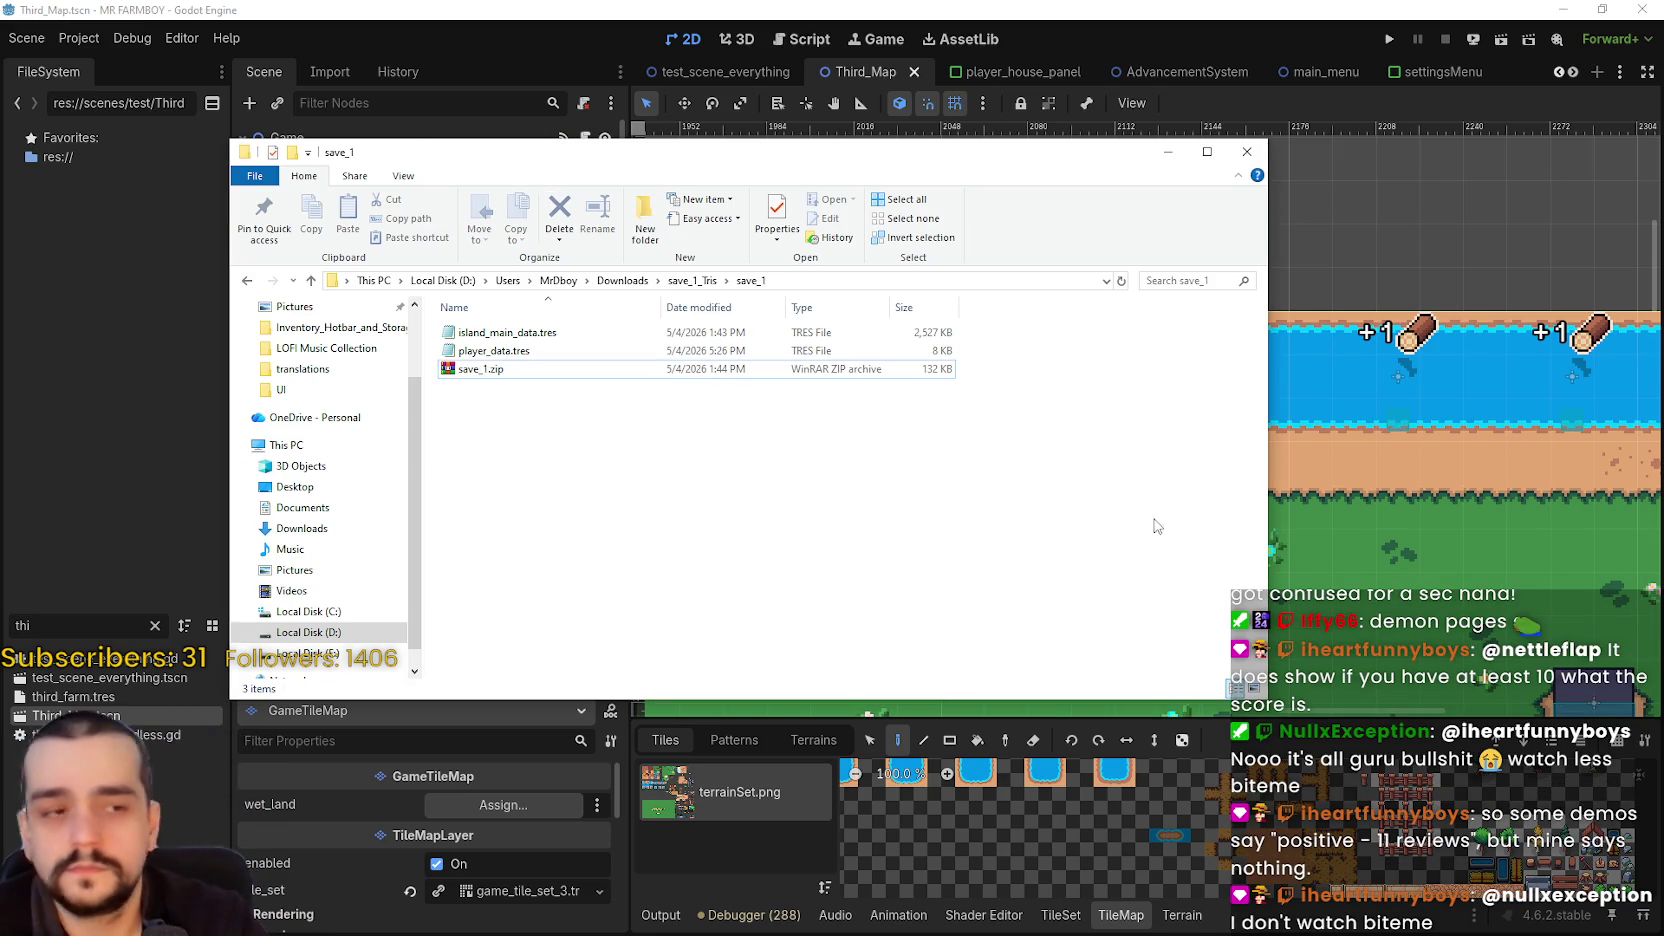
left_click(1168, 152)
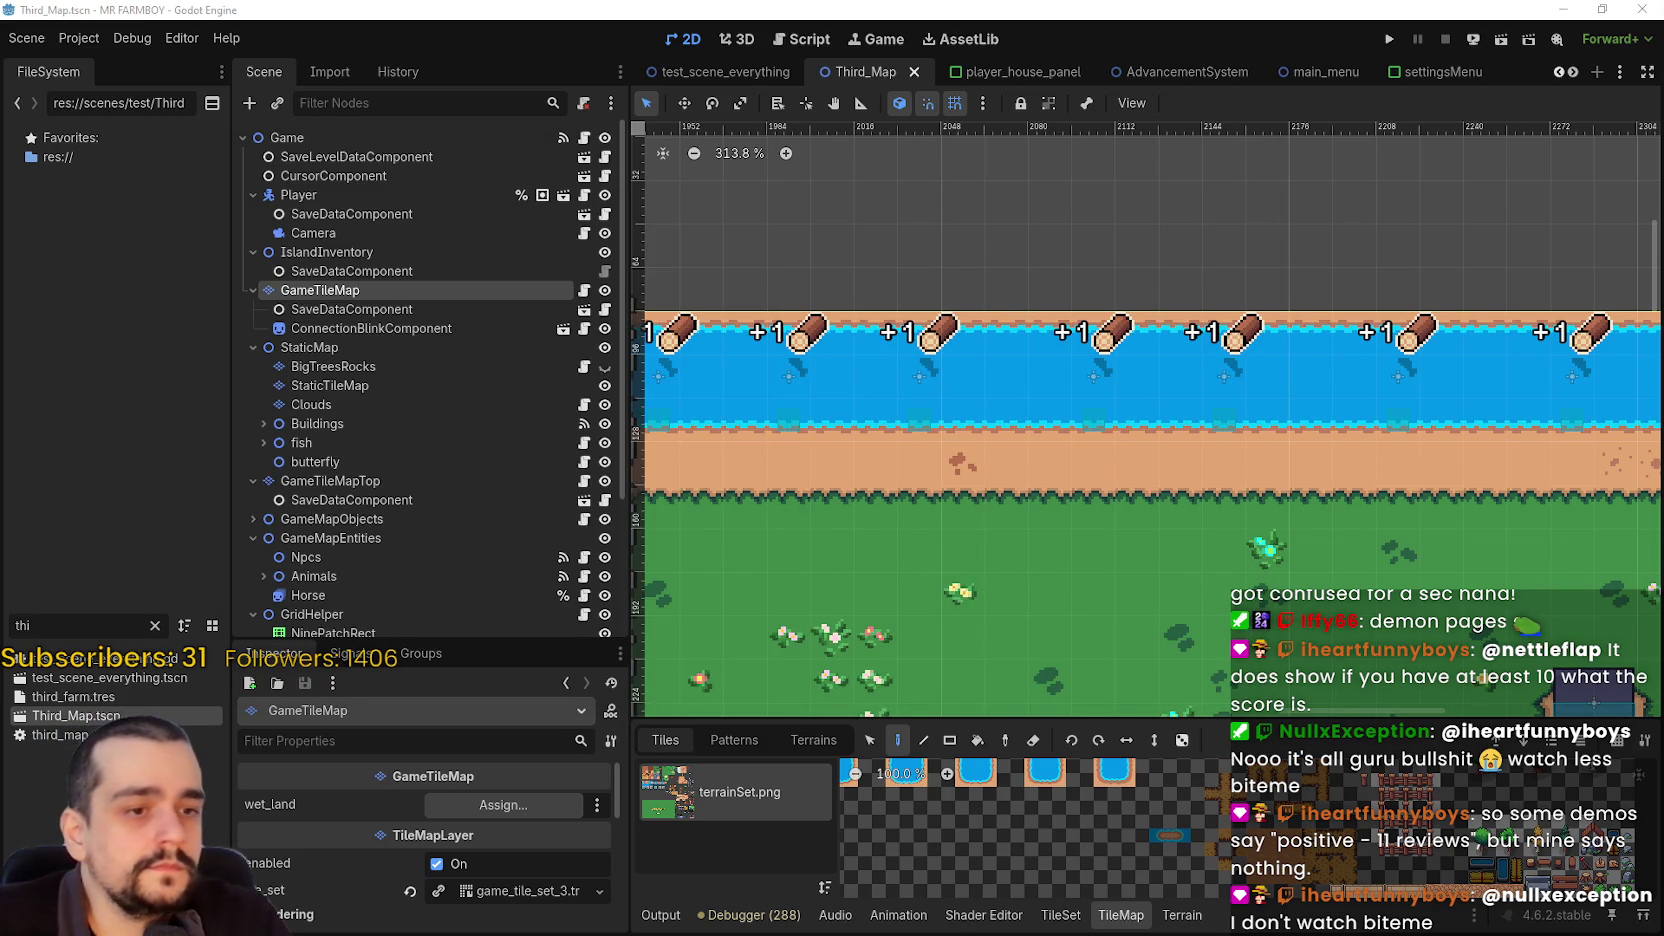
key("alt+Tab")
- Scroll the Stop and Smell the Flowers Demo store page in Steam
scroll(971, 410, "up", 1)
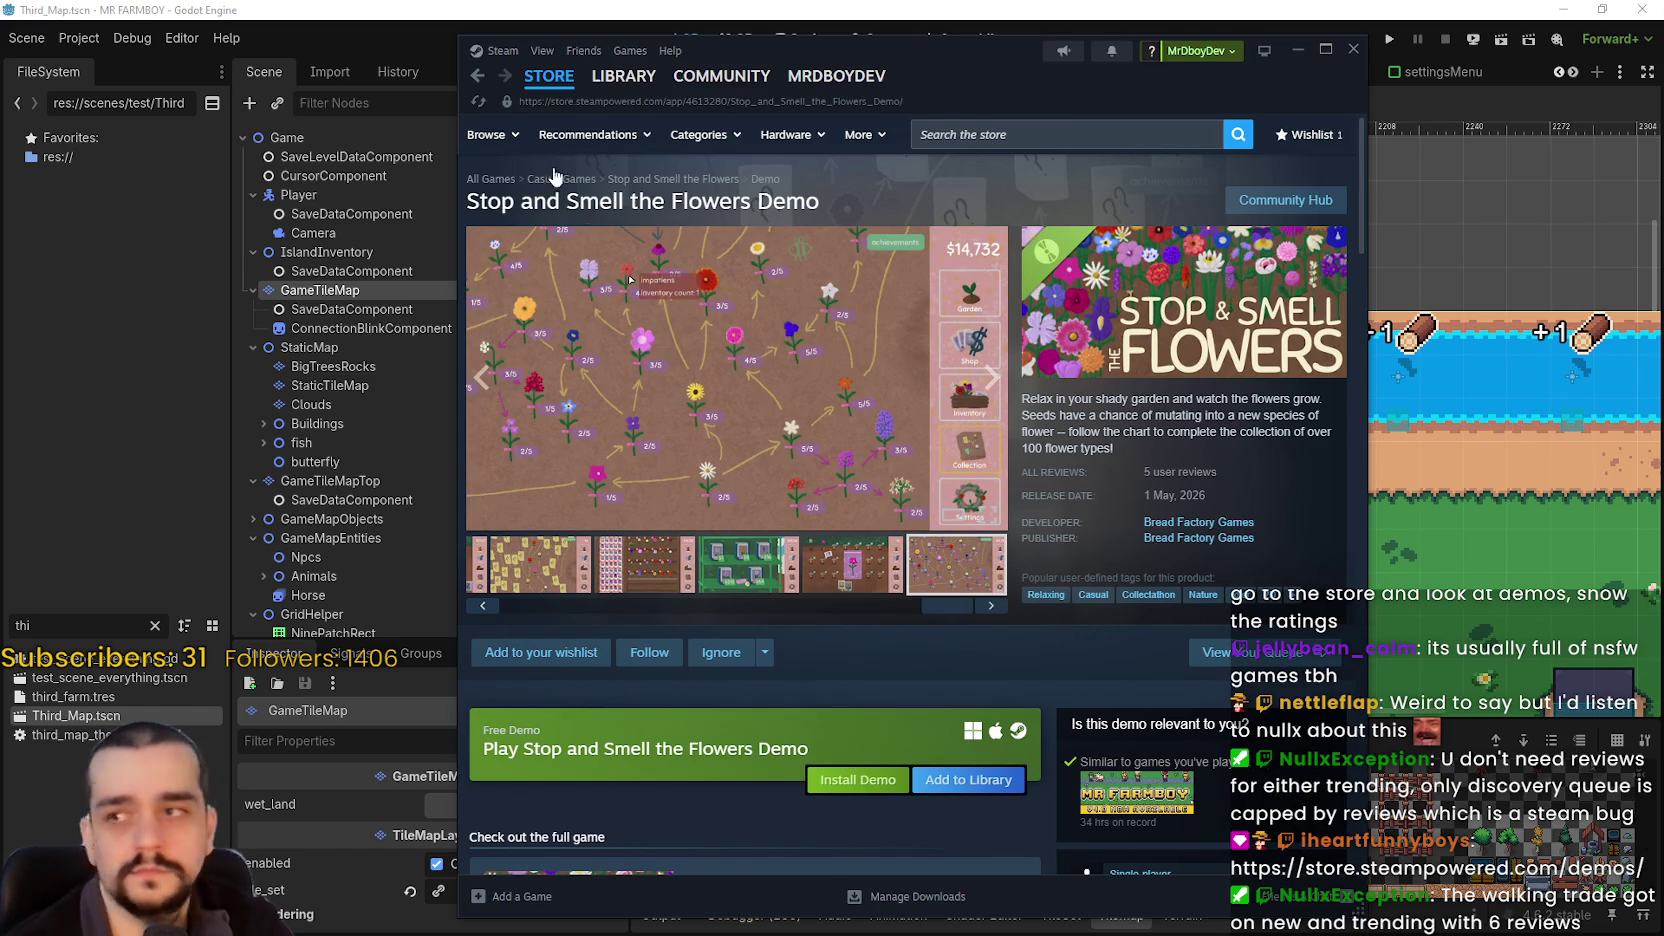
- Open the Steam store's Demos page and move the Steam window further right
mouse_move(498, 134)
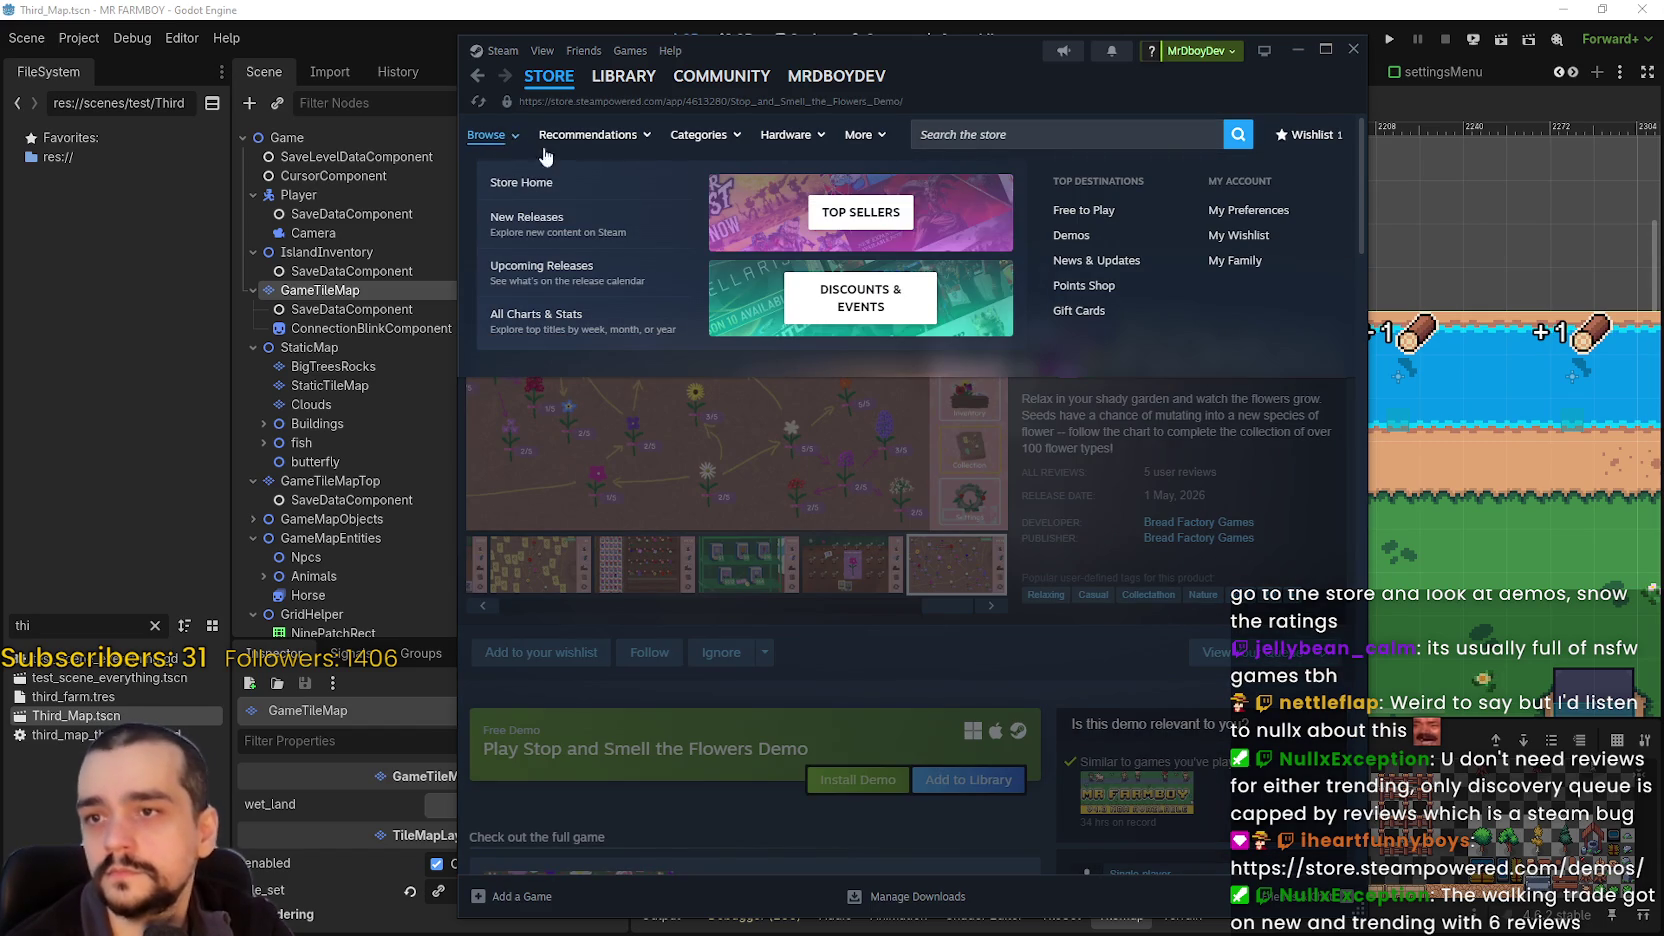
left_click(1072, 236)
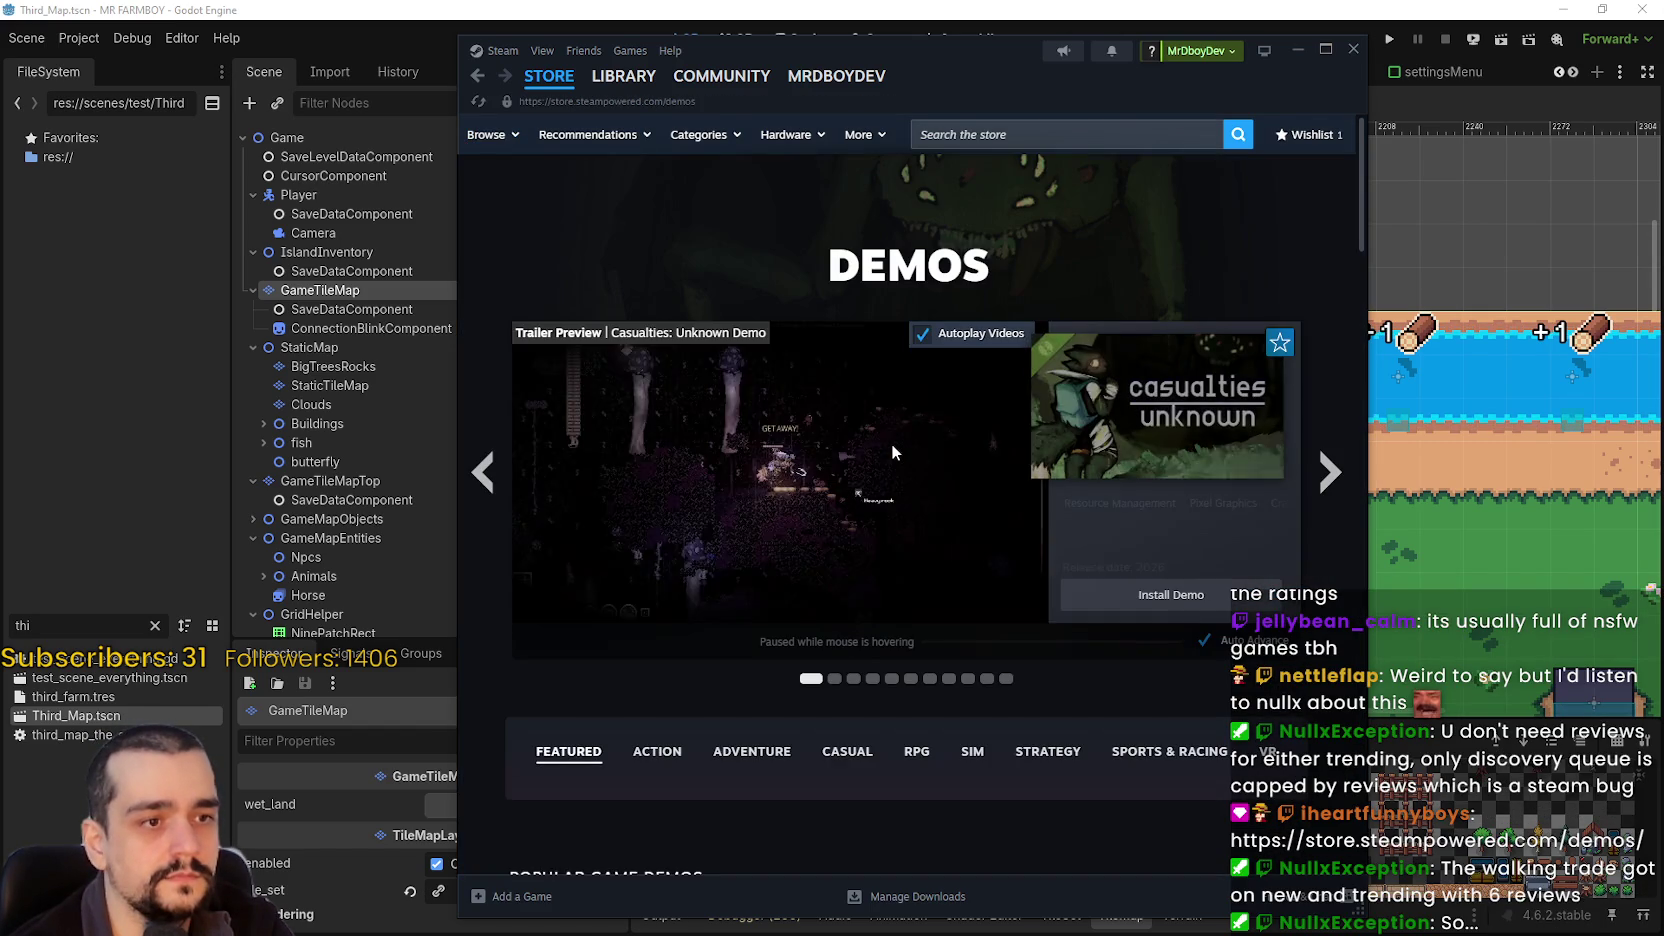
left_click_drag(979, 53, 1117, 46)
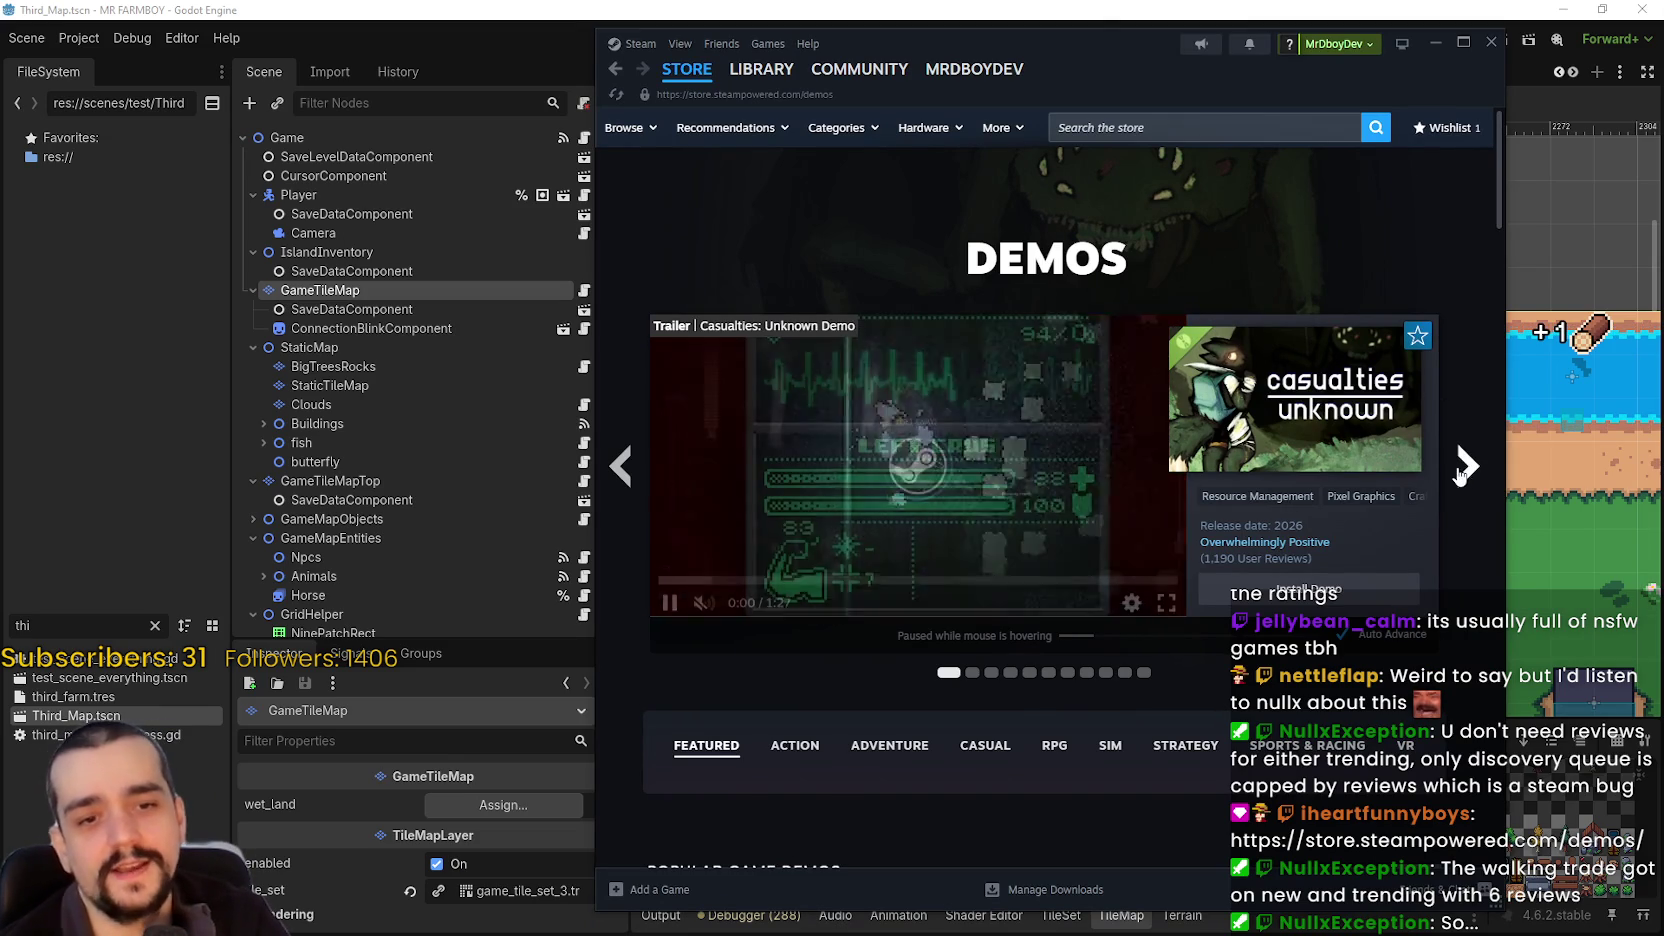
- Cycle through the featured demos carousel, then scroll down to the New & Trending demos list
left_click(1462, 468)
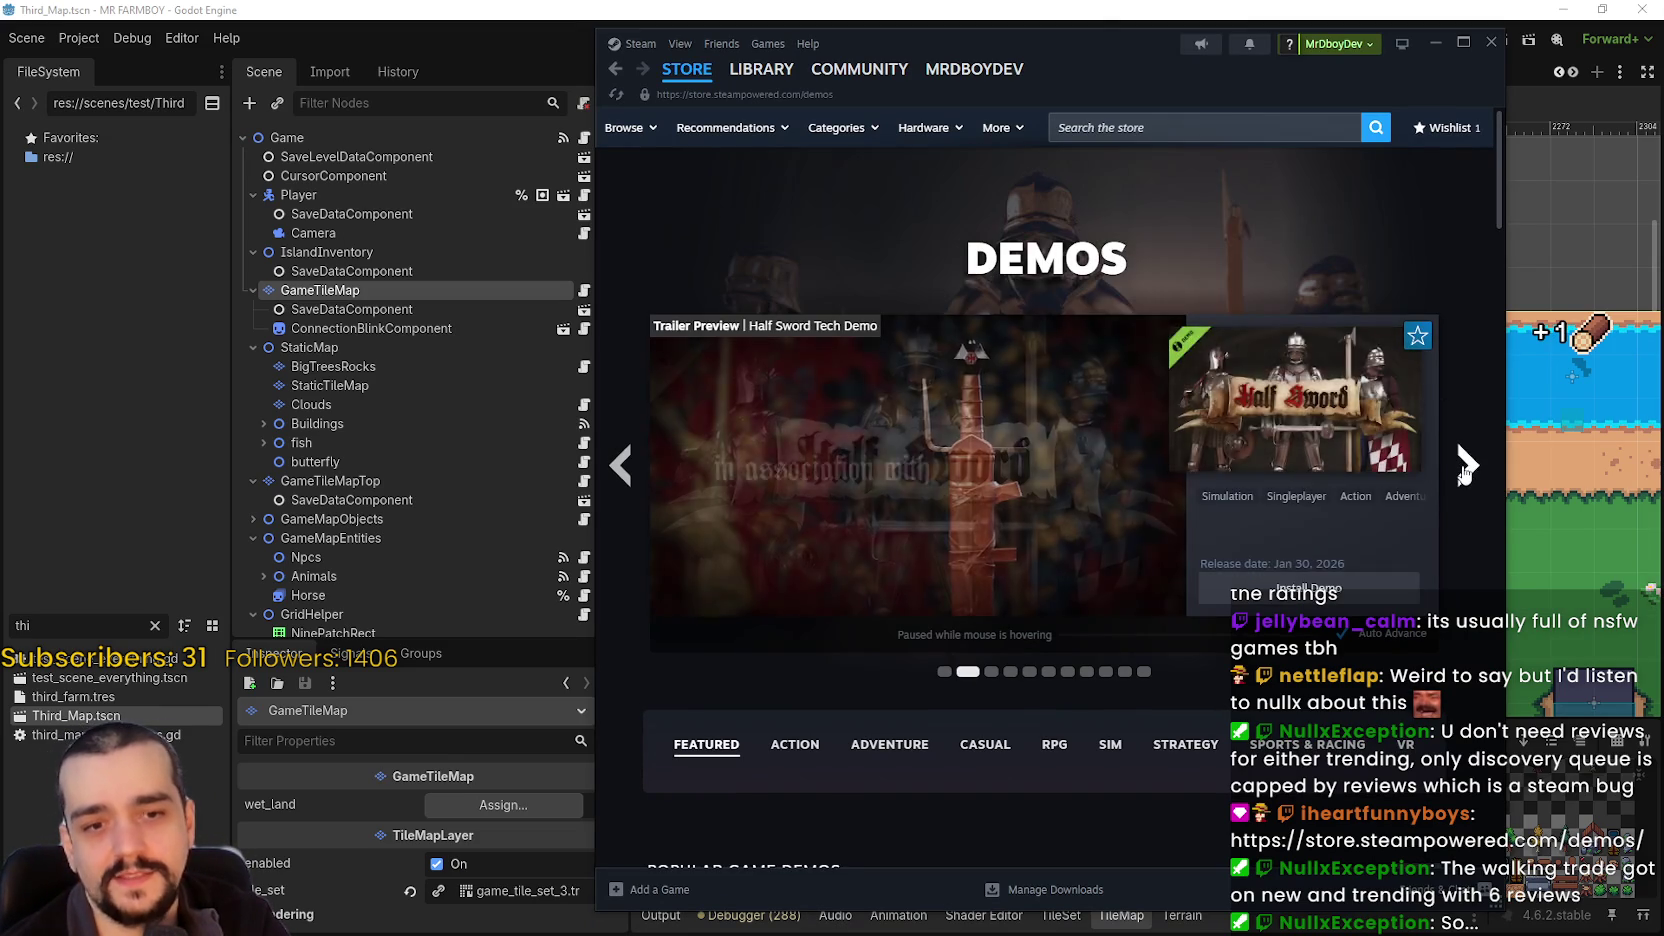
left_click(1464, 468)
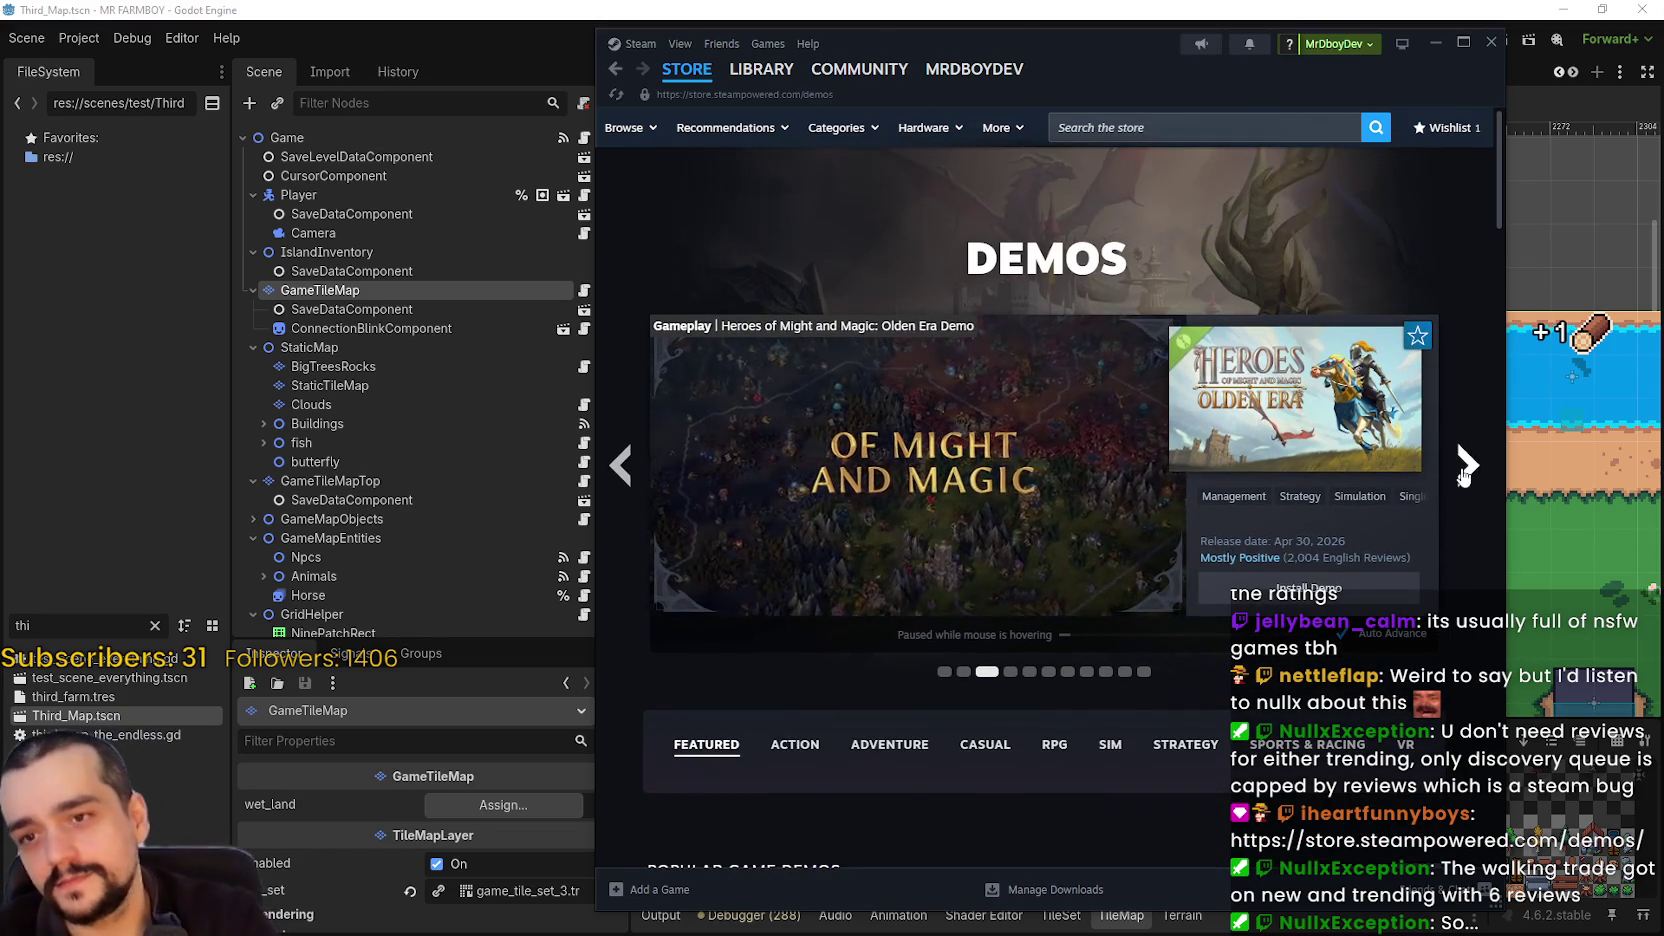
left_click(1463, 465)
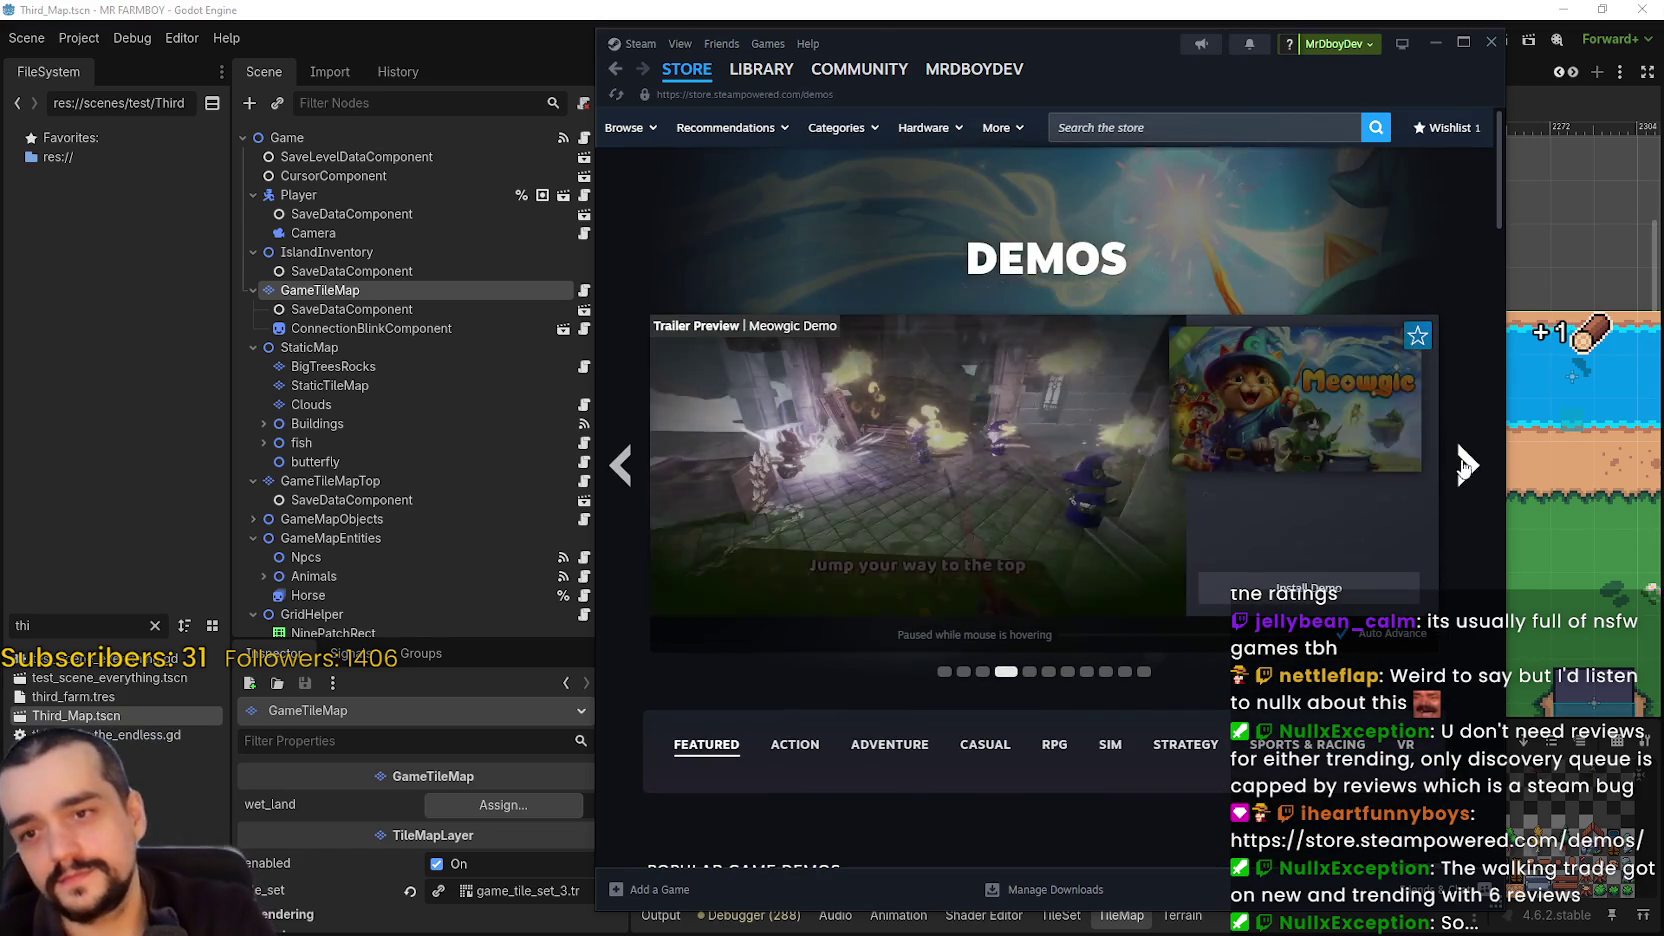
left_click(1465, 465)
left_click(1466, 464)
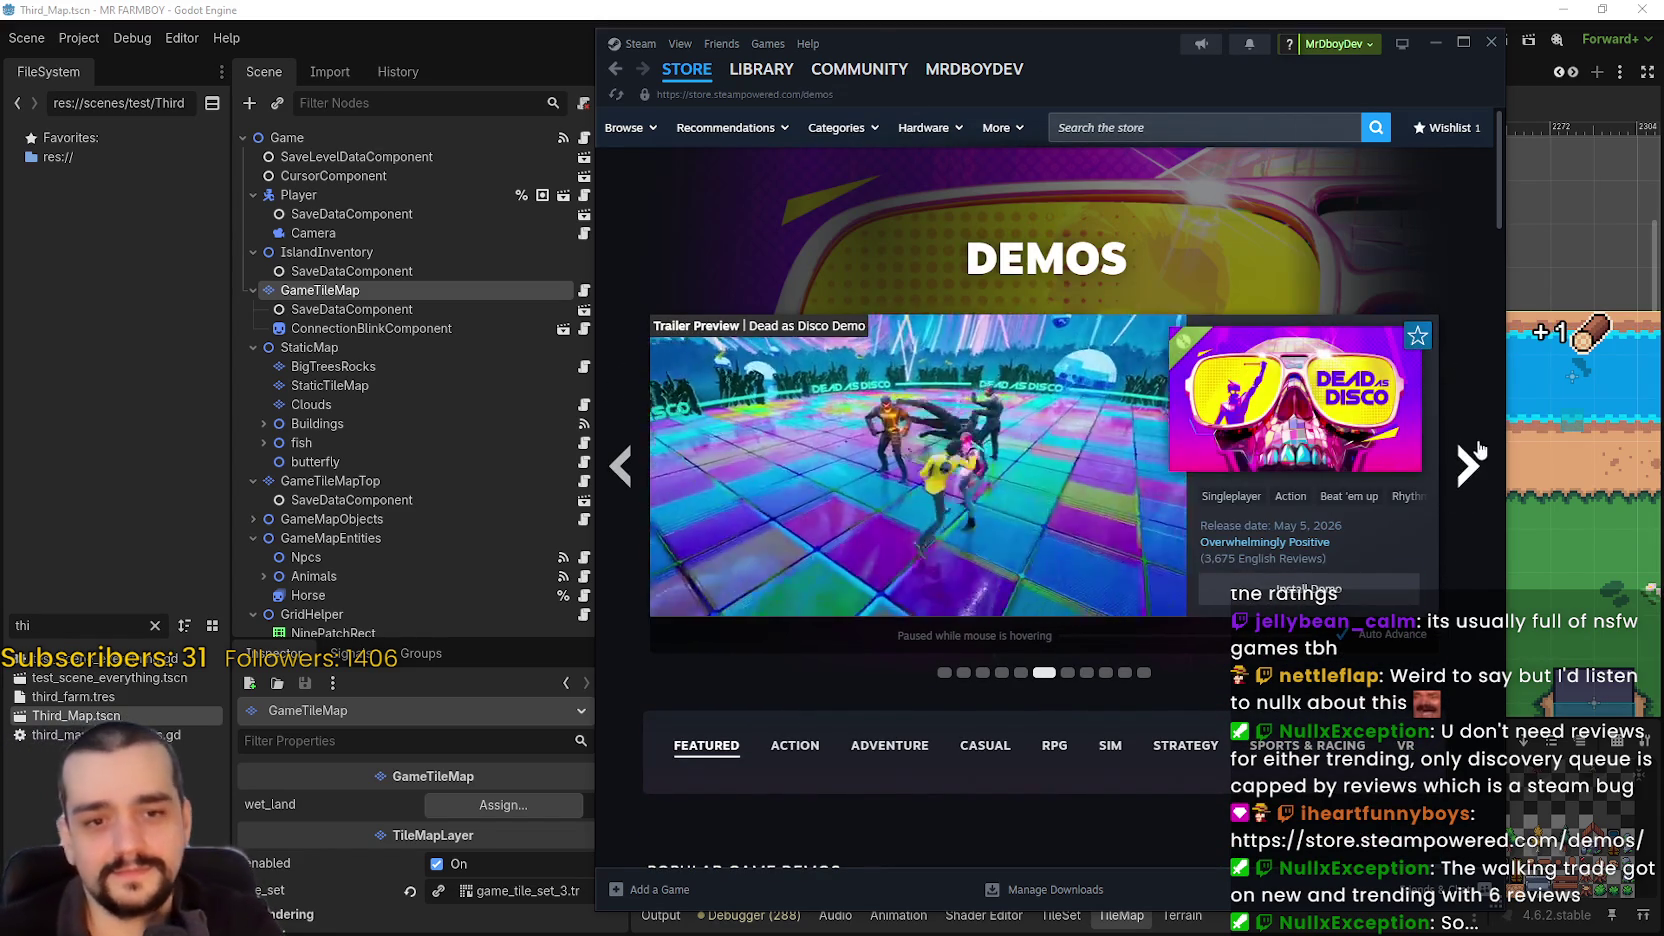
left_click(1468, 462)
scroll(957, 620, "down", 5)
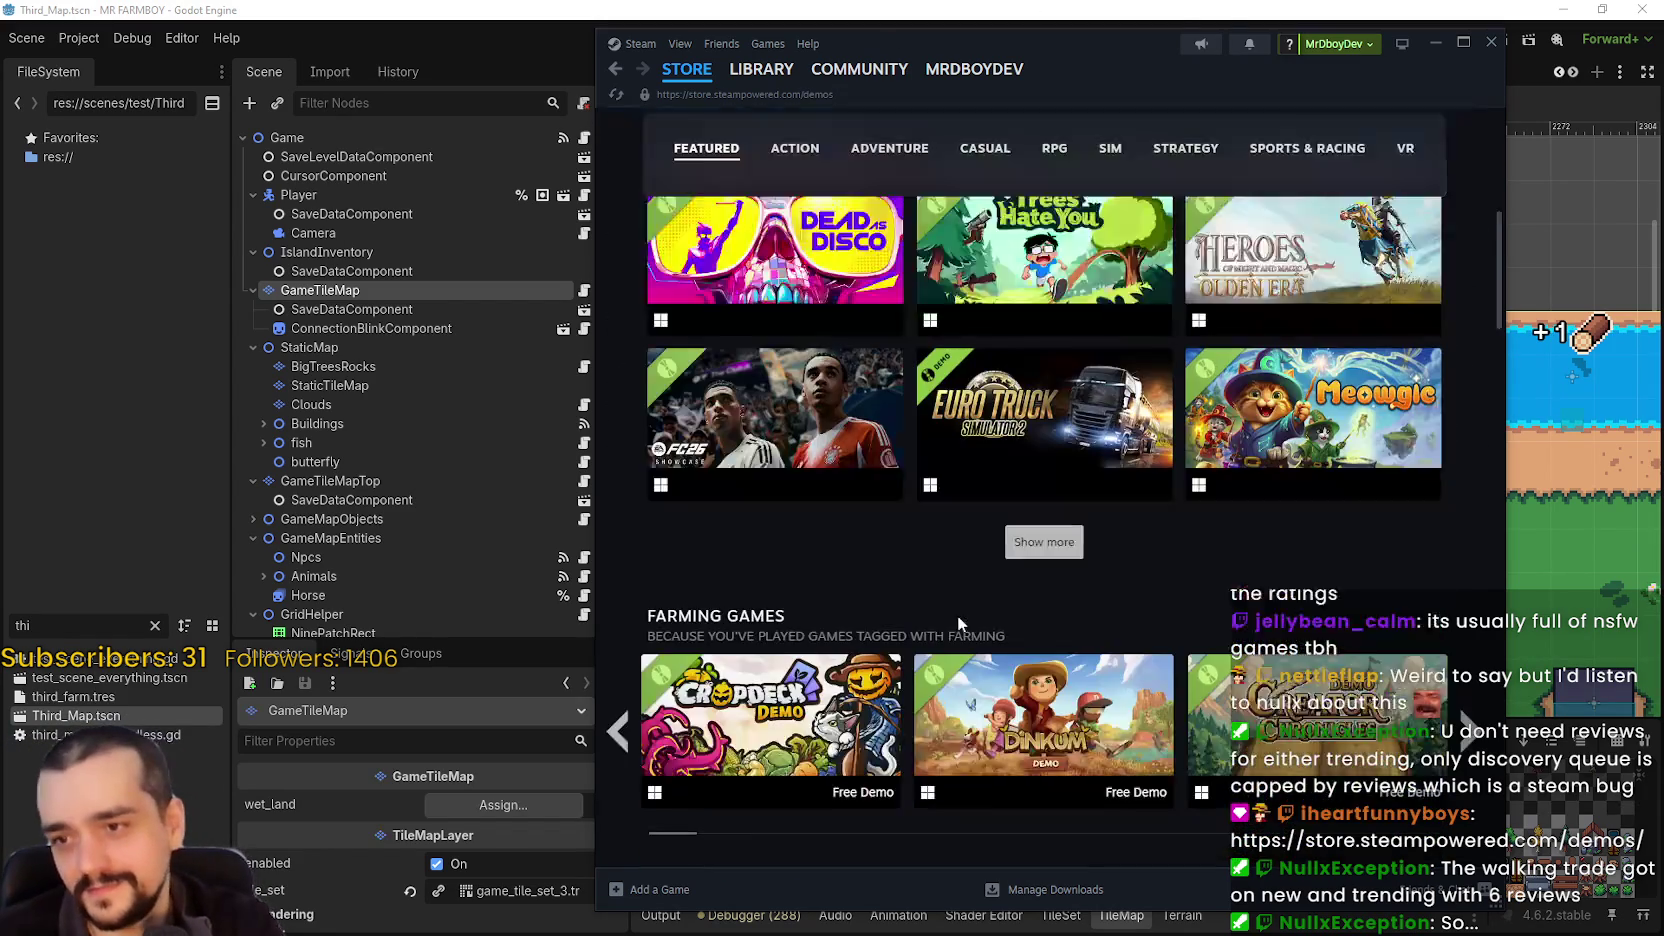
scroll(957, 621, "down", 3)
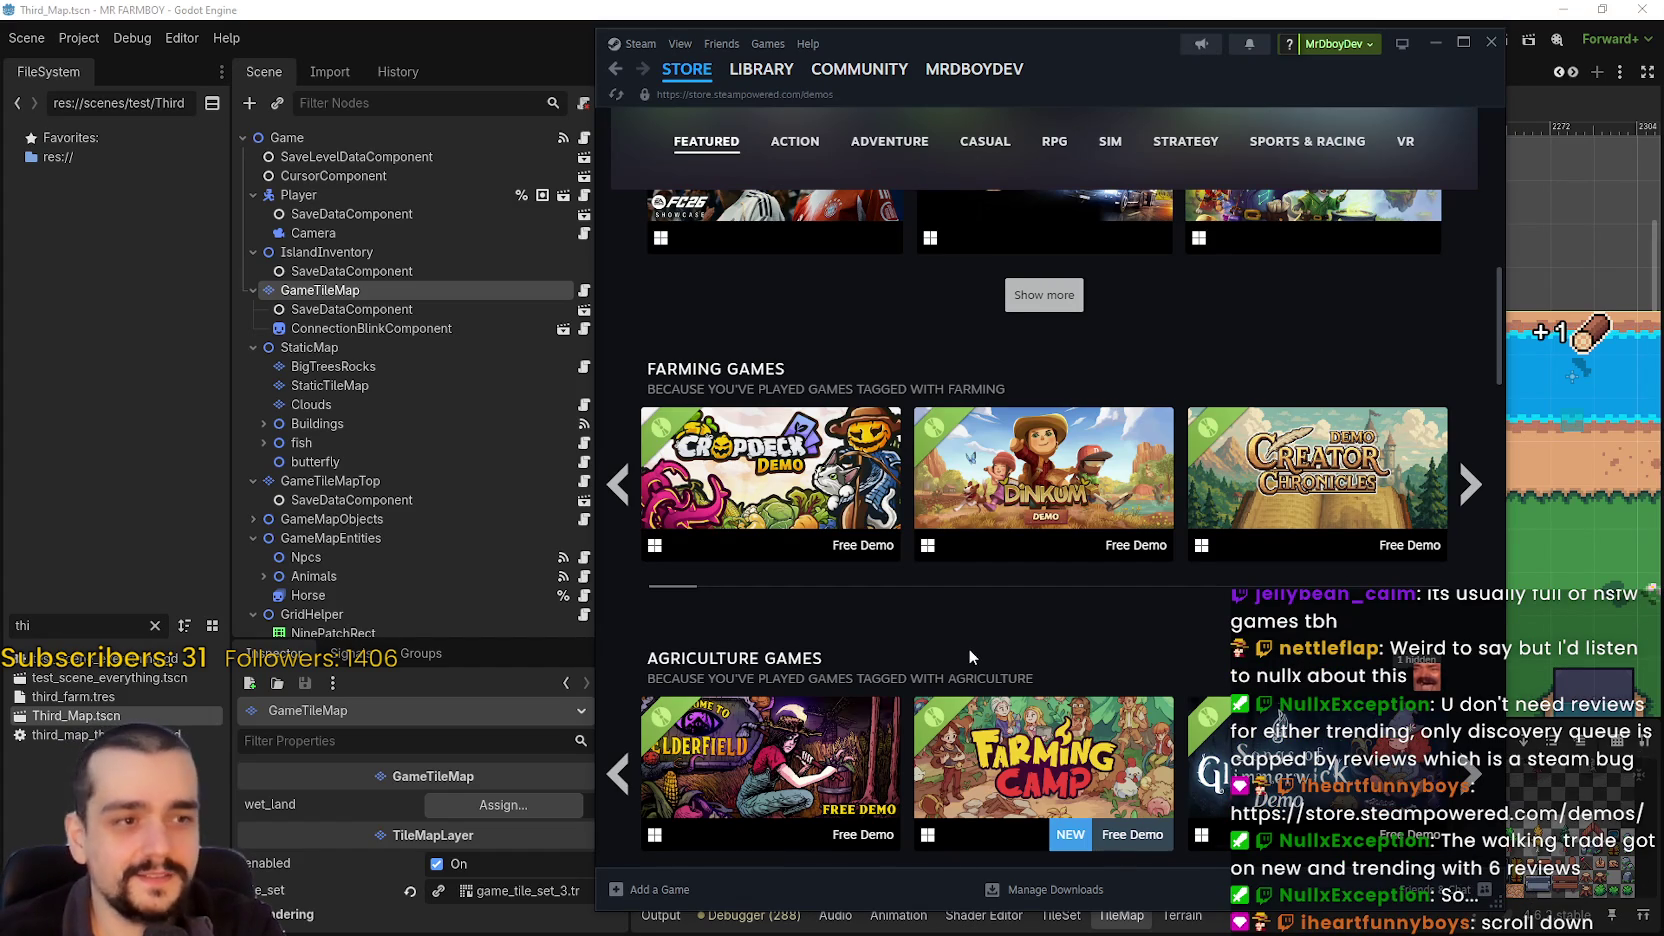
scroll(969, 655, "down", 10)
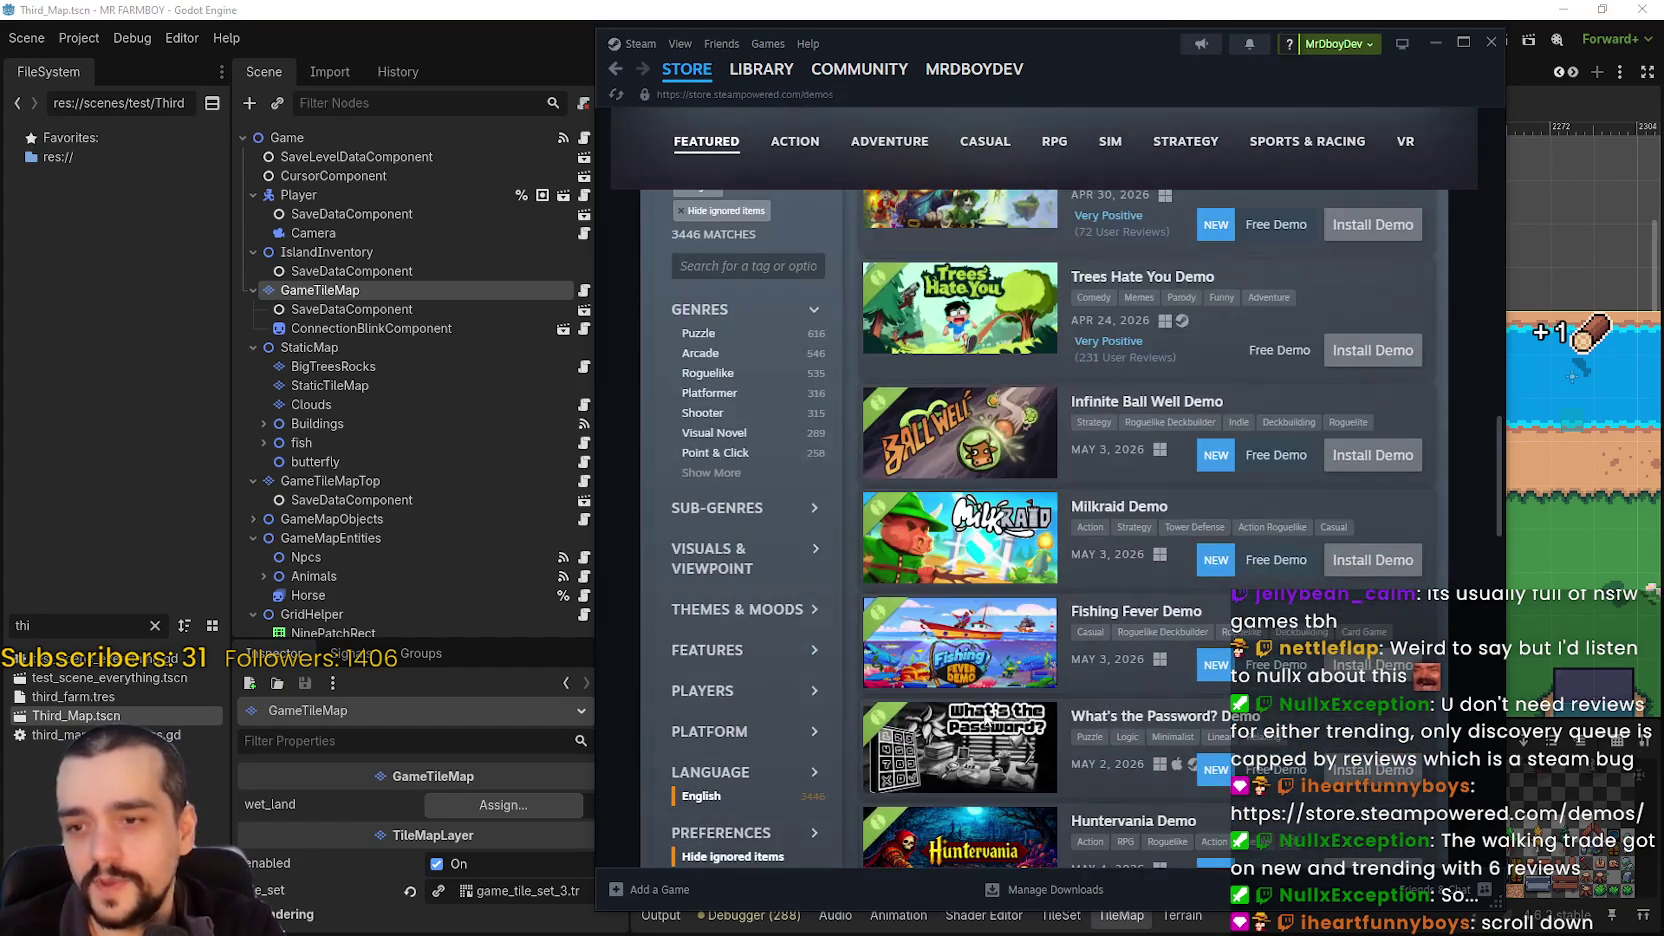
- Load more demos into the list and preview the newly shown demo capsules
scroll(1011, 749, "down", 15)
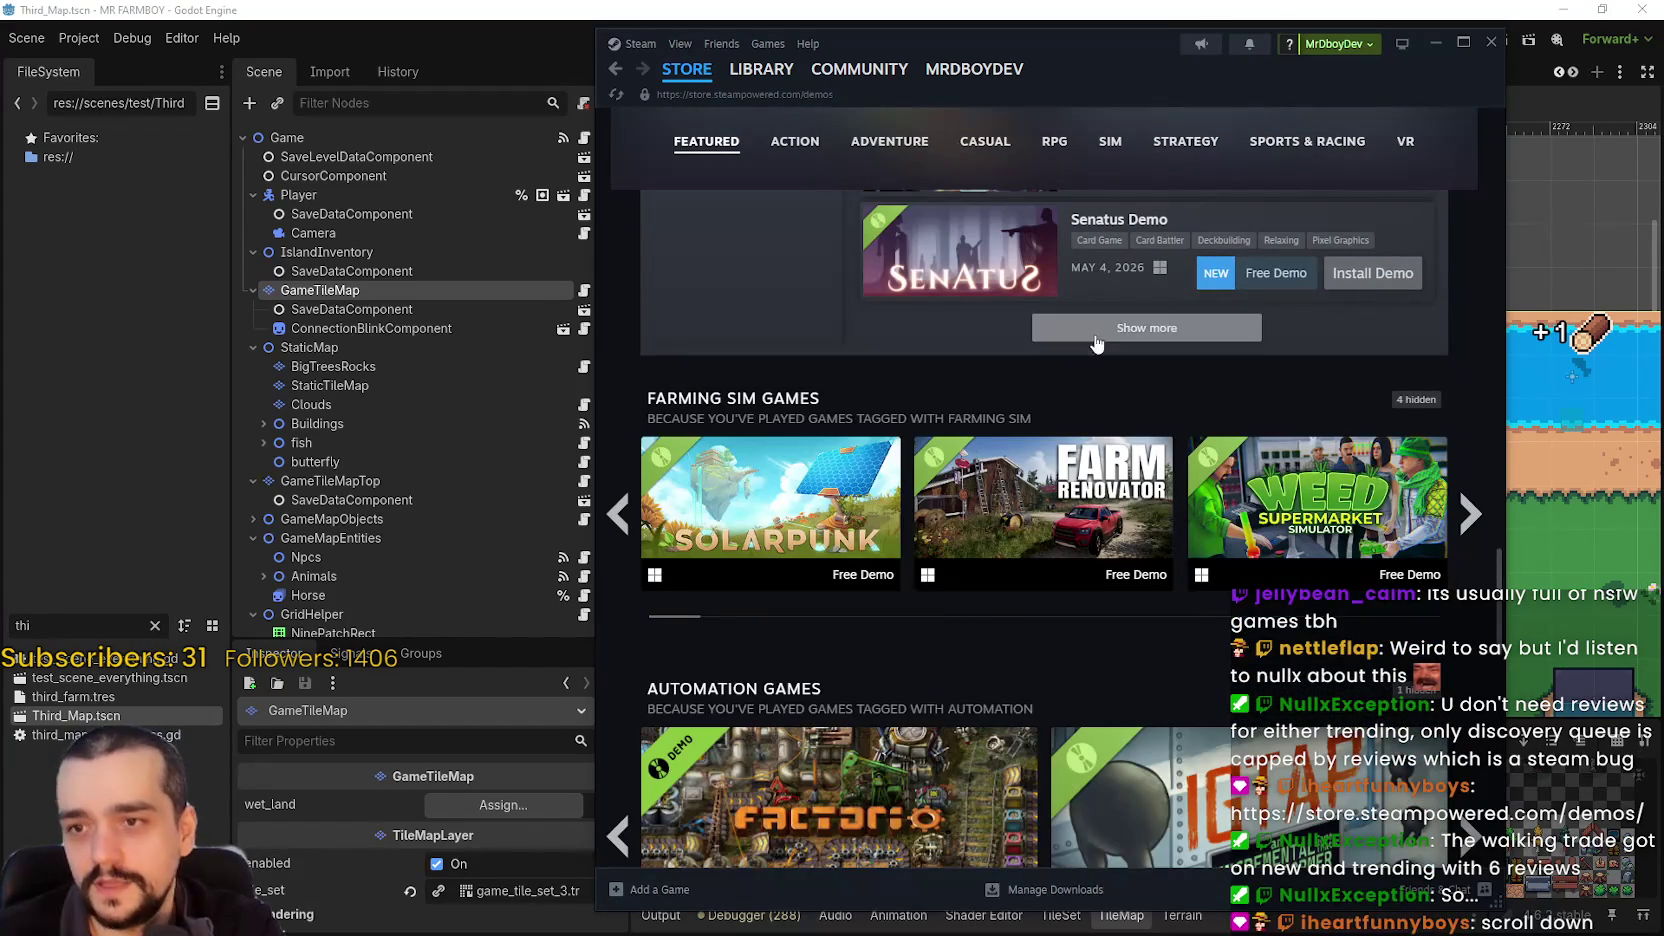
left_click(1096, 341)
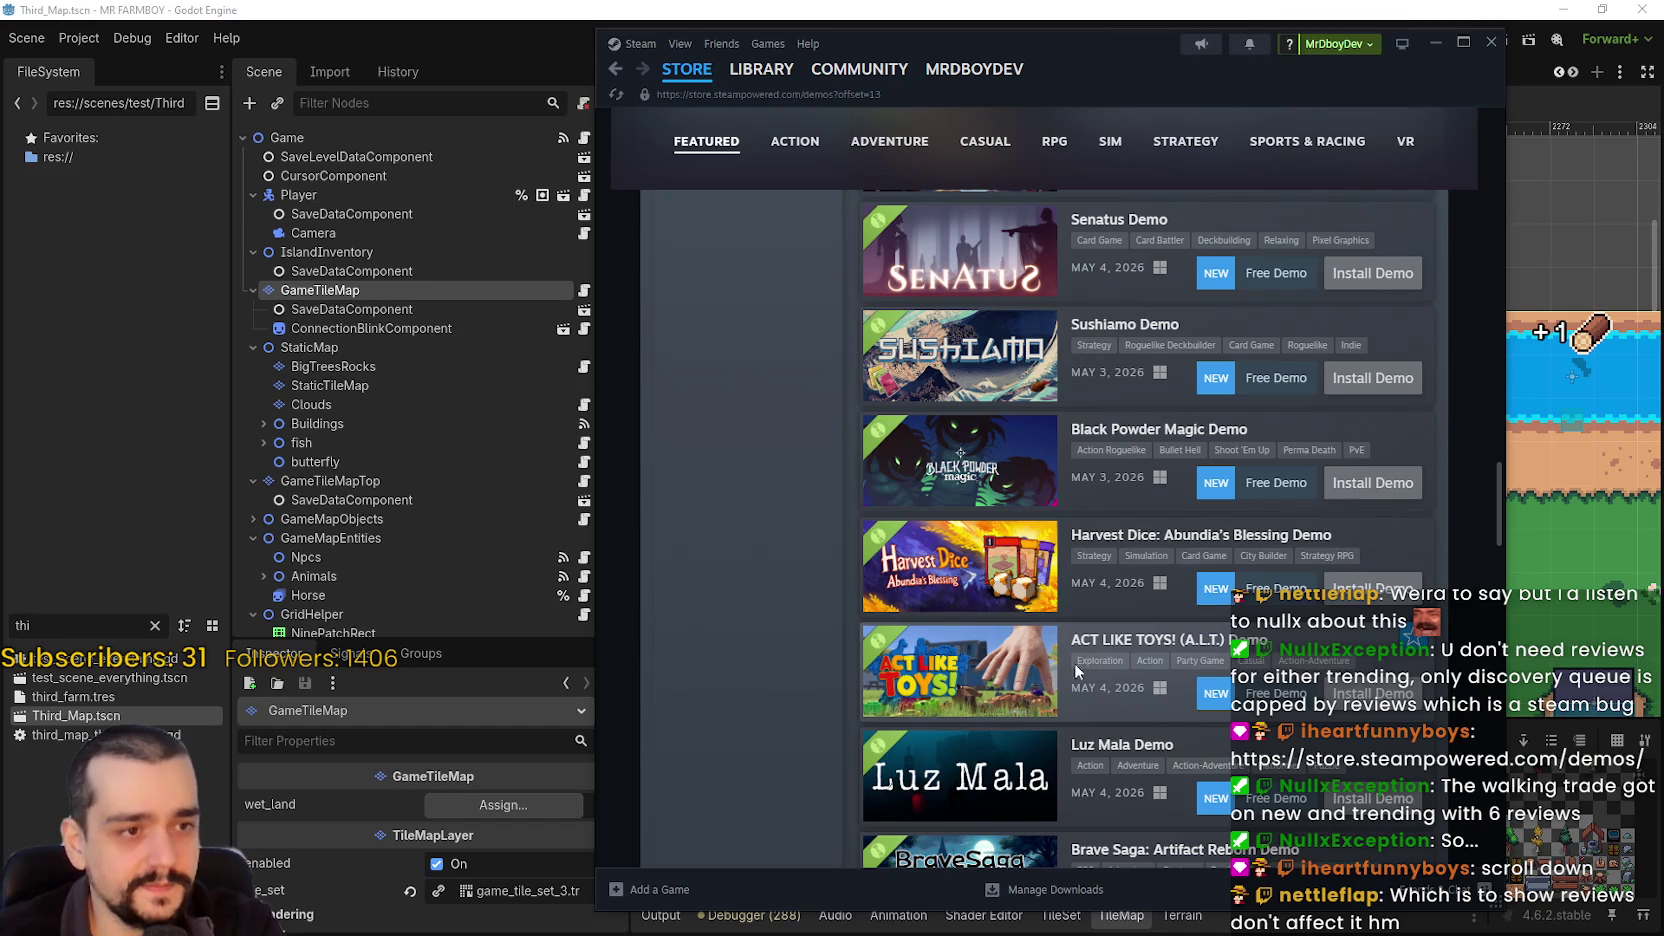
scroll(1087, 515, "down", 1)
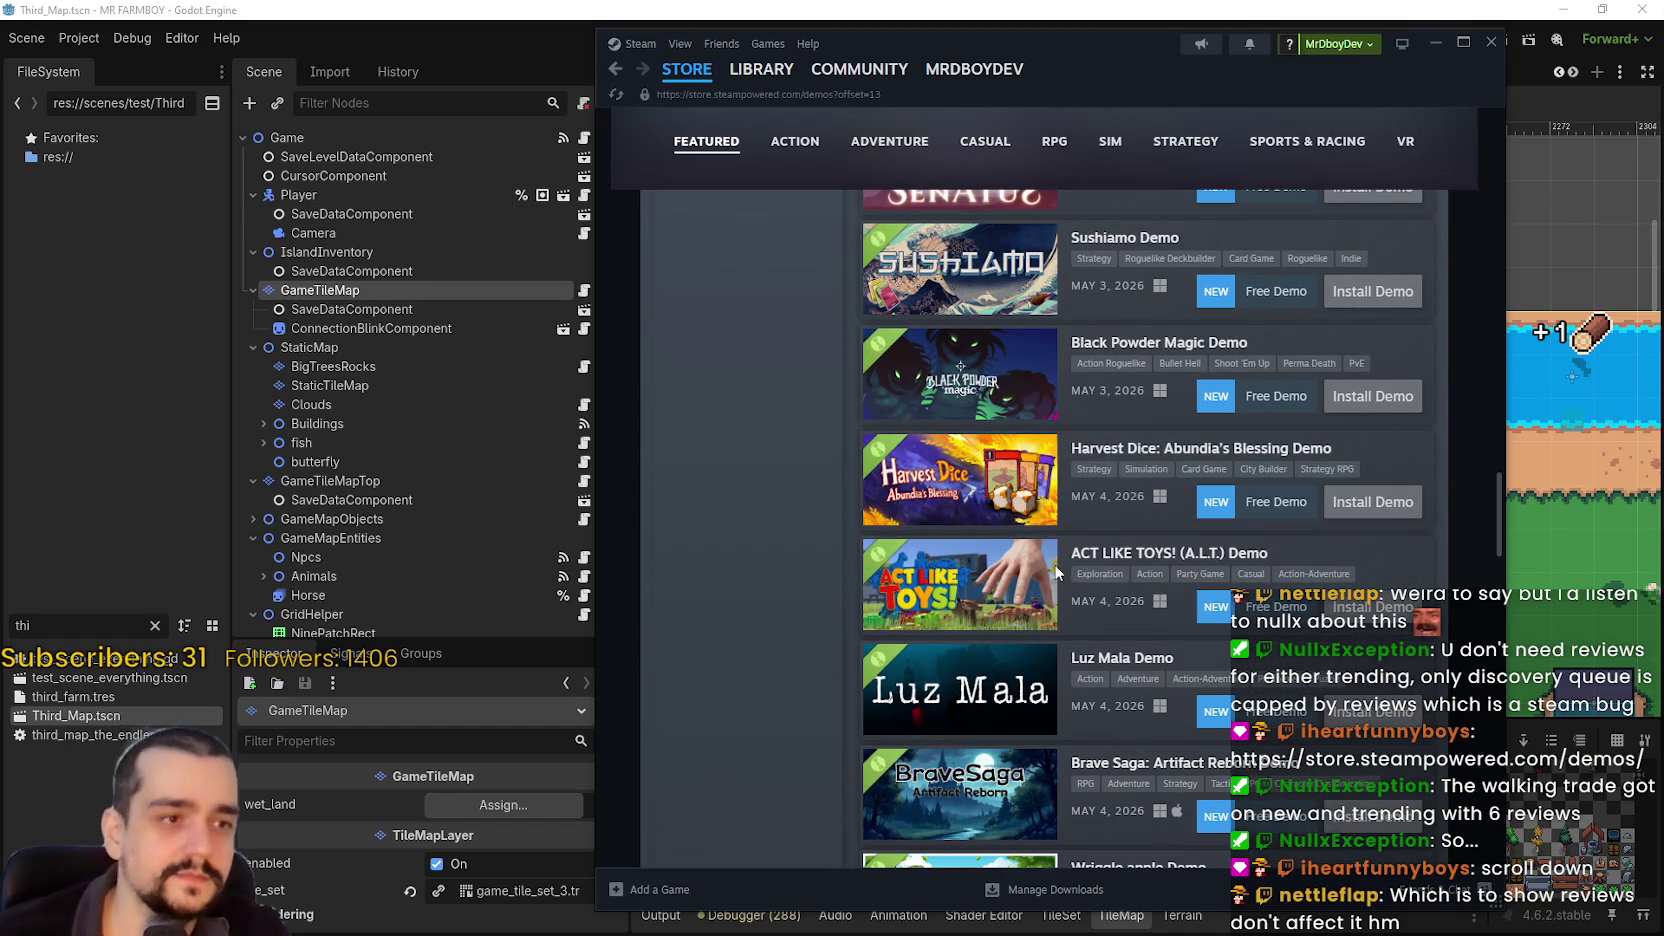
mouse_move(1053, 562)
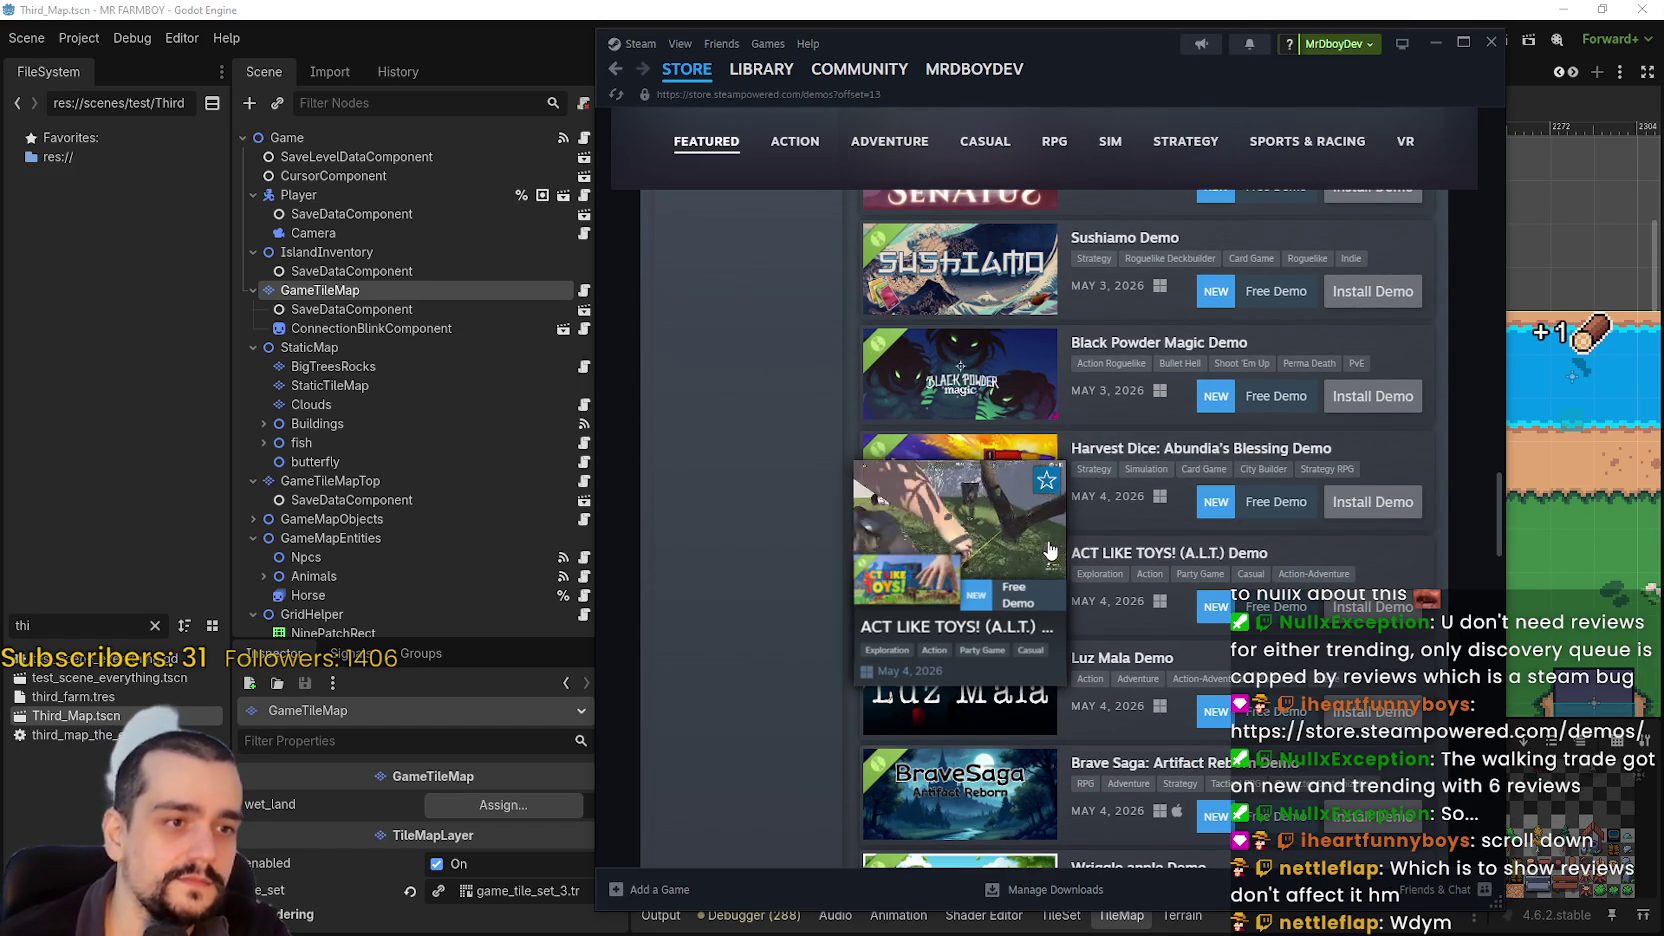
scroll(1000, 540, "down", 3)
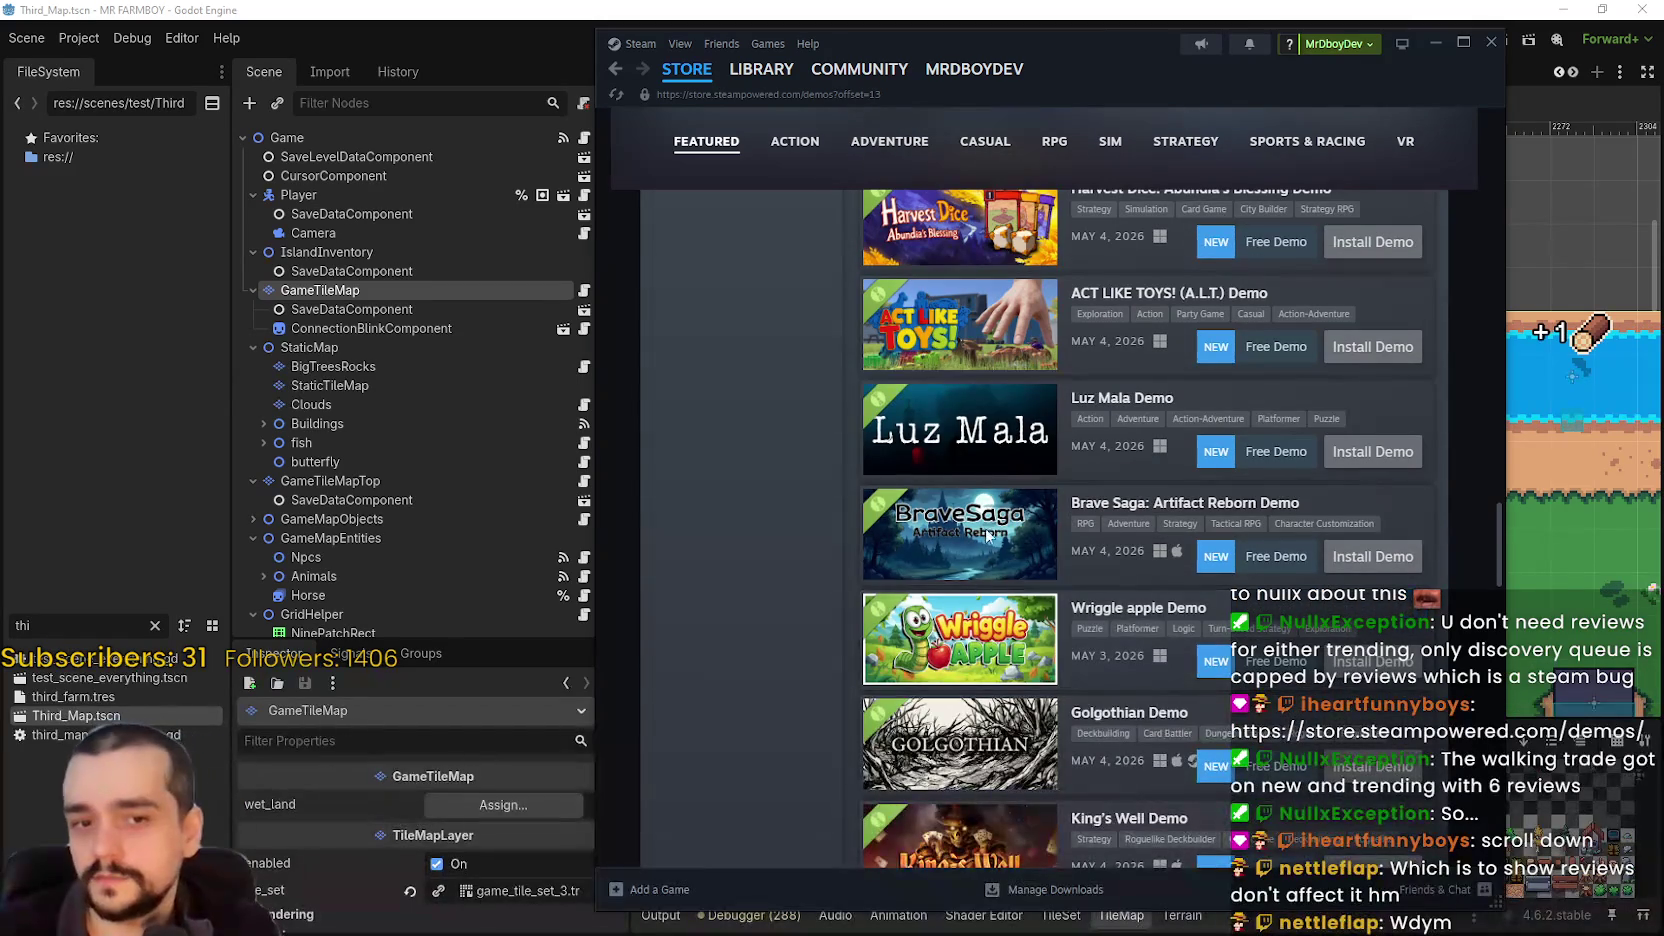
mouse_move(980, 532)
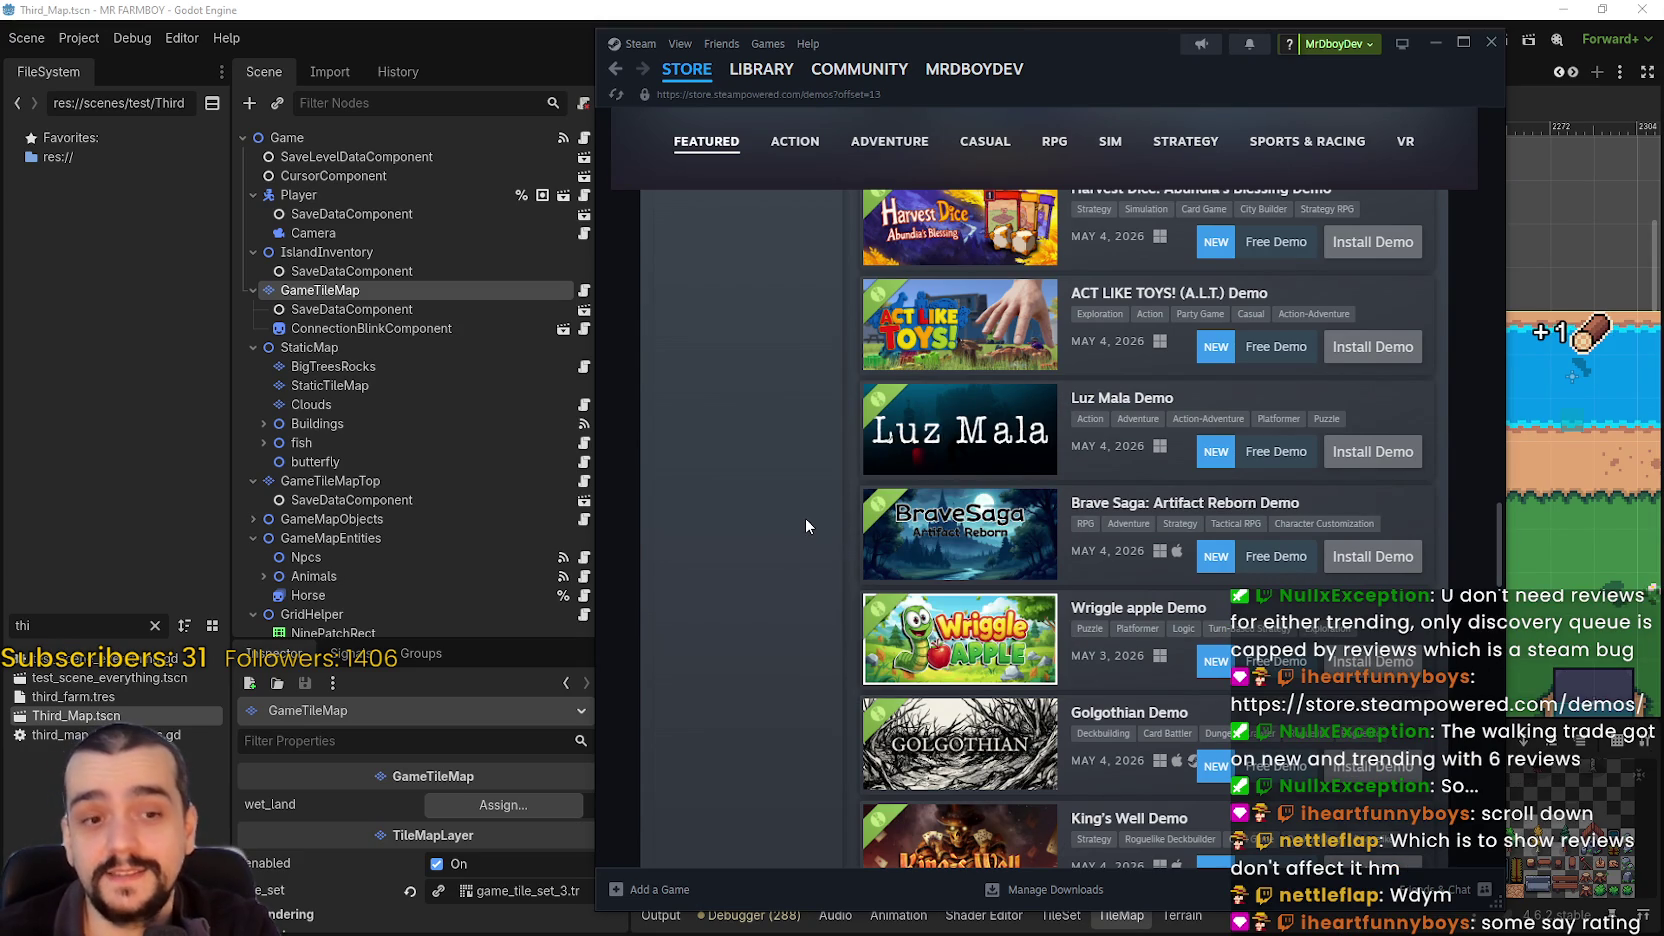
scroll(855, 555, "down", 2)
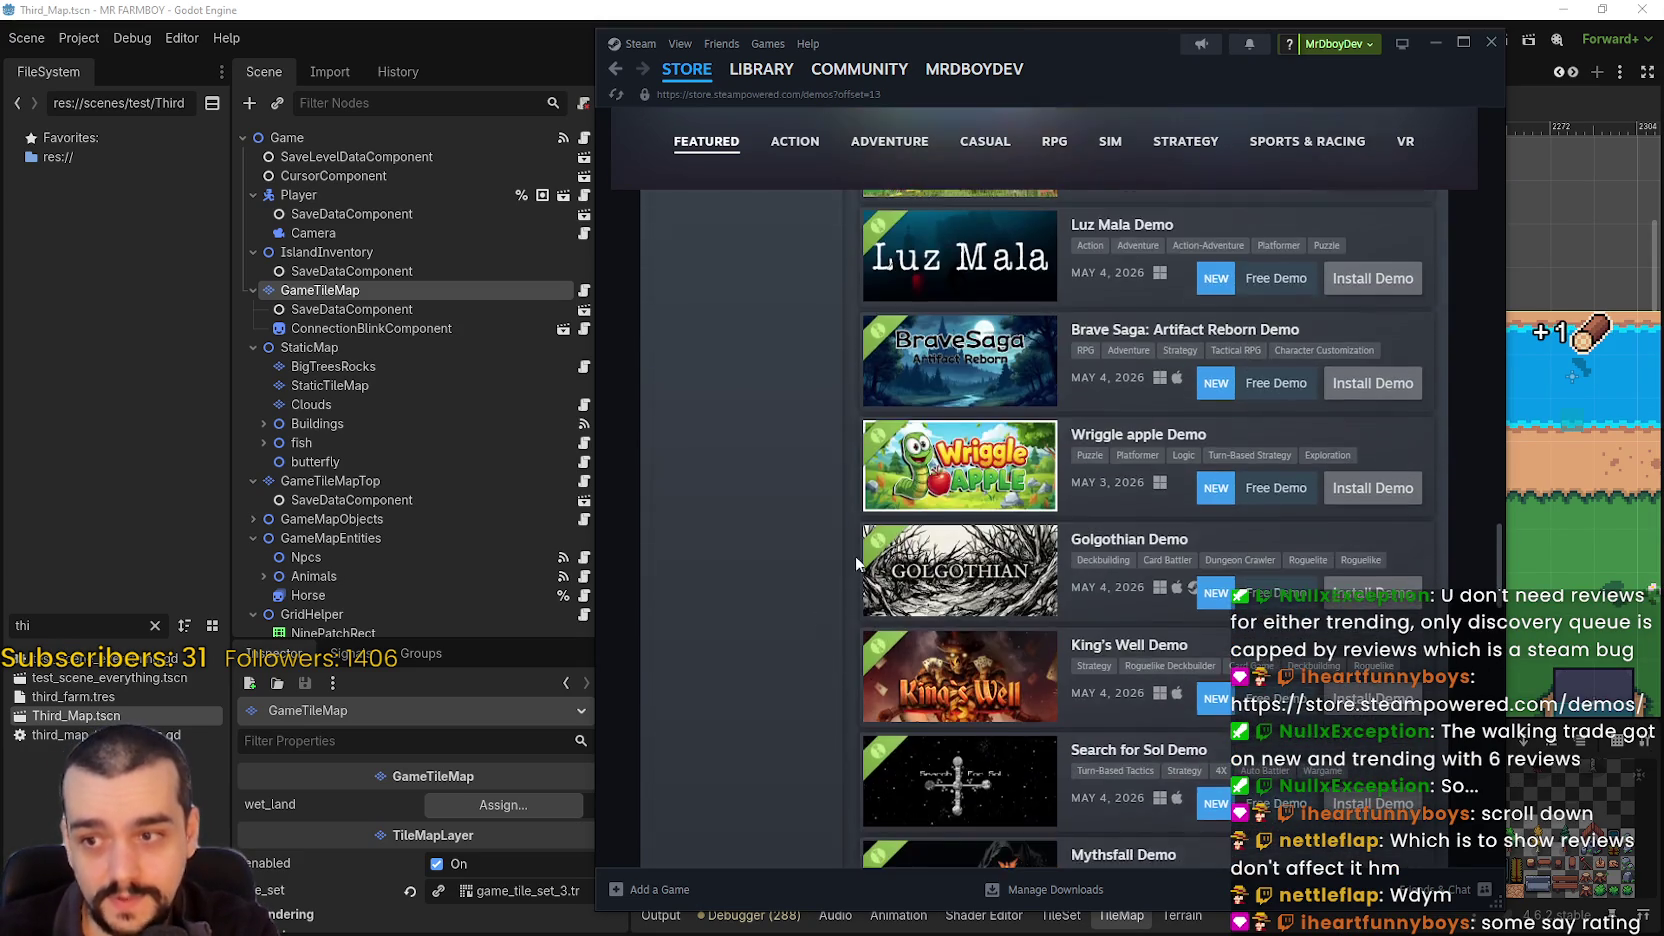
scroll(855, 555, "down", 3)
- Load a second batch of demos and browse through them, previewing several capsules
left_click(1186, 822)
scroll(1100, 700, "down", 3)
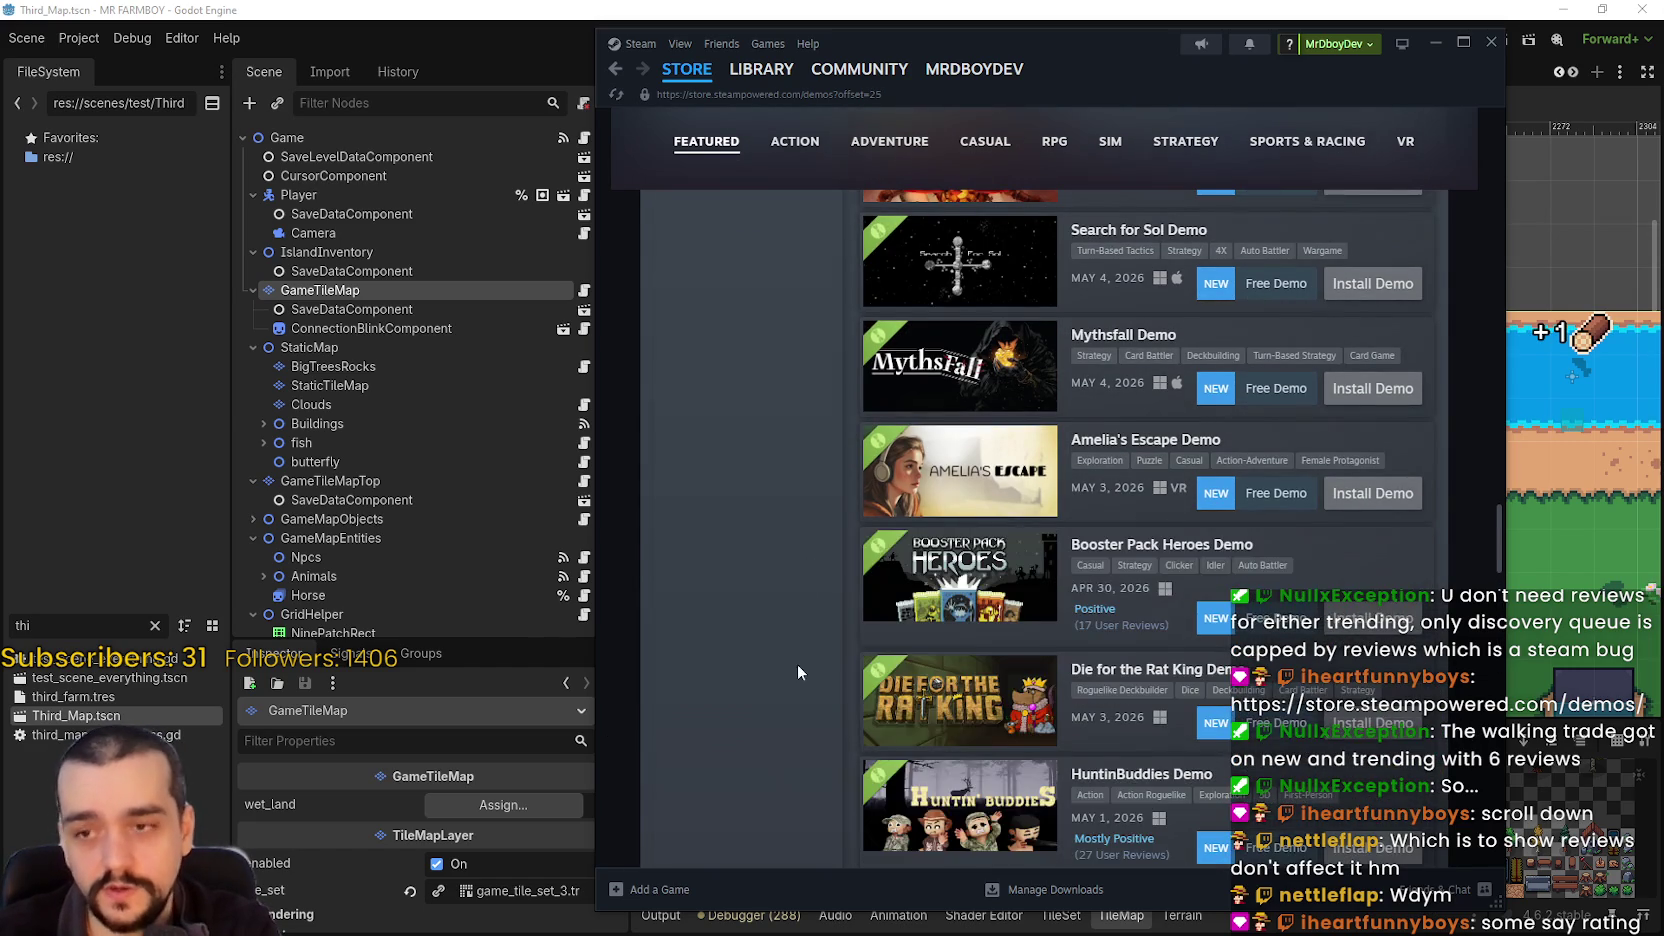
scroll(771, 618, "down", 4)
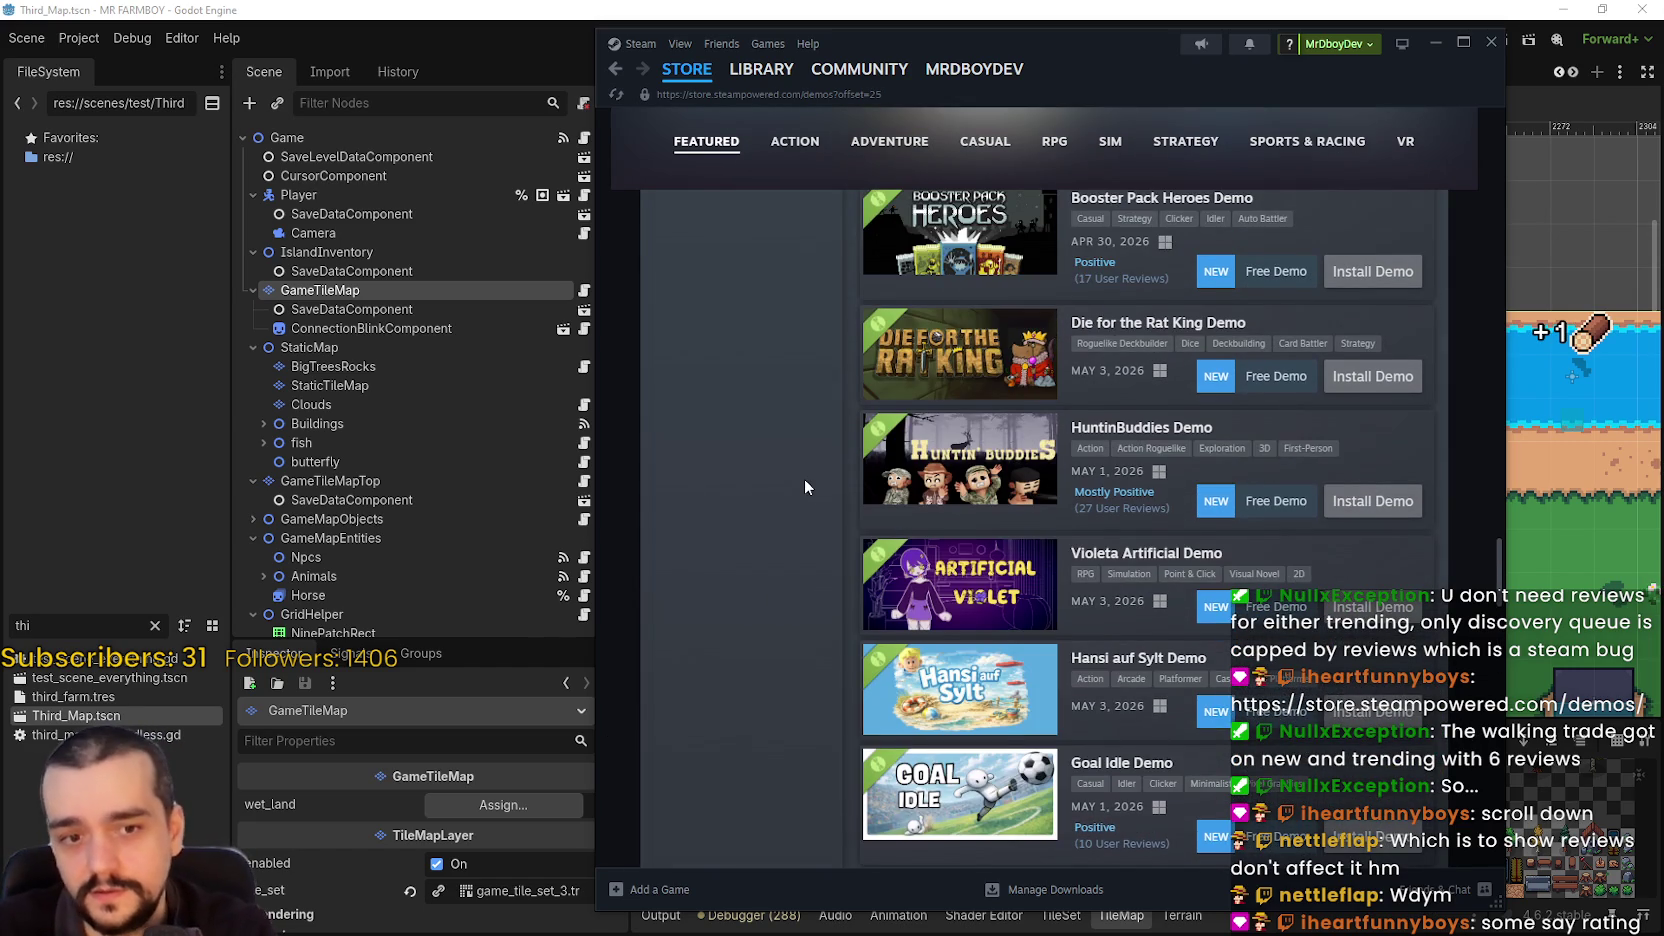
scroll(805, 487, "down", 5)
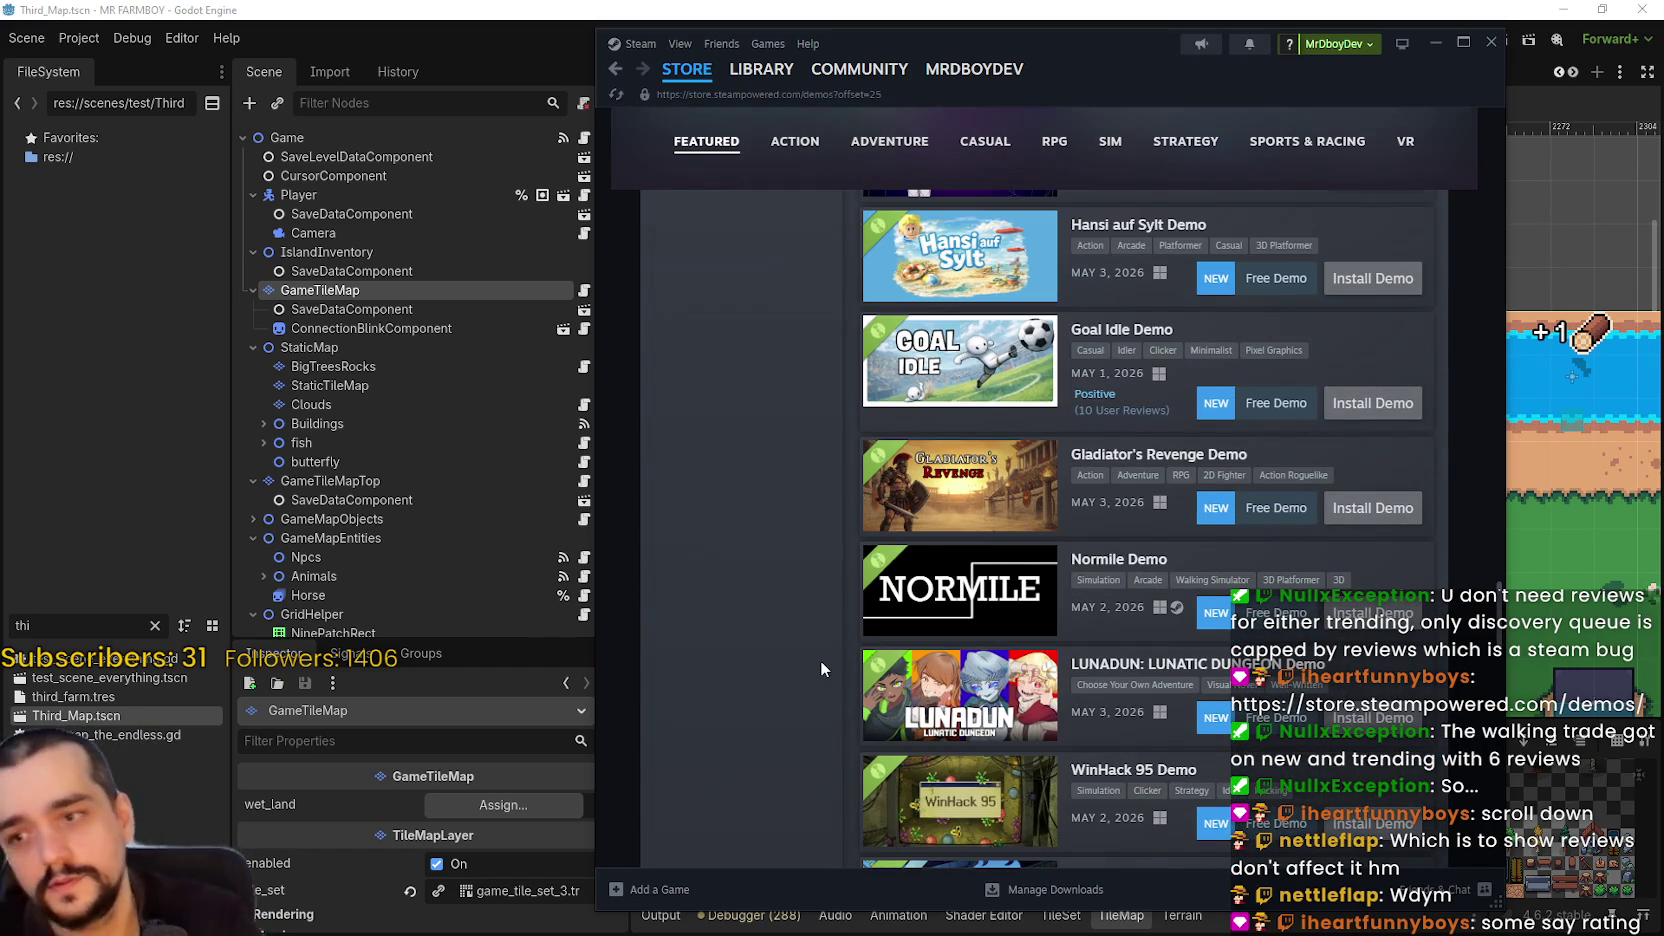
scroll(818, 645, "up", 5)
scroll(817, 624, "down", 10)
scroll(817, 600, "up", 3)
scroll(822, 606, "up", 20)
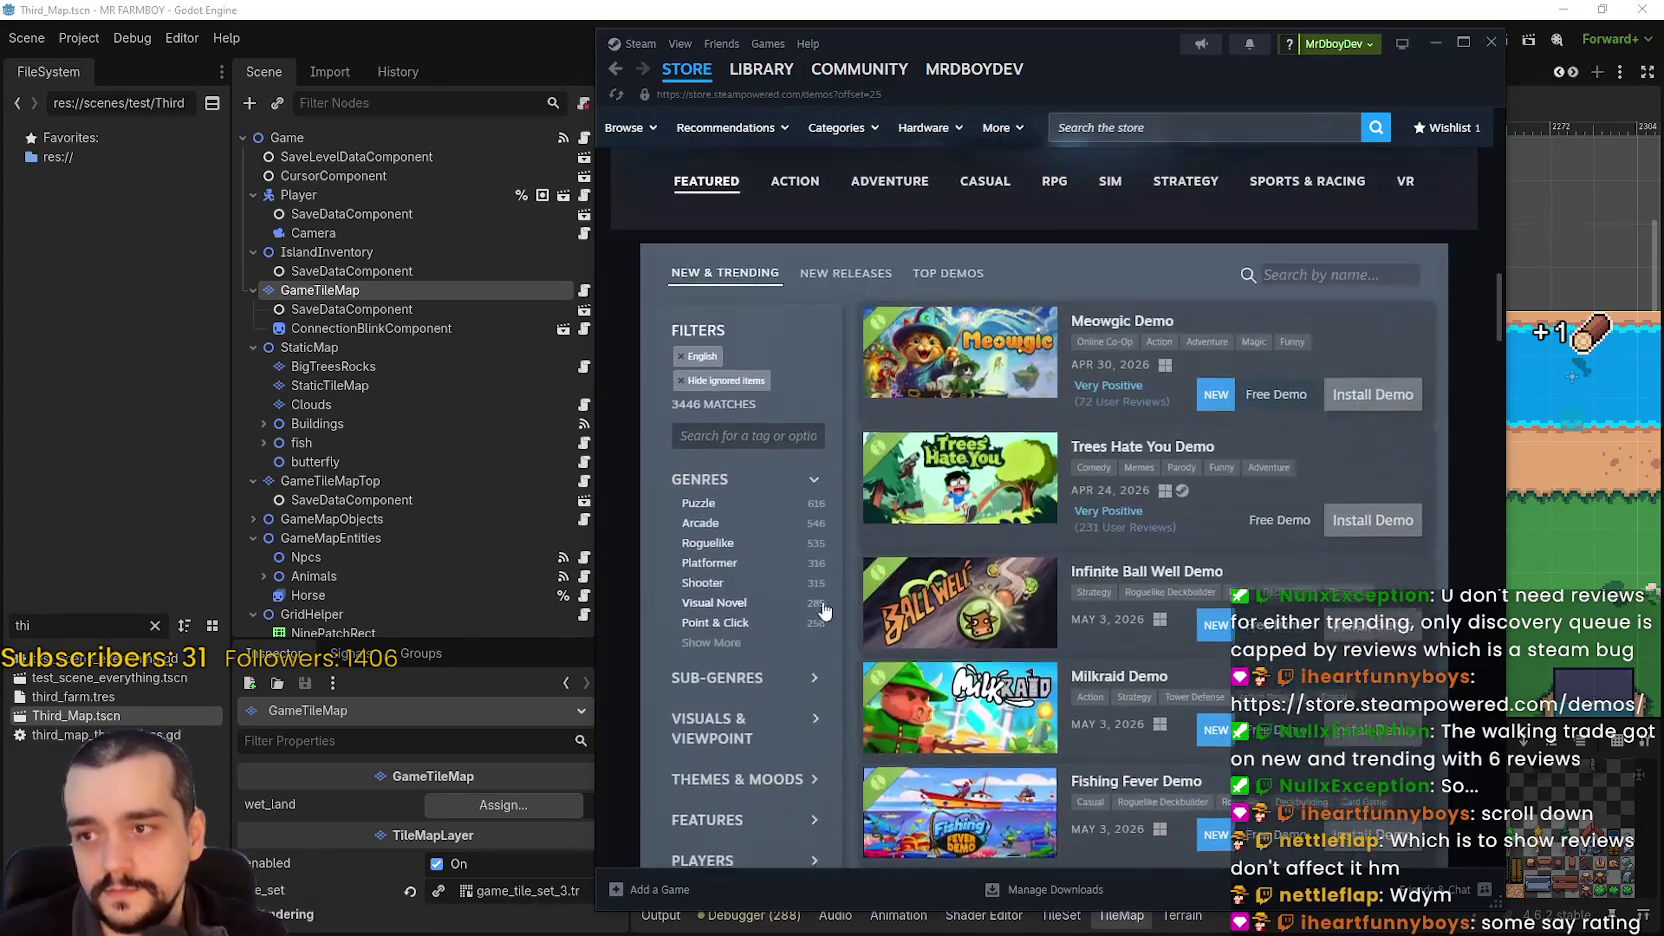
scroll(741, 352, "up", 2)
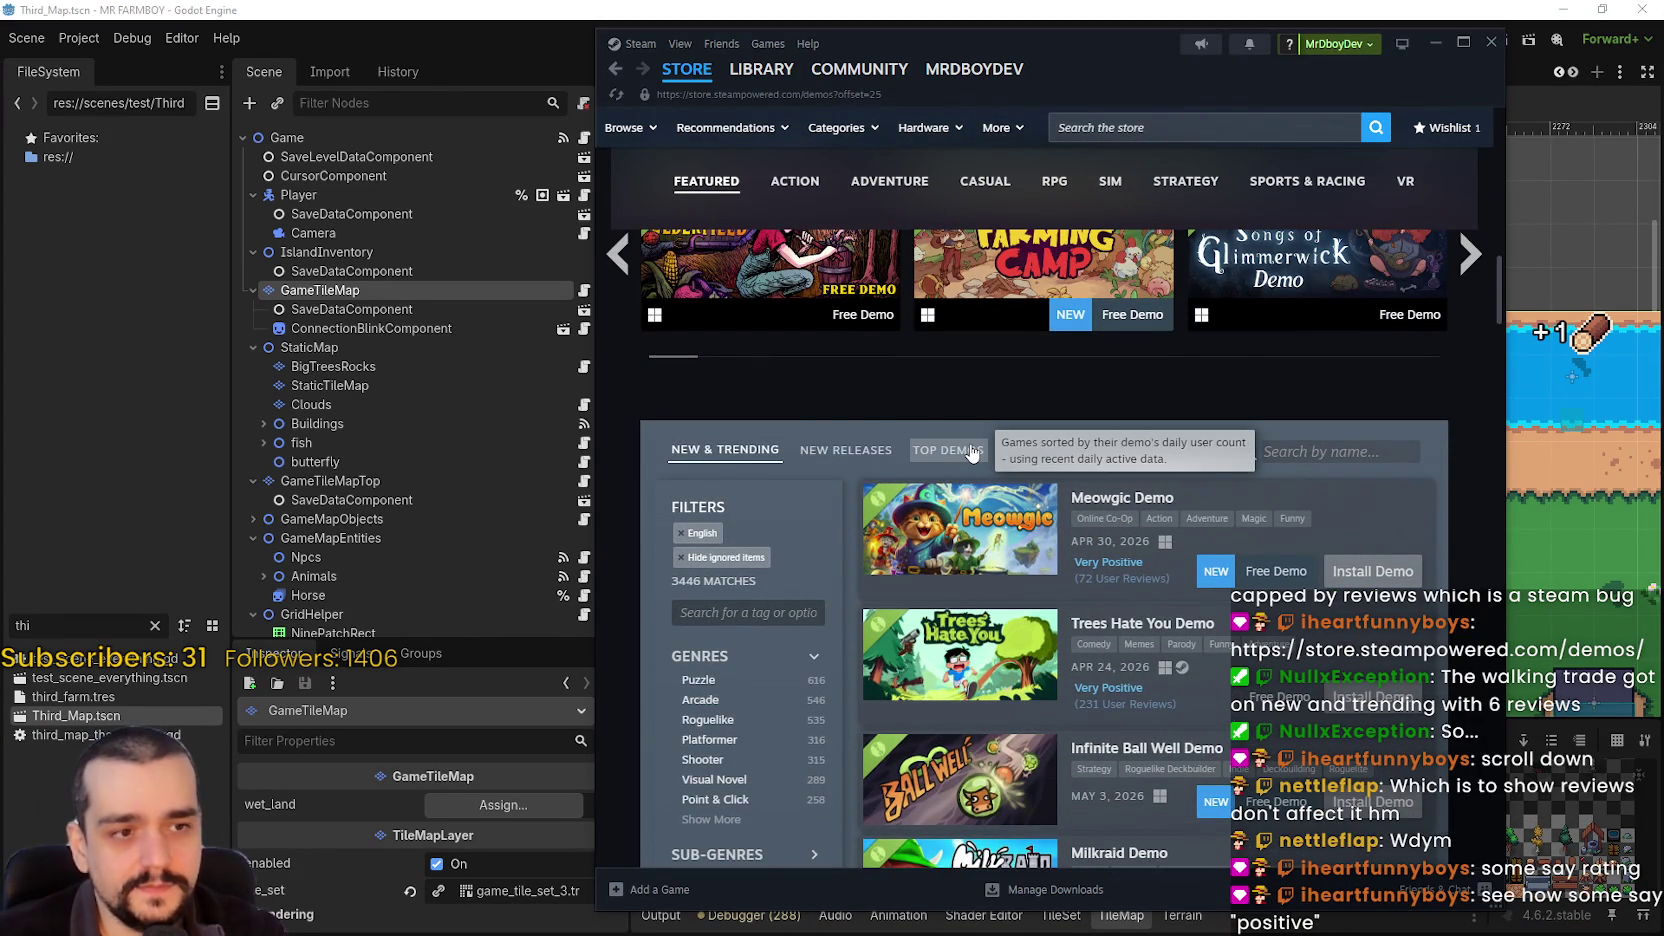
scroll(971, 453, "down", 5)
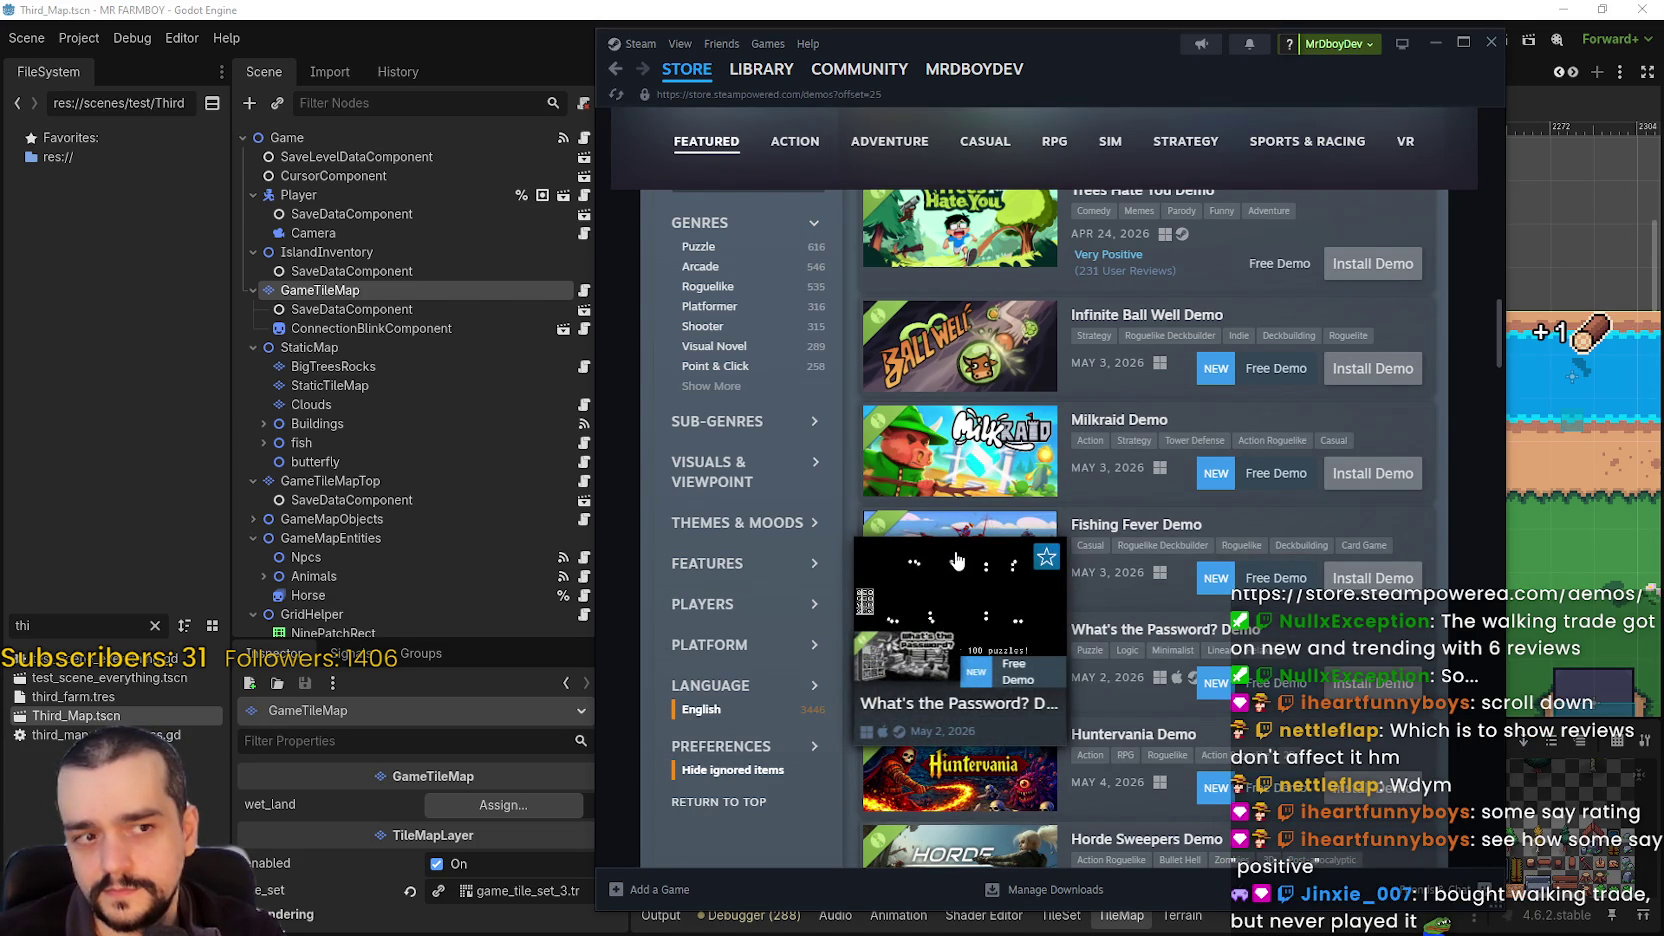
mouse_move(956, 437)
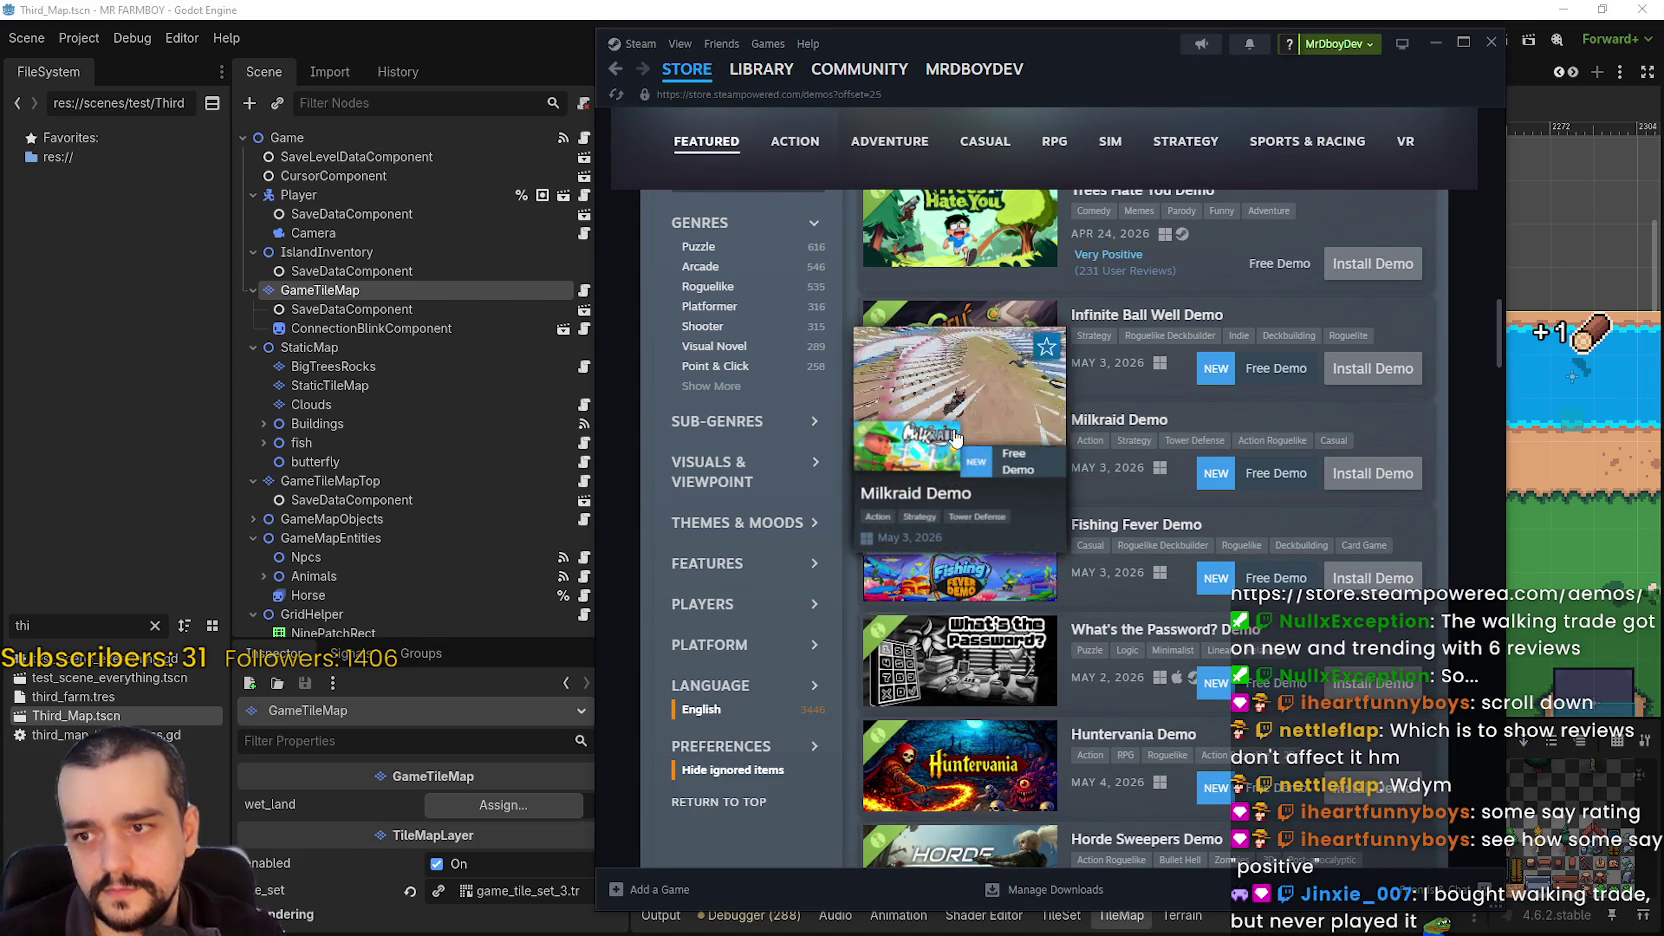
scroll(975, 678, "down", 3)
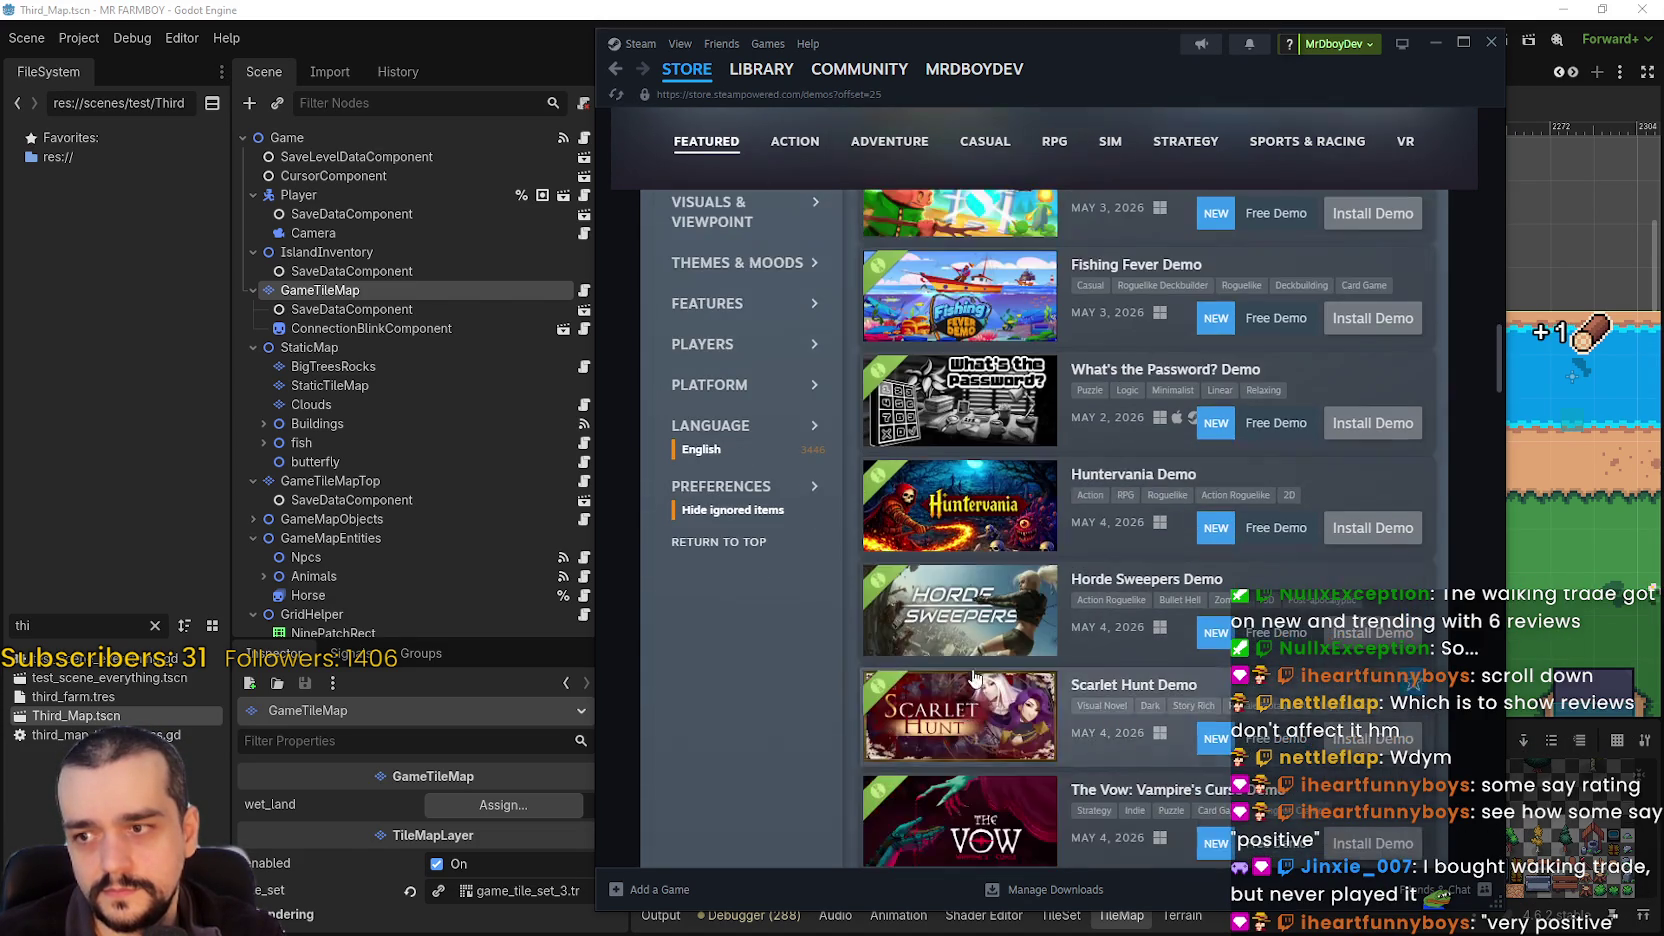
scroll(973, 678, "down", 1)
mouse_move(968, 620)
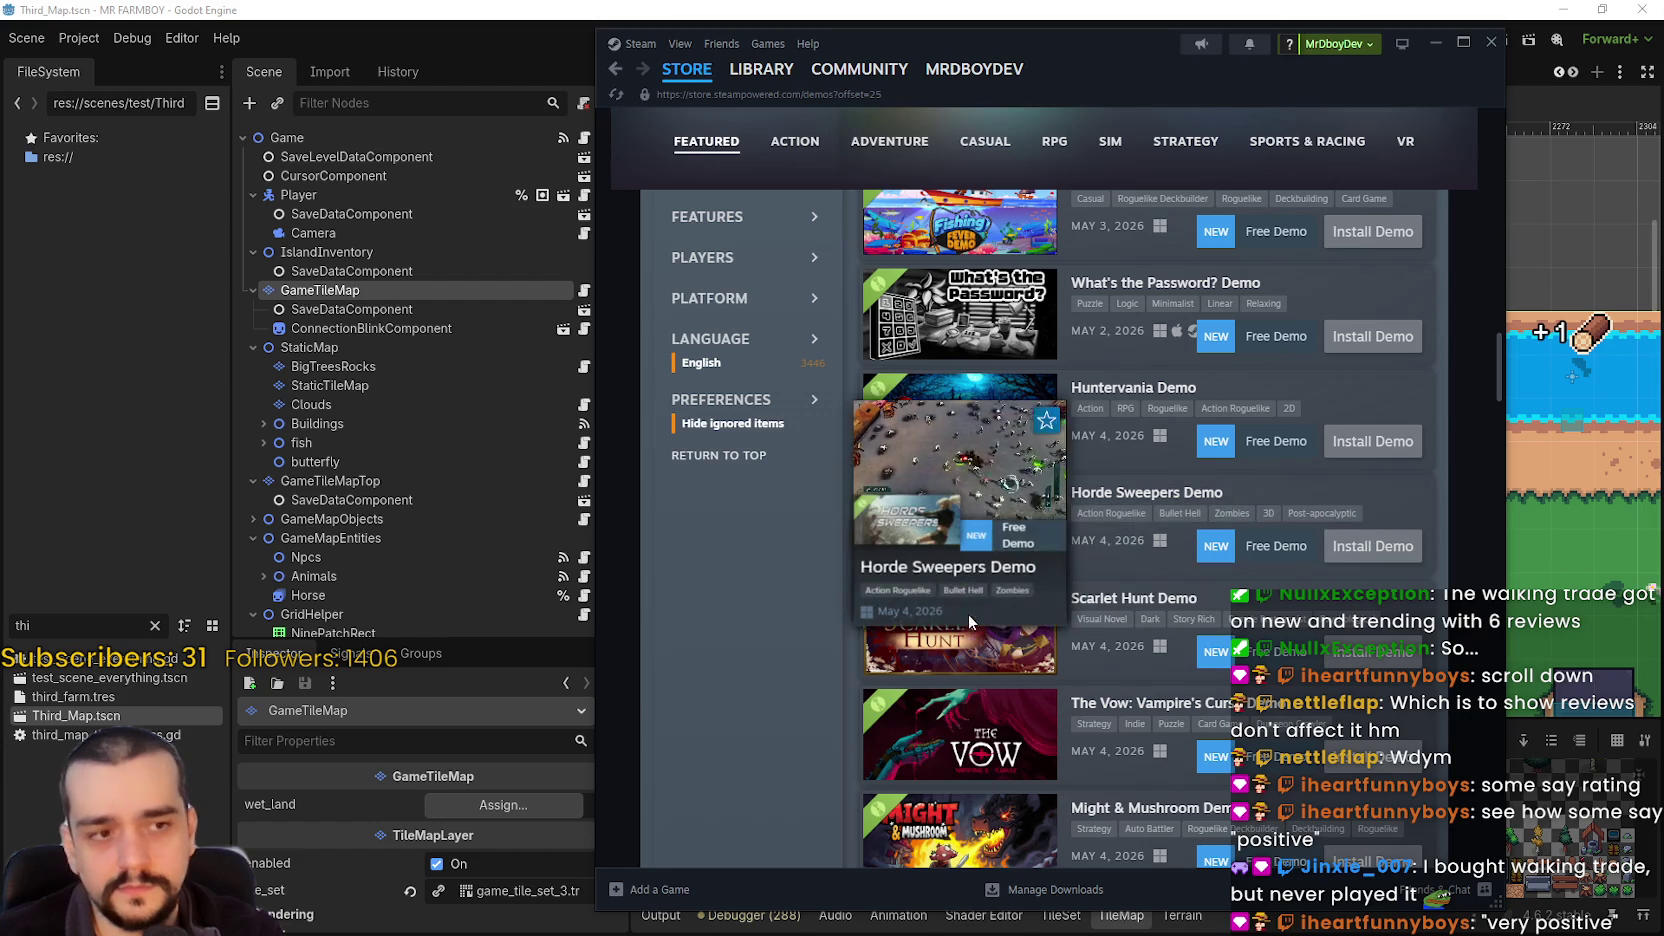
scroll(965, 640, "down", 2)
scroll(965, 648, "down", 4)
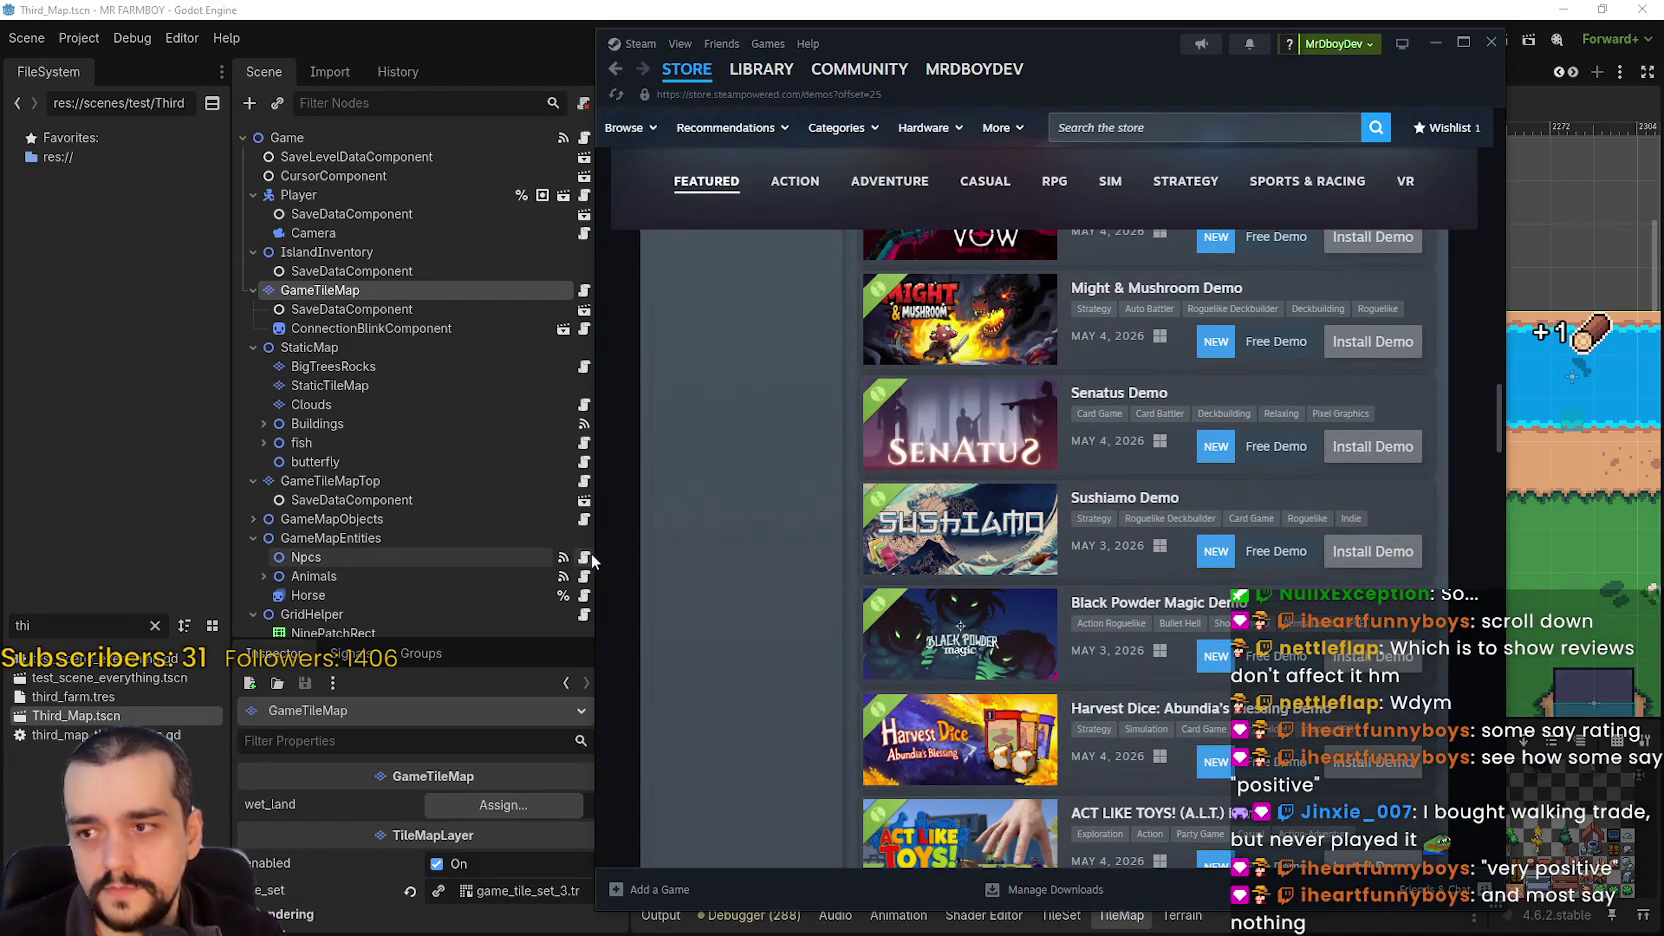
- Widen the Steam store window toward the left and keep browsing and previewing the demos list
left_click_drag(592, 552, 133, 525)
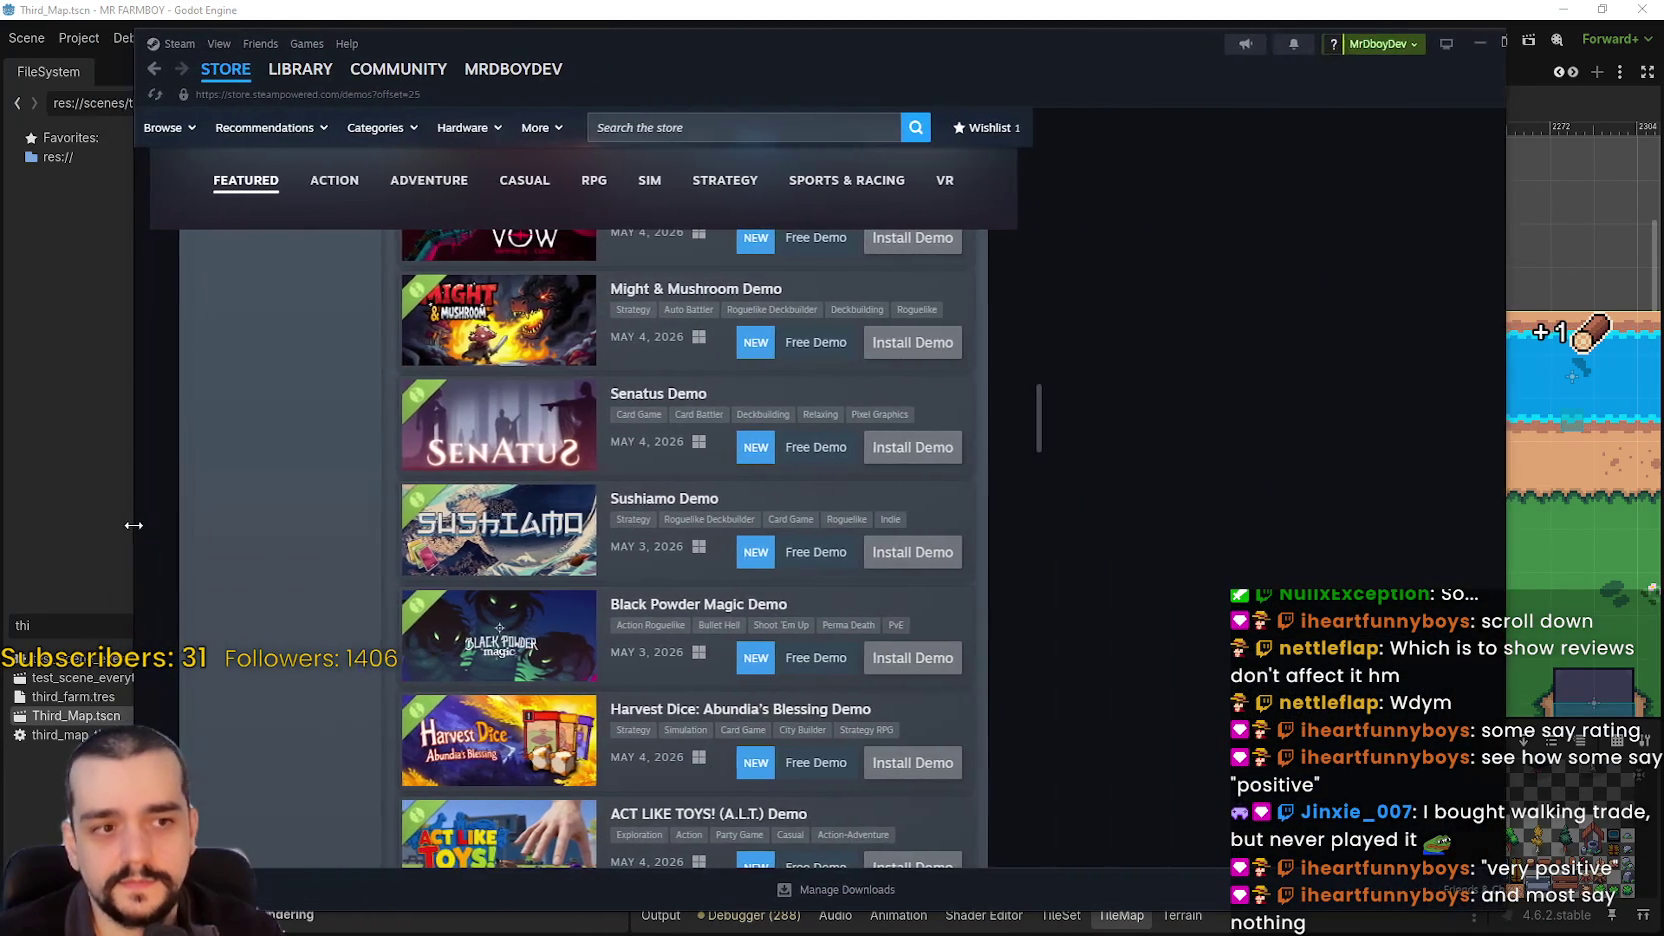
scroll(838, 560, "down", 7)
scroll(1020, 670, "down", 20)
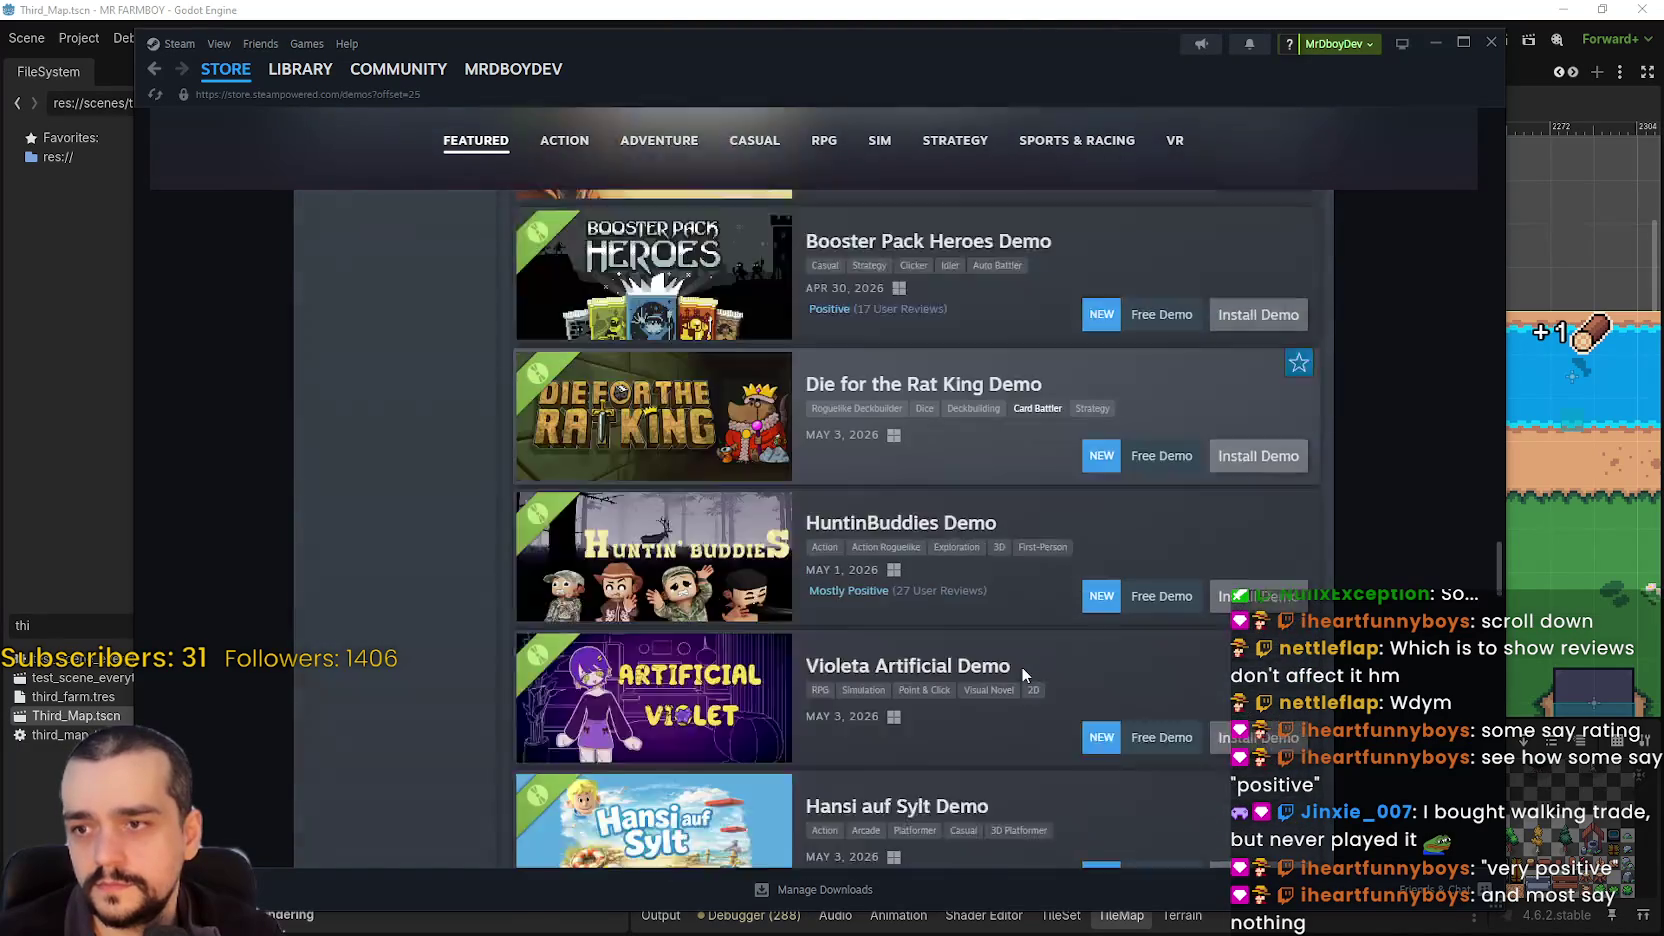
scroll(1012, 660, "up", 3)
mouse_move(677, 568)
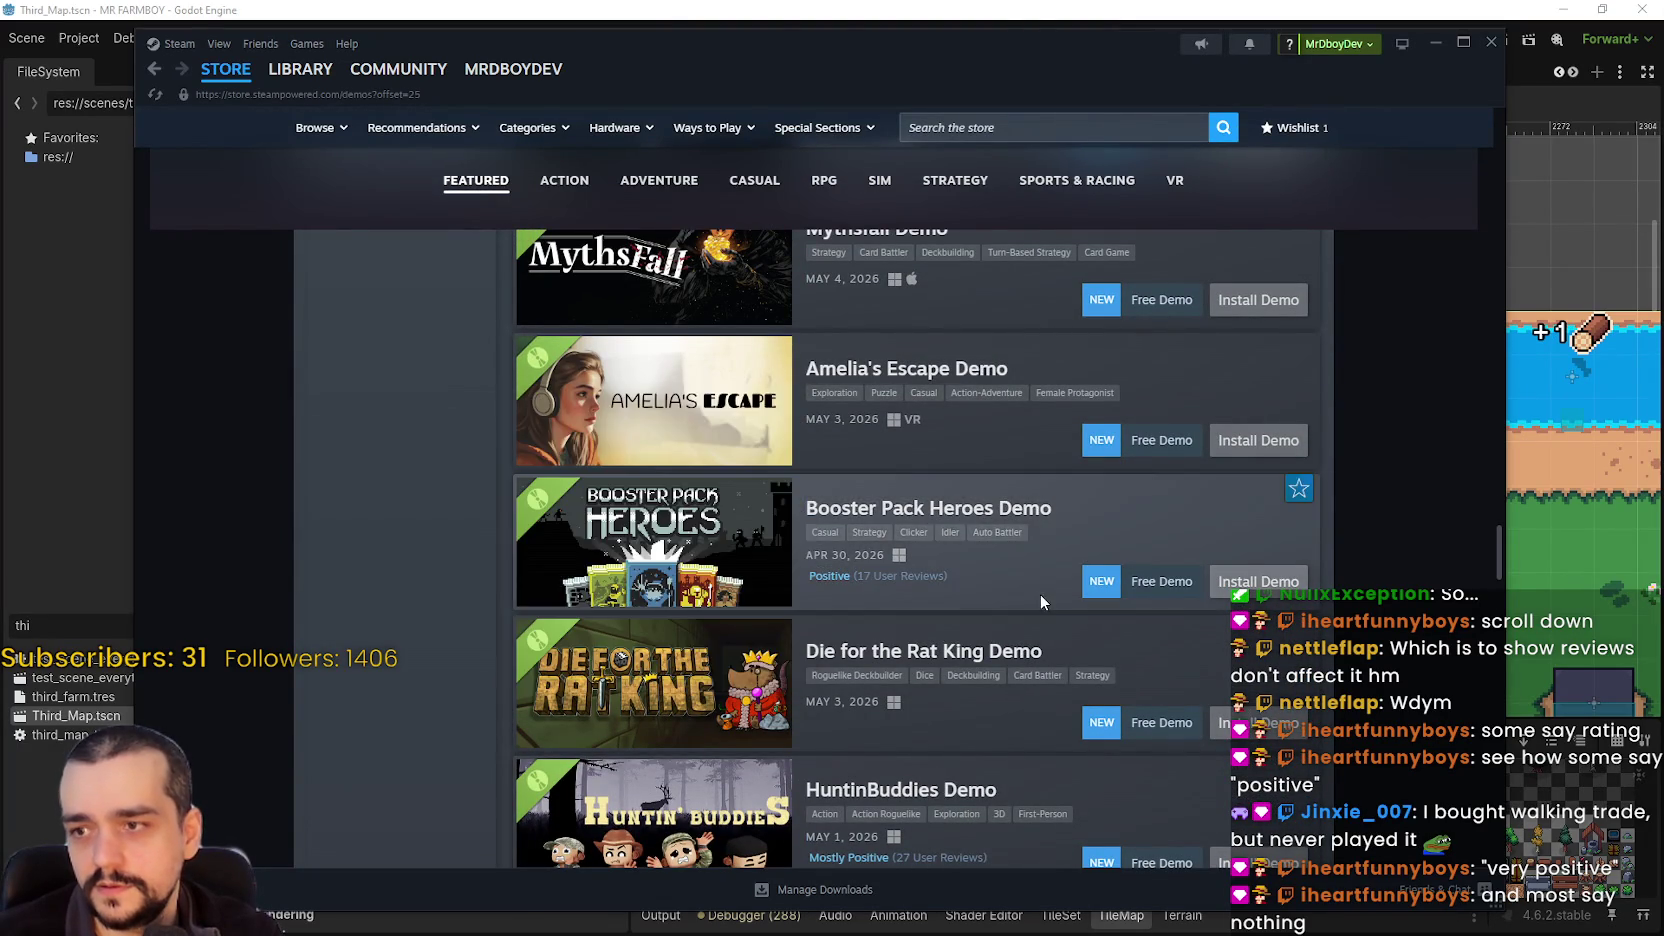
scroll(1030, 592, "down", 3)
mouse_move(720, 598)
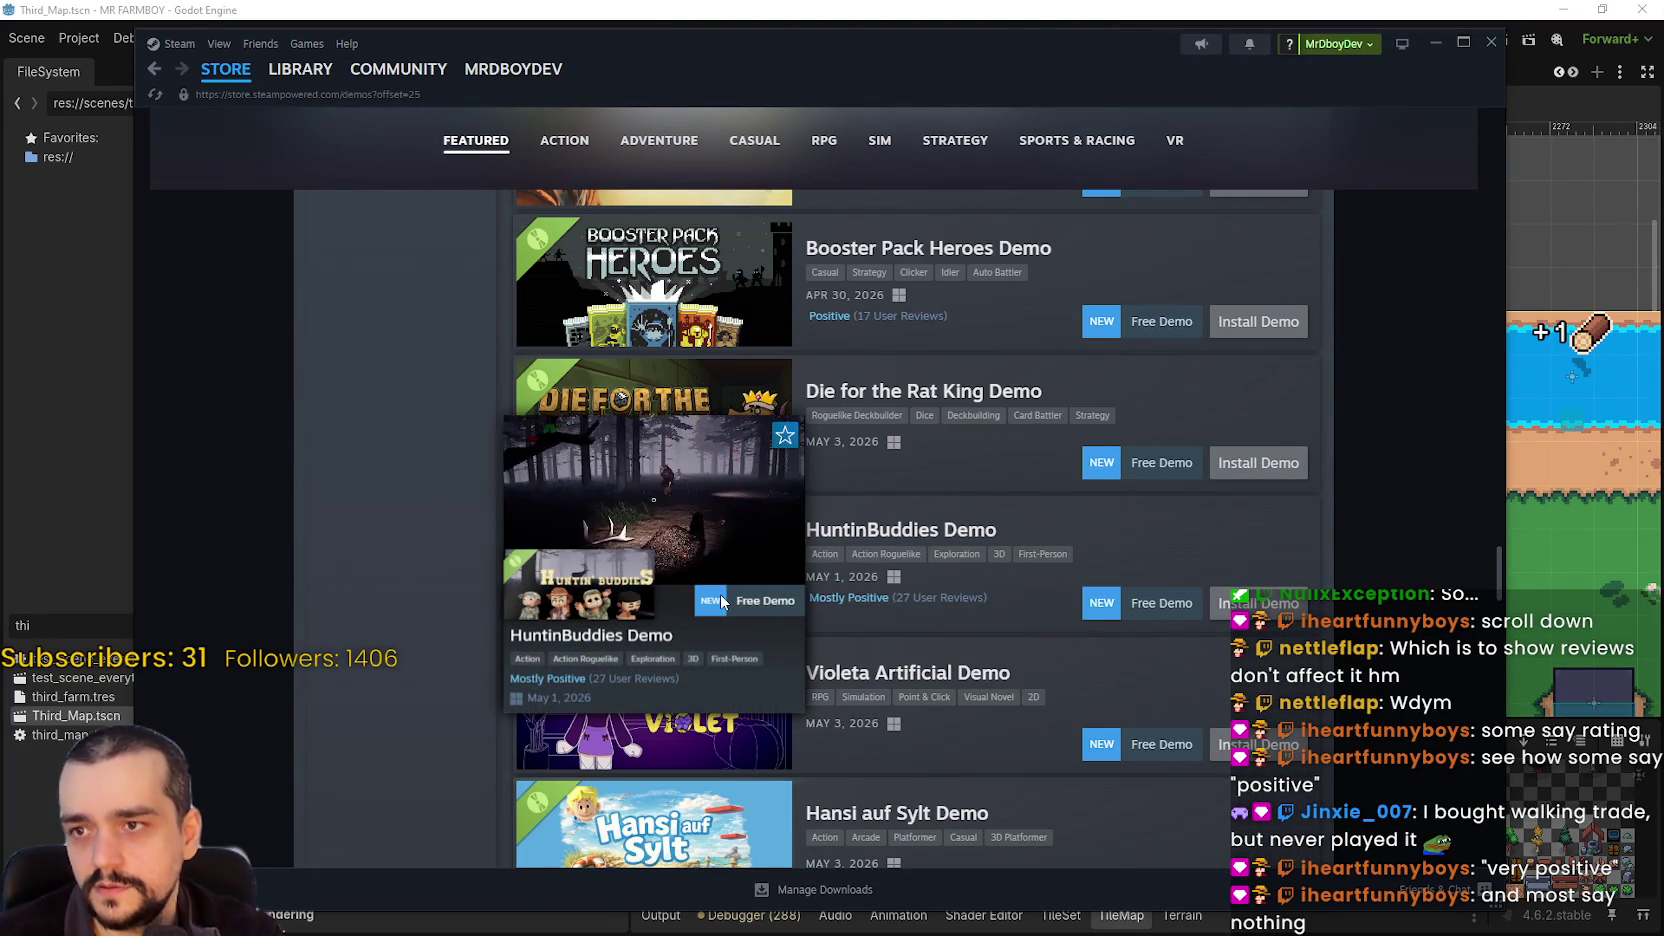
scroll(720, 594, "down", 5)
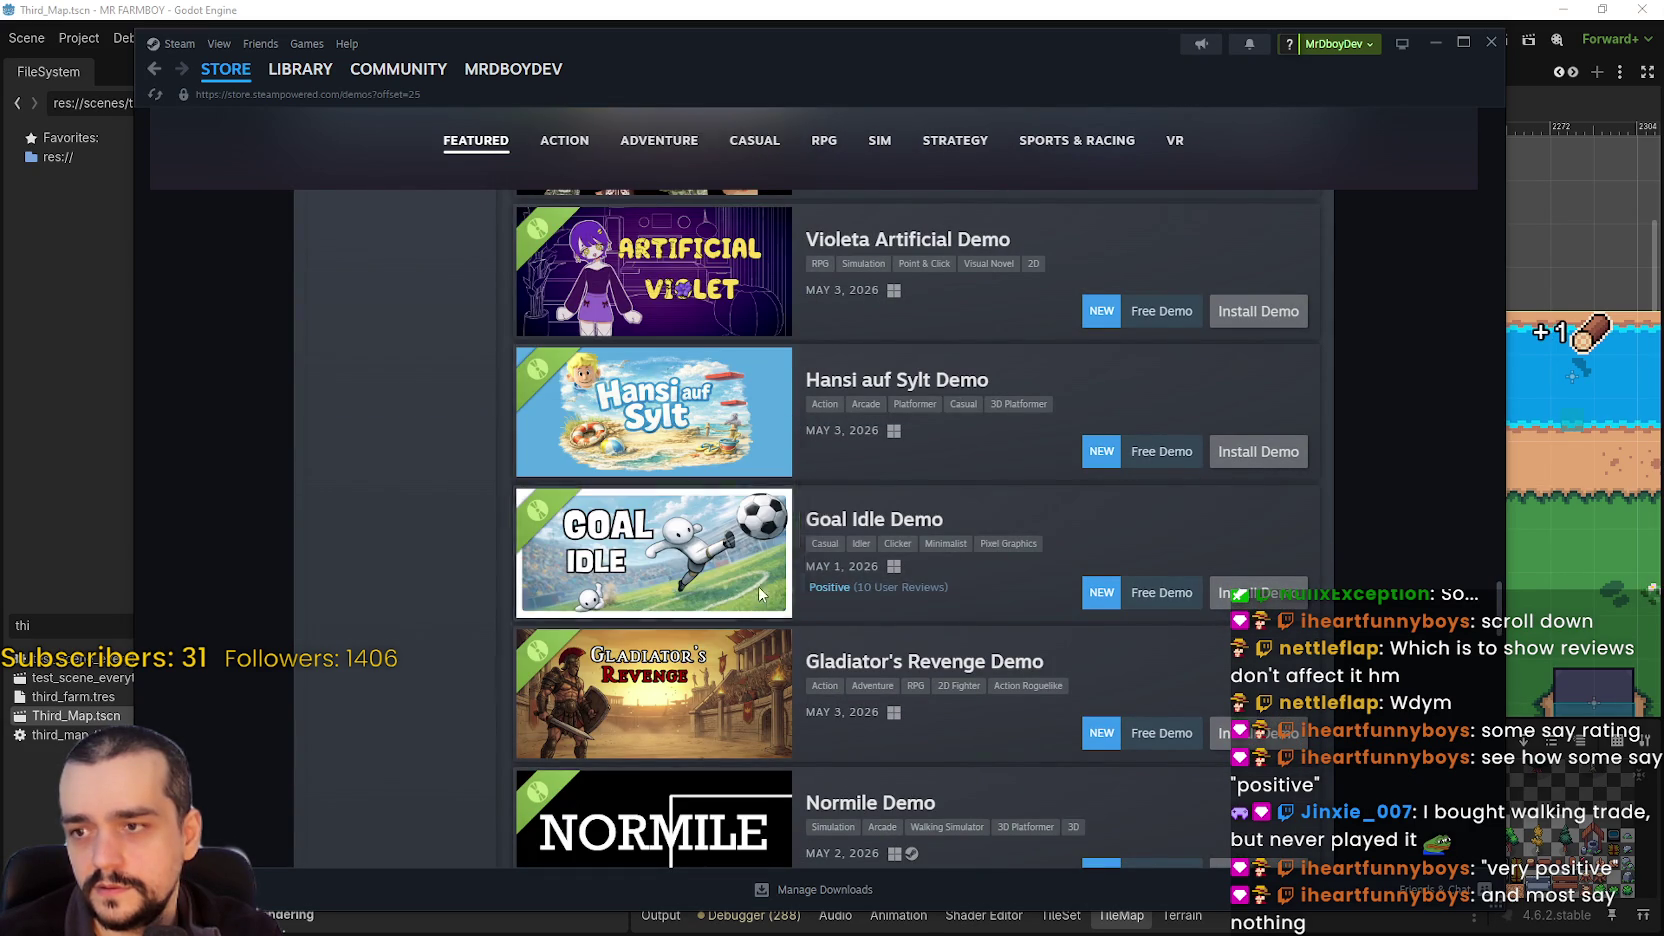
scroll(757, 594, "down", 4)
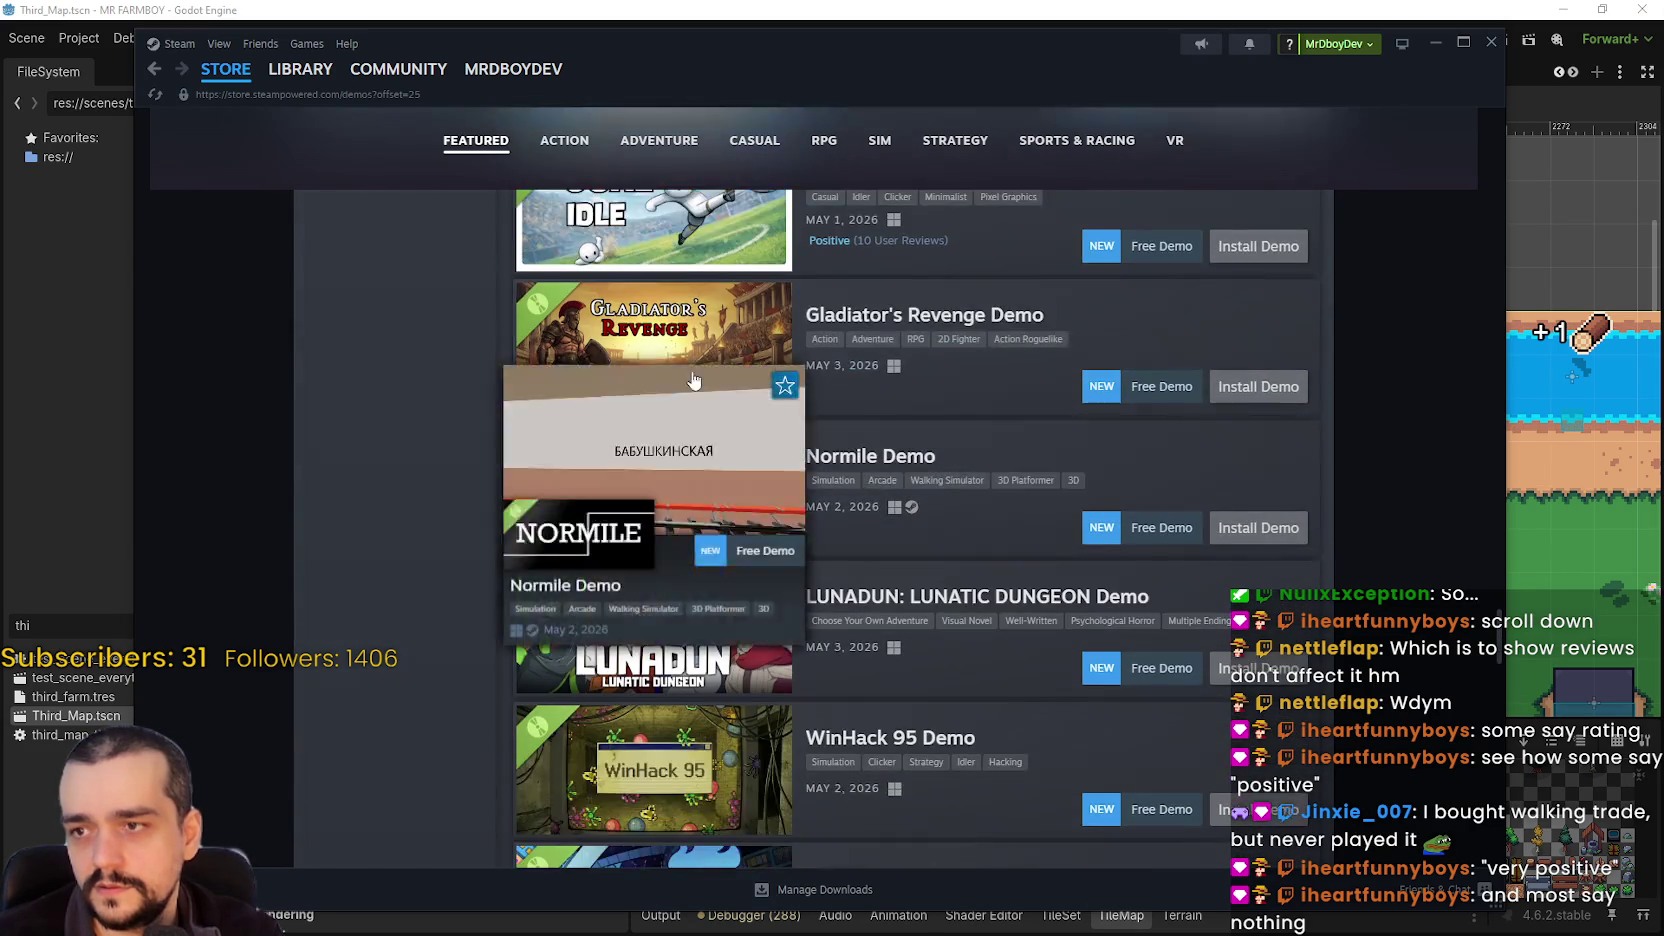
scroll(690, 432, "up", 3)
mouse_move(690, 432)
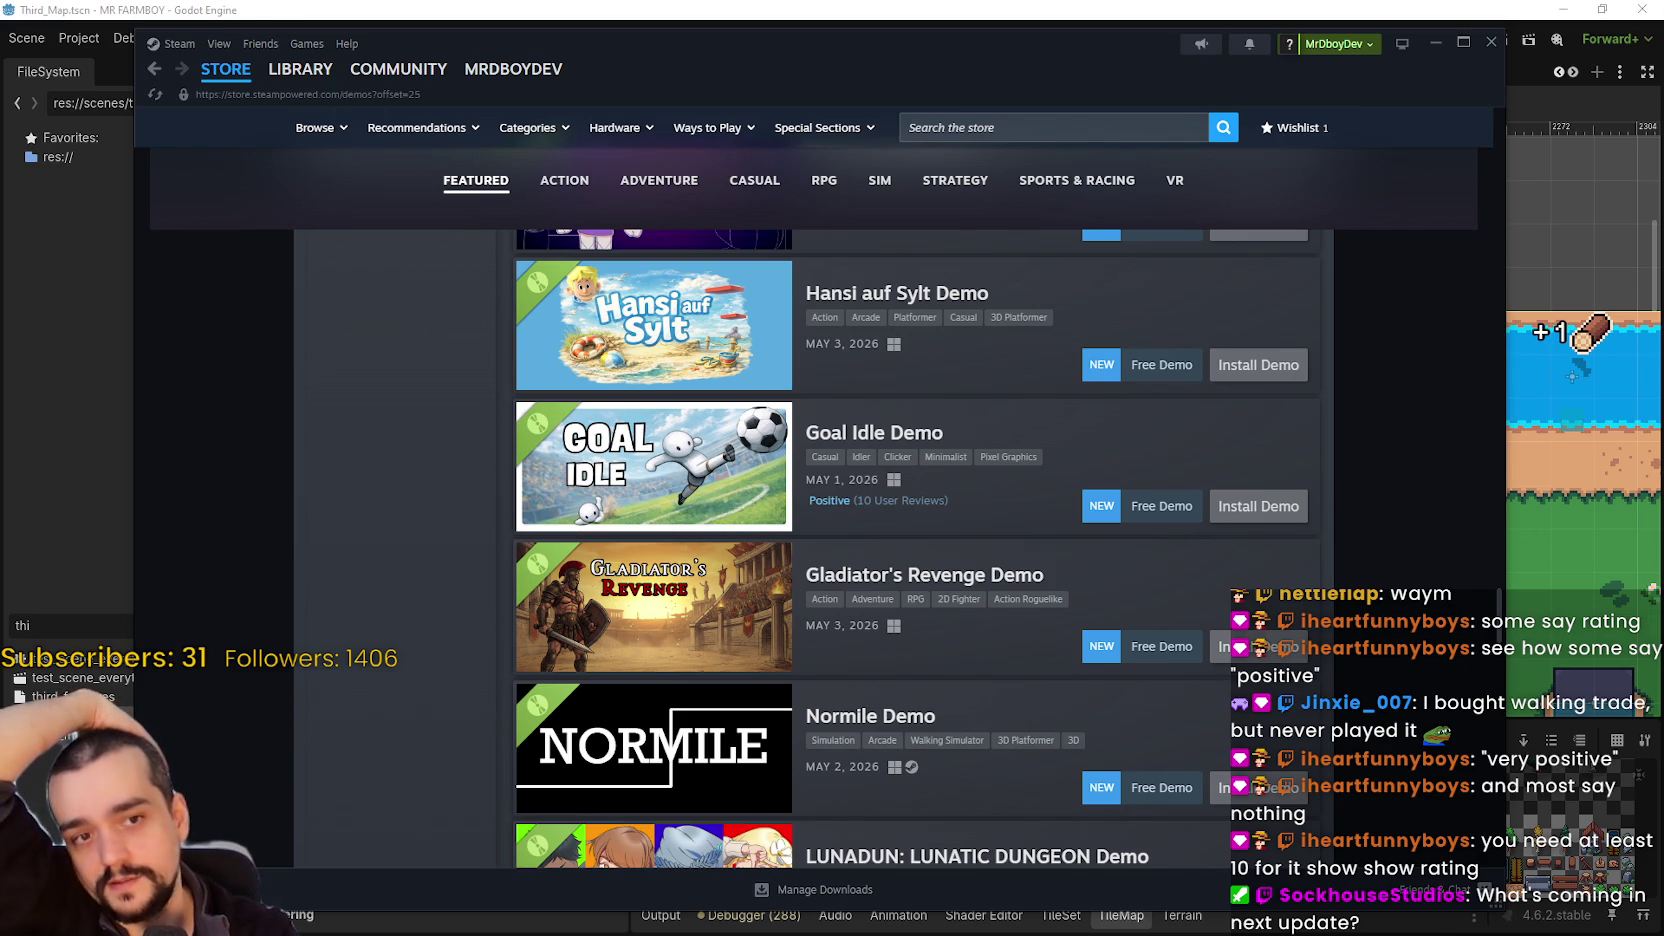
scroll(690, 710, "up", 3)
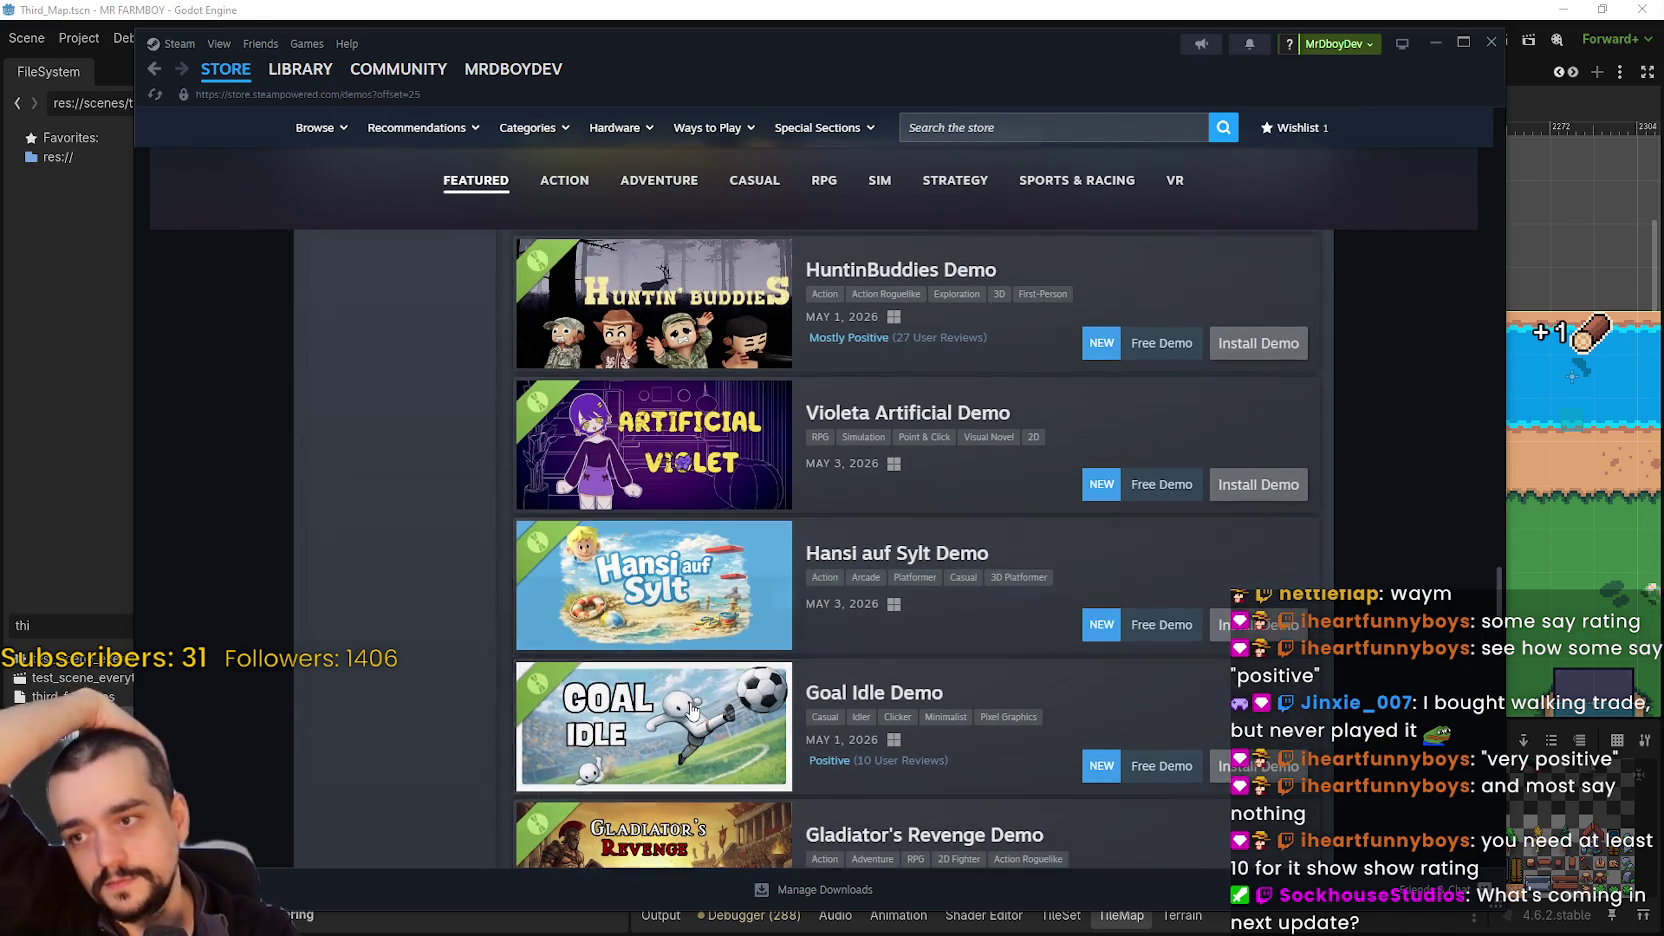
mouse_move(690, 710)
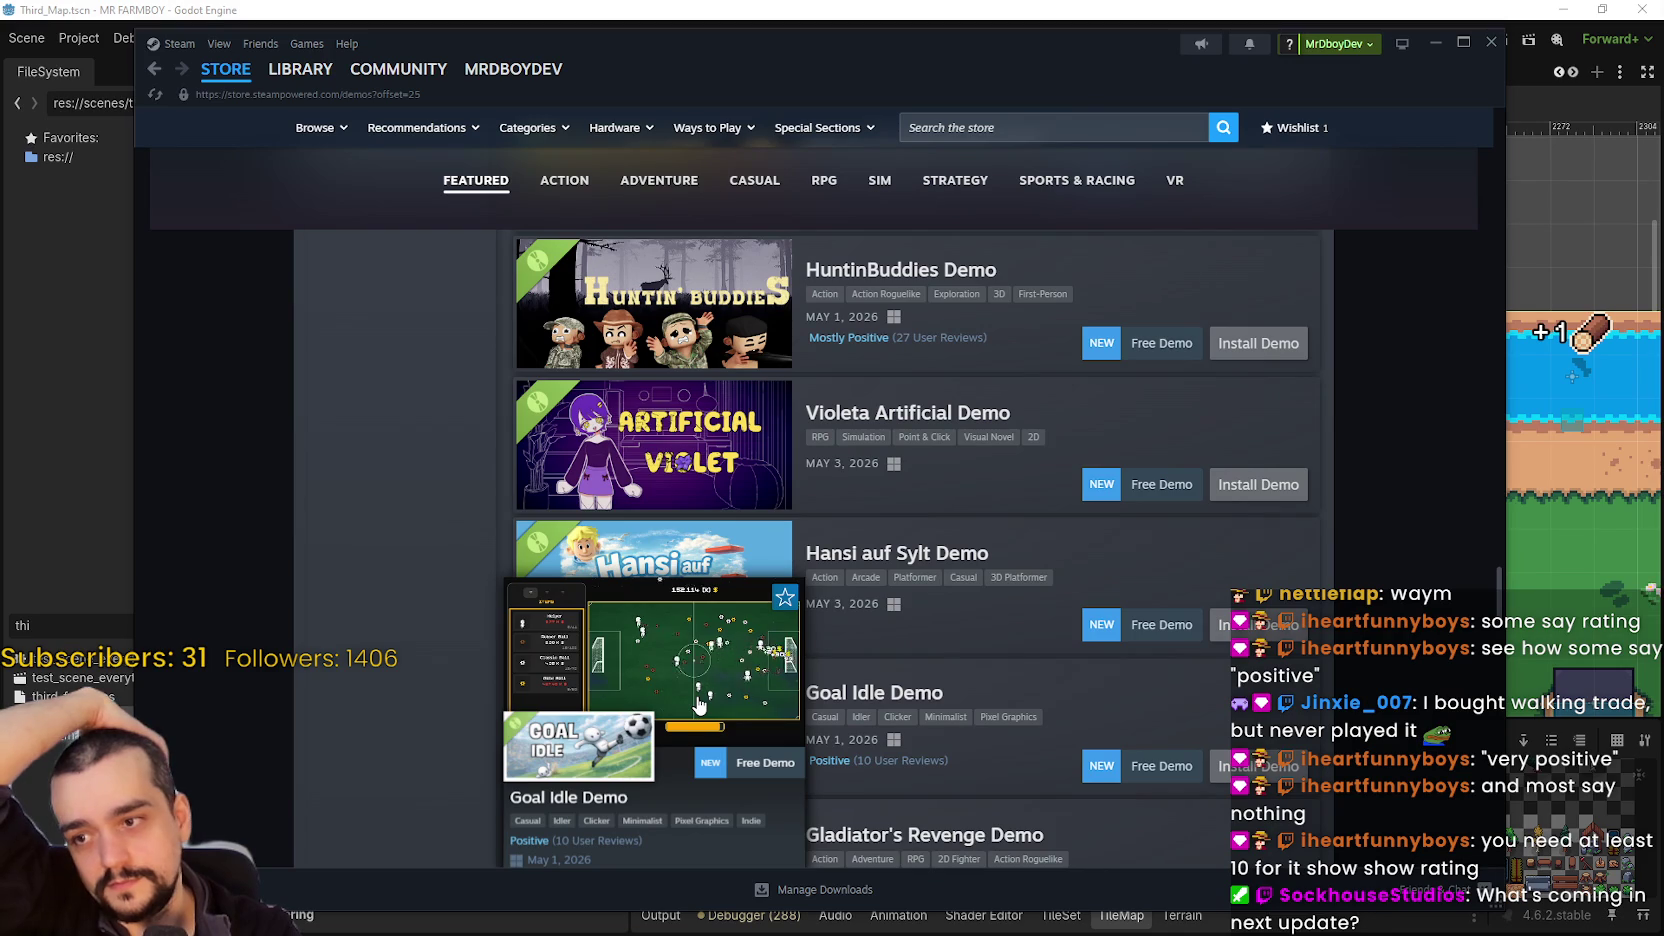
scroll(703, 660, "up", 6)
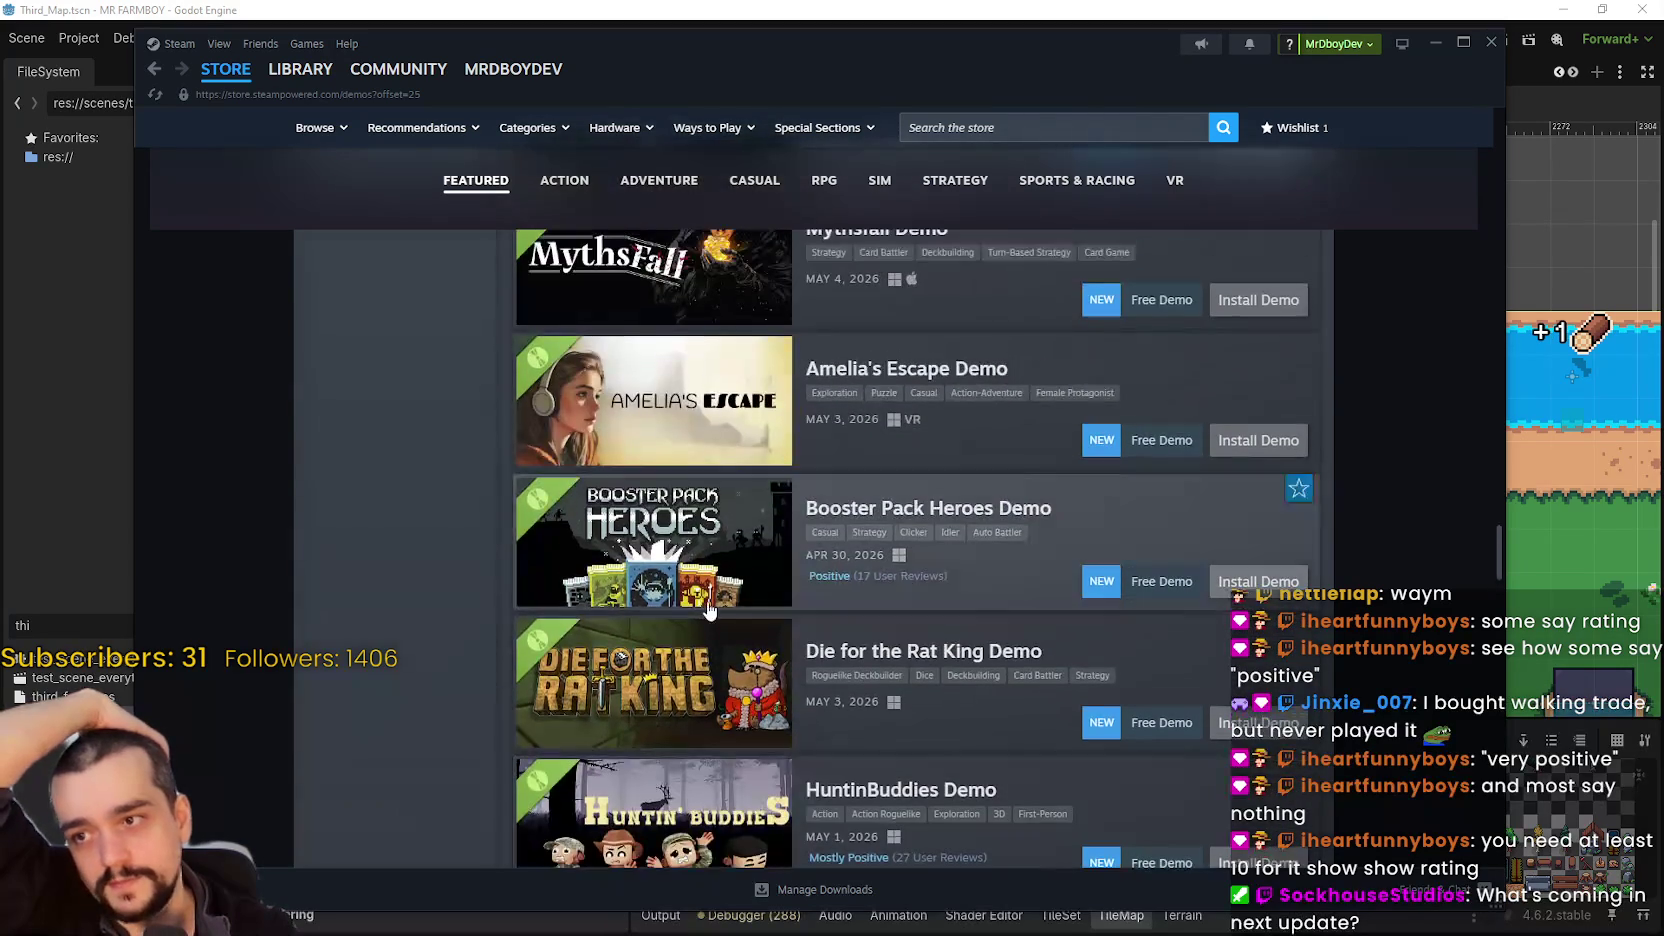
scroll(708, 610, "down", 4)
mouse_move(716, 374)
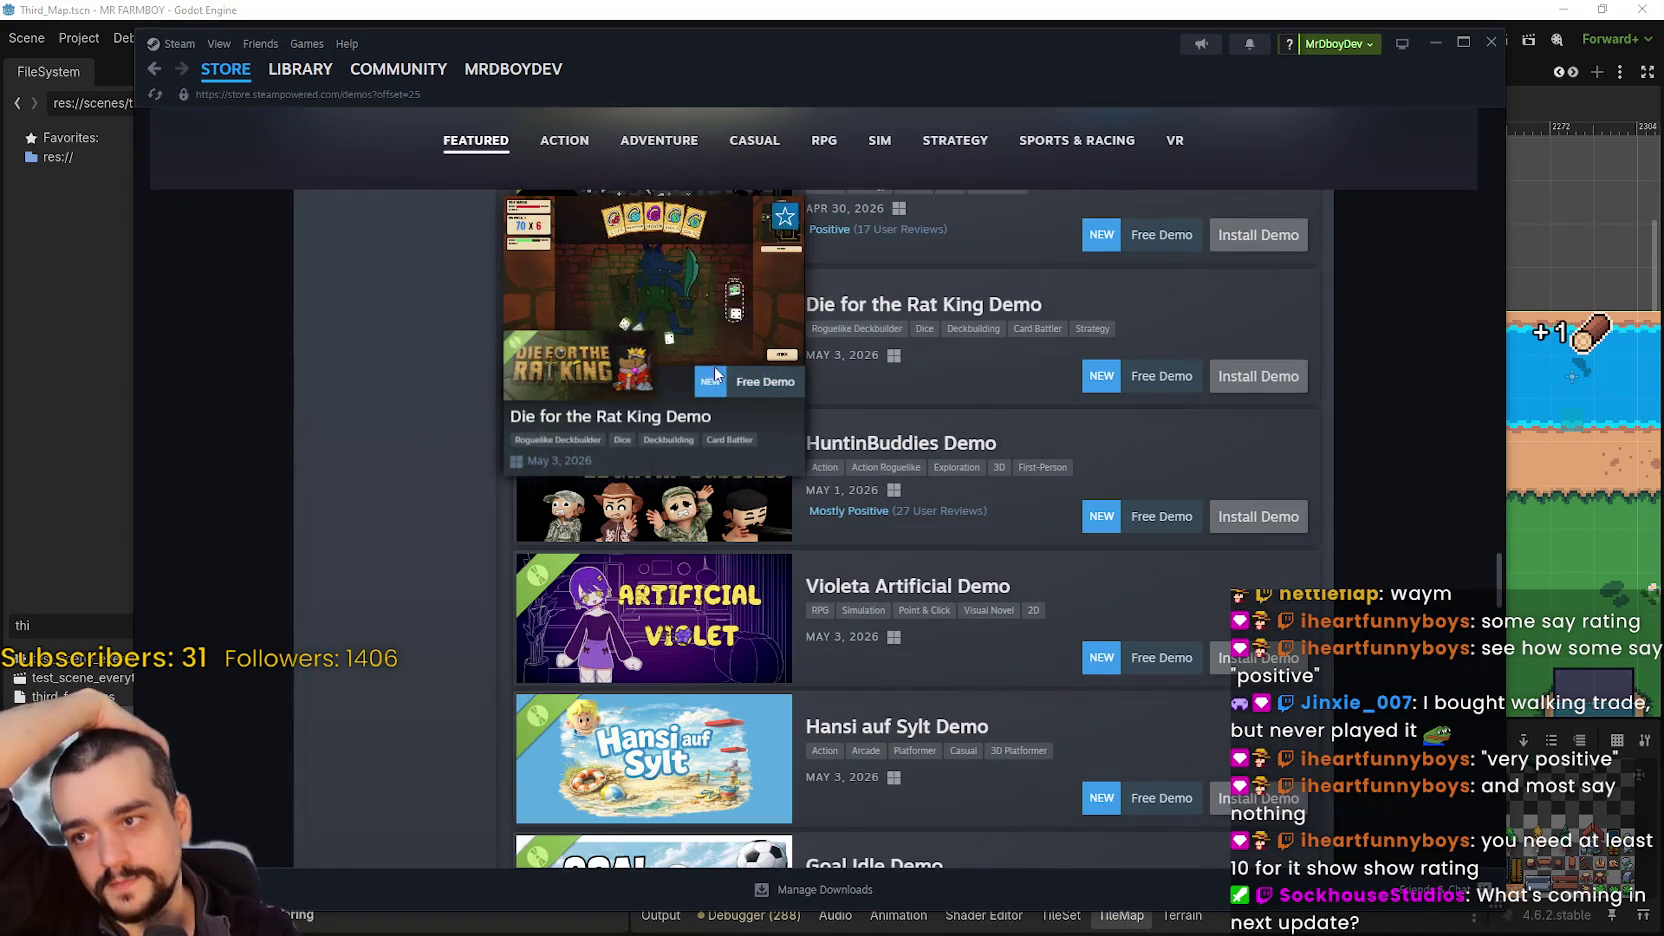
scroll(706, 638, "down", 9)
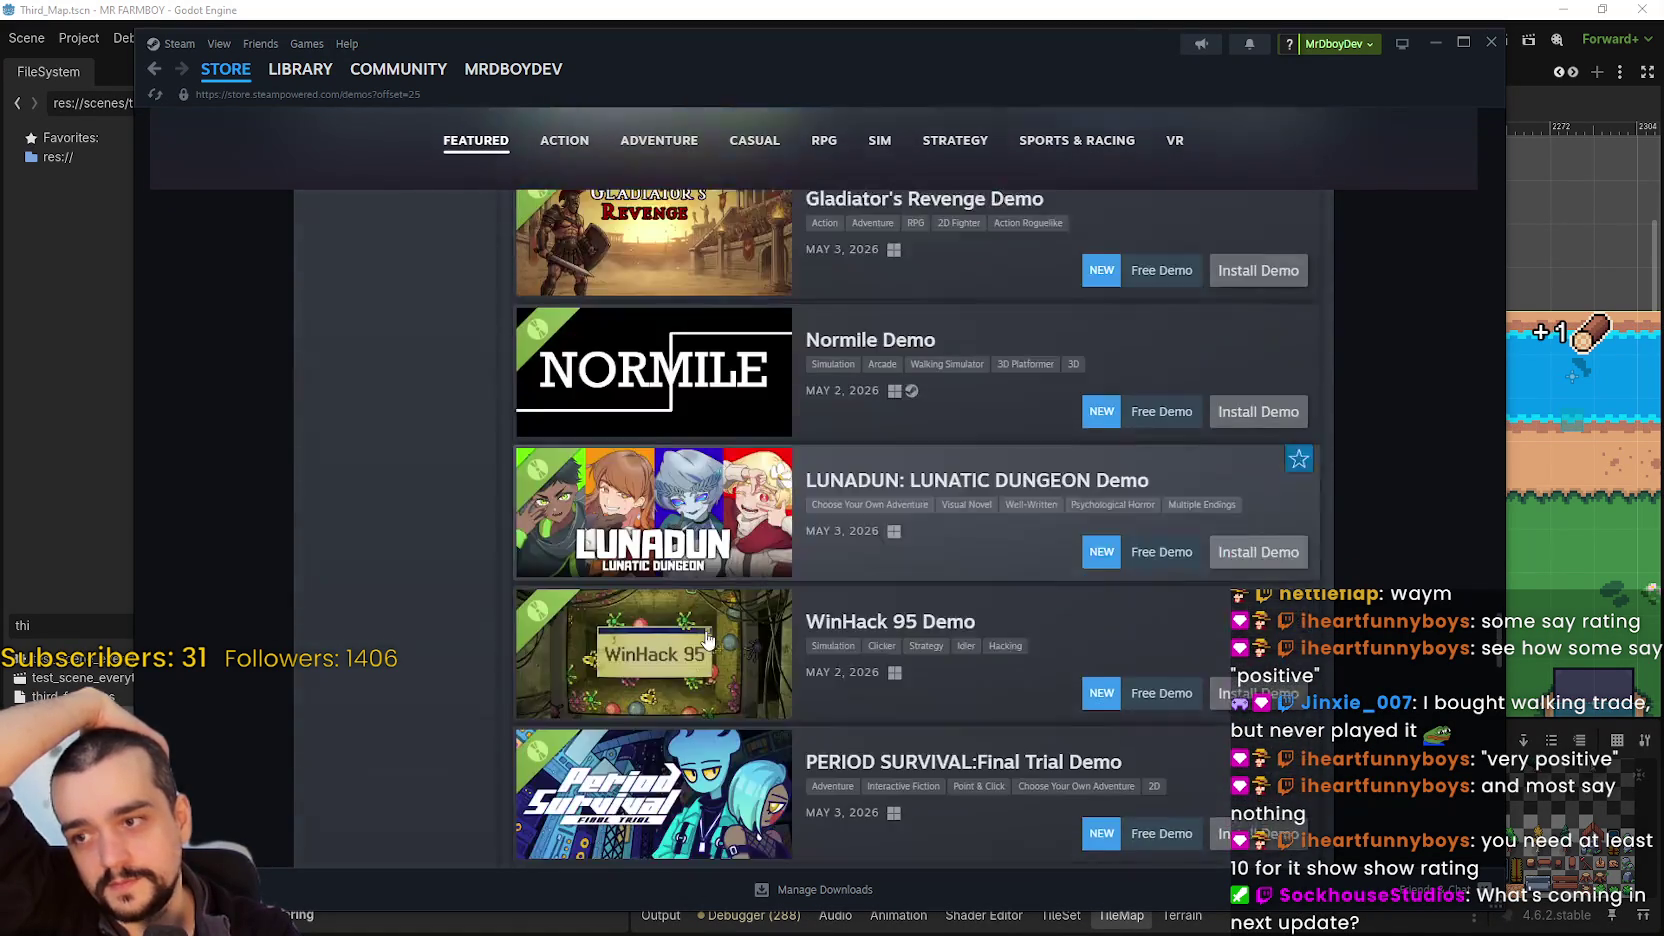
scroll(706, 638, "down", 4)
scroll(672, 602, "up", 1)
- Load a further batch of demos and scroll down through them
left_click(909, 718)
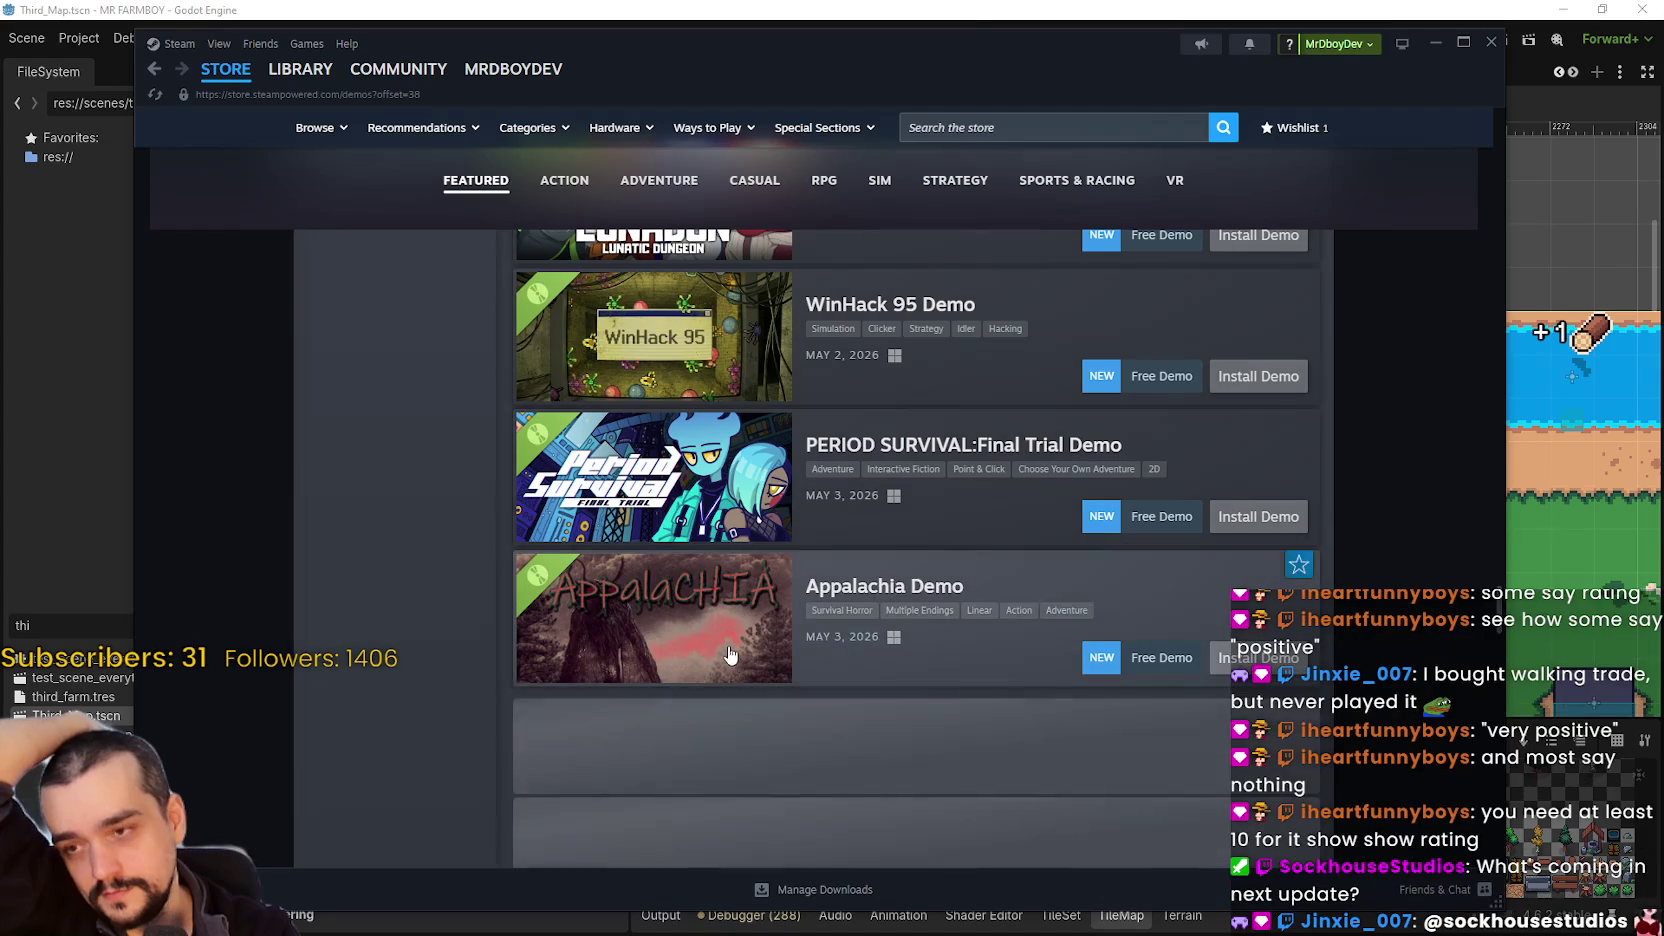
scroll(693, 572, "down", 5)
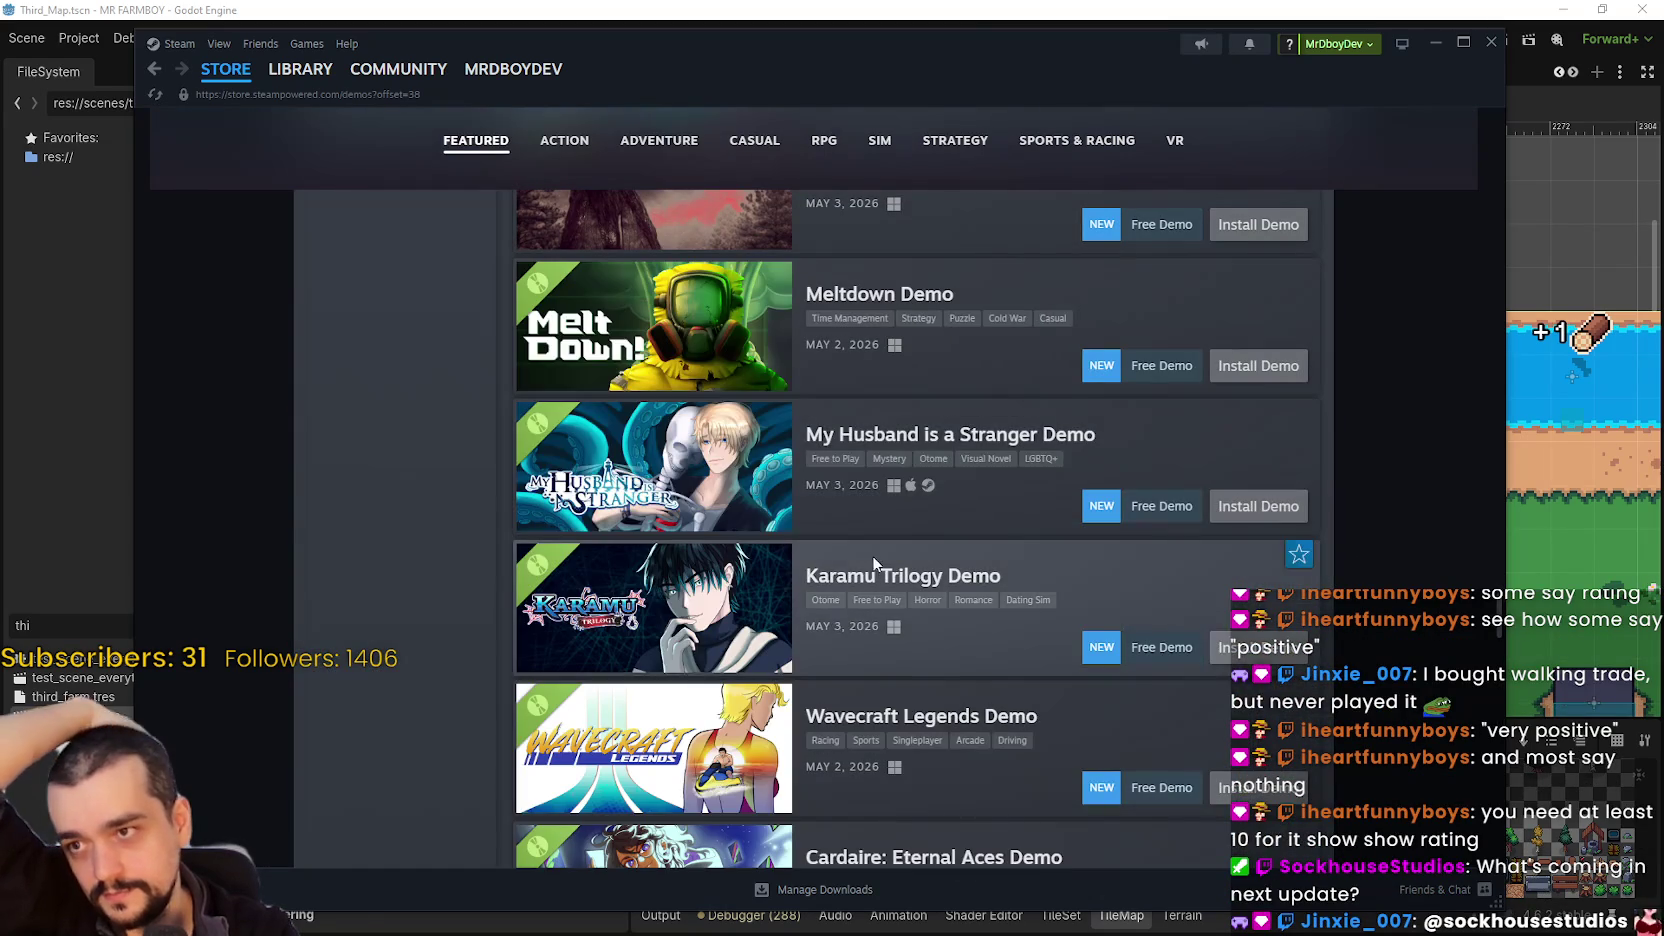
scroll(840, 552, "down", 6)
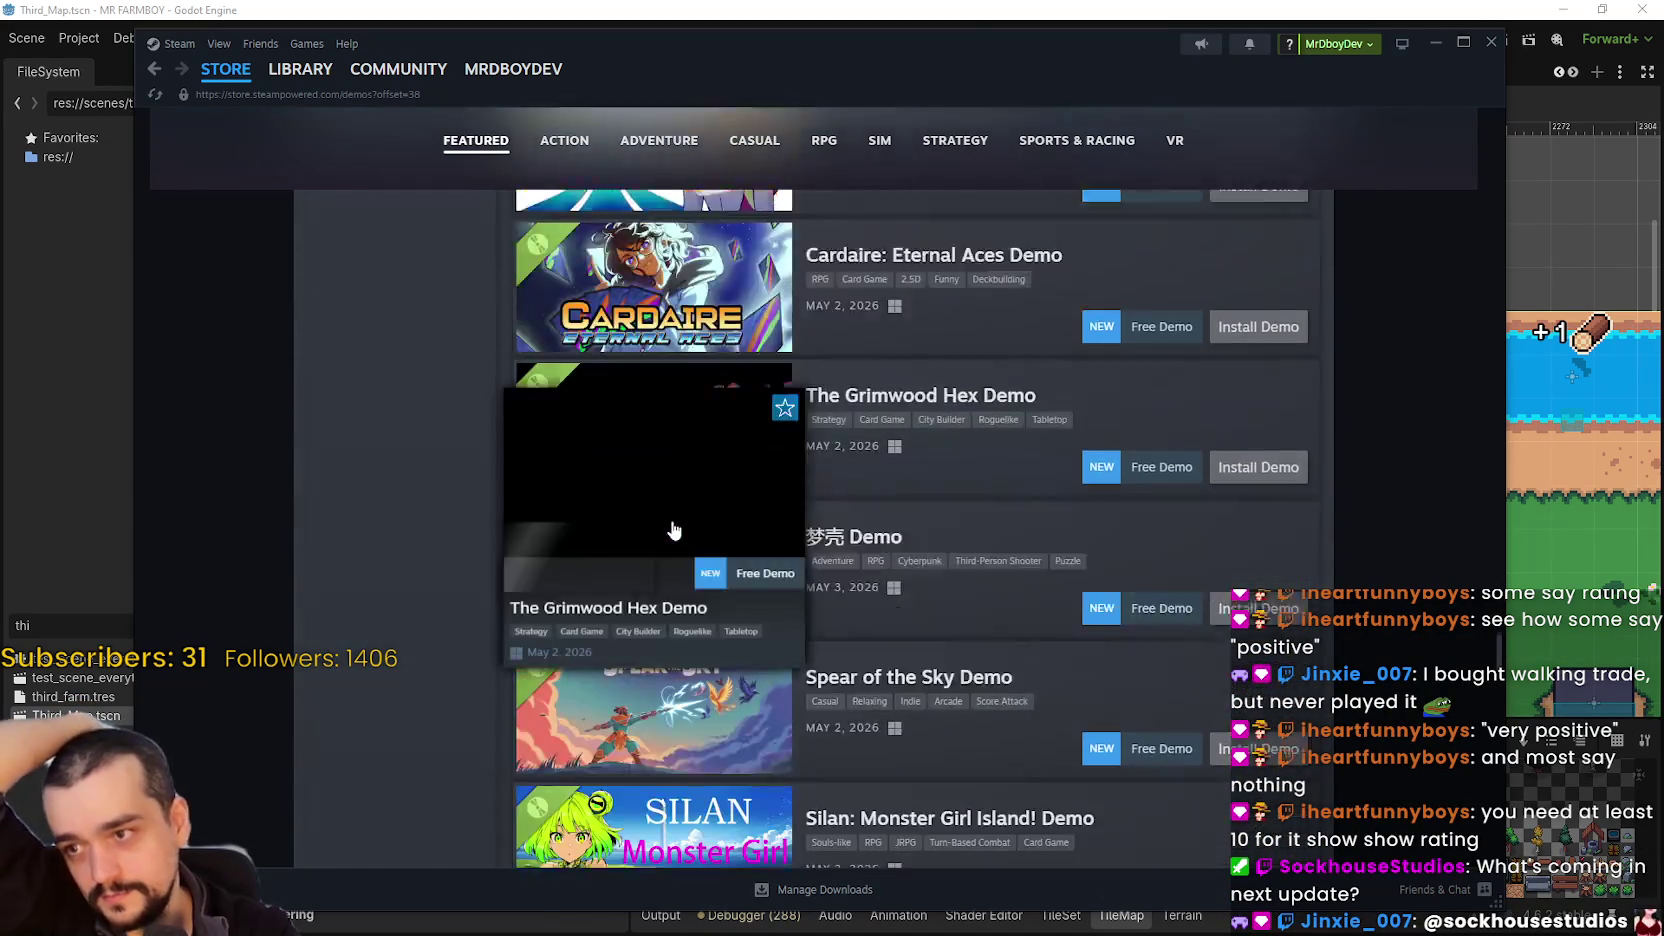
scroll(673, 530, "down", 4)
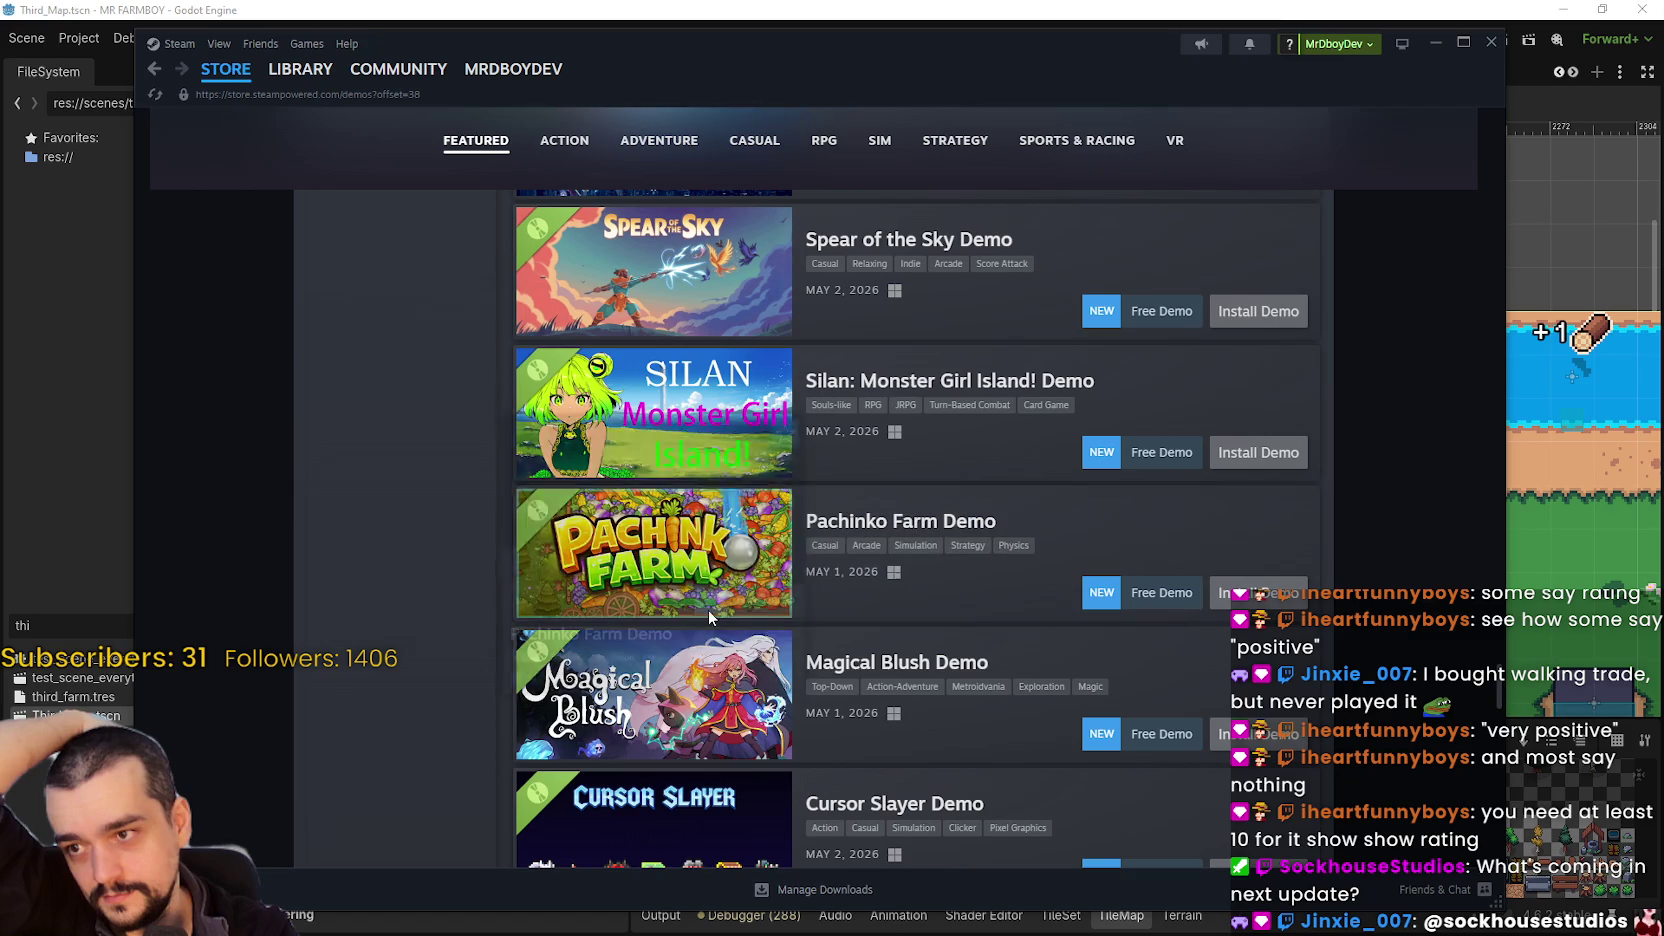
scroll(809, 594, "down", 3)
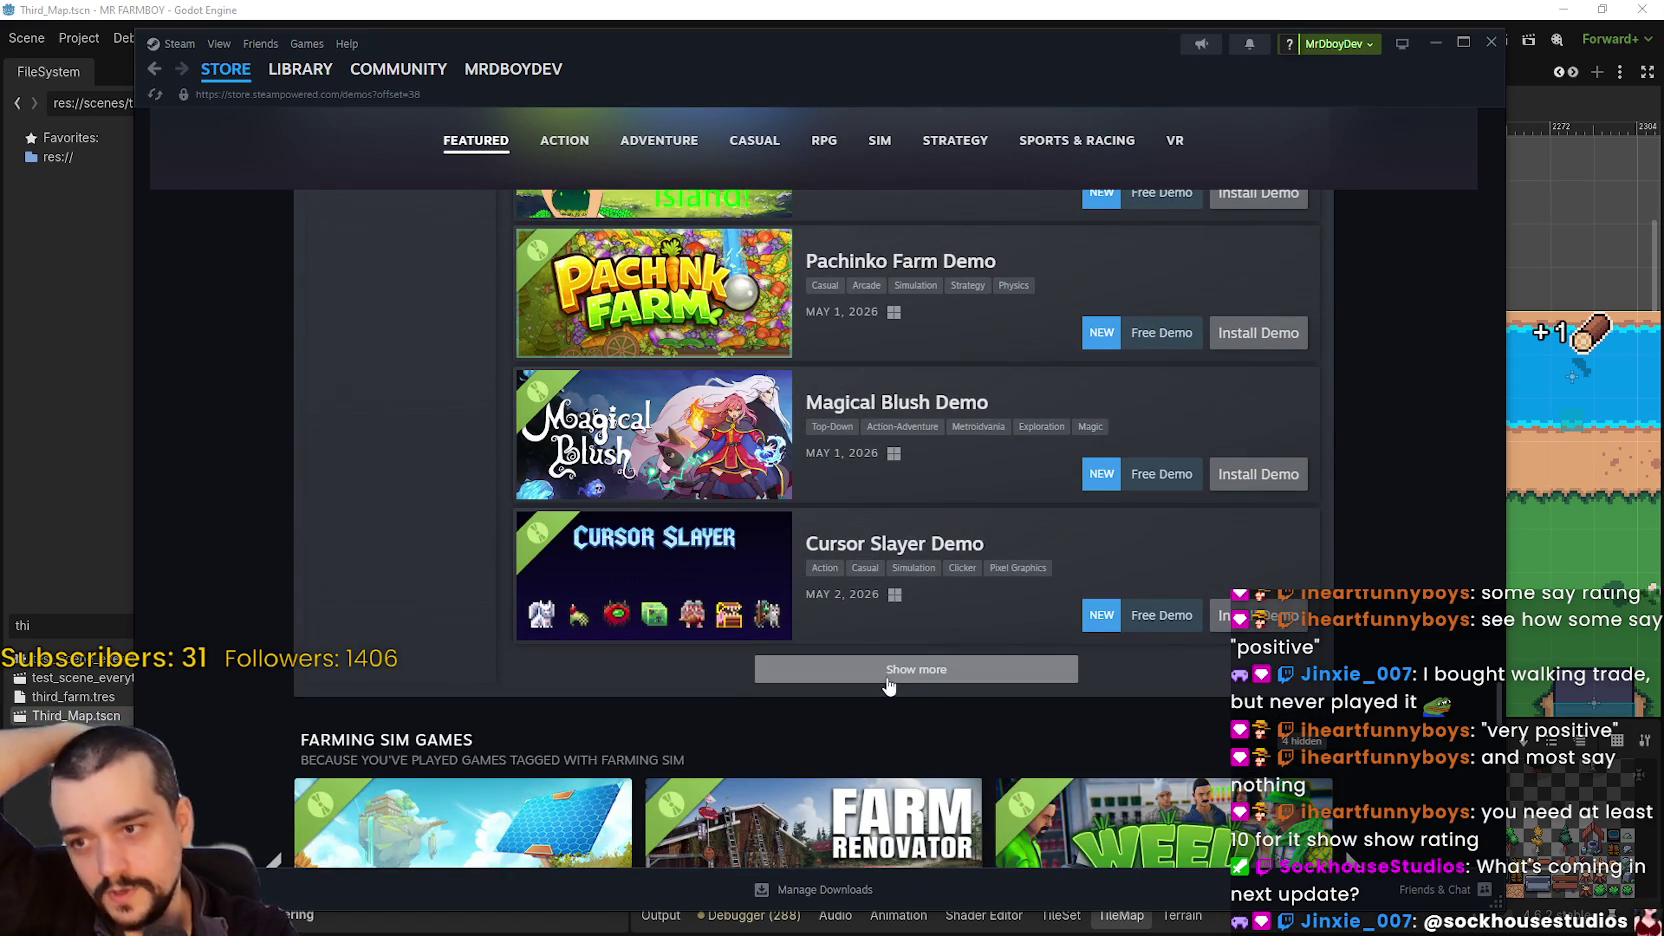
- Load one more batch of demos, preview a few, then go to the Steam library
left_click(888, 685)
scroll(689, 560, "down", 3)
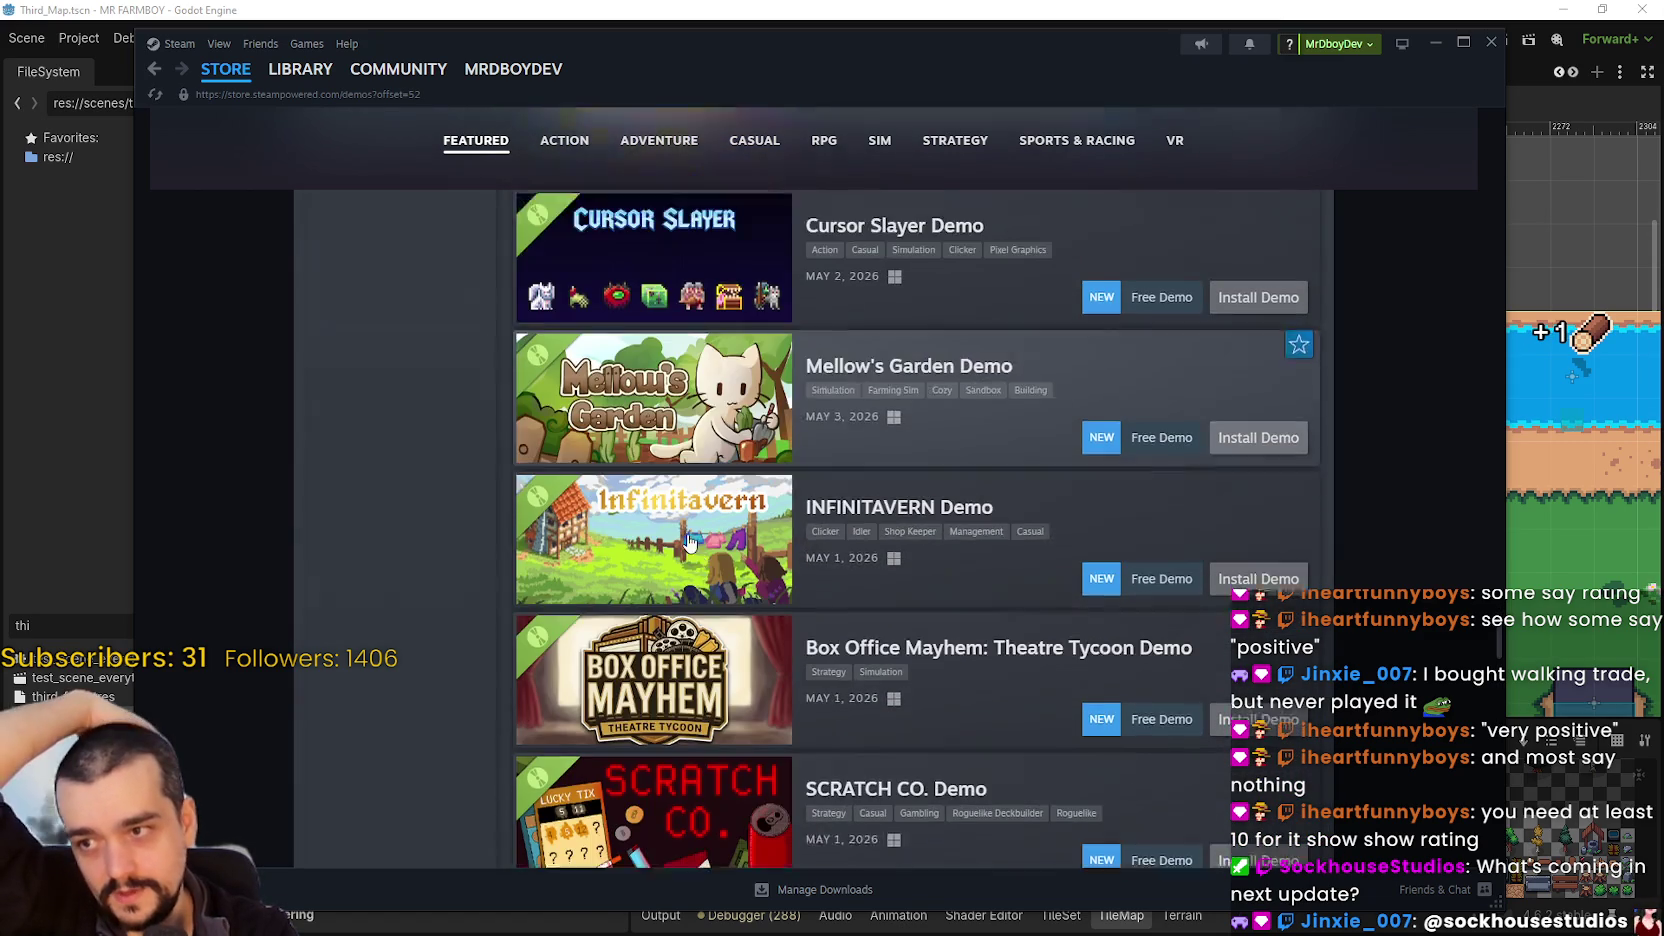
mouse_move(712, 374)
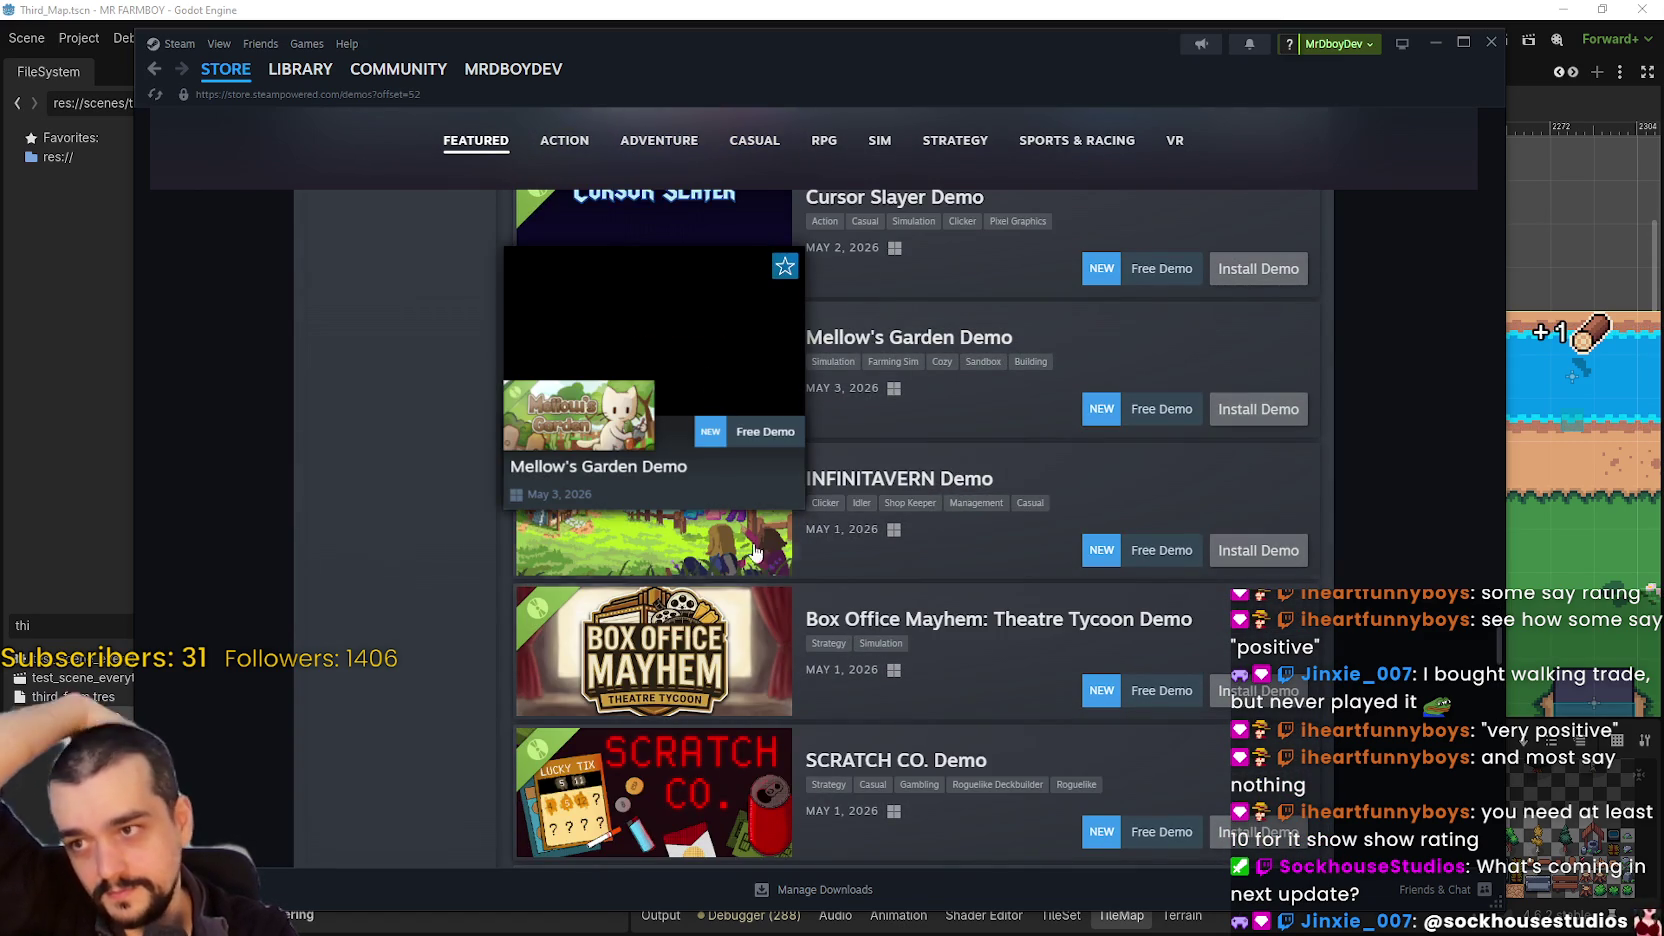
mouse_move(755, 552)
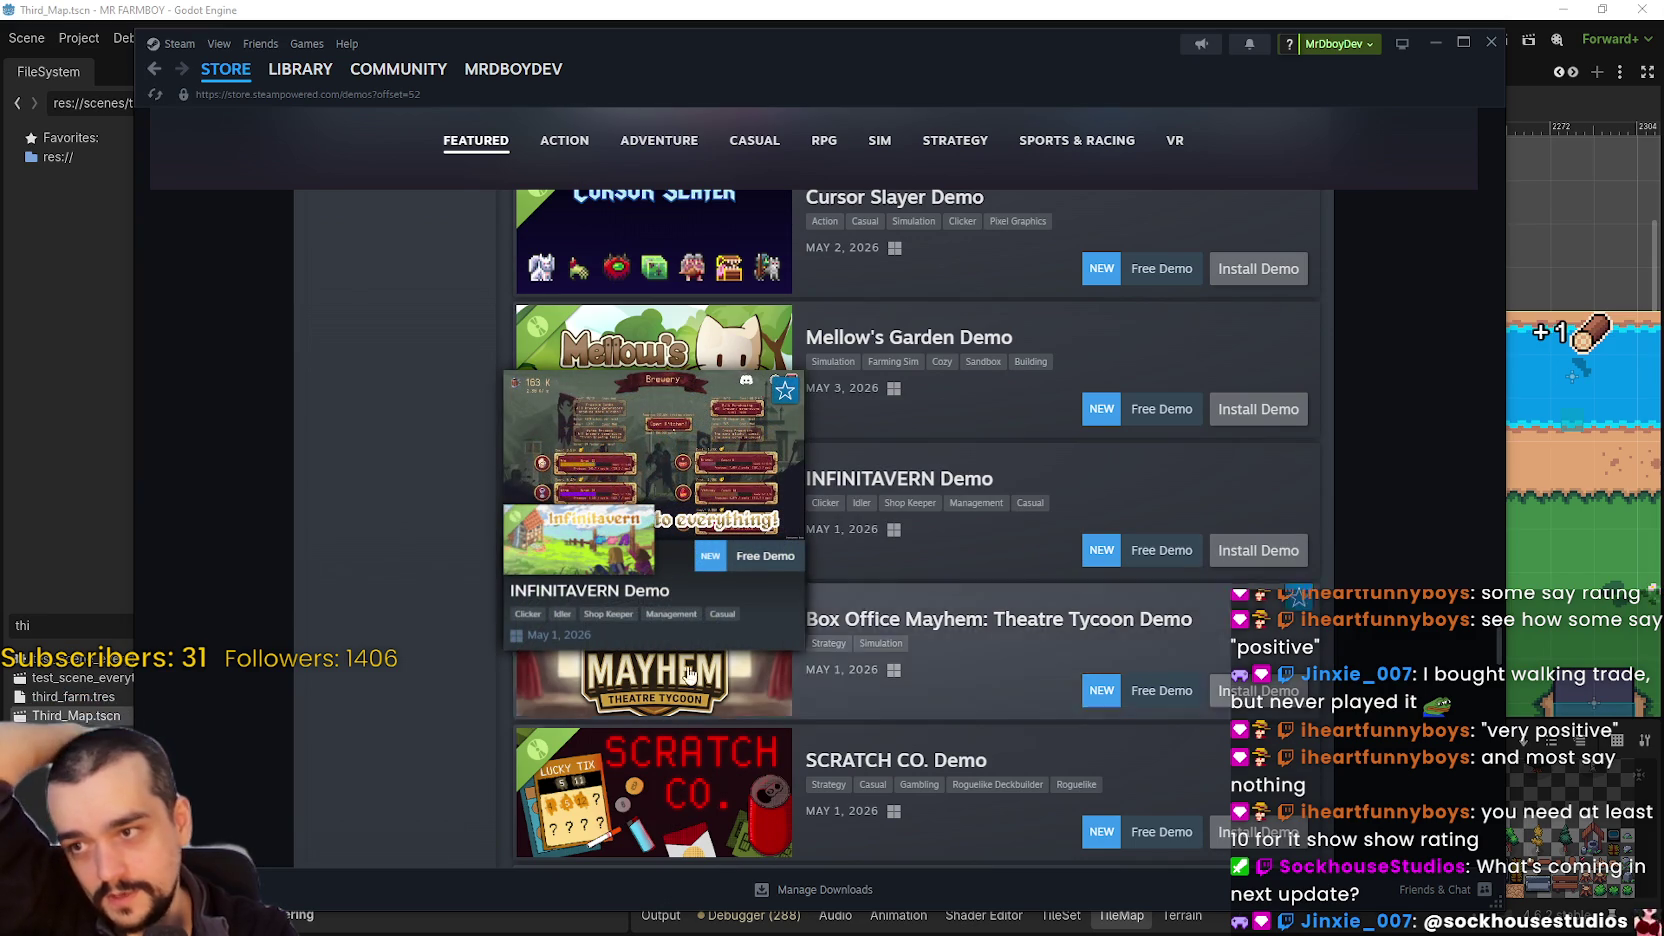
scroll(689, 675, "down", 1)
scroll(706, 549, "down", 8)
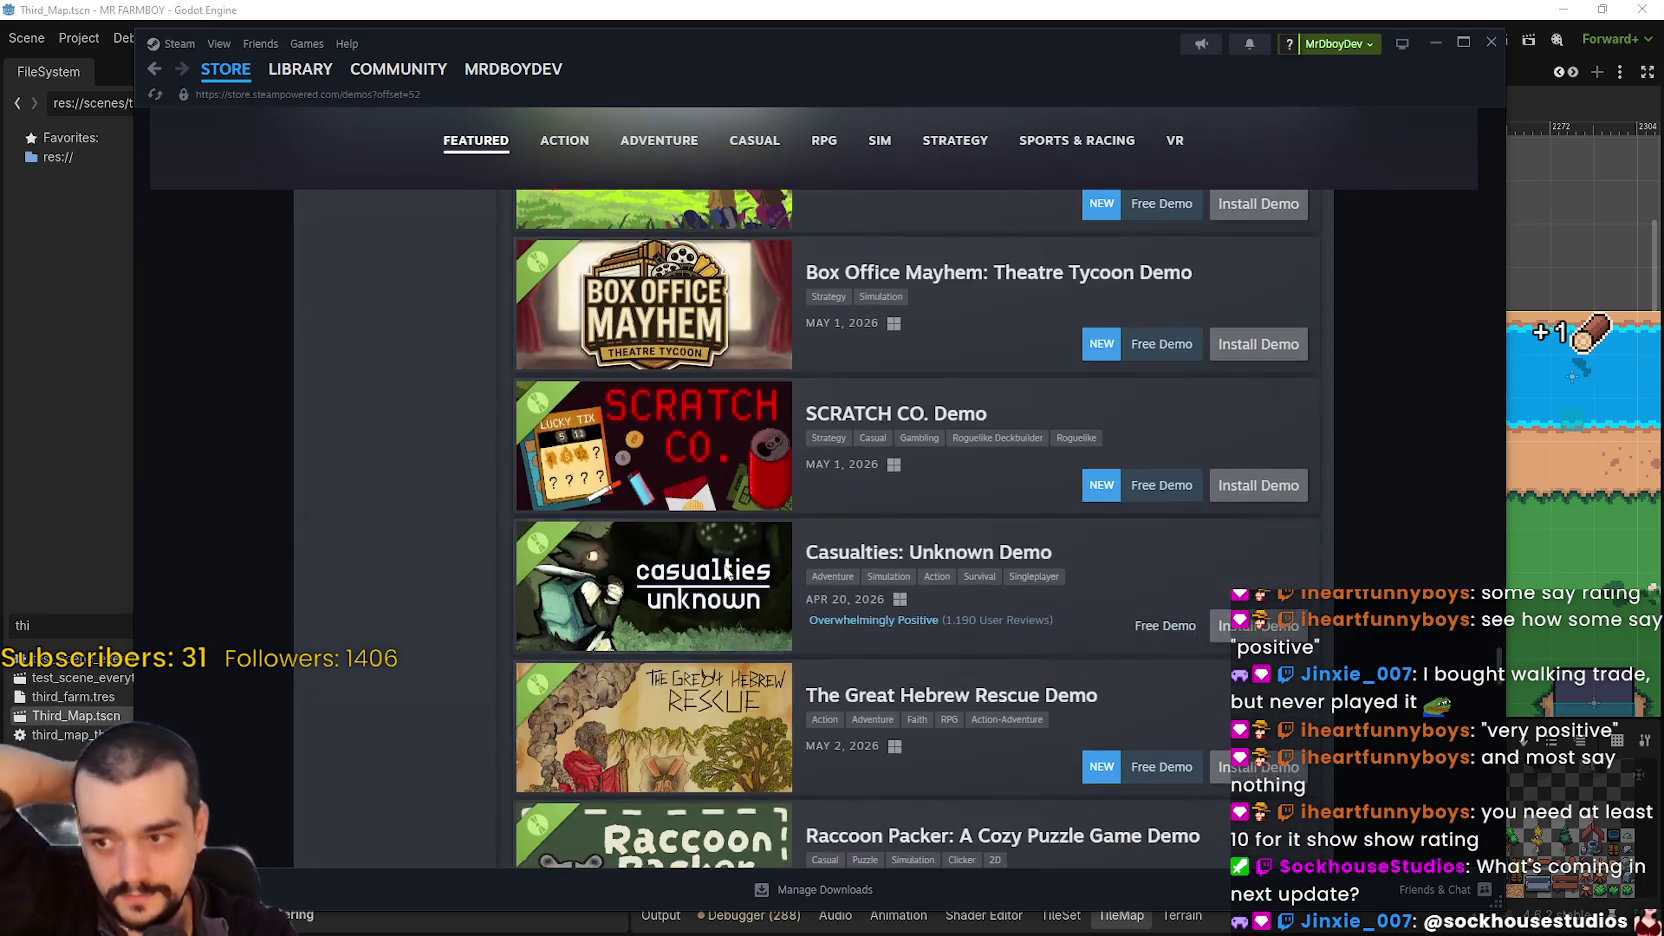
scroll(665, 513, "down", 3)
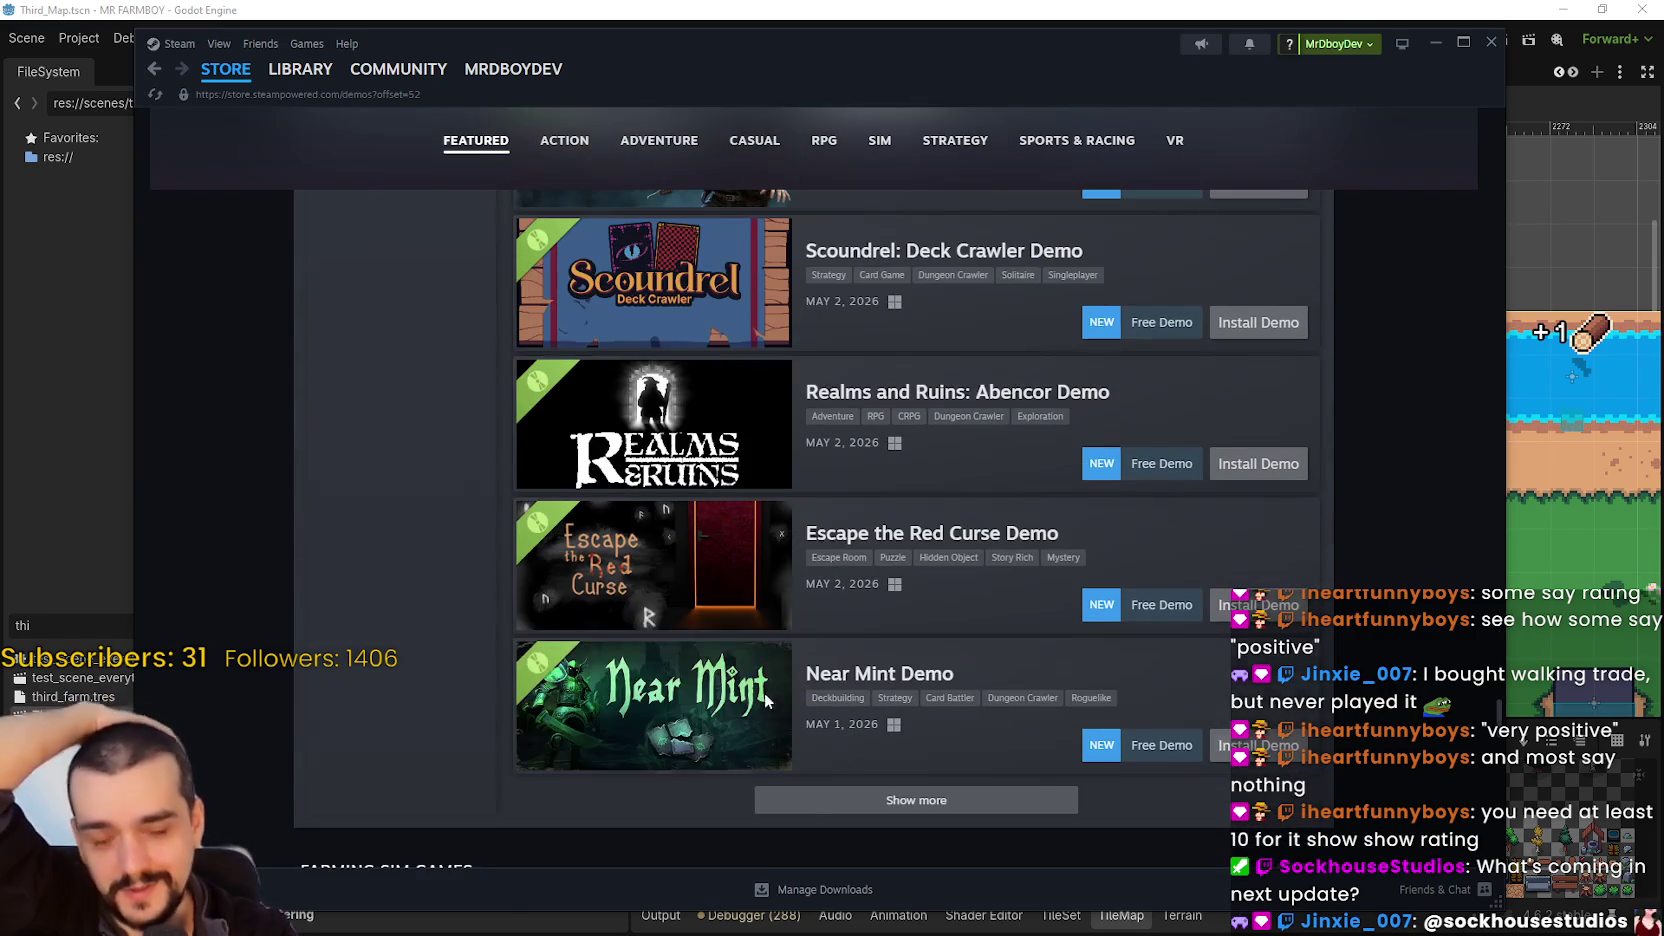
mouse_move(745, 680)
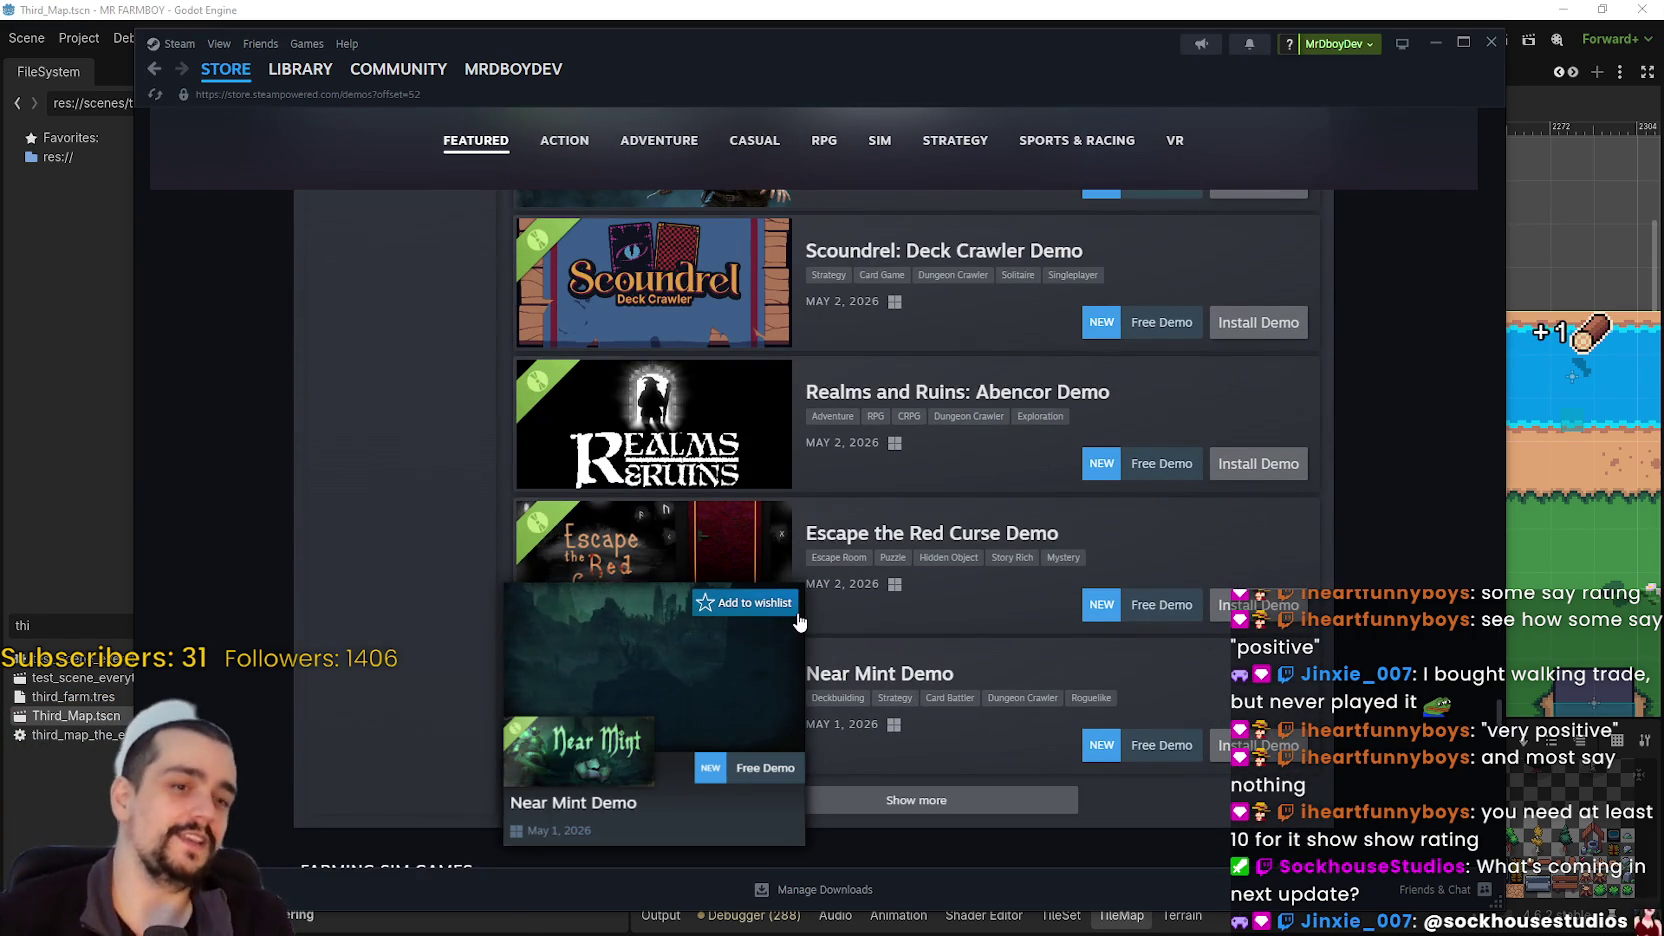
mouse_move(300, 69)
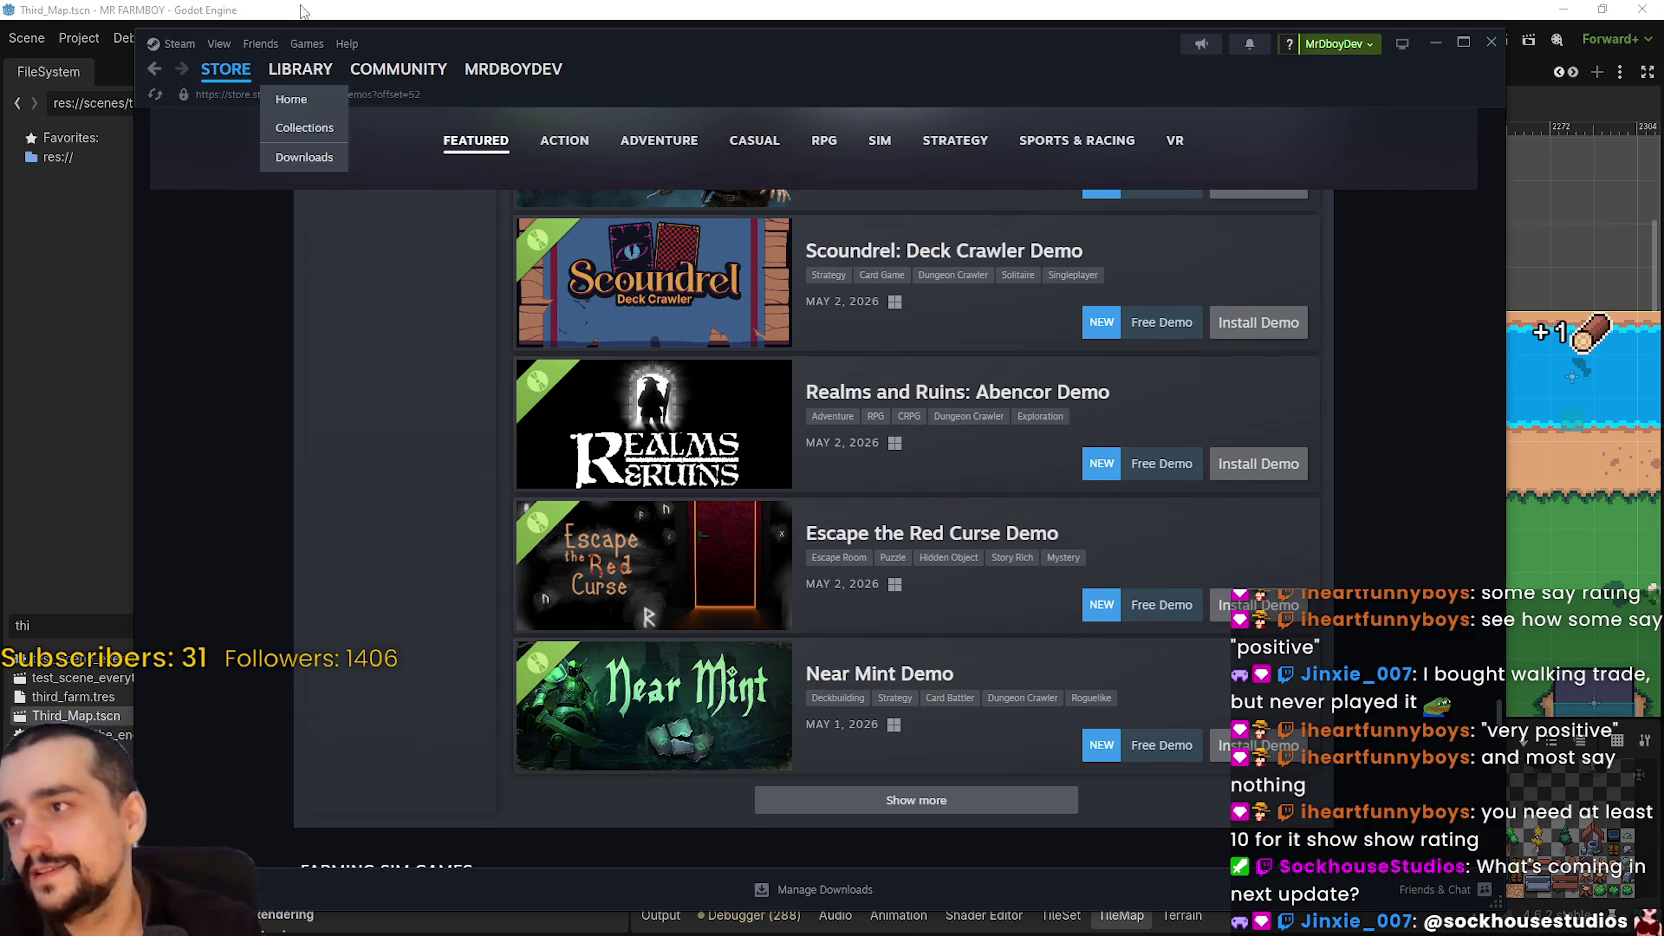
left_click(297, 73)
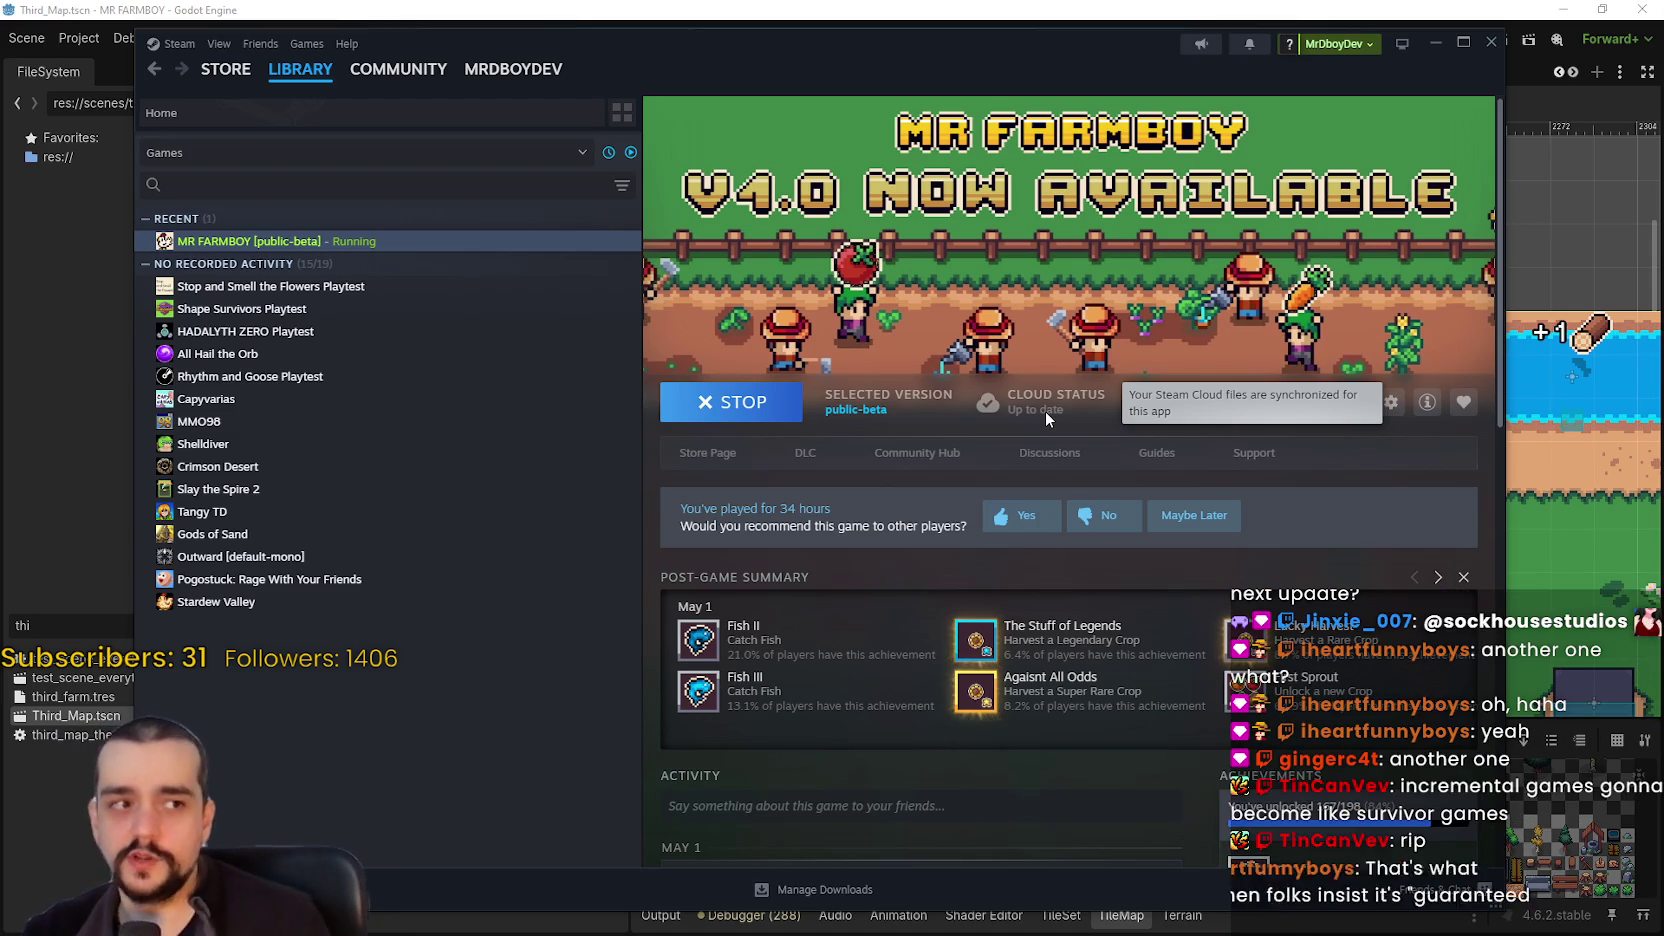
- Return from the MR FARMBOY library page to the Steam Store
left_click(226, 70)
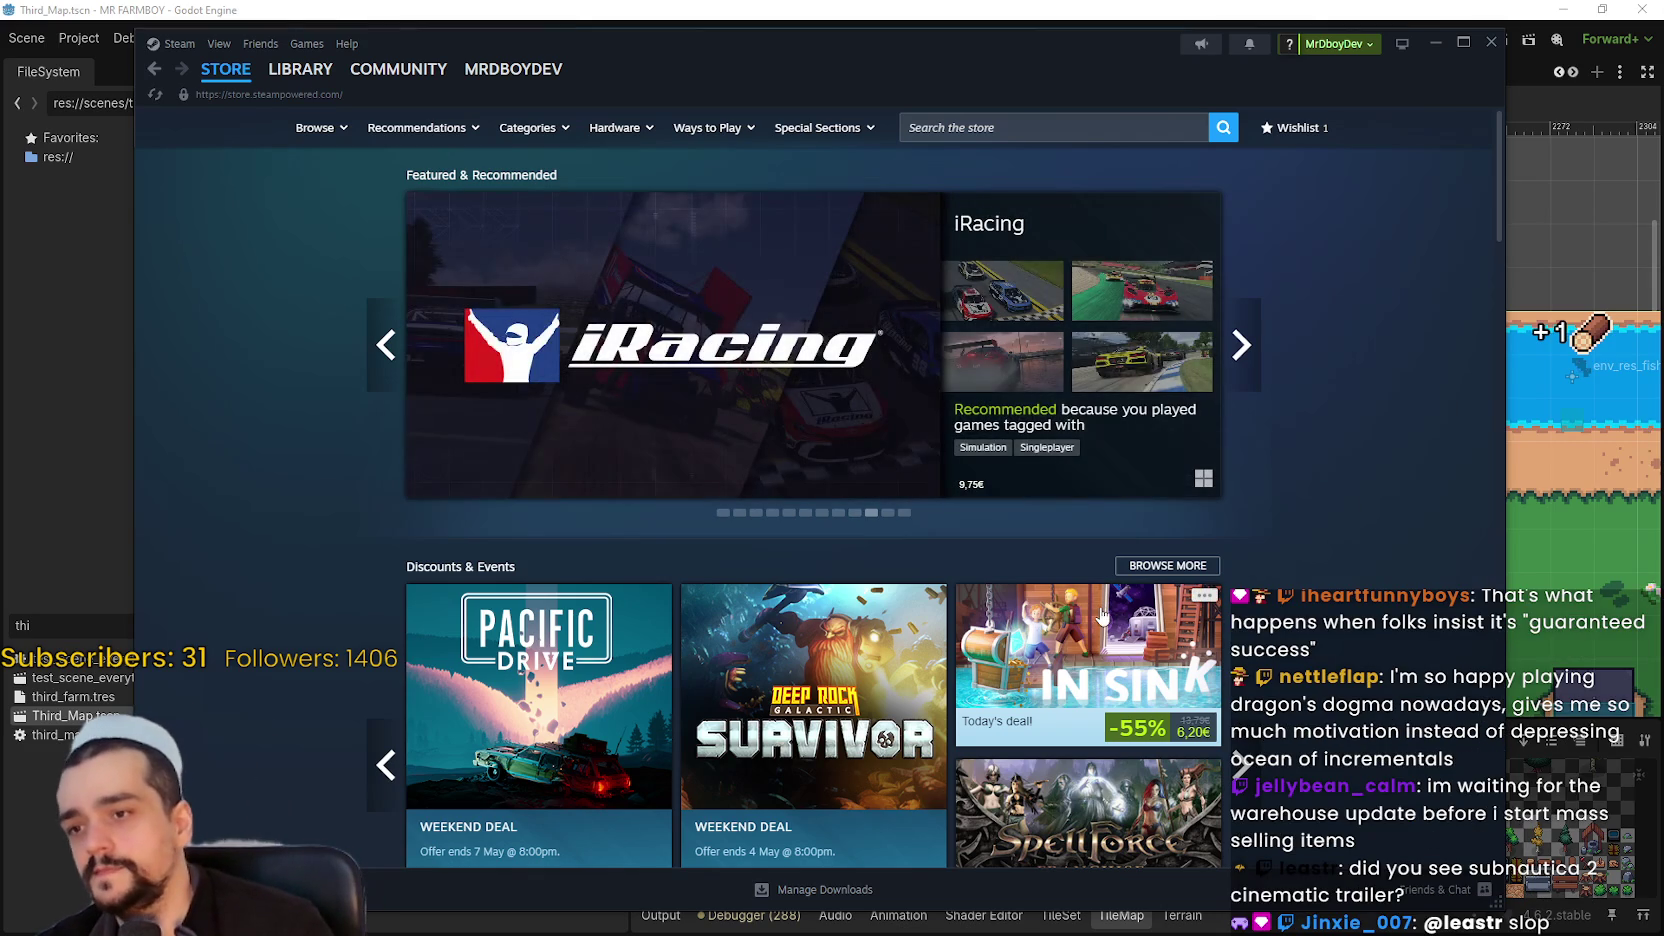
mouse_move(1097, 618)
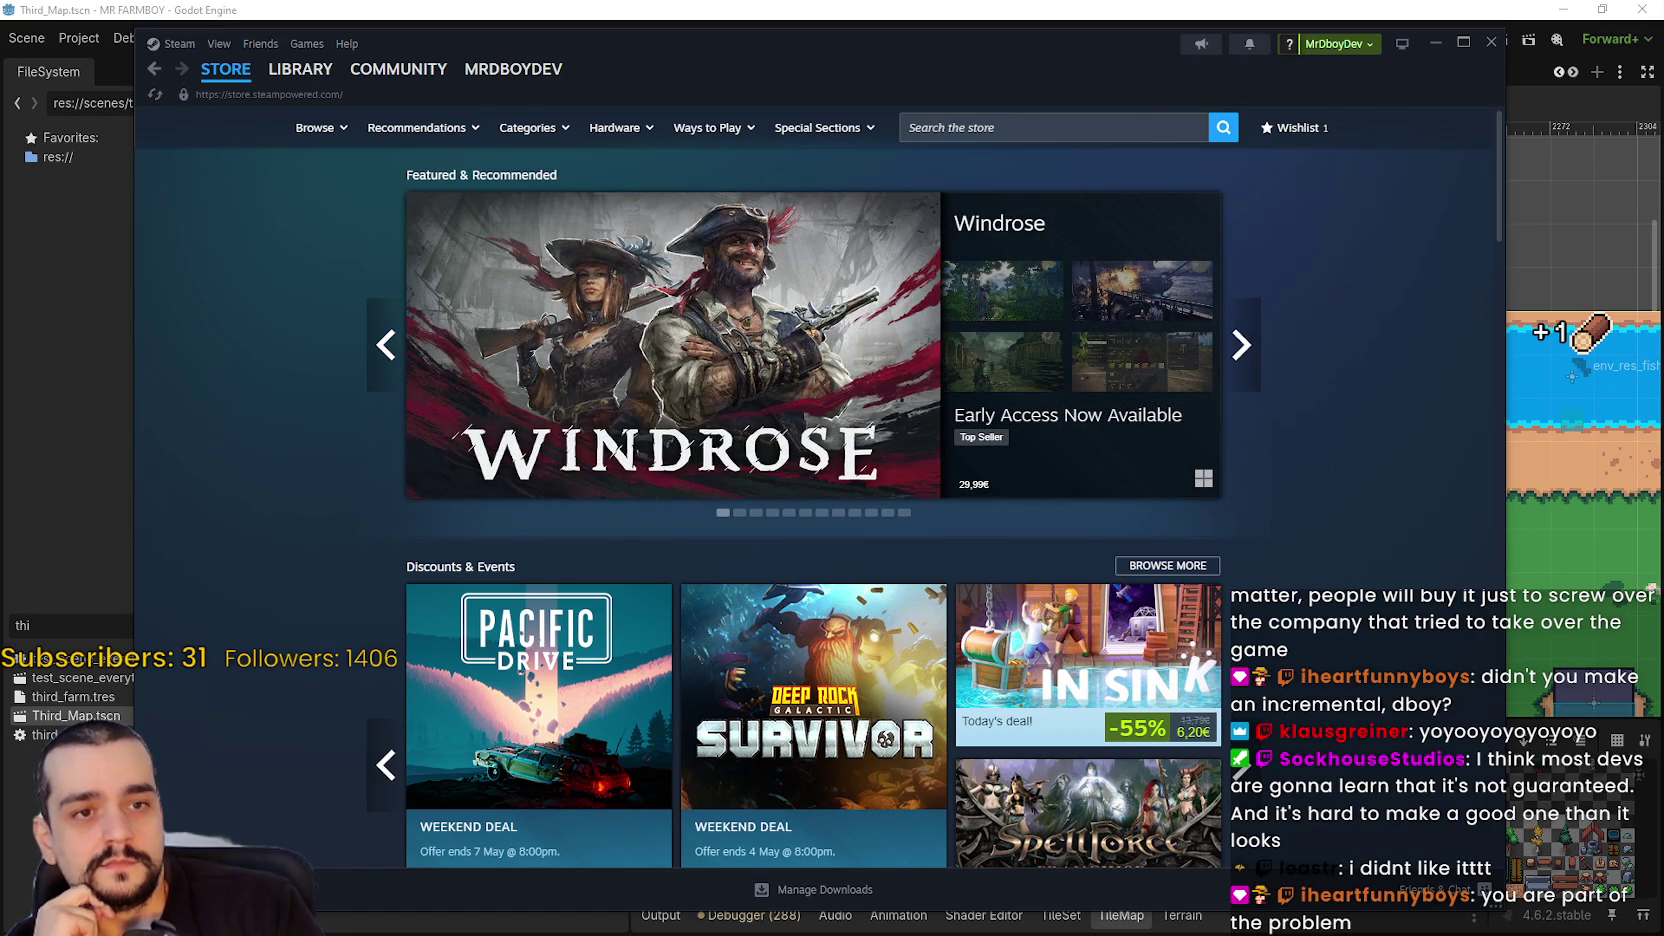
scroll(1247, 554, "down", 1)
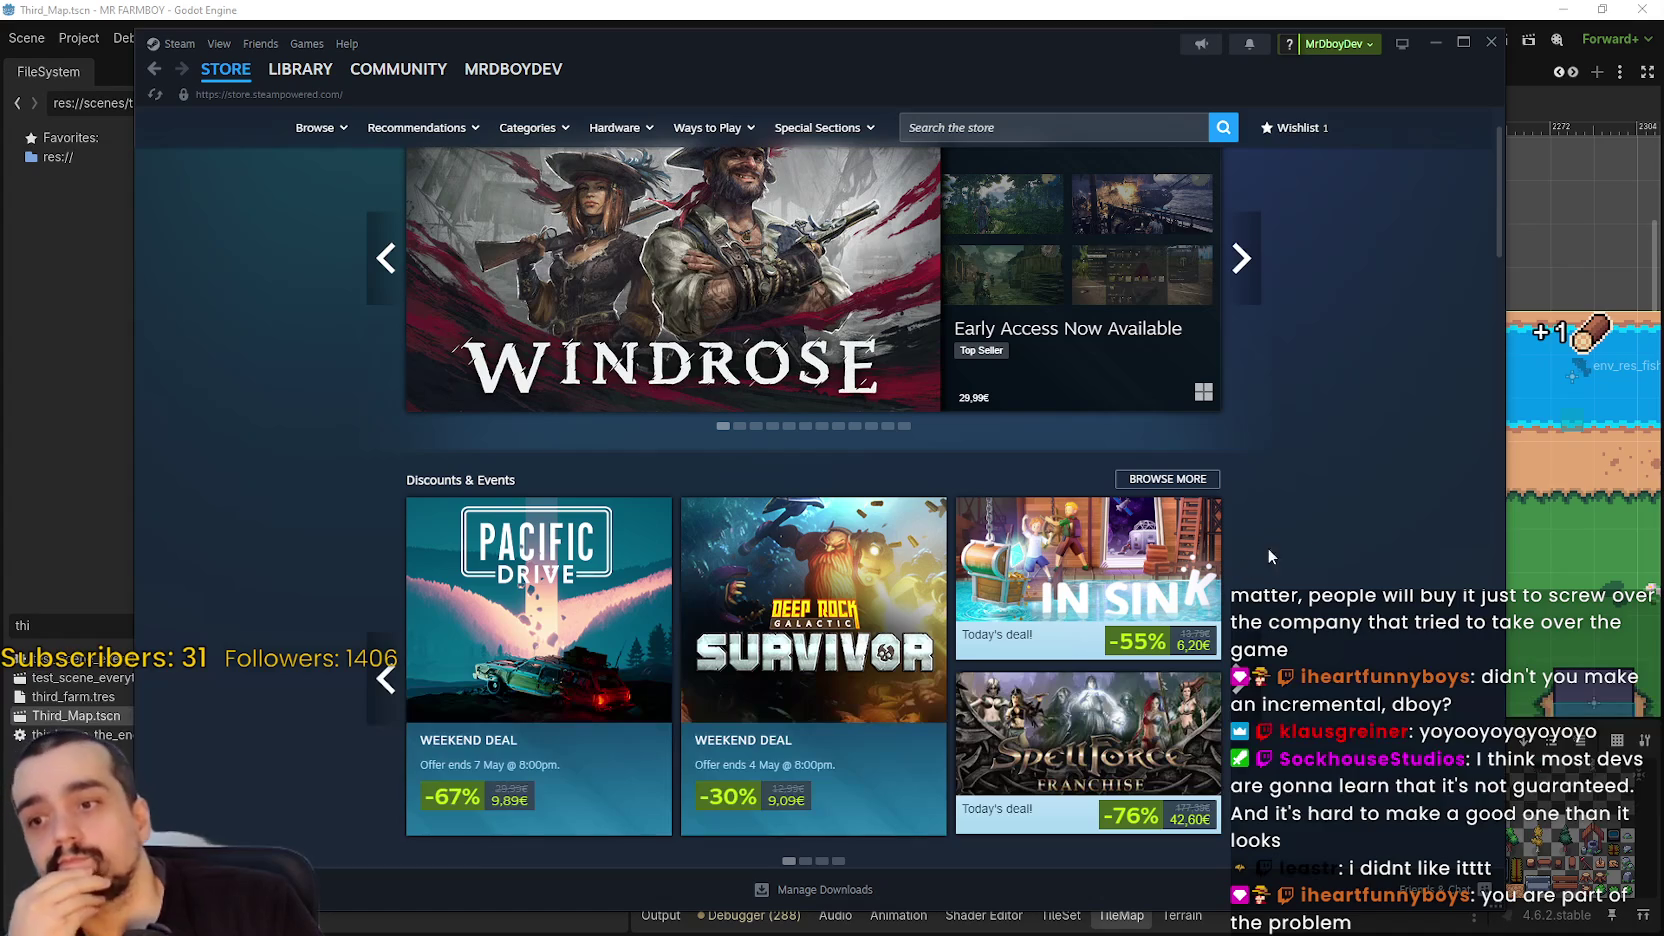
scroll(1294, 544, "down", 3)
scroll(1291, 543, "up", 4)
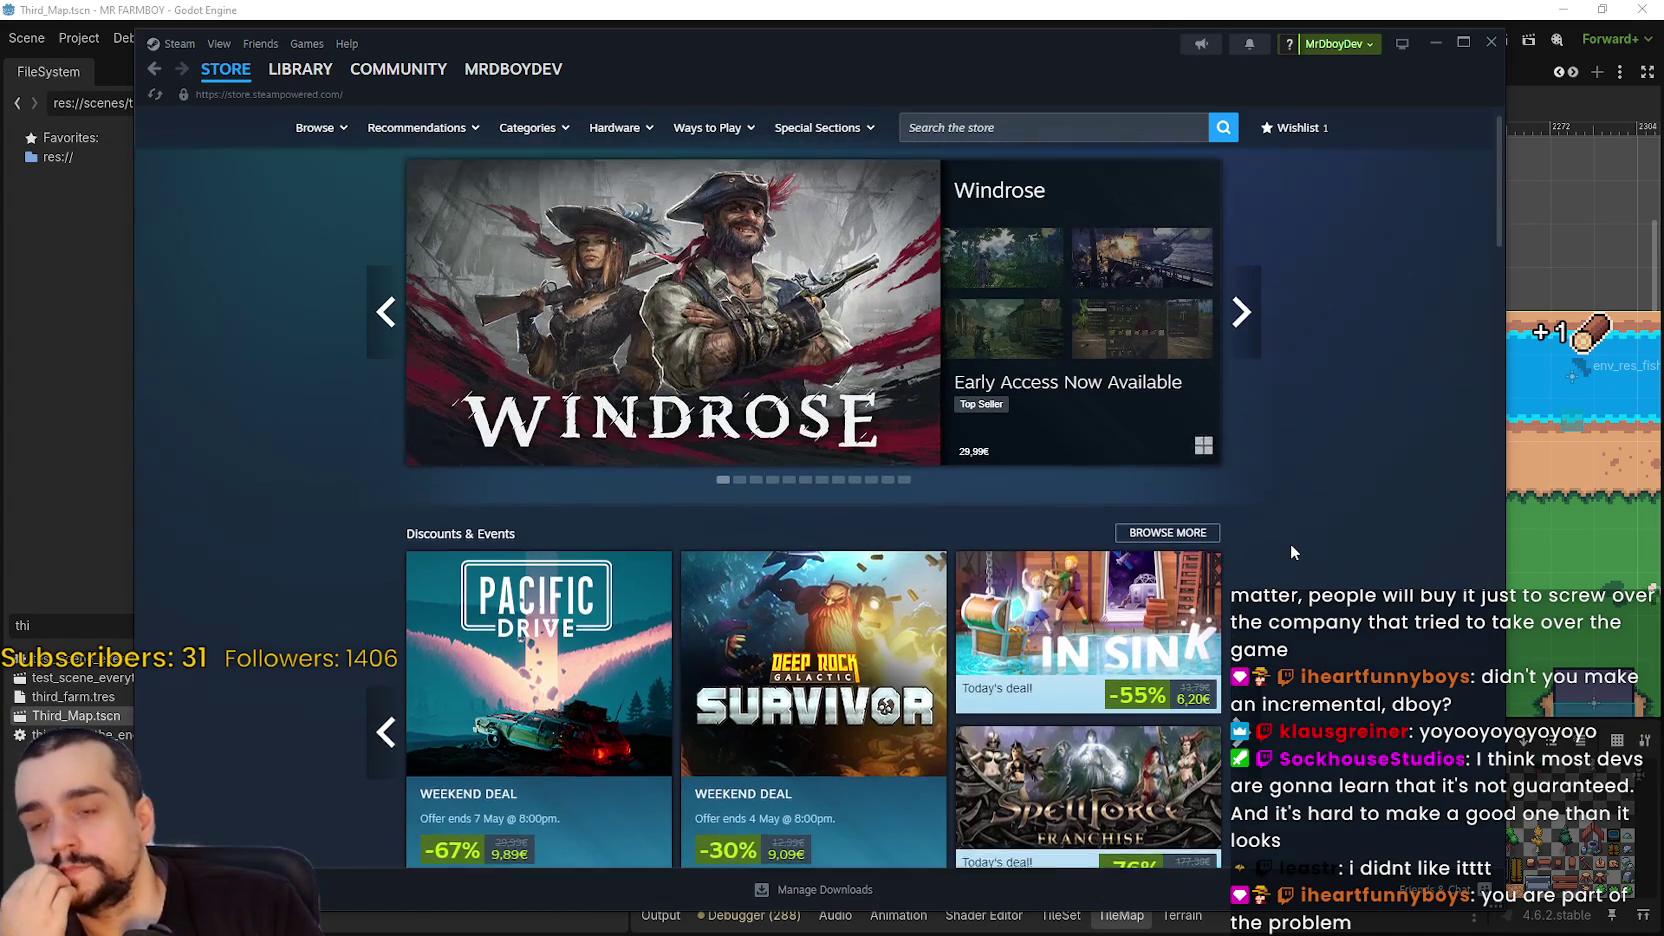
scroll(1285, 533, "down", 1)
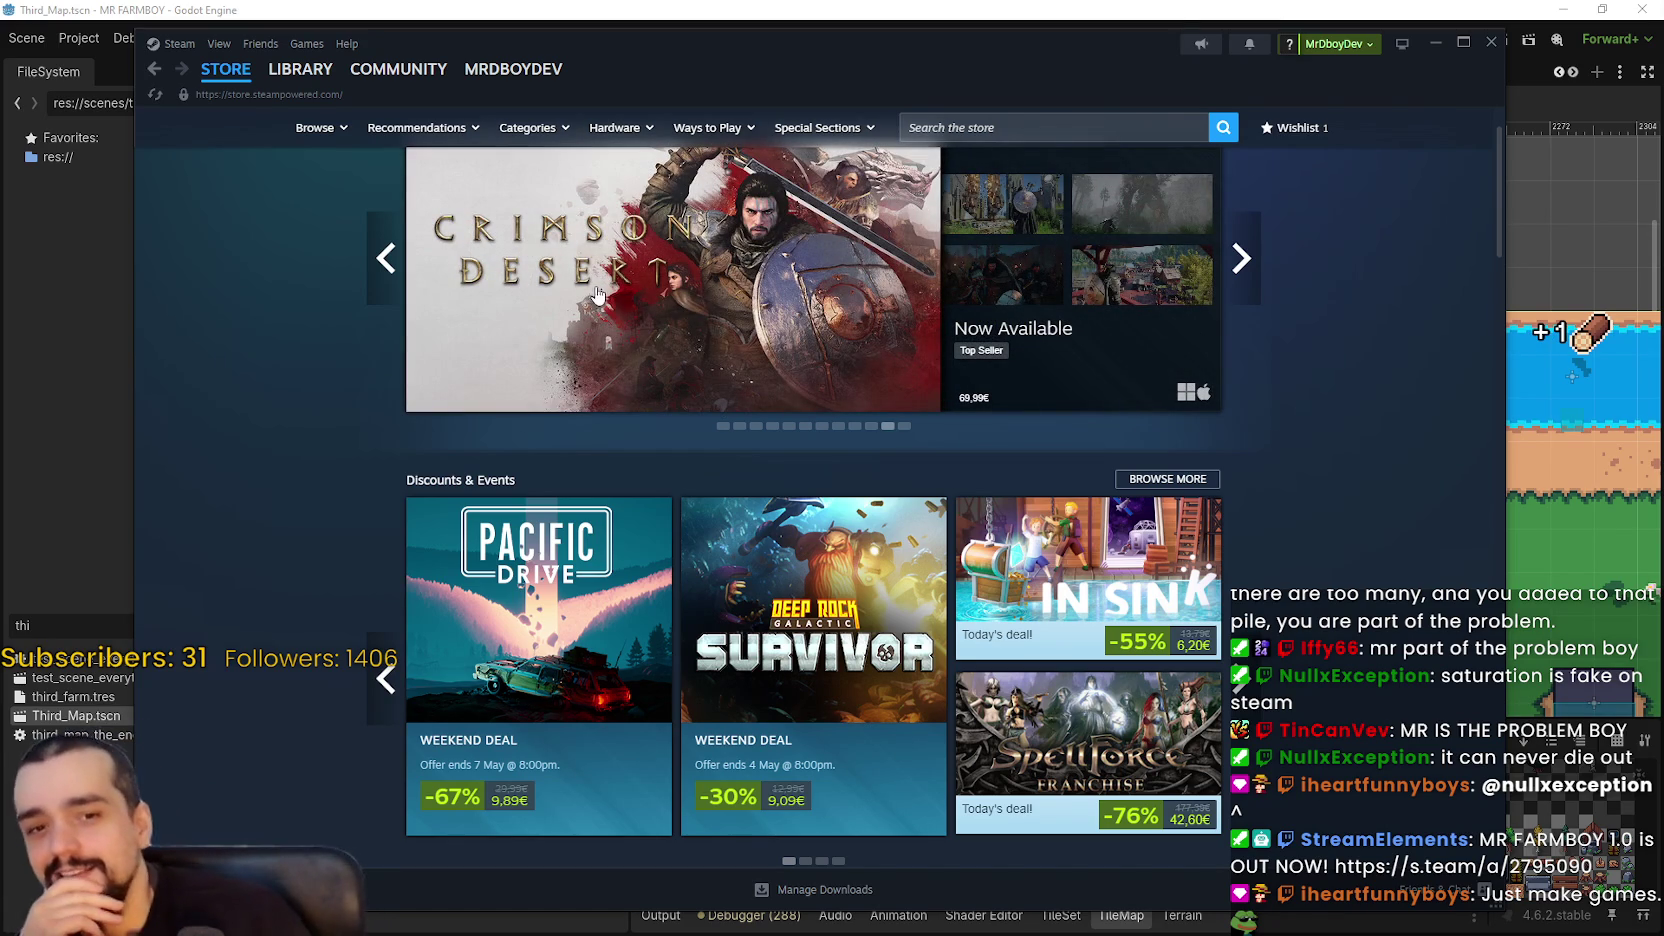
left_click(1491, 42)
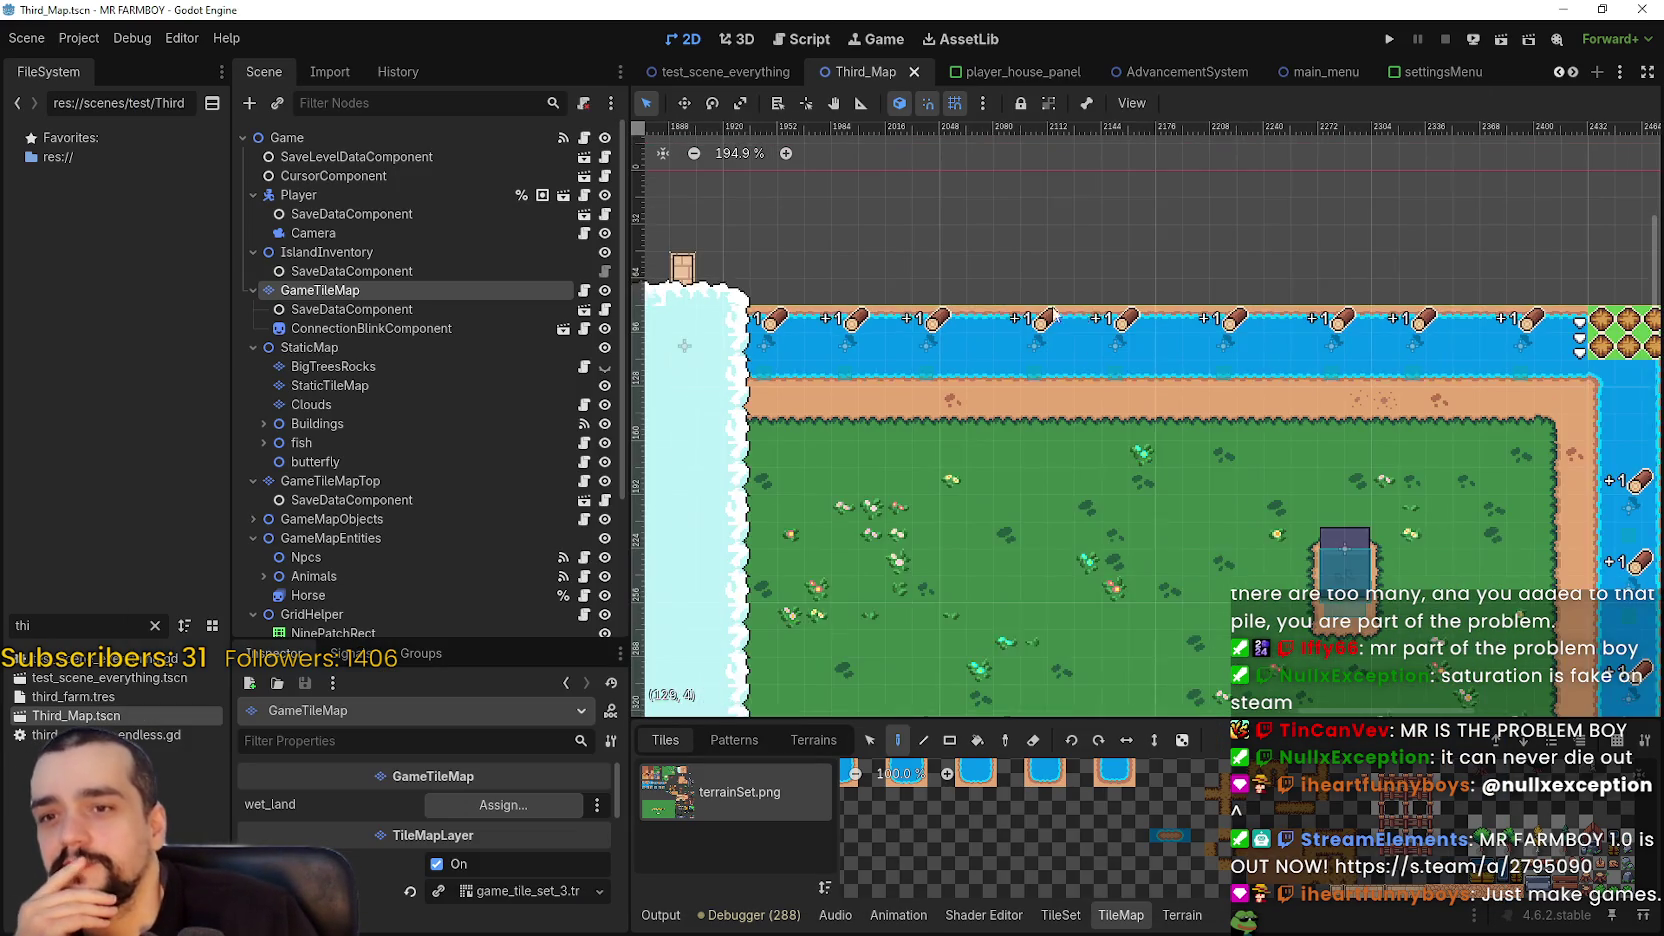
- Switch to the game_screen scene and zoom the canvas in on its market panel
scroll(1330, 517, "down", 1)
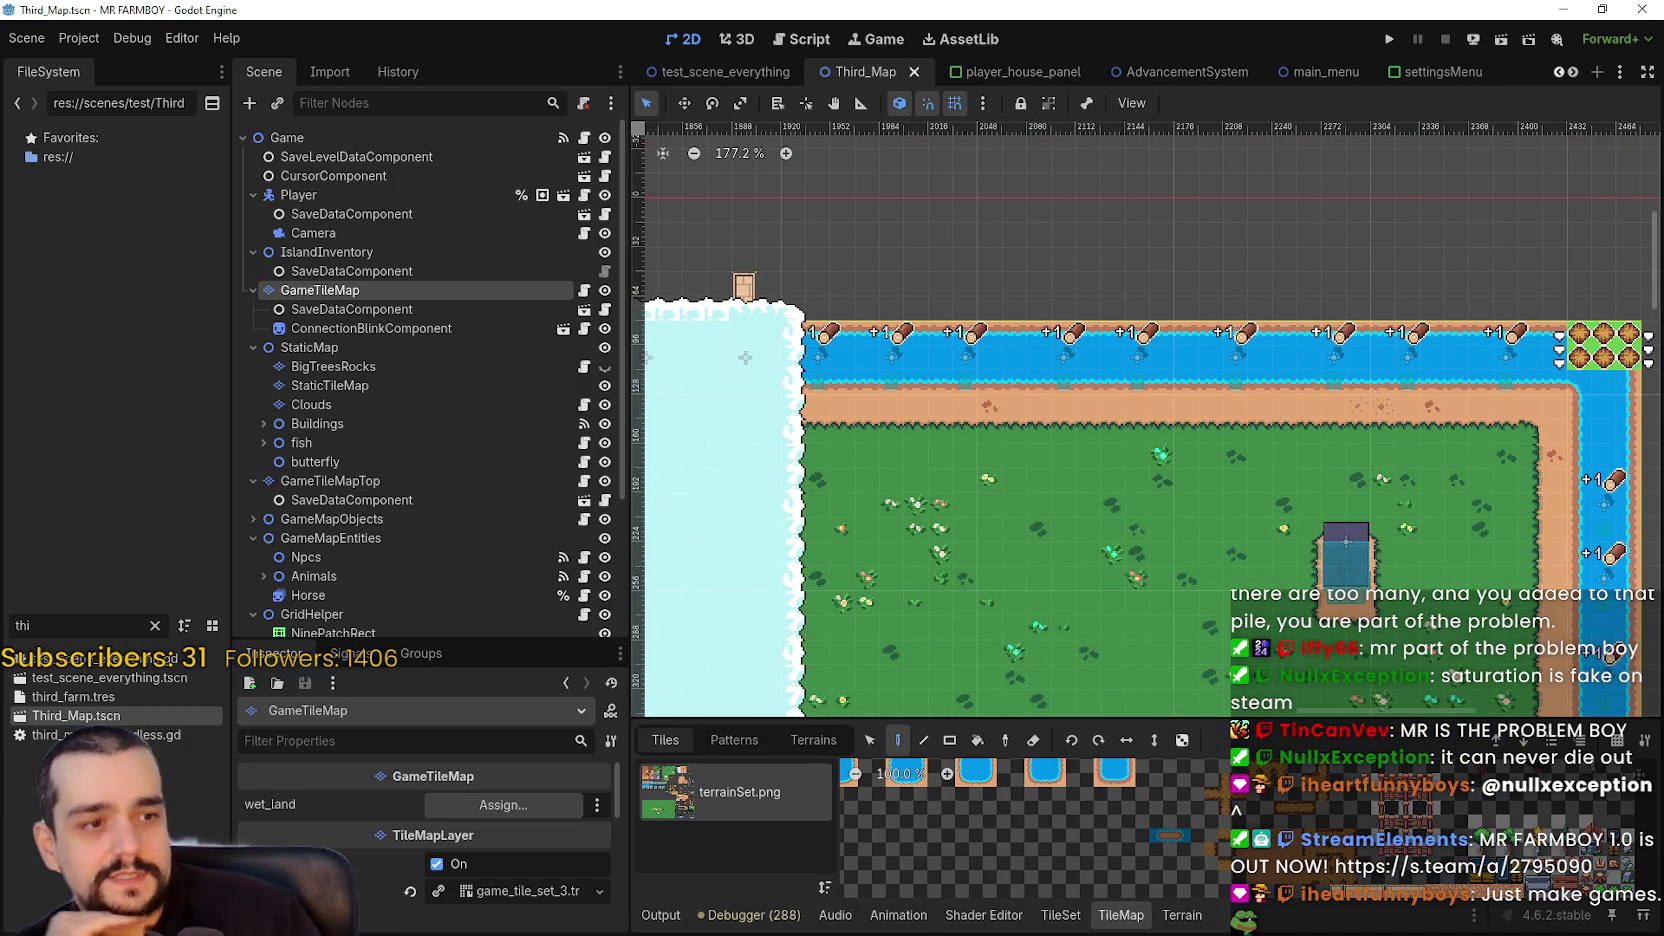
scroll(1264, 380, "up", 5)
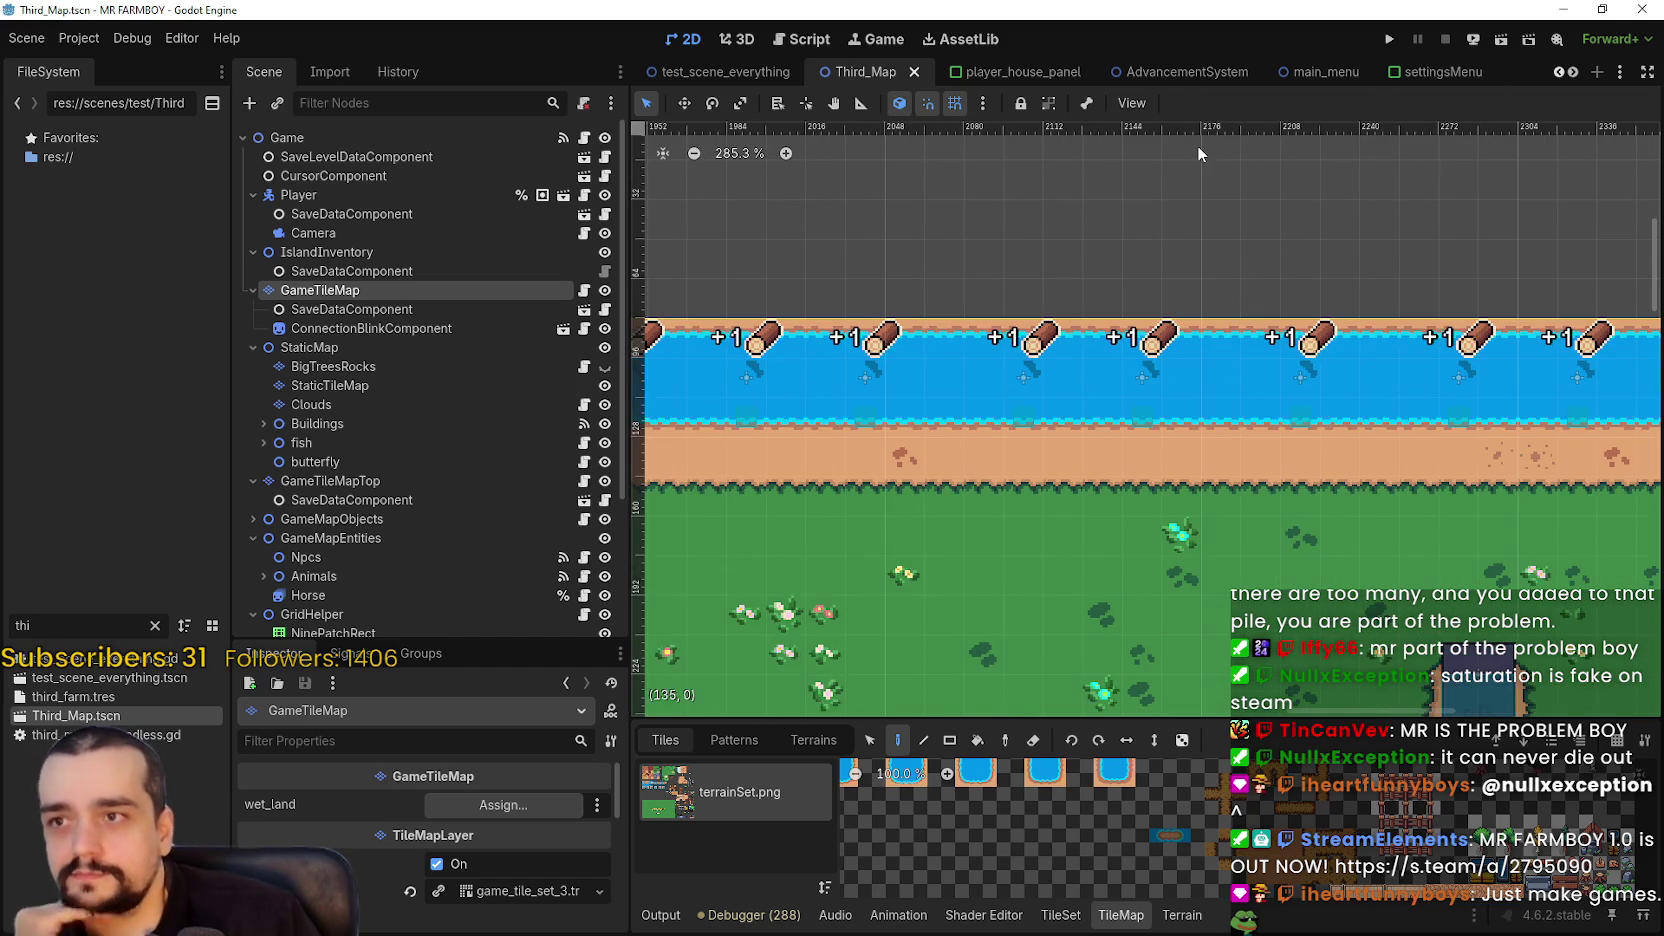
scroll(1568, 75, "down", 6)
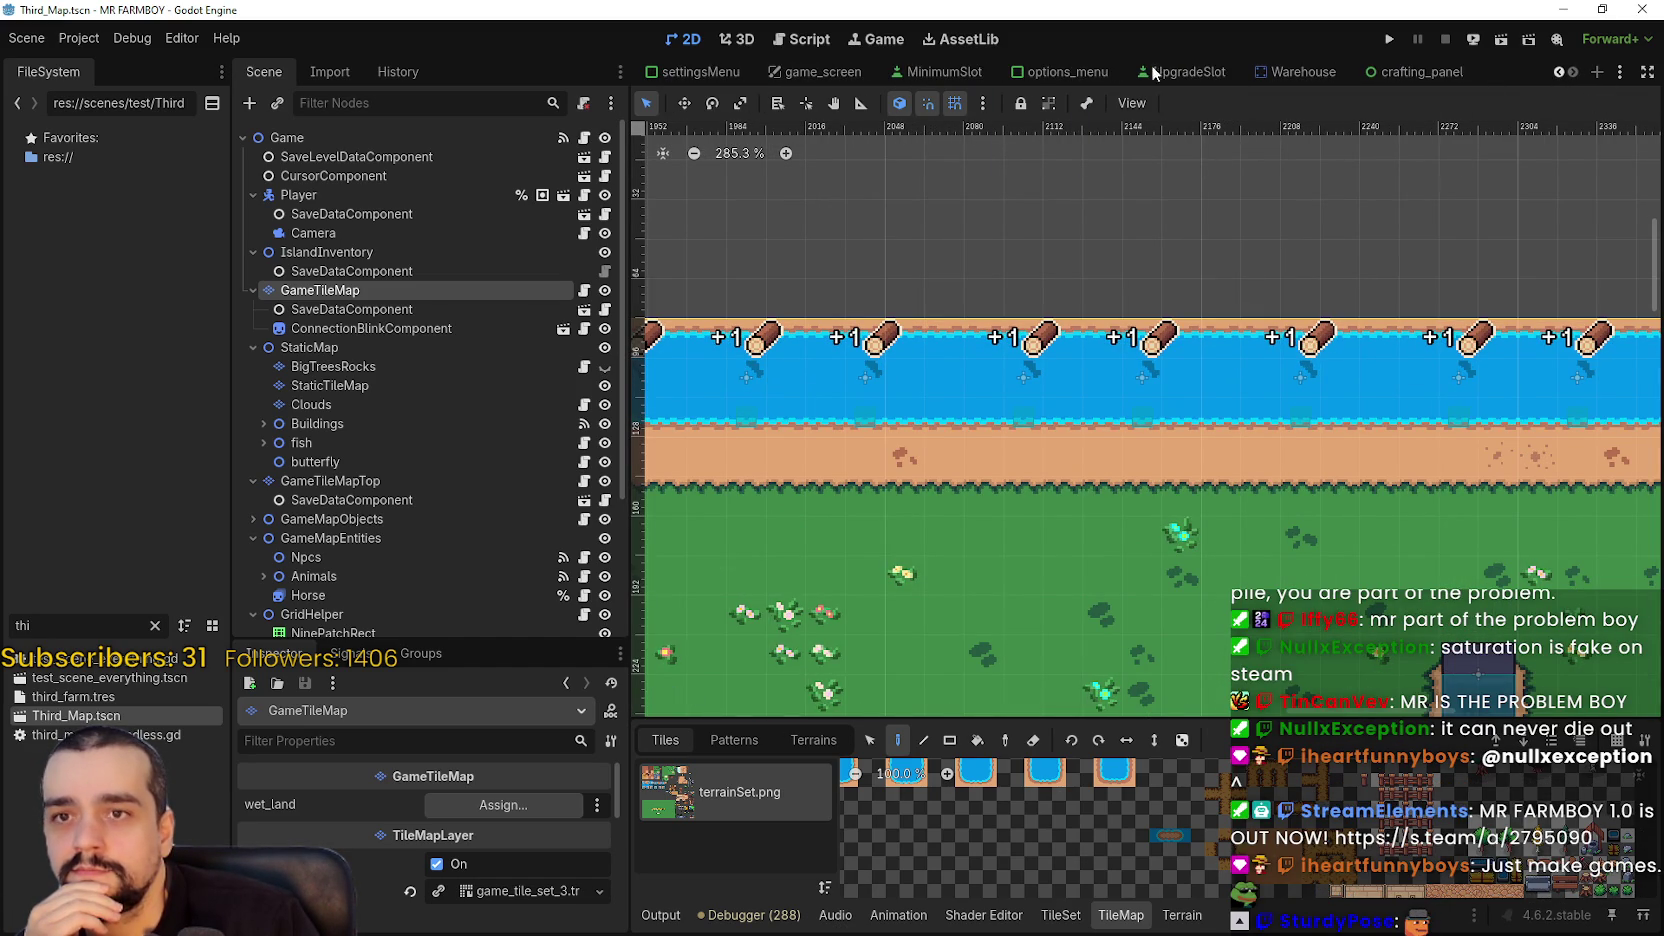
left_click(815, 71)
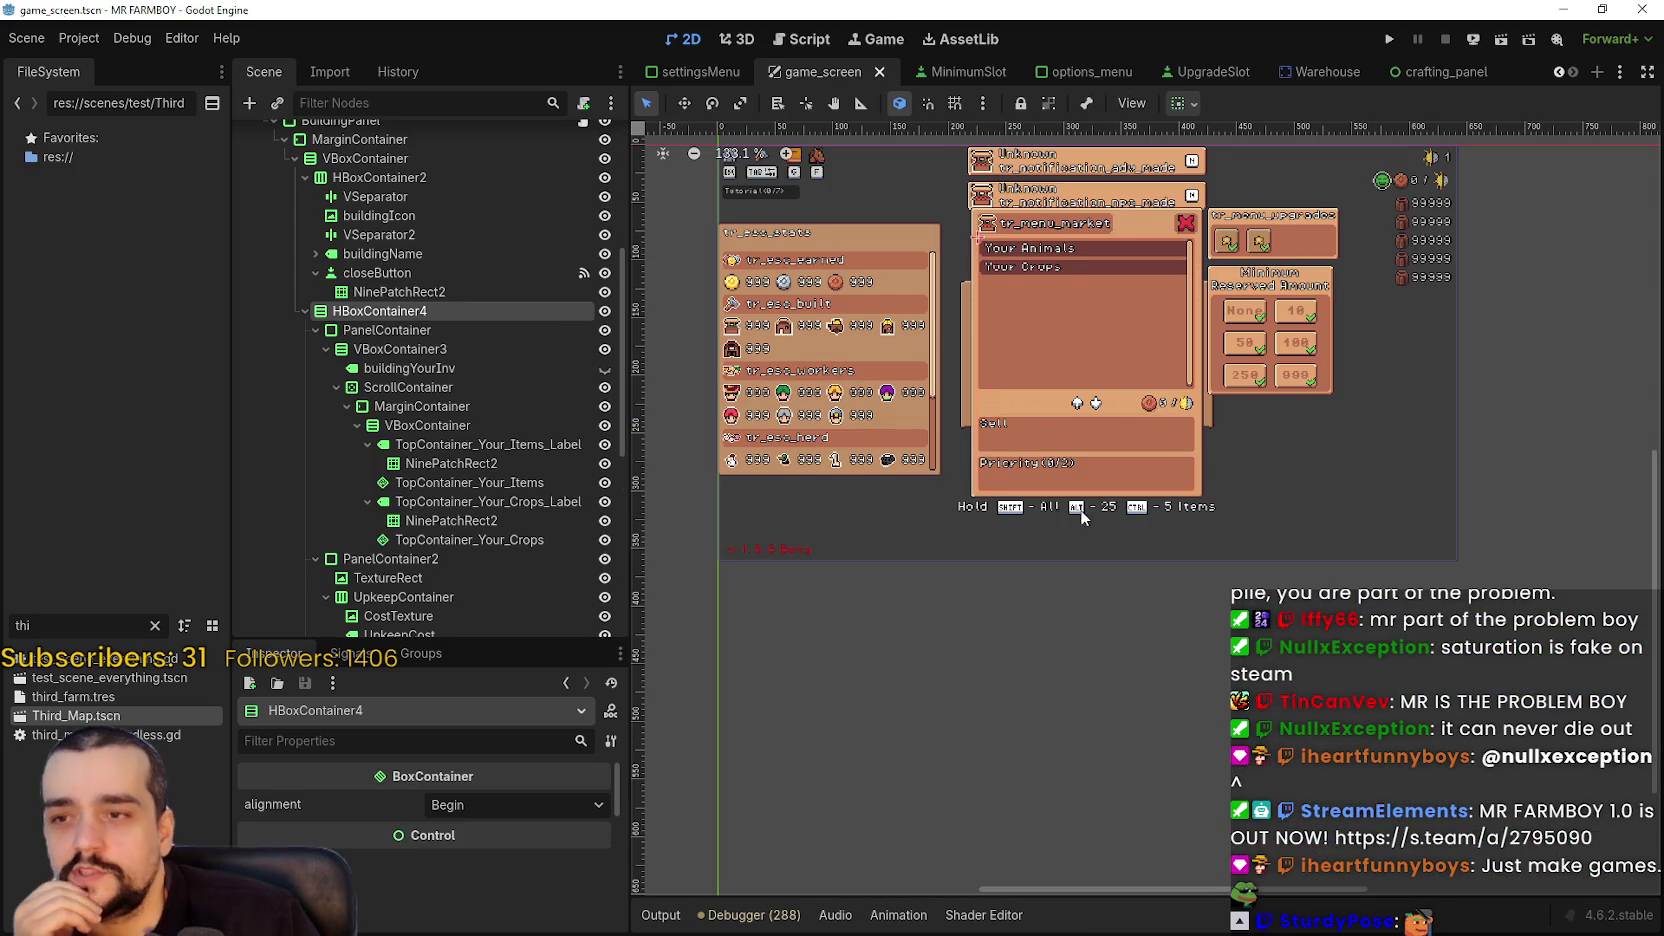
scroll(1088, 575, "up", 4)
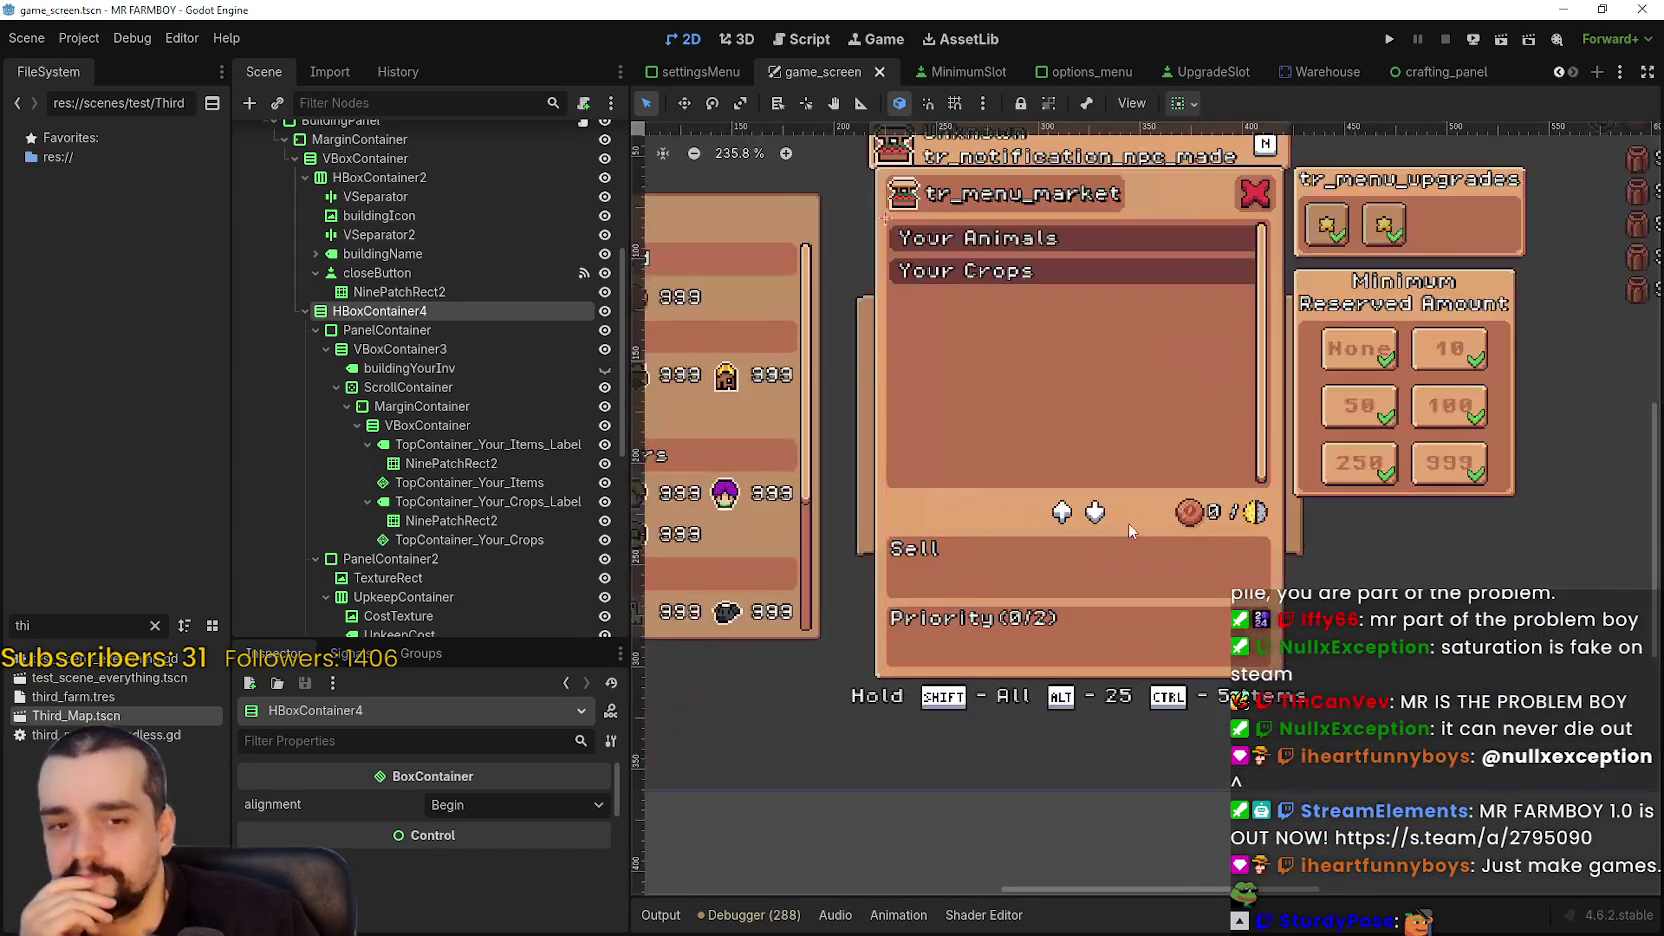
scroll(1062, 586, "up", 6)
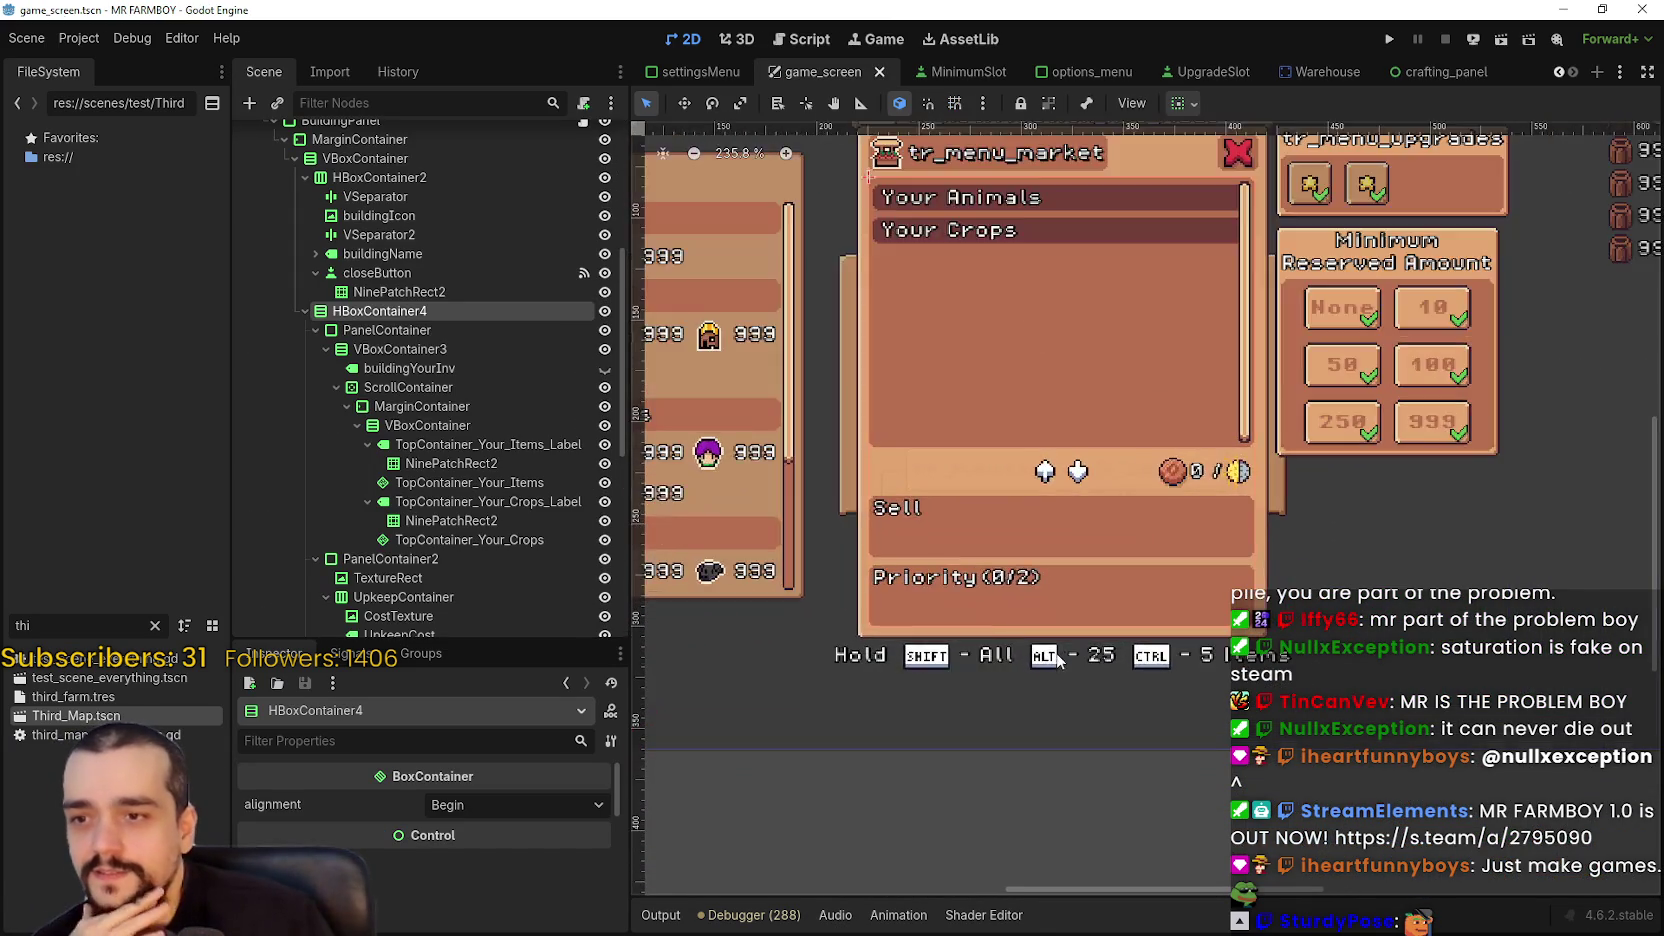
left_click(990, 547)
scroll(990, 547, "down", 7)
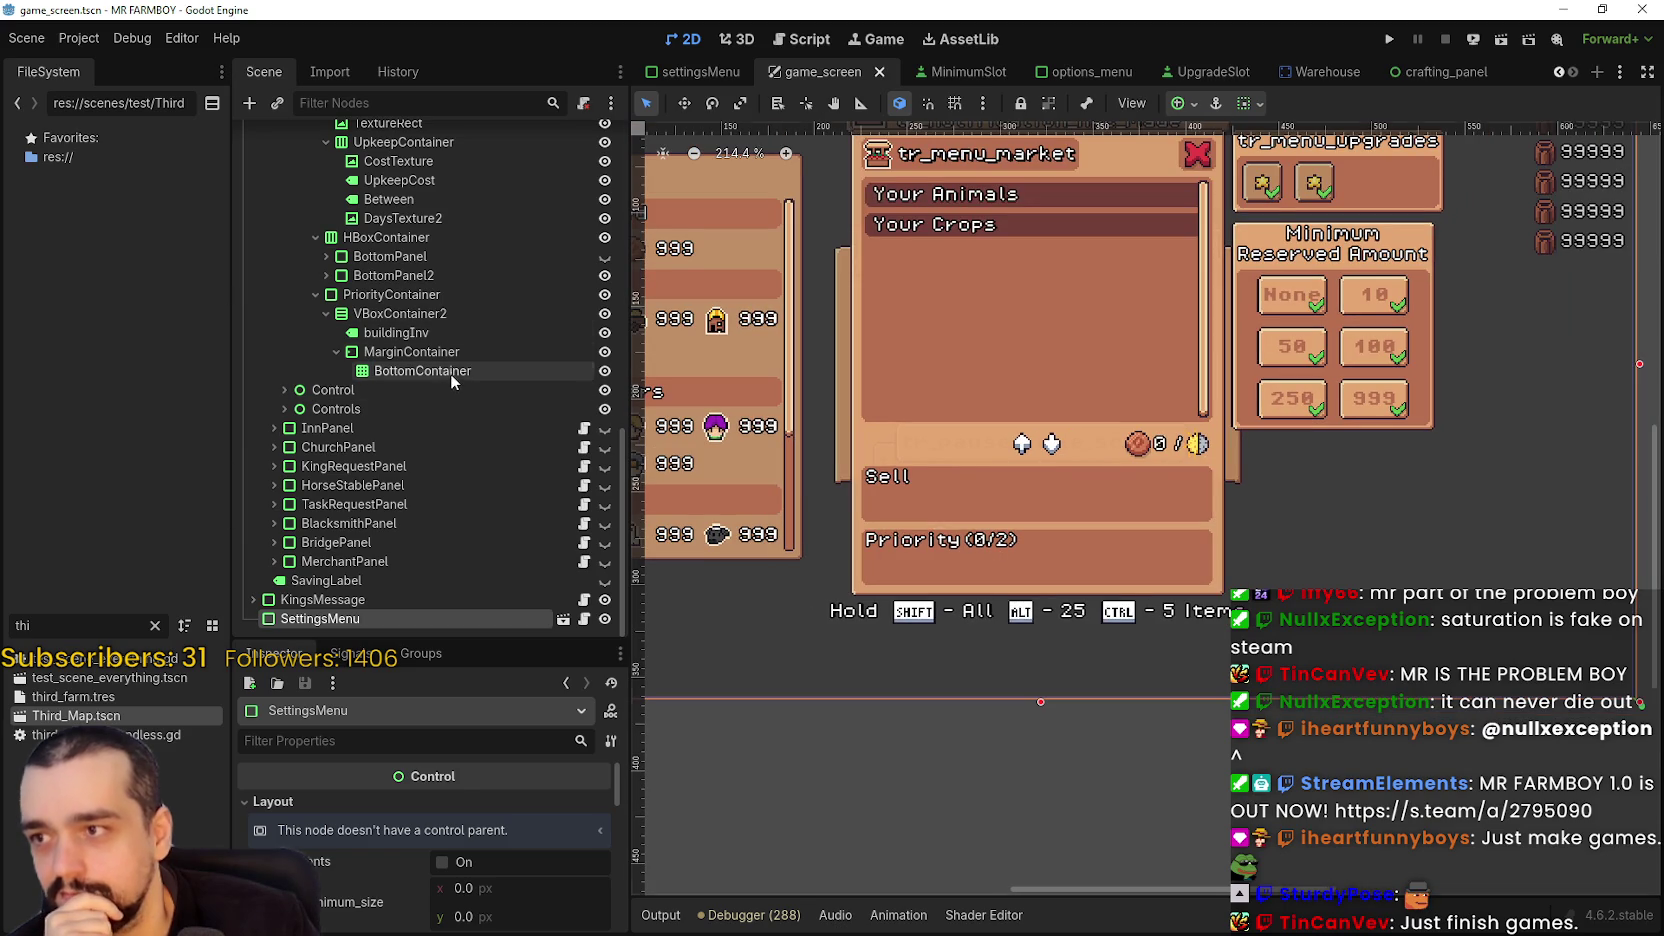
left_click(450, 371)
left_click(447, 352)
left_click(450, 330)
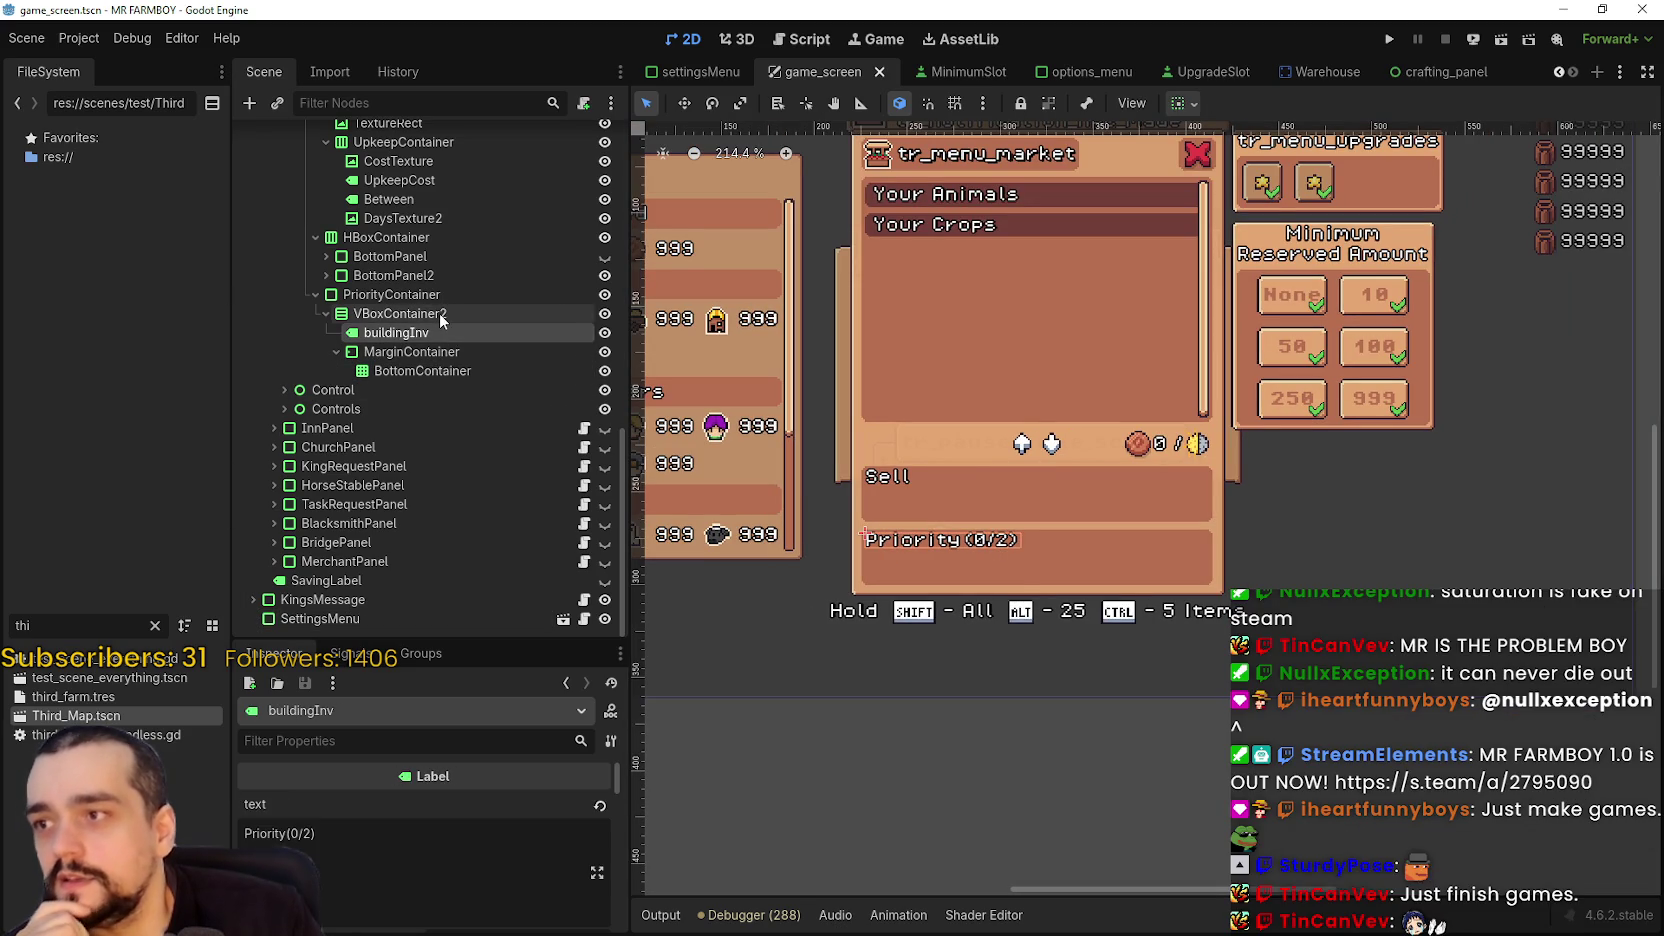
key("Up")
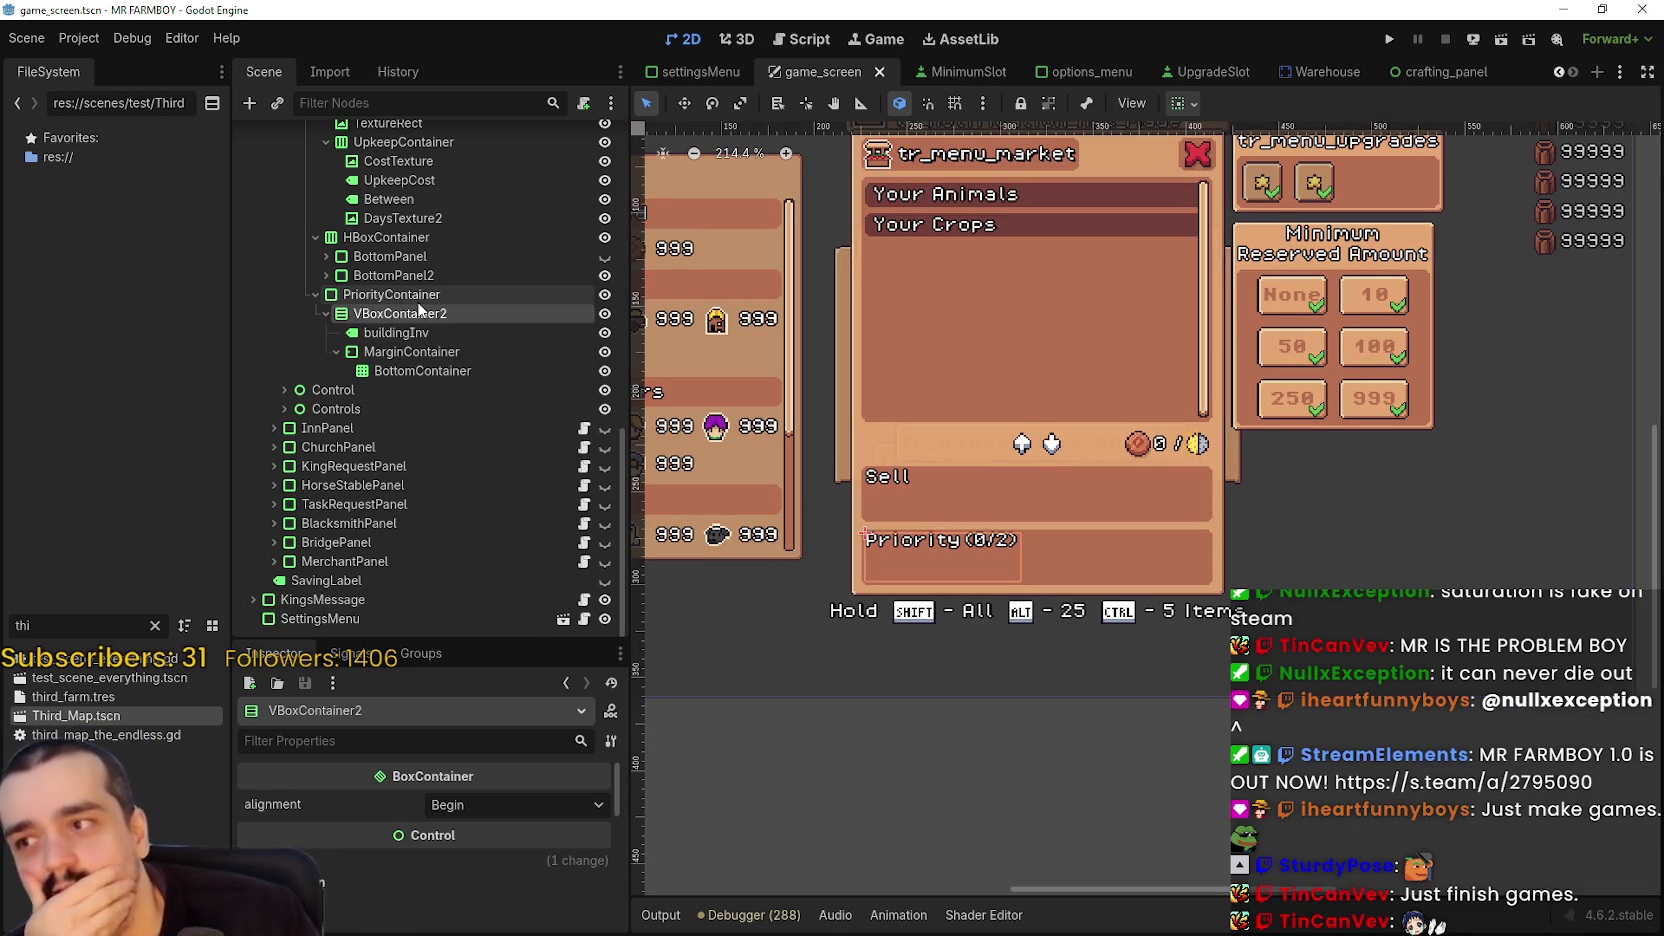
left_click(420, 296)
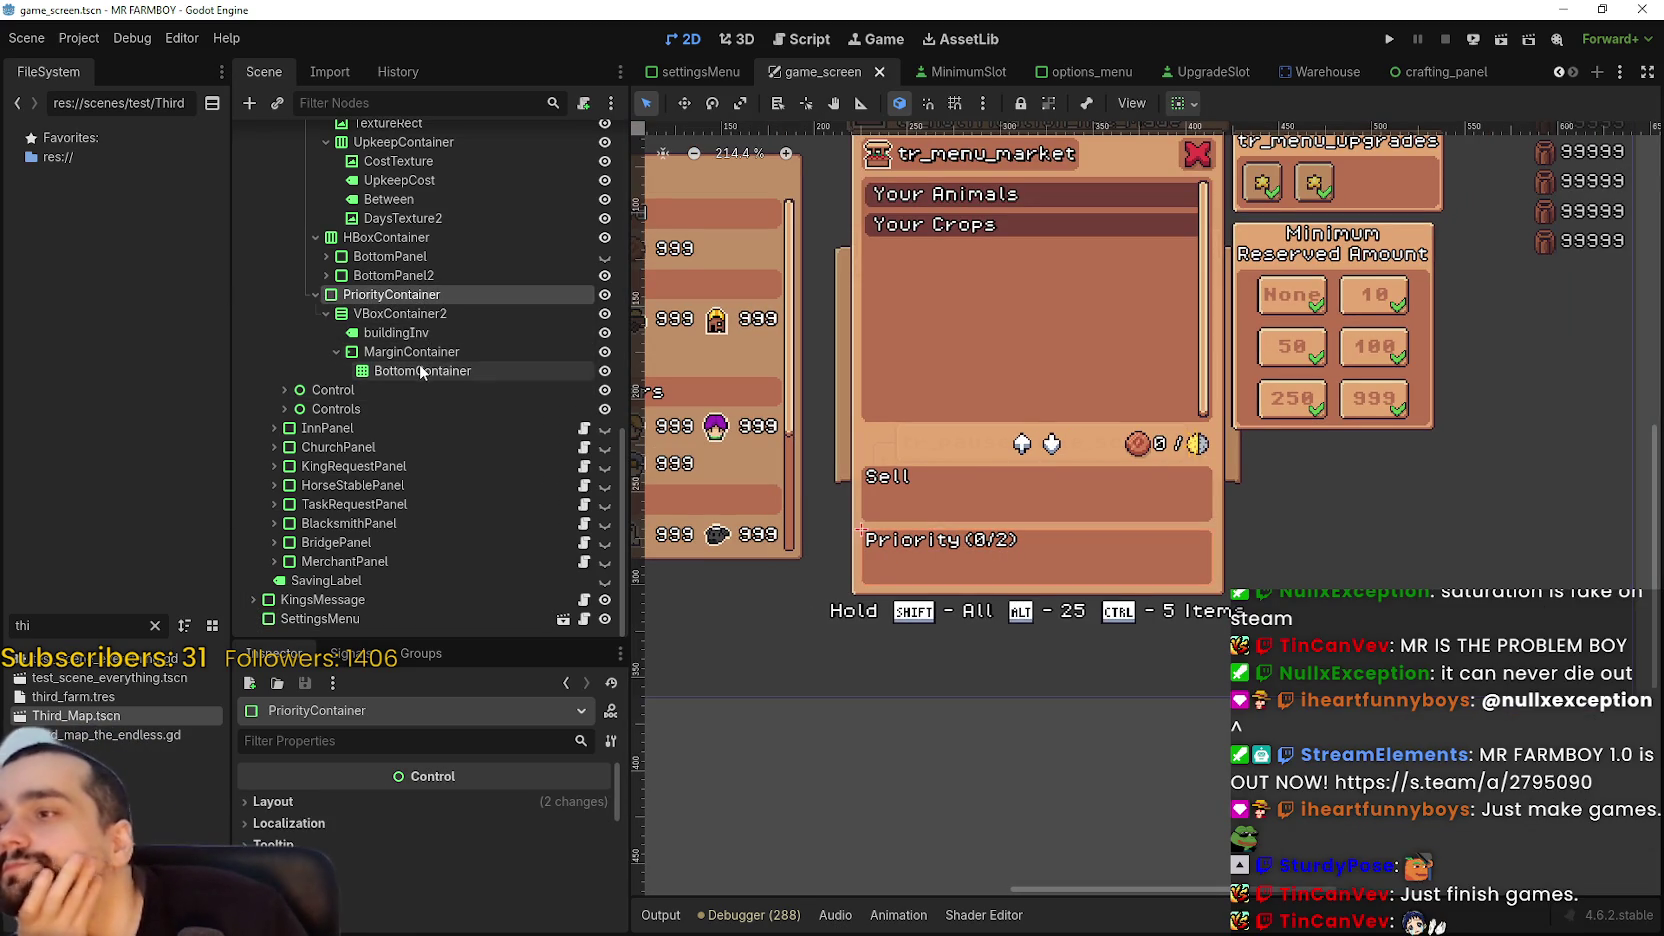
scroll(468, 529, "up", 2)
scroll(468, 529, "up", 2)
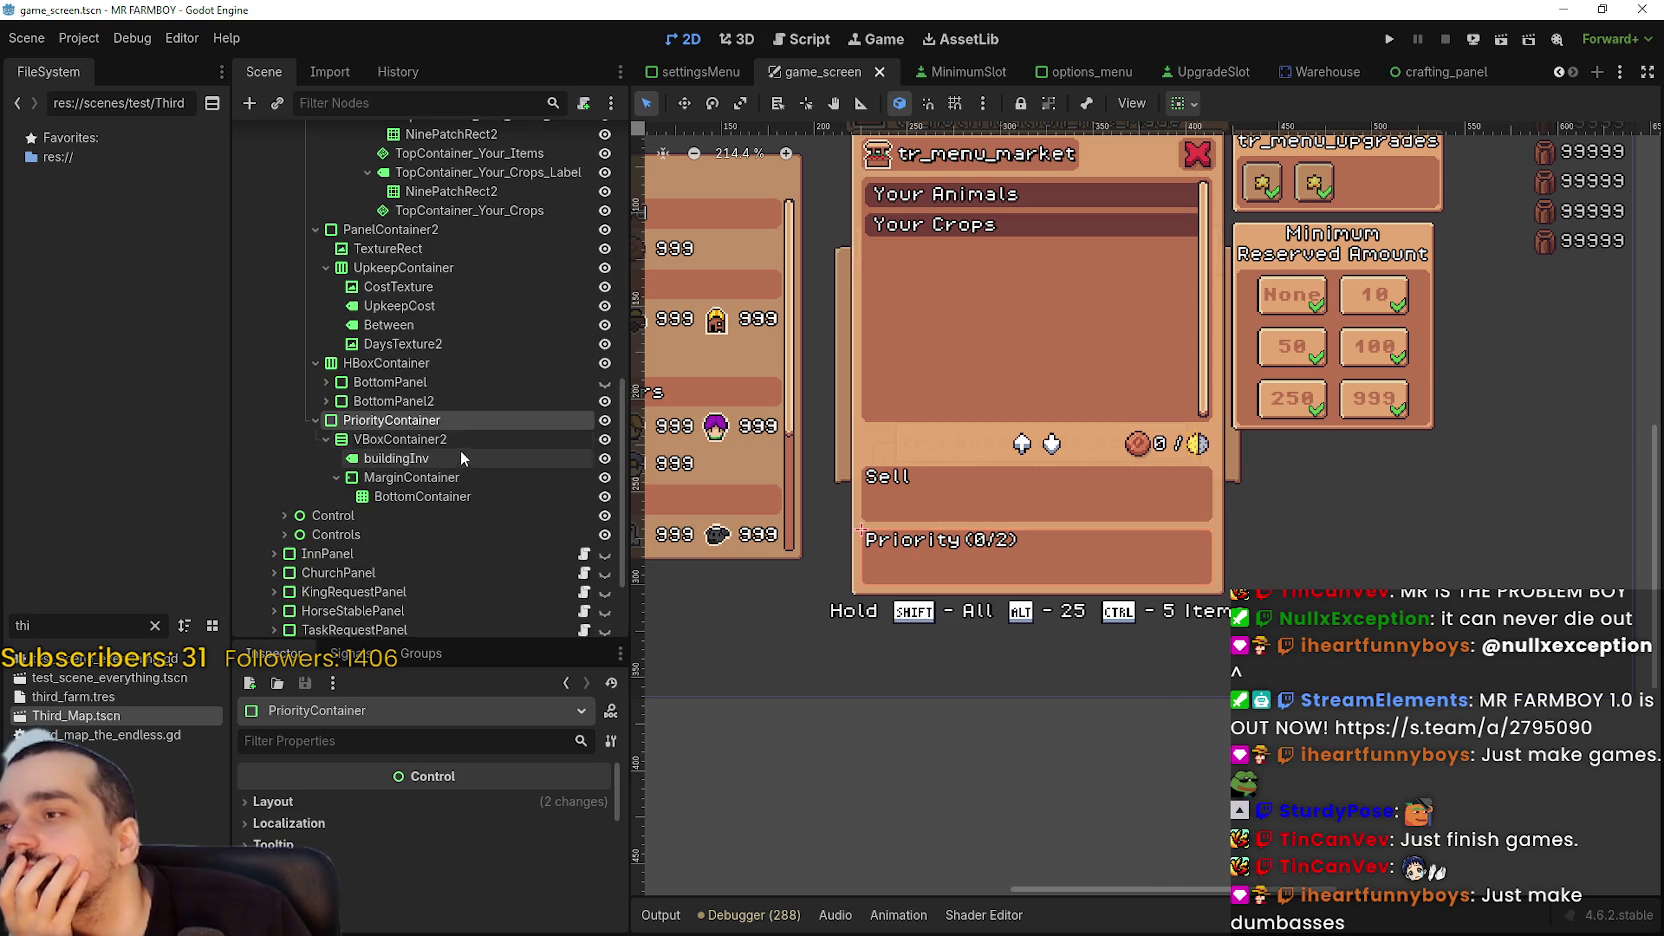
left_click(451, 400)
left_click(437, 382)
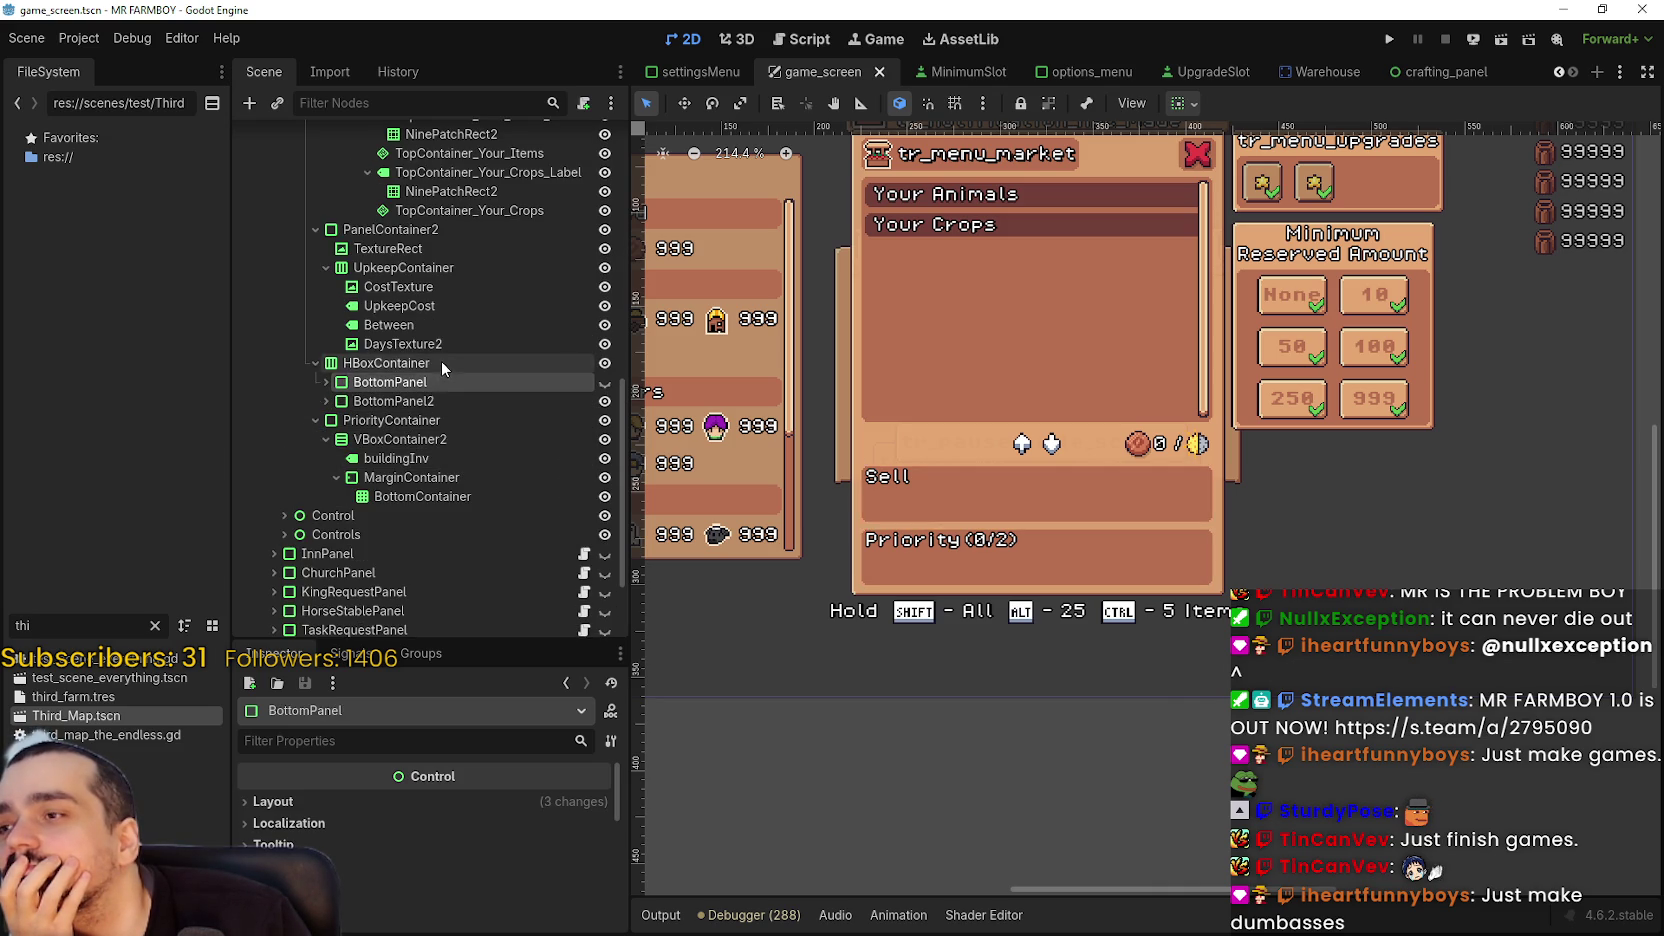
left_click(441, 363)
left_click(455, 343)
left_click(433, 439)
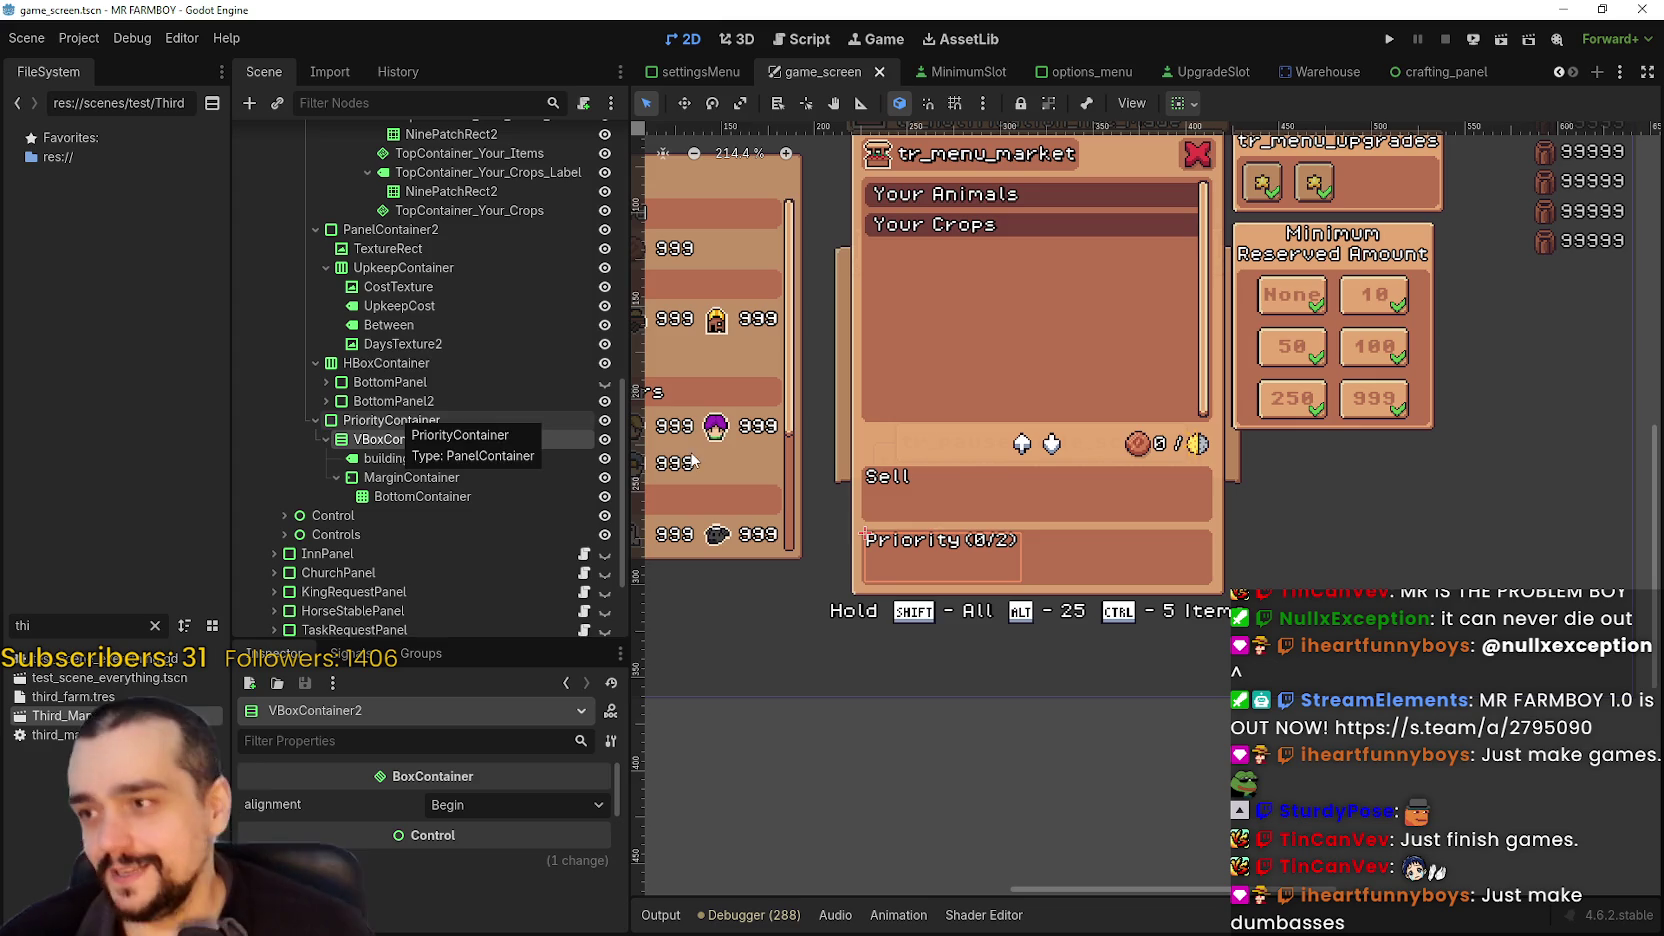
scroll(1026, 456, "up", 4)
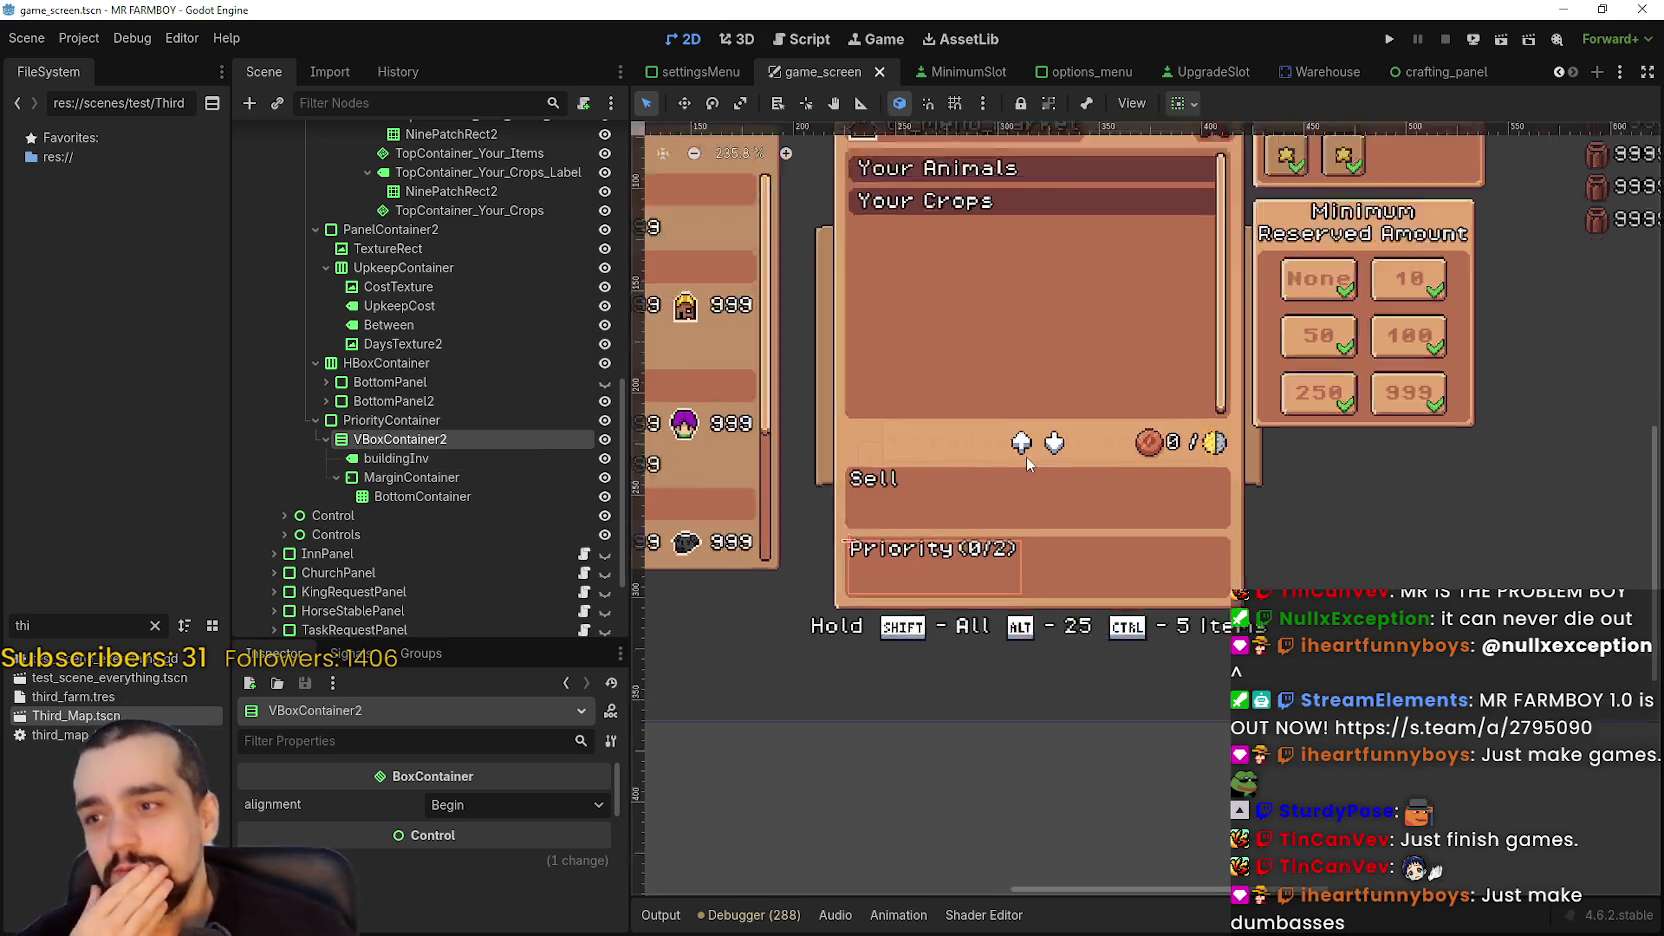
scroll(1027, 484, "down", 3)
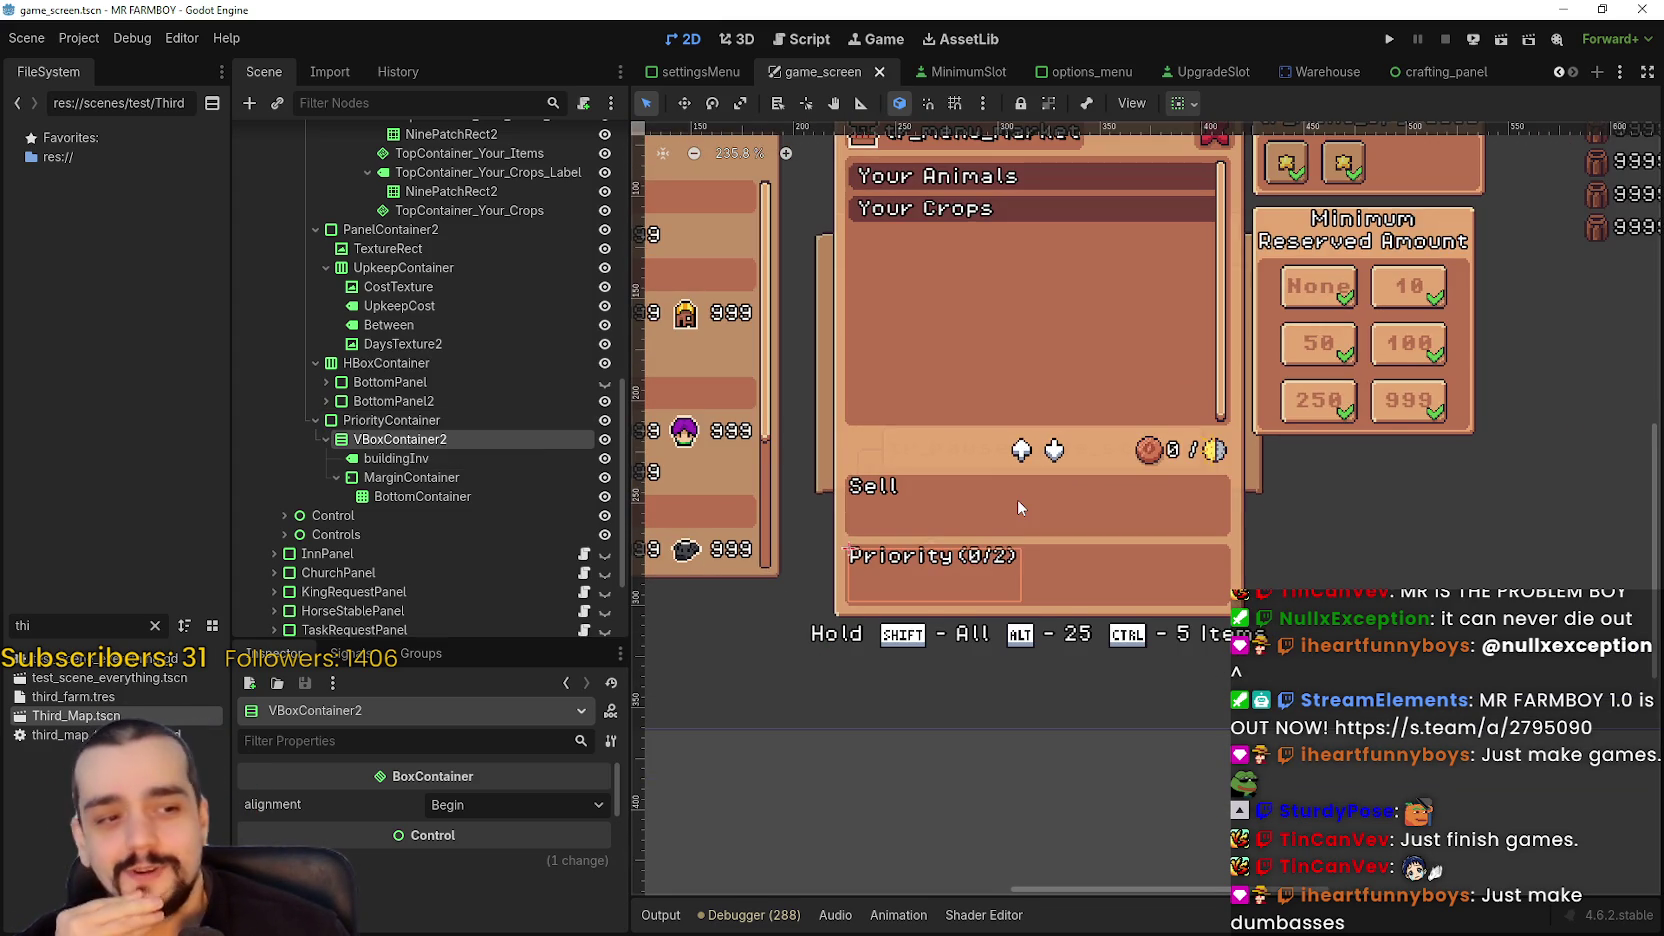
scroll(1013, 505, "up", 2)
scroll(1010, 518, "down", 3)
scroll(1074, 563, "down", 1)
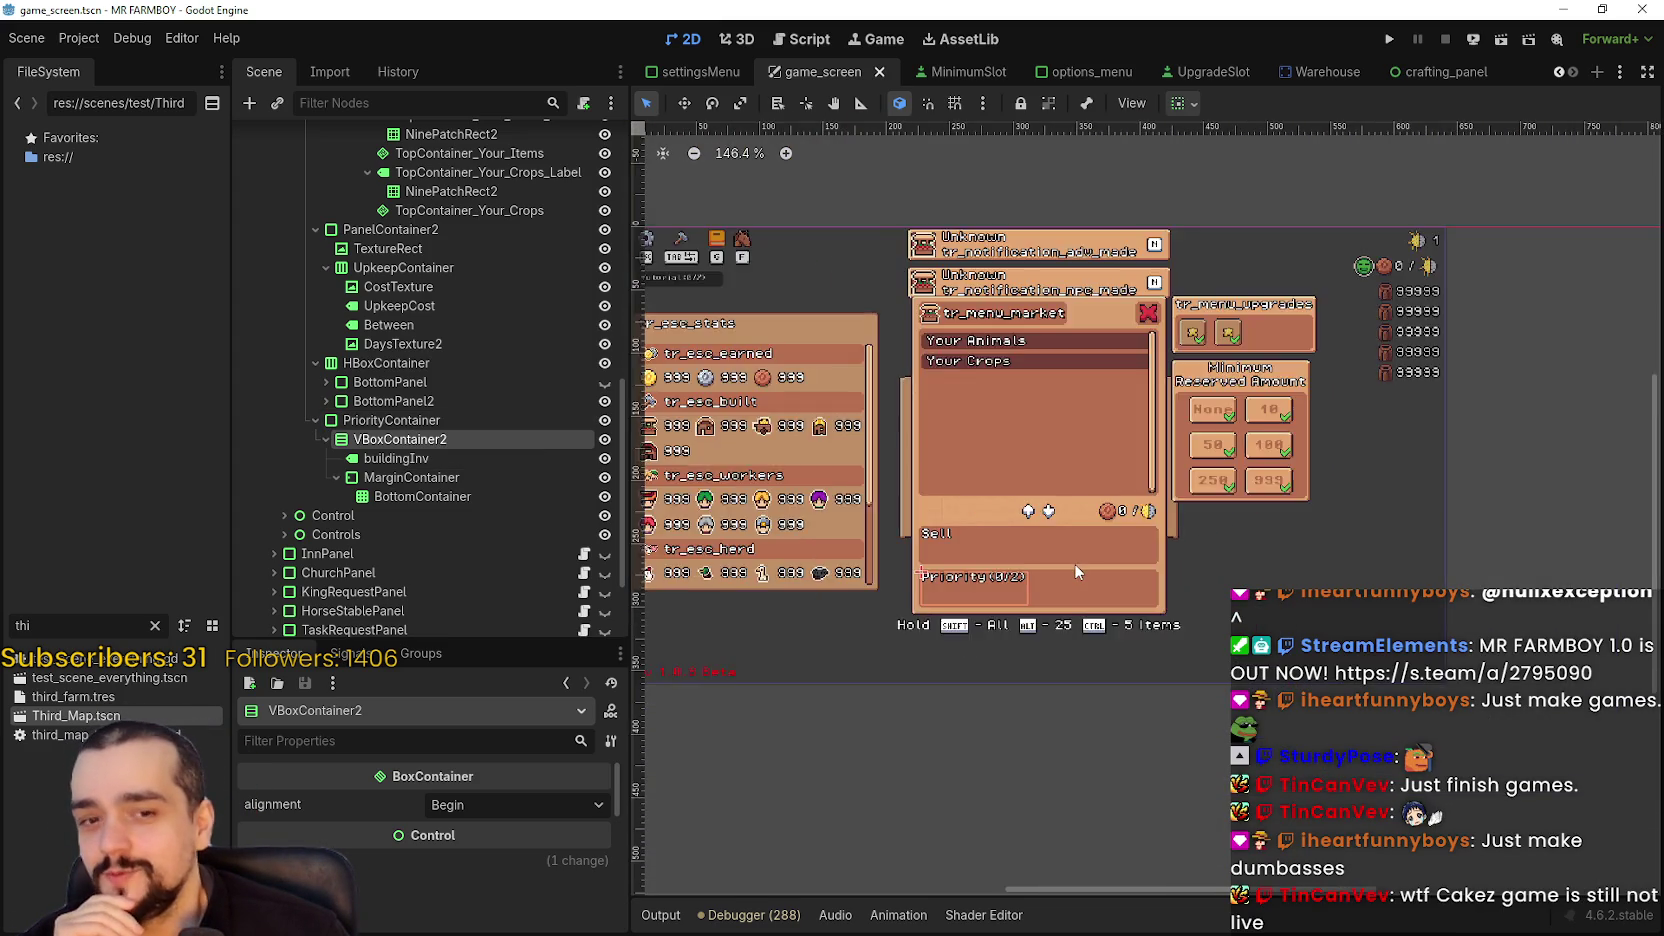
scroll(1060, 565, "up", 3)
scroll(1045, 568, "down", 2)
scroll(1040, 563, "down", 3)
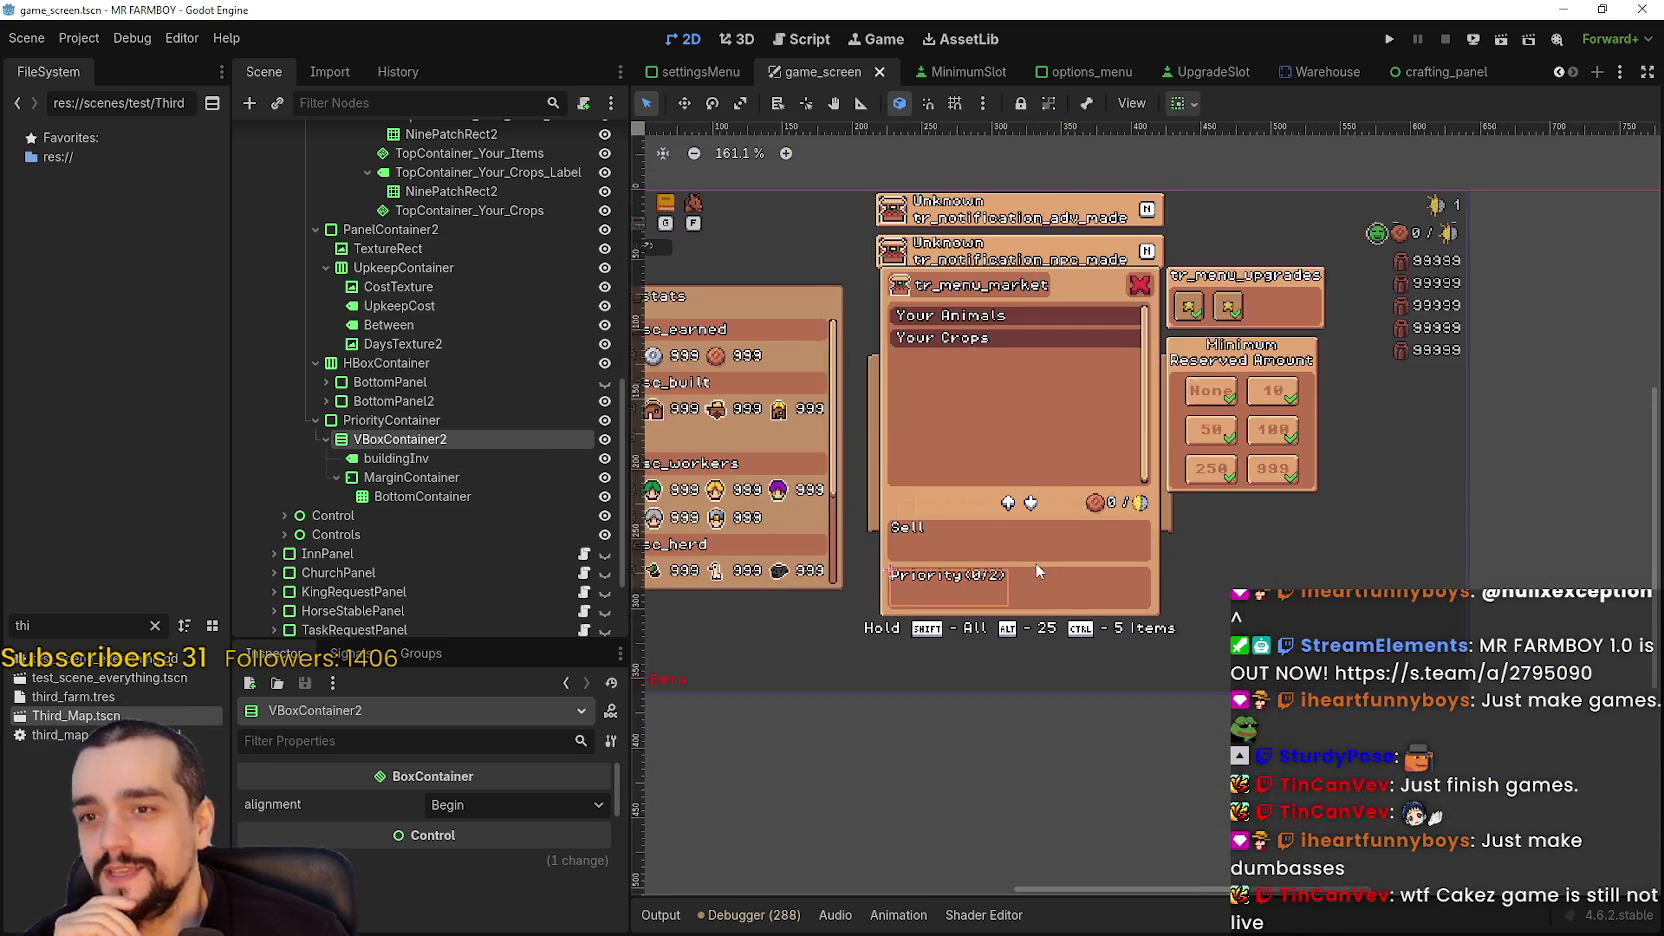
scroll(1035, 562, "up", 6)
scroll(1030, 567, "down", 4)
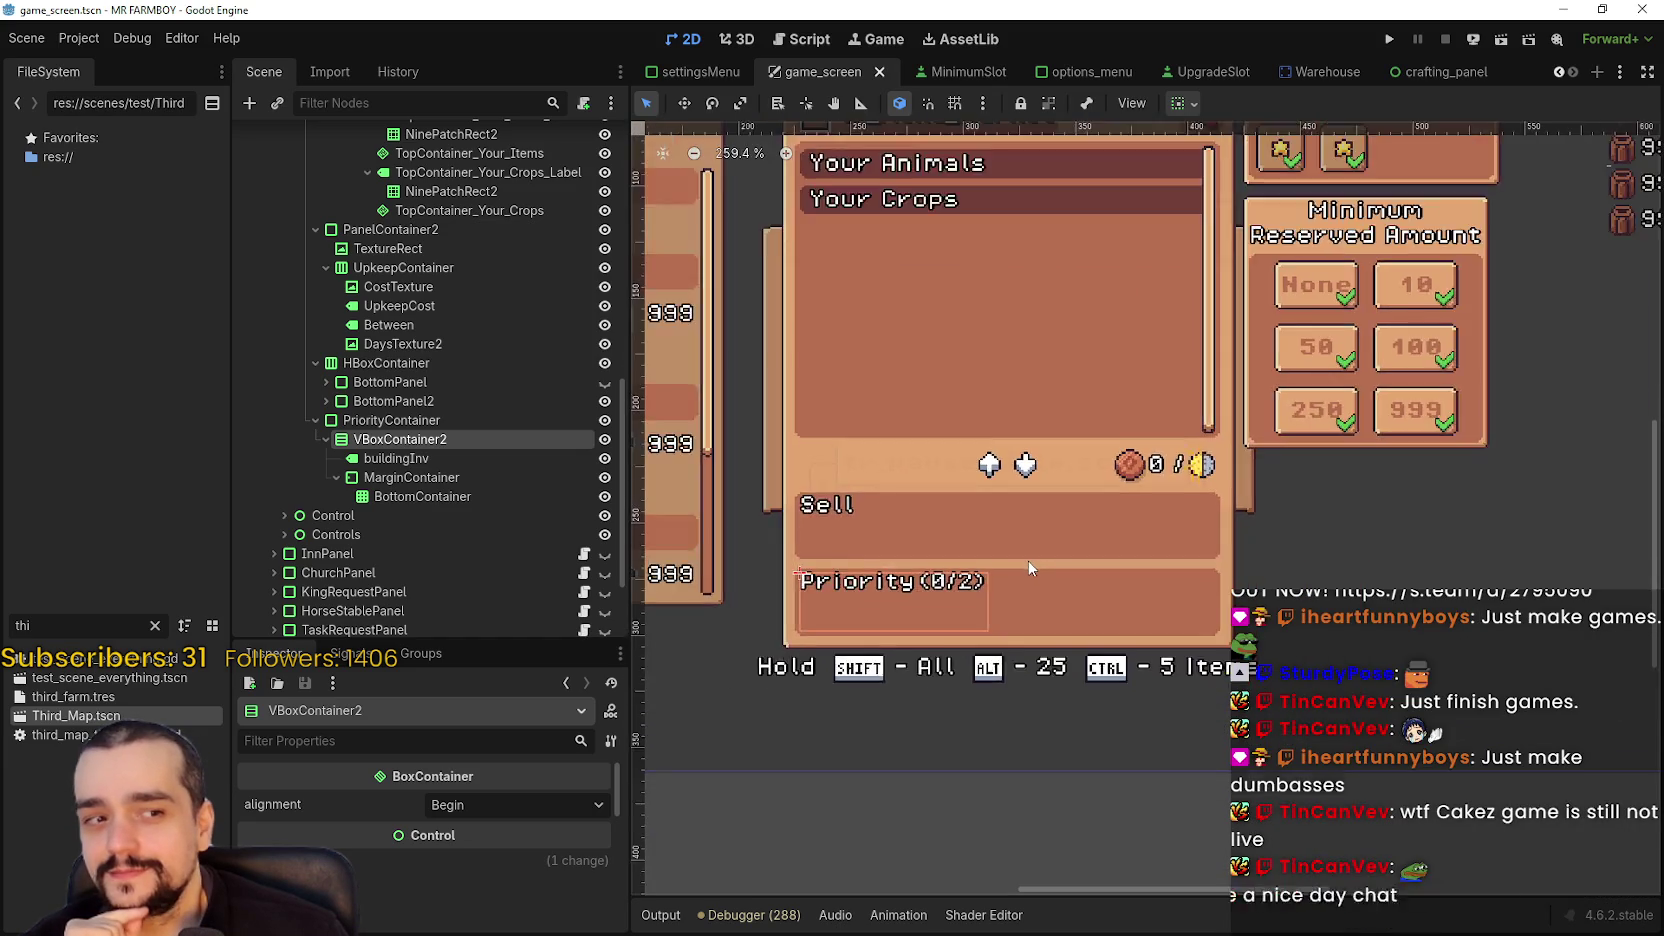
scroll(1030, 567, "up", 3)
scroll(1029, 567, "down", 5)
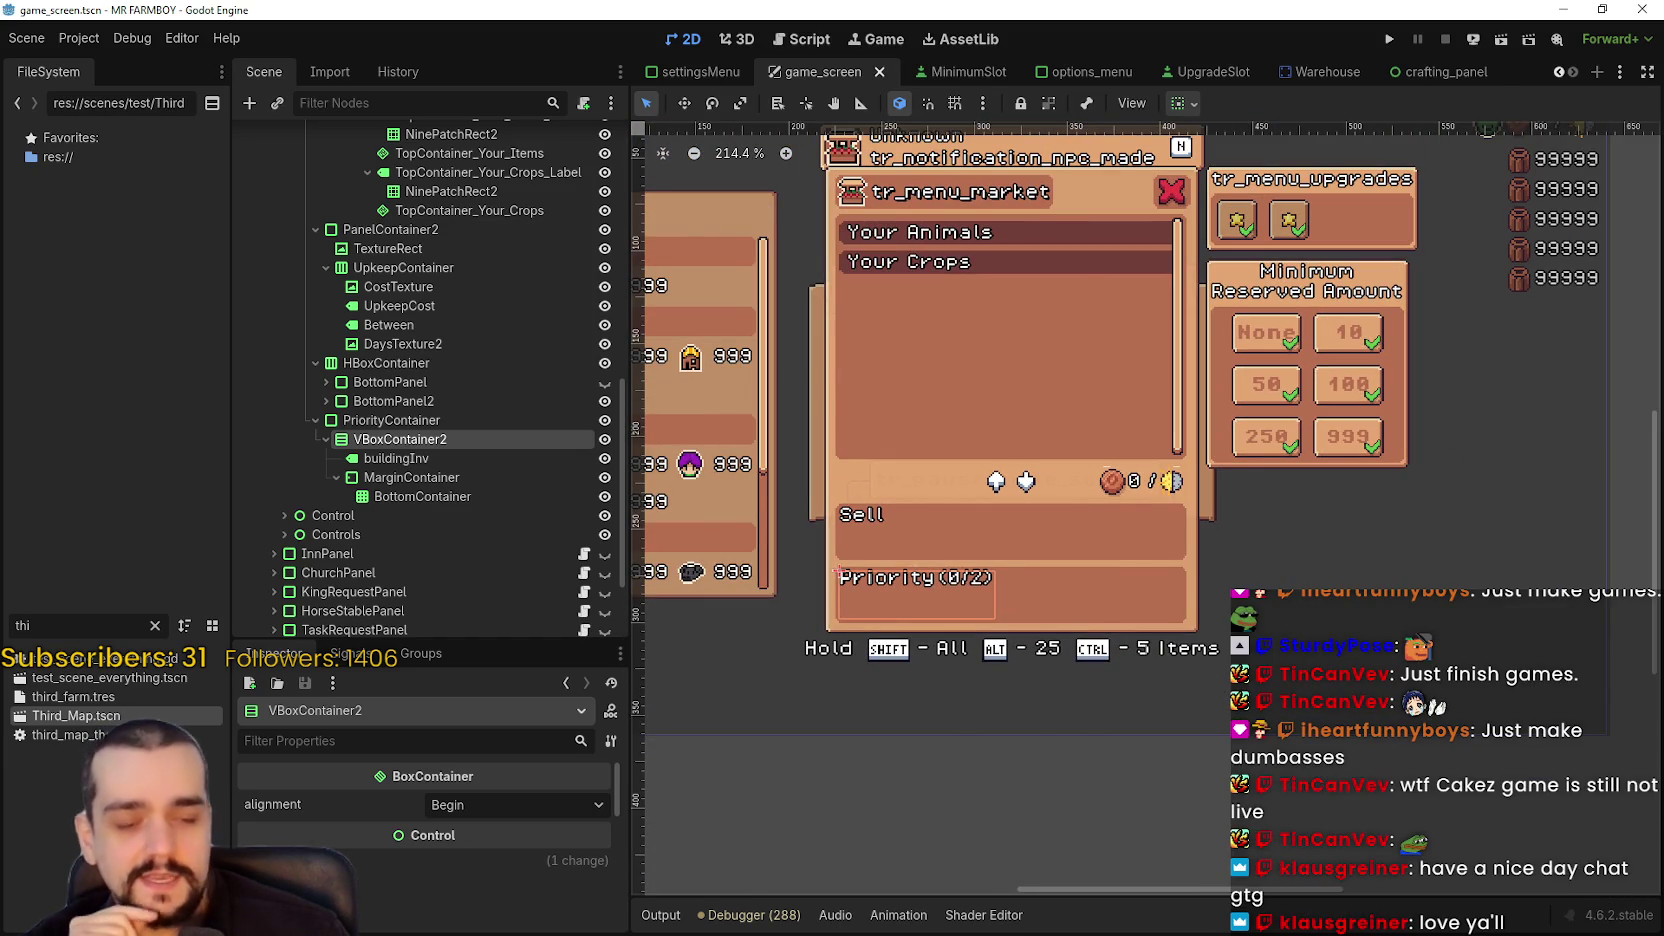
key("alt+Tab")
left_click(1075, 126)
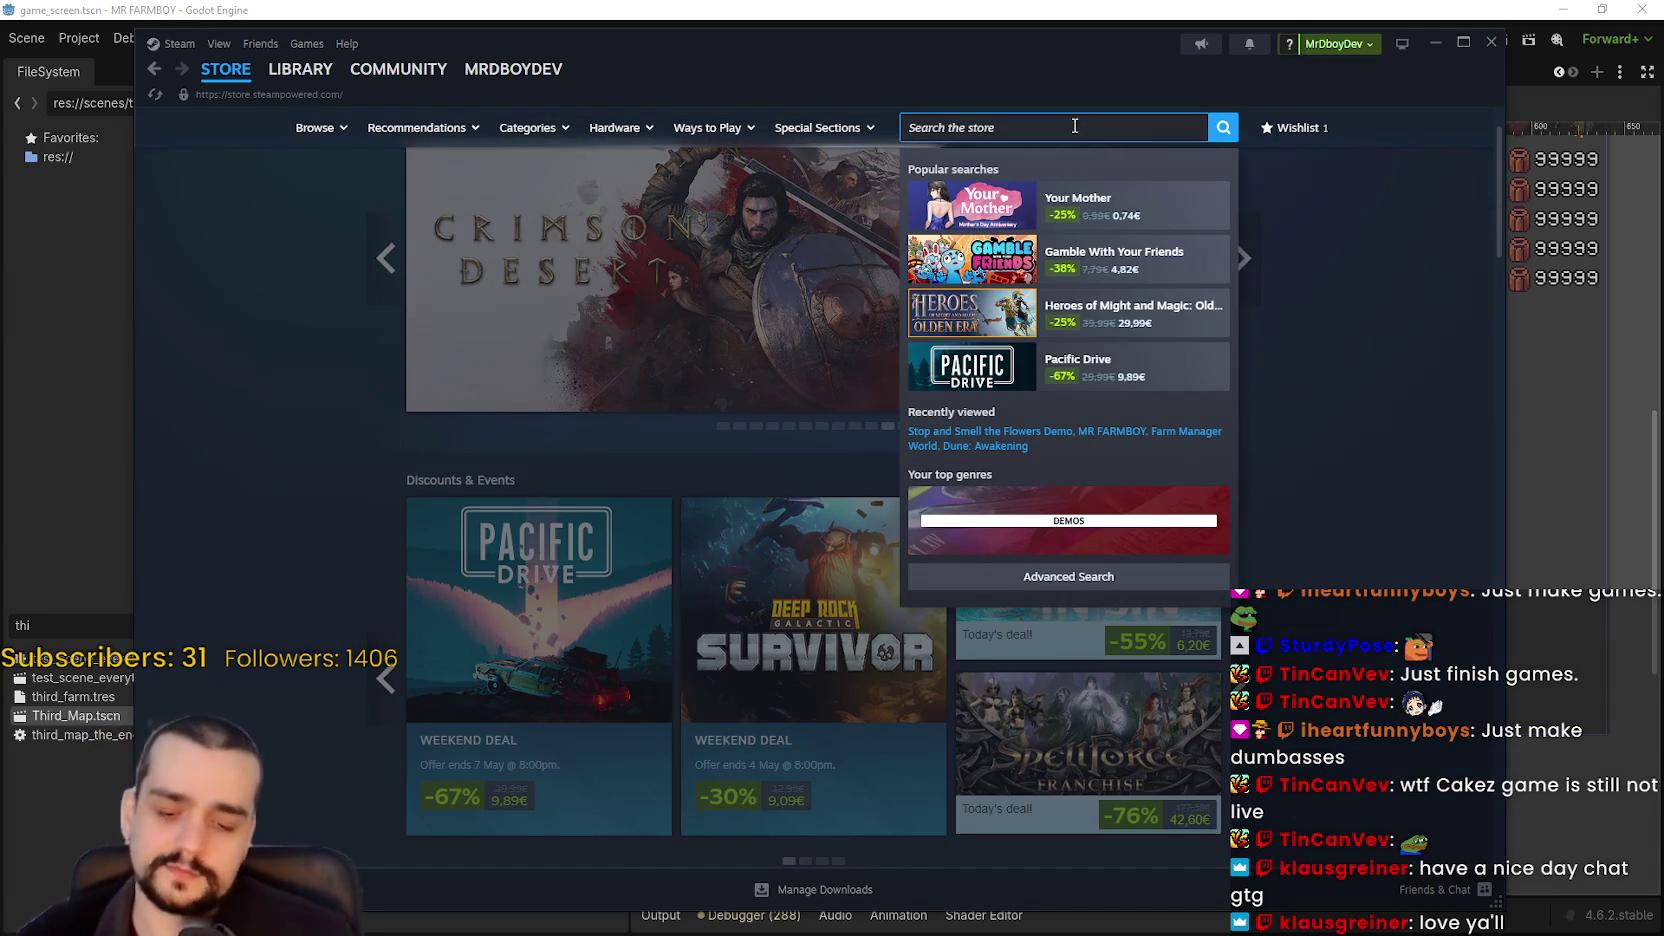
type("y")
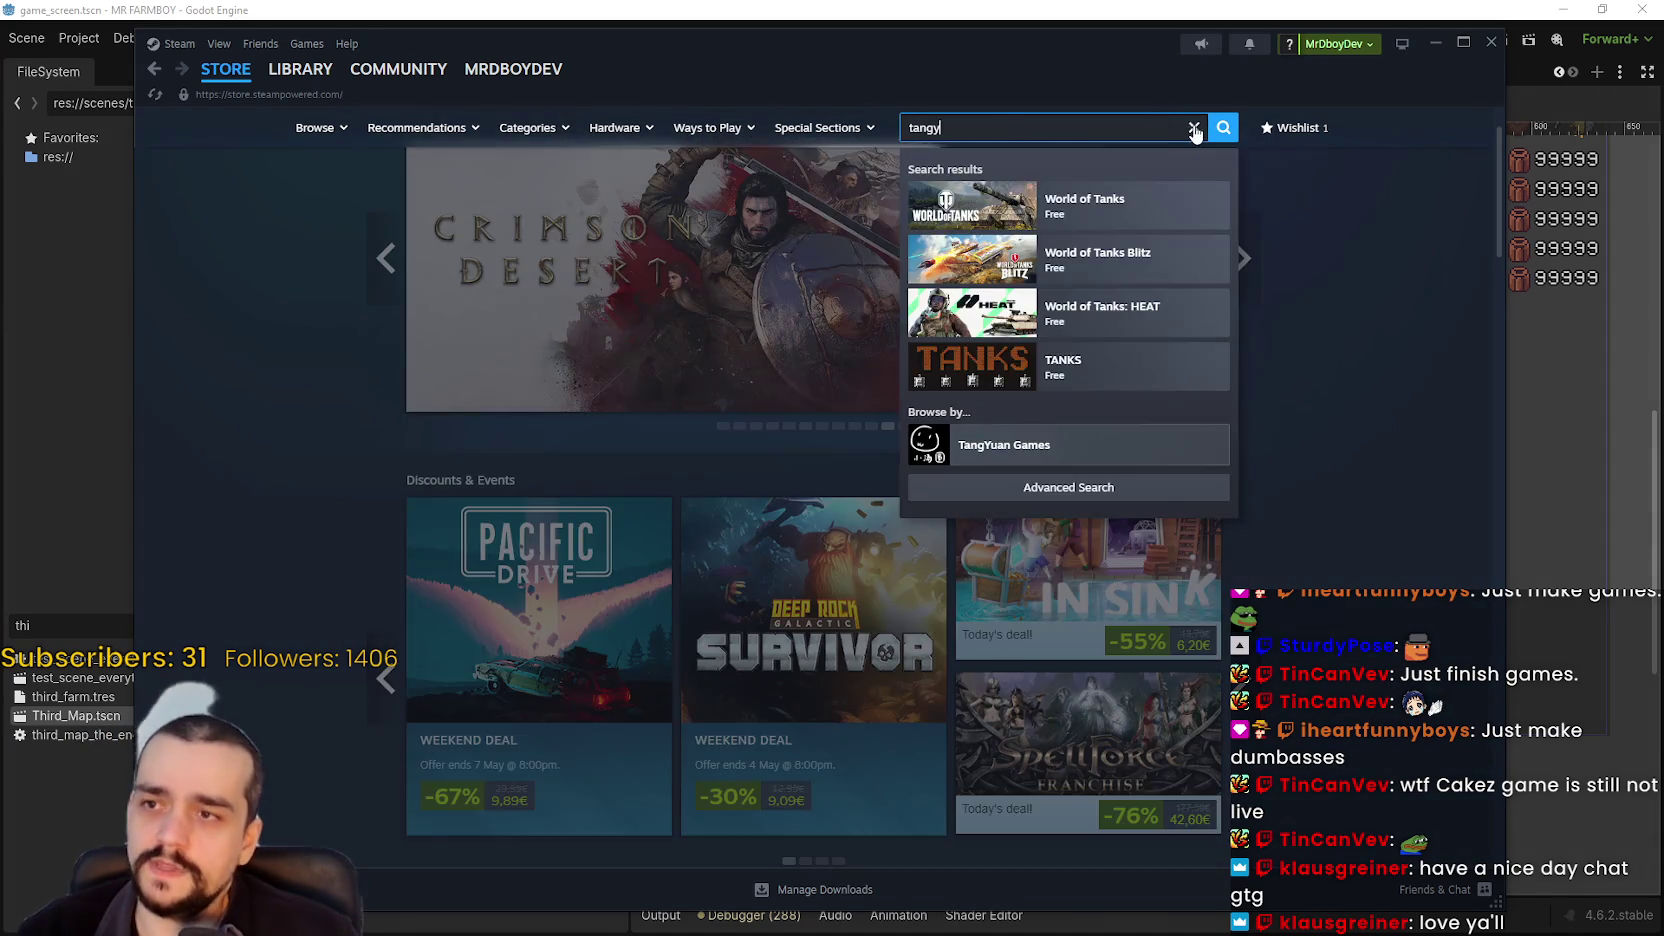
left_click(1193, 127)
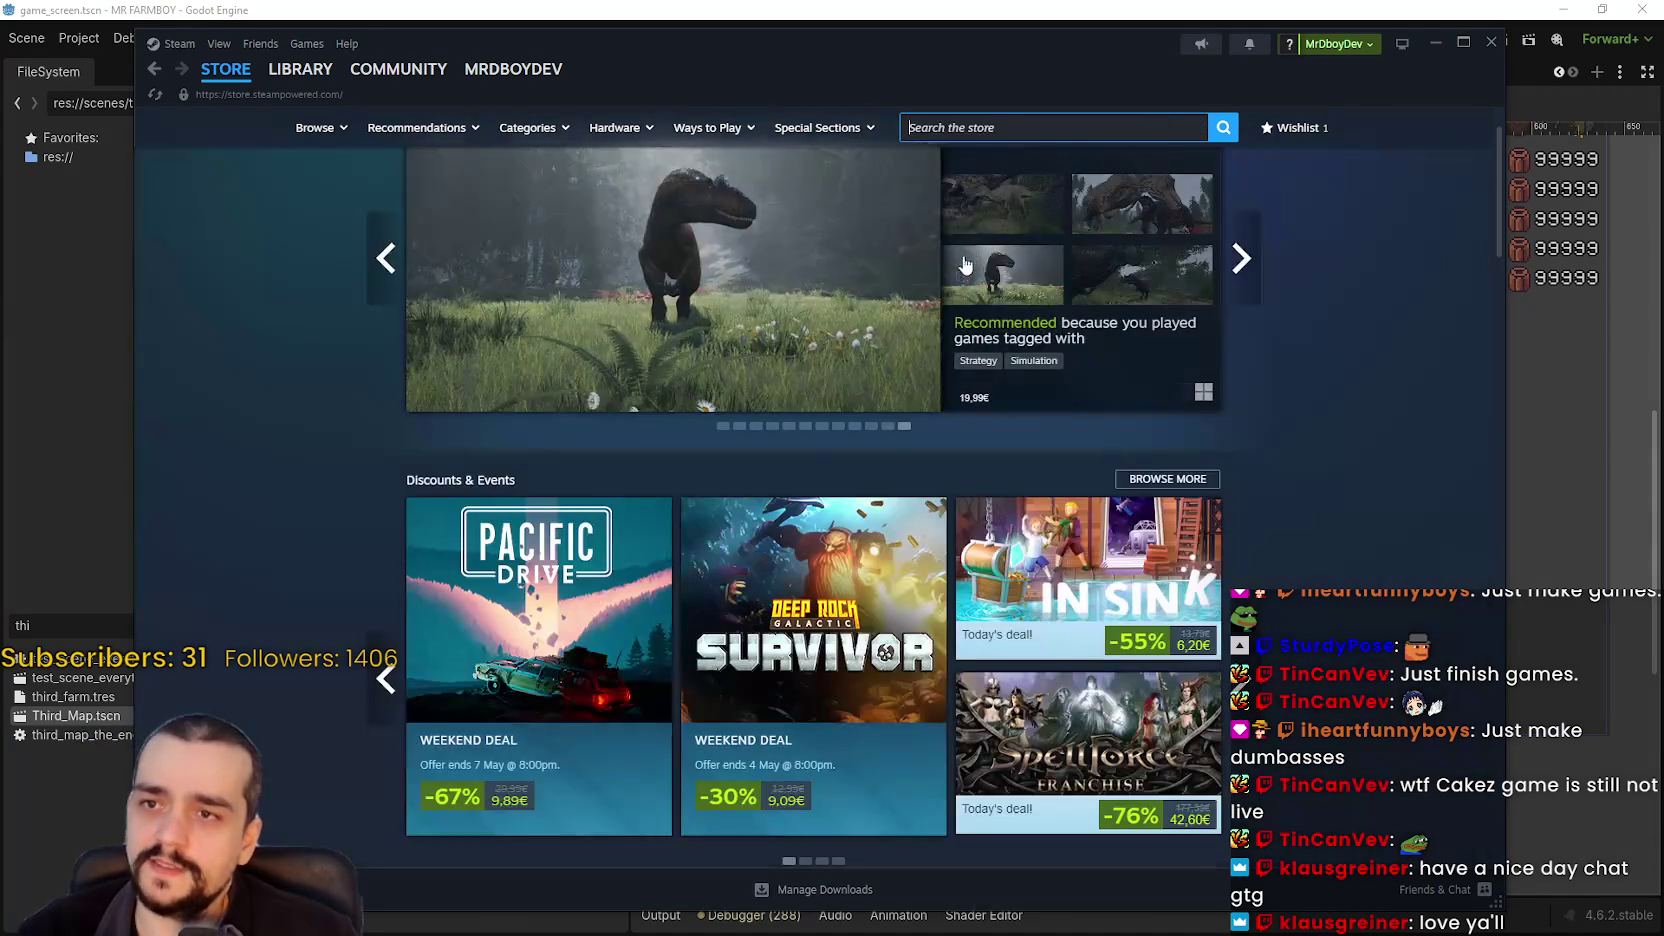
left_click(1042, 134)
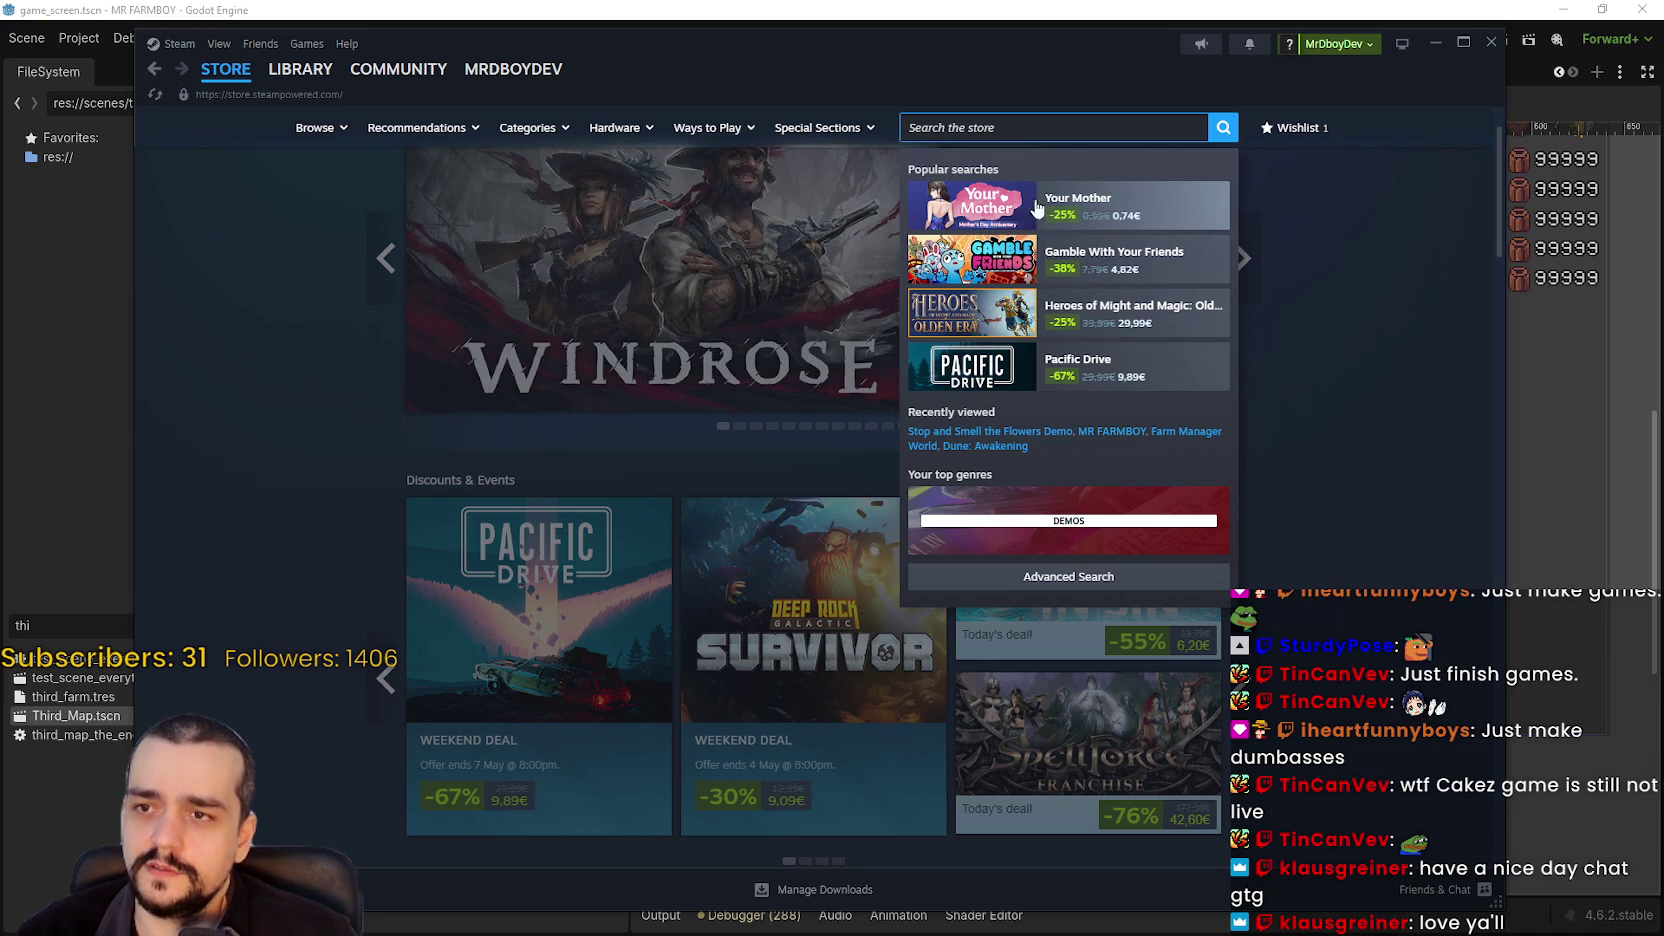
left_click(1435, 43)
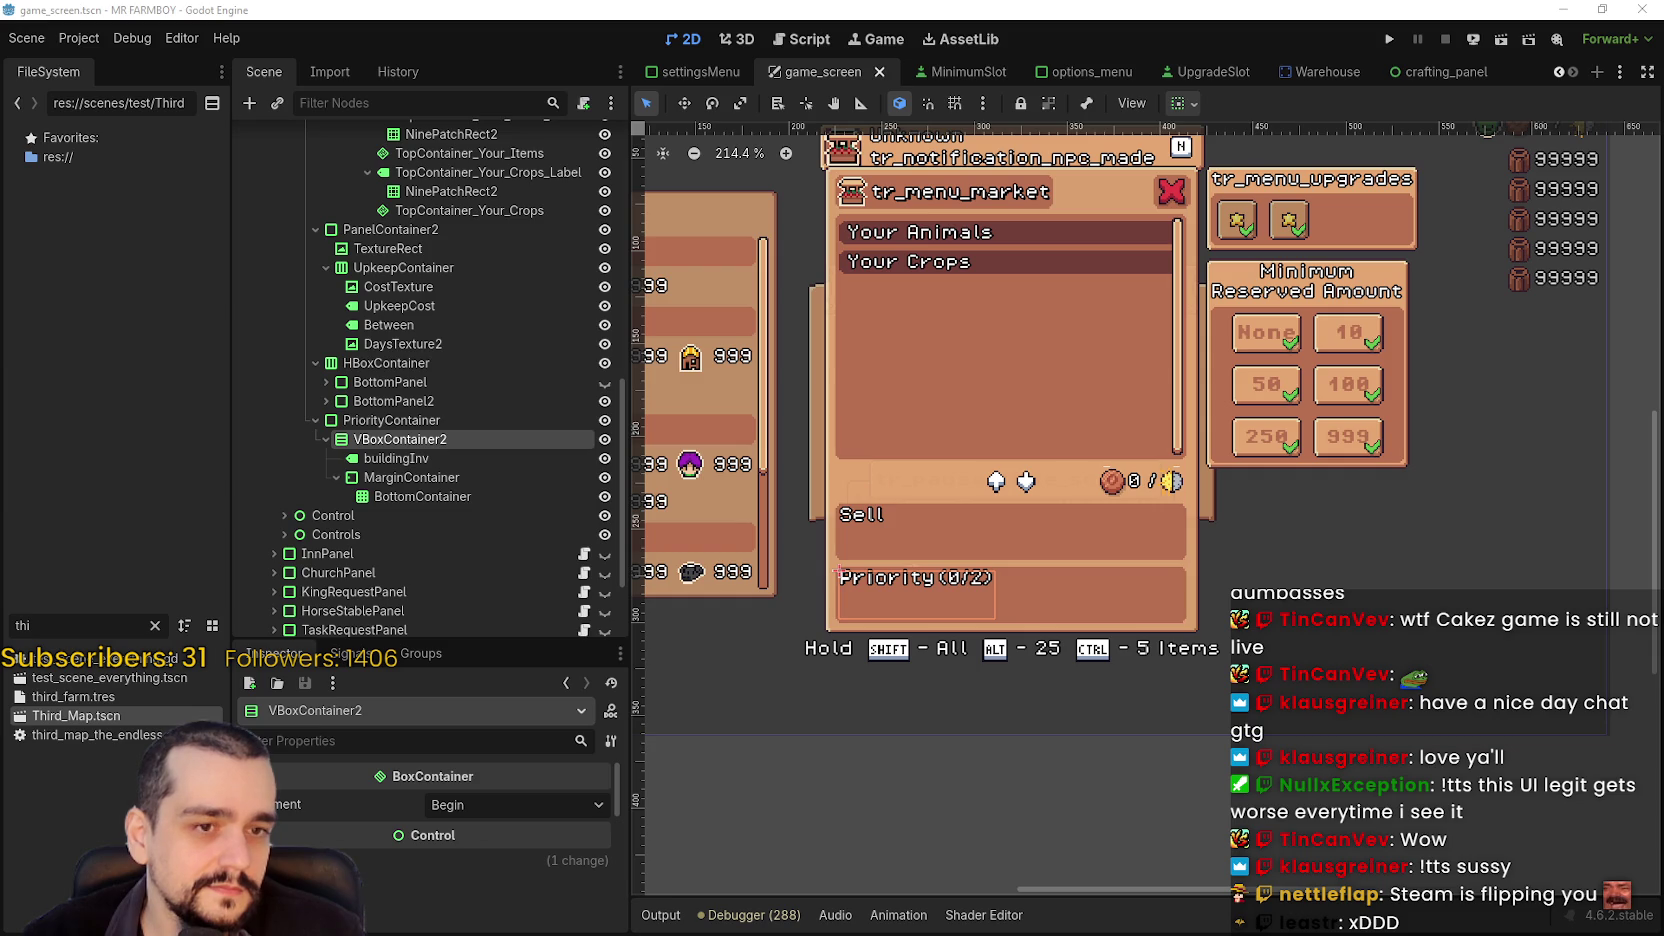
- Bring the Steam window showing the Your Mother store page in front of Godot
key("alt+Tab")
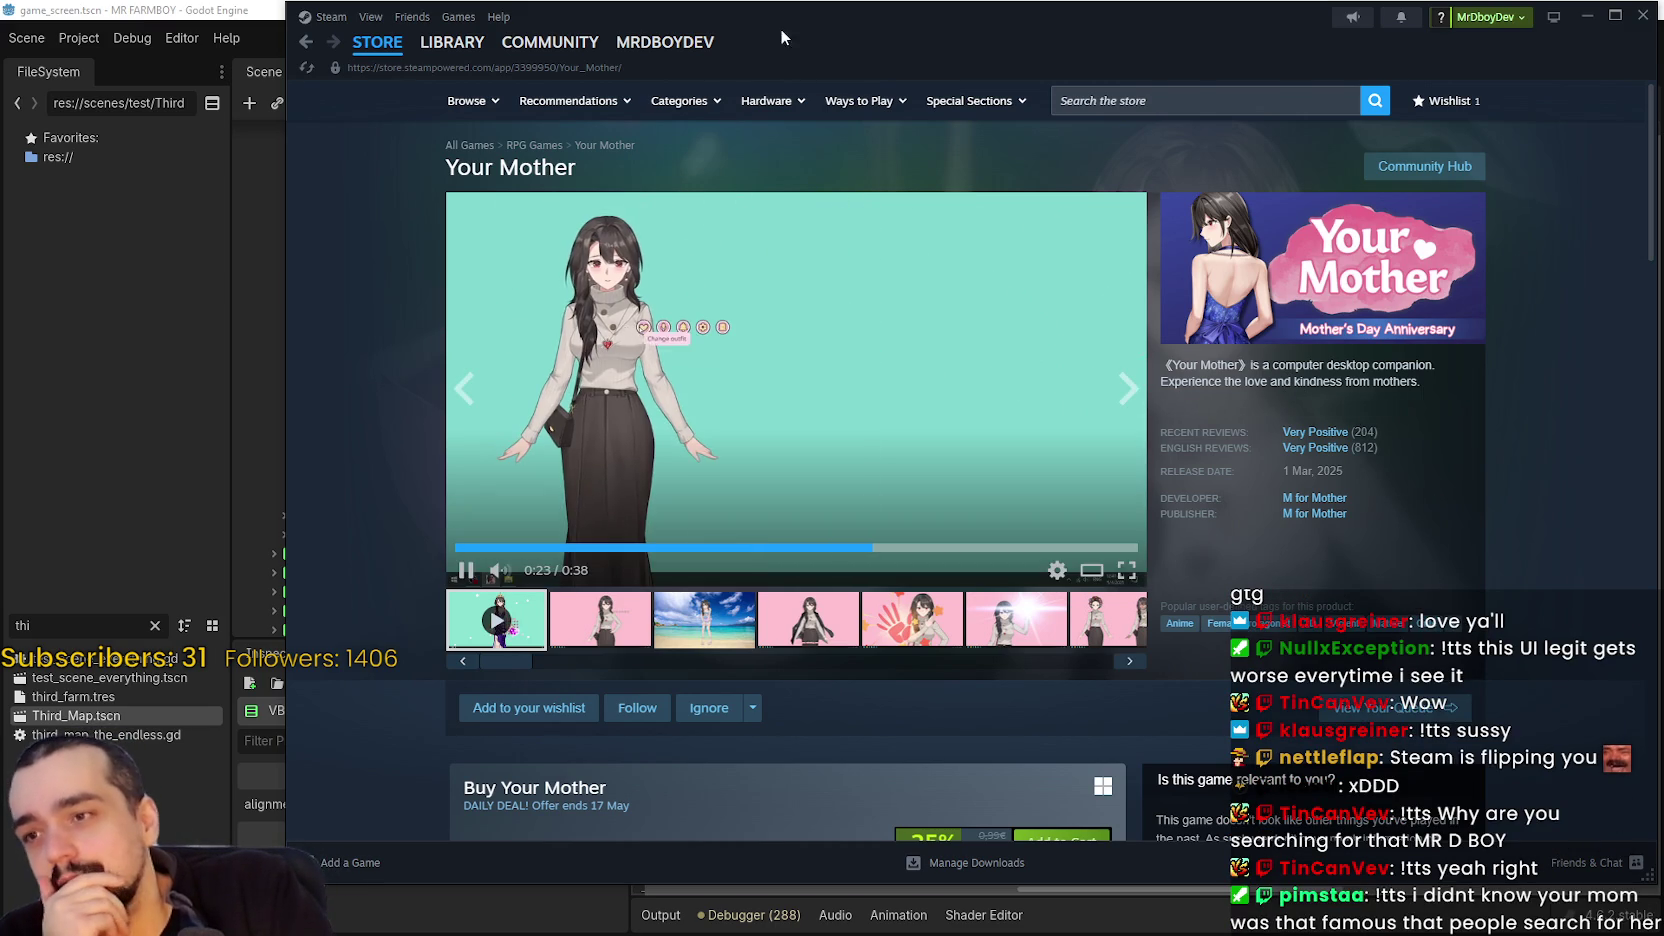
- Go back to the Steam store, minimize Steam, then bring it back over the editor
mouse_move(370, 50)
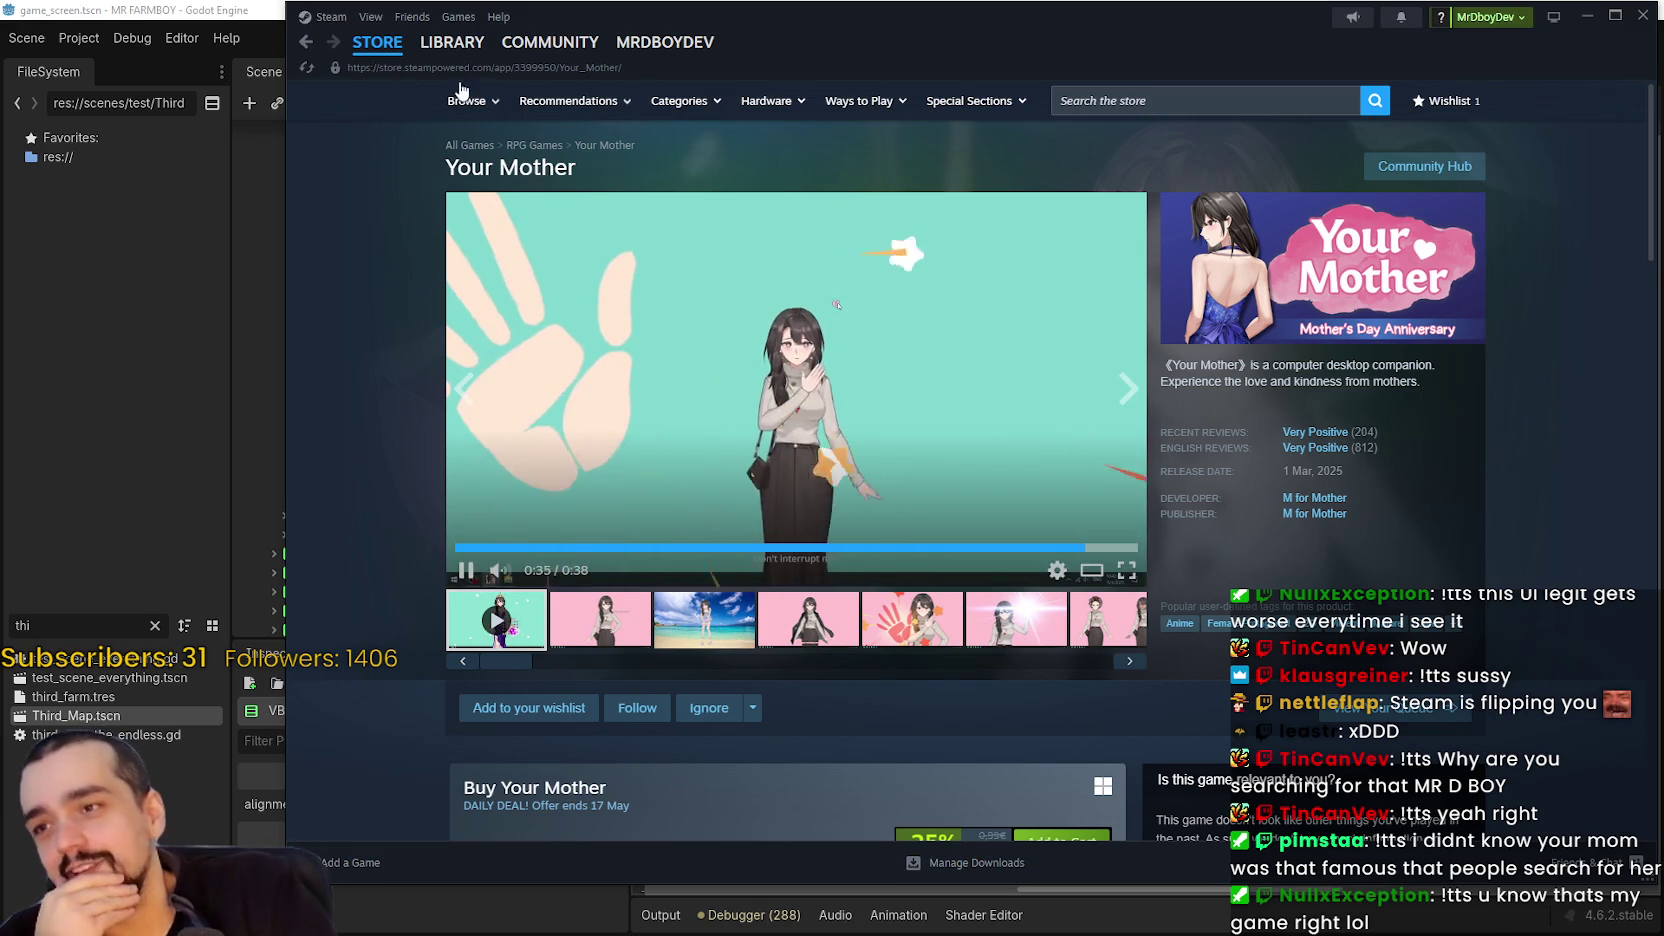
left_click(387, 57)
left_click(1585, 16)
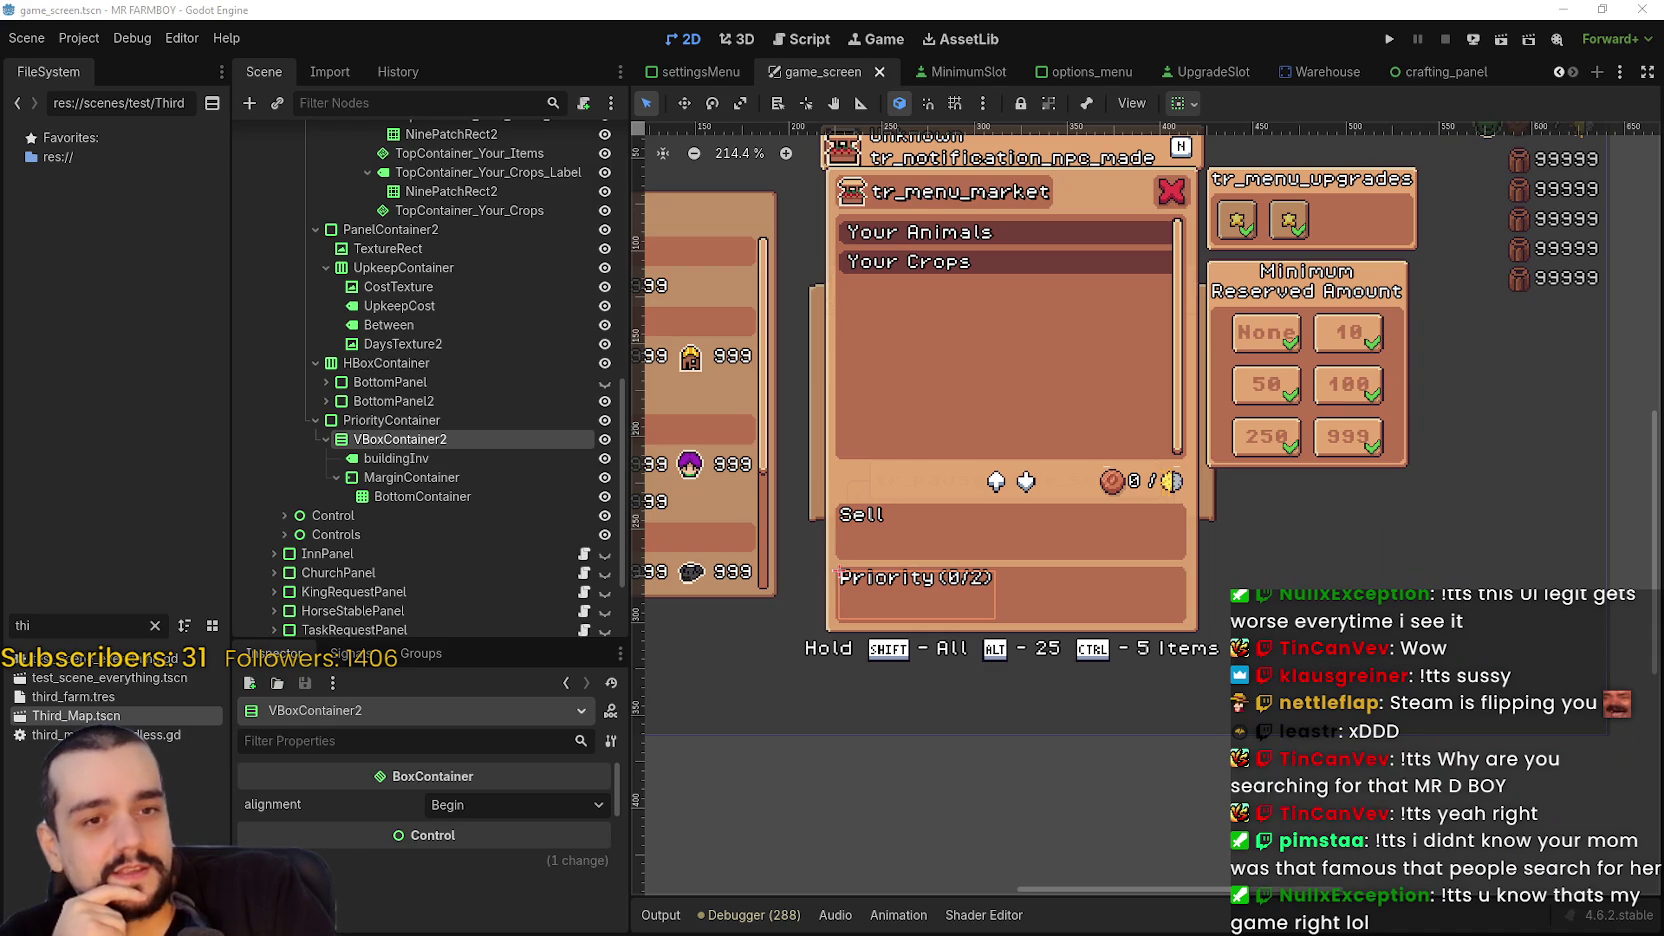
key("alt+Tab")
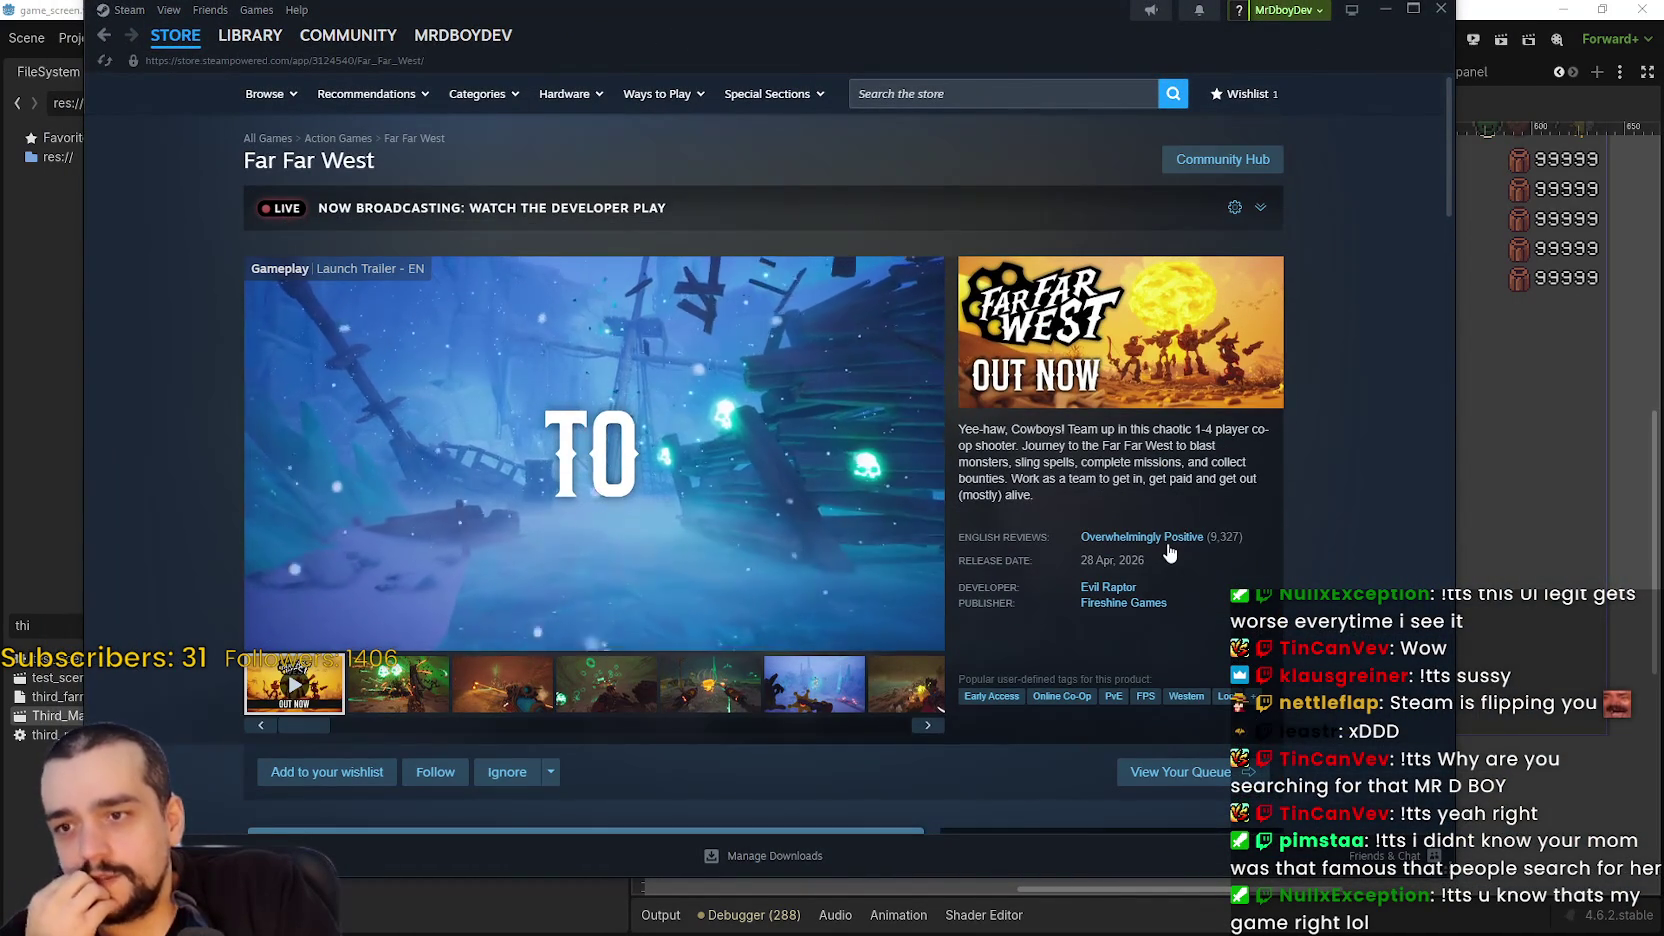
- Look through the Far Far West community hub and its title and description text
left_click(1260, 160)
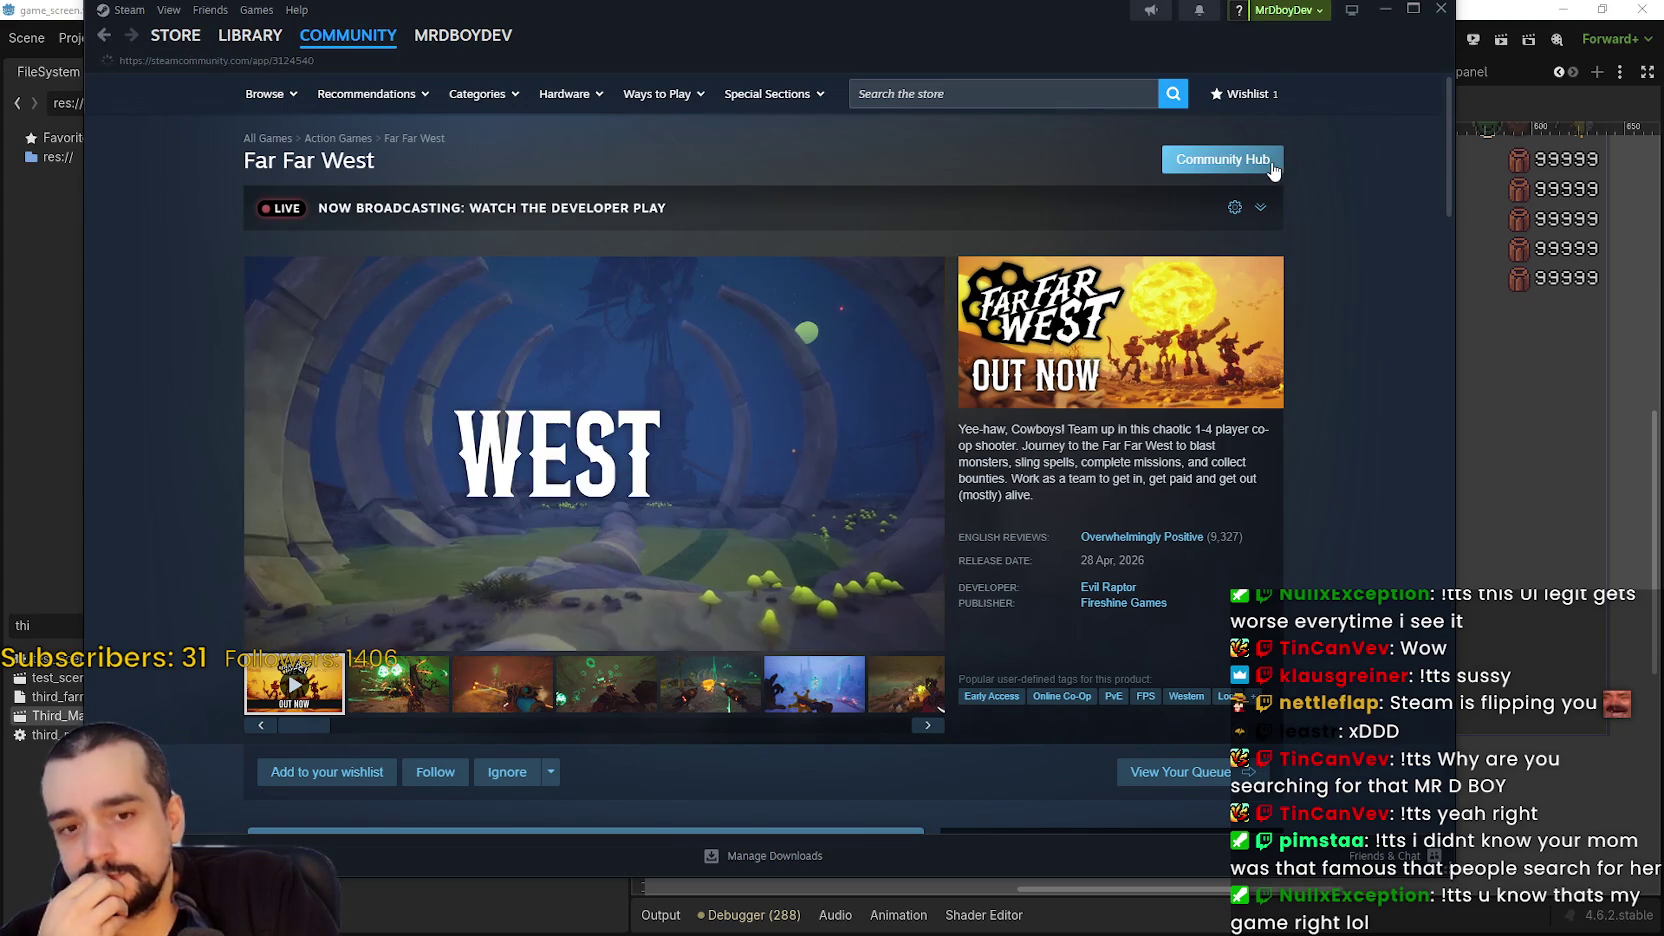
mouse_move(354, 95)
left_mouse_down()
mouse_move(1150, 215)
mouse_move(1121, 358)
left_mouse_up()
left_click(1229, 556)
scroll(1230, 548, "down", 1)
scroll(1222, 566, "up", 1)
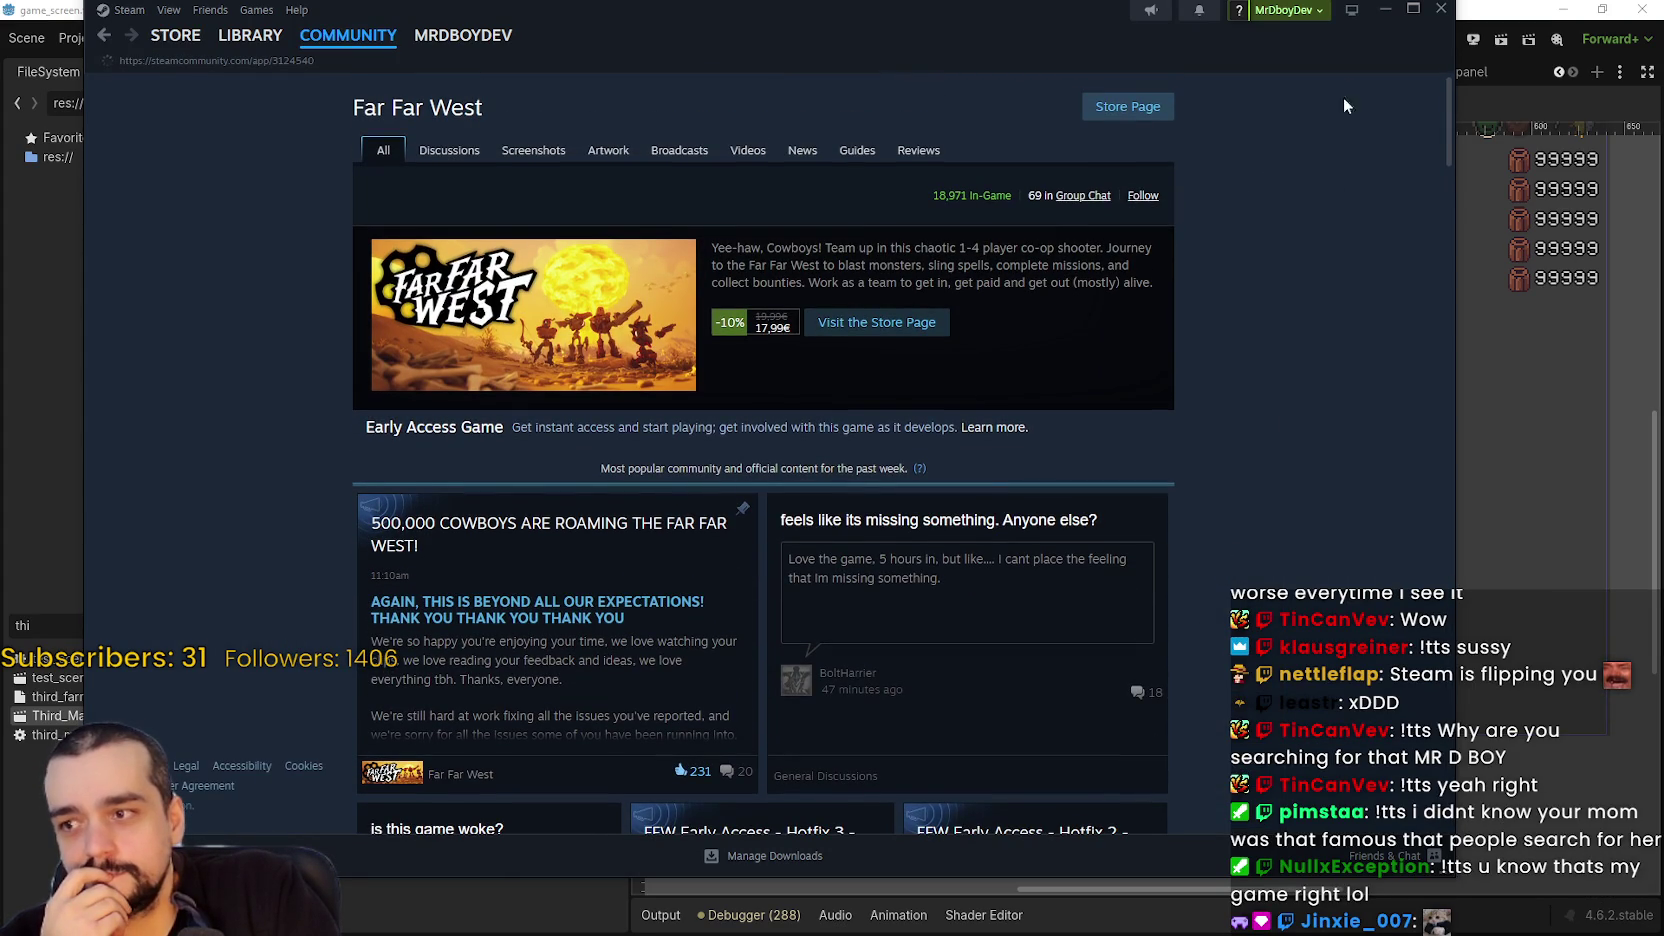
- Collapse the Far Far West live broadcast, return to the store front page, and reposition the window
left_click(1130, 116)
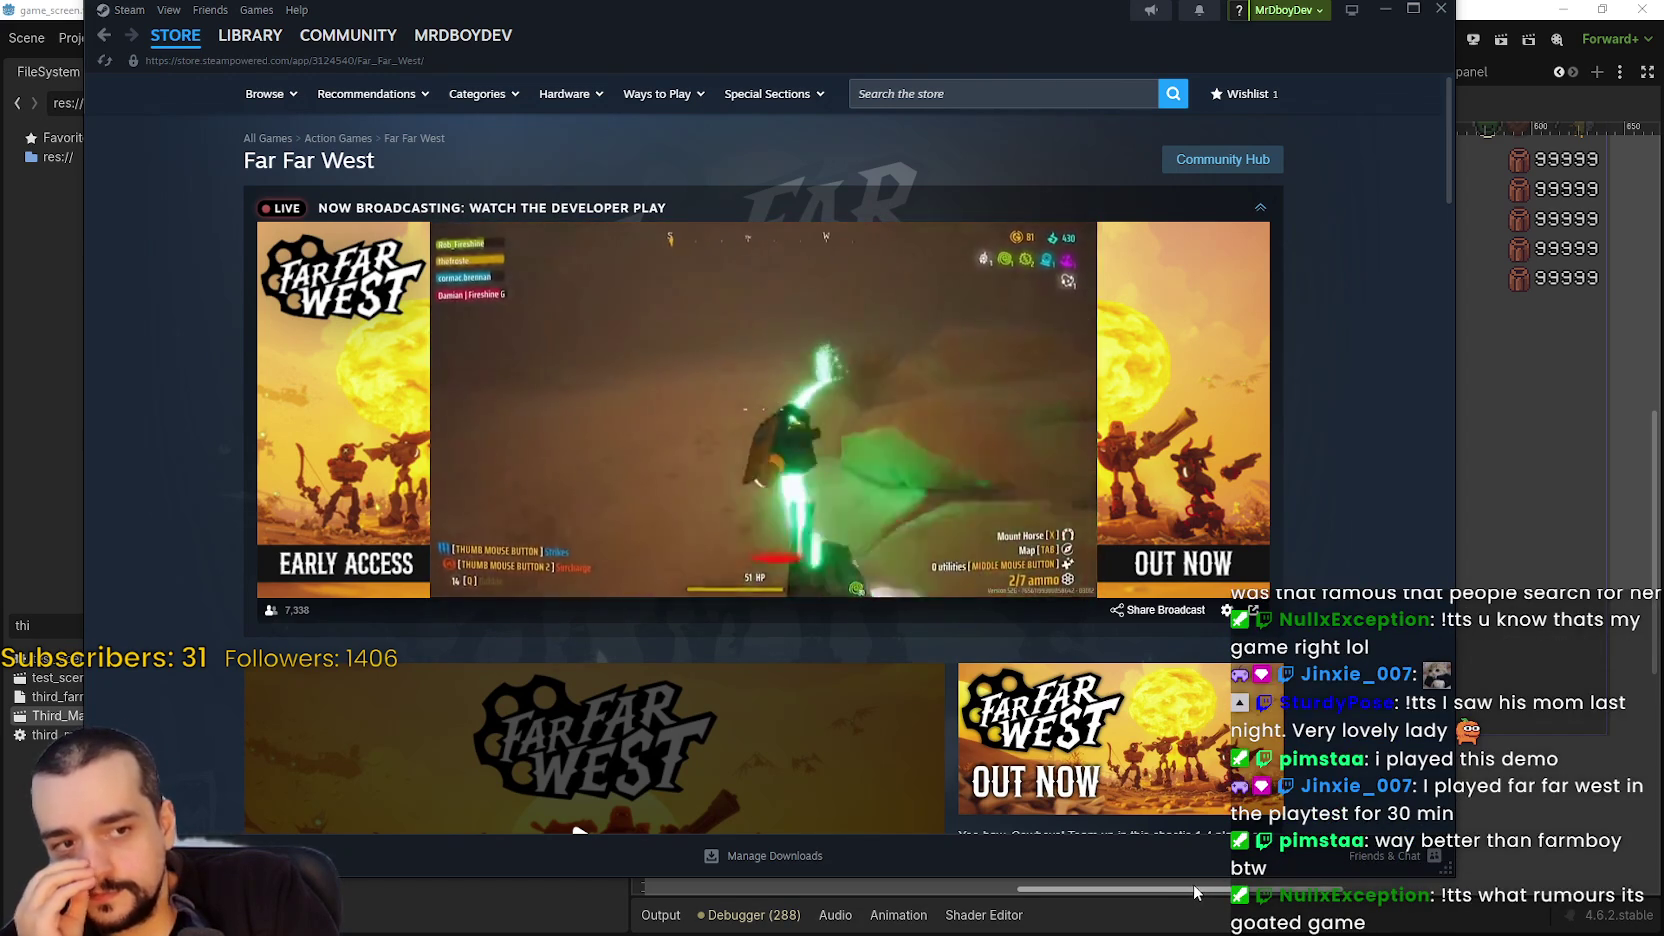
left_click(1260, 207)
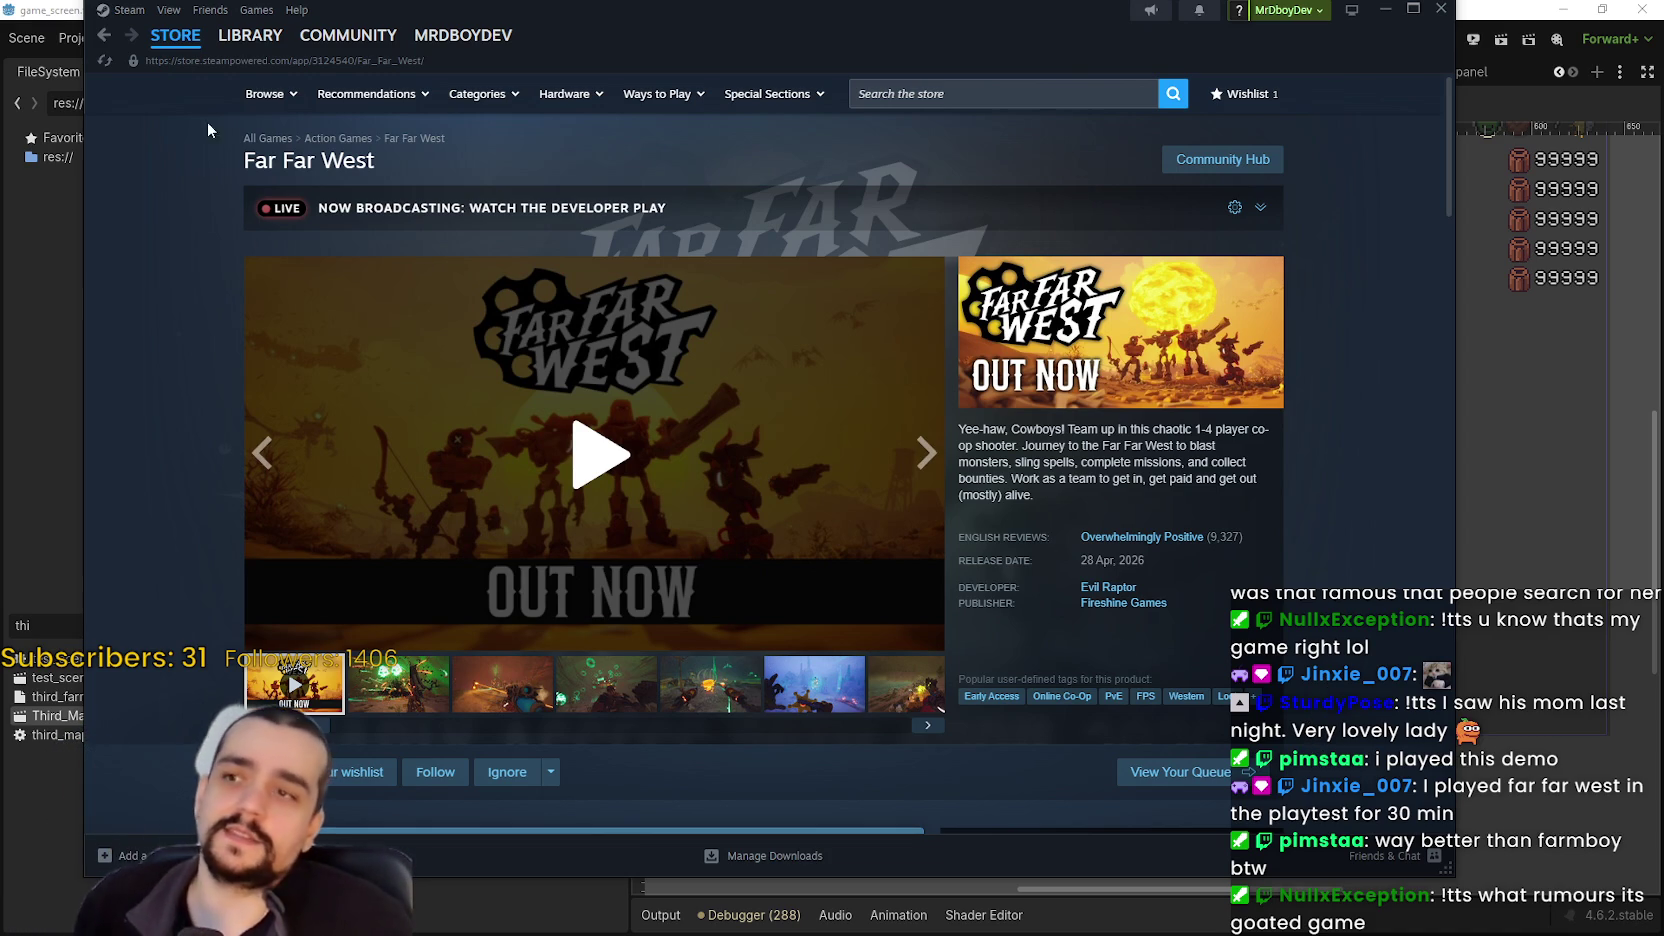
left_click(215, 52)
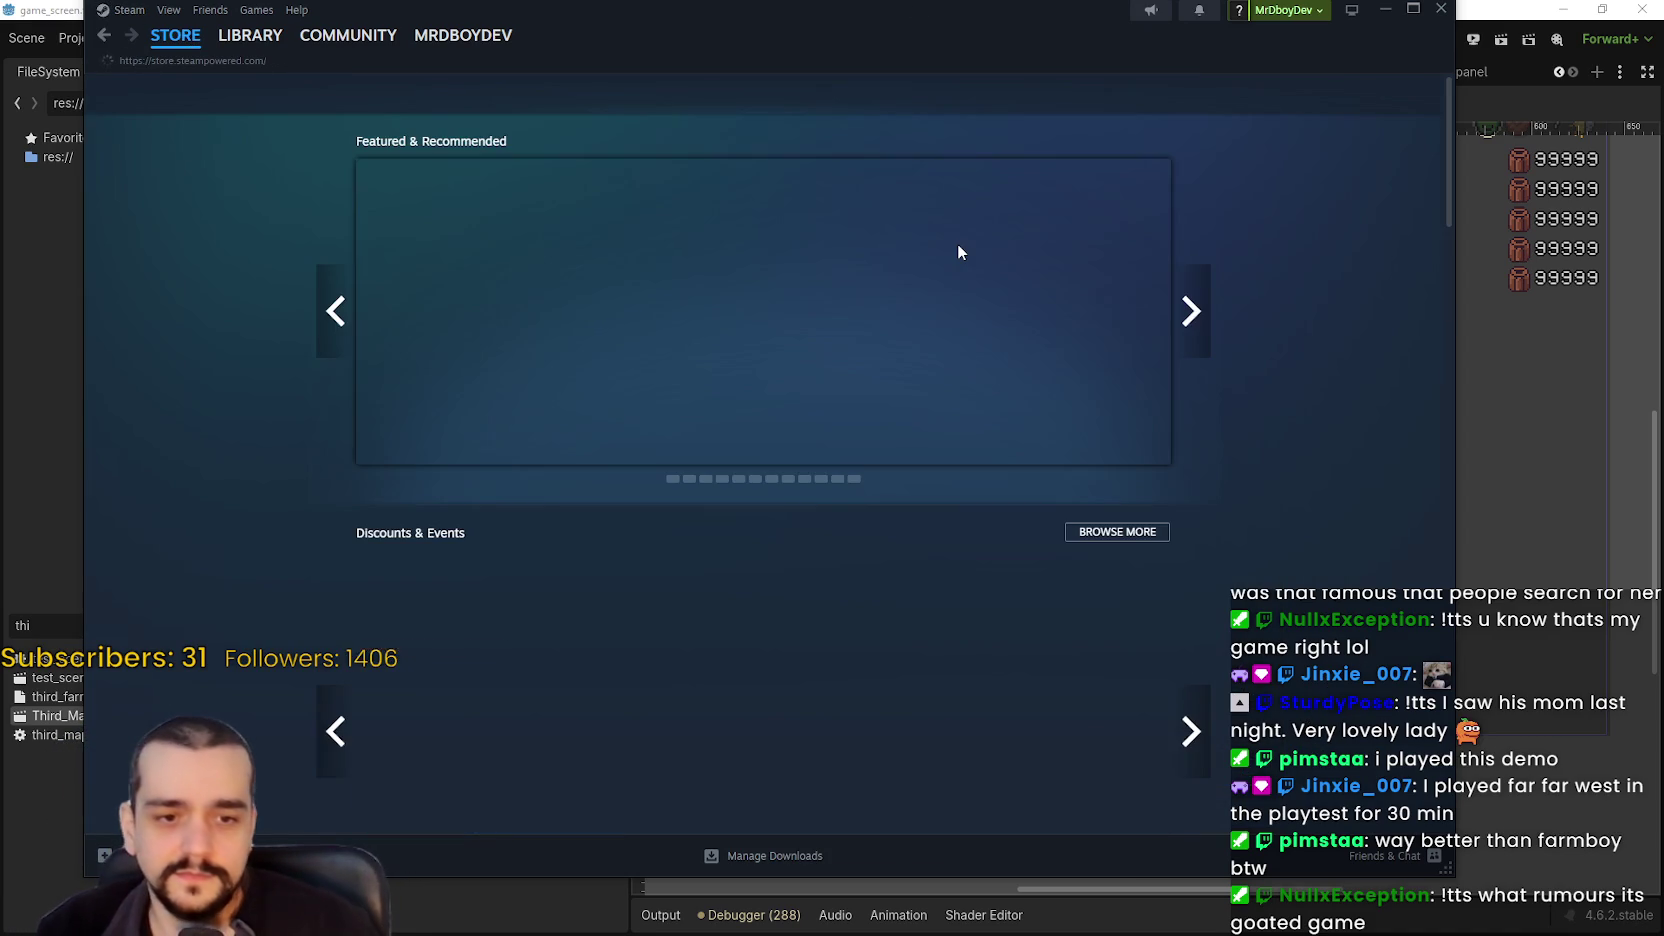
left_click_drag(1285, 36, 1316, 78)
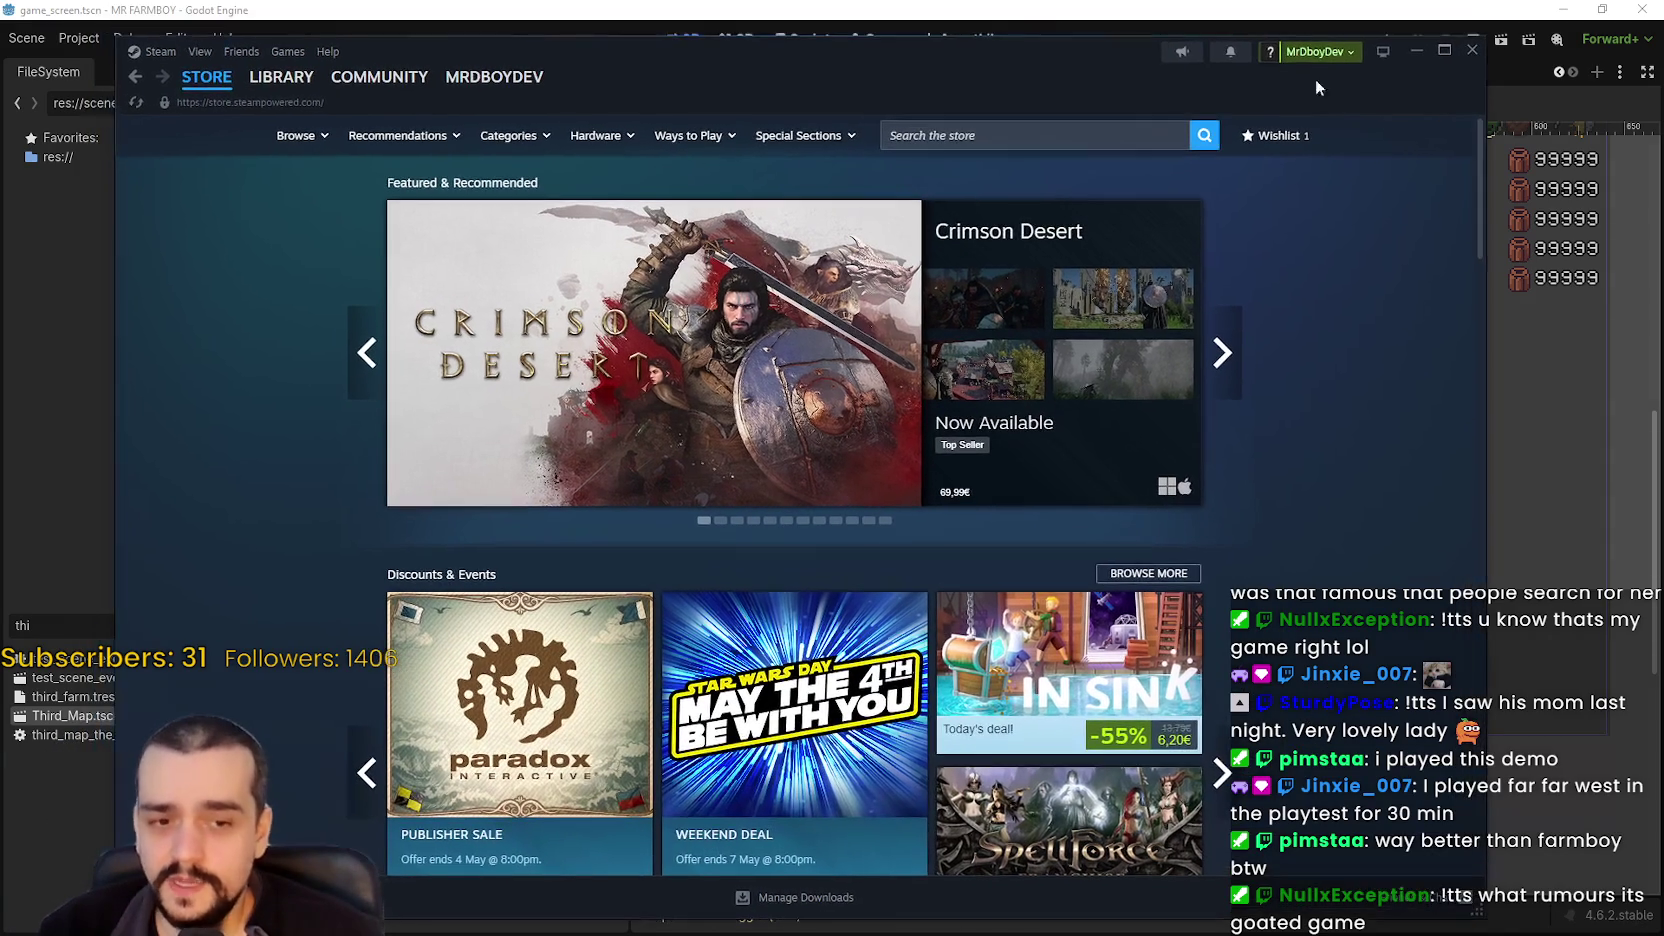
- Minimize Steam, zoom the 2D view onto the market panel, and select PriorityContainer
left_click(1417, 51)
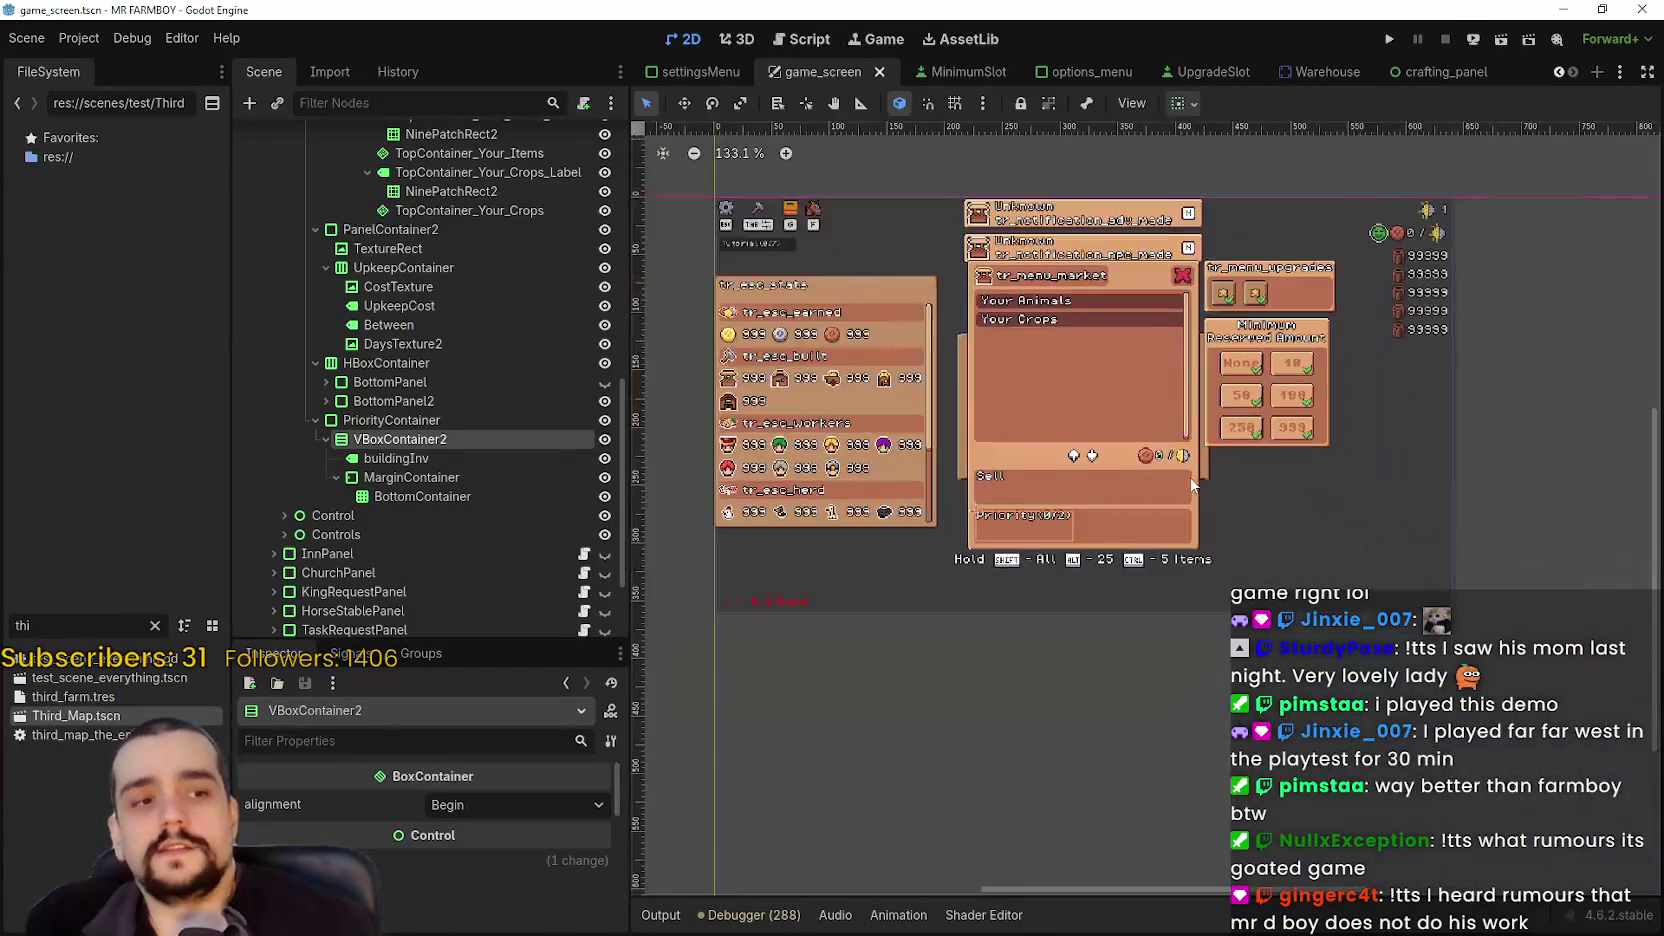
scroll(1212, 450, "down", 4)
scroll(1180, 558, "up", 2)
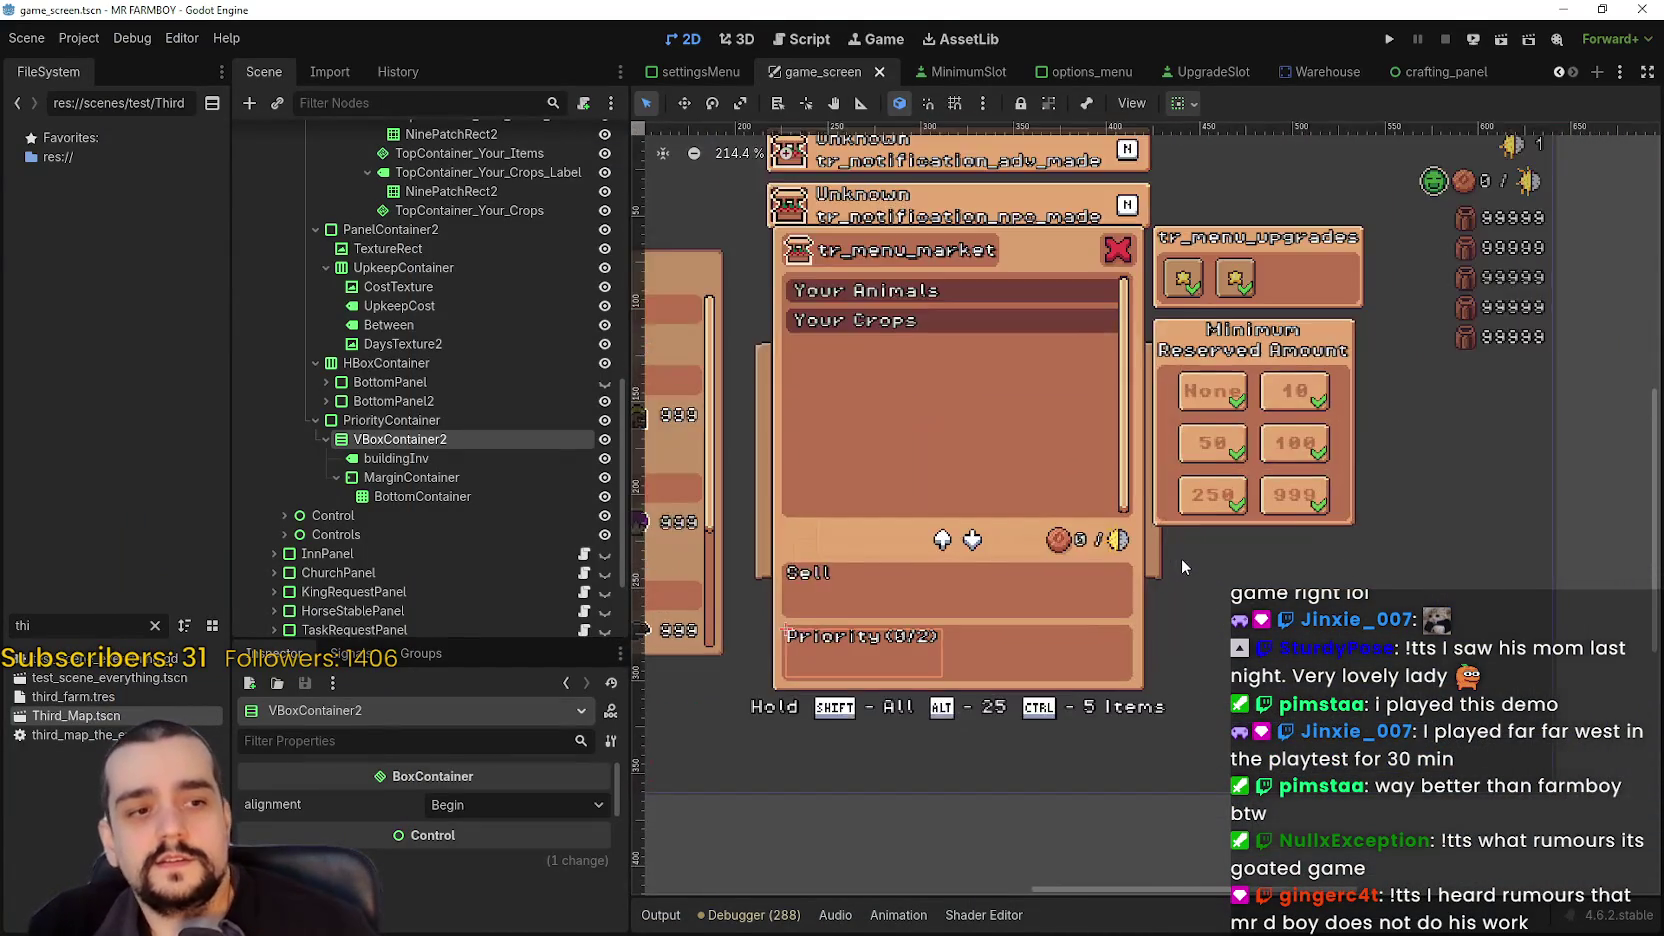
scroll(1186, 528, "up", 2)
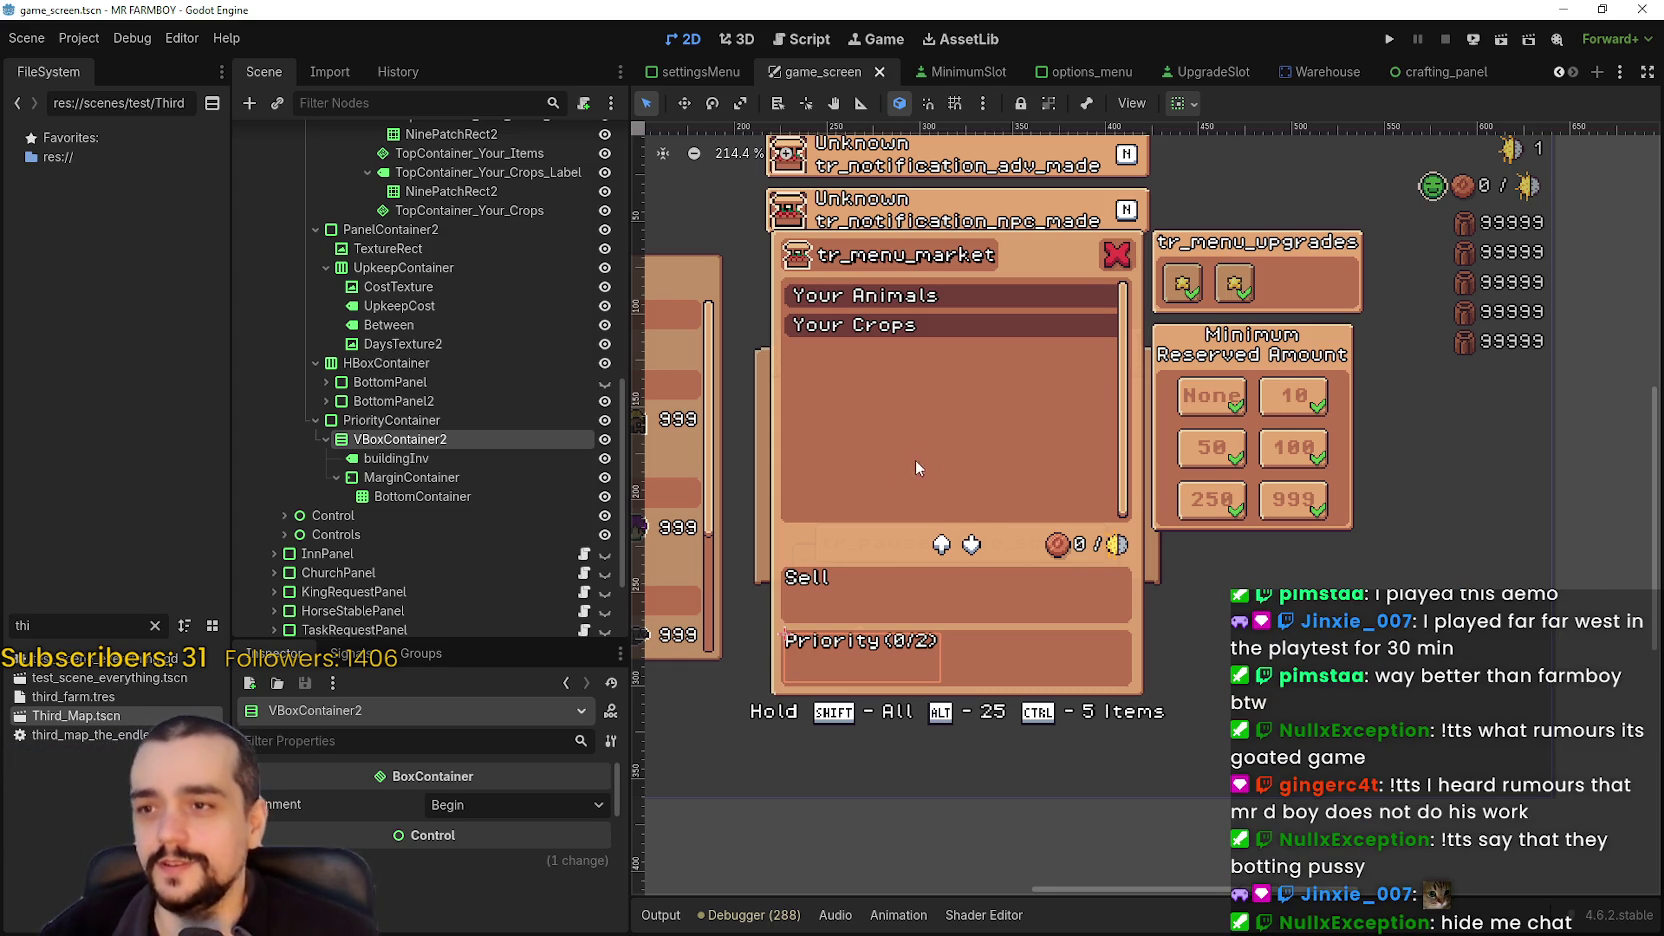
scroll(1004, 480, "down", 1)
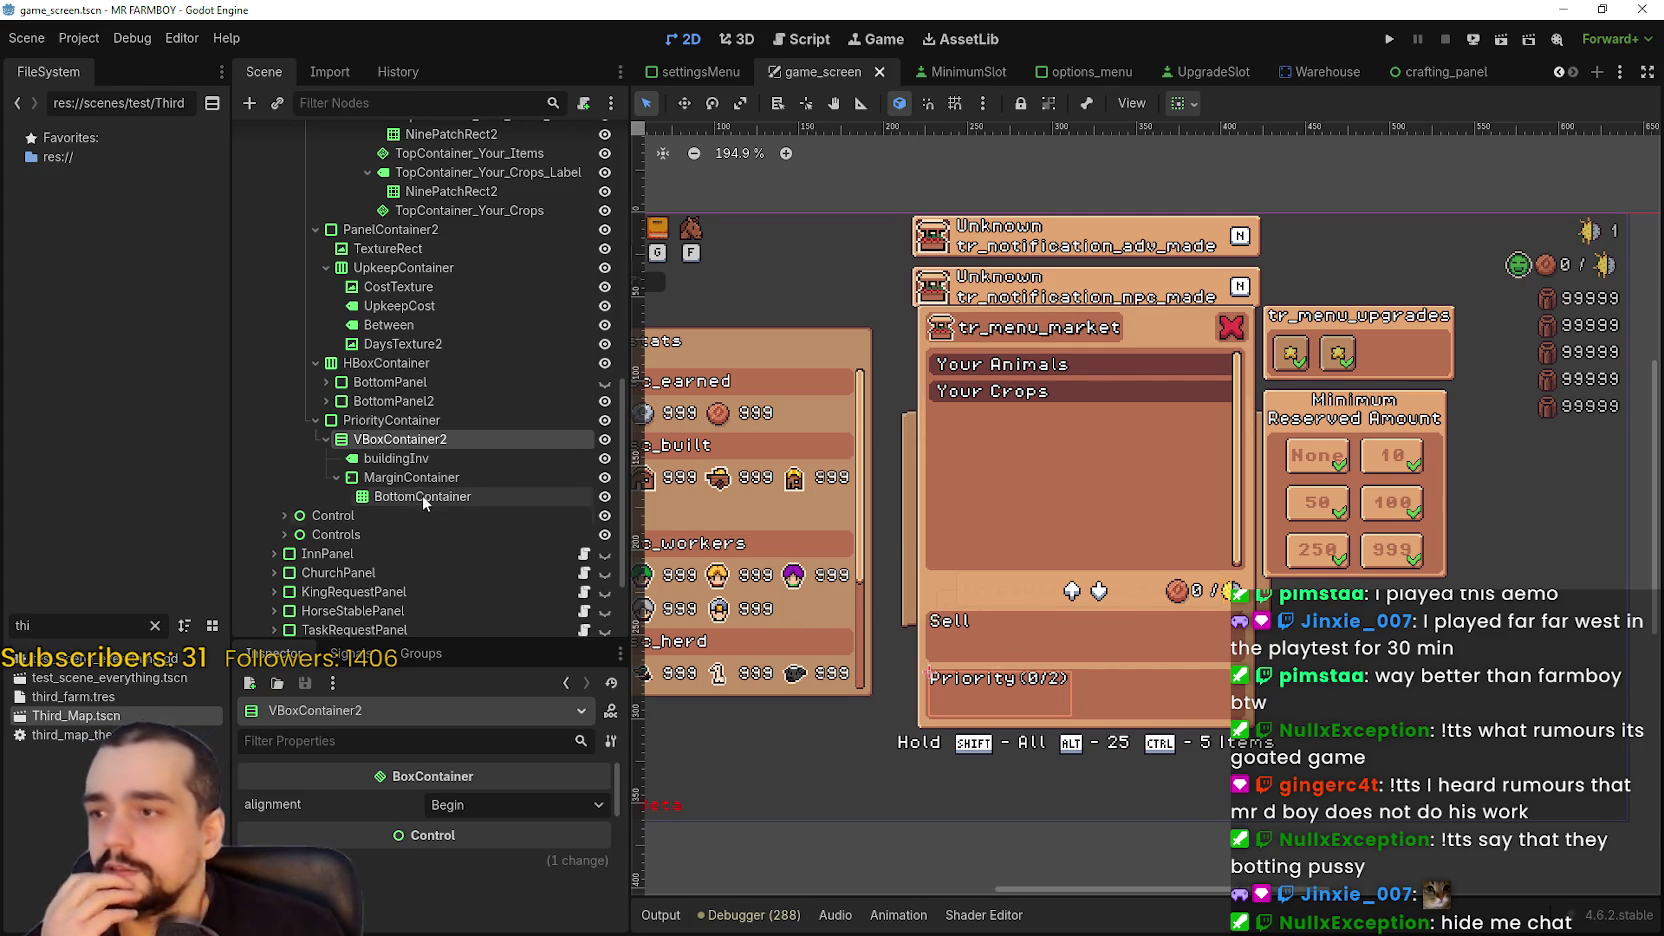
left_click(413, 459)
- Inspect the PriorityContainer, Control and MarginContainer nodes in the Scene tree
left_click(430, 421)
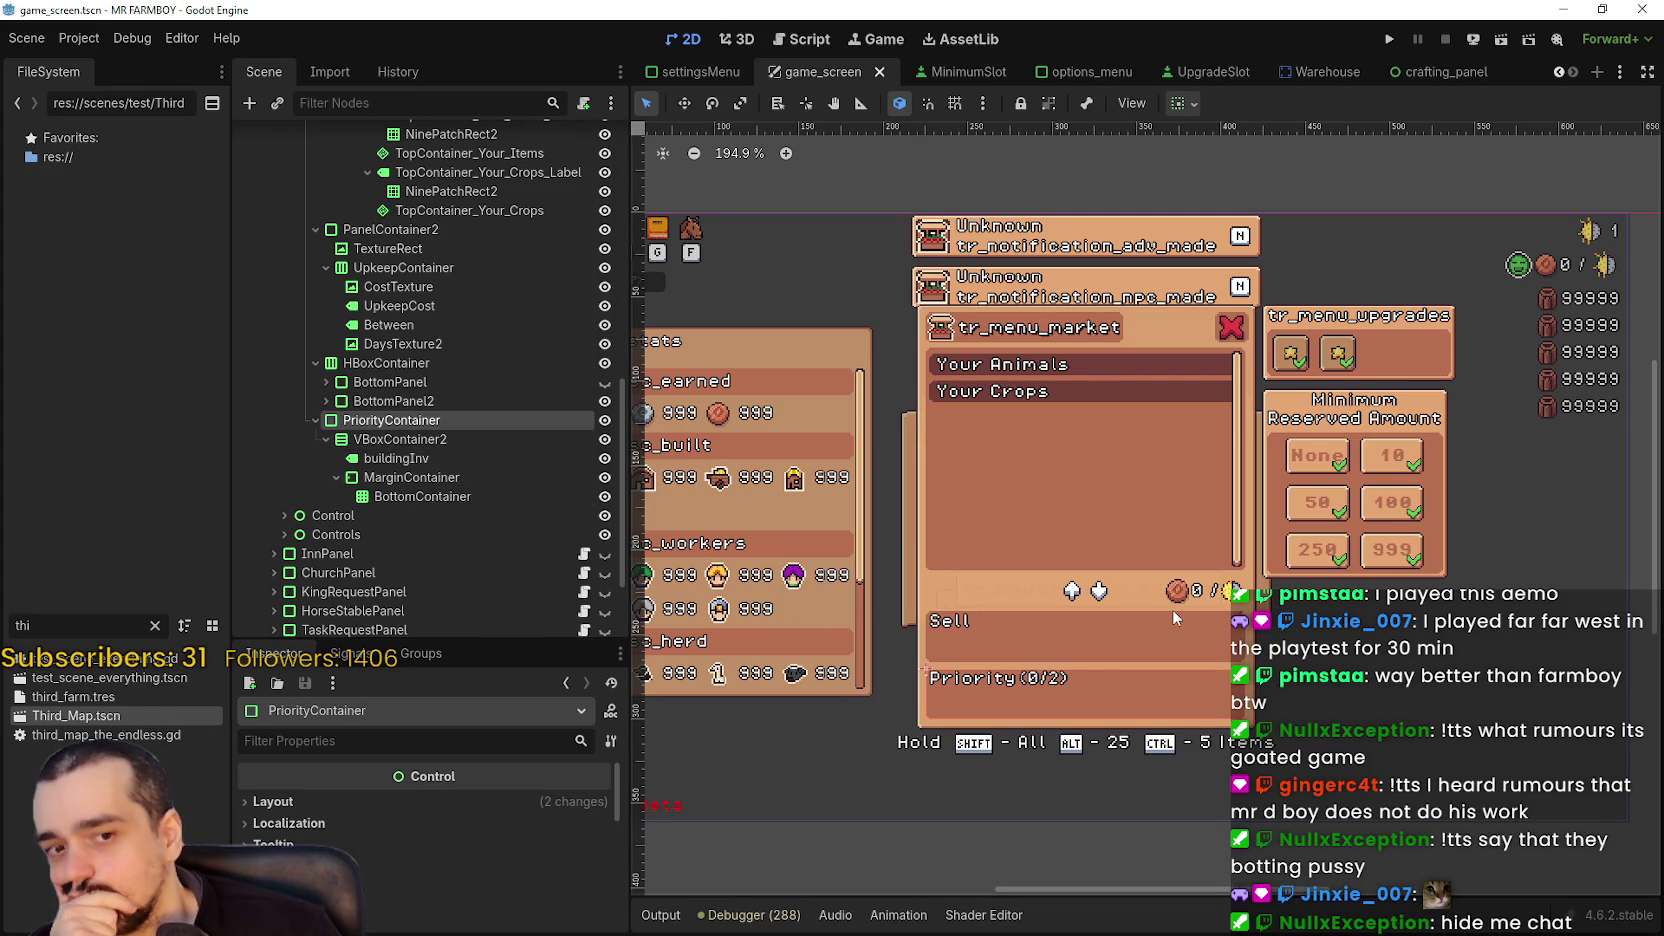
scroll(1148, 608, "up", 1)
scroll(1149, 612, "up", 1)
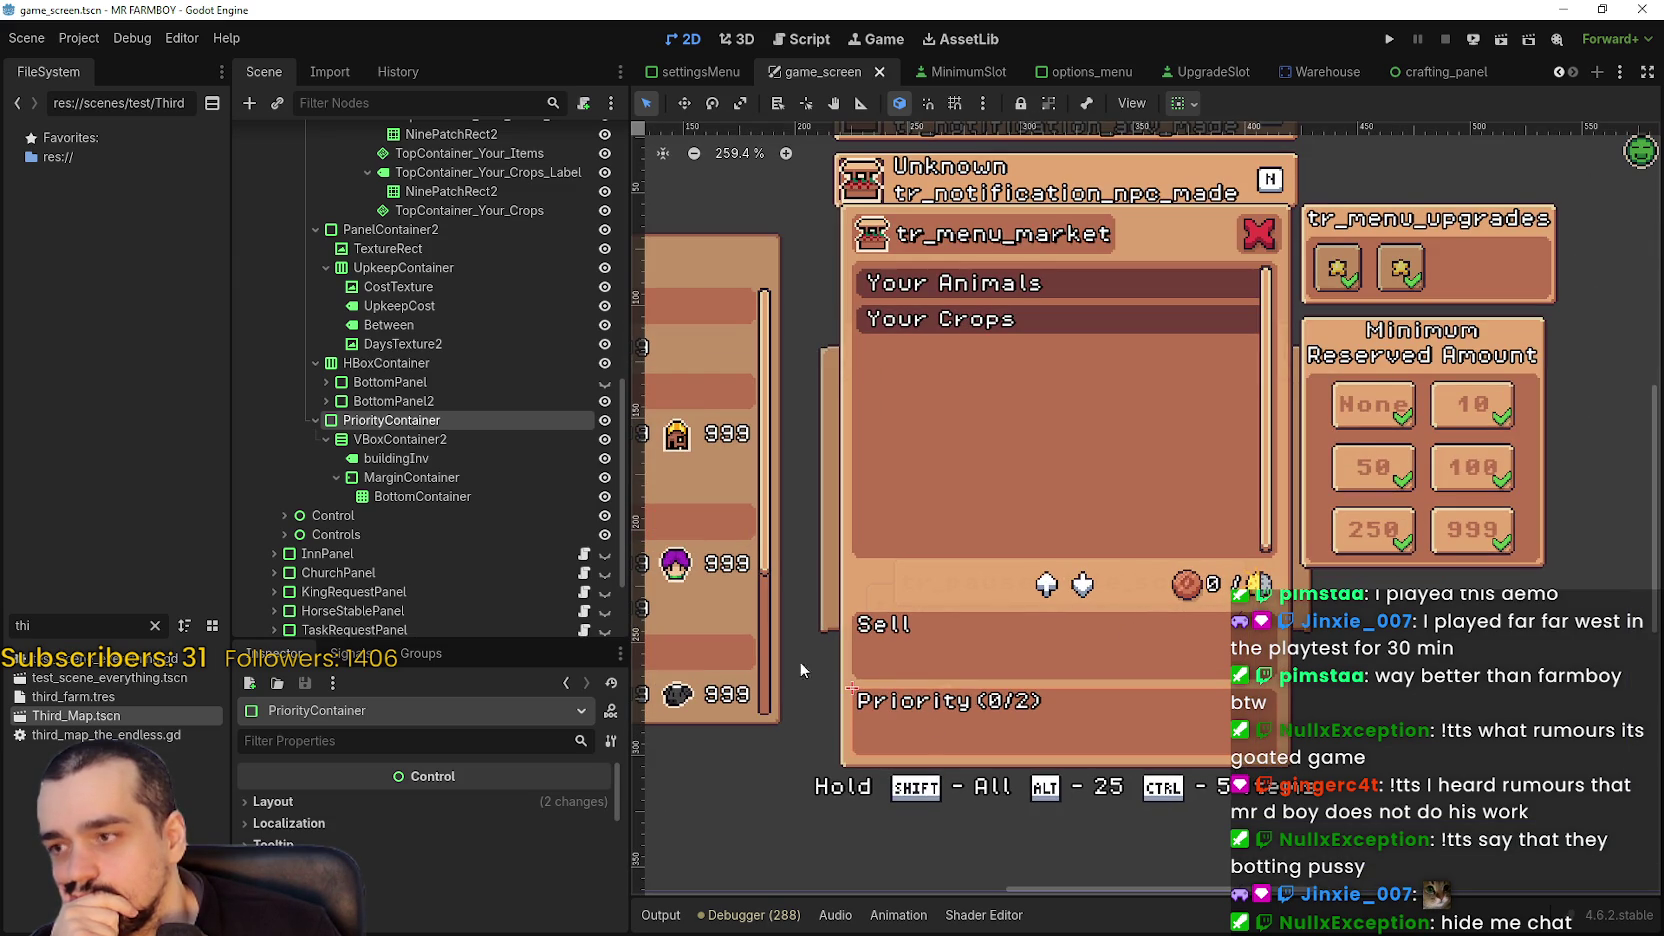
left_click(439, 478)
left_click(458, 512)
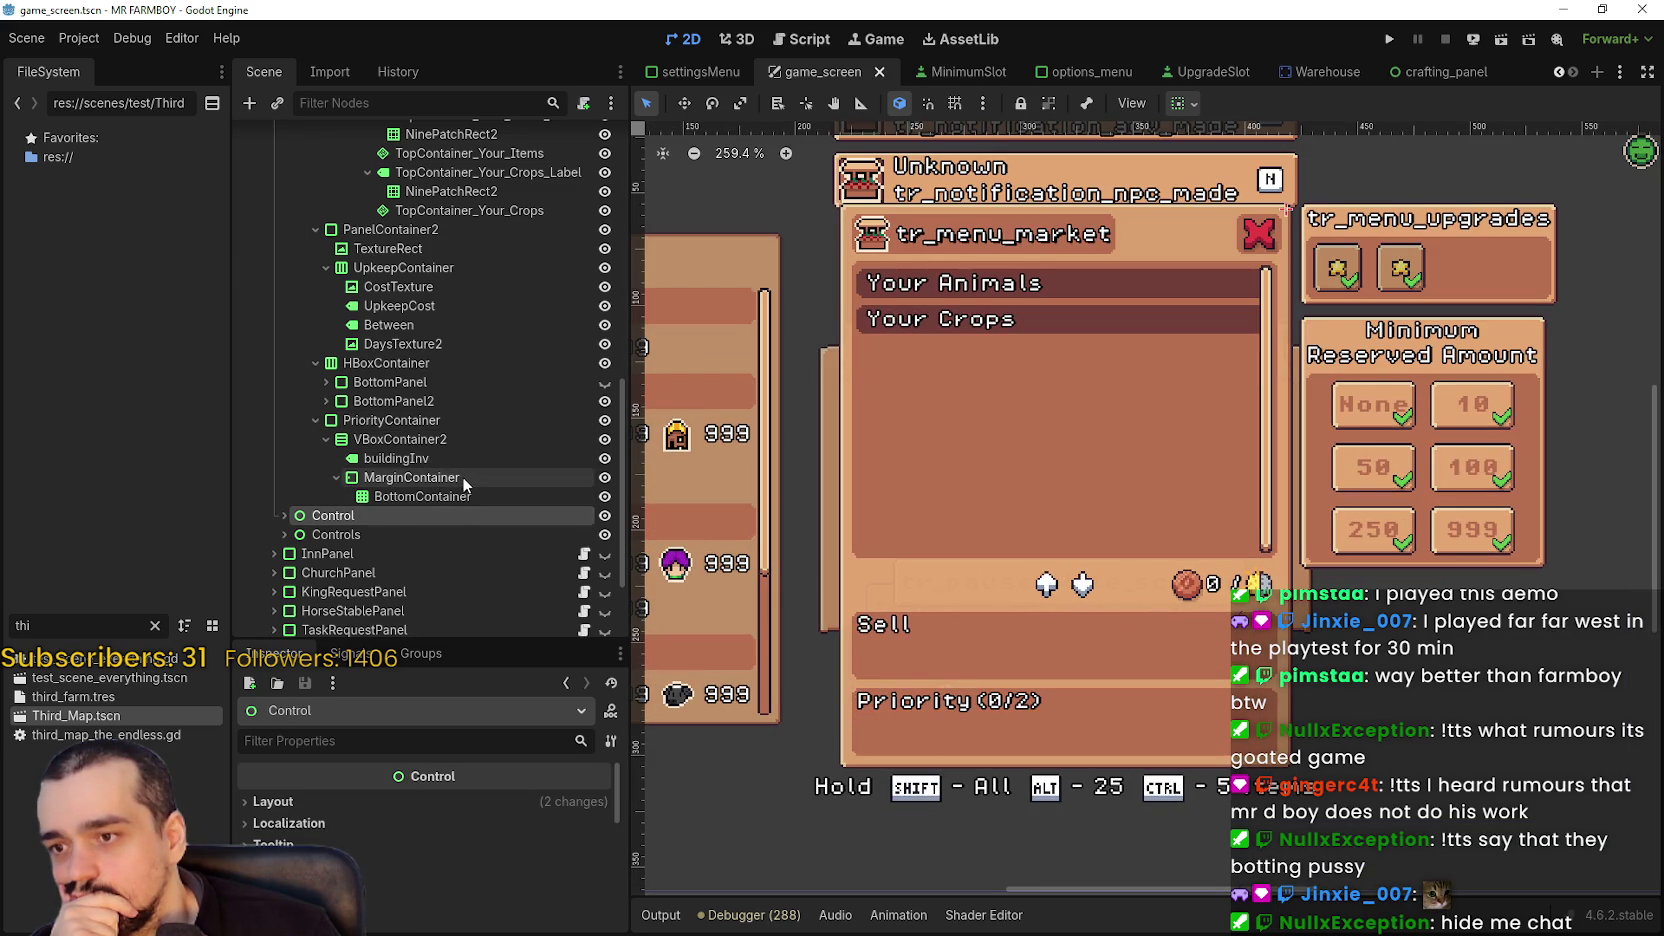
left_click(462, 477)
- Select buildingInv and VBoxContainer2, then hide BuildingPanel with its eye icon
left_click(472, 455)
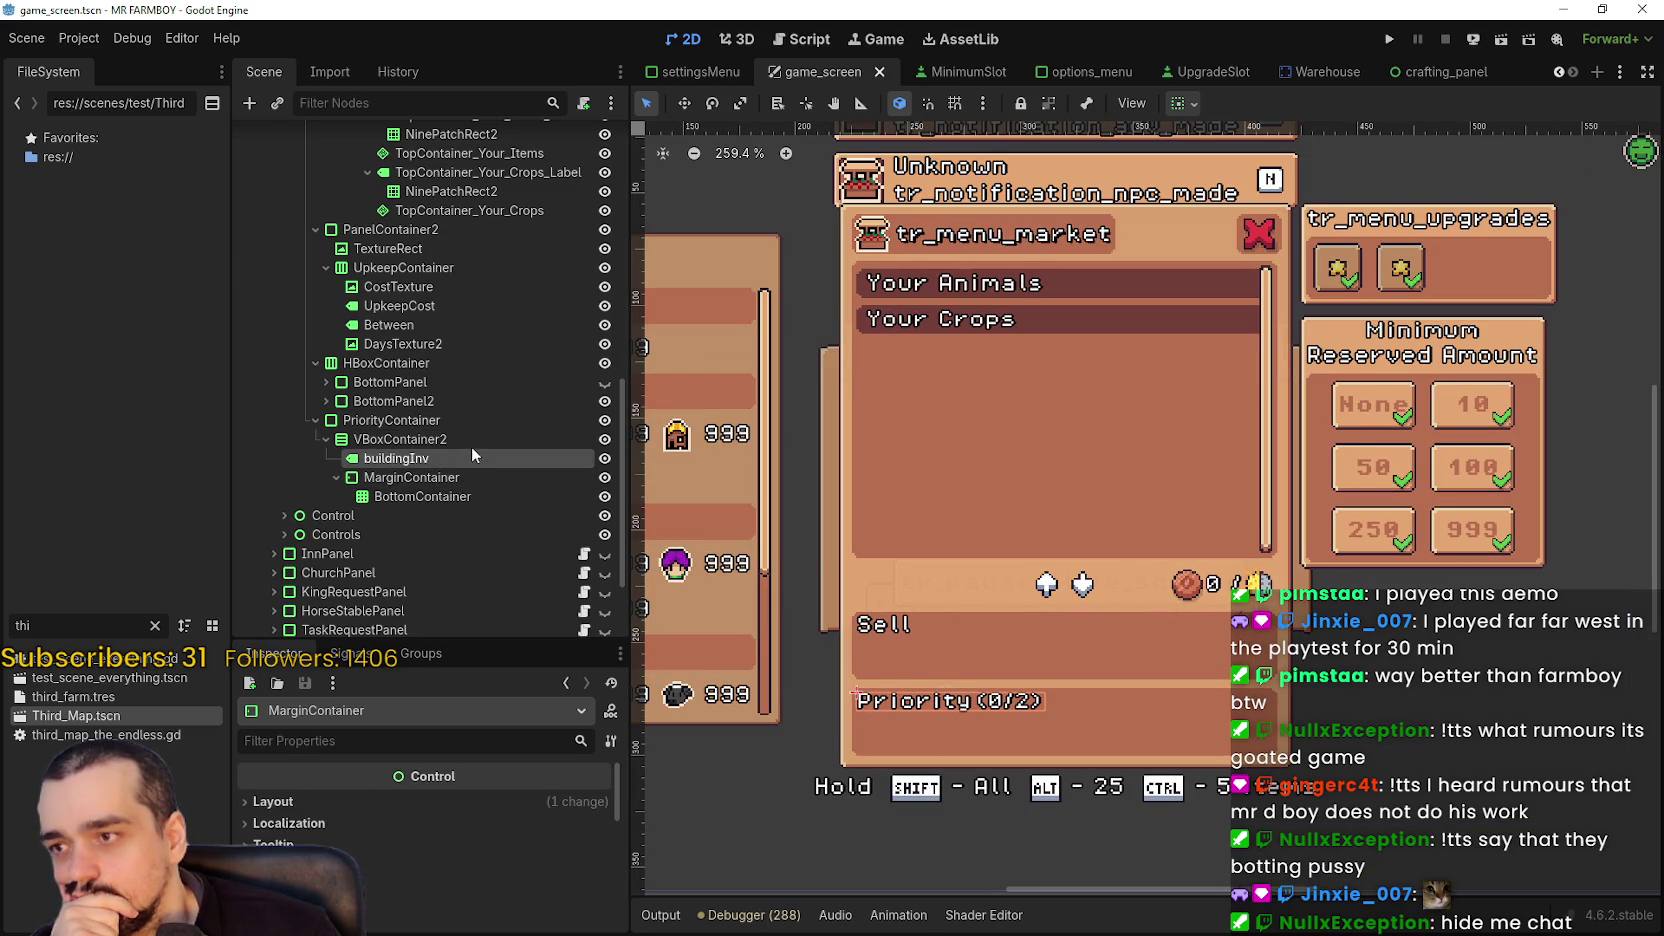
left_click(474, 440)
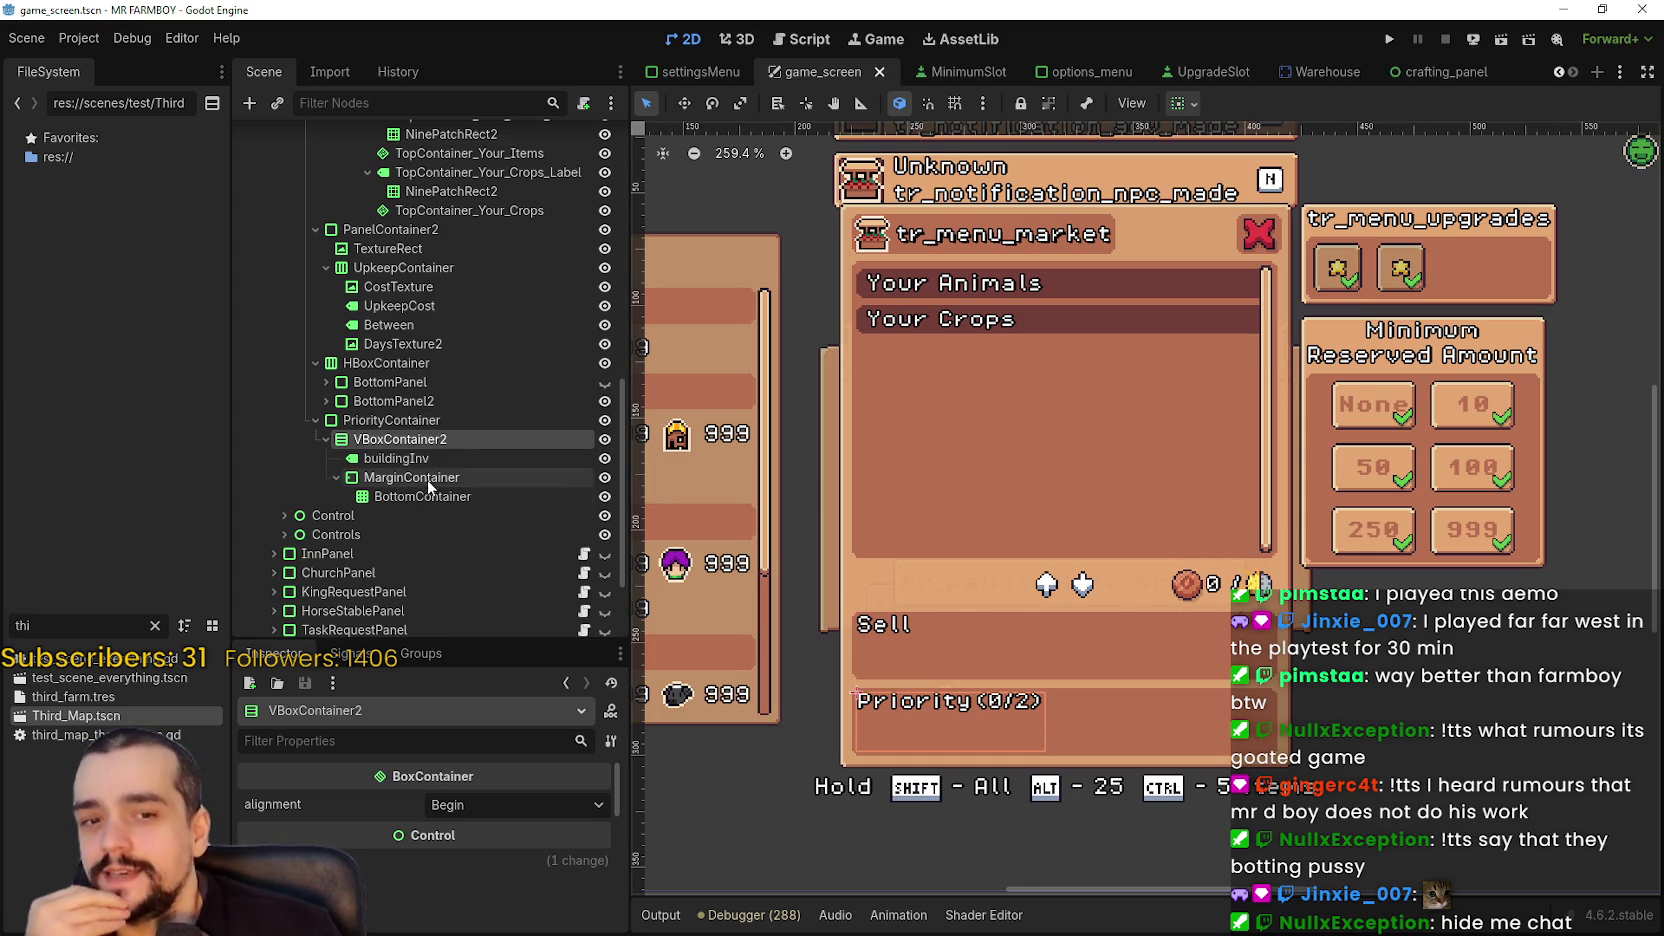
scroll(497, 435, "up", 10)
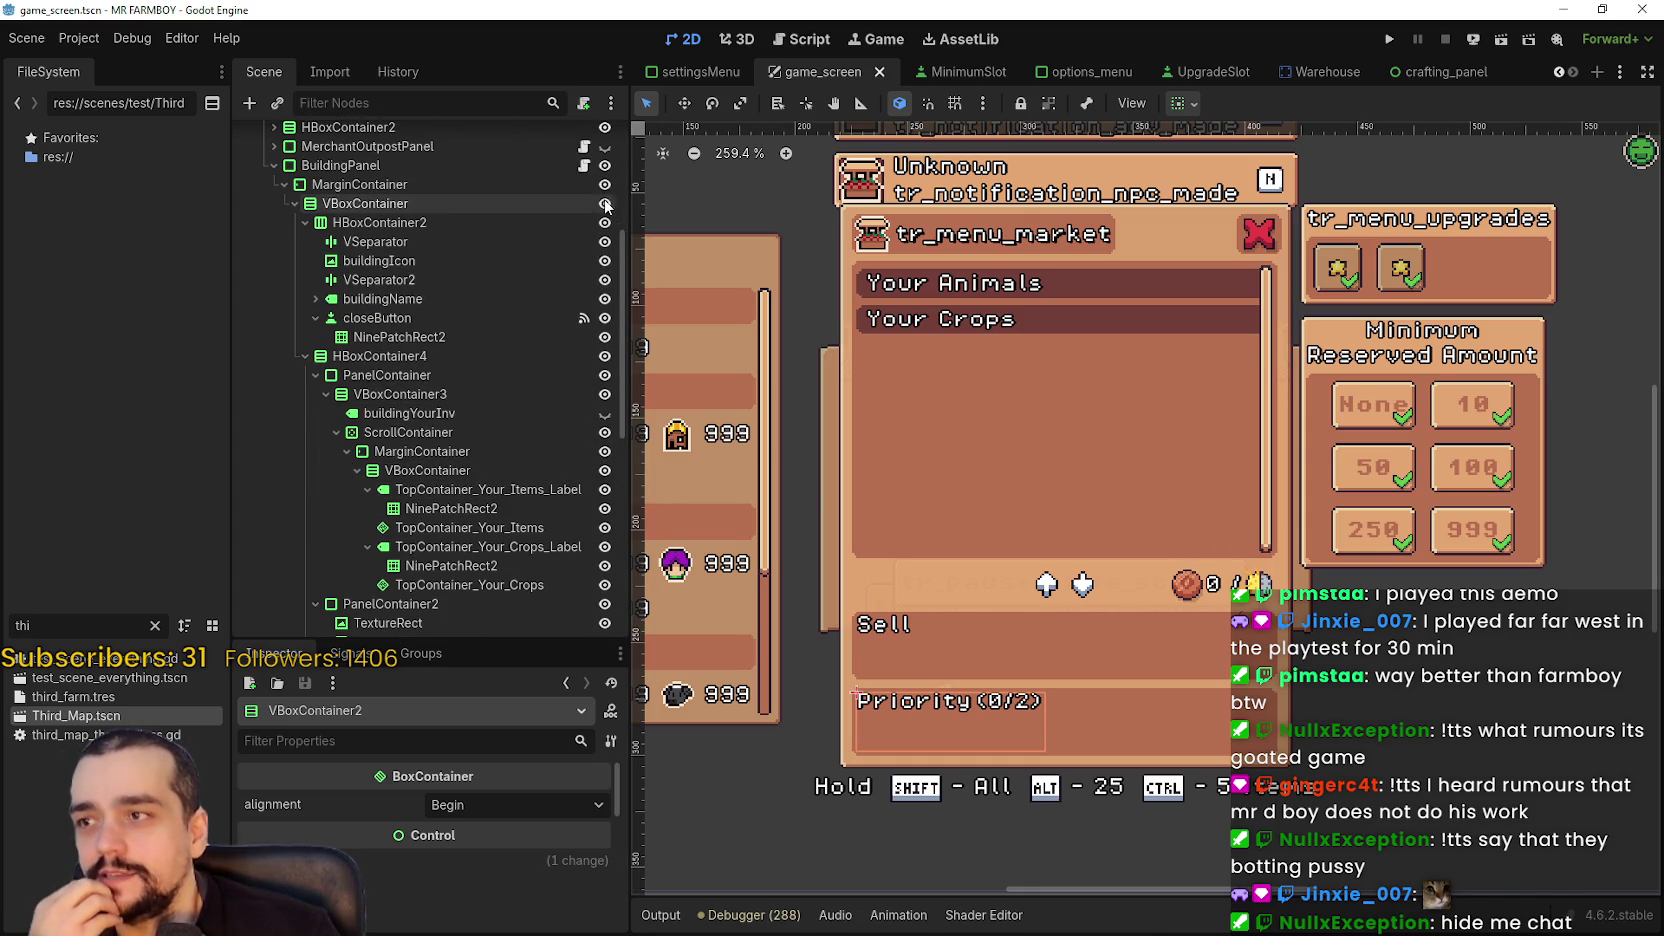
left_click(605, 165)
scroll(1217, 300, "down", 5)
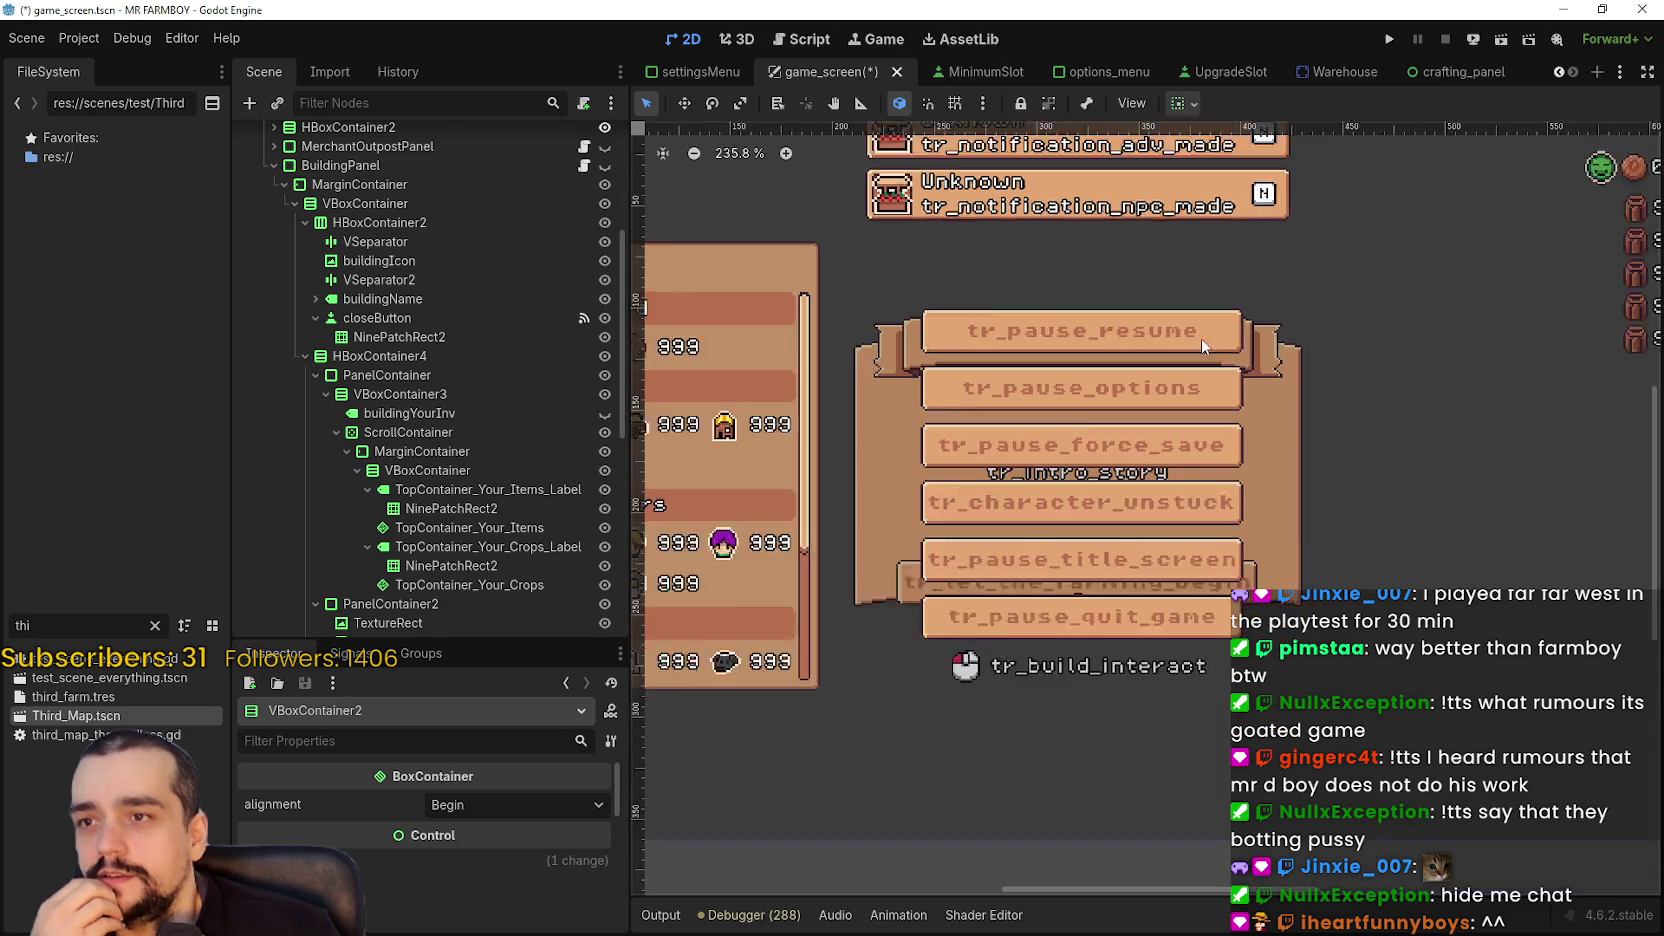
- Save the game_screen scene and open the save-game list in the running MR FARMBOY
key("ctrl+s")
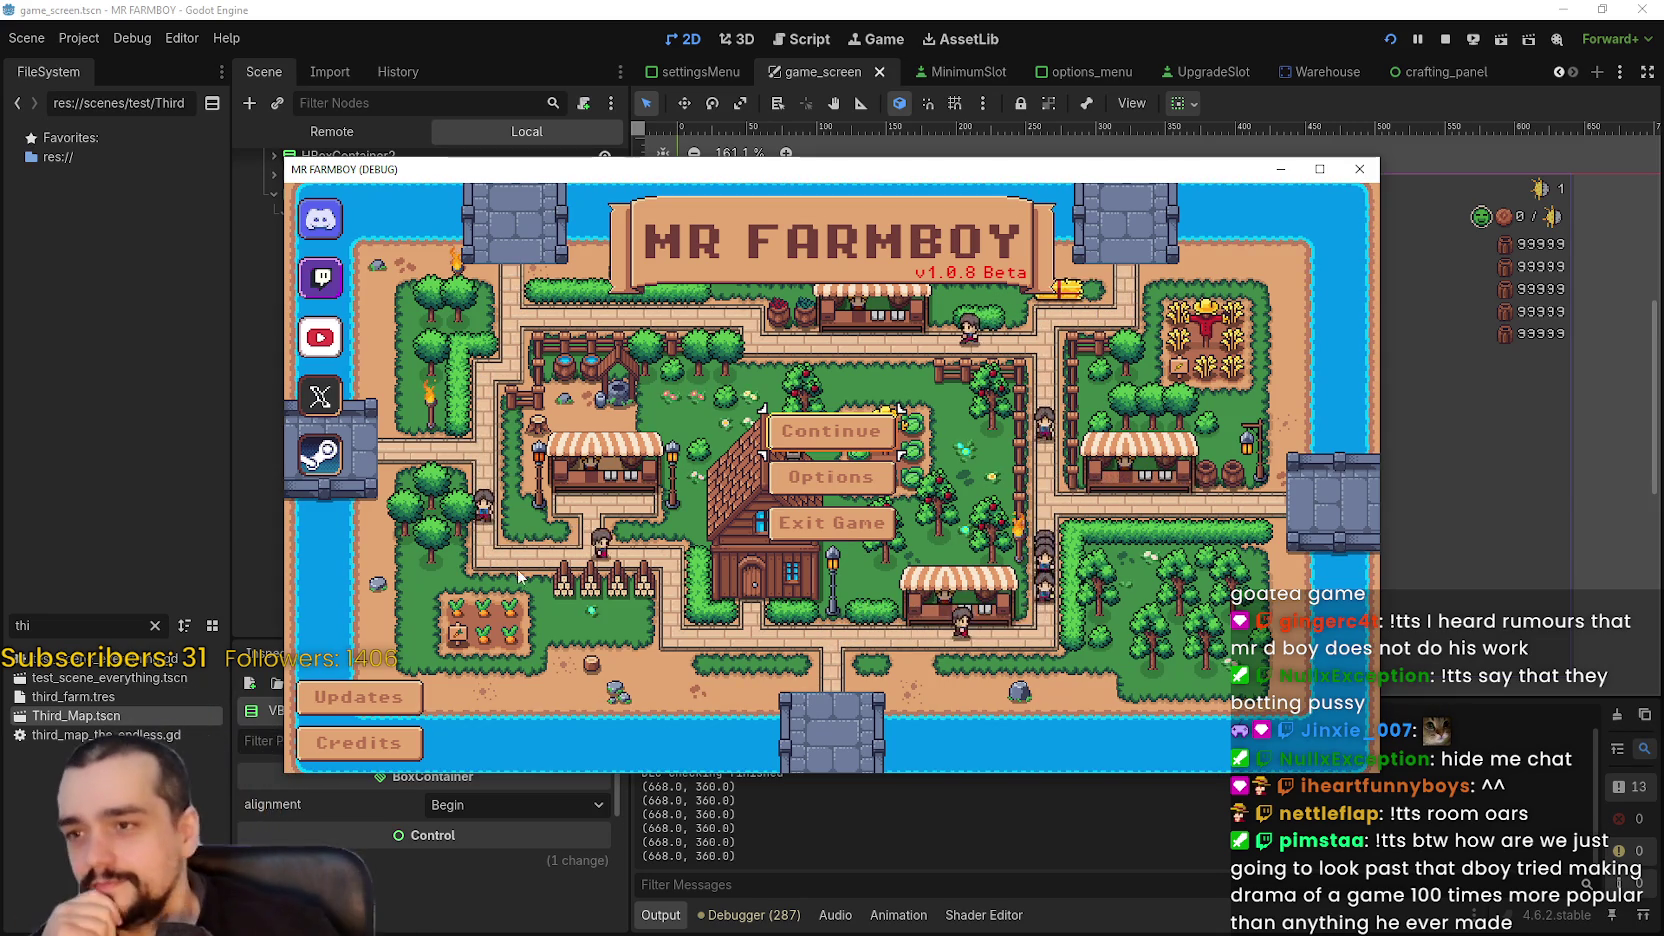
left_click(830, 431)
- Load Save 3, open the House panel with E, and shift the game window right
scroll(905, 533, "down", 4)
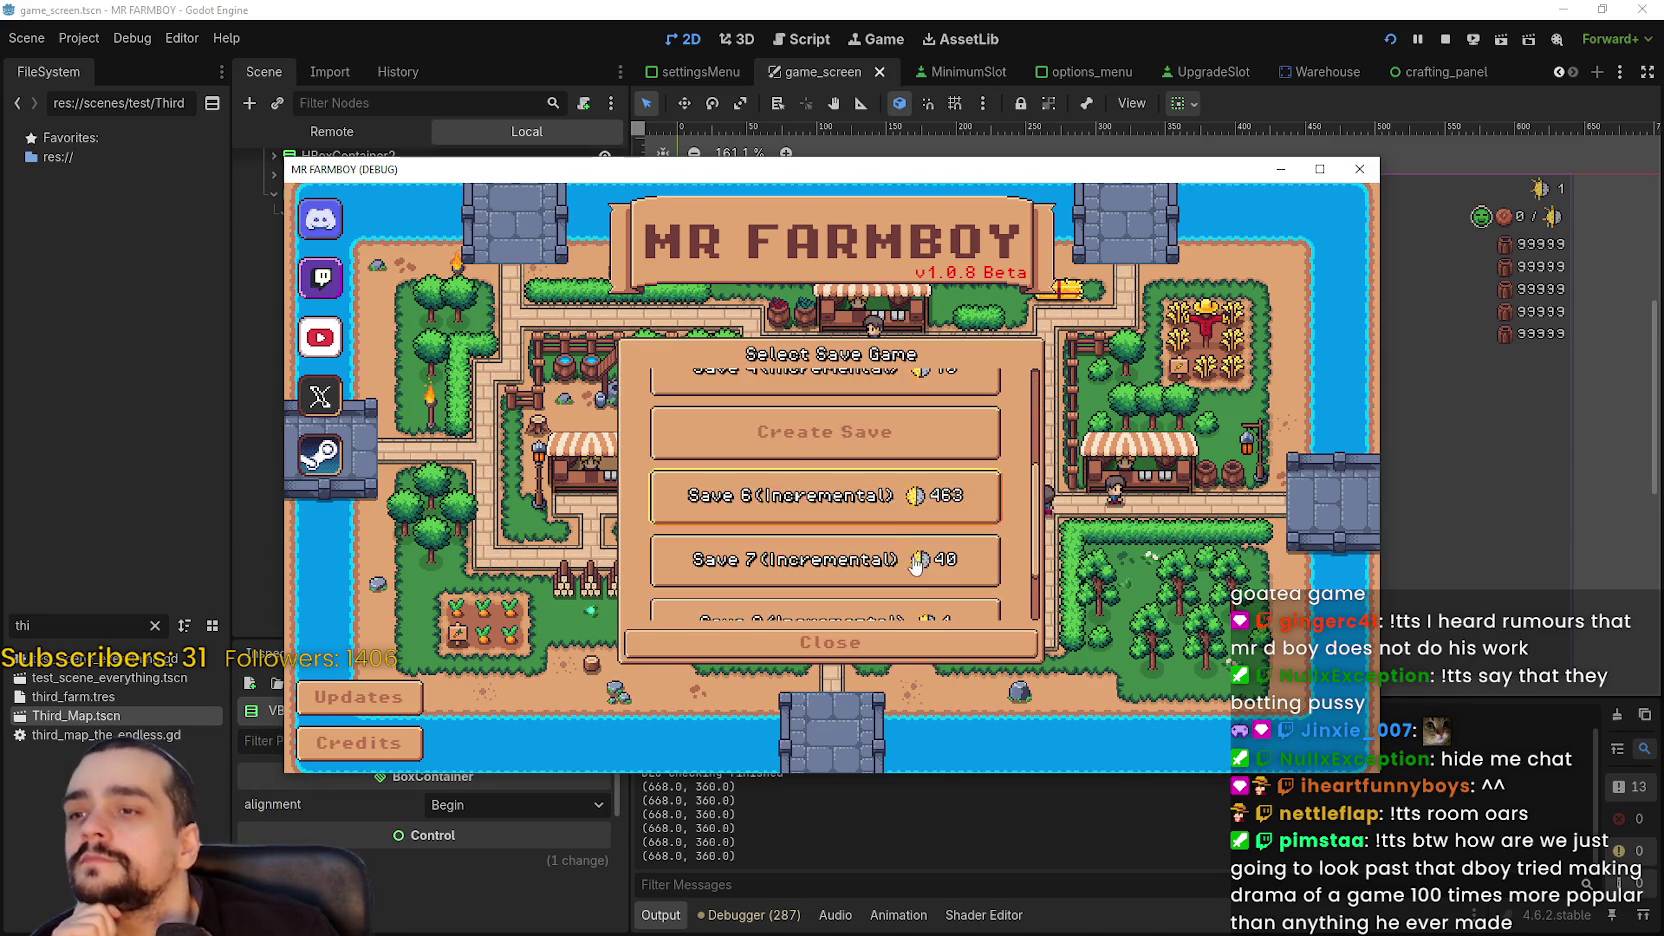
scroll(905, 520, "up", 3)
left_click(773, 420)
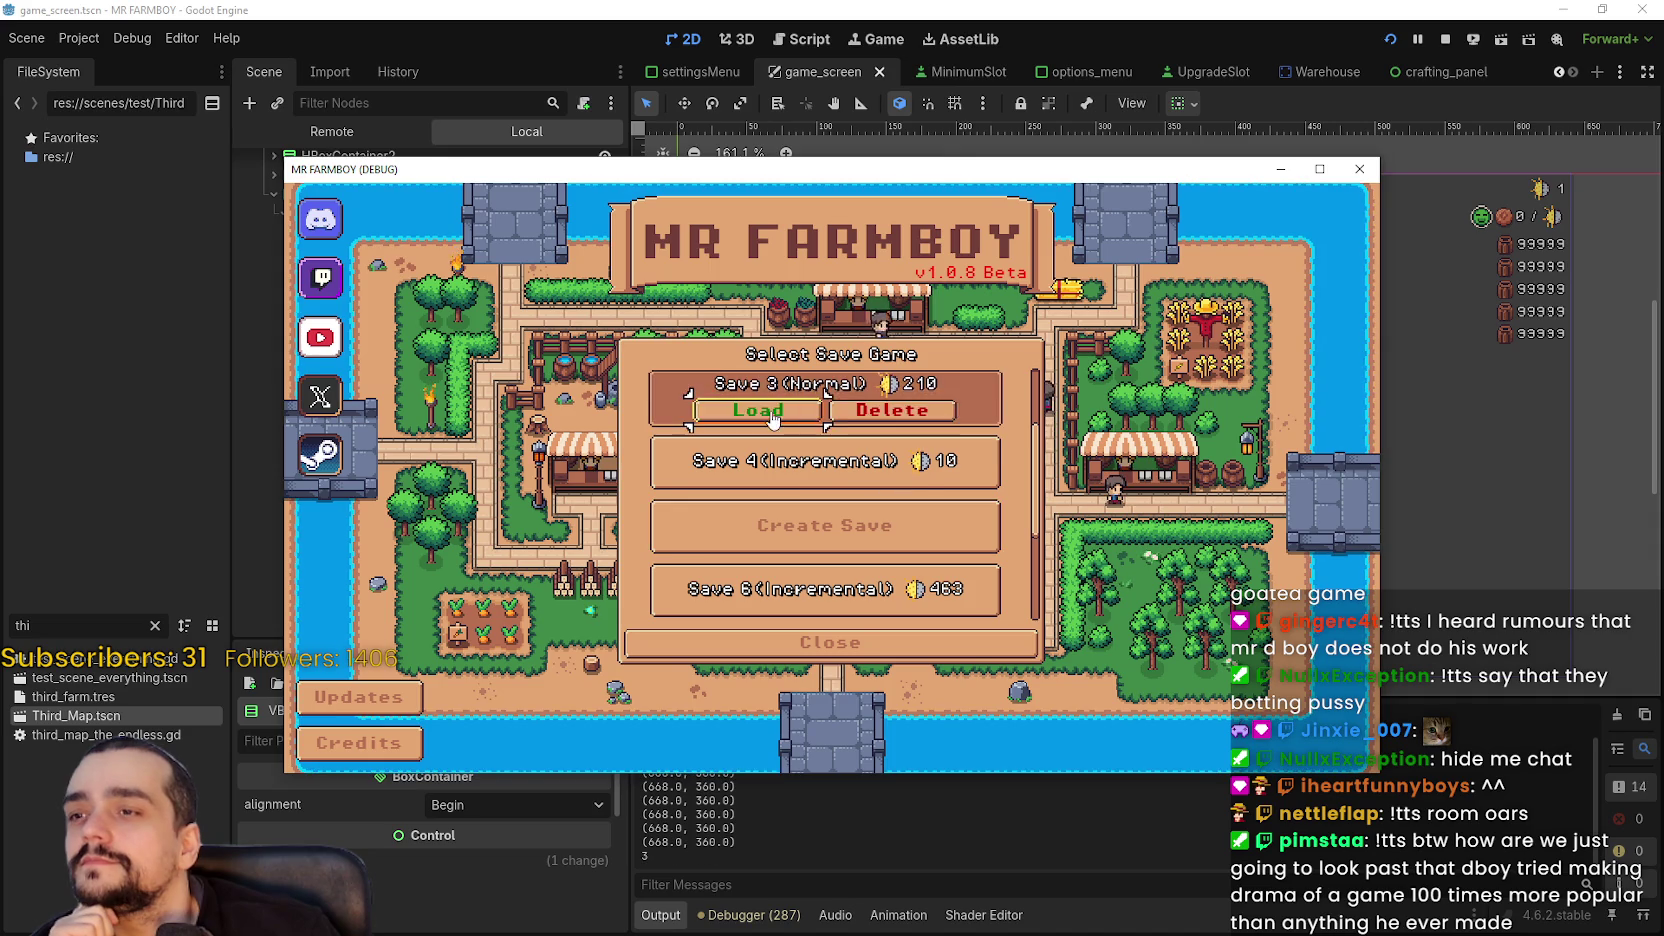
left_click(773, 418)
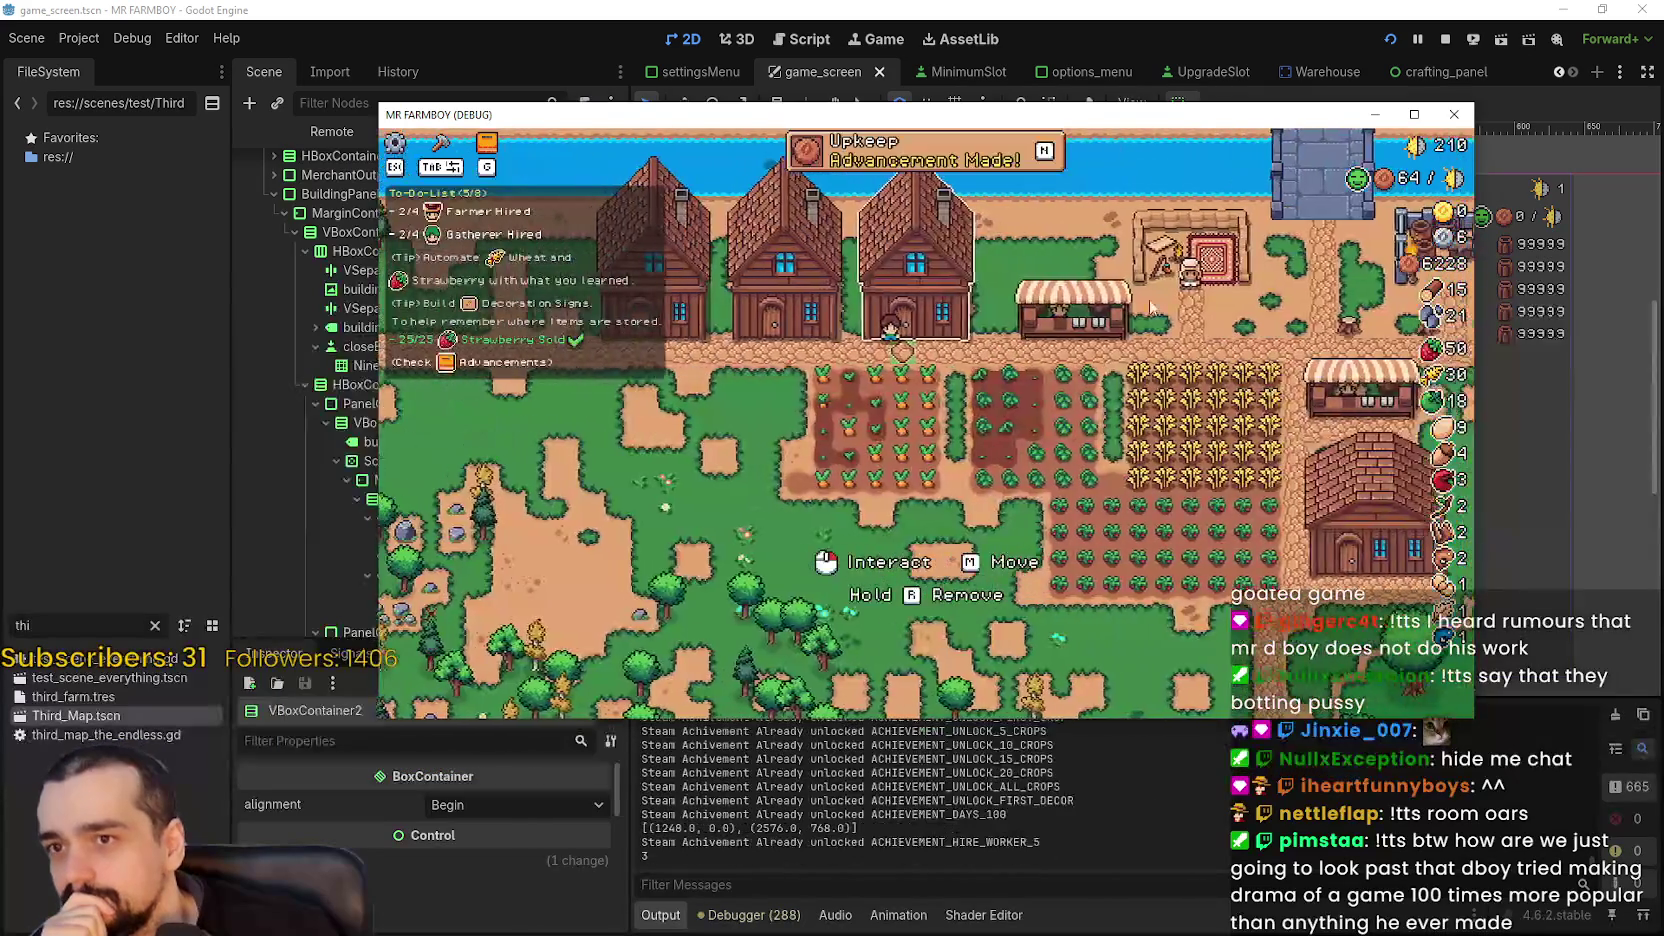
key("e")
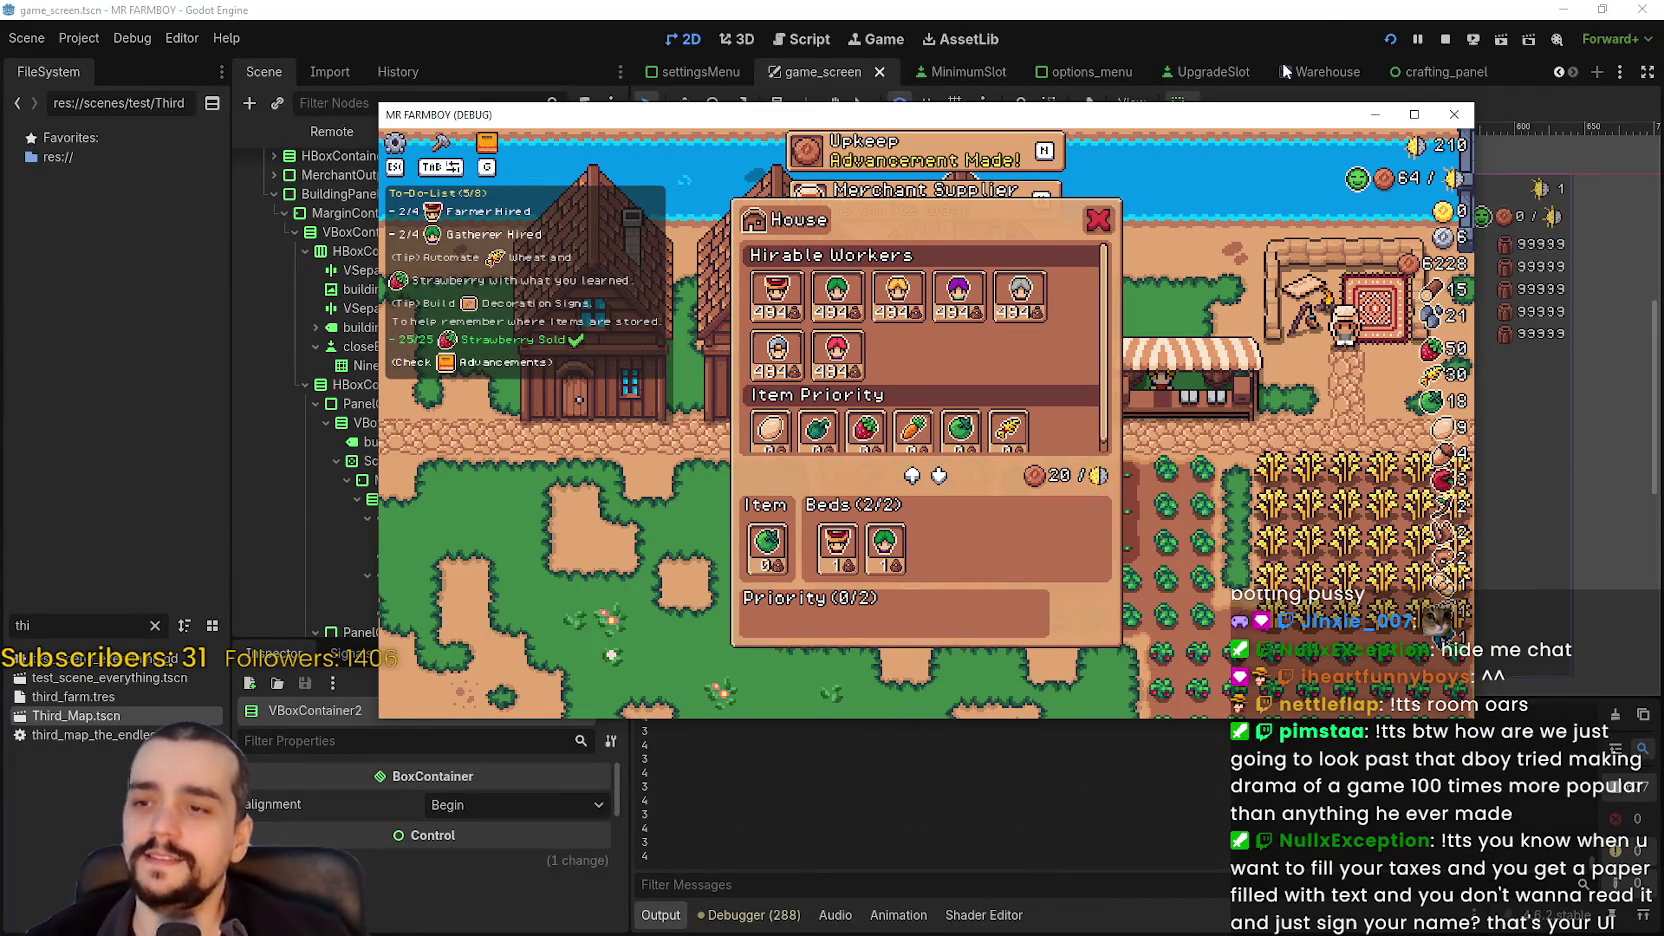
mouse_move(1228, 119)
left_mouse_down()
mouse_move(1283, 75)
mouse_move(1308, 104)
mouse_move(1303, 149)
mouse_move(1663, 140)
left_mouse_up()
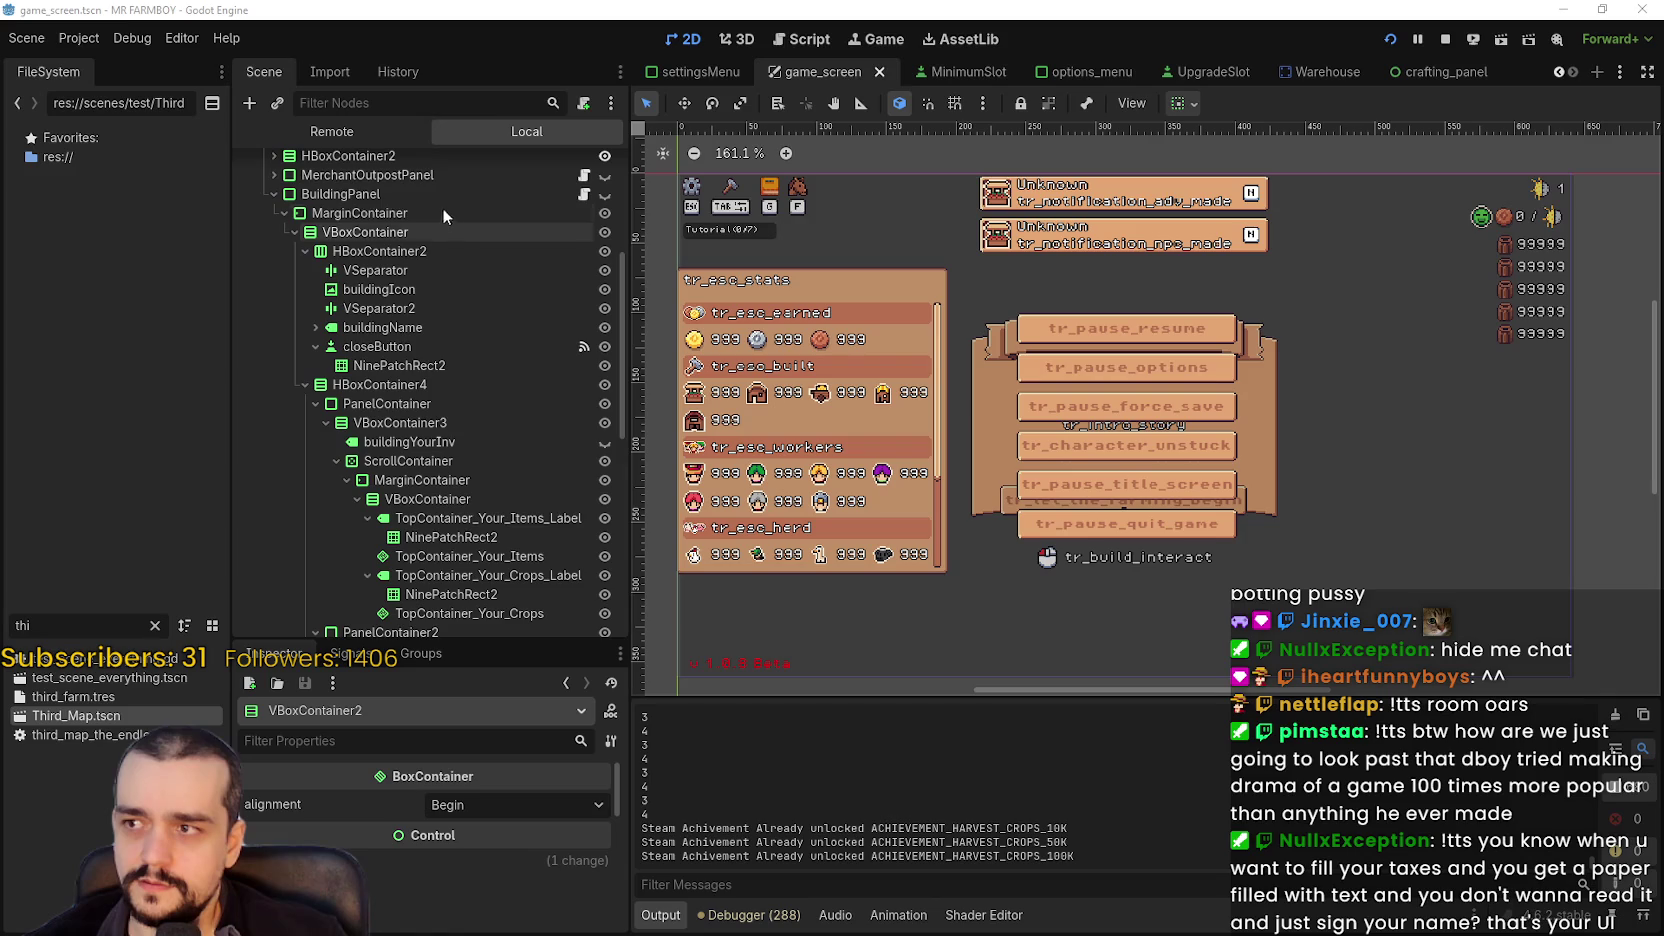
- Inspect BuildingPanel's hirable_workers, then scroll the House panel in the running game
left_click(340, 194)
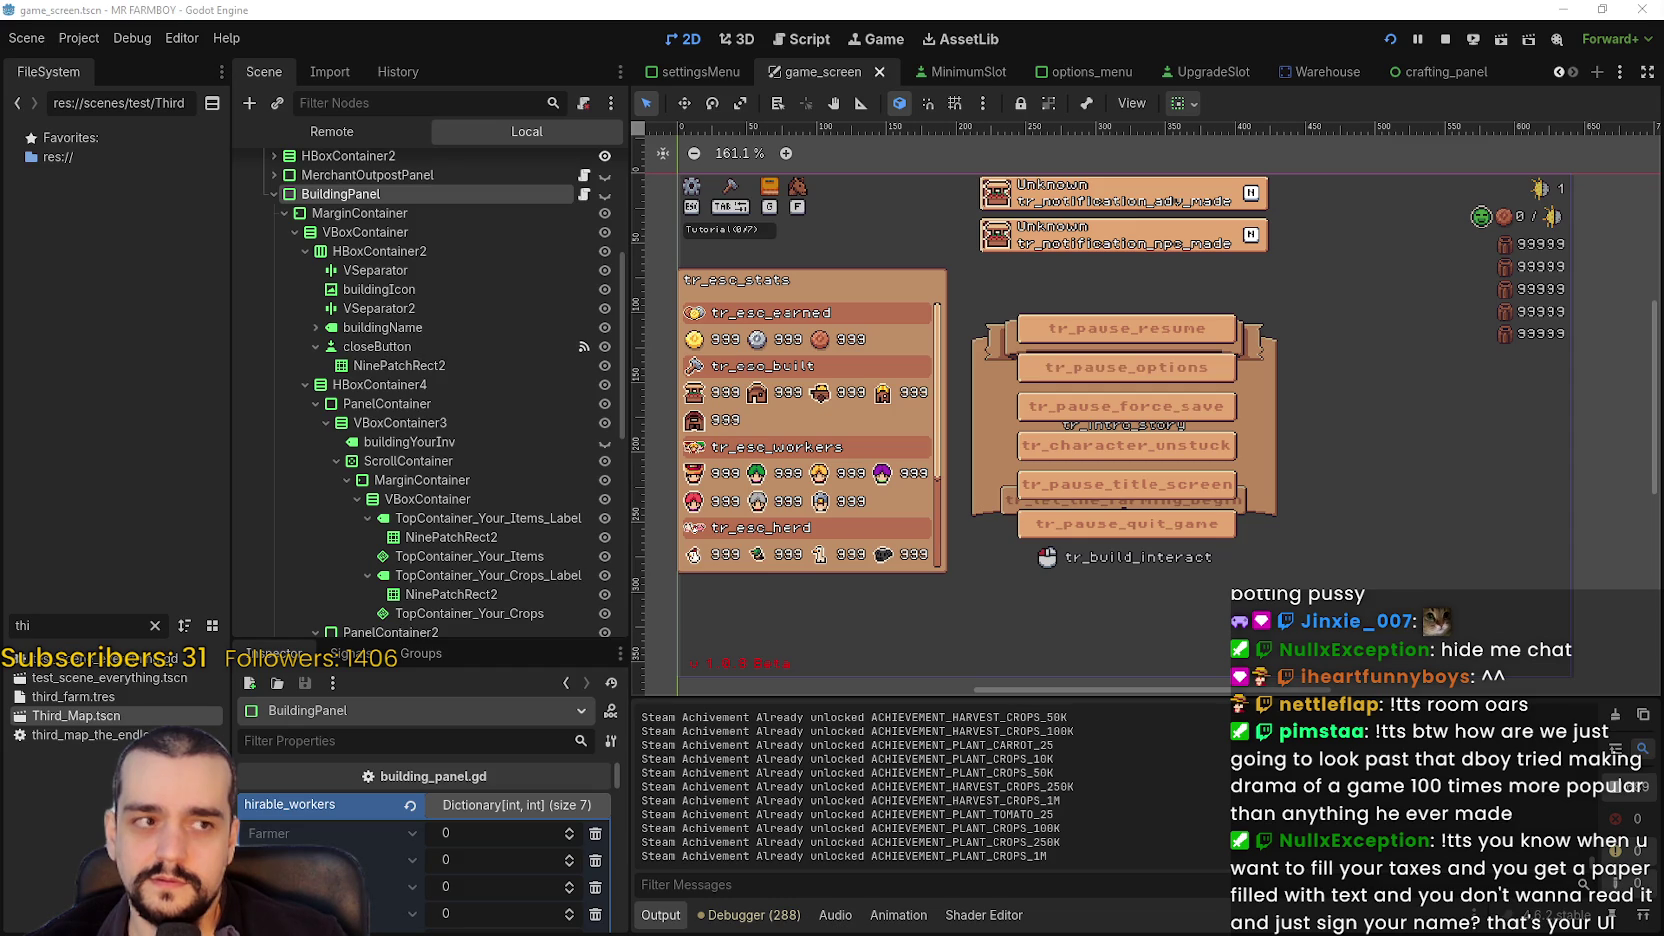
key("alt+Tab")
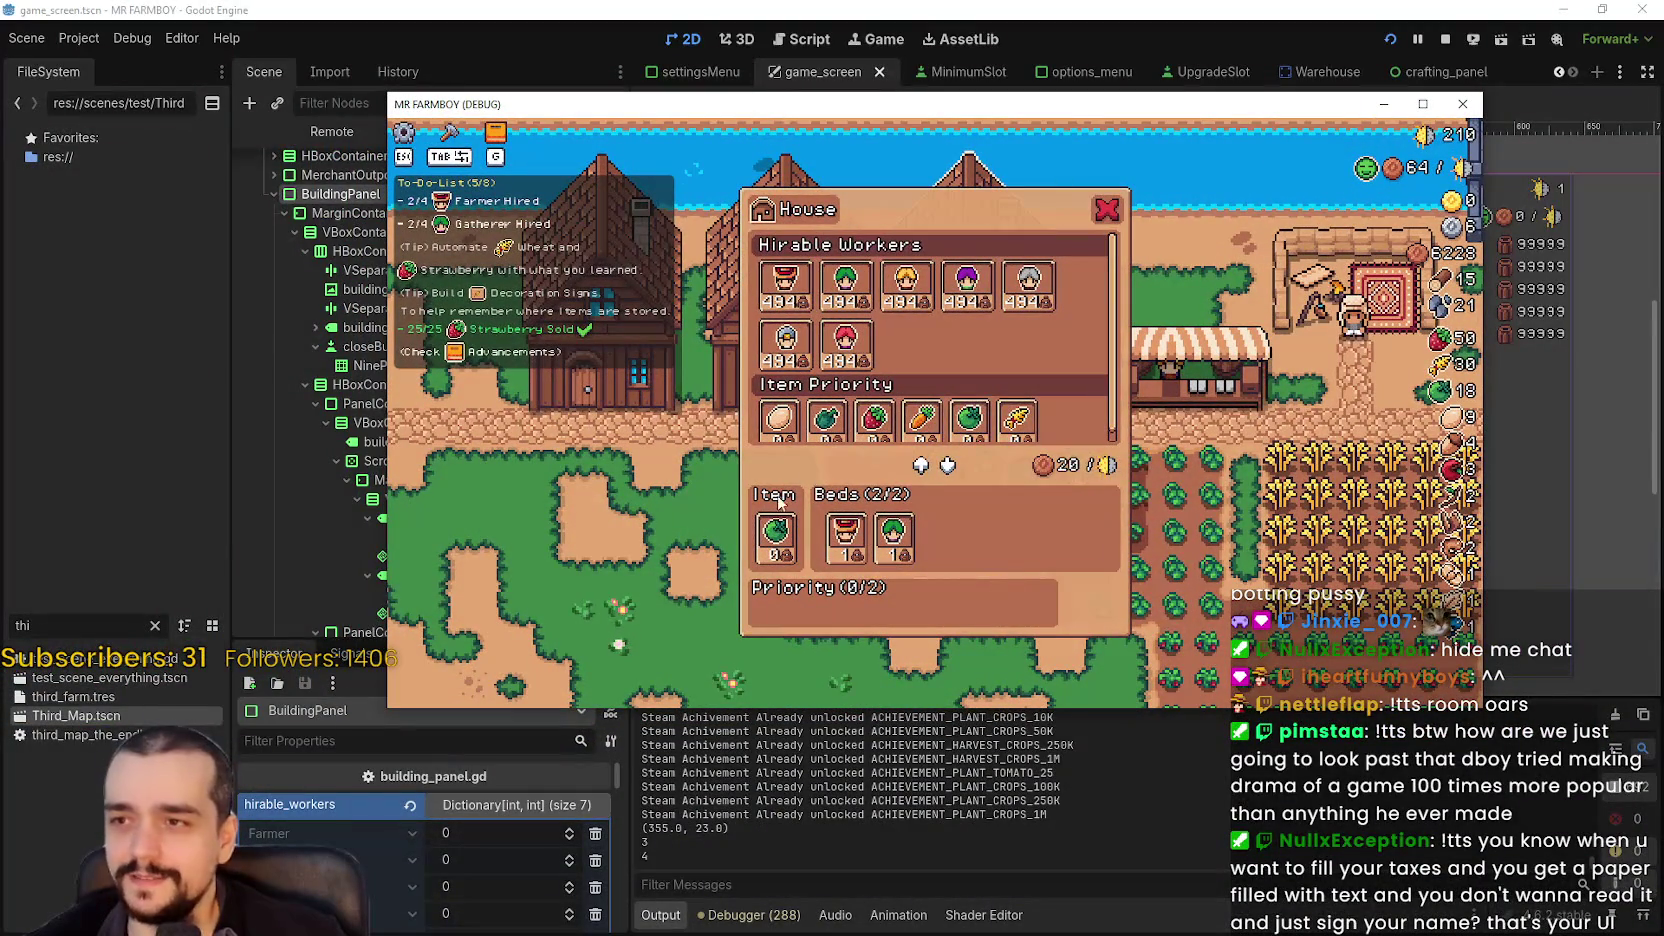
scroll(845, 410, "down", 1)
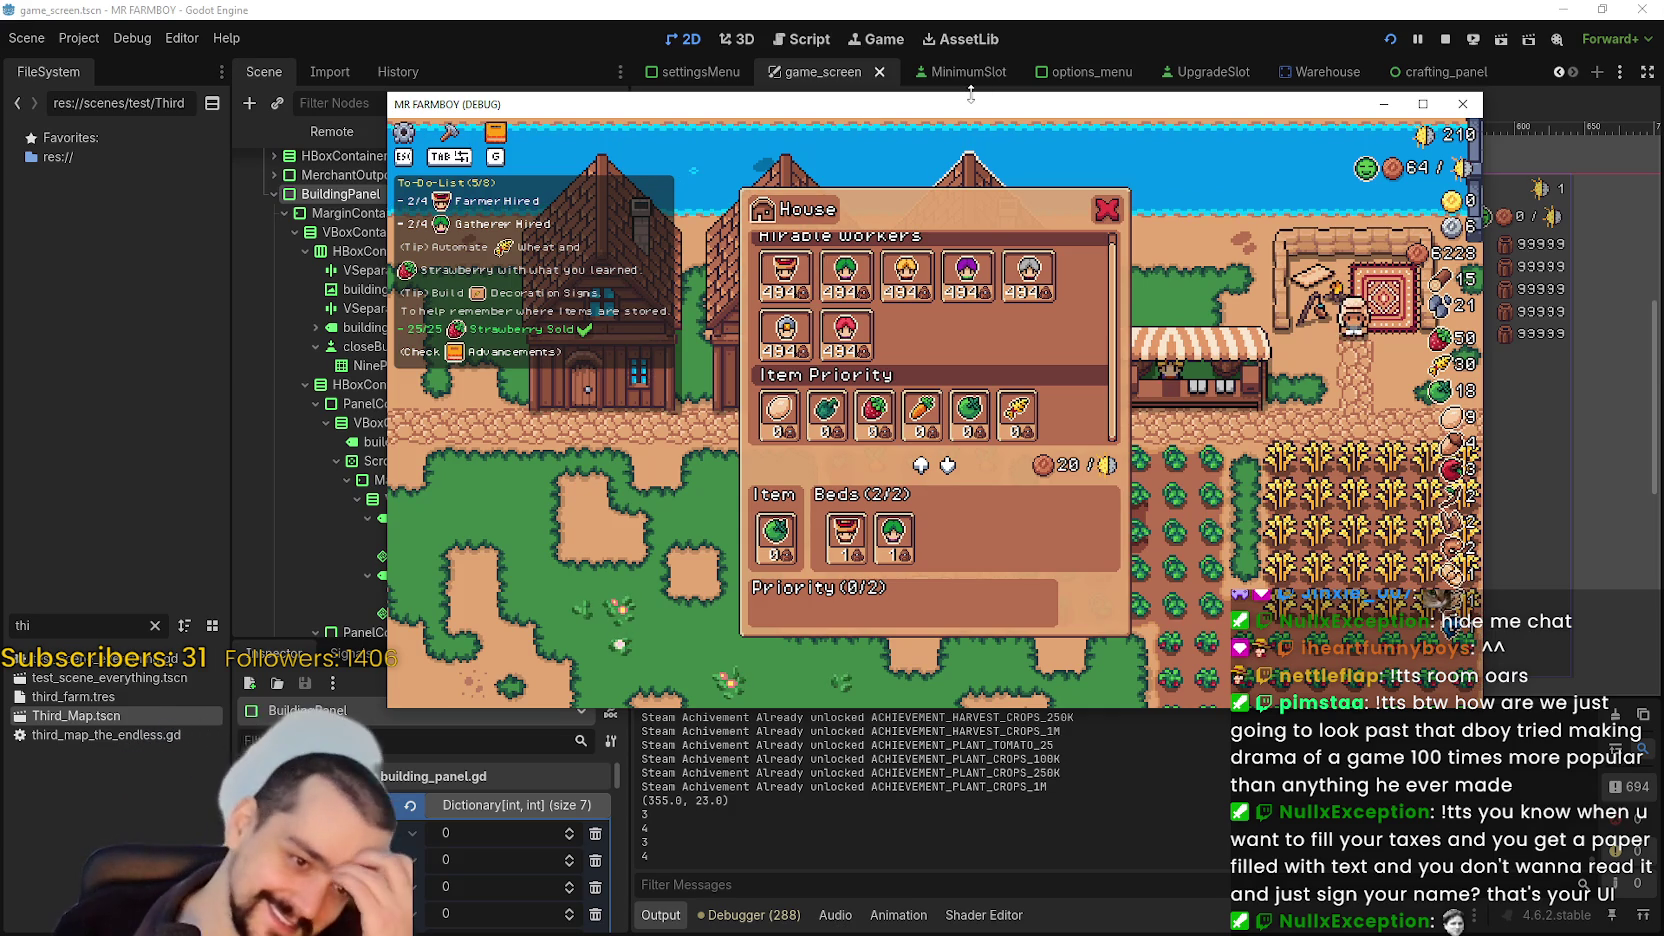
- Hide the BottomPanel node so the House panel drops its Item section, then return to the game
mouse_move(928, 95)
left_mouse_down()
mouse_move(1030, 135)
mouse_move(1663, 180)
left_mouse_up()
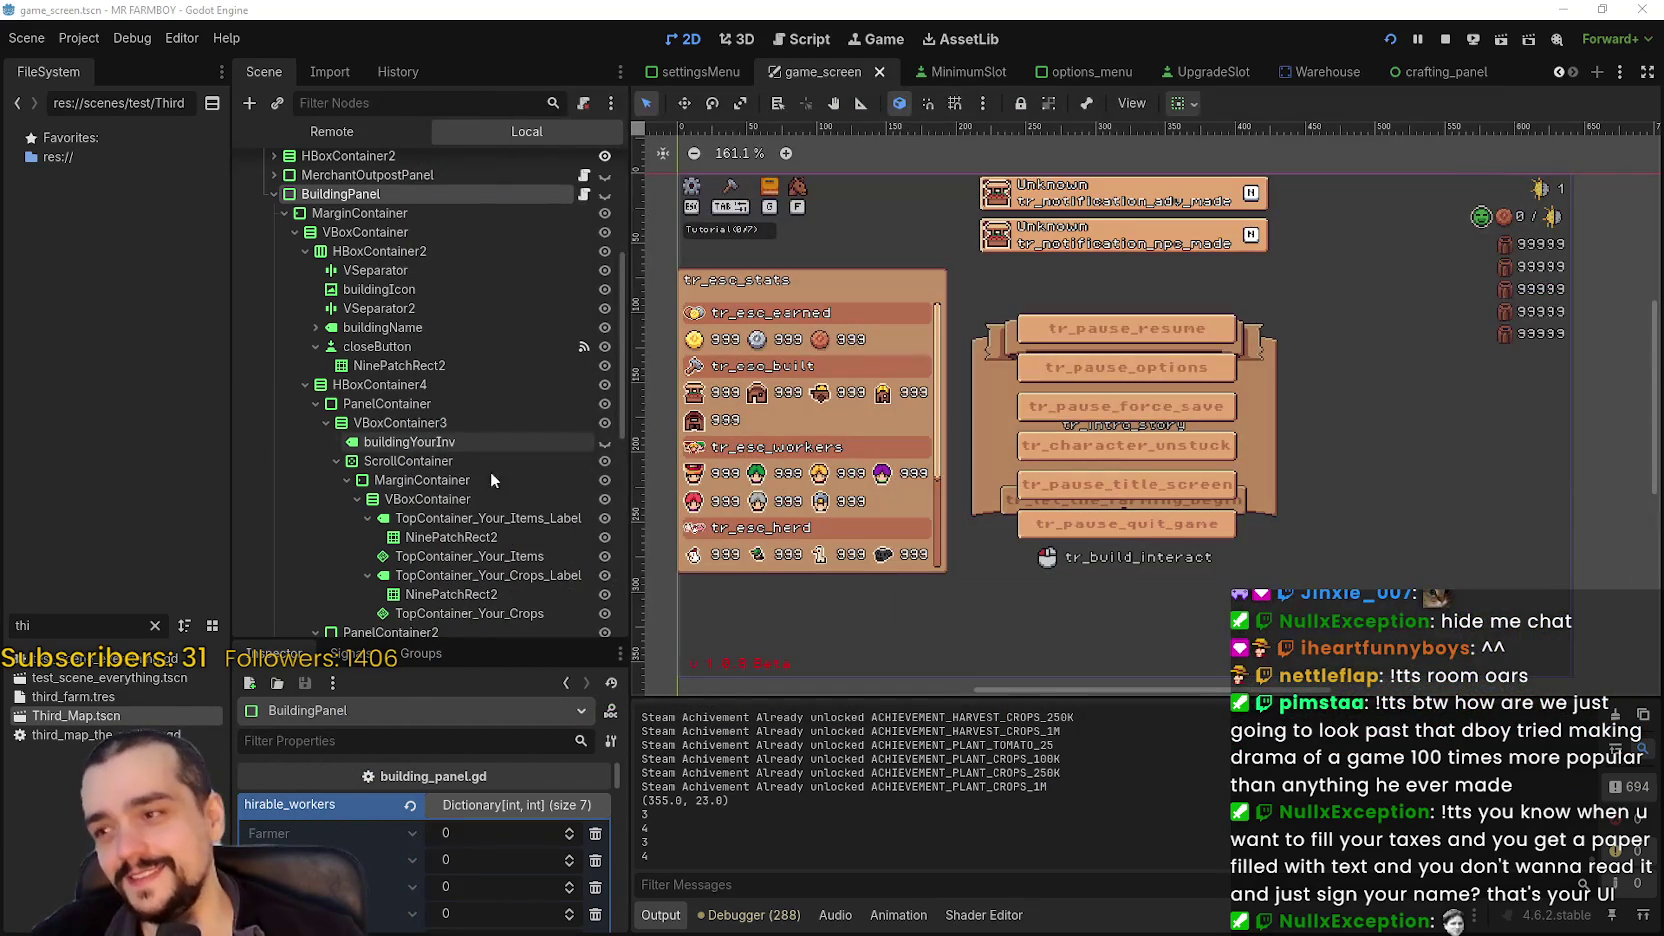
scroll(469, 421, "down", 5)
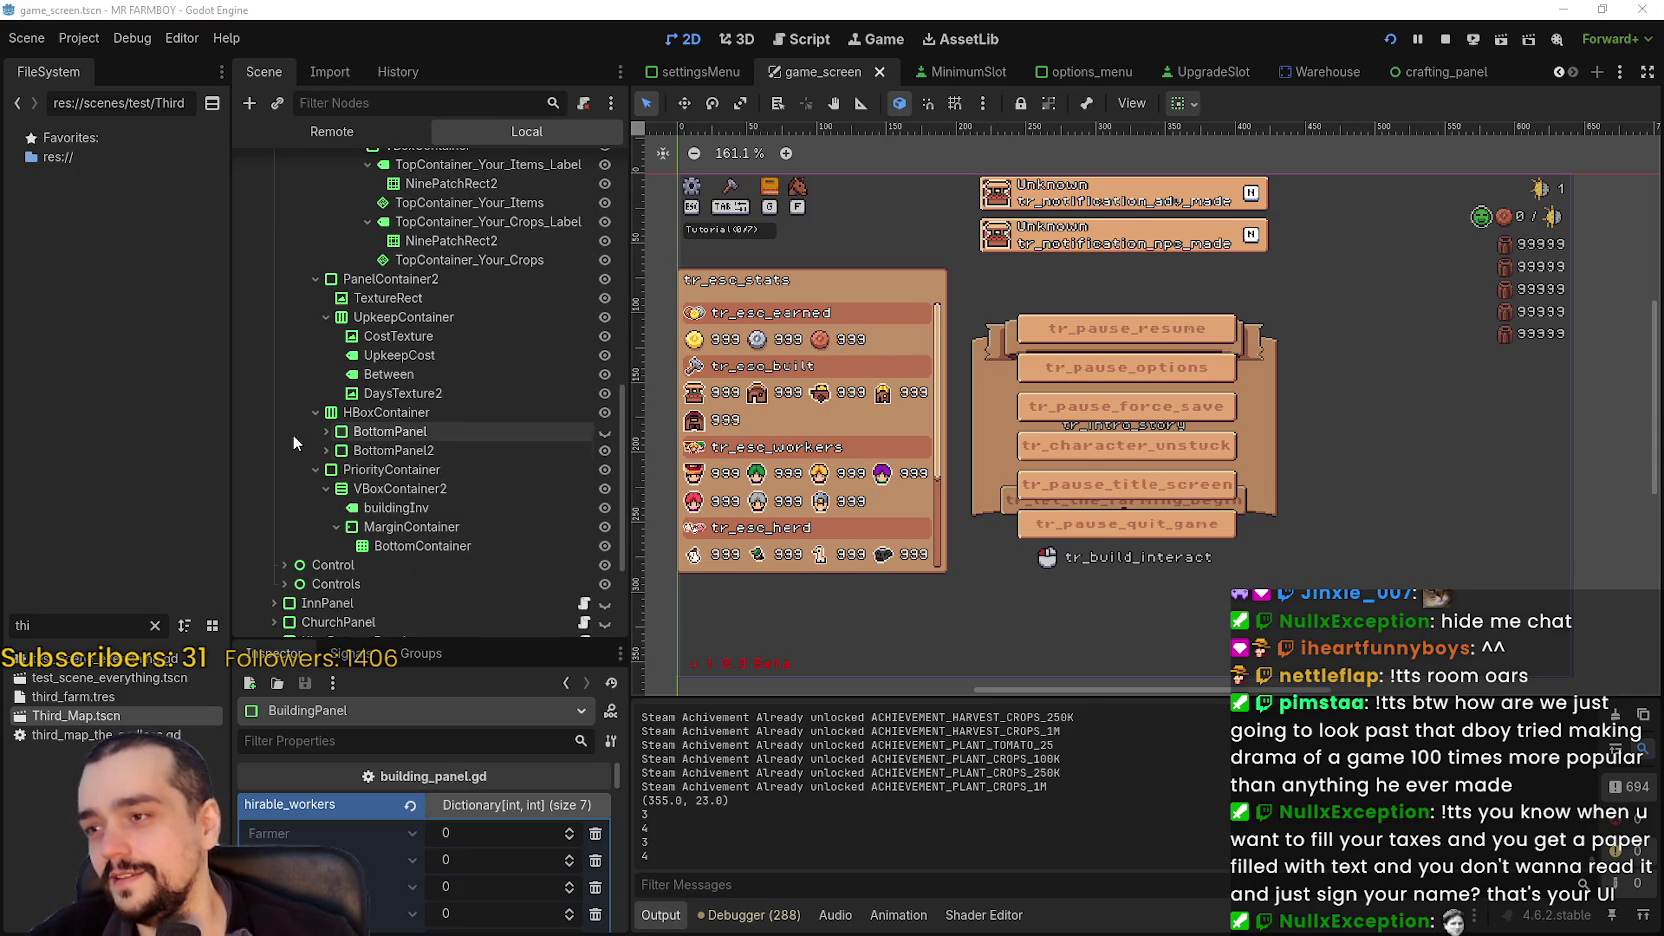
left_click(322, 431)
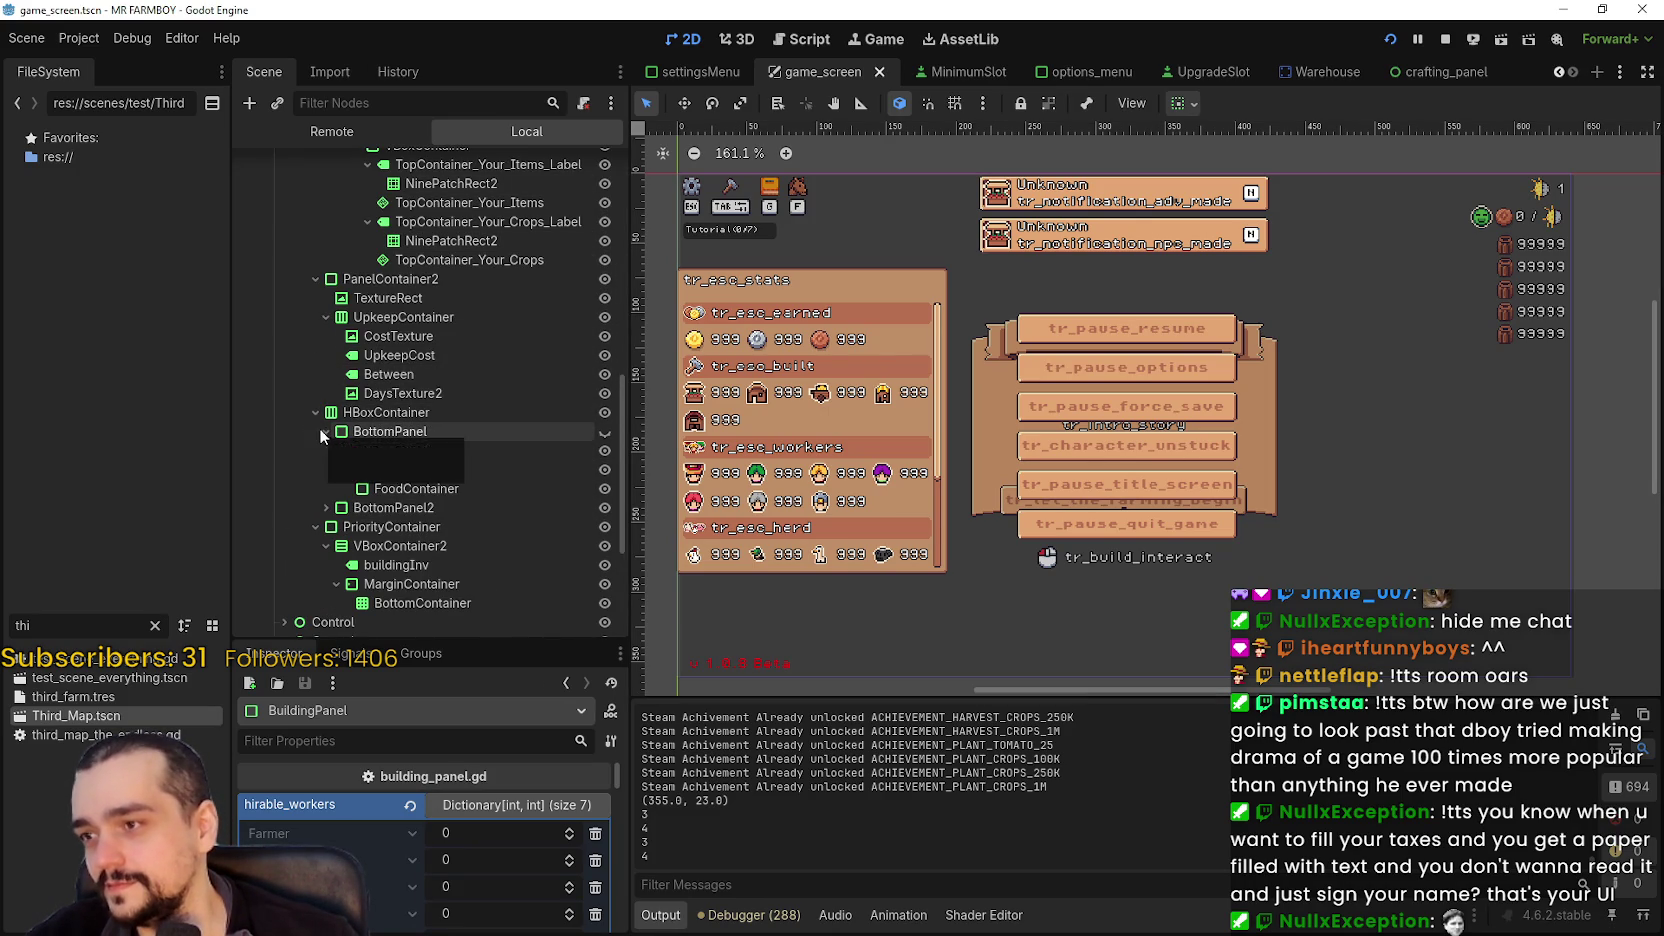
double_click(605, 432)
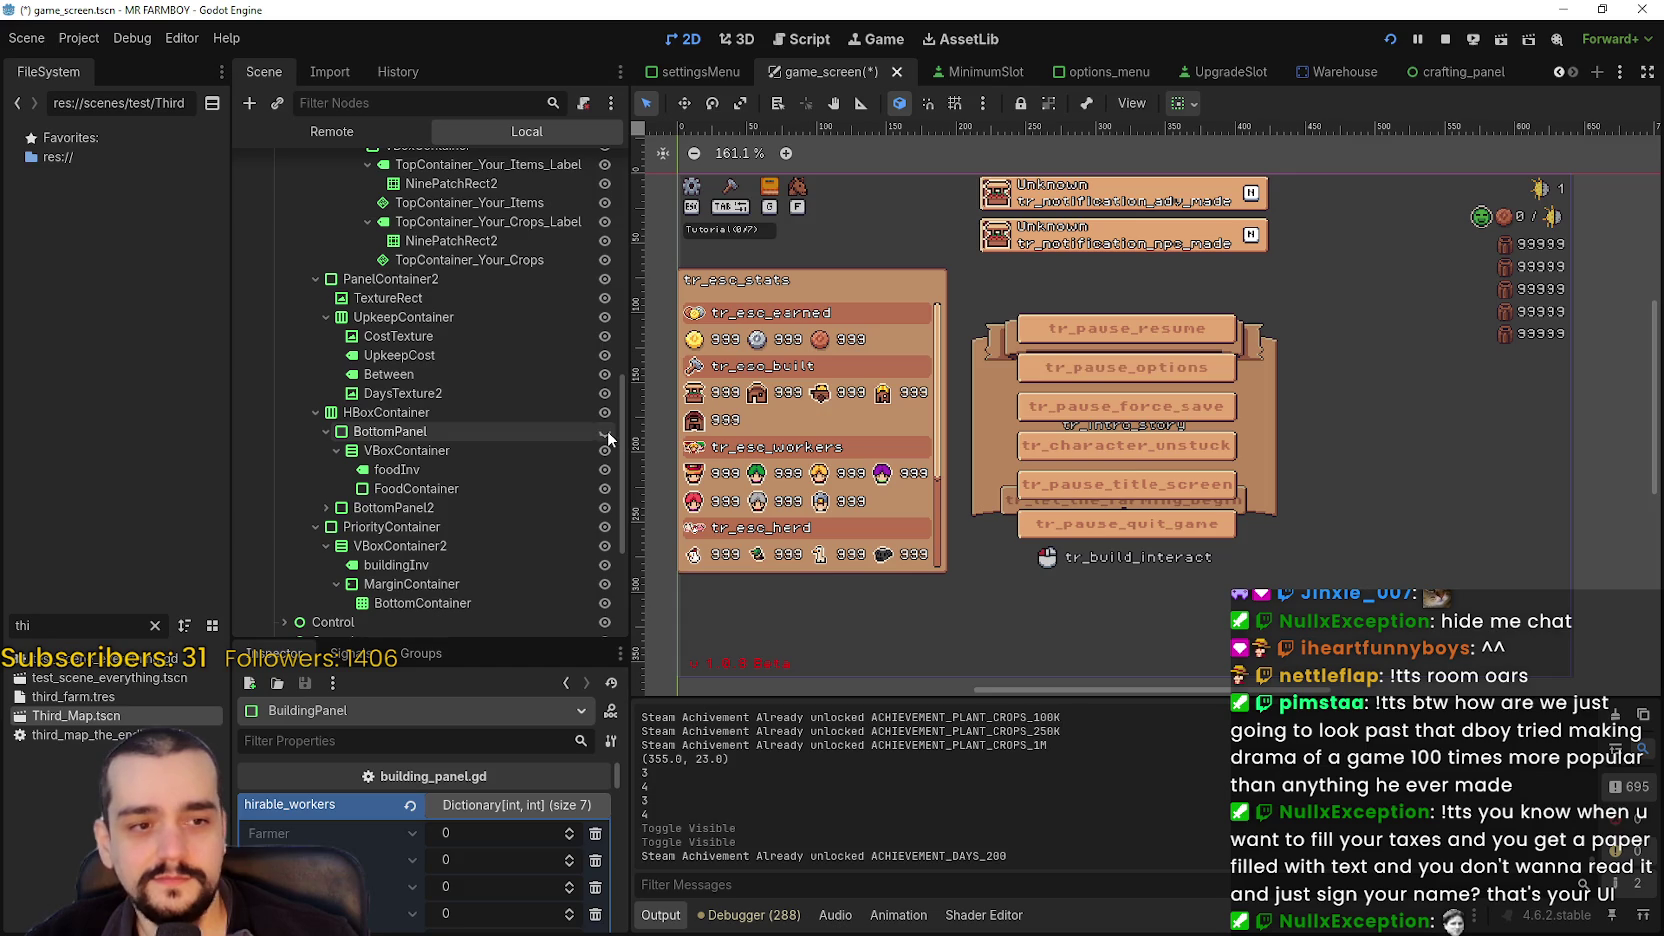
key("alt+Tab")
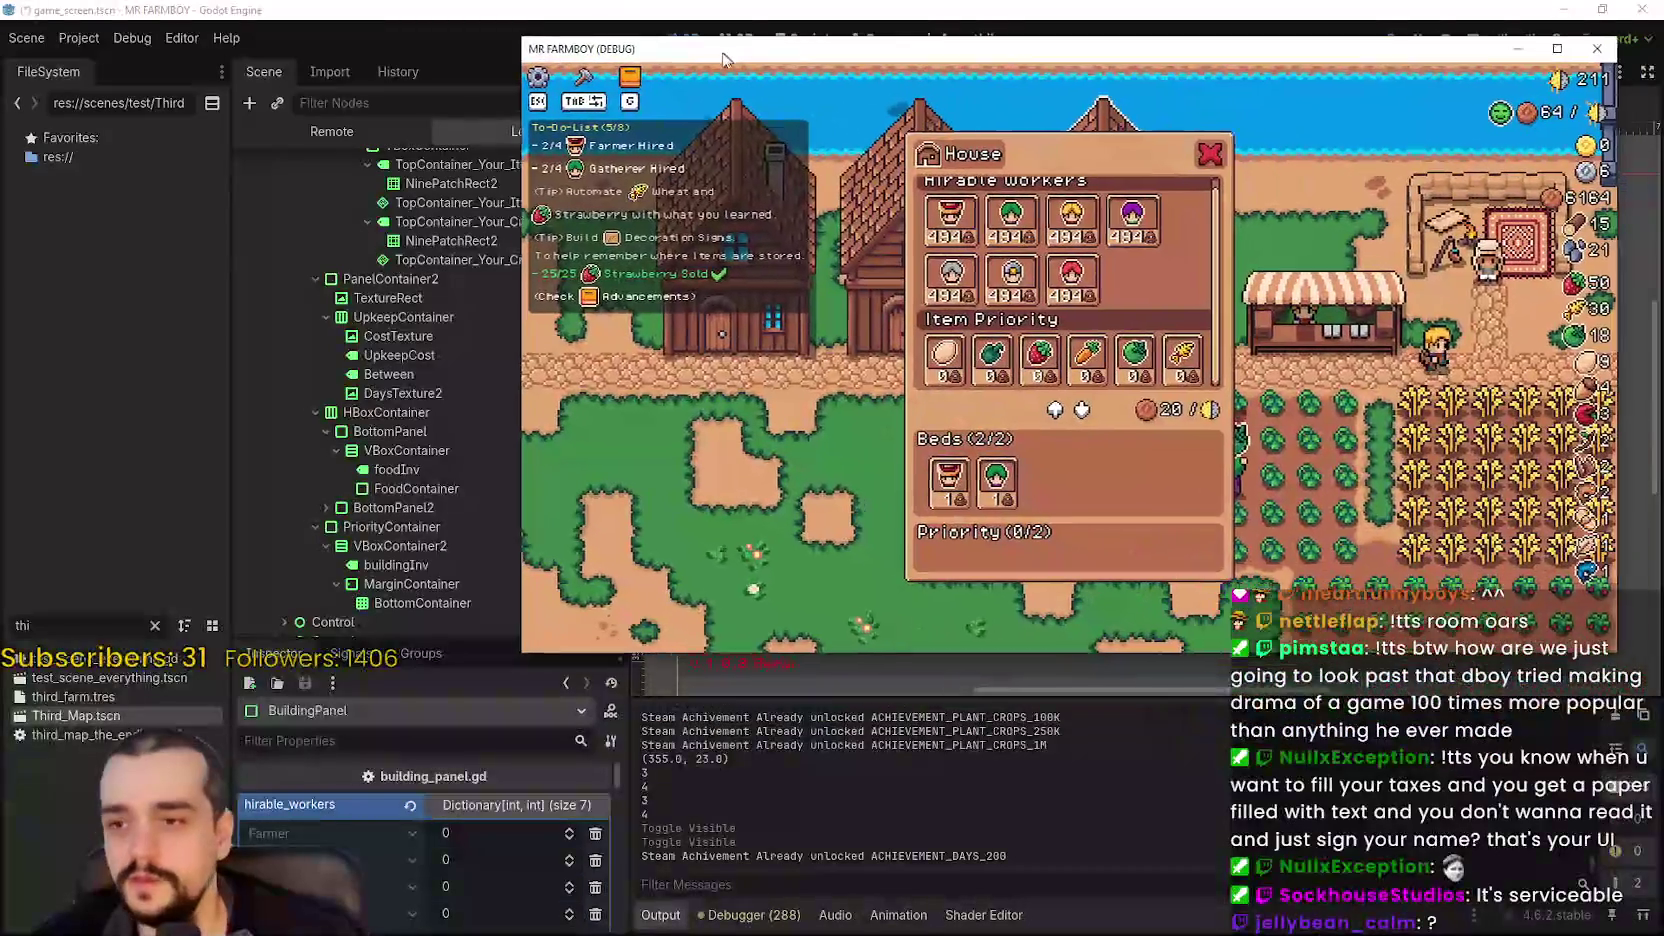
- Maximize the game, scroll the House panel to the Hirable Workers header, and snip the panel
left_click_drag(700, 60, 672, 54)
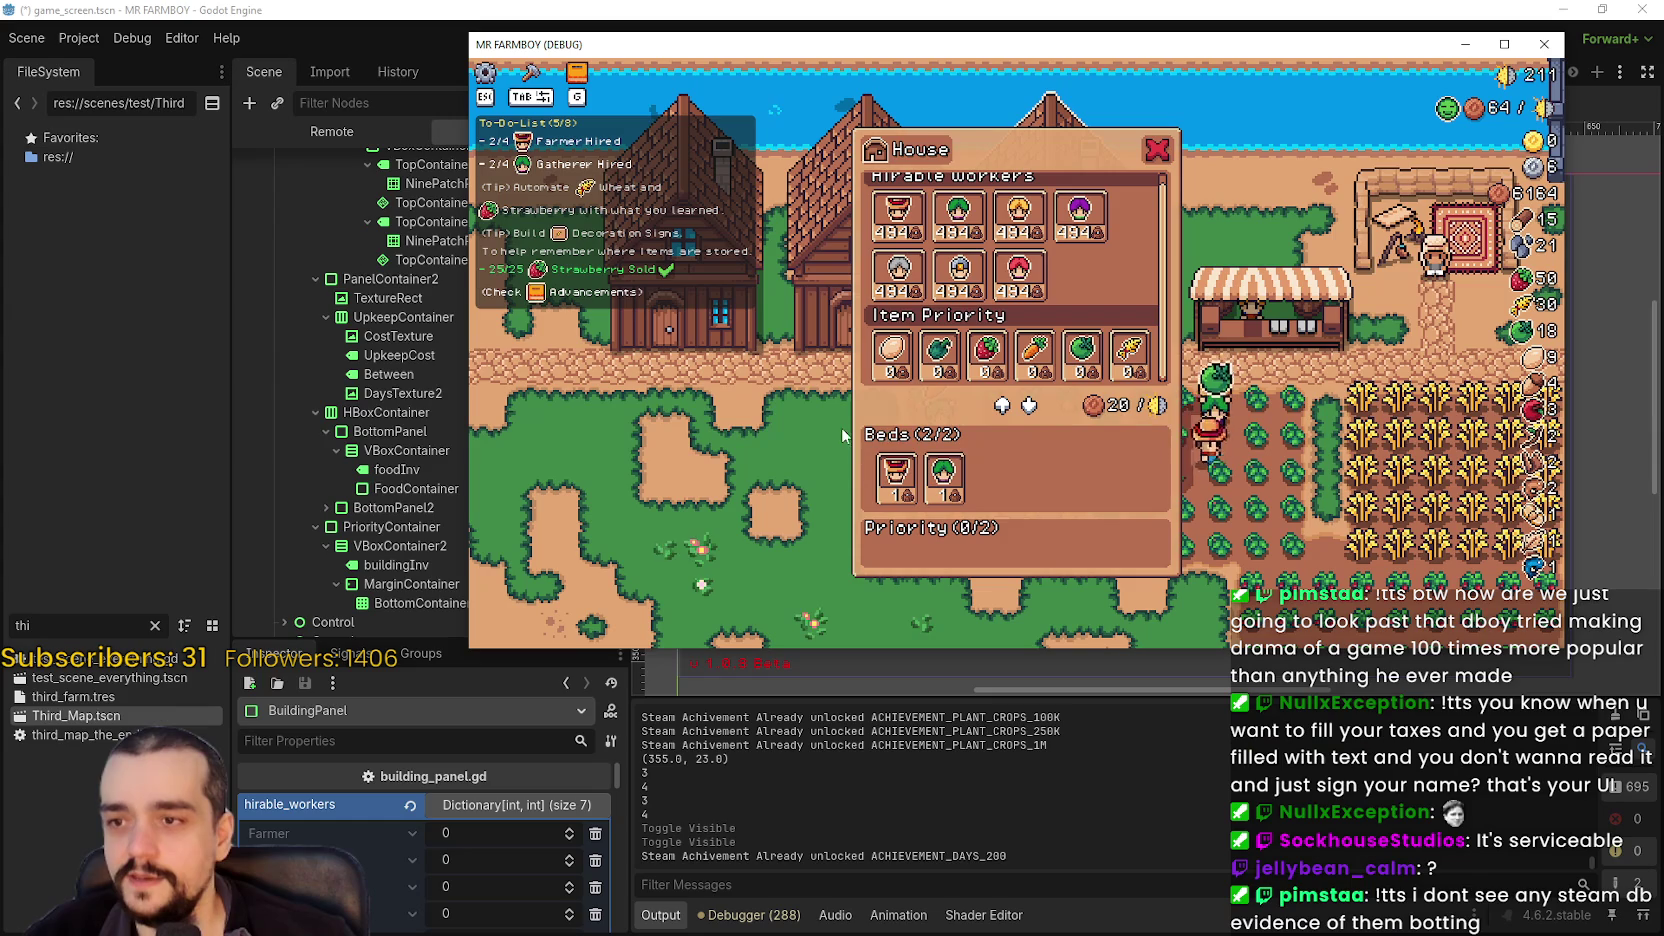
key("super+Up")
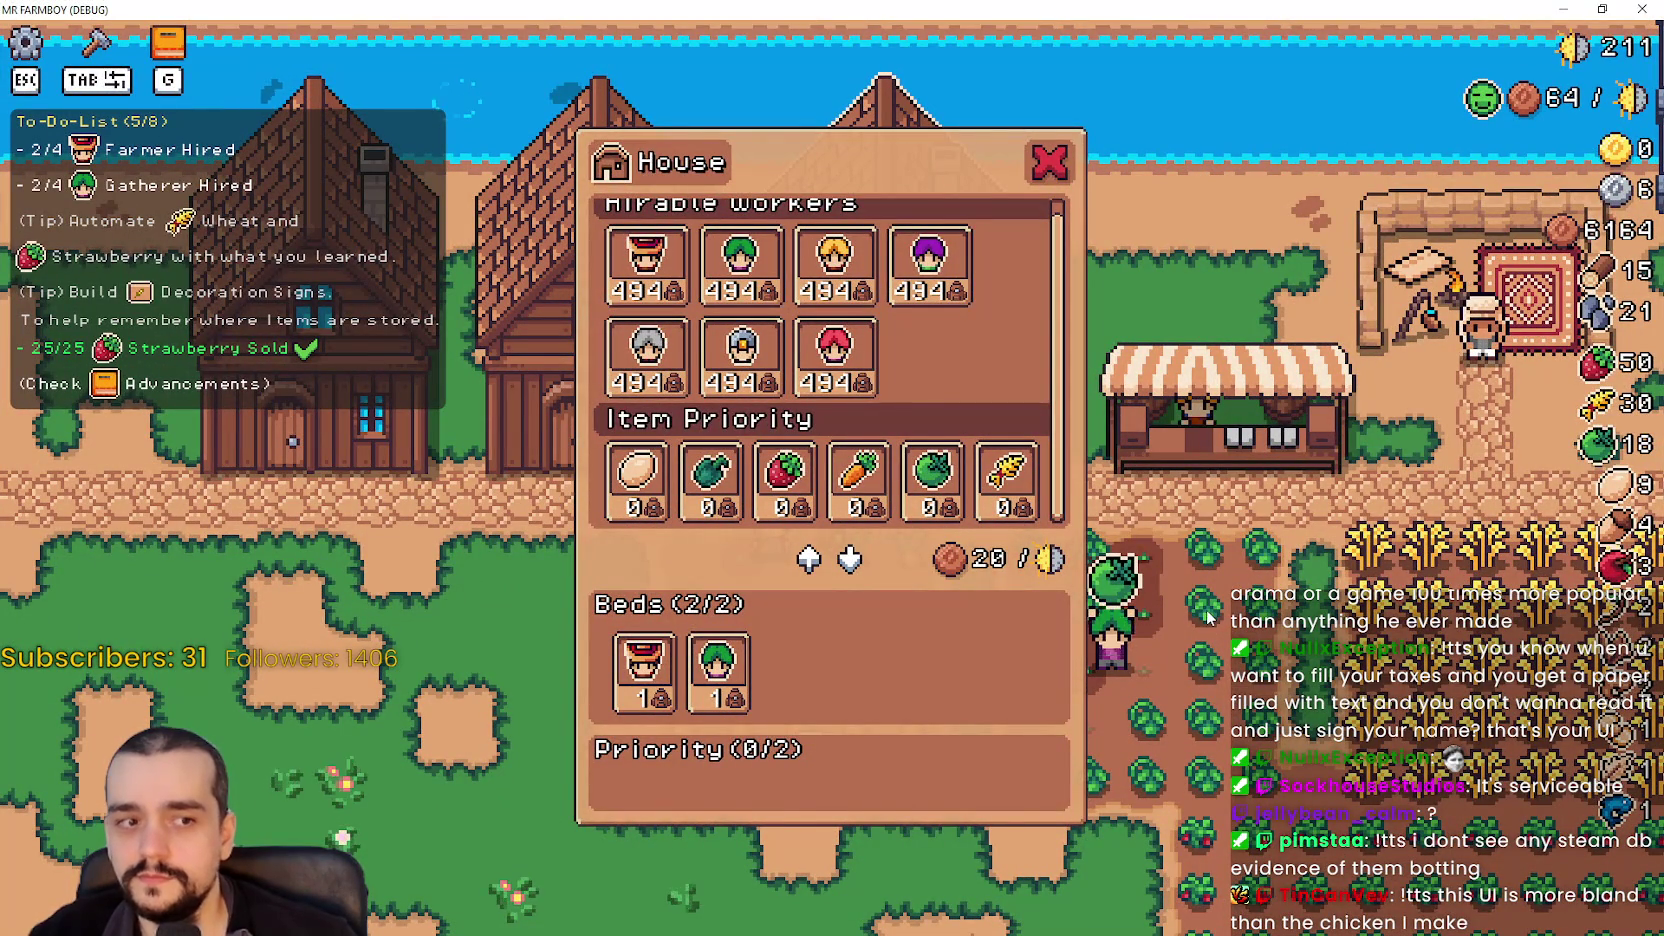
mouse_move(613, 315)
scroll(613, 315, "up", 1)
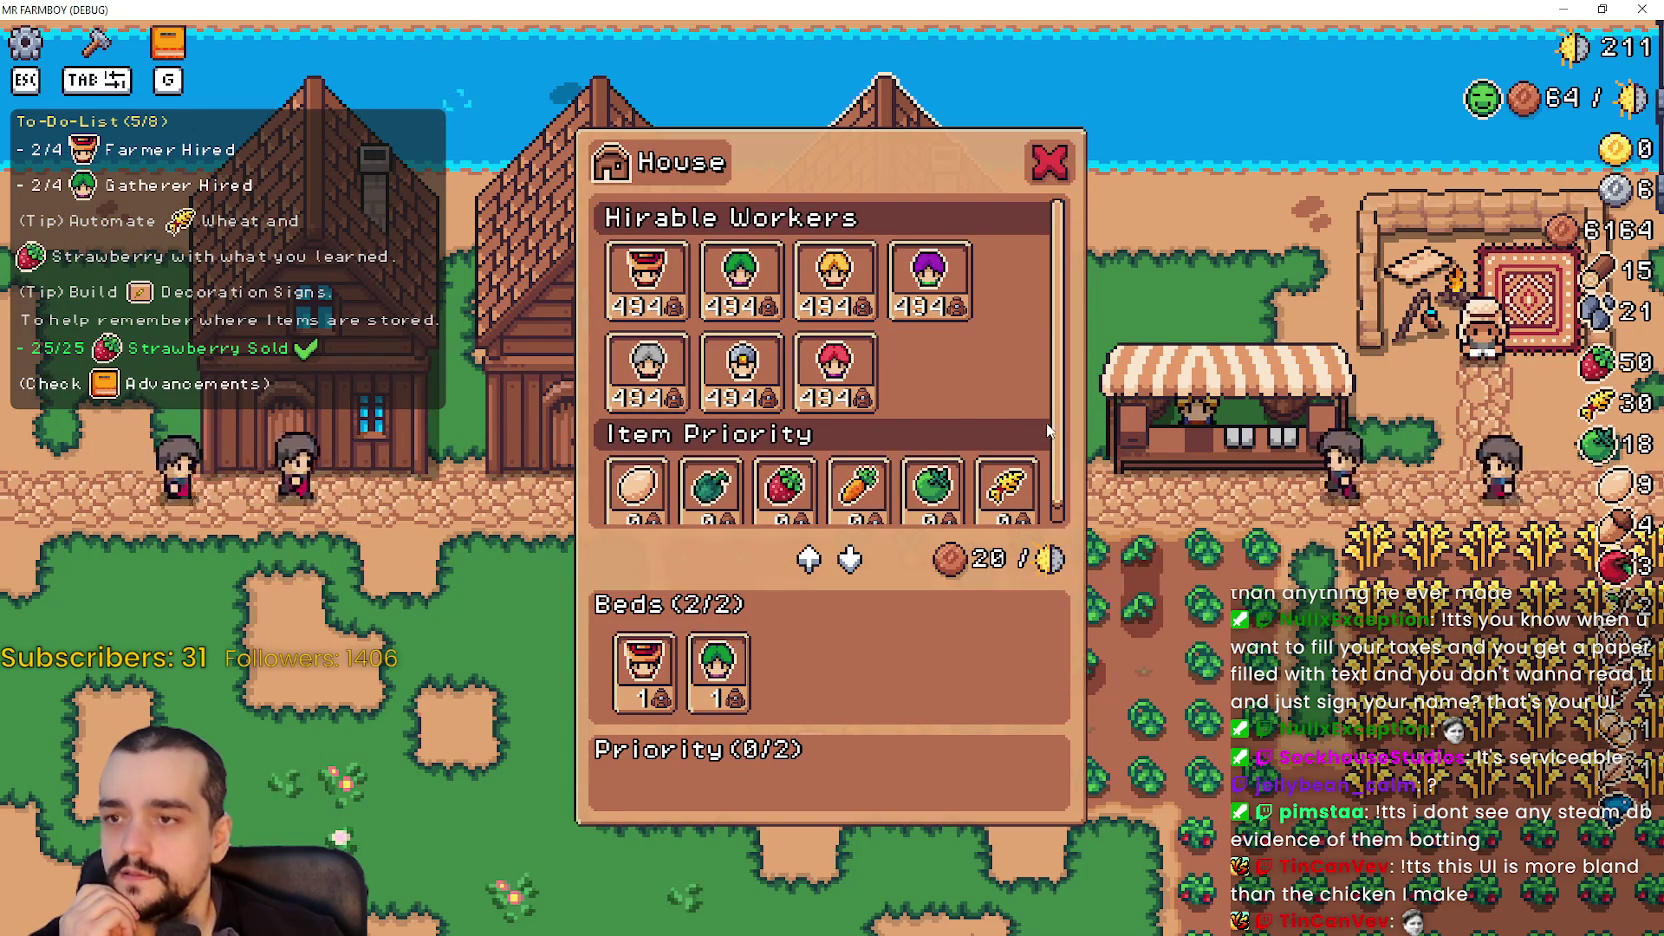
scroll(1066, 393, "down", 1)
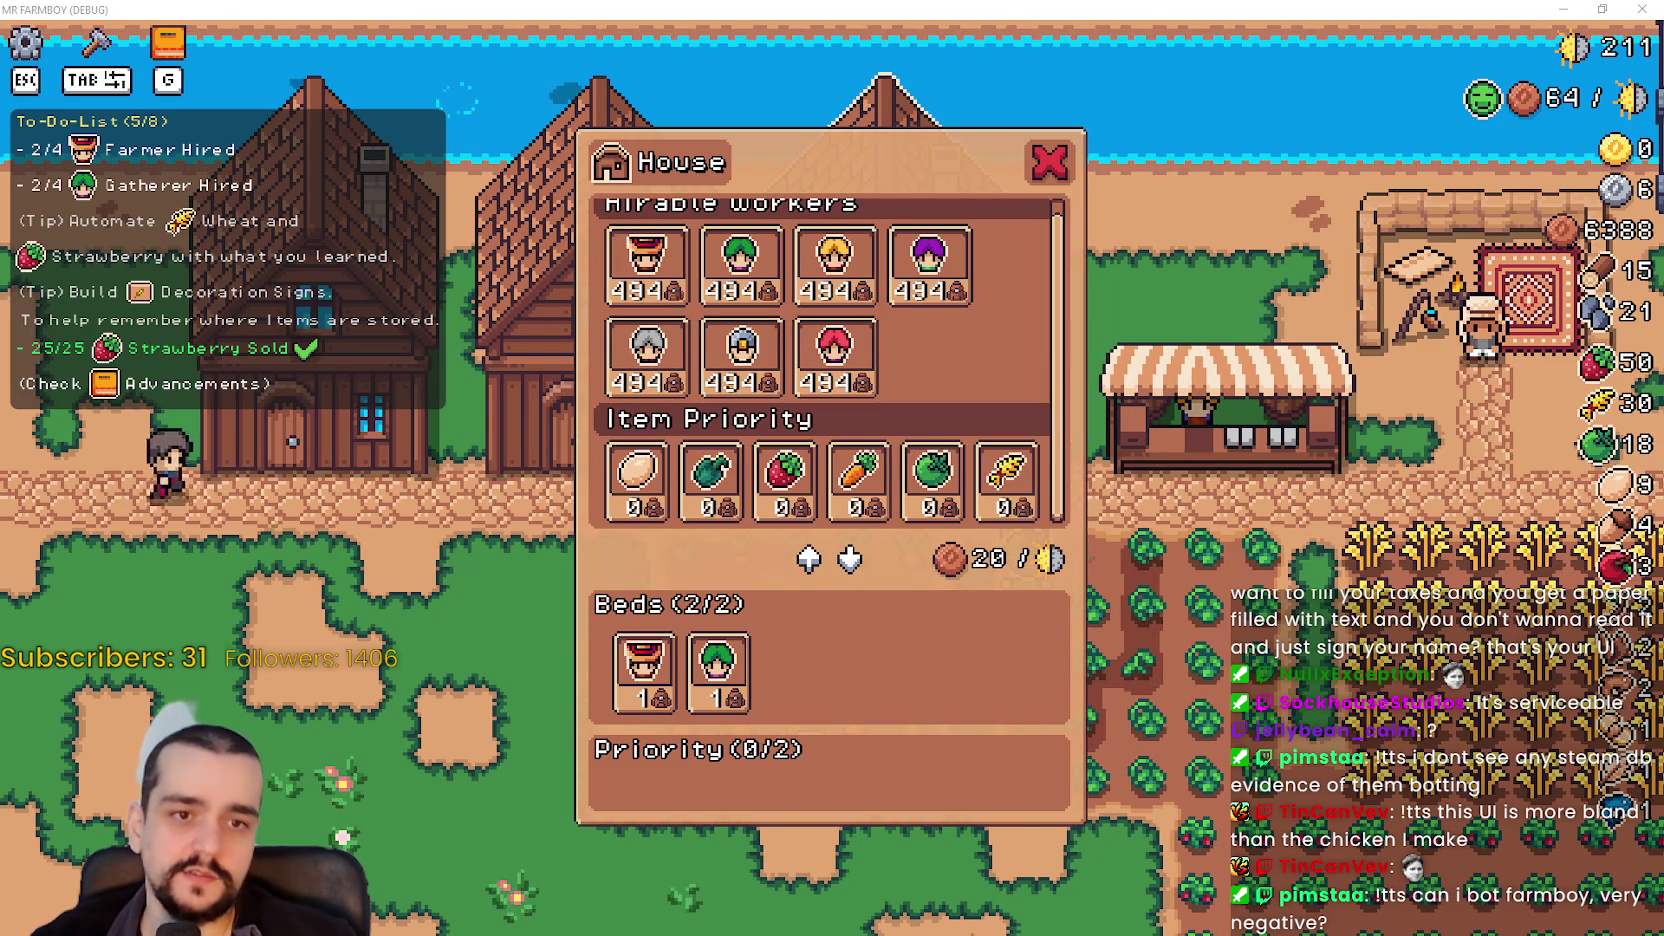
scroll(783, 412, "up", 1)
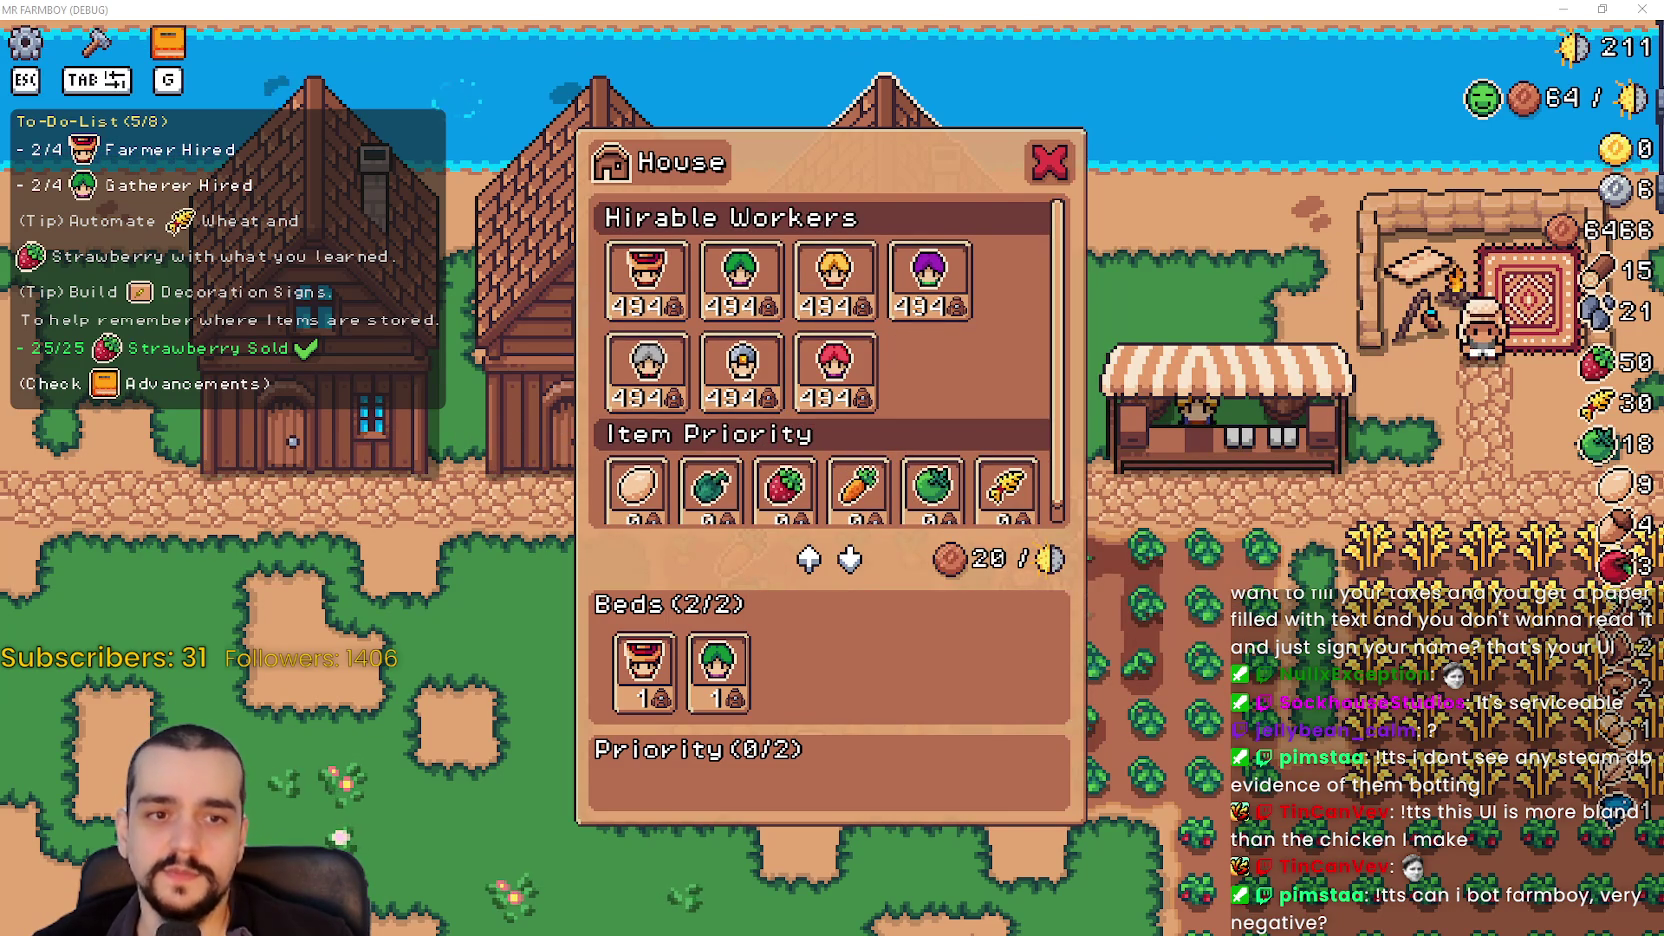
key("super+shift+s")
left_click_drag(512, 96, 1232, 915)
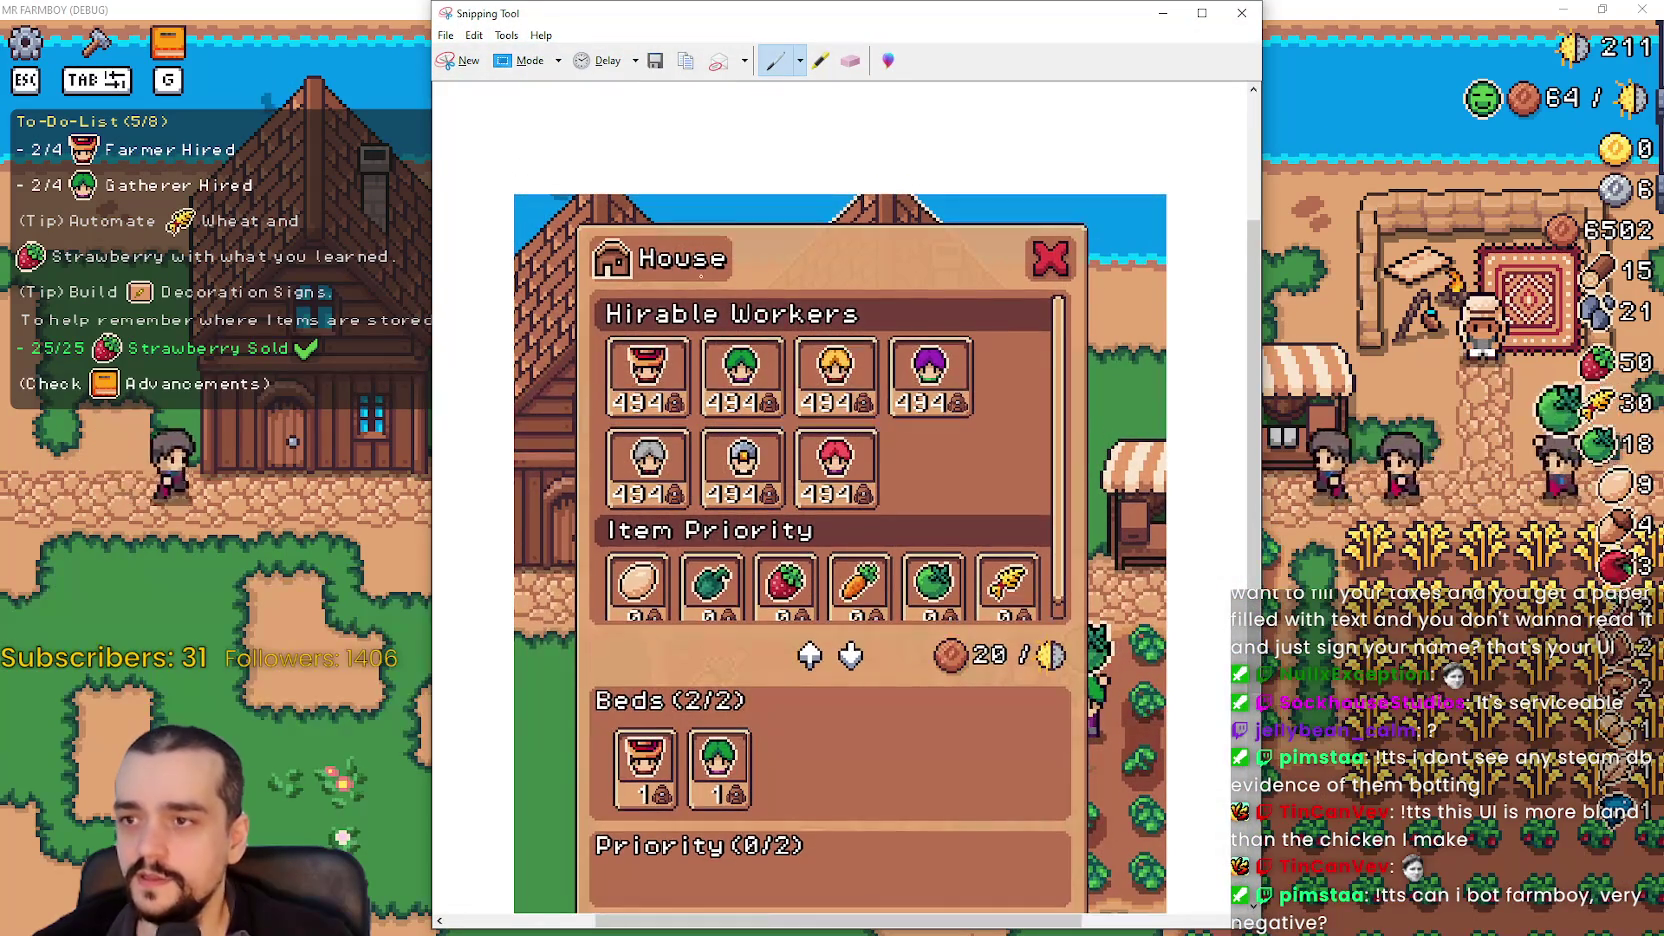
- Open the House panel snip in Paint from Snipping Tool
scroll(840, 500, "down", 2)
scroll(840, 500, "down", 1)
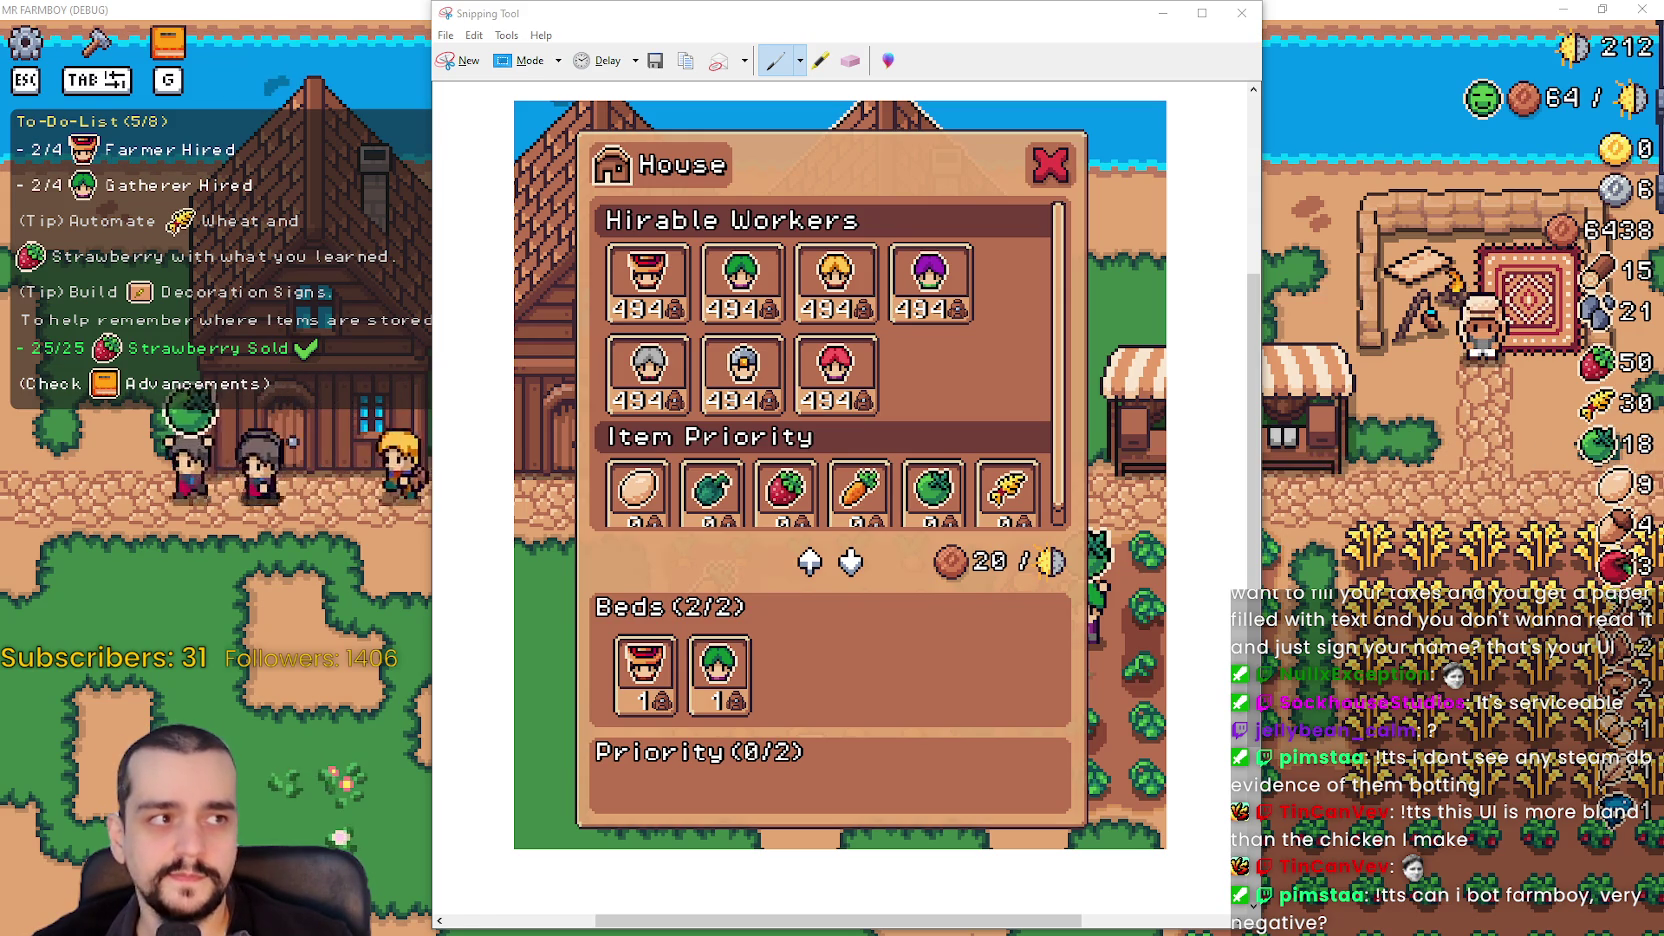
left_click(887, 60)
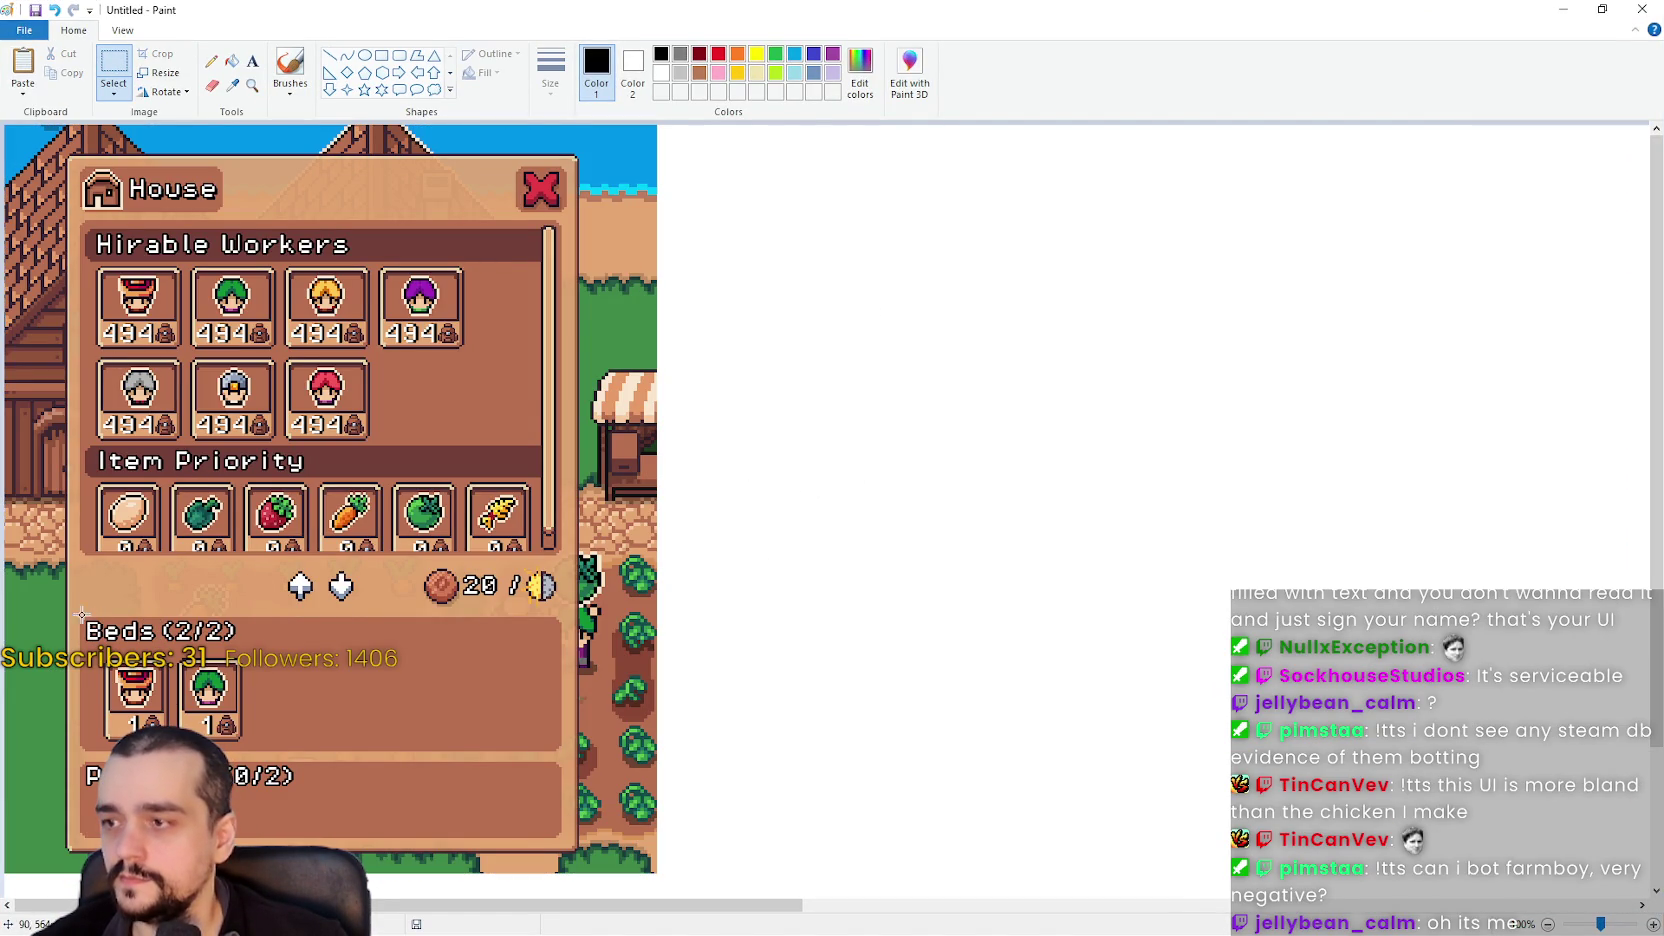
- Place a duplicate of the screenshot beside the original, aligned with it
mouse_move(317, 438)
left_mouse_down()
mouse_move(1112, 538)
mouse_move(1000, 446)
mouse_move(987, 460)
left_mouse_up()
key("ctrl+z")
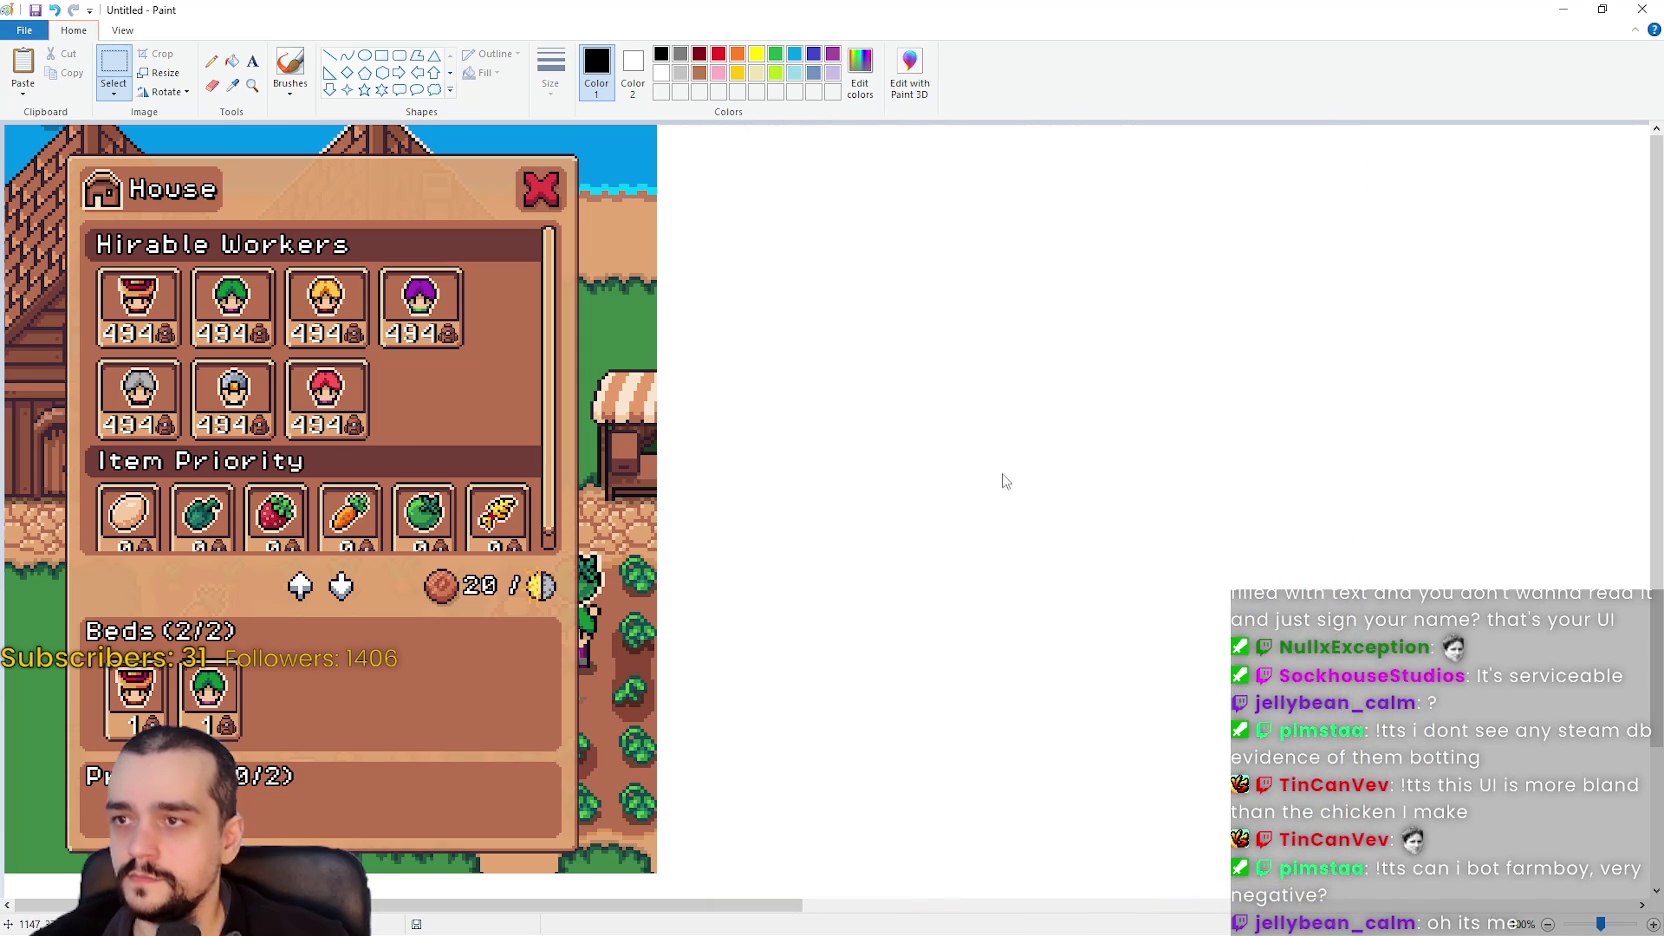
left_click_drag(260, 423, 900, 426)
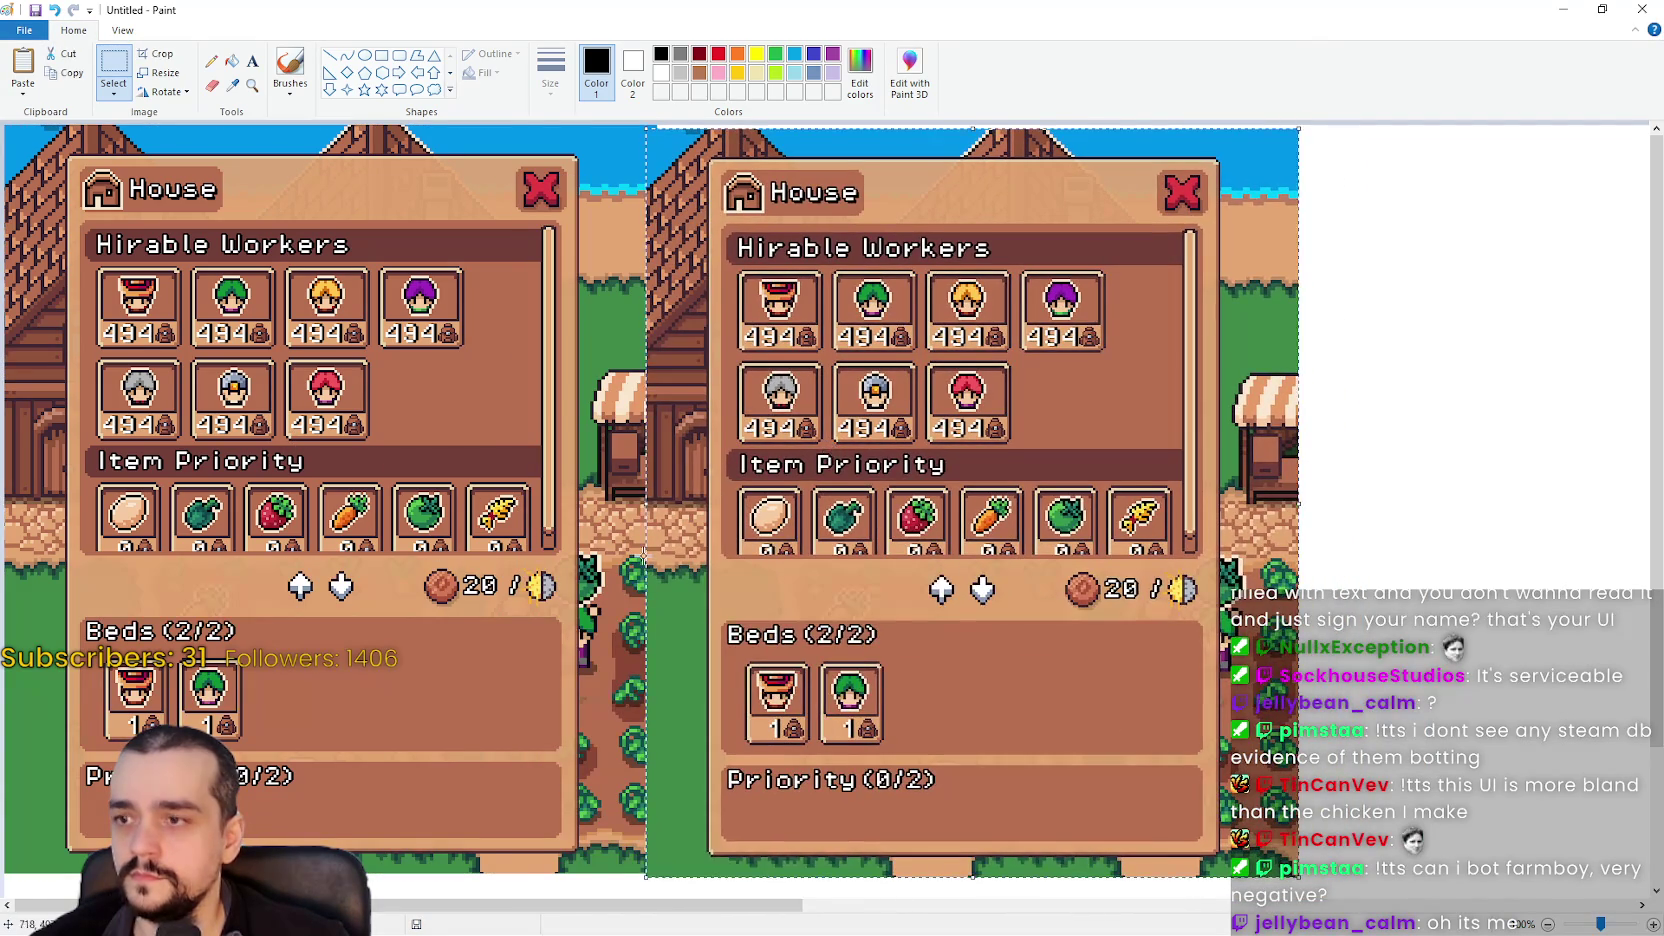
left_click_drag(800, 583, 806, 573)
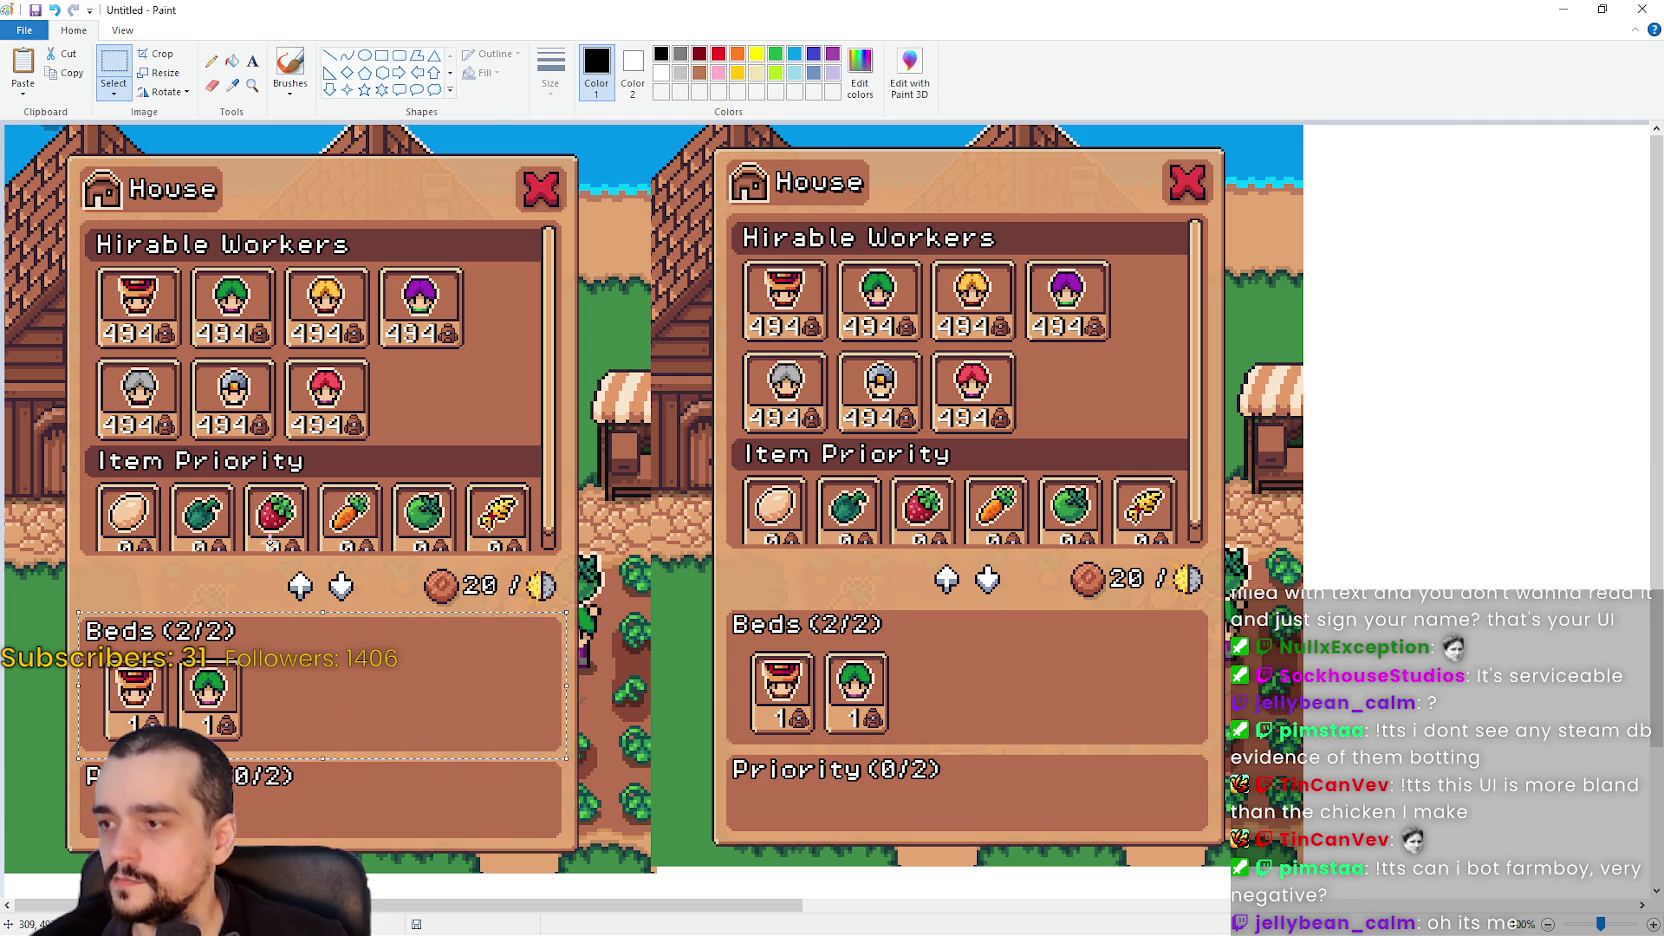
- Reorder the left copy: Beds under Hirable Workers, Item Priority below, Priority (0/2) moved up
key("ctrl+v")
mouse_move(238, 234)
left_mouse_down()
mouse_move(327, 483)
mouse_move(284, 525)
mouse_move(343, 516)
left_mouse_up()
key("Escape")
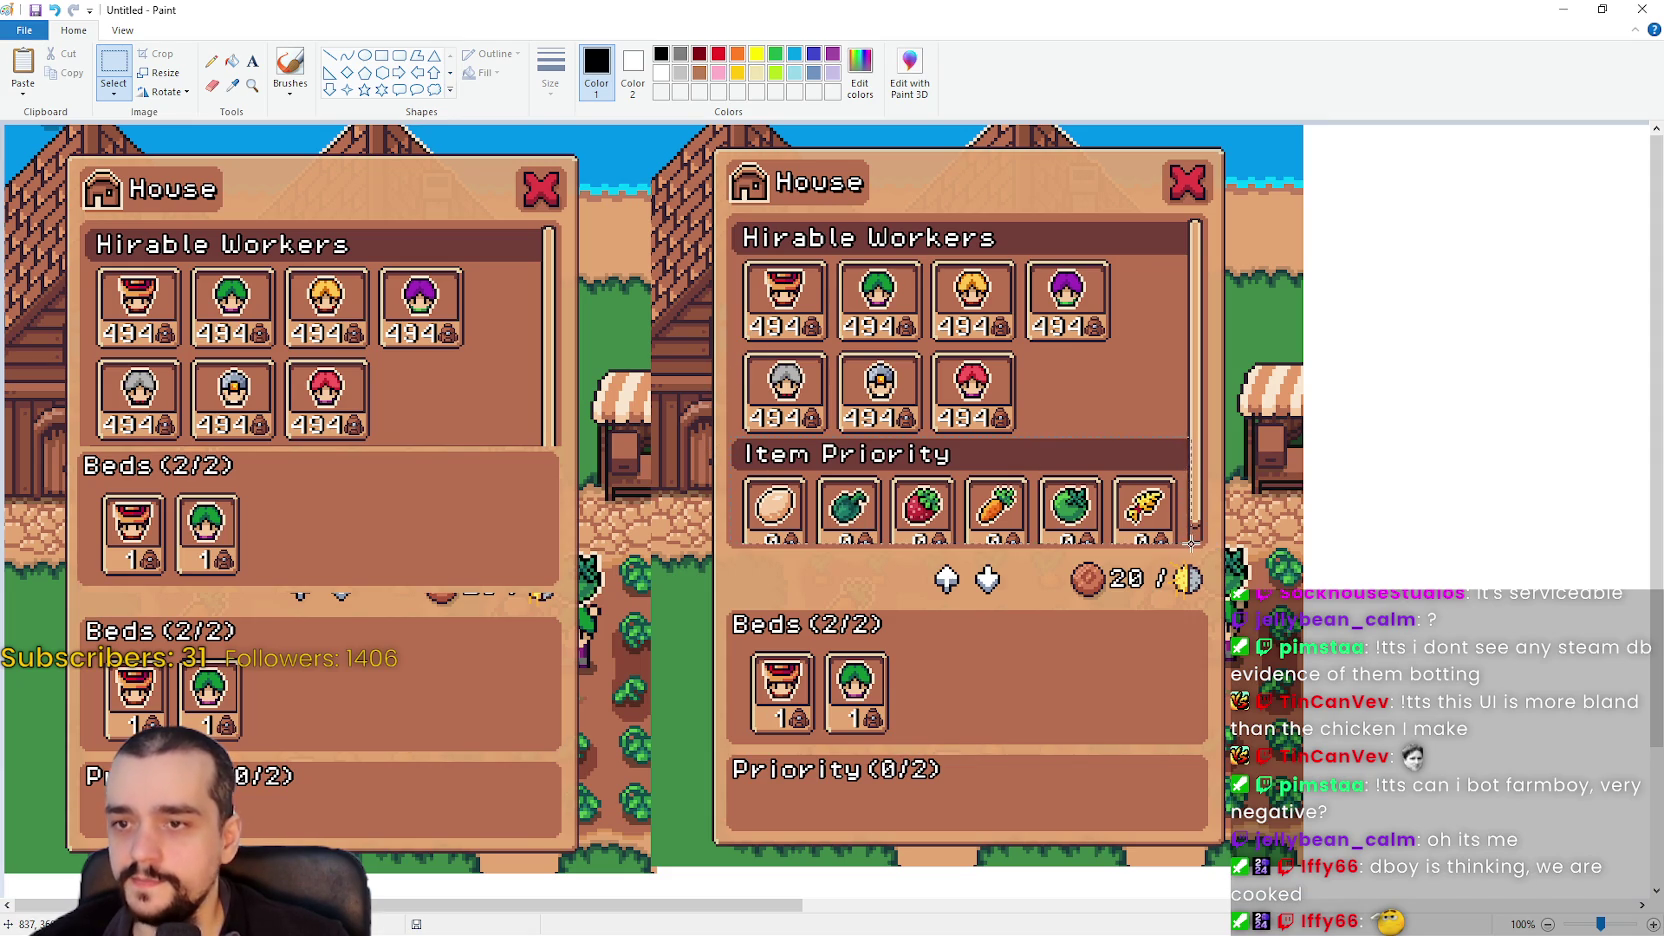
key("ctrl+c")
key("ctrl+v")
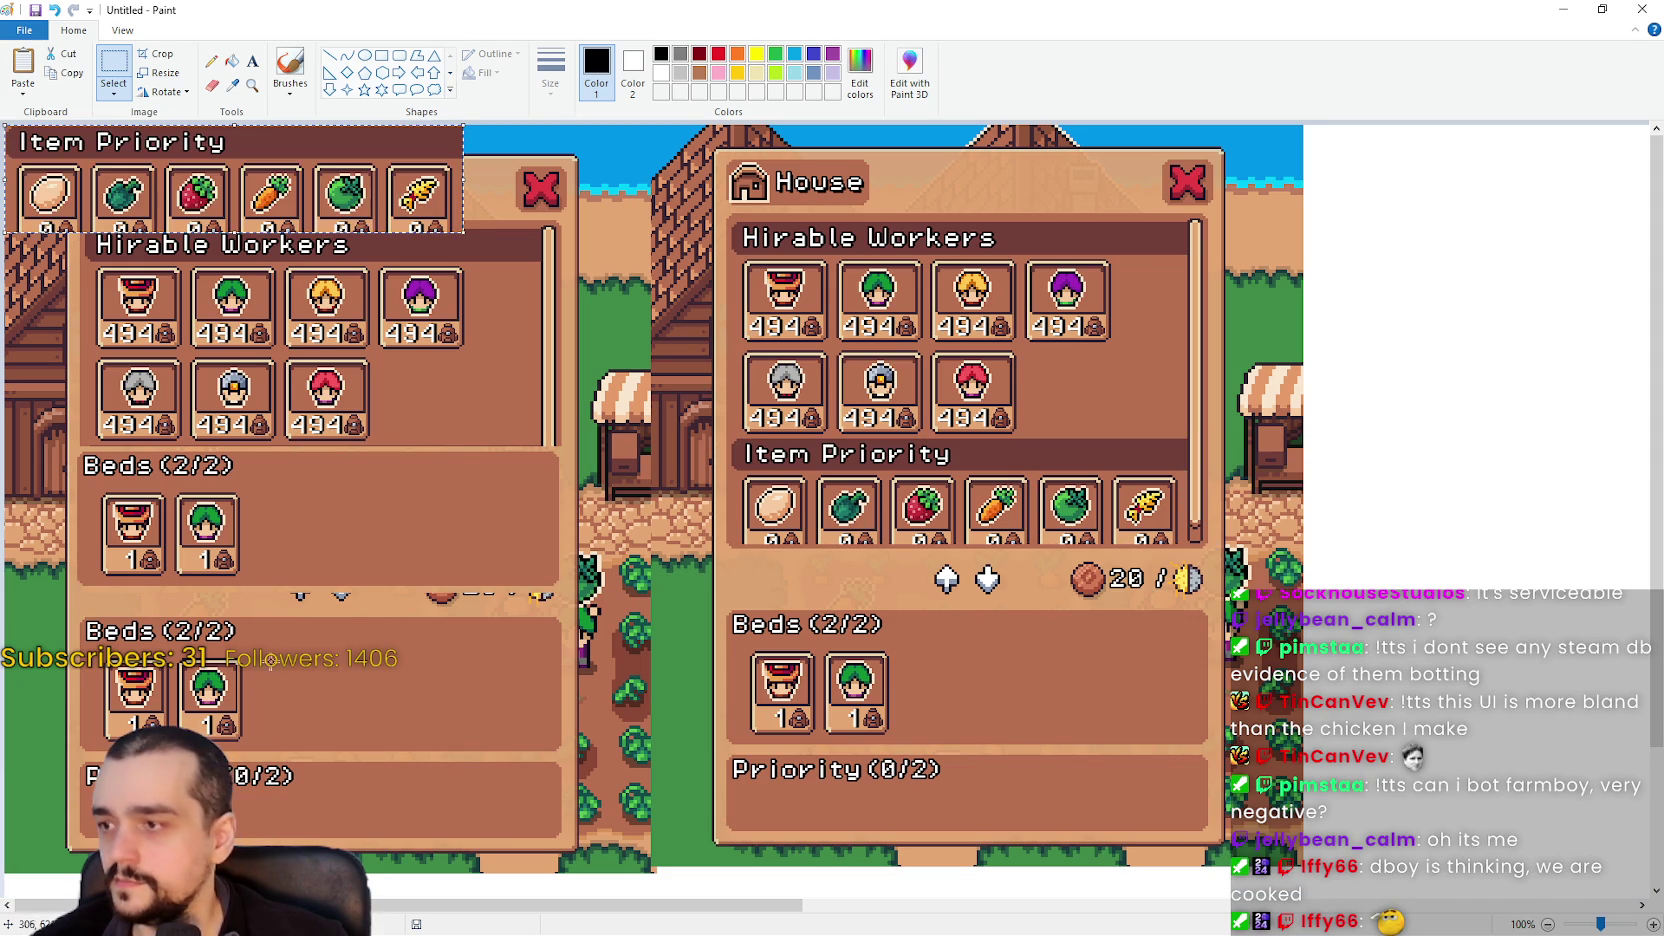
mouse_move(179, 186)
left_mouse_down()
mouse_move(306, 691)
mouse_move(256, 652)
left_mouse_up()
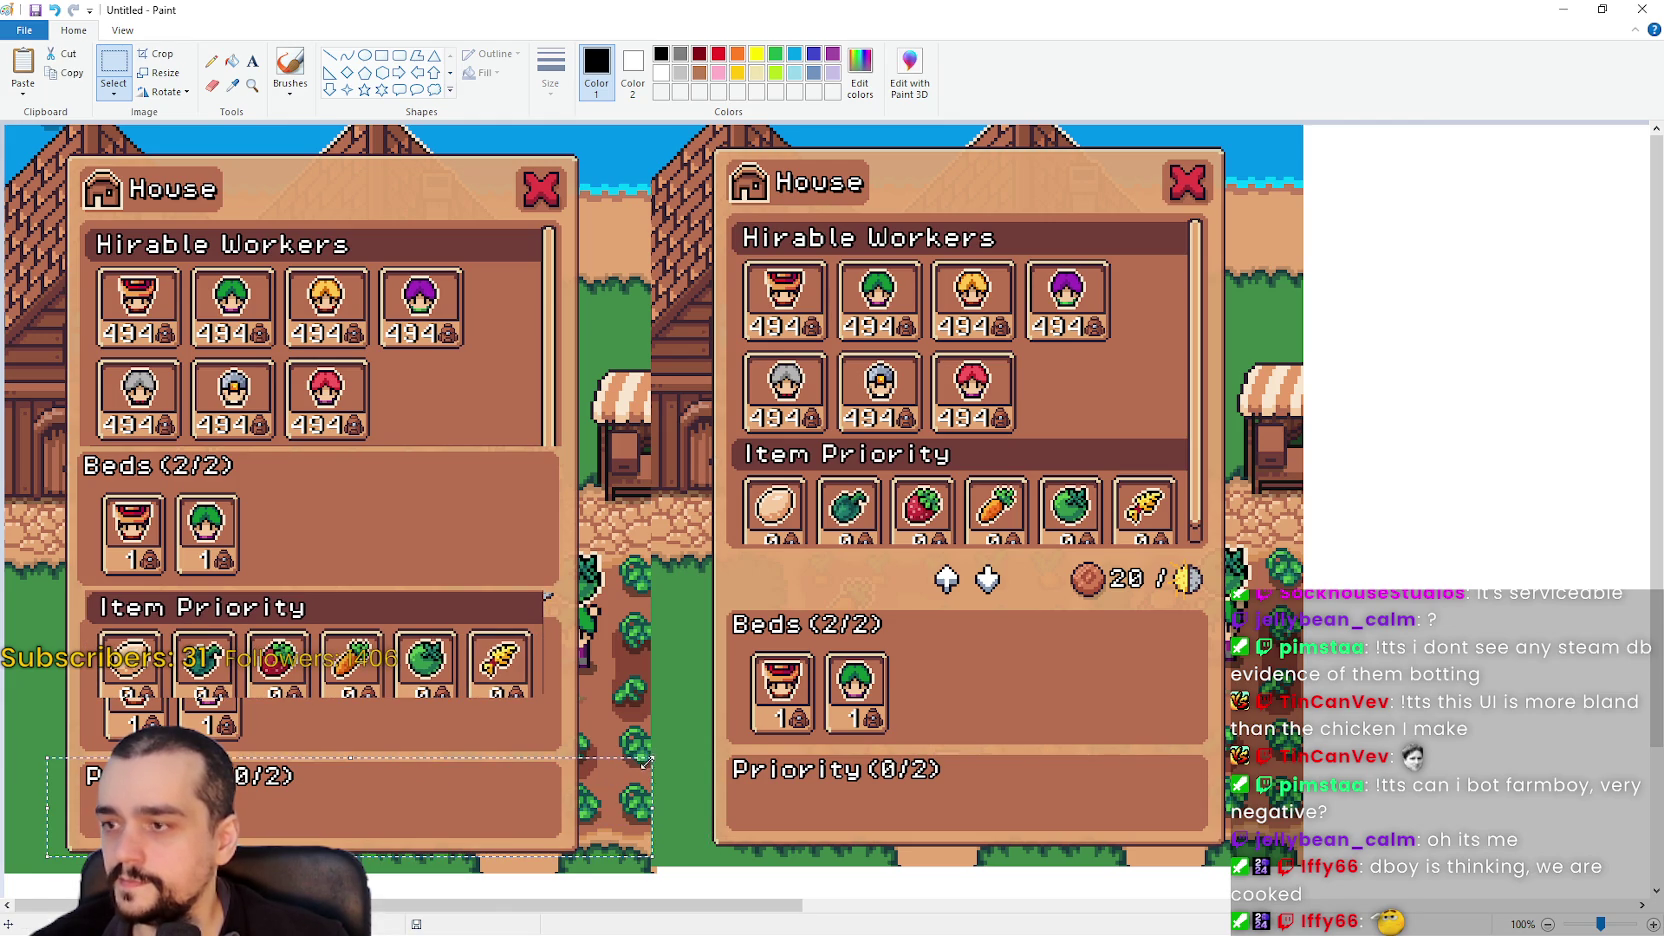
key("Up")
key("Up")
key("Up")
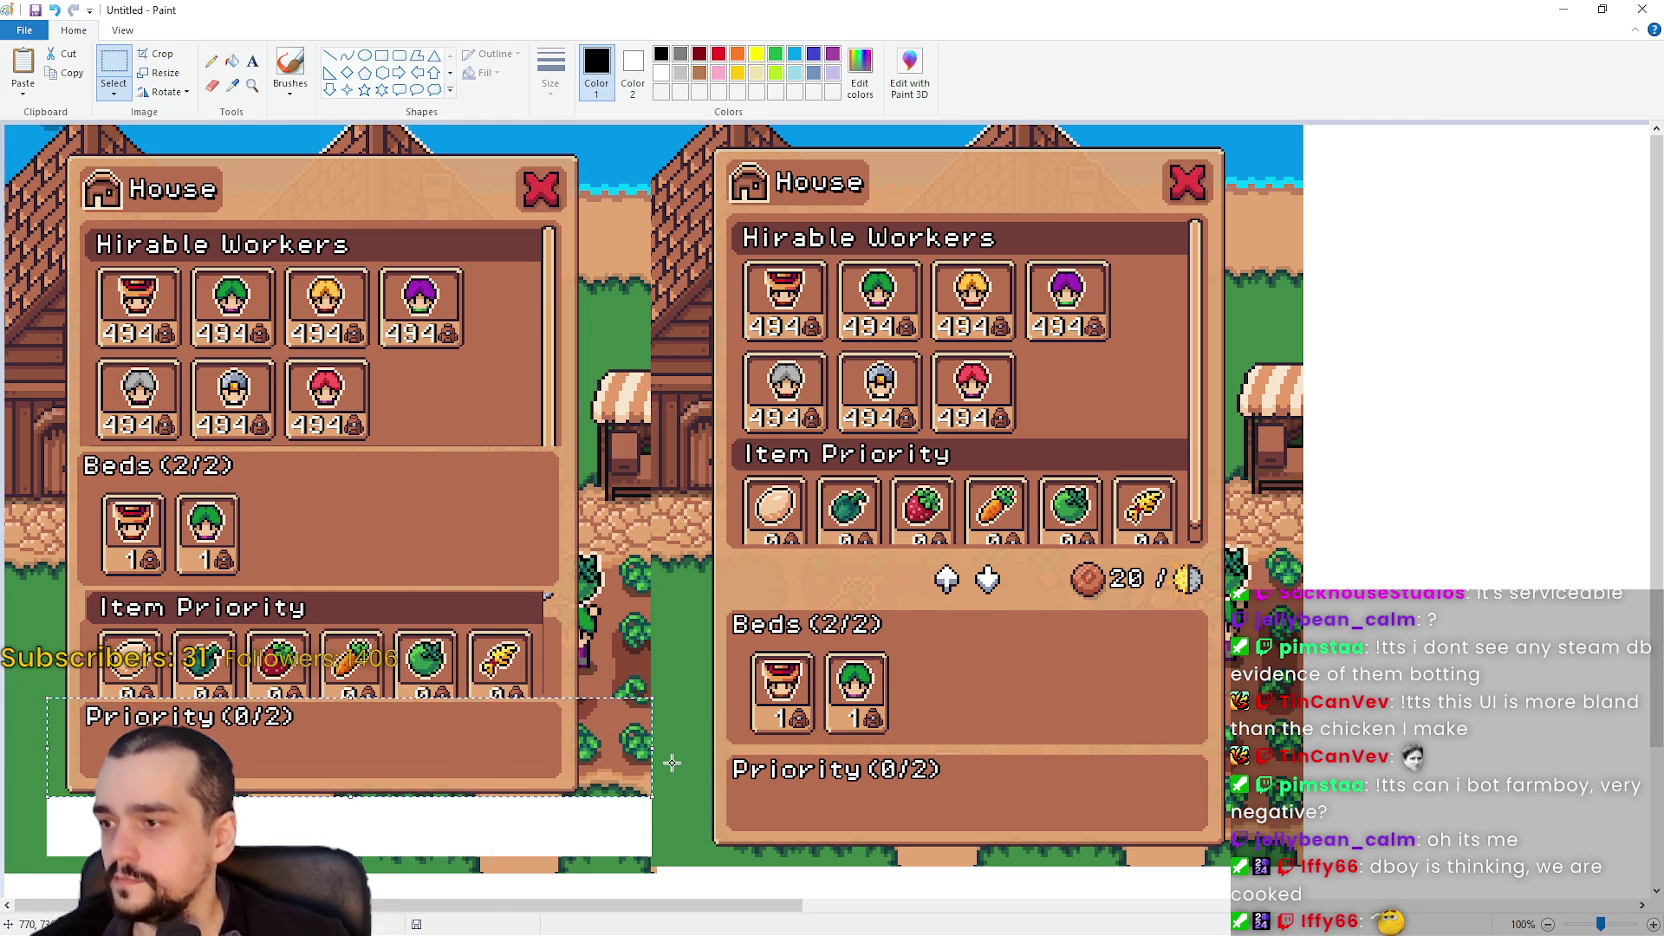
key("Up")
key("Up")
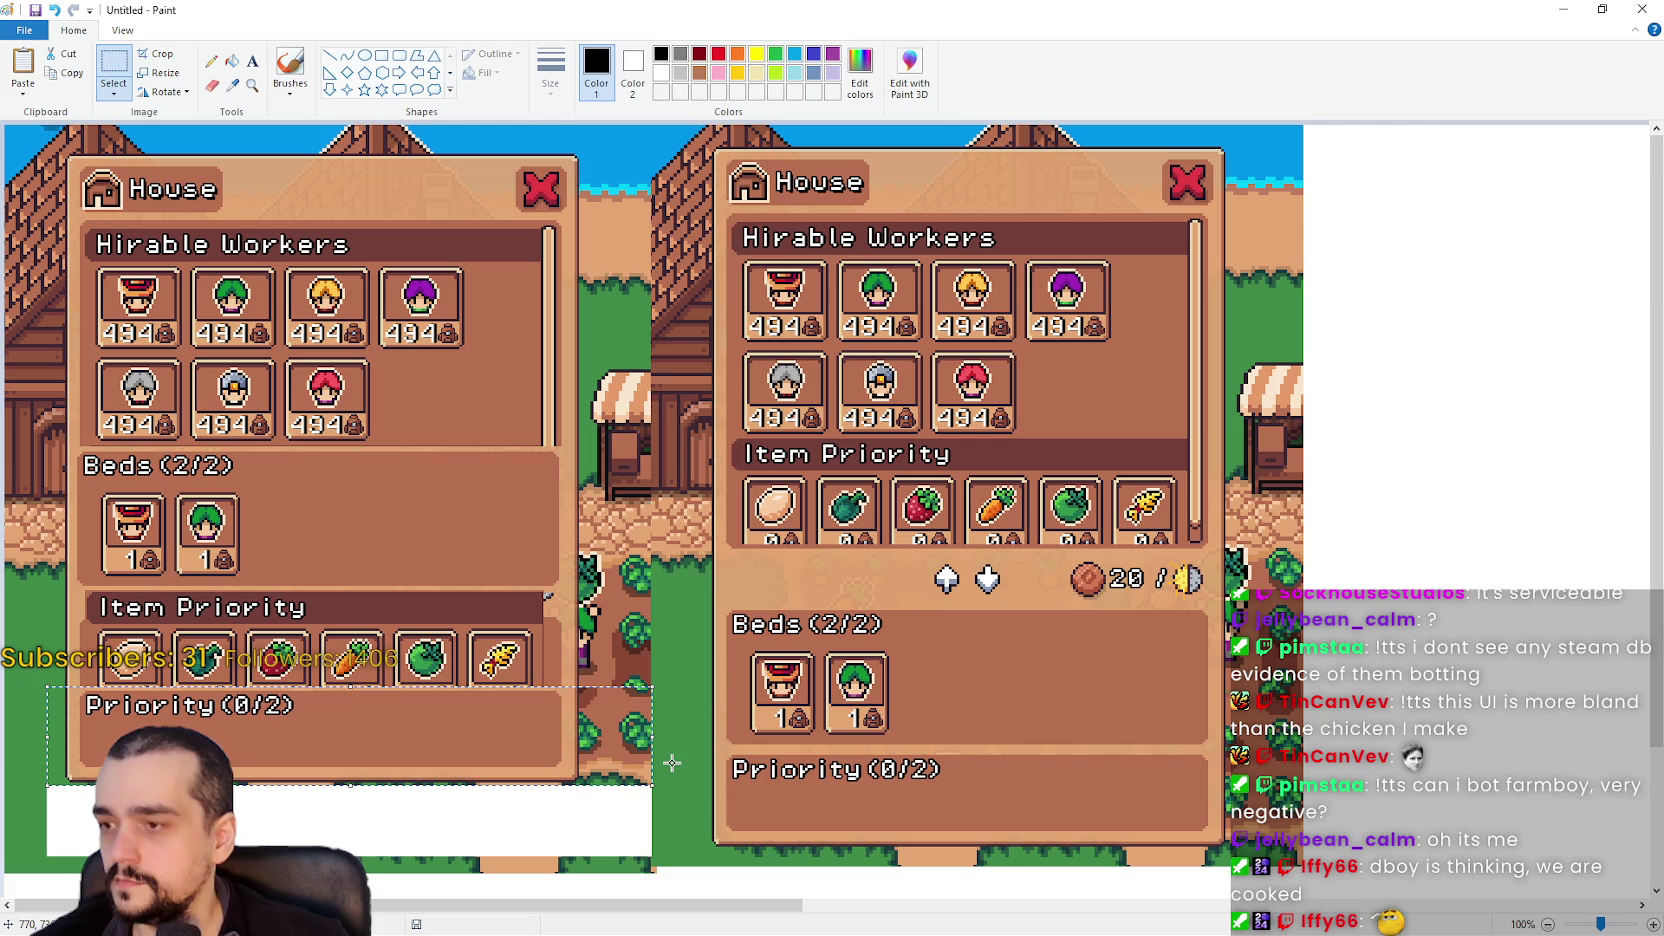
key("Down")
key("Down")
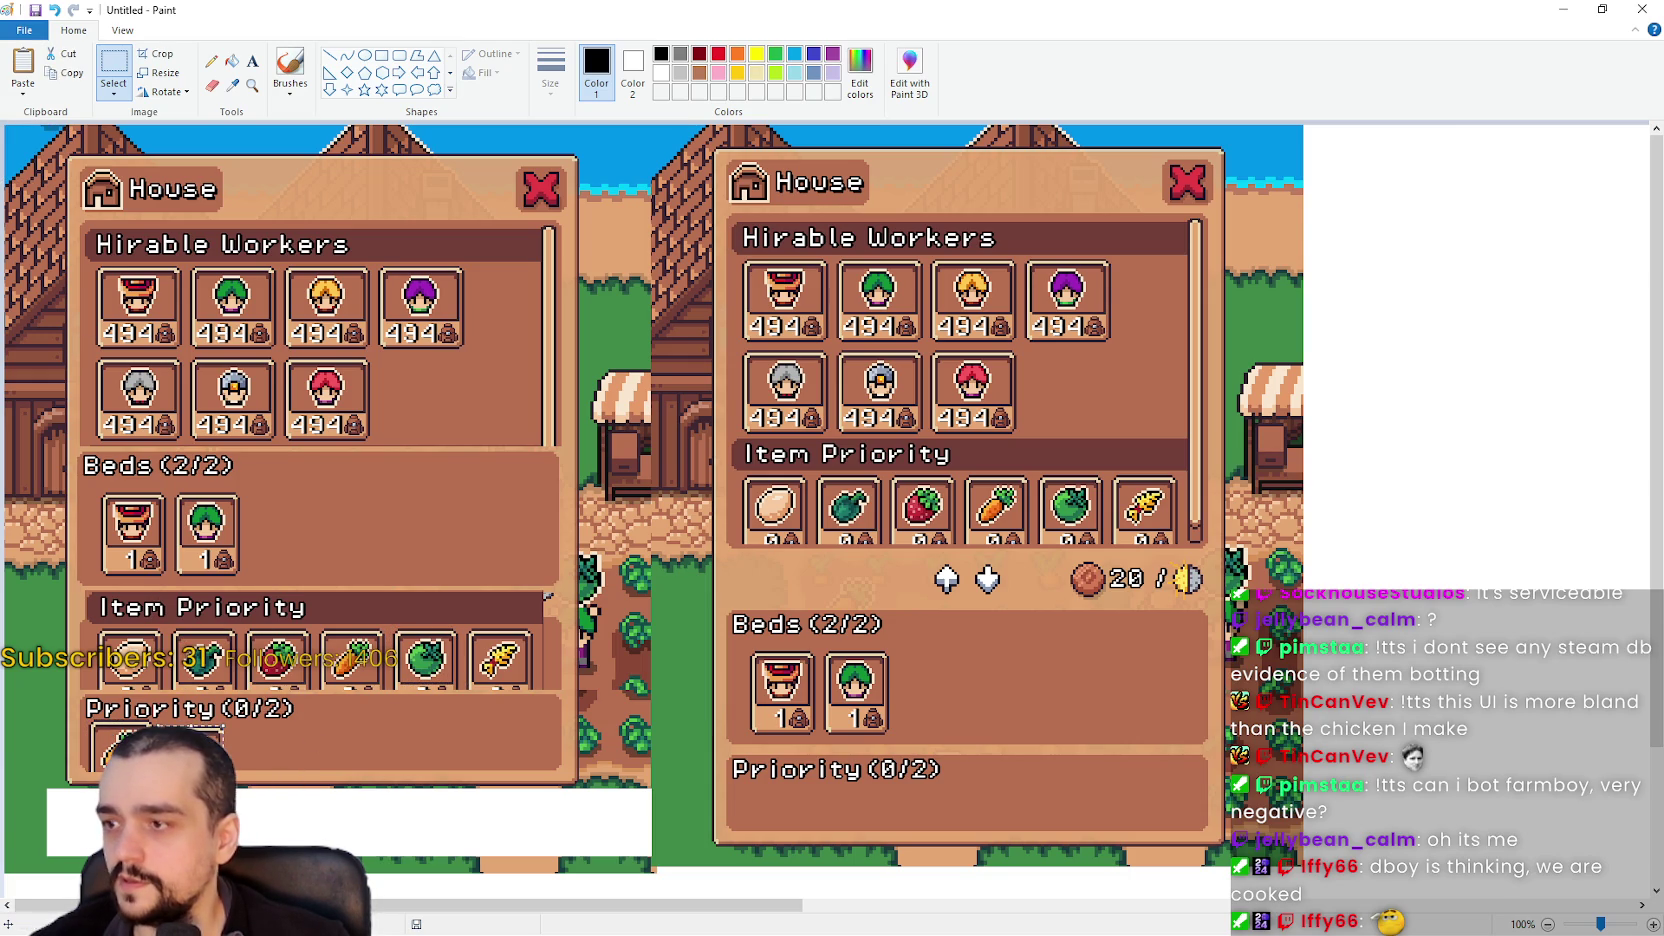
- Shrink the Paint window and move it over the game
scroll(552, 770, "down", 3)
scroll(548, 760, "up", 3)
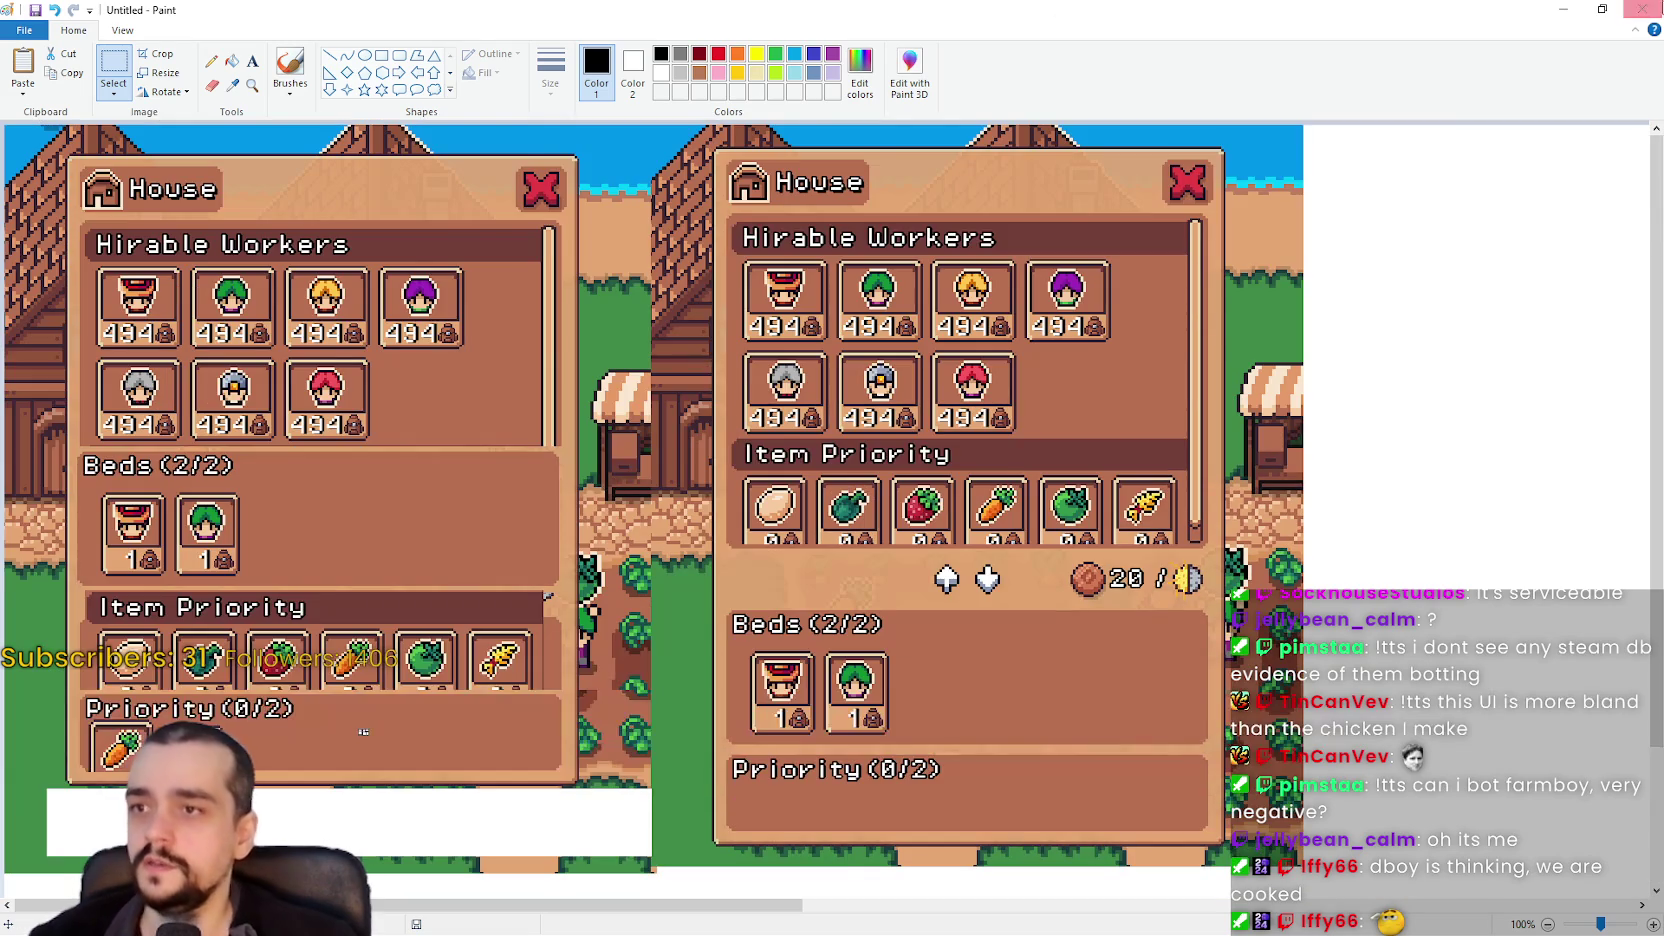
left_click(1603, 8)
left_click_drag(700, 10, 984, 28)
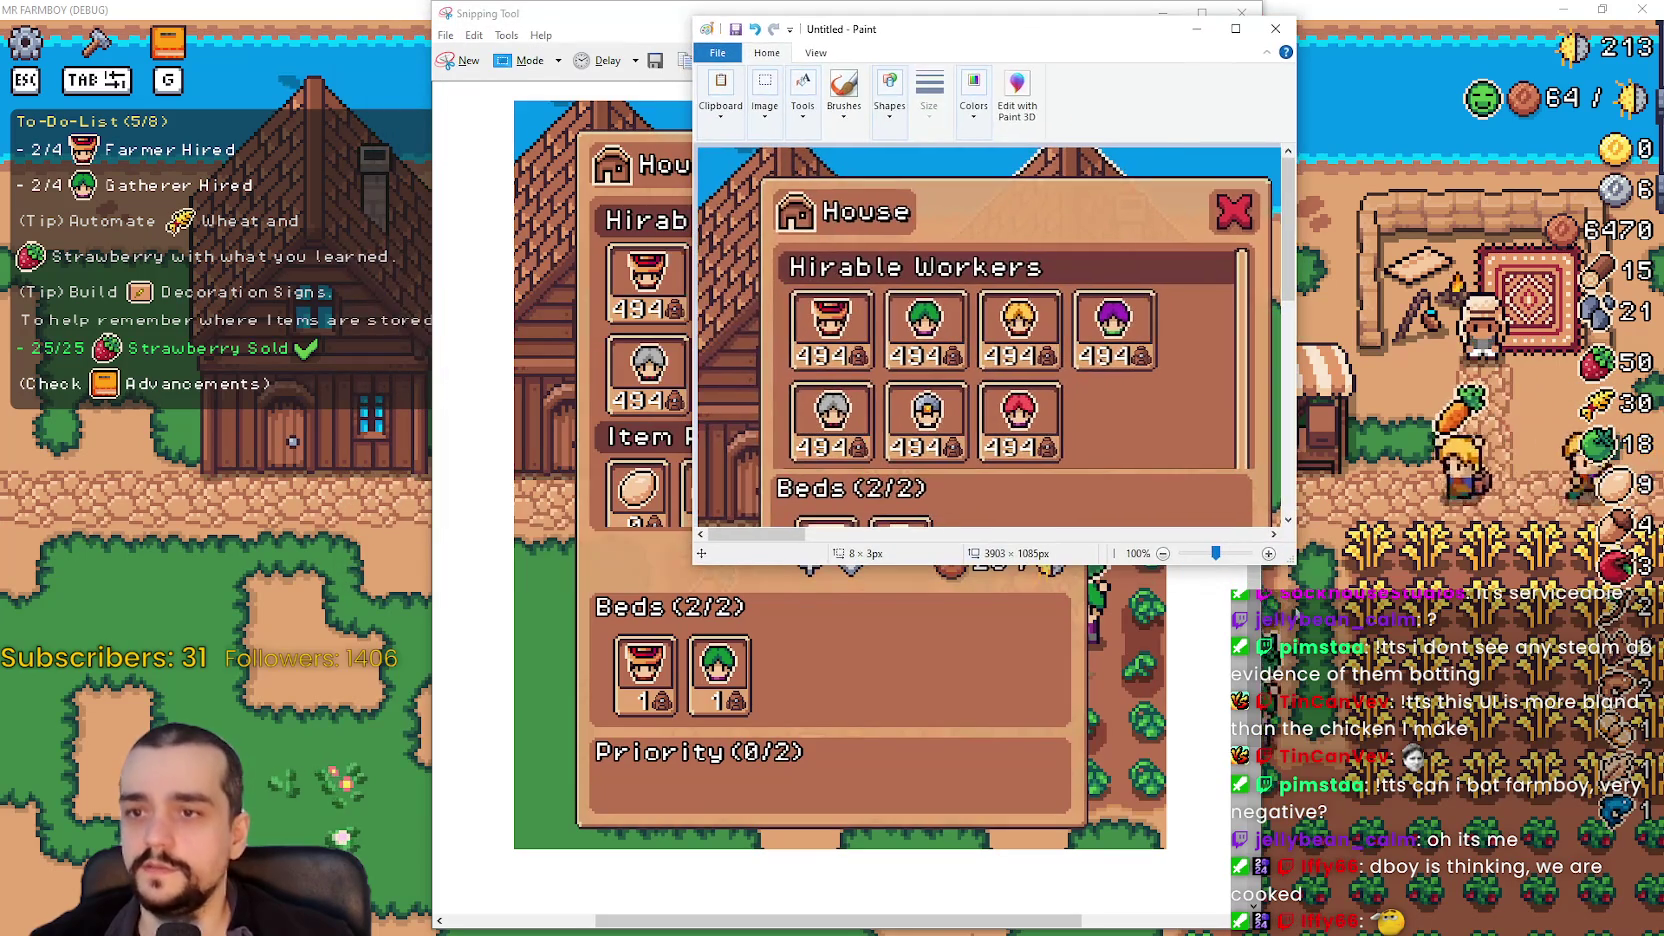
- Make the Paint window taller and minimize Snipping Tool
left_click_drag(1284, 567, 1283, 915)
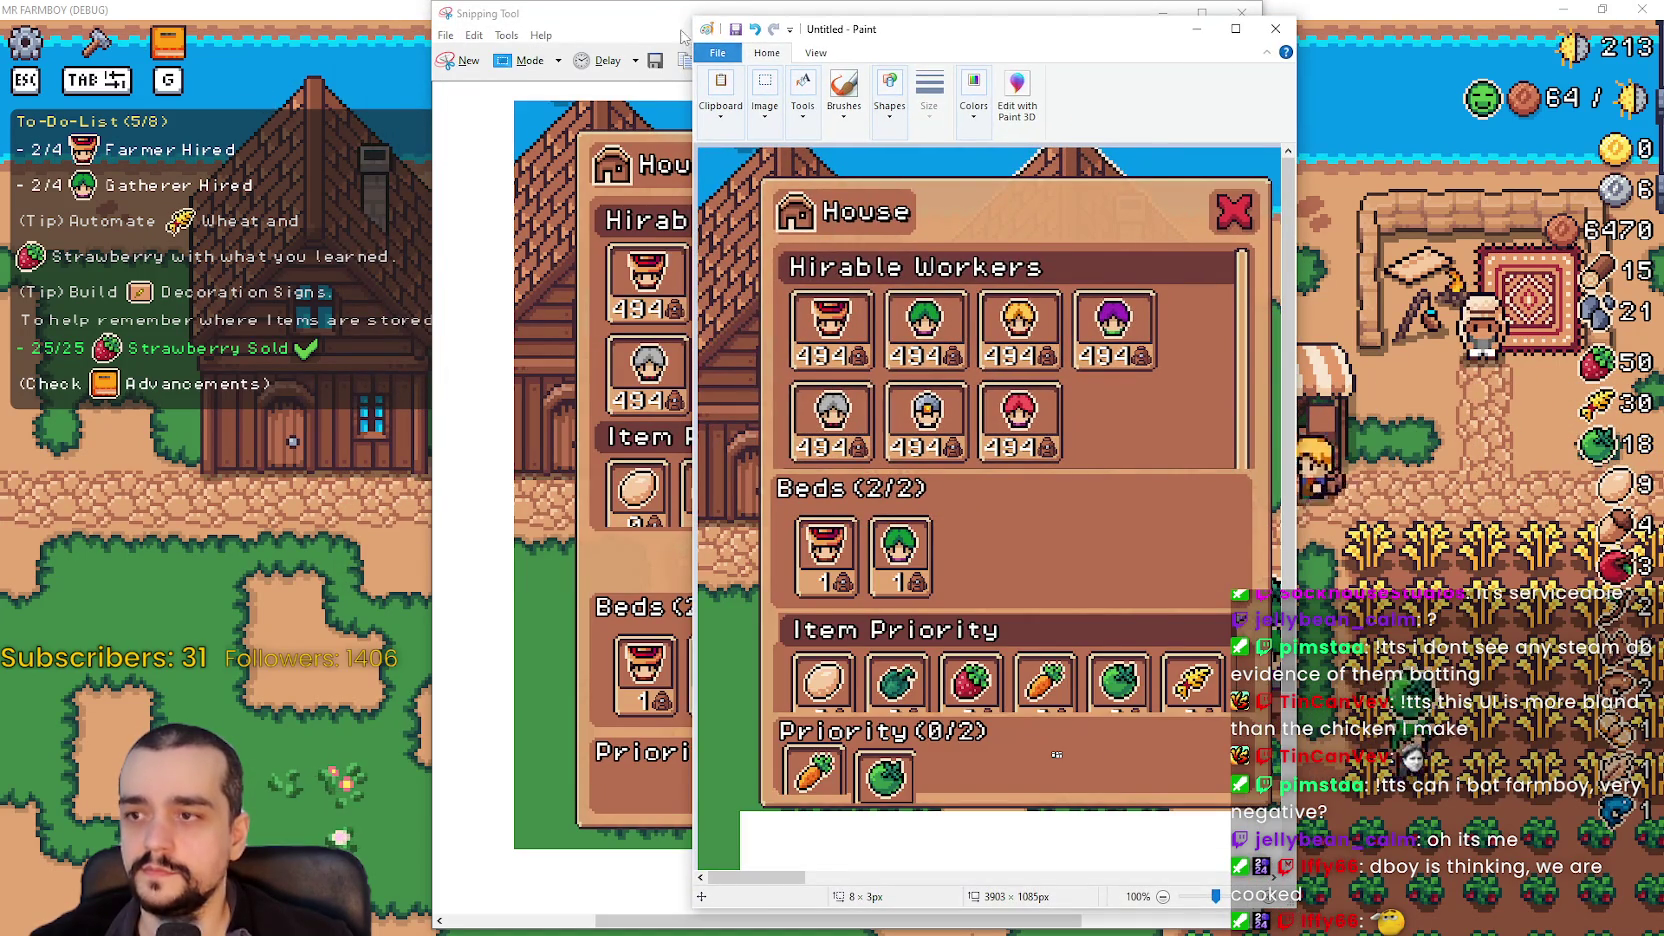
left_click(645, 16)
left_click(1162, 13)
left_click_drag(1150, 20, 1065, 20)
- Review the mockup, then bring the game window back to the front
scroll(973, 526, "down", 3)
scroll(900, 660, "up", 3)
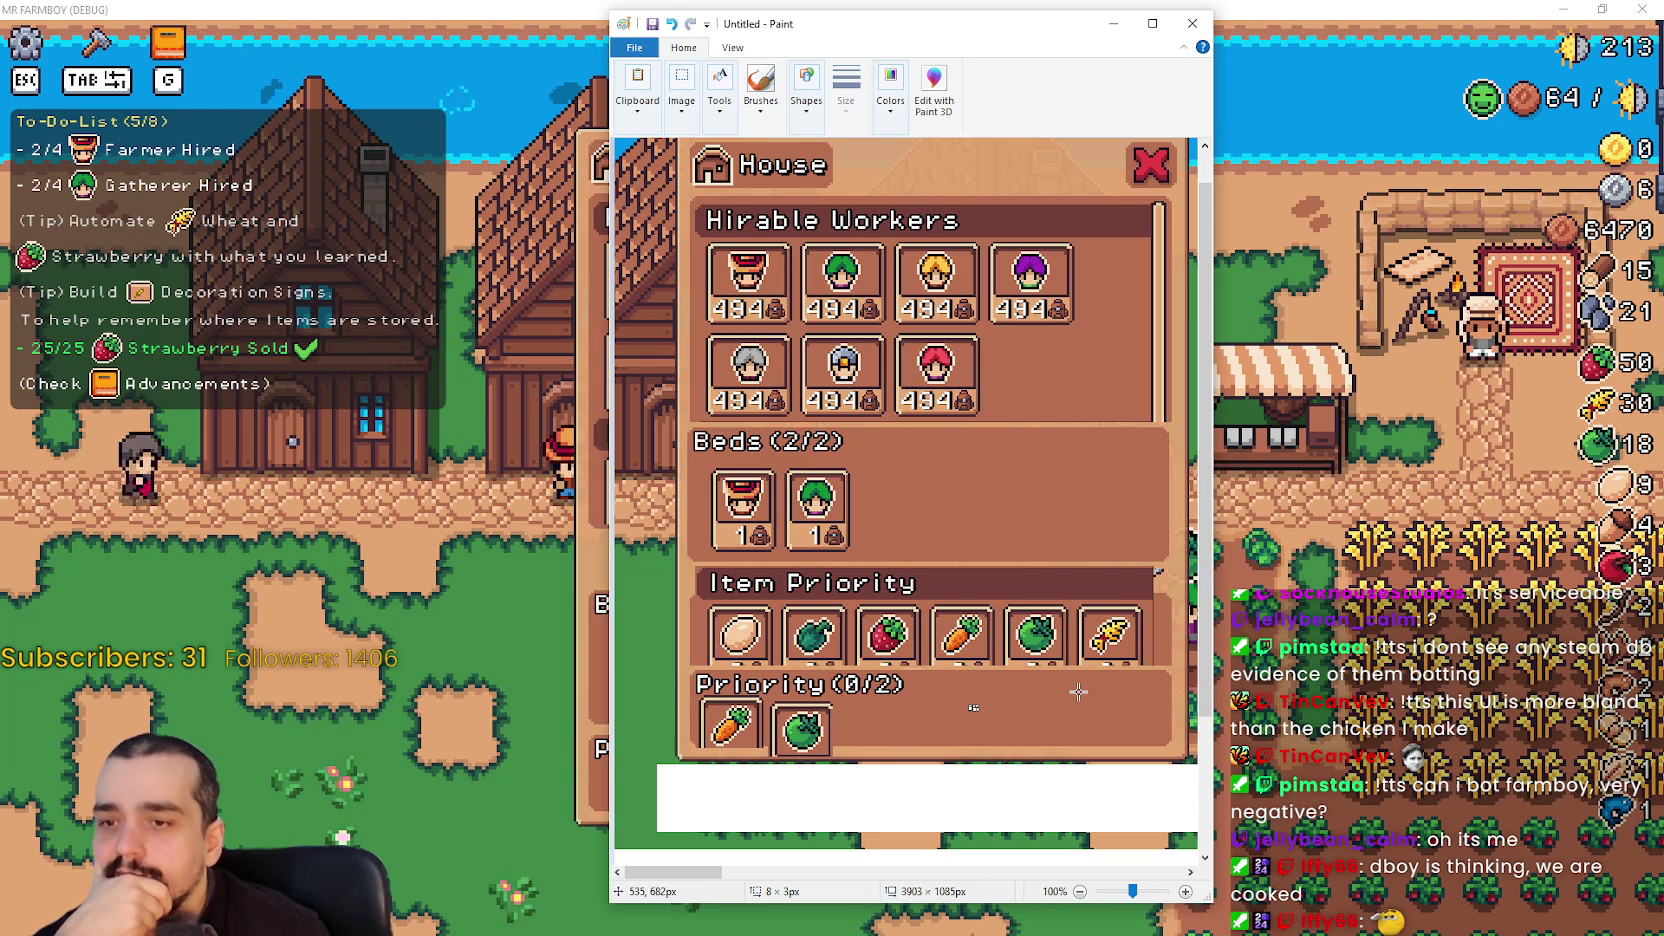
scroll(631, 638, "down", 3)
left_click(577, 601)
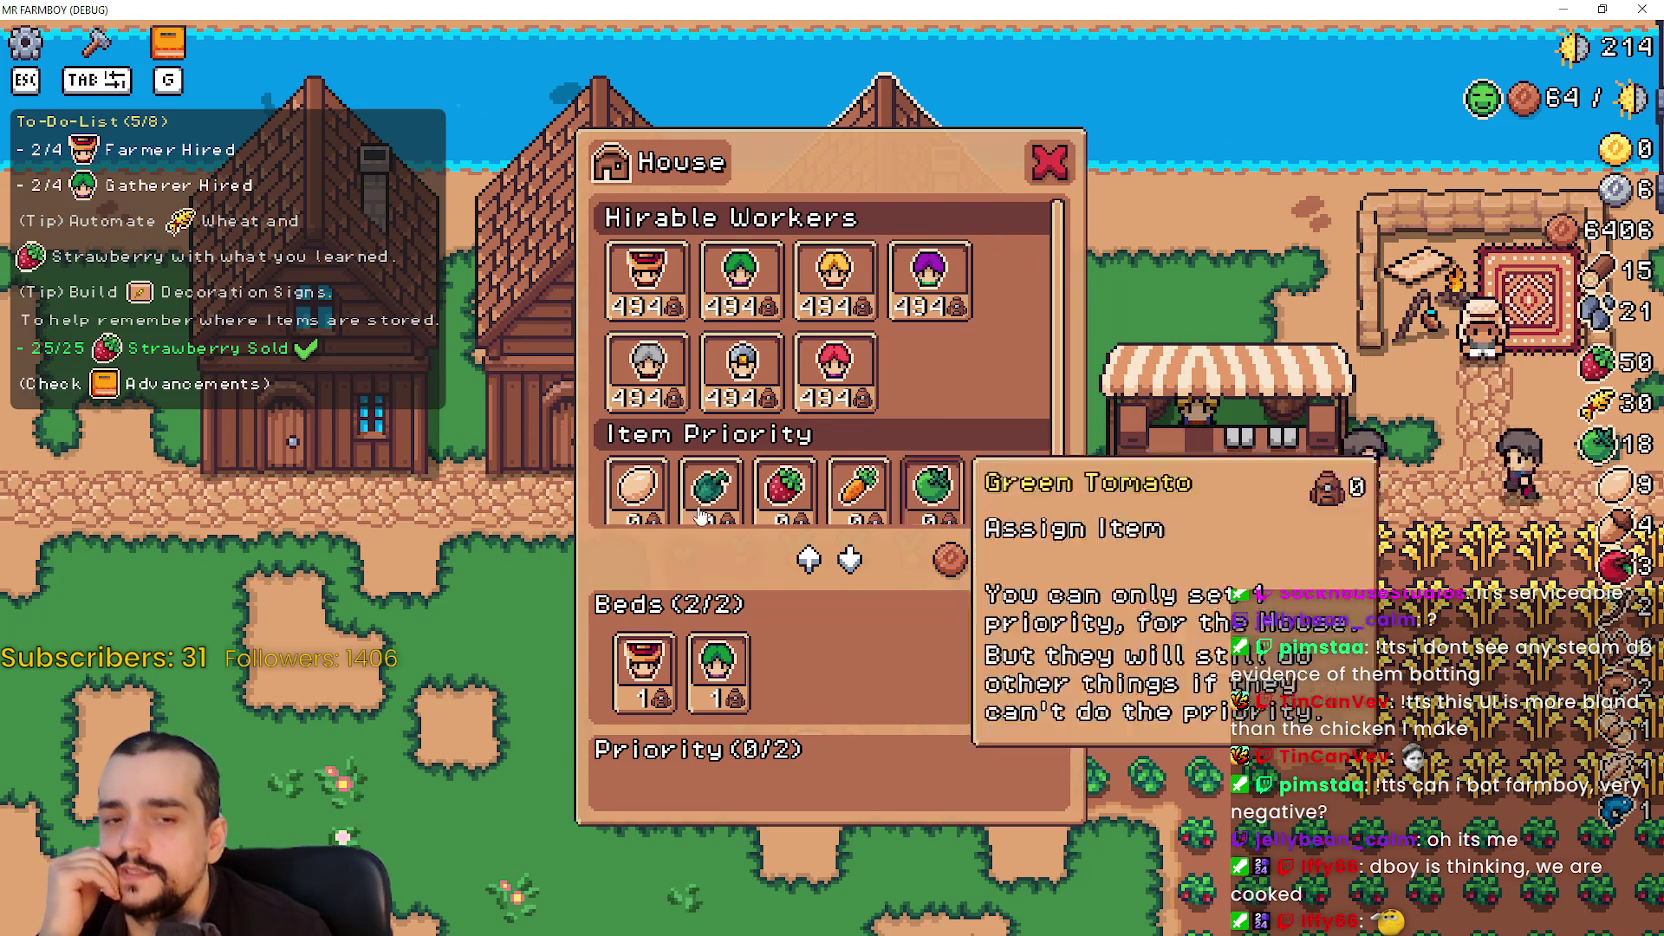
- Check the House panel's Item Priority list, then close the panel
scroll(903, 495, "down", 1)
scroll(903, 495, "up", 1)
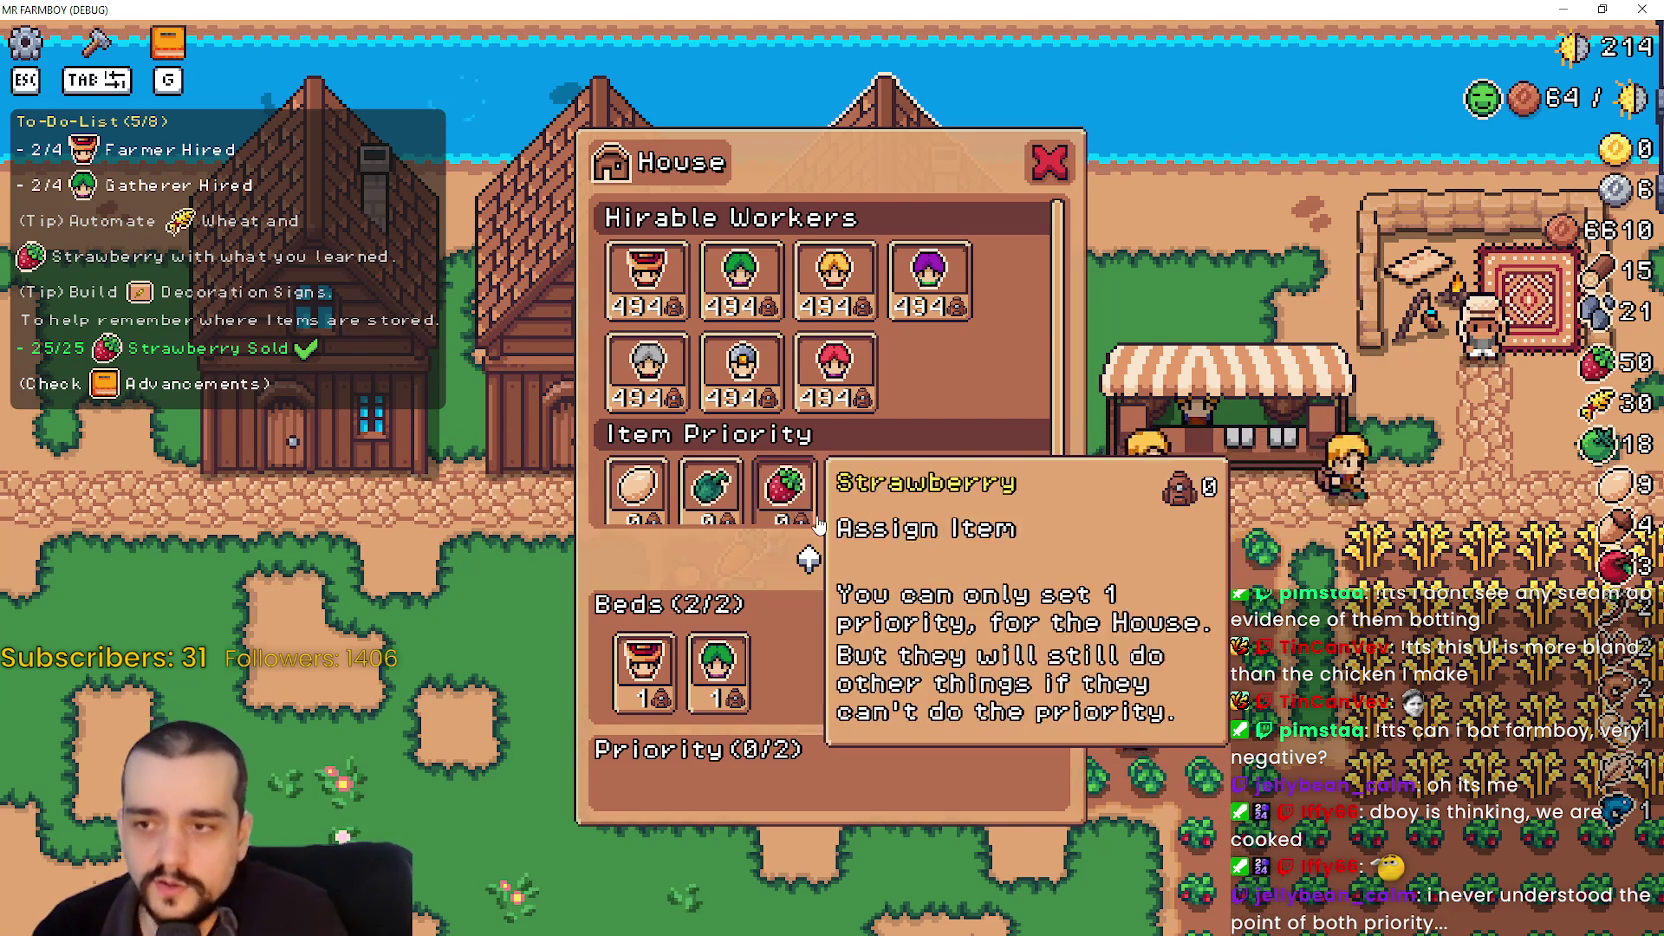
scroll(862, 470, "down", 1)
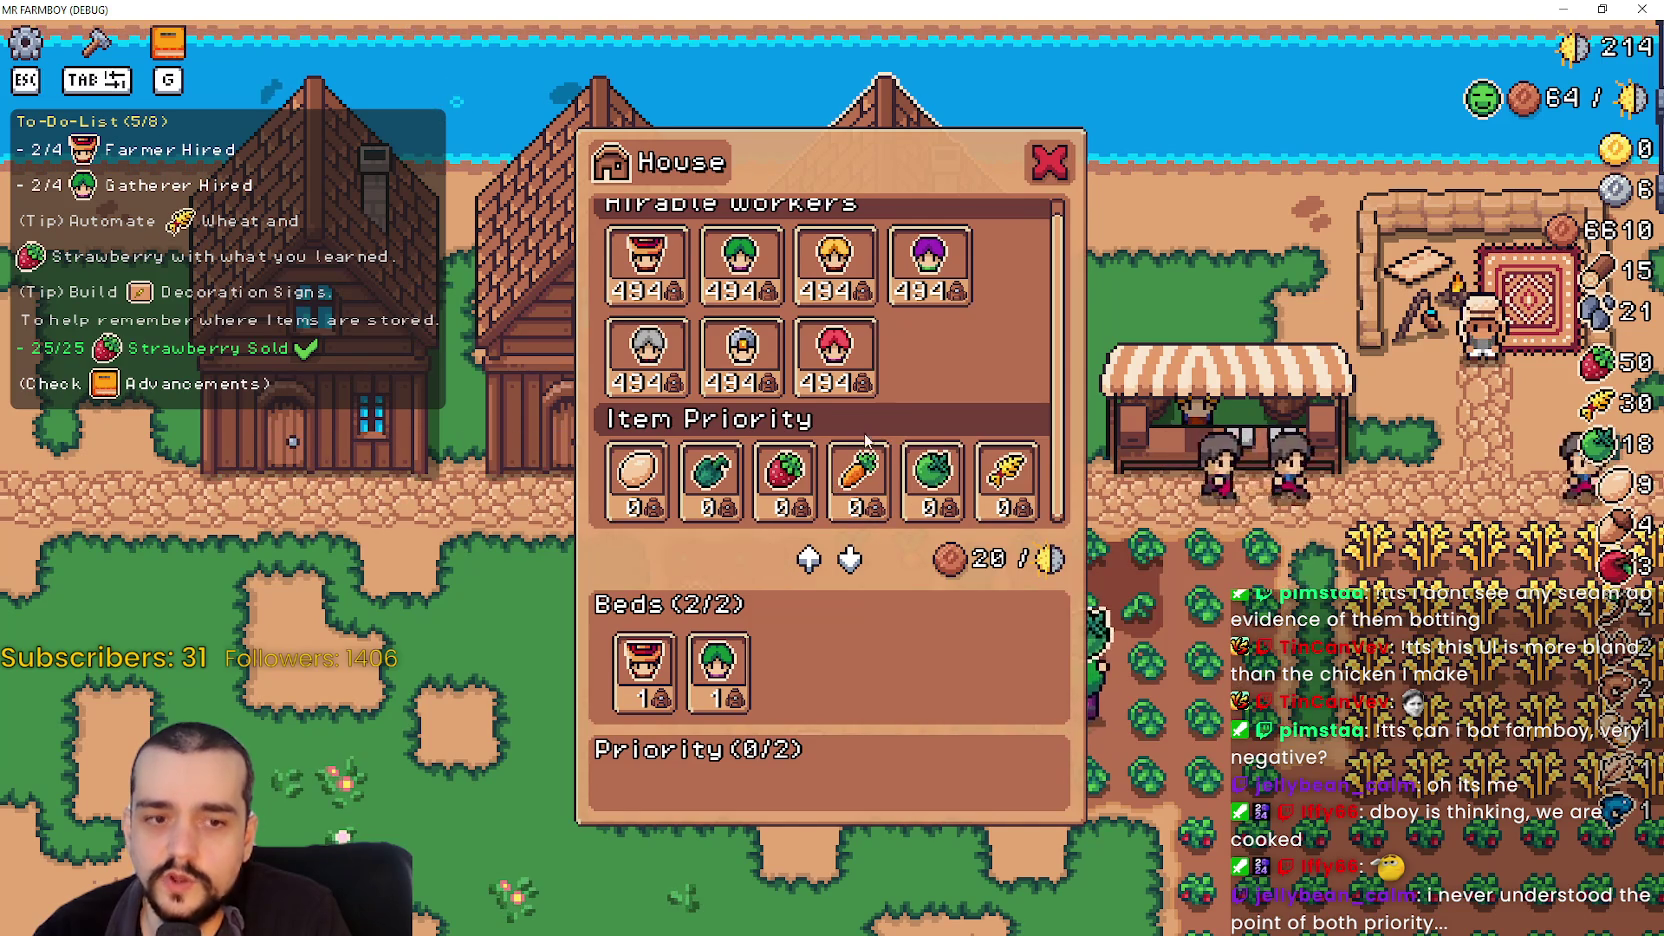
left_click(1048, 166)
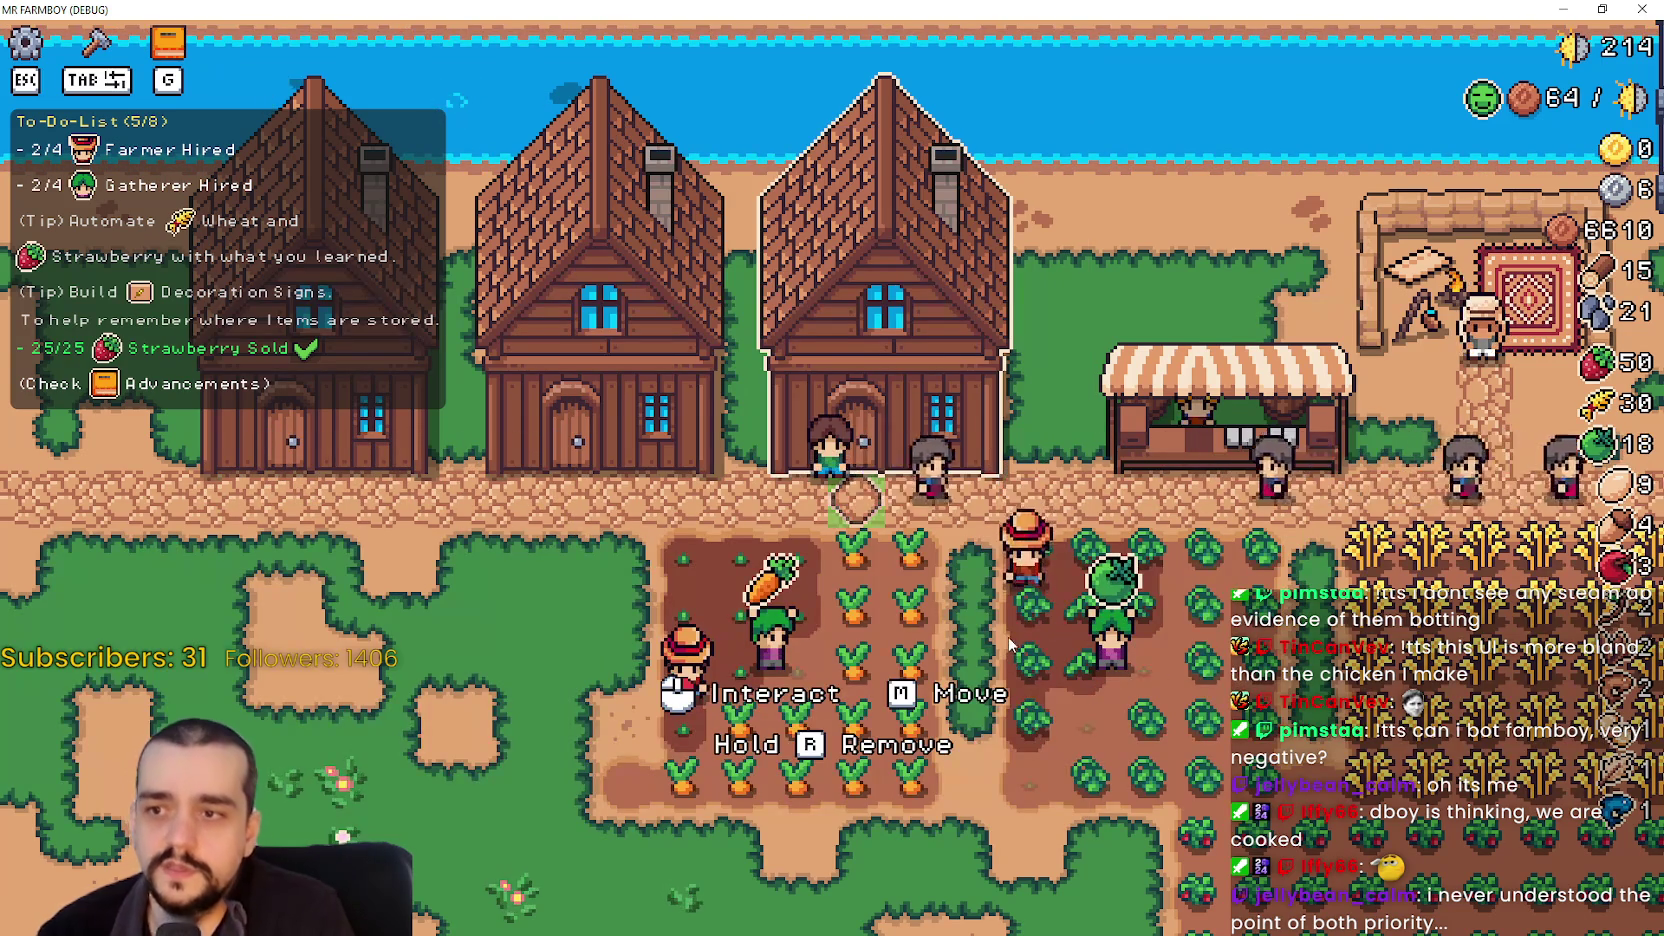
- Walk the farmer around the fields and house, then switch to the Paint mockup
key("s")
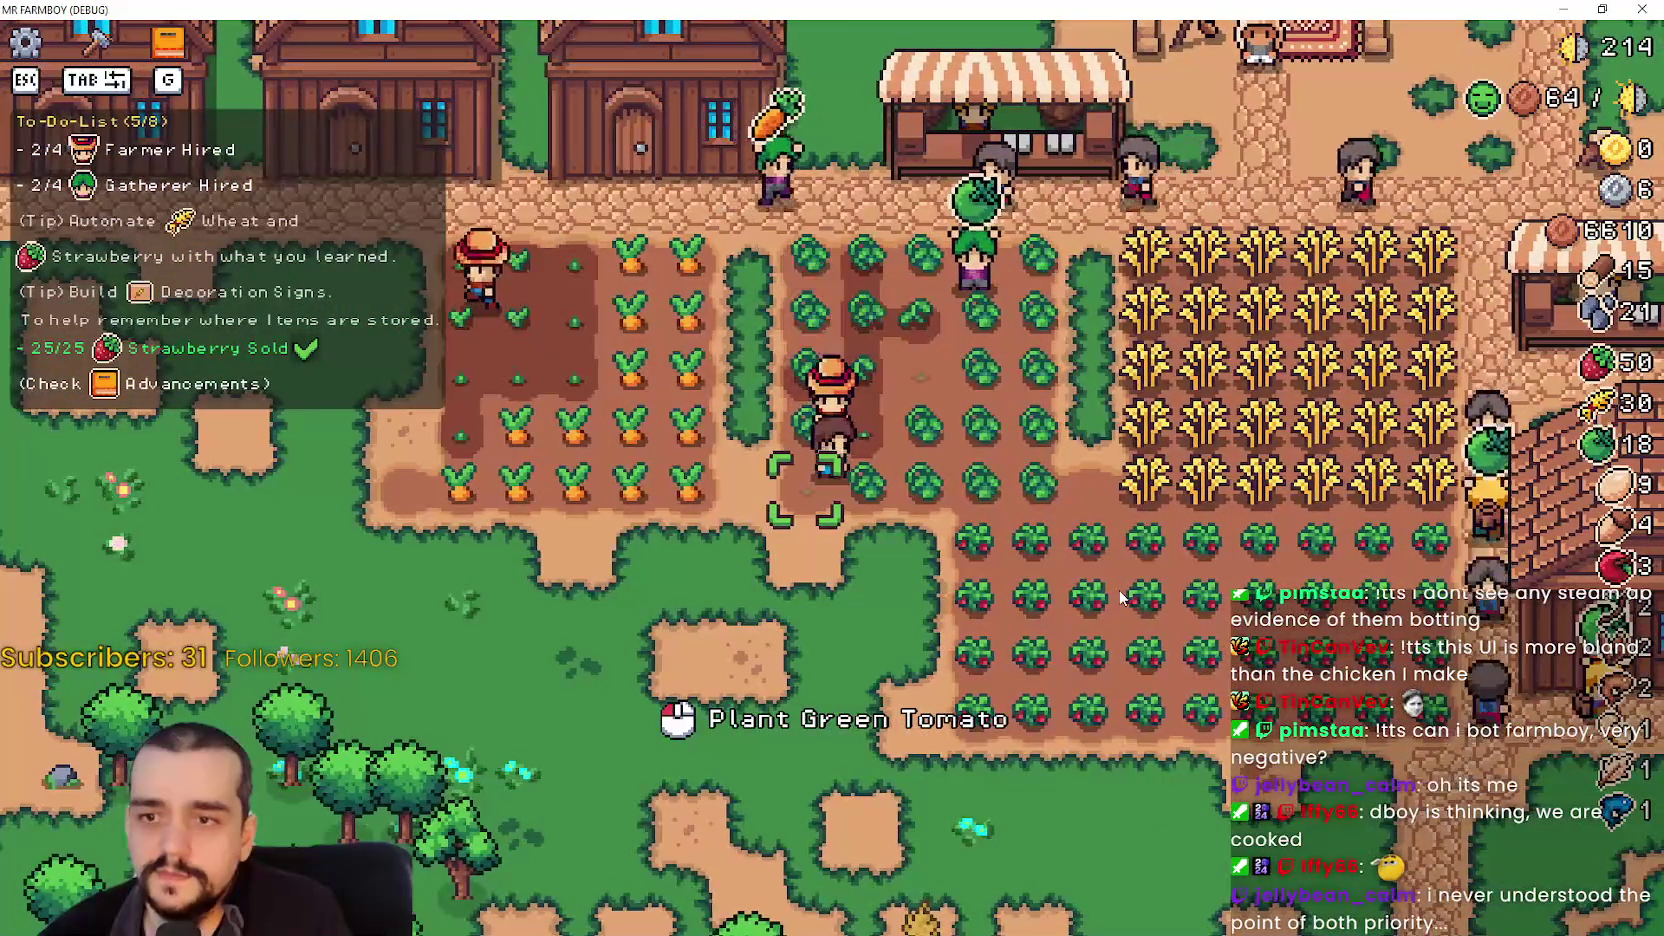
key("d")
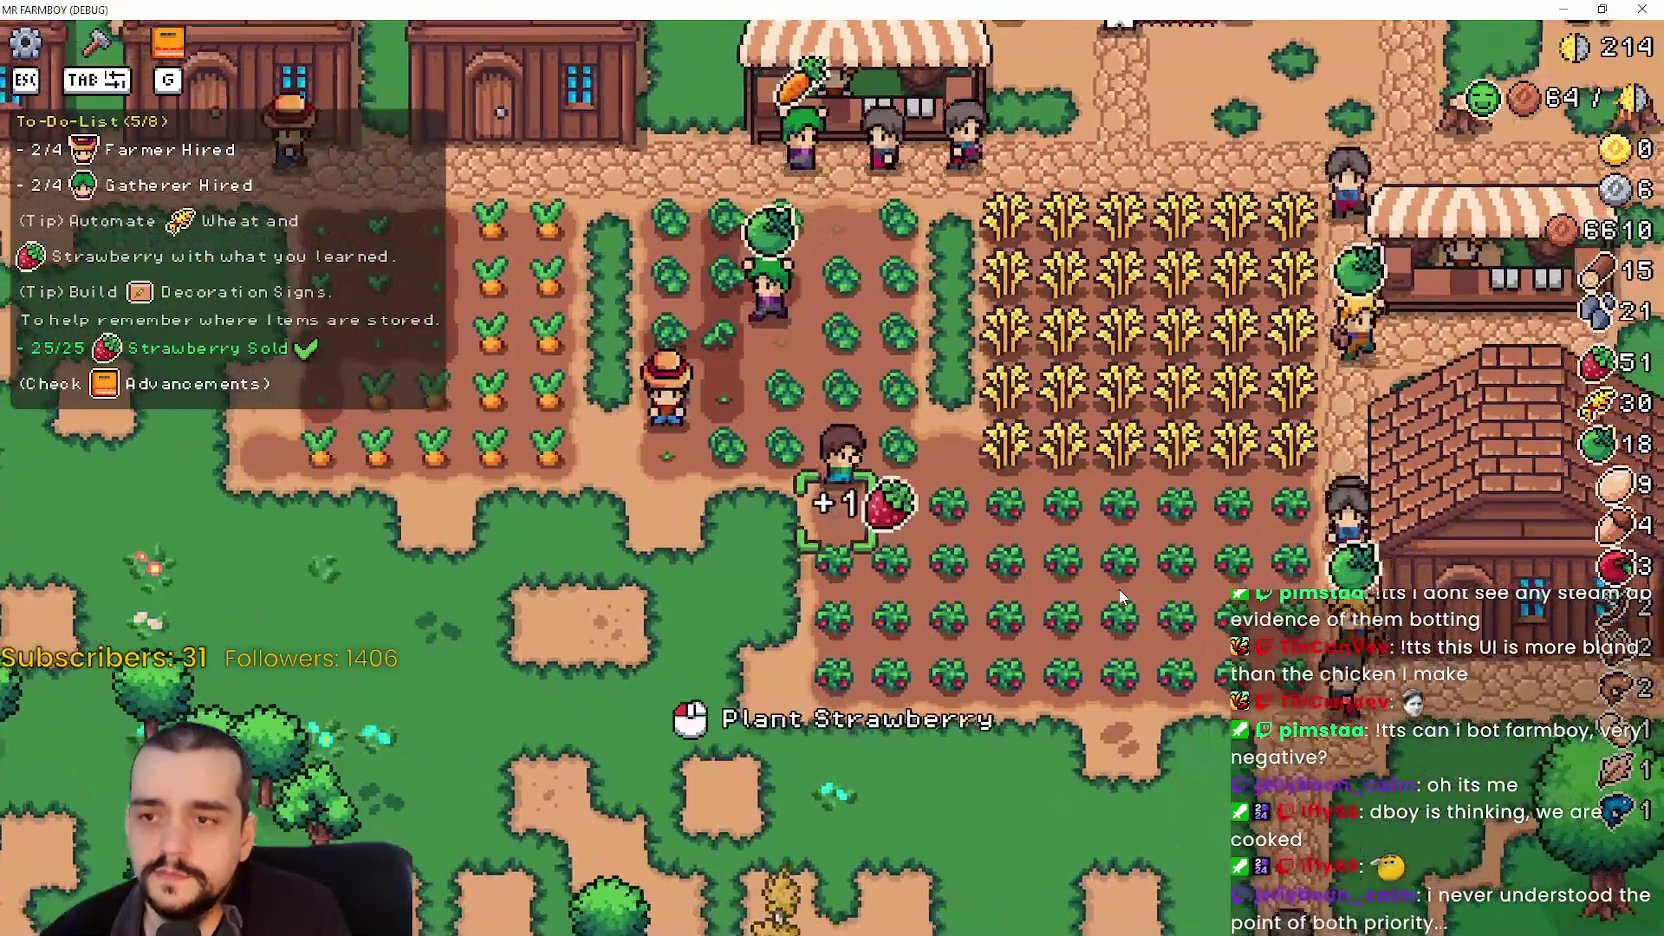
key("d")
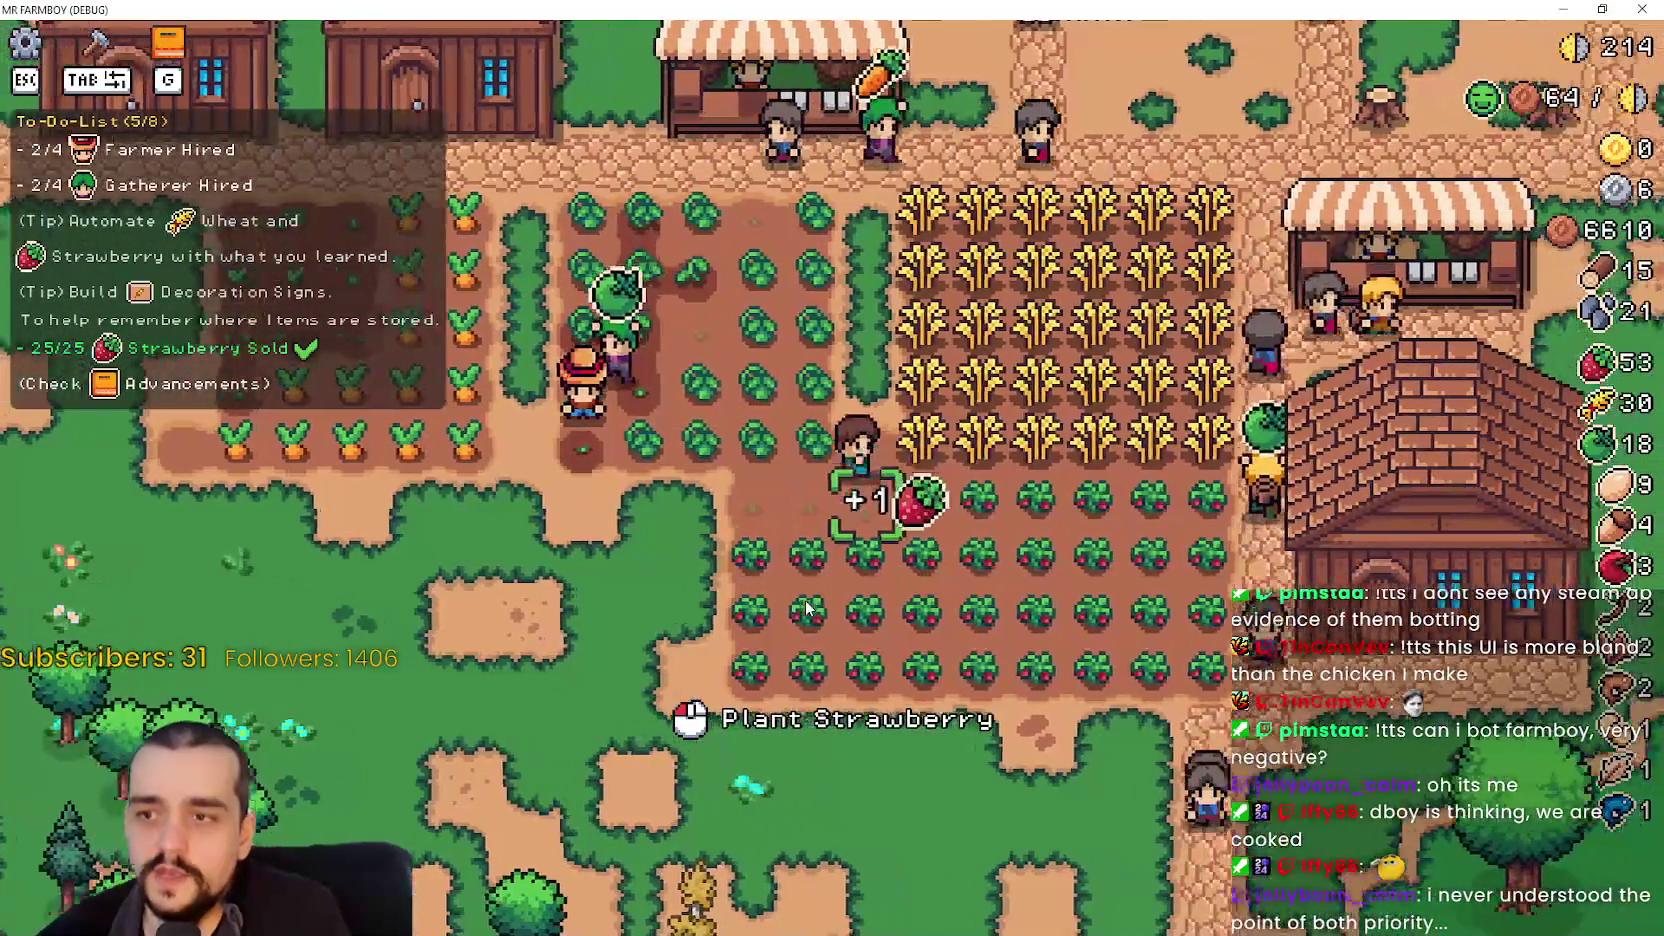
key("a")
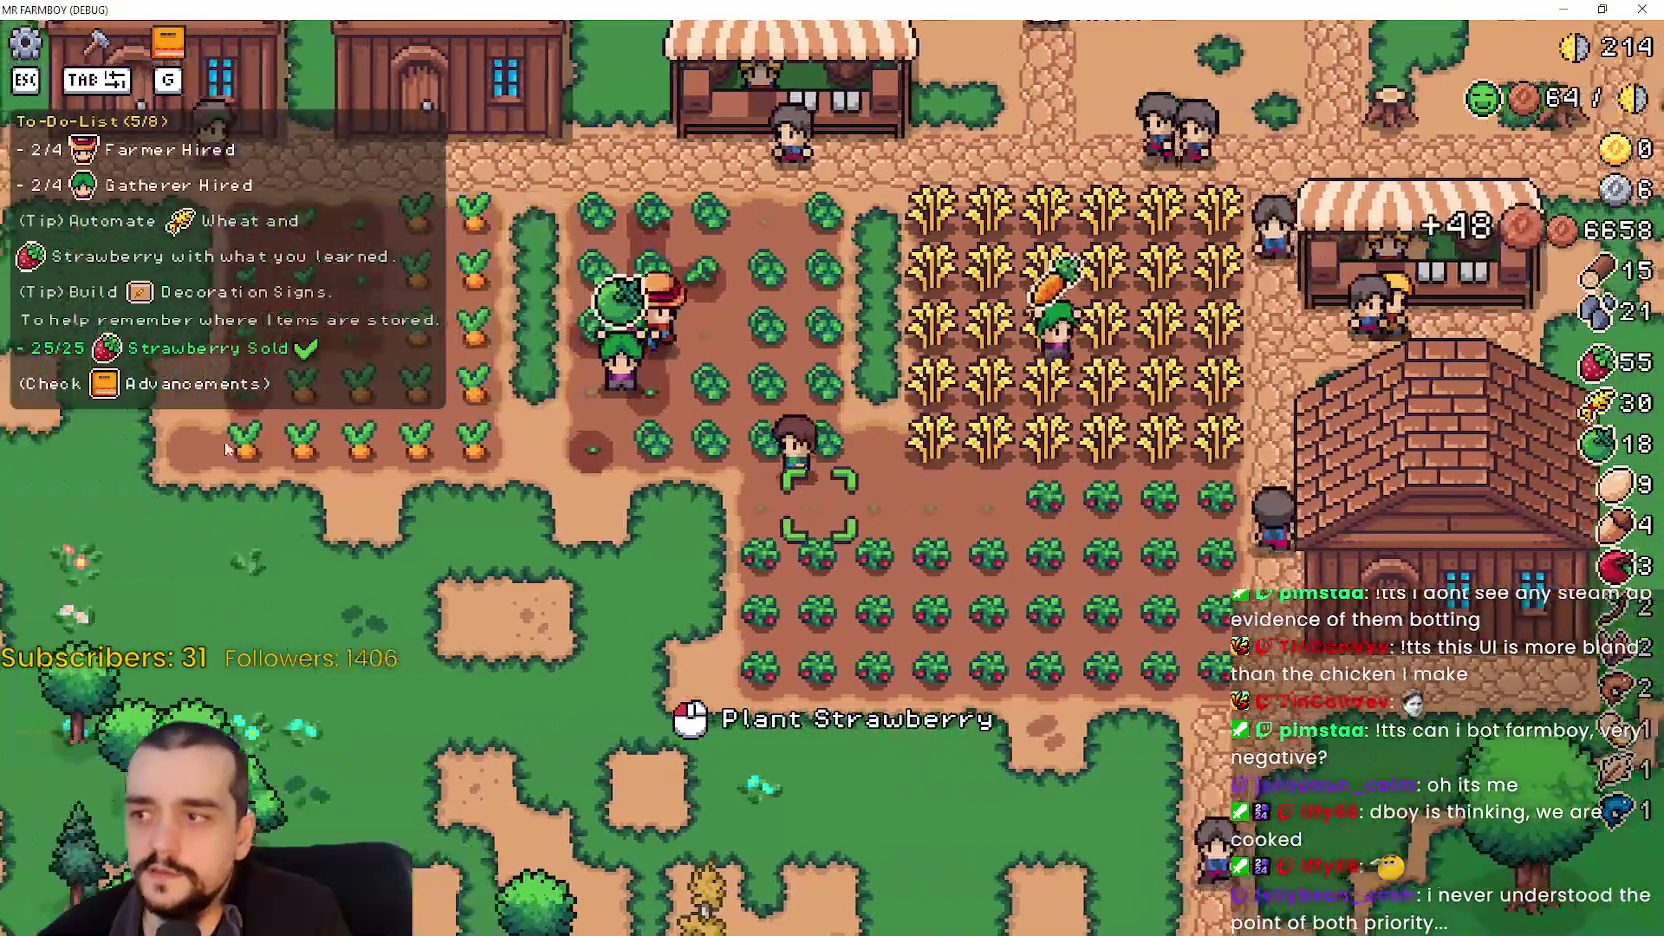
key("d")
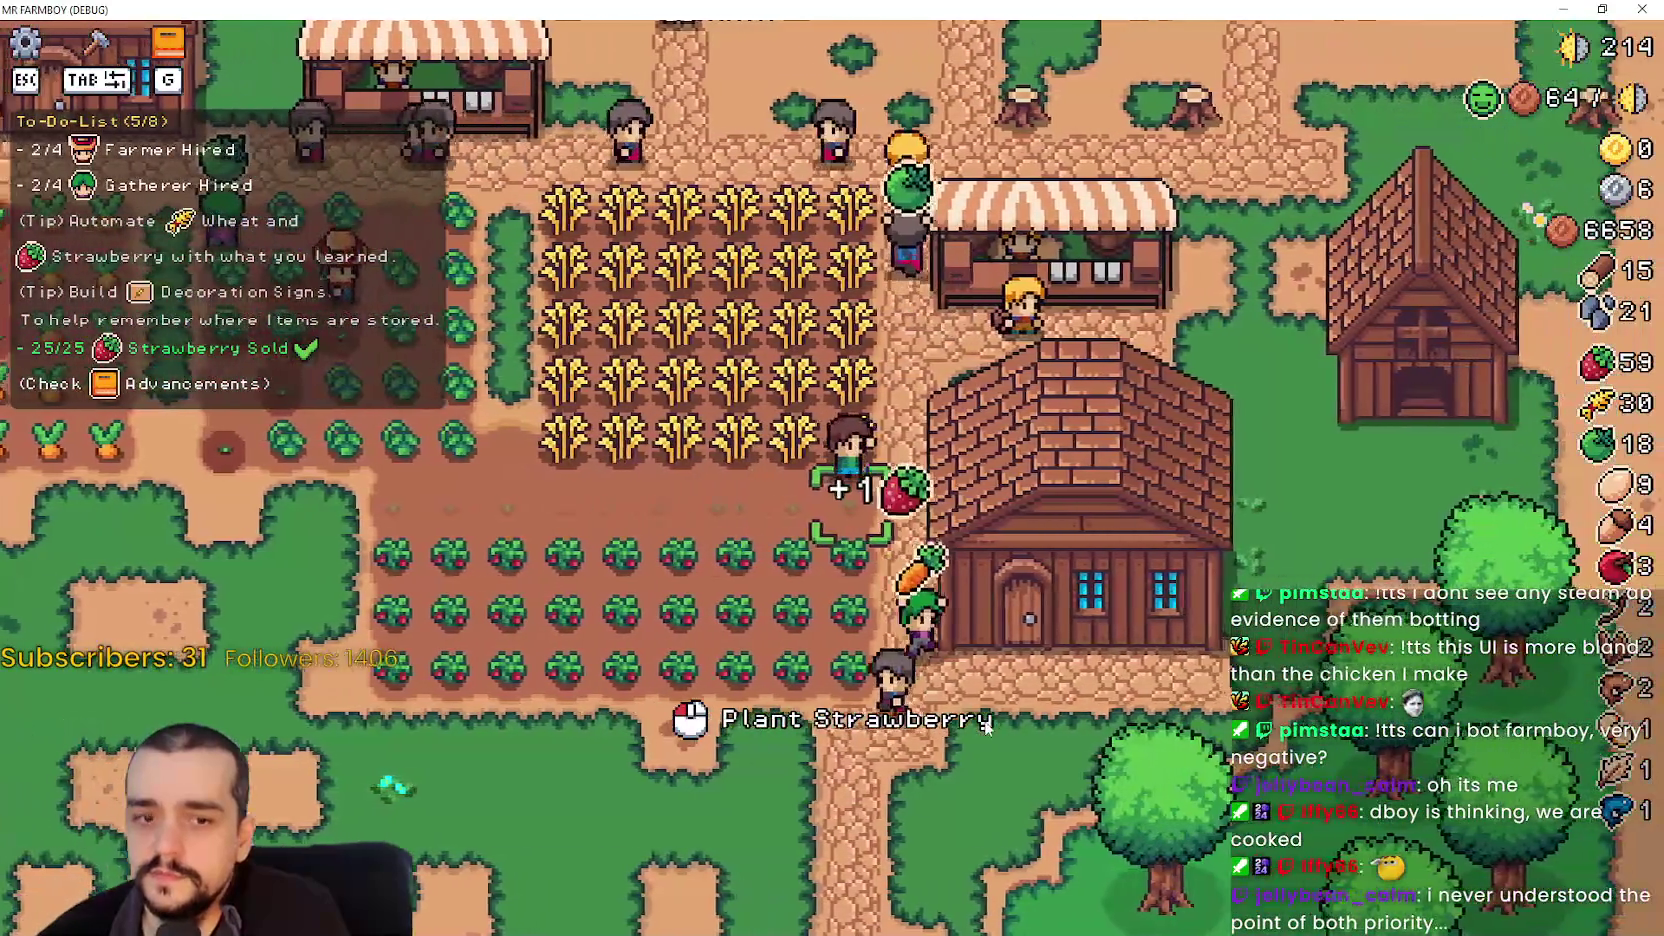
key("a")
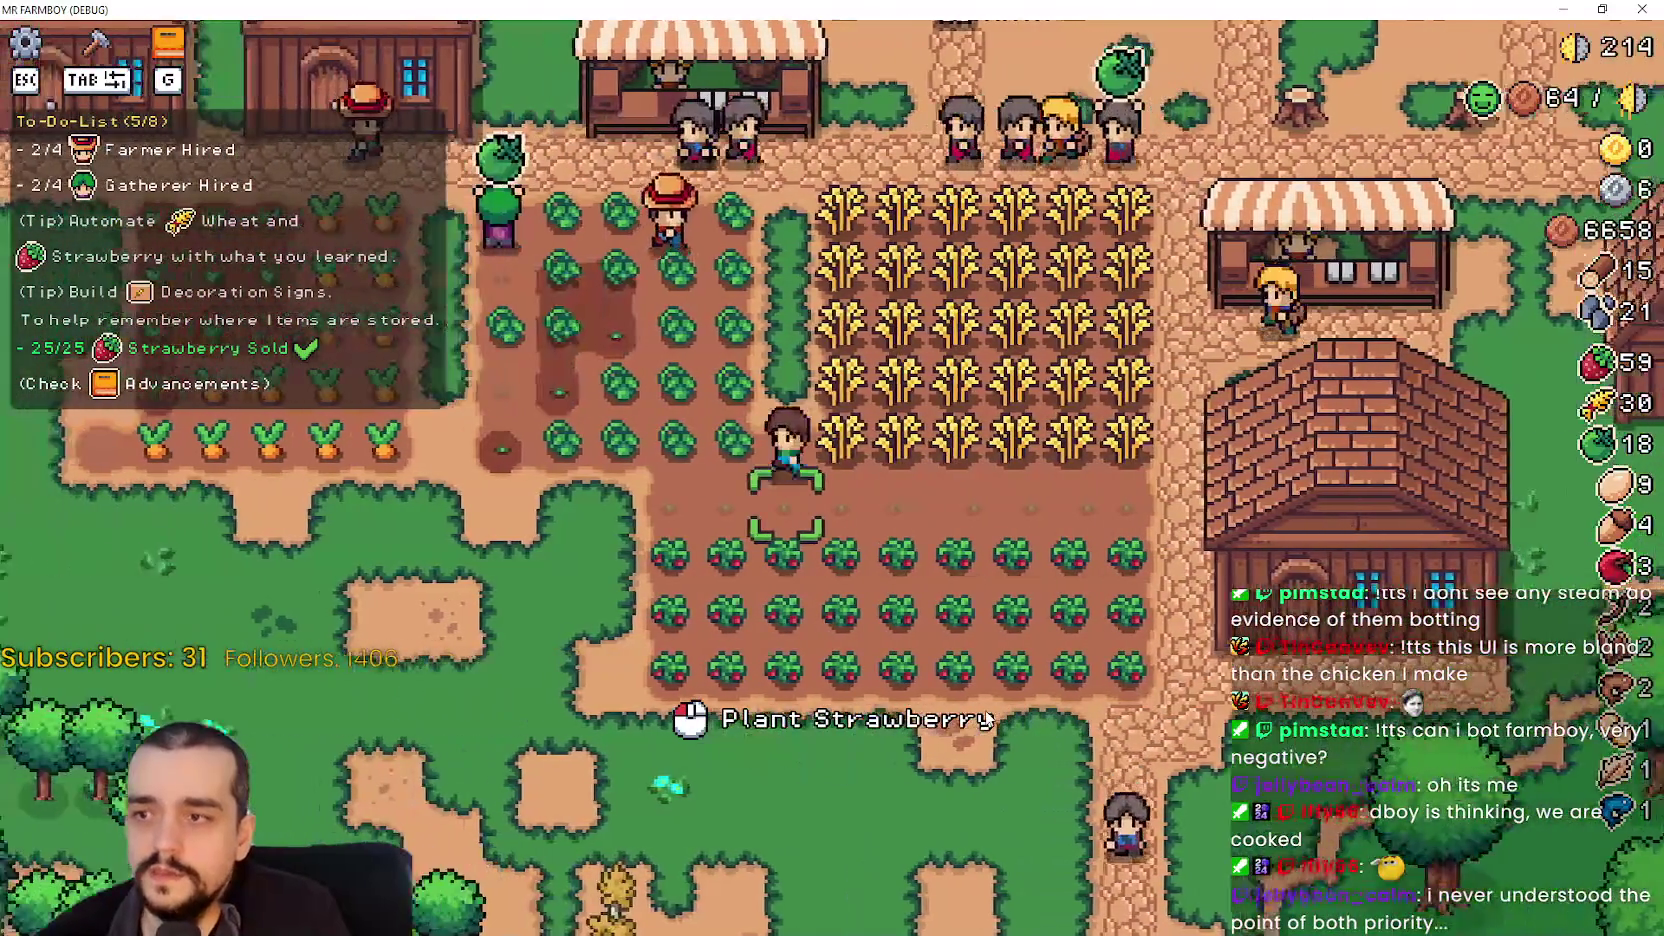
key("w")
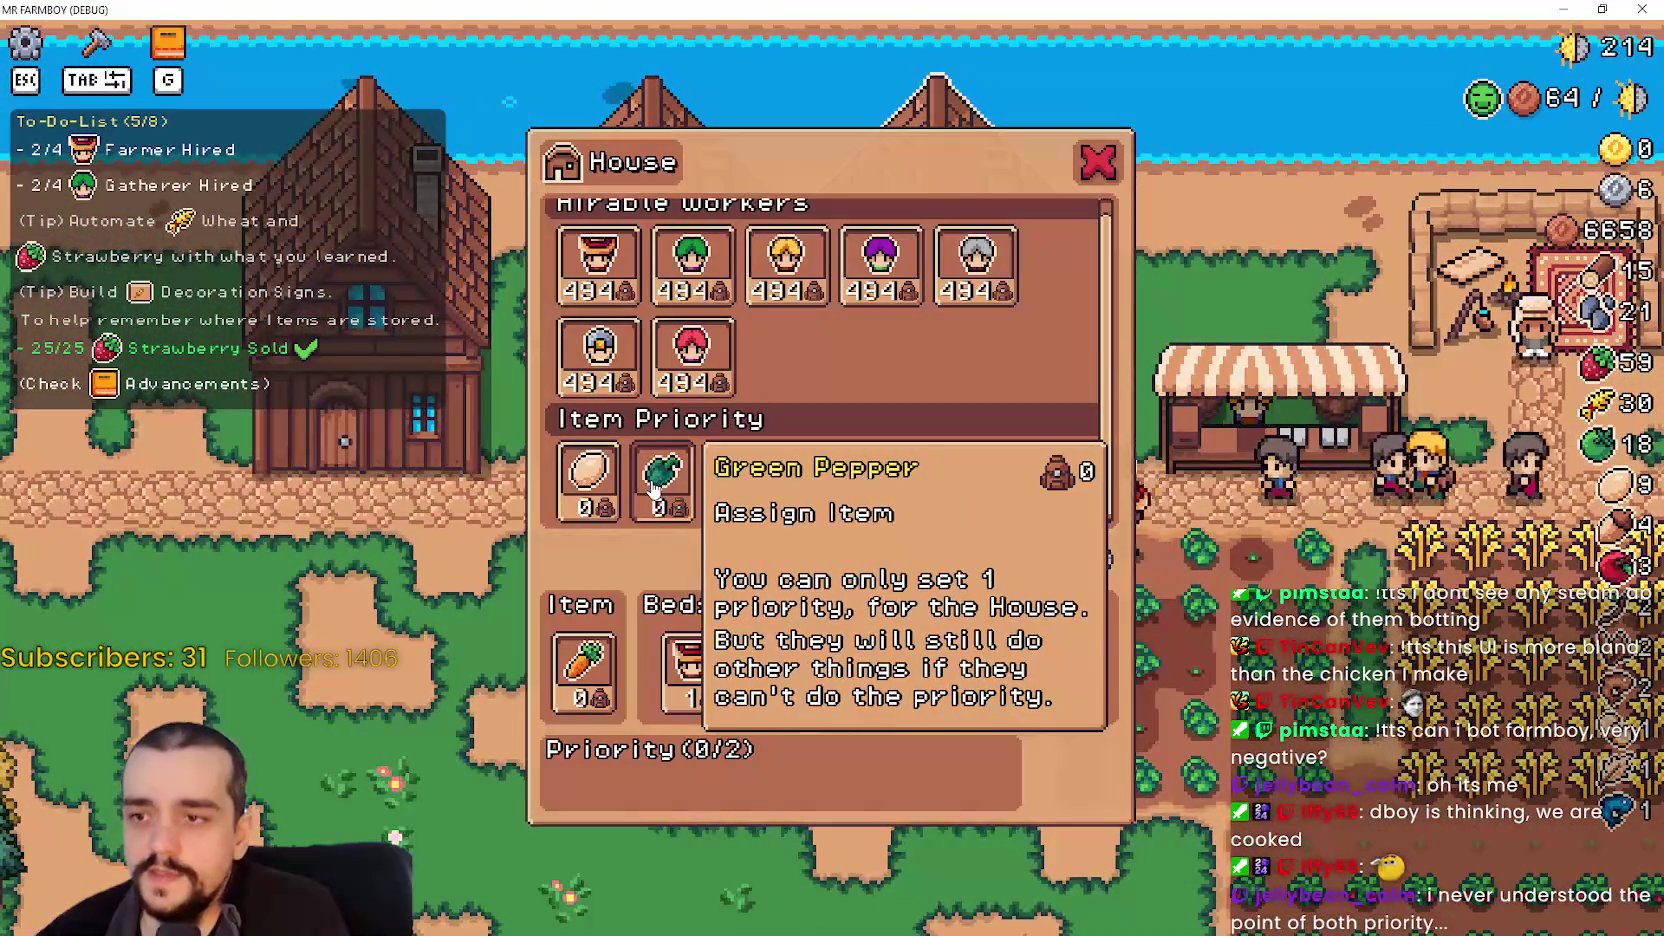
key("d")
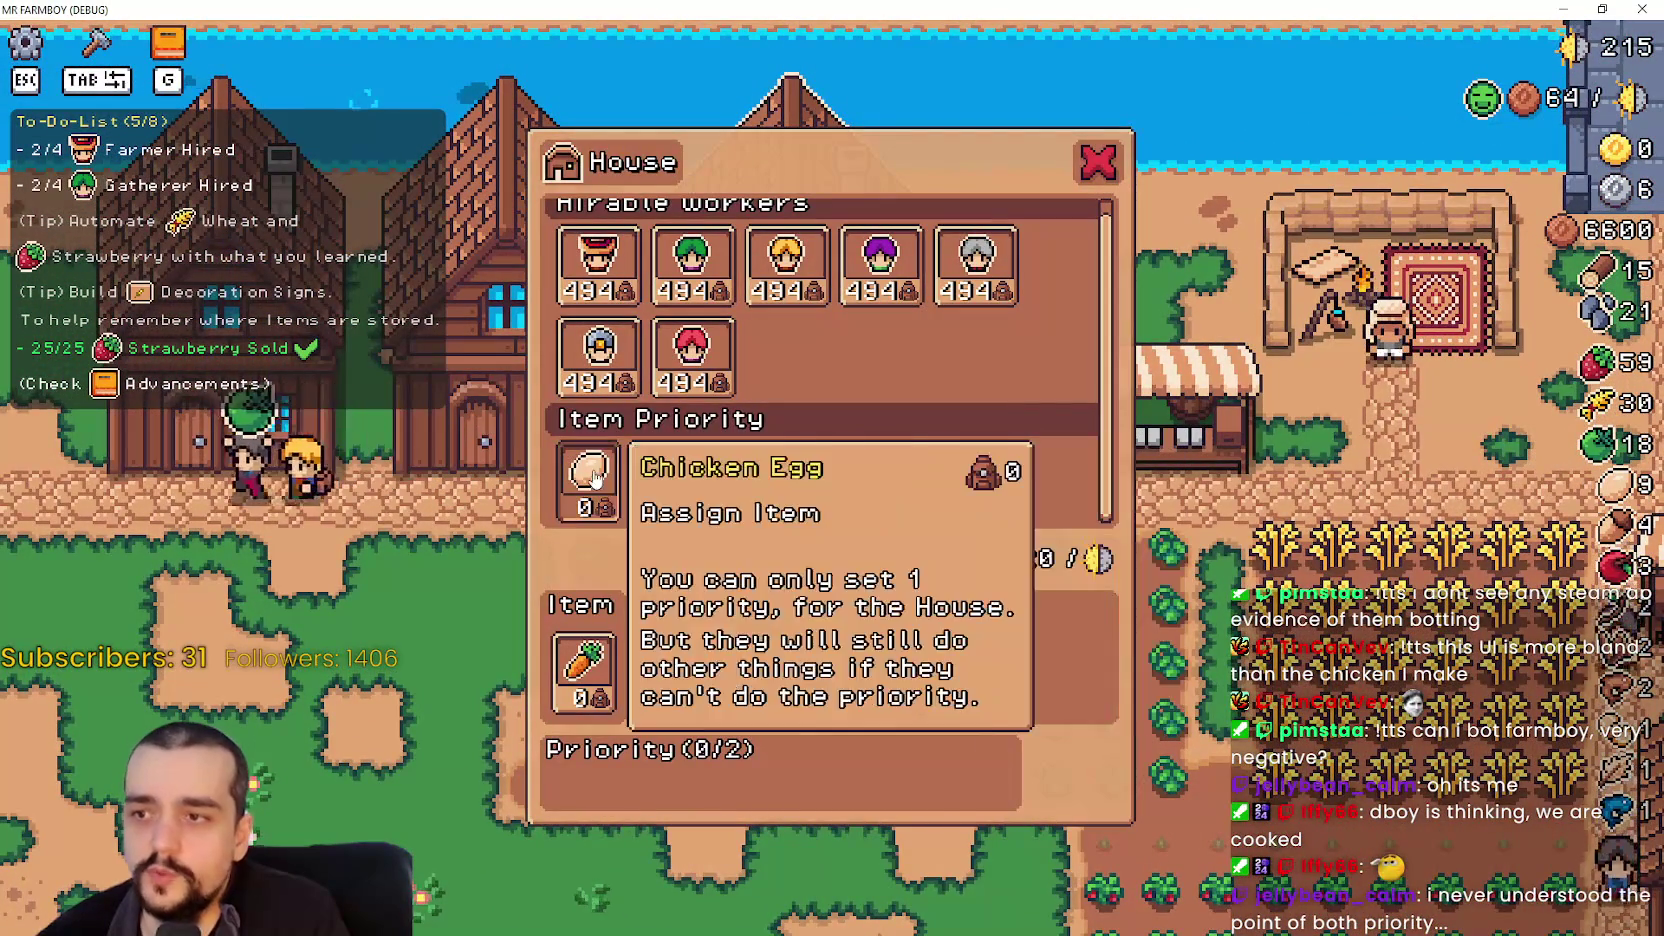
key("s")
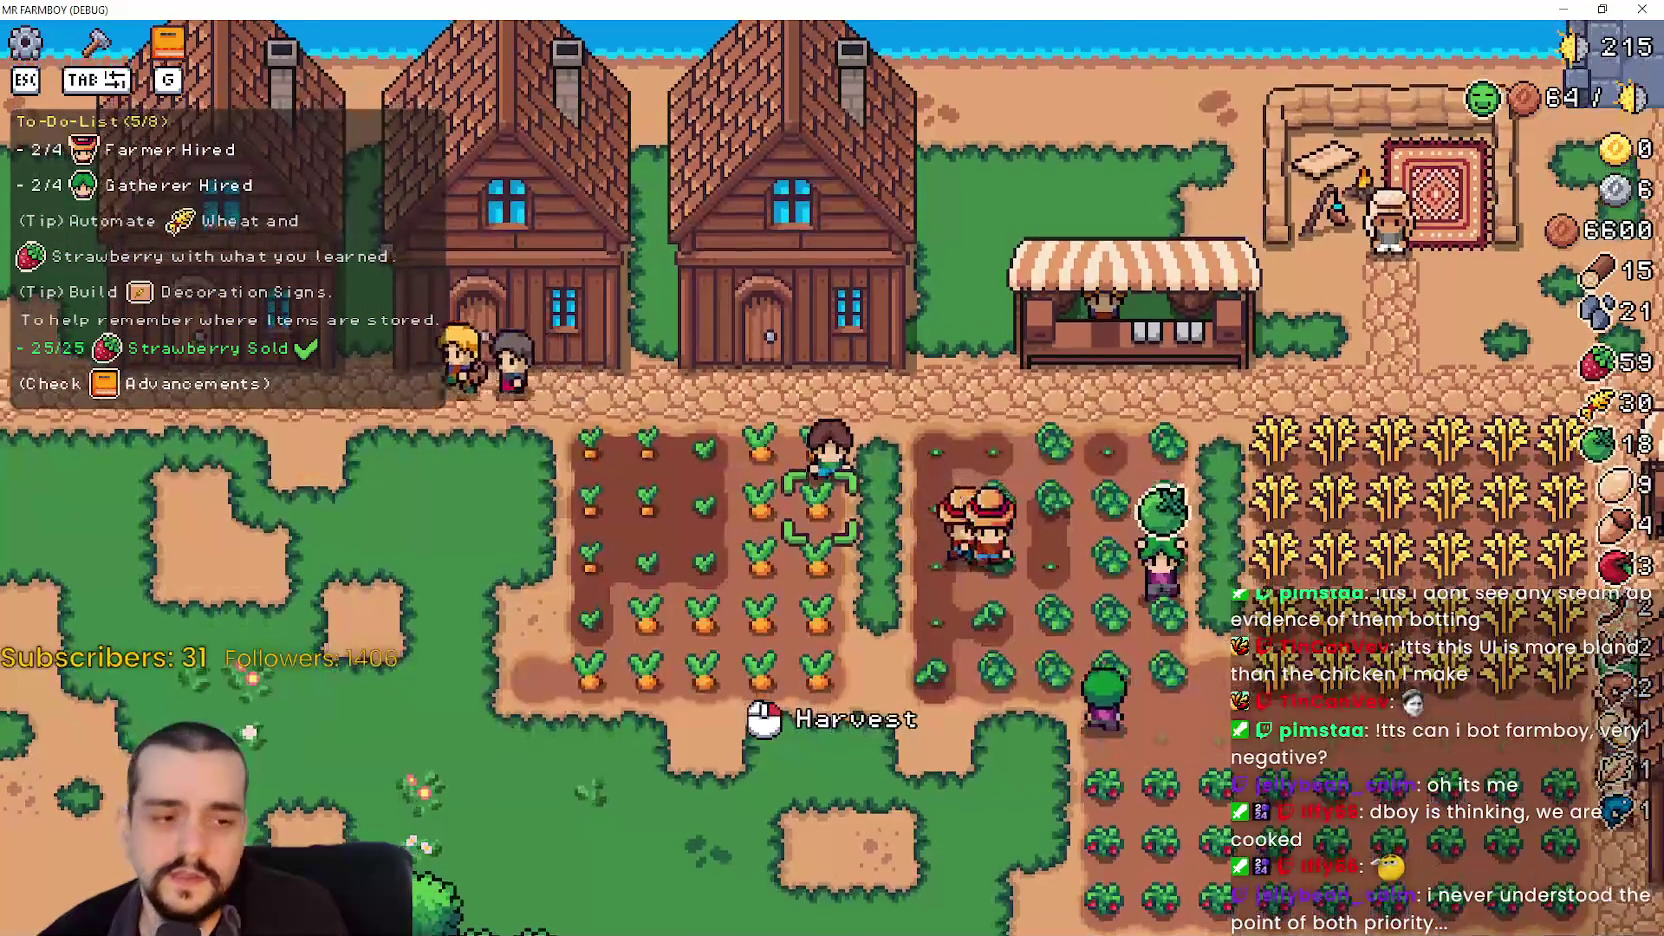
key("alt+Tab")
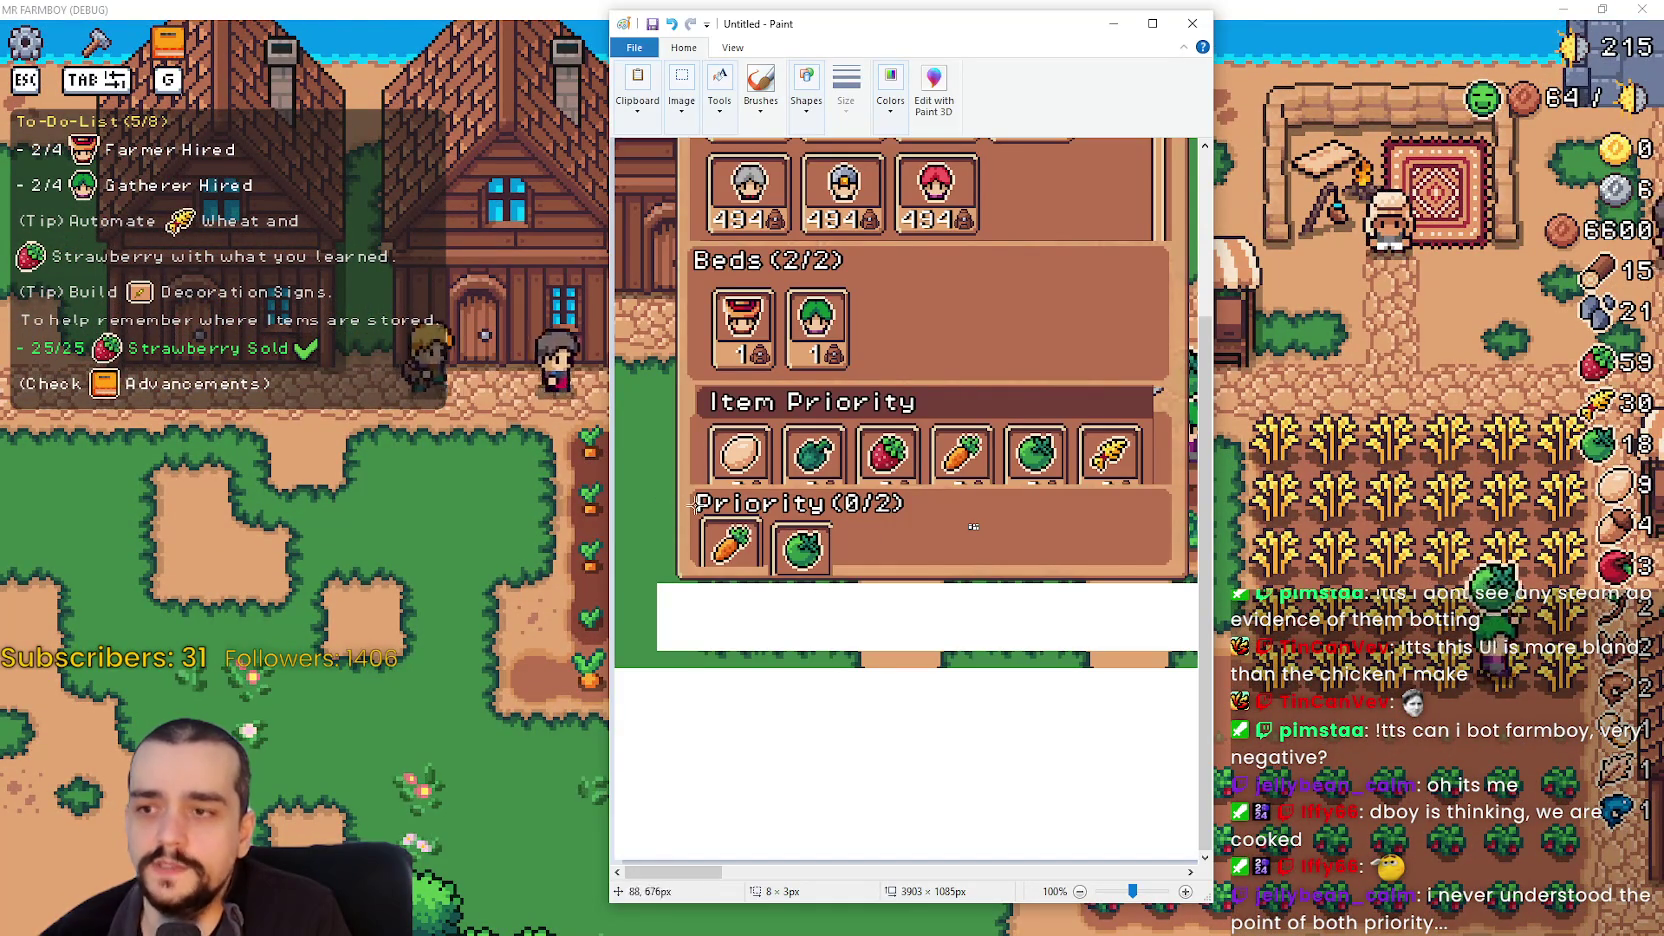
- Deselect the Paint canvas and bring the MR FARMBOY game back to the front
left_click(783, 502)
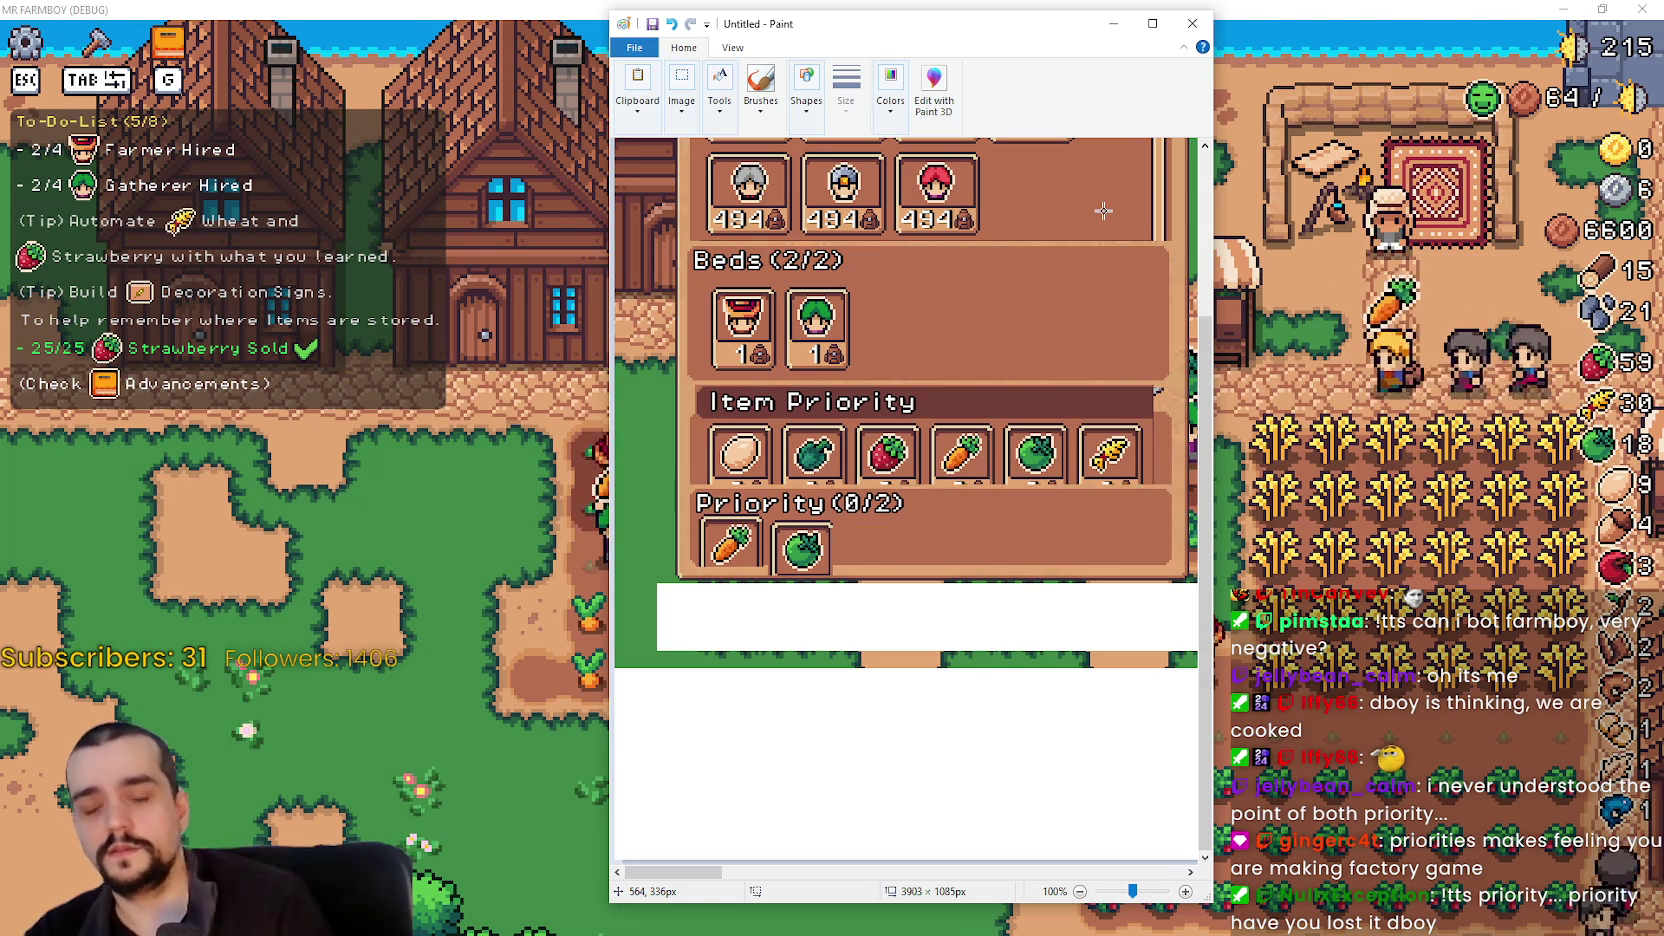
left_click(1213, 262)
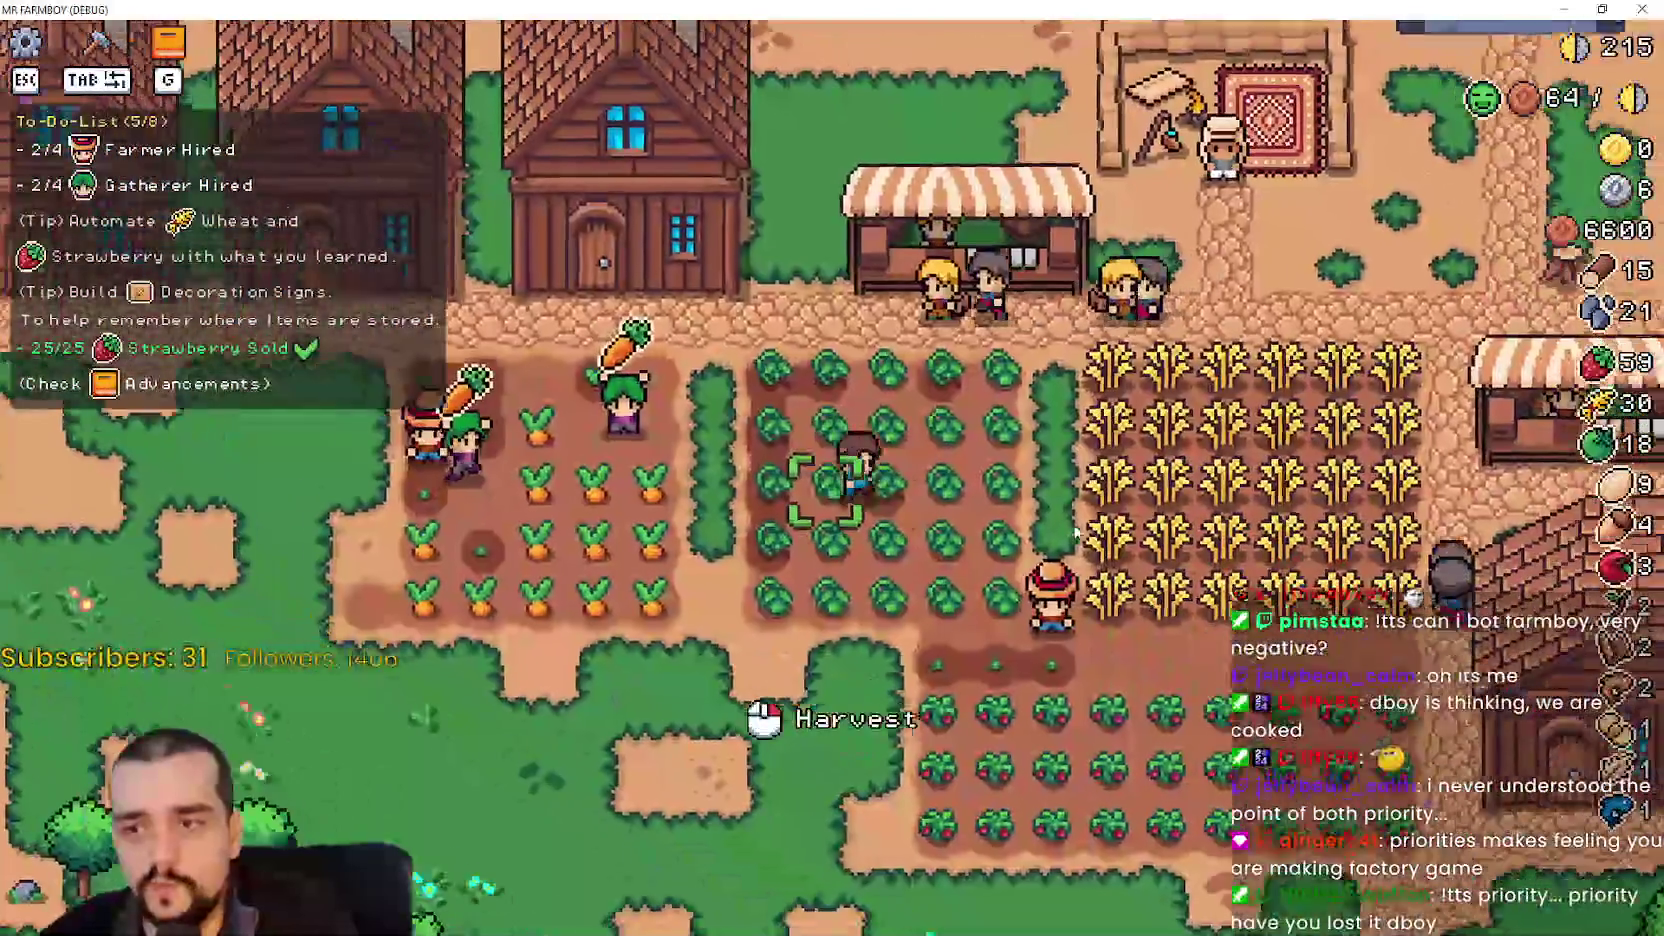
- Walk the farmer through the strawberry rows and into the lettuce field
key("s")
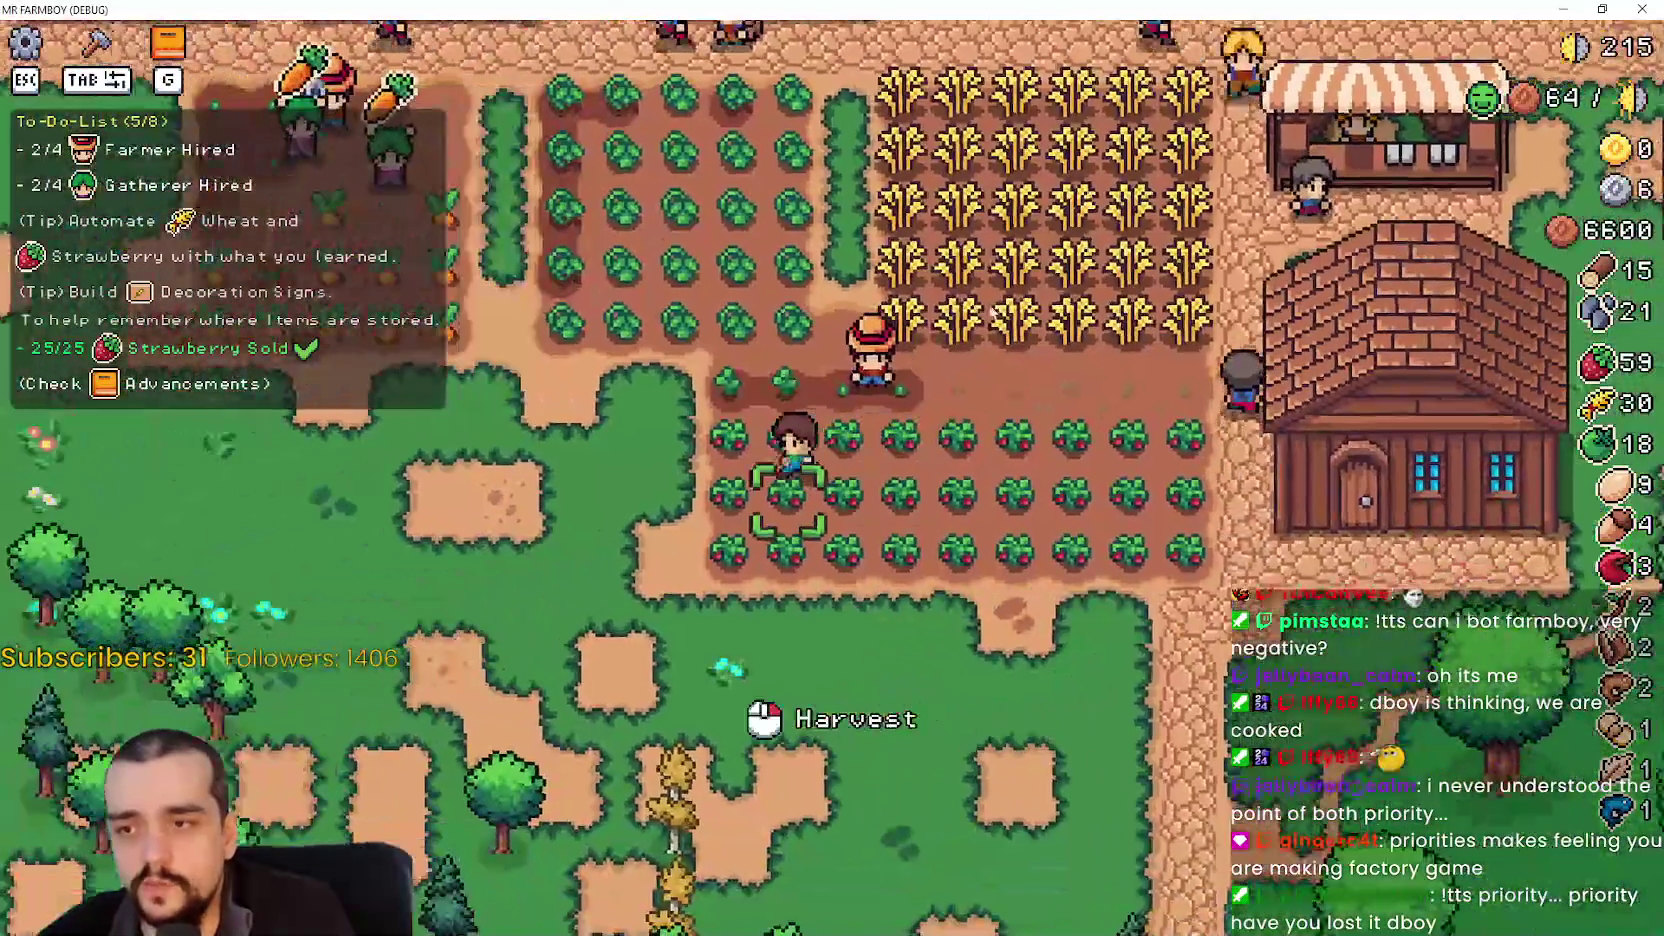
key("w")
key("d")
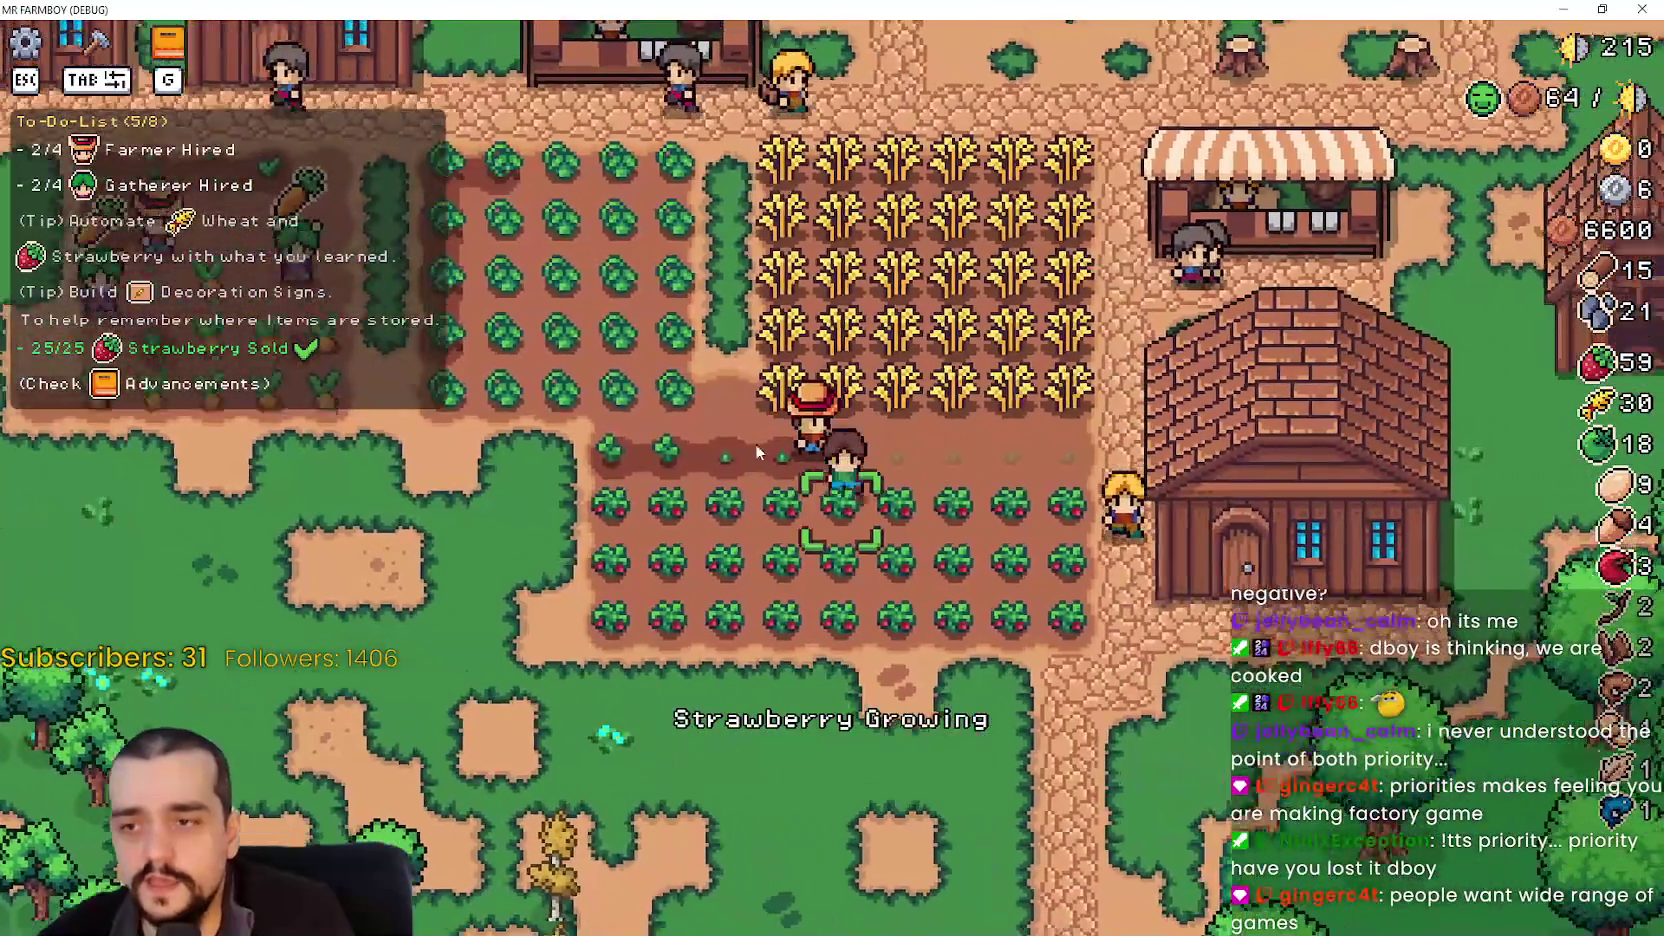
key("a")
key("s")
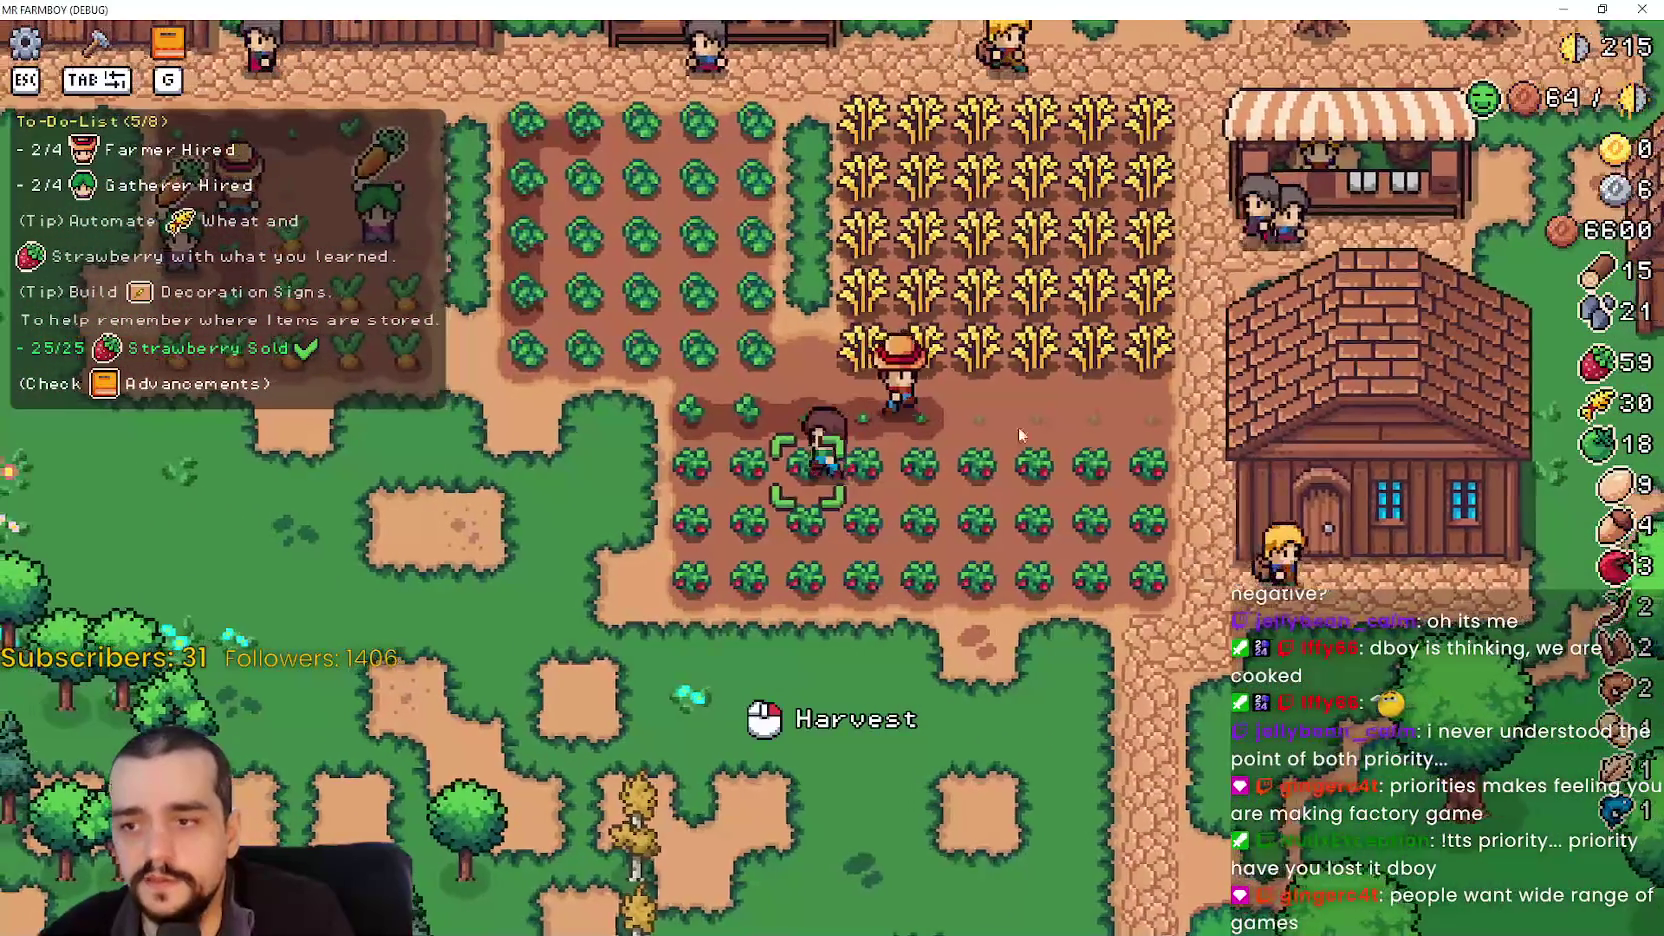
key("a")
key("w")
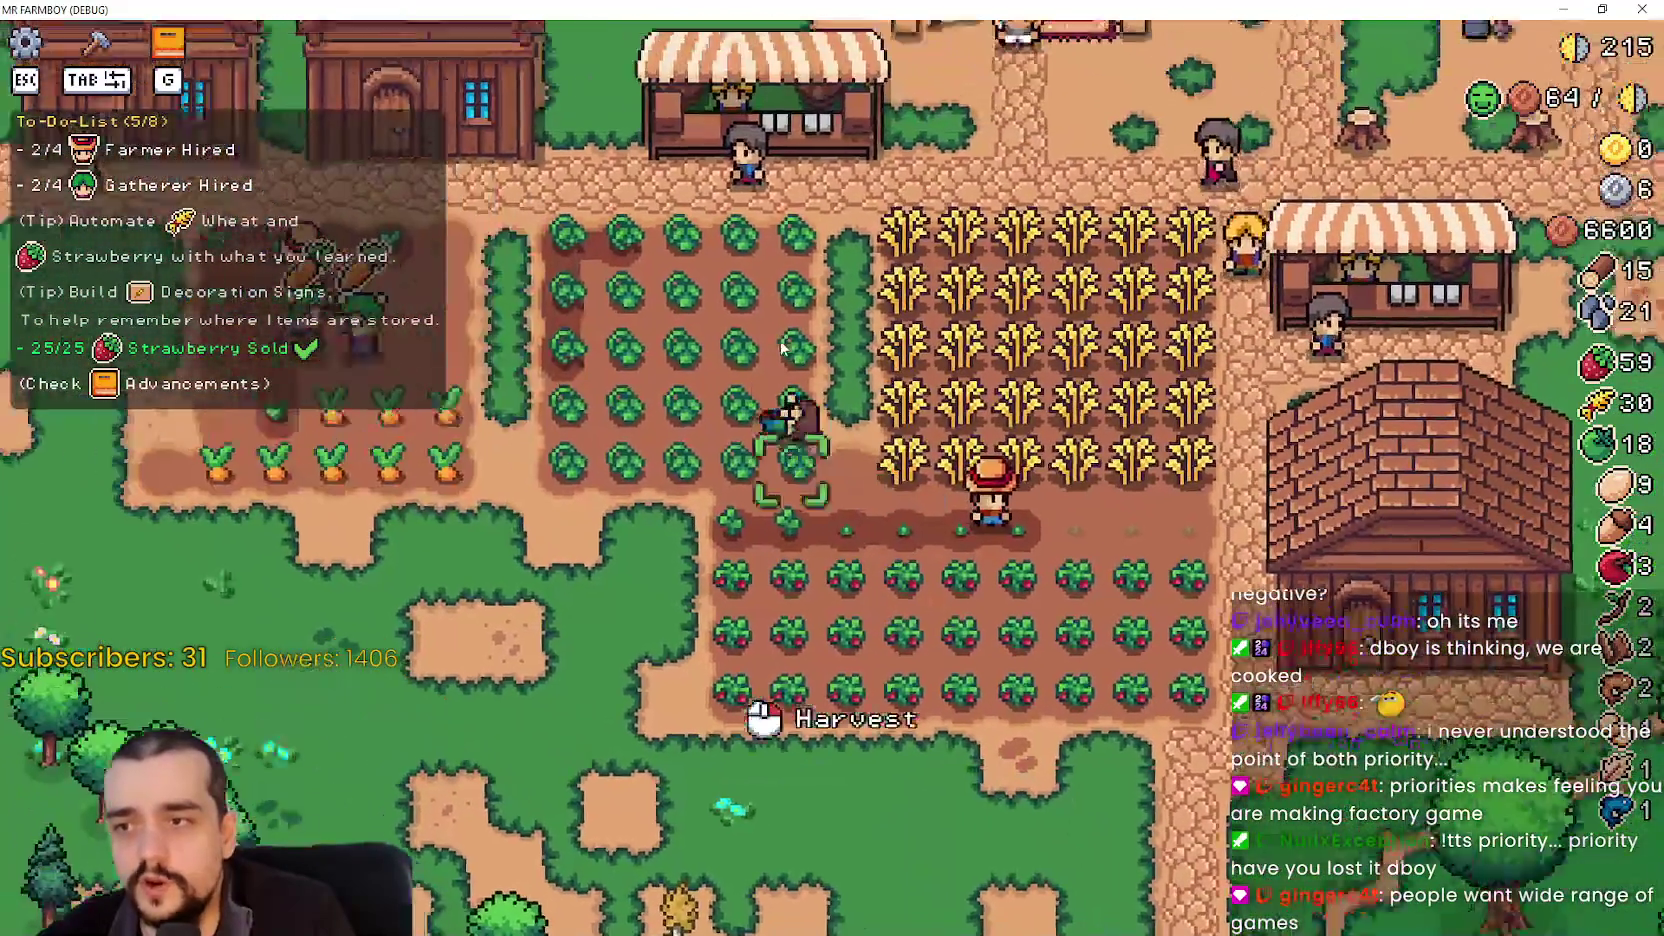
key("a")
key("w")
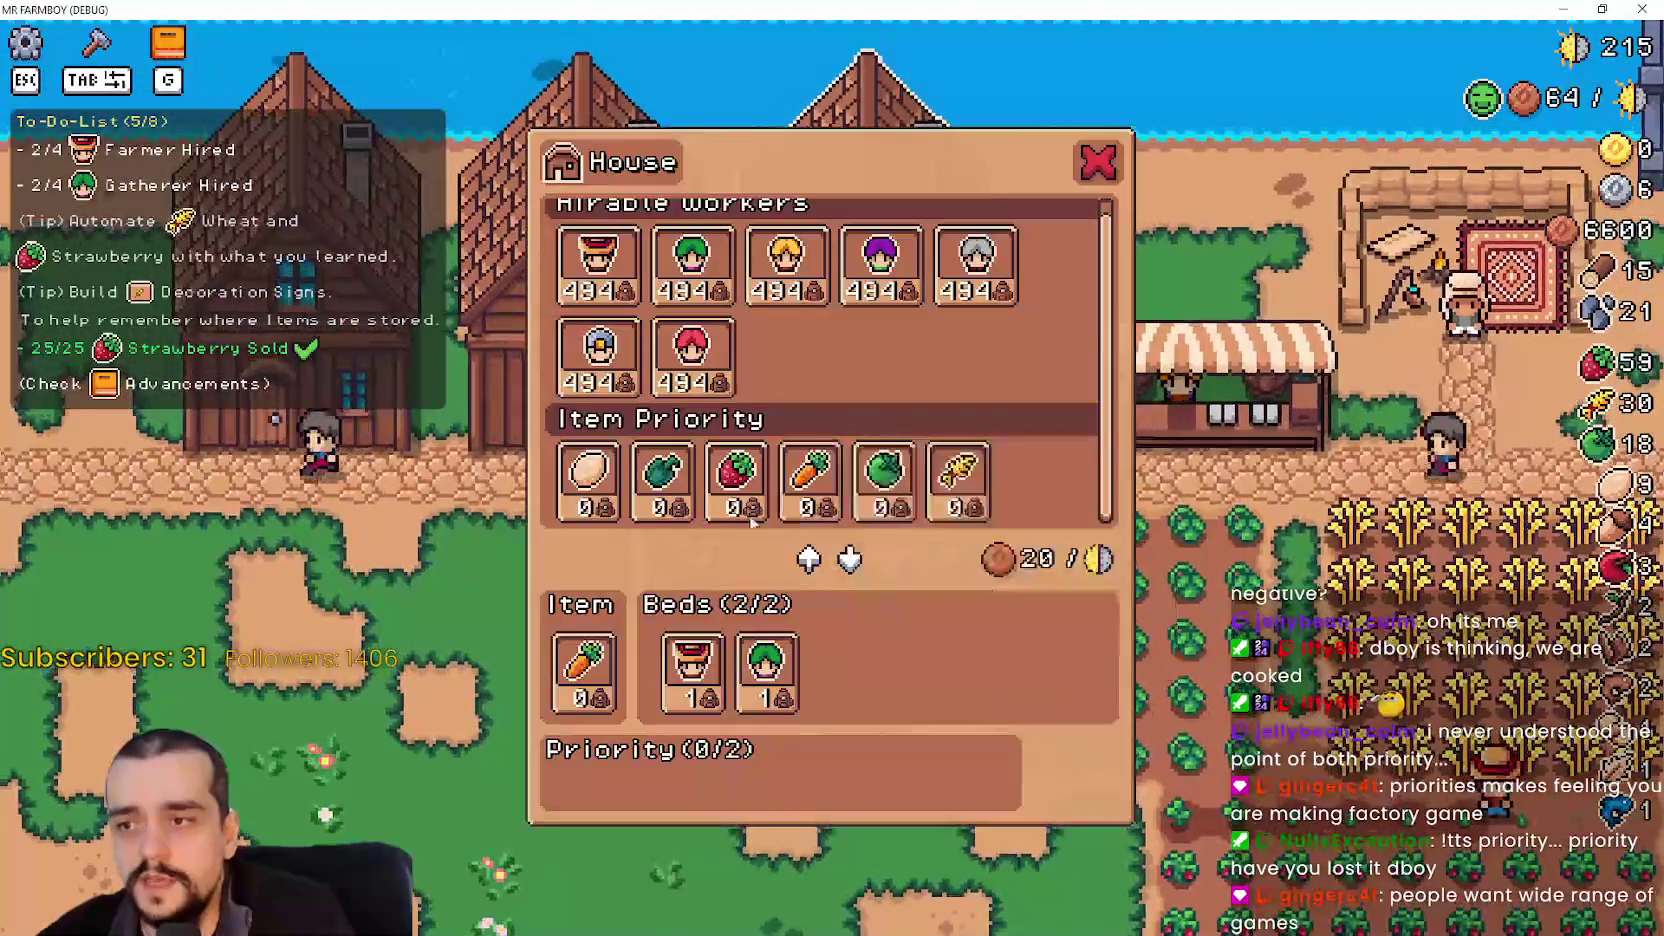
key("s")
key("a")
key("w")
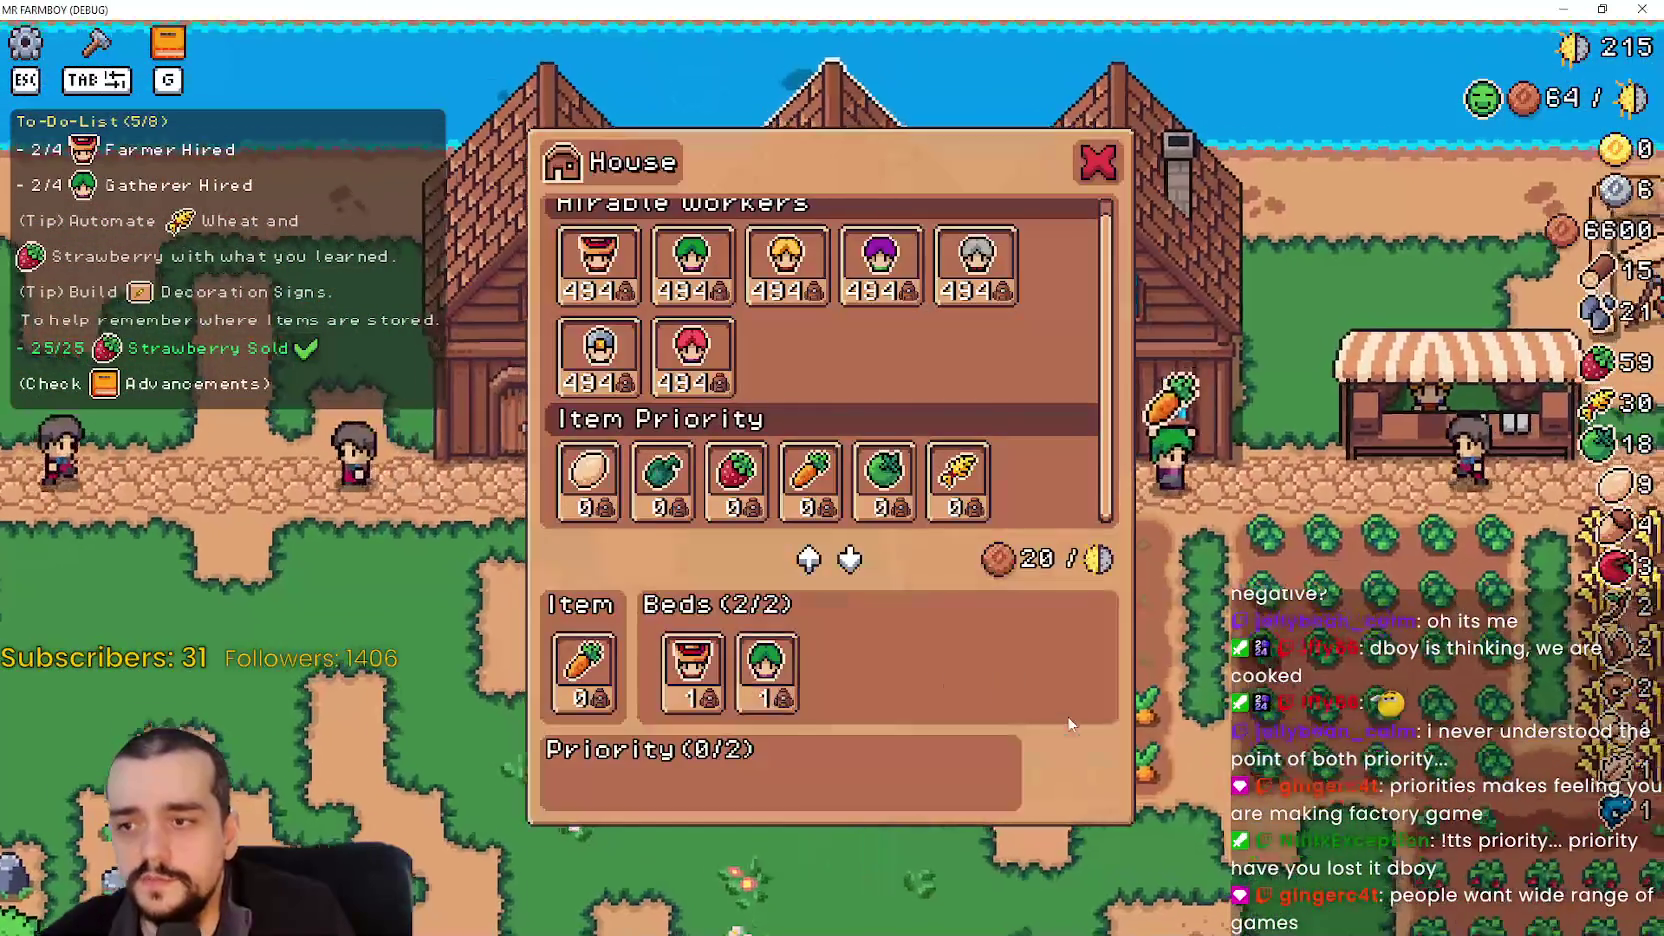
key("s")
key("d")
key("s")
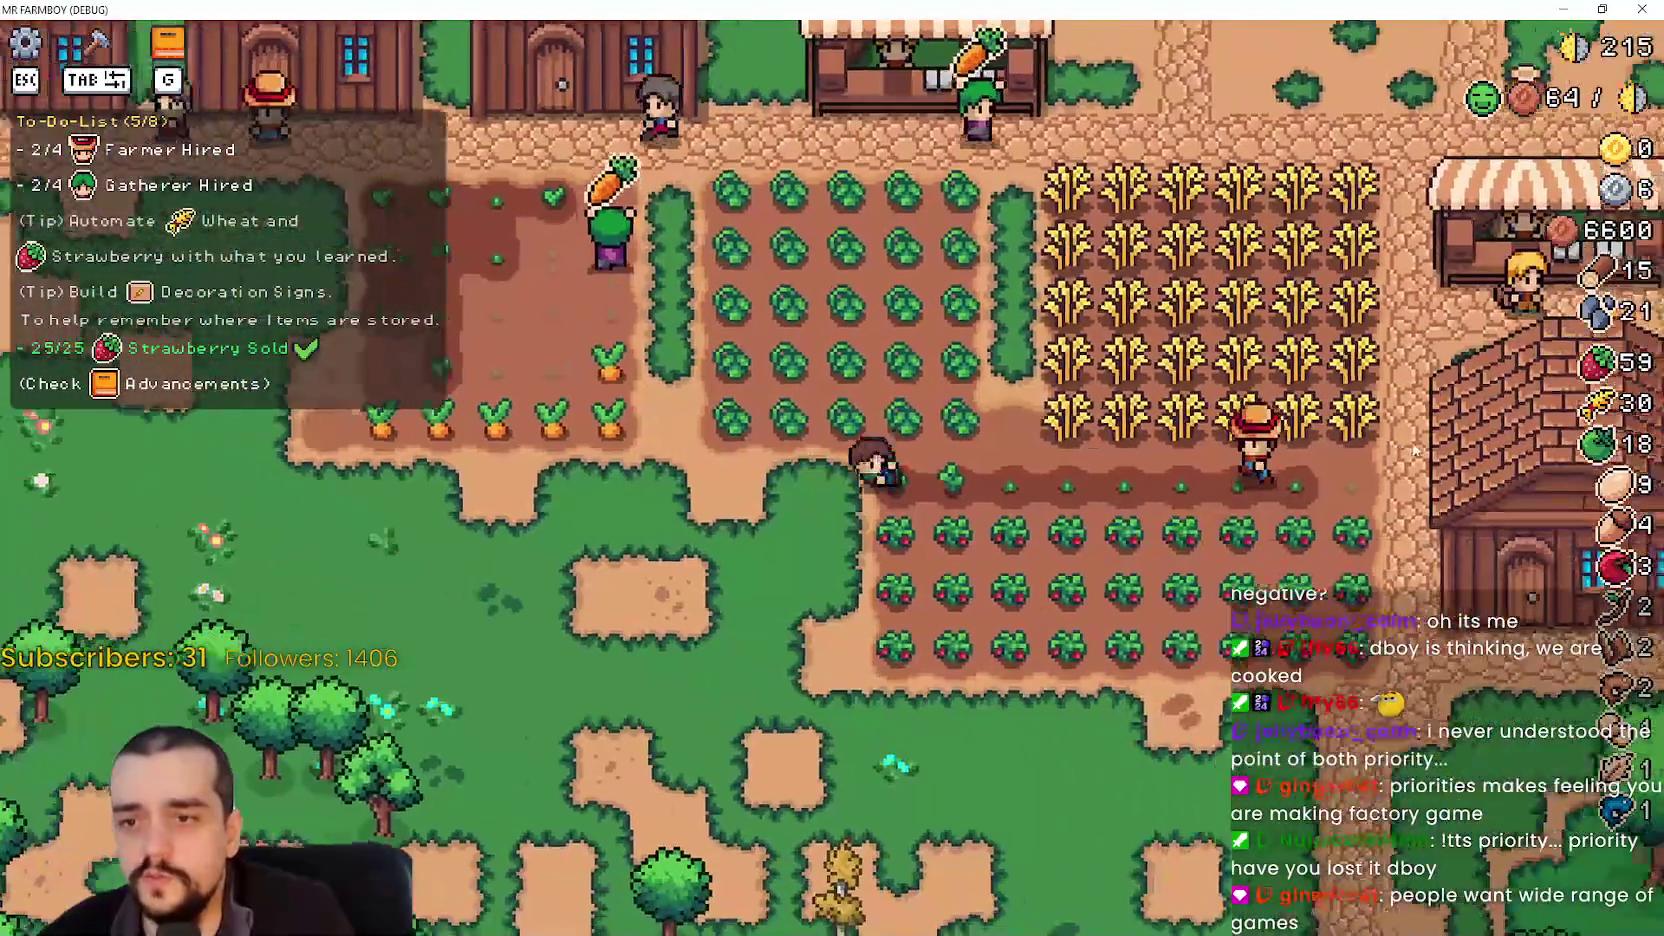
key("w")
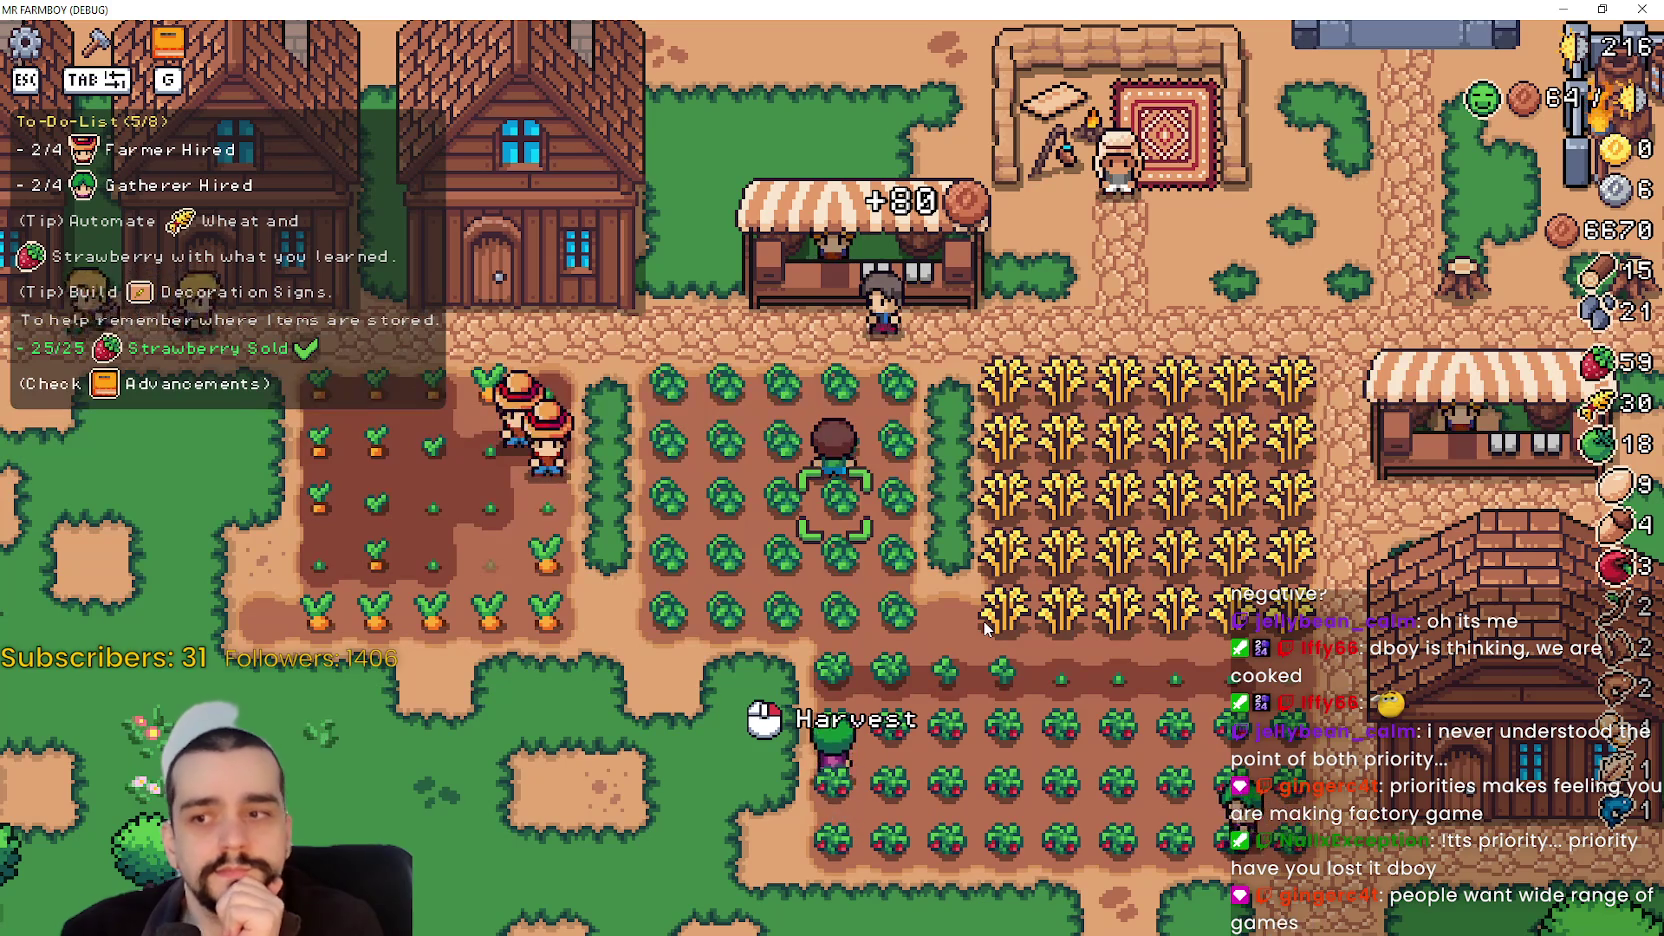
- Walk to the middle house, open and close its House panel, and head toward the cabbages
key("a")
key("w")
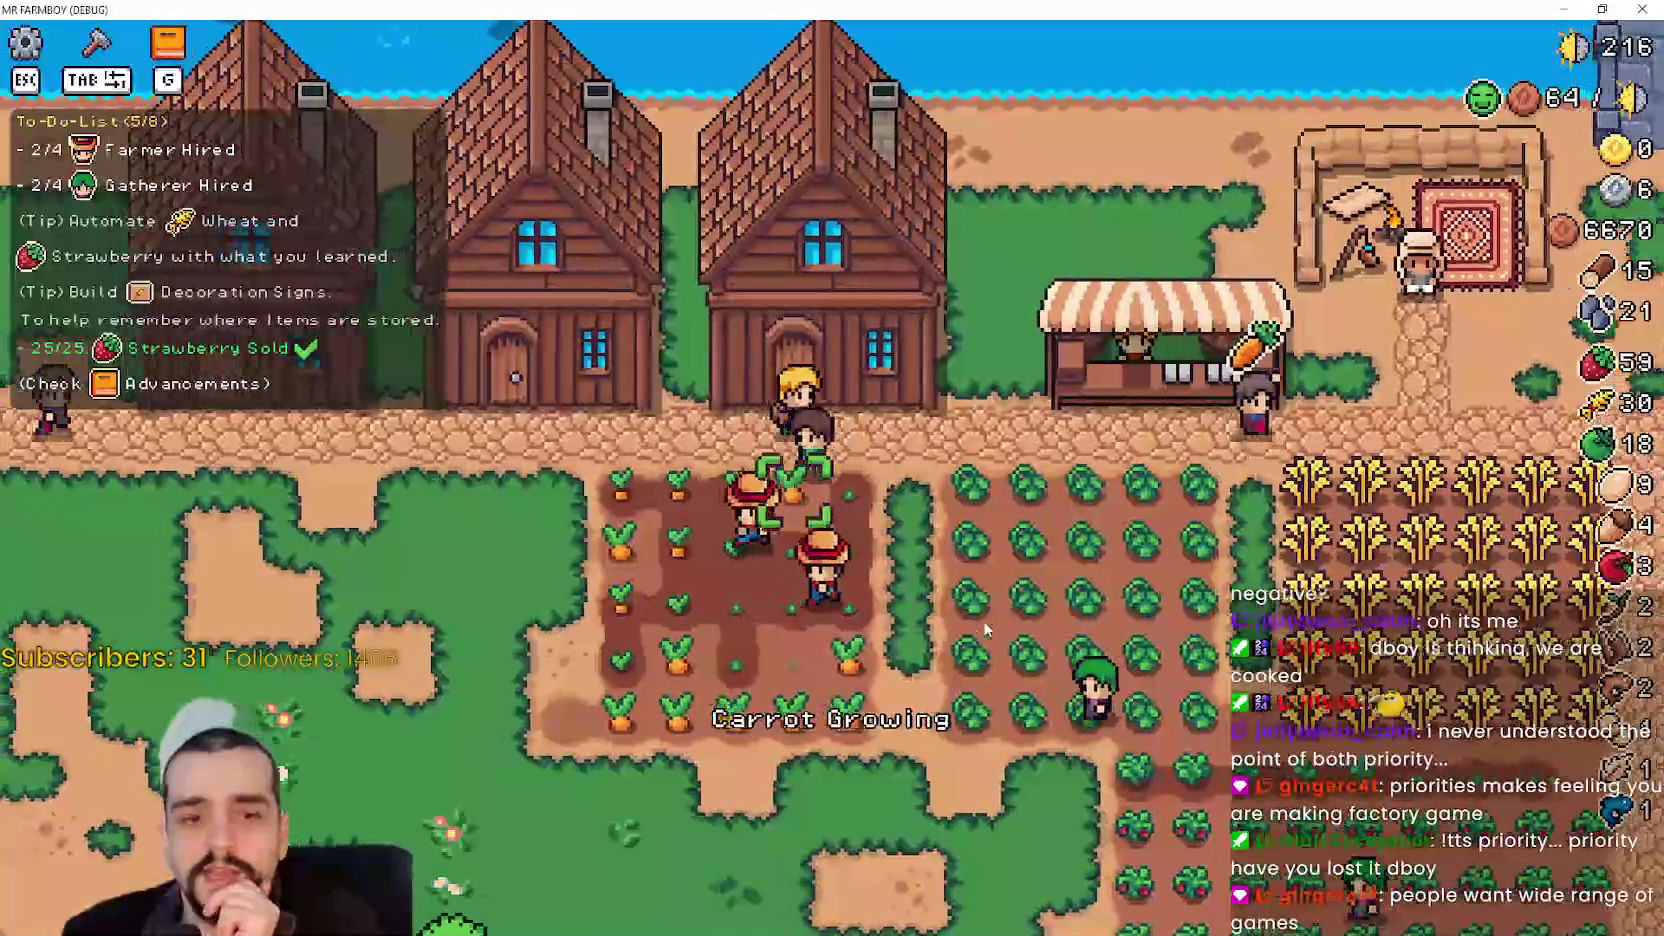
key("a")
key("w")
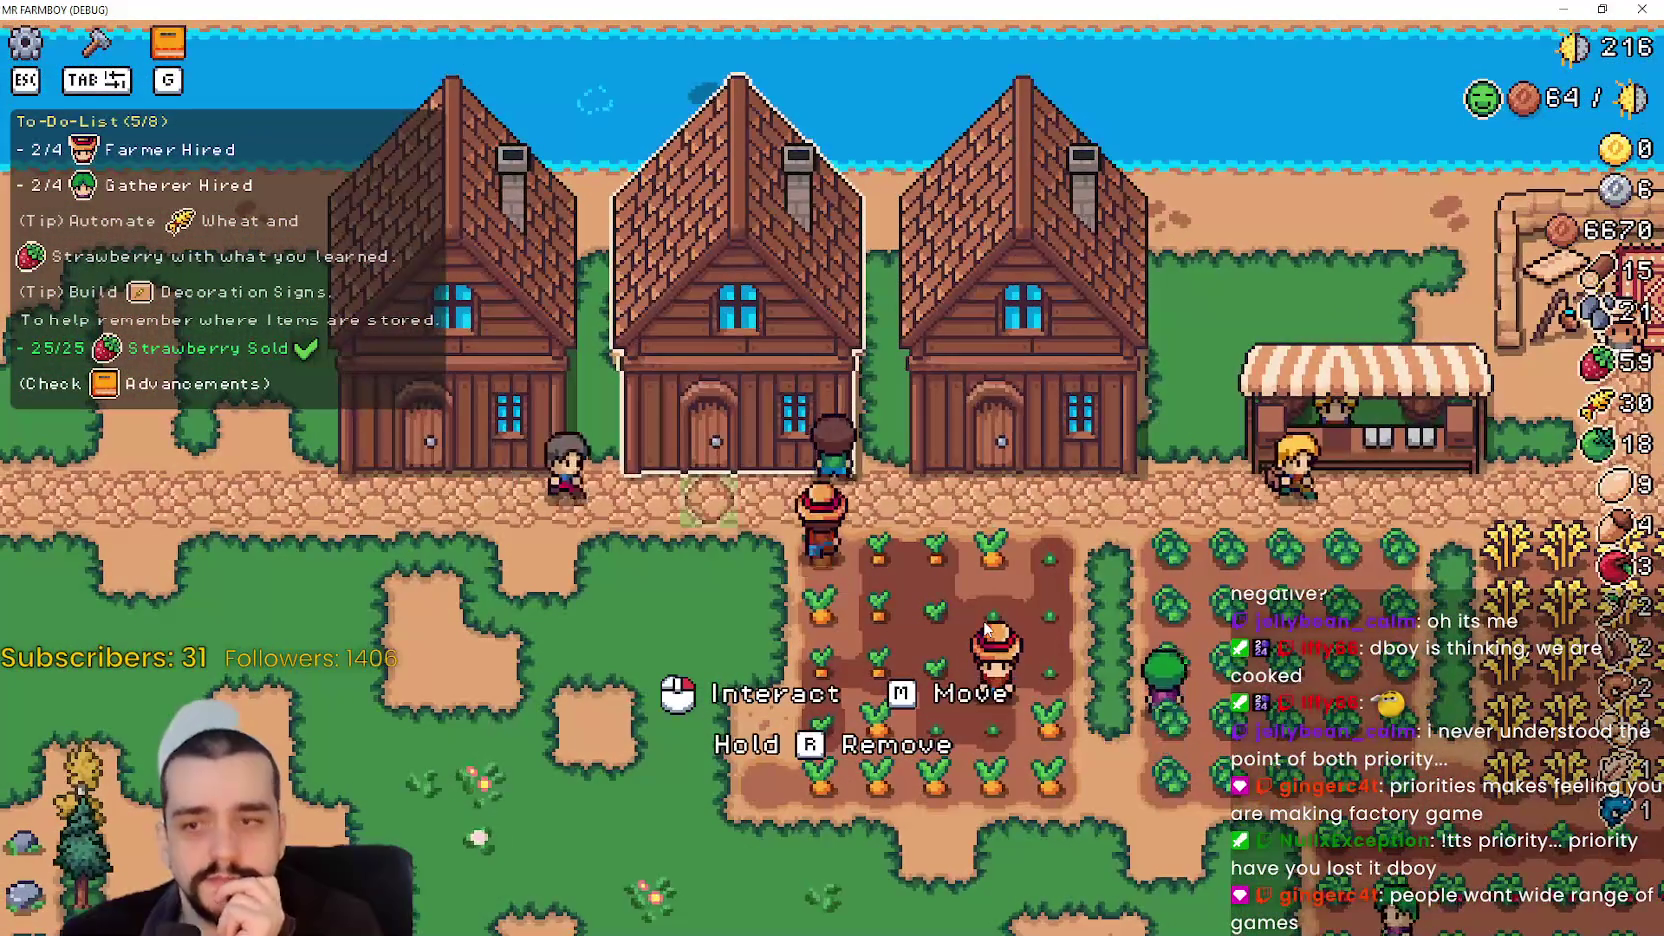
left_click(938, 610)
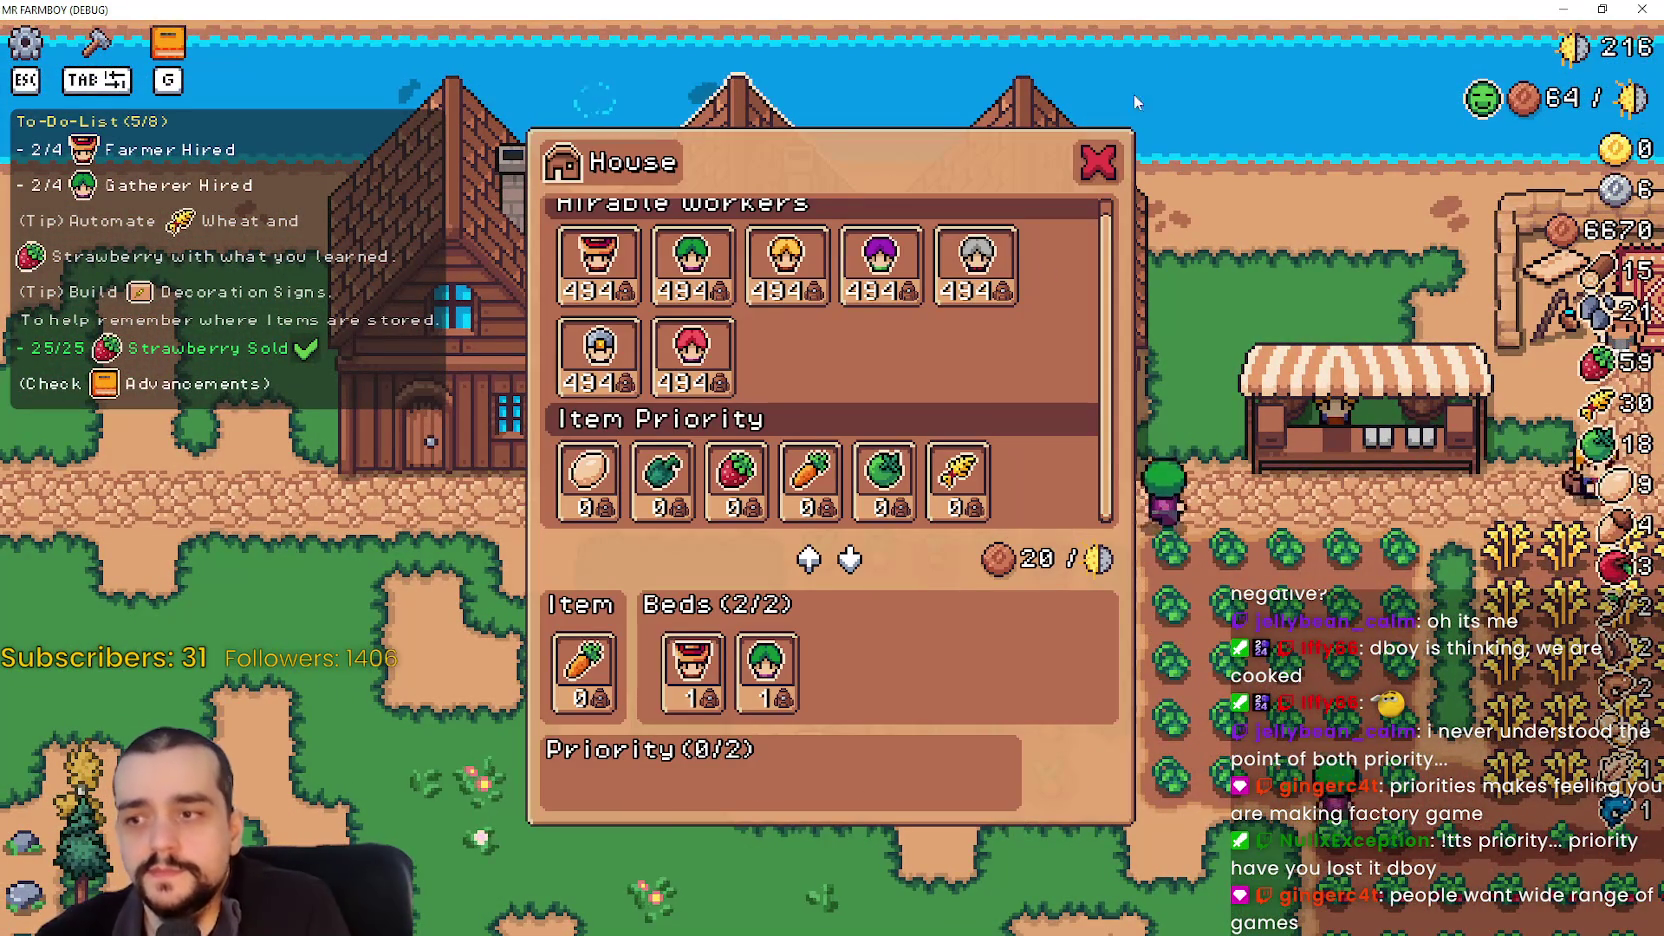
left_click(1096, 163)
key("d")
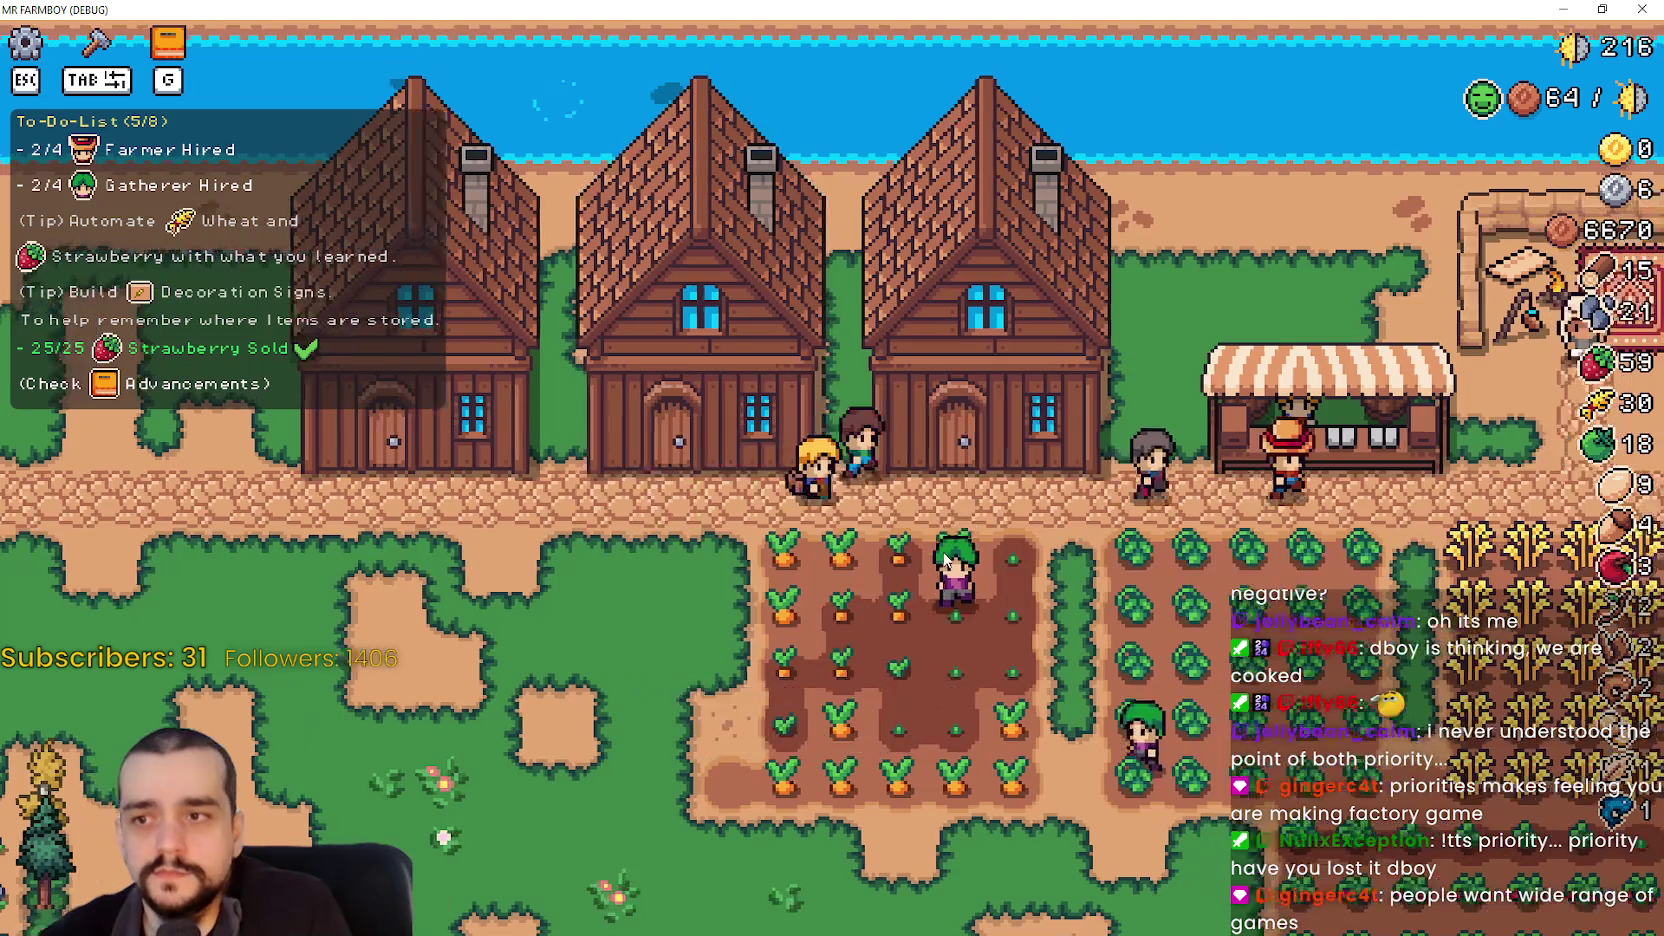
left_click(945, 560)
key("Escape")
key("s")
key("d")
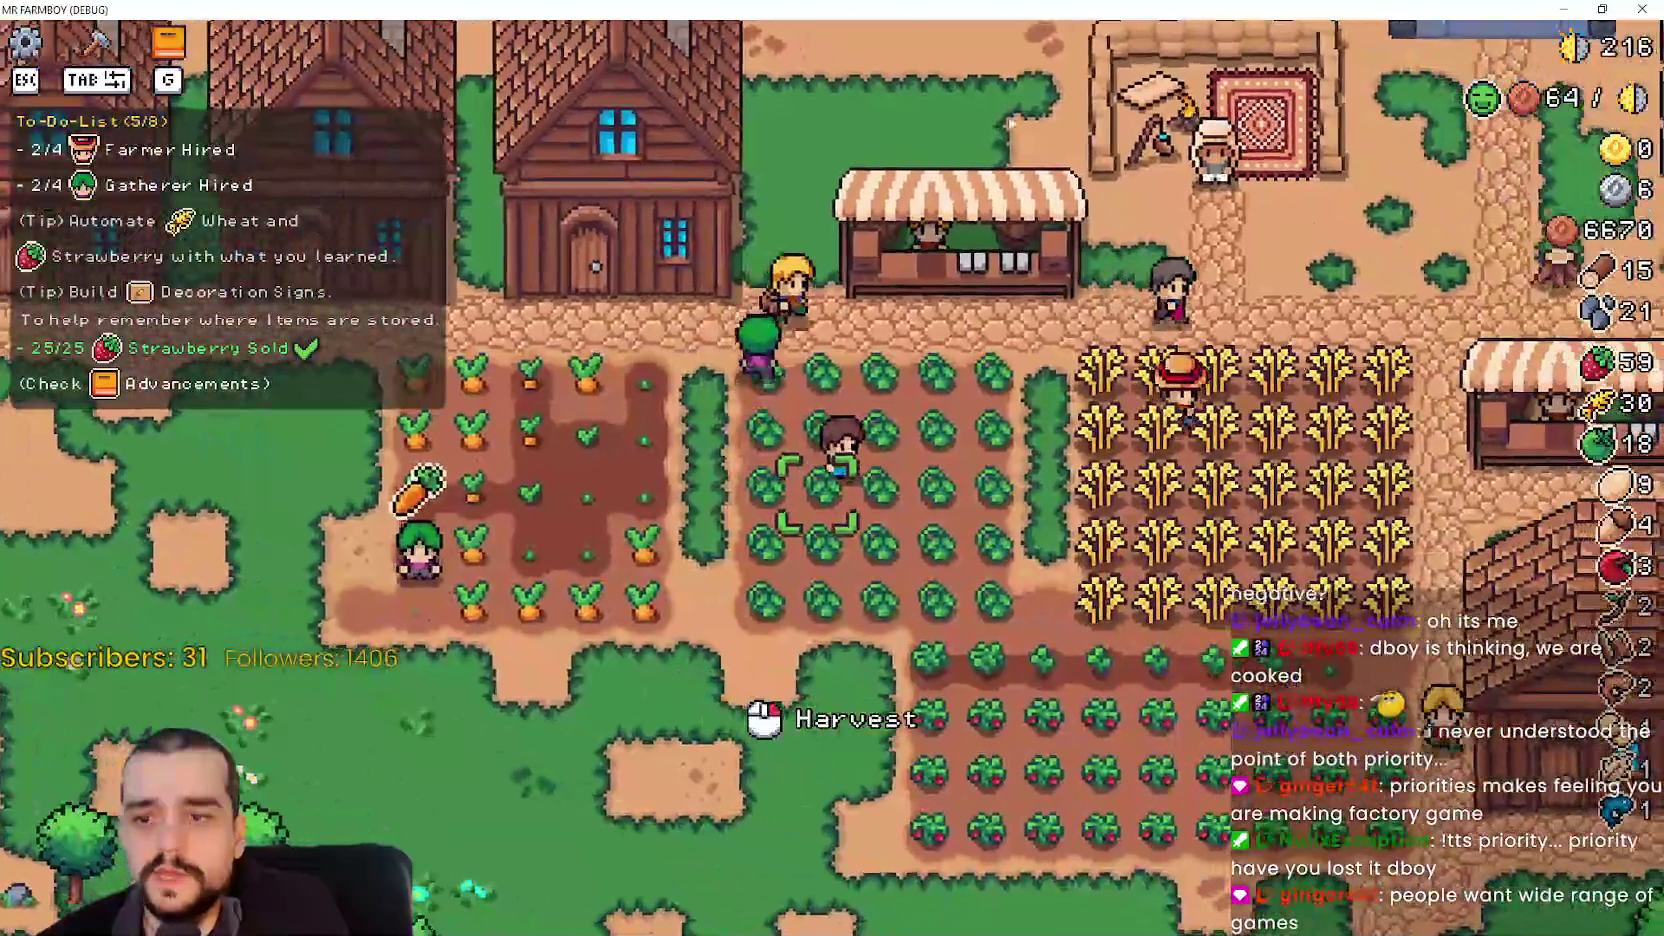
- Wander through the cabbage field and into the carrot field
key("a")
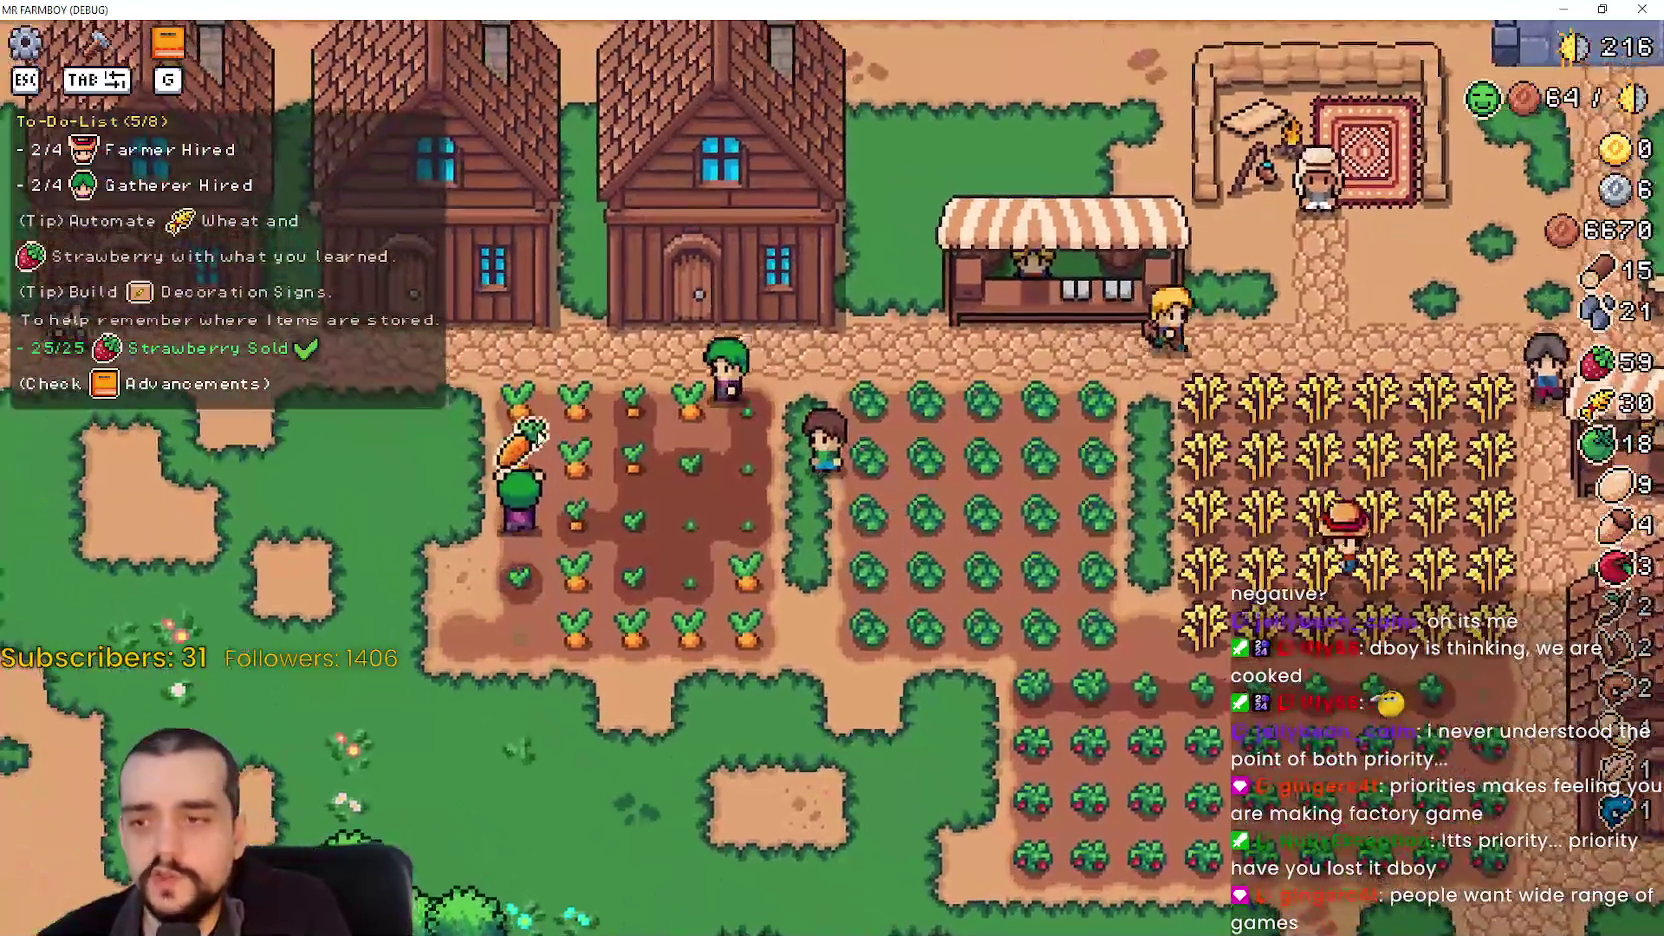
key("s")
key("d")
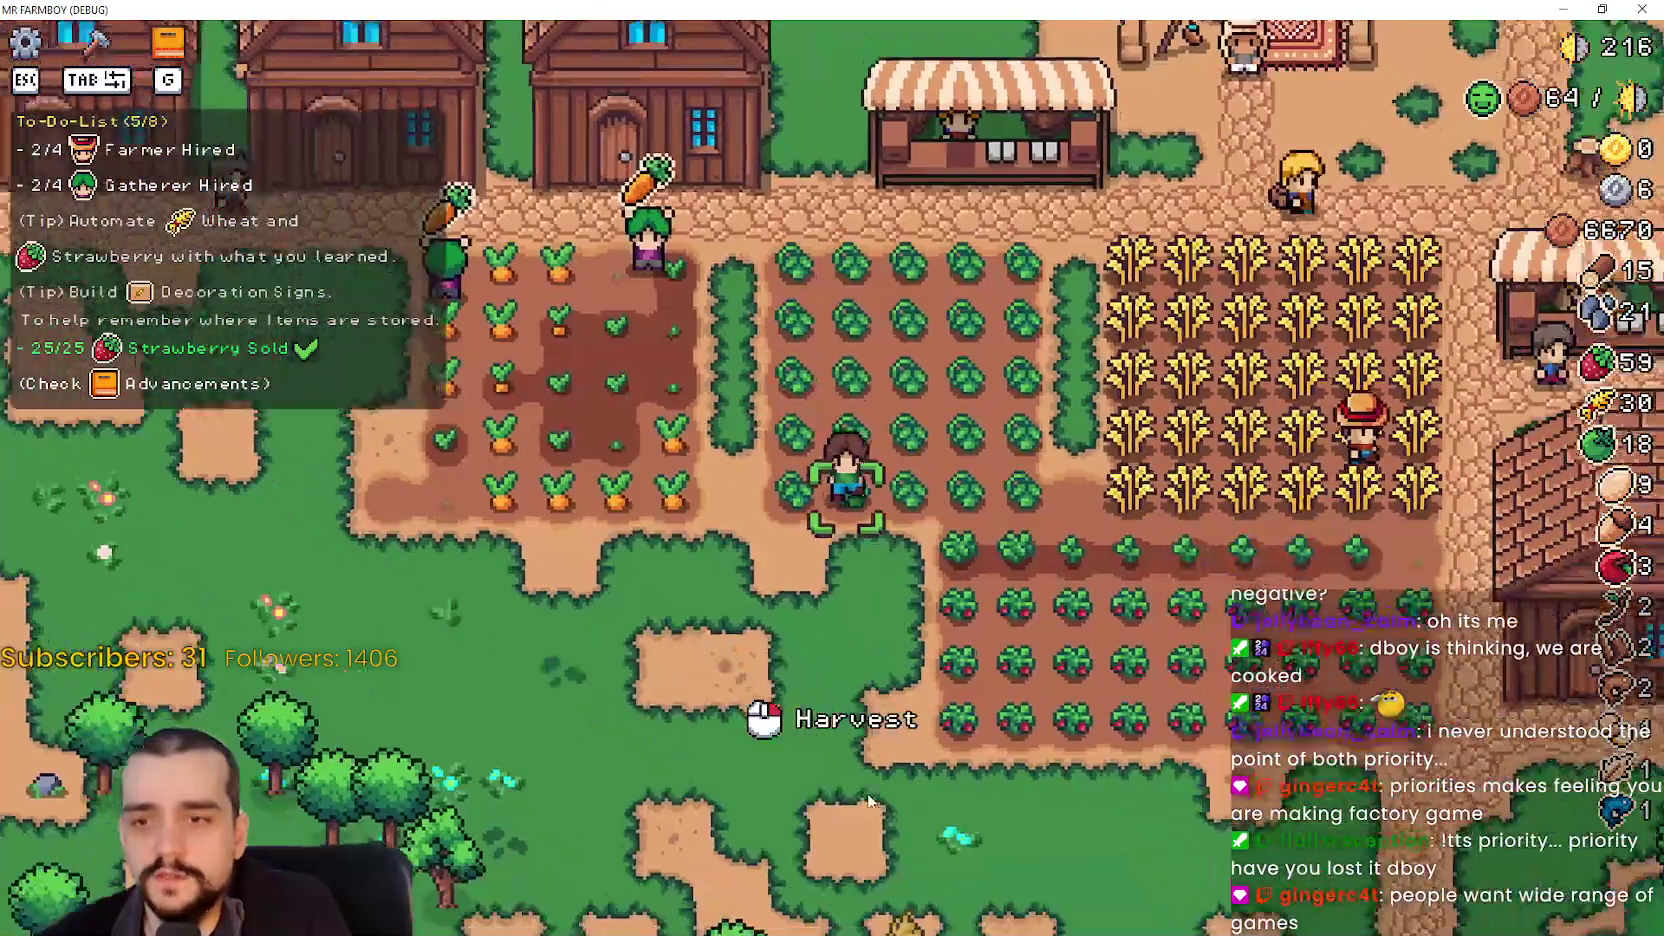
key("d")
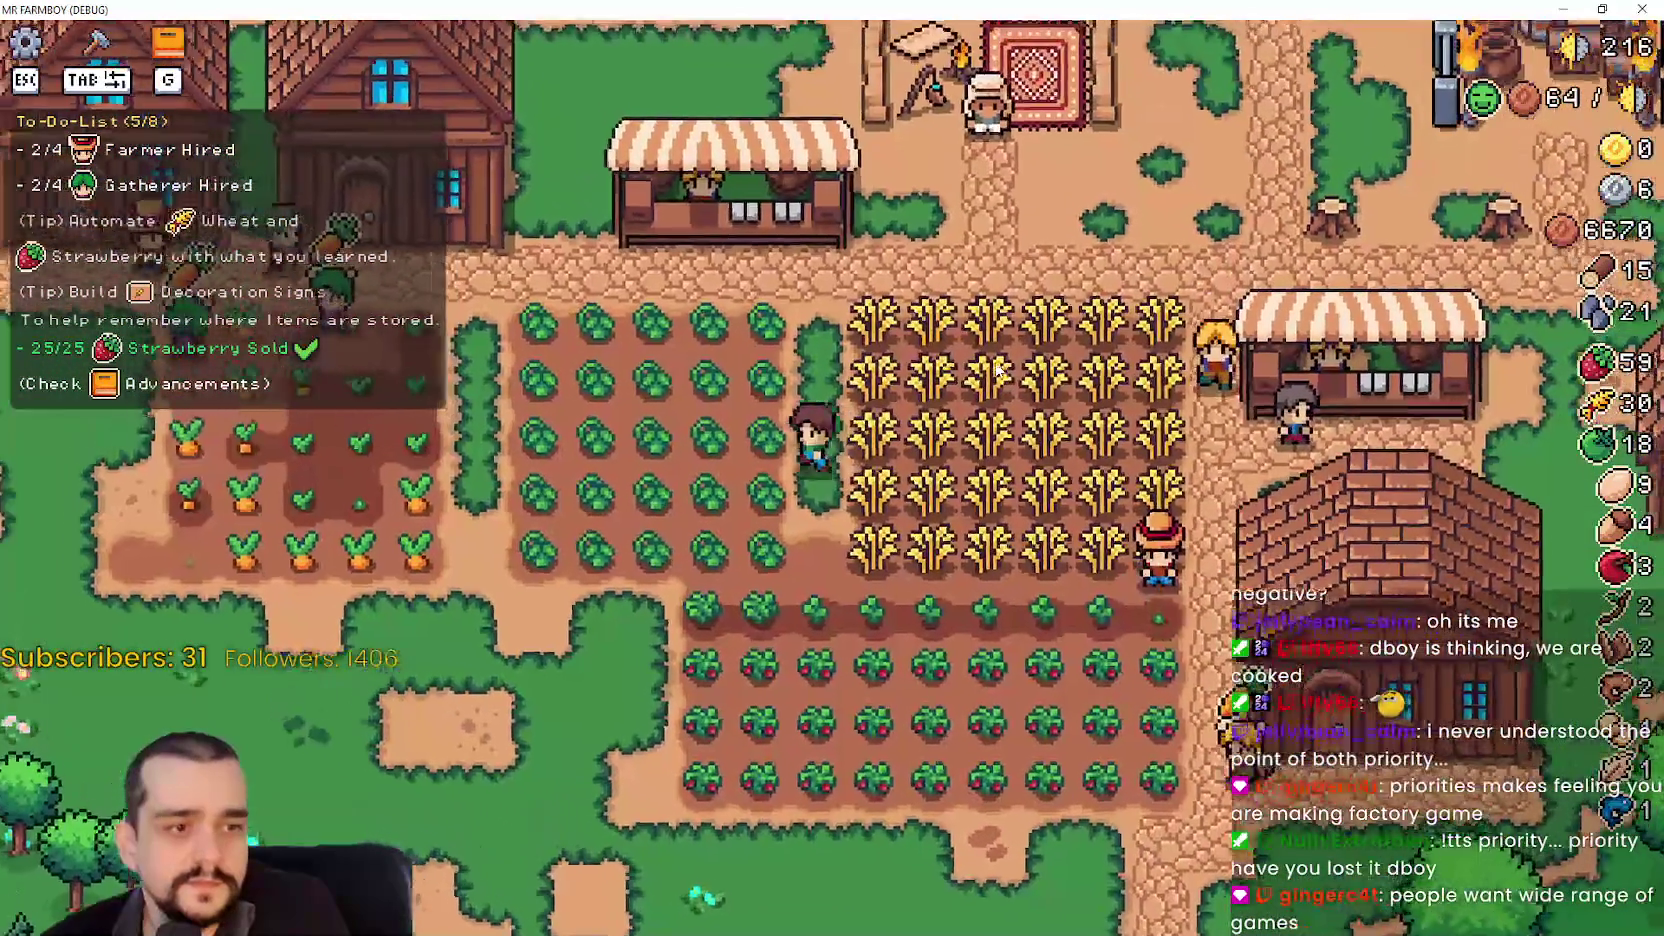
key("a")
key("w")
key("a")
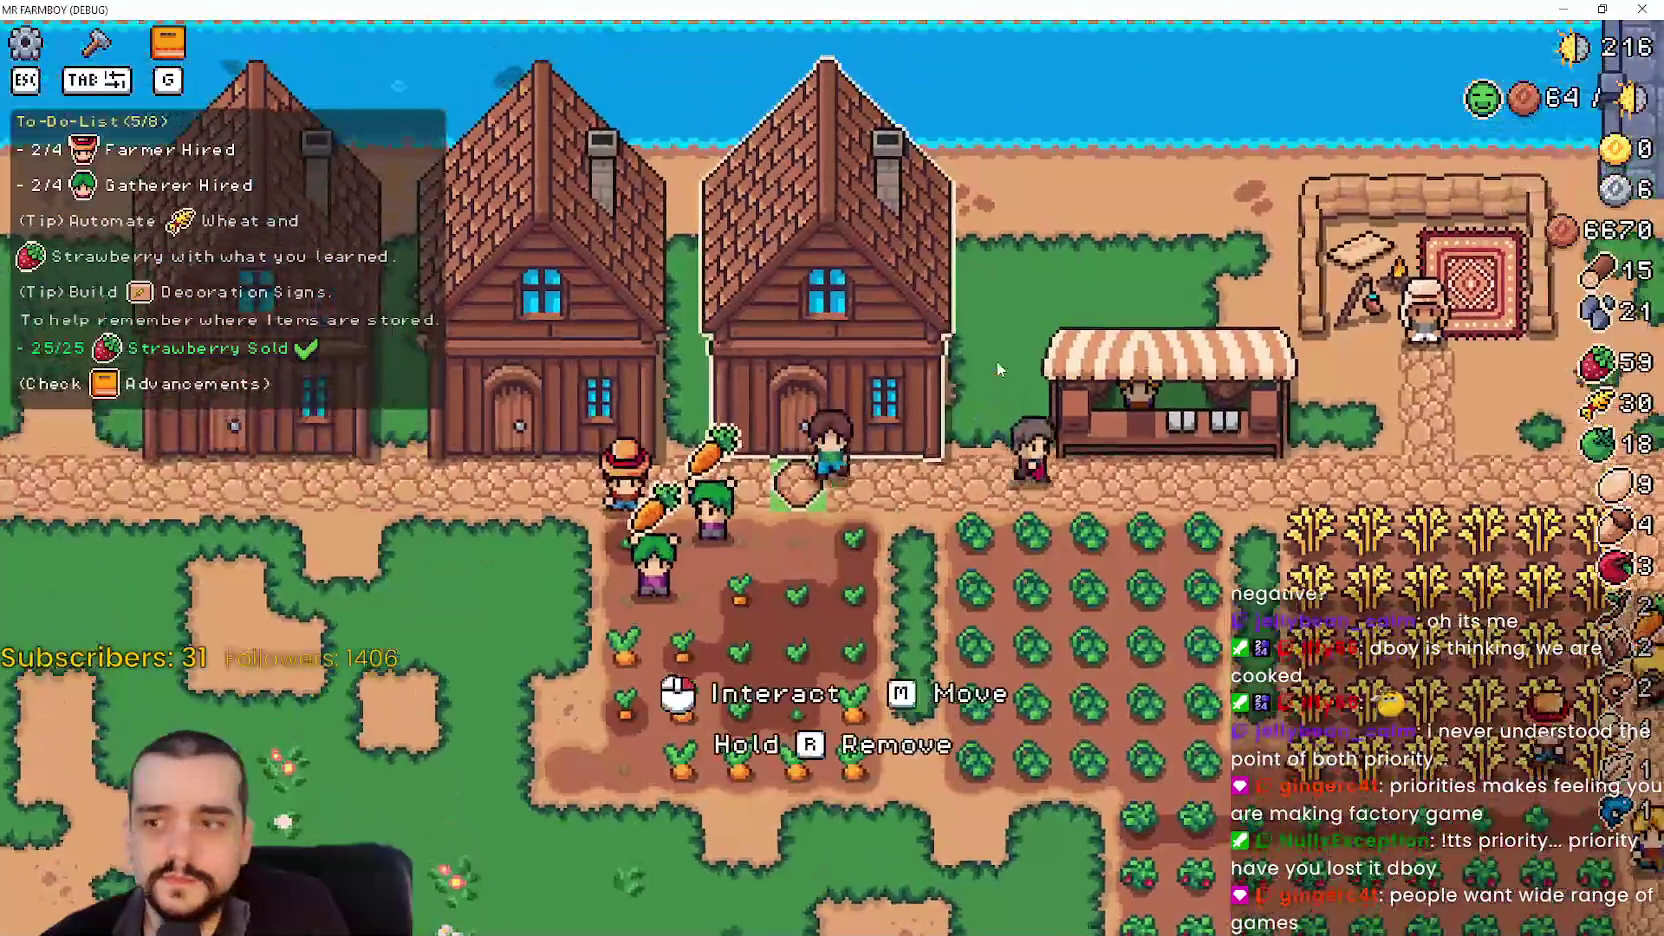
key("d")
key("s")
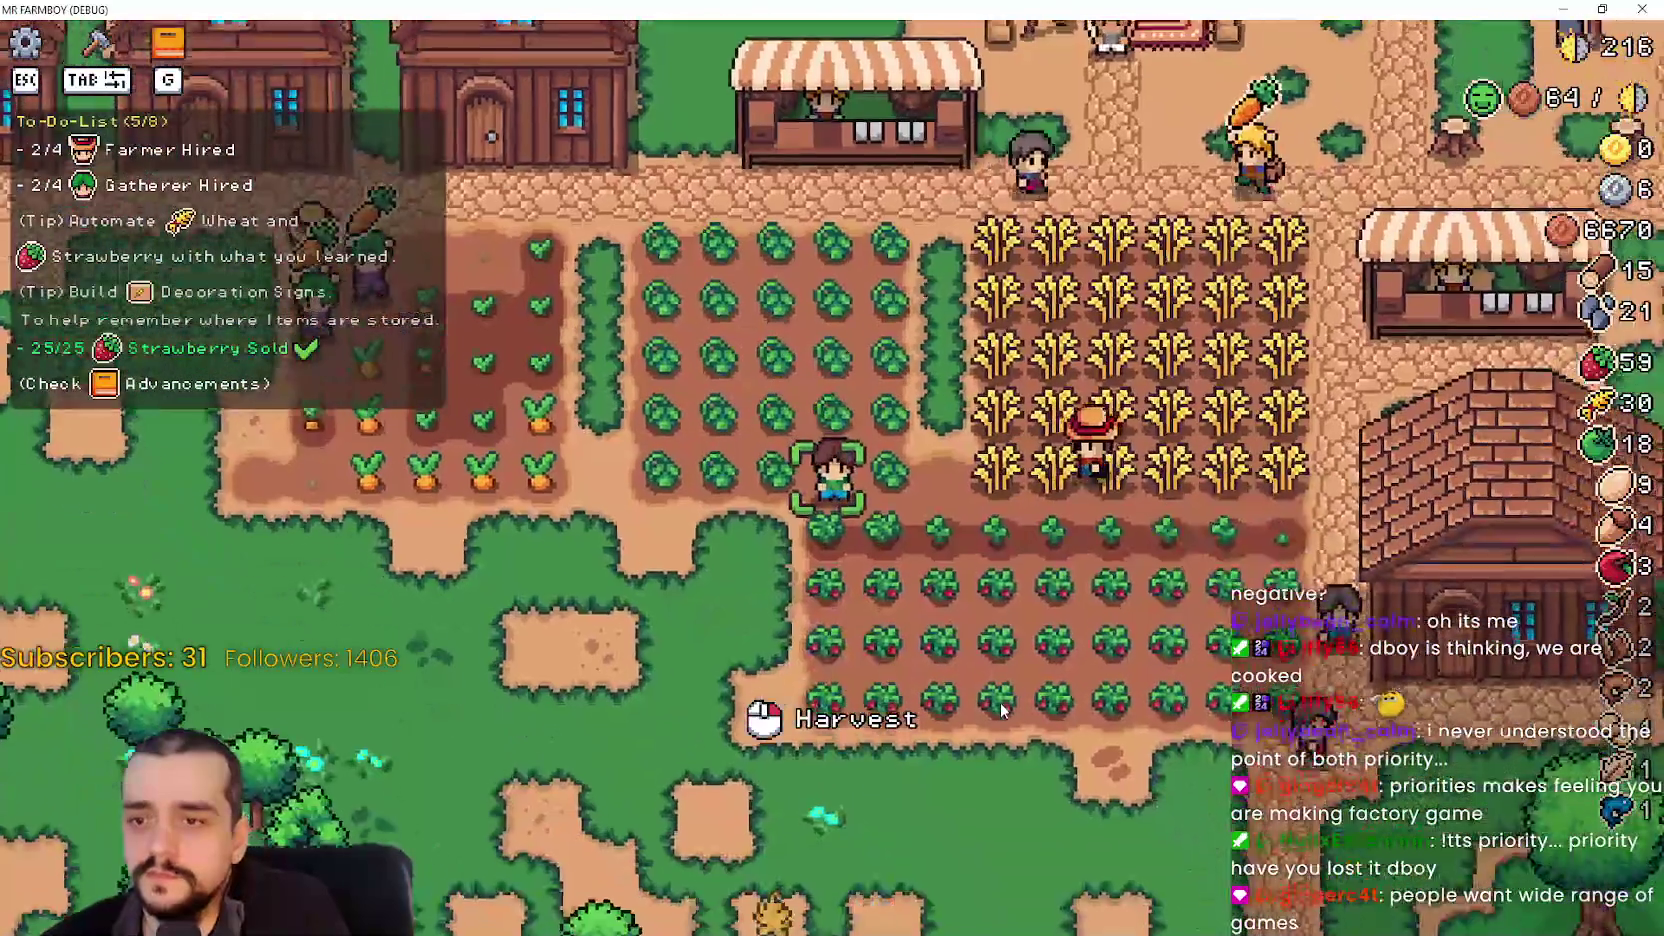
key("a")
key("w")
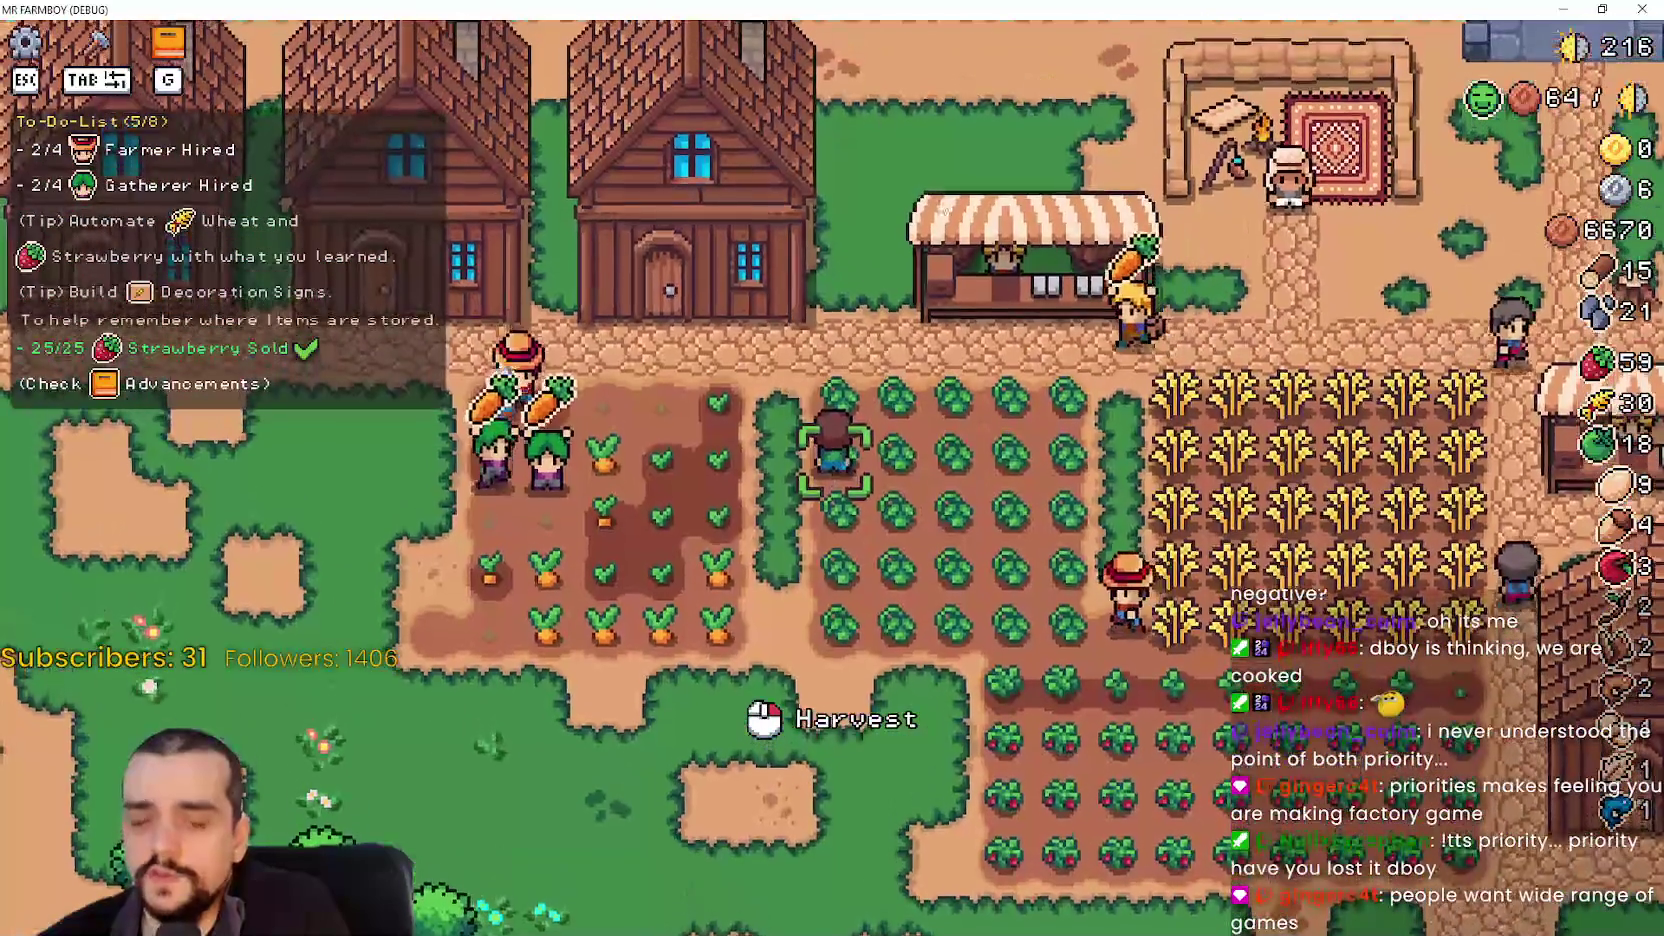
key("s")
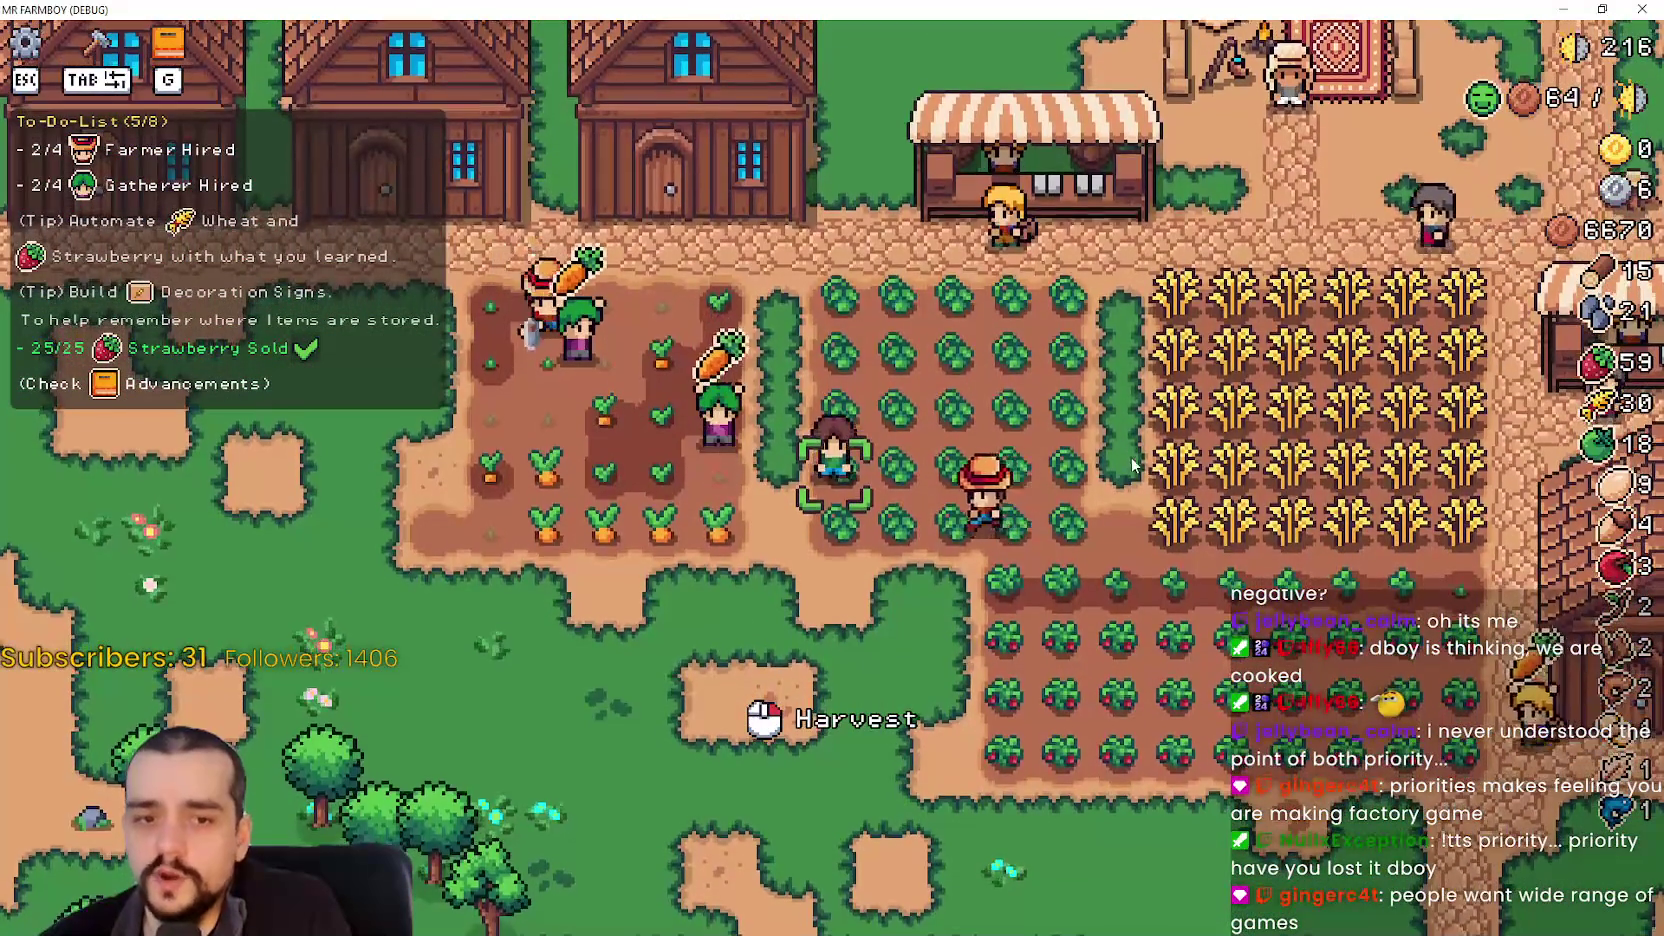
key("d")
key("s")
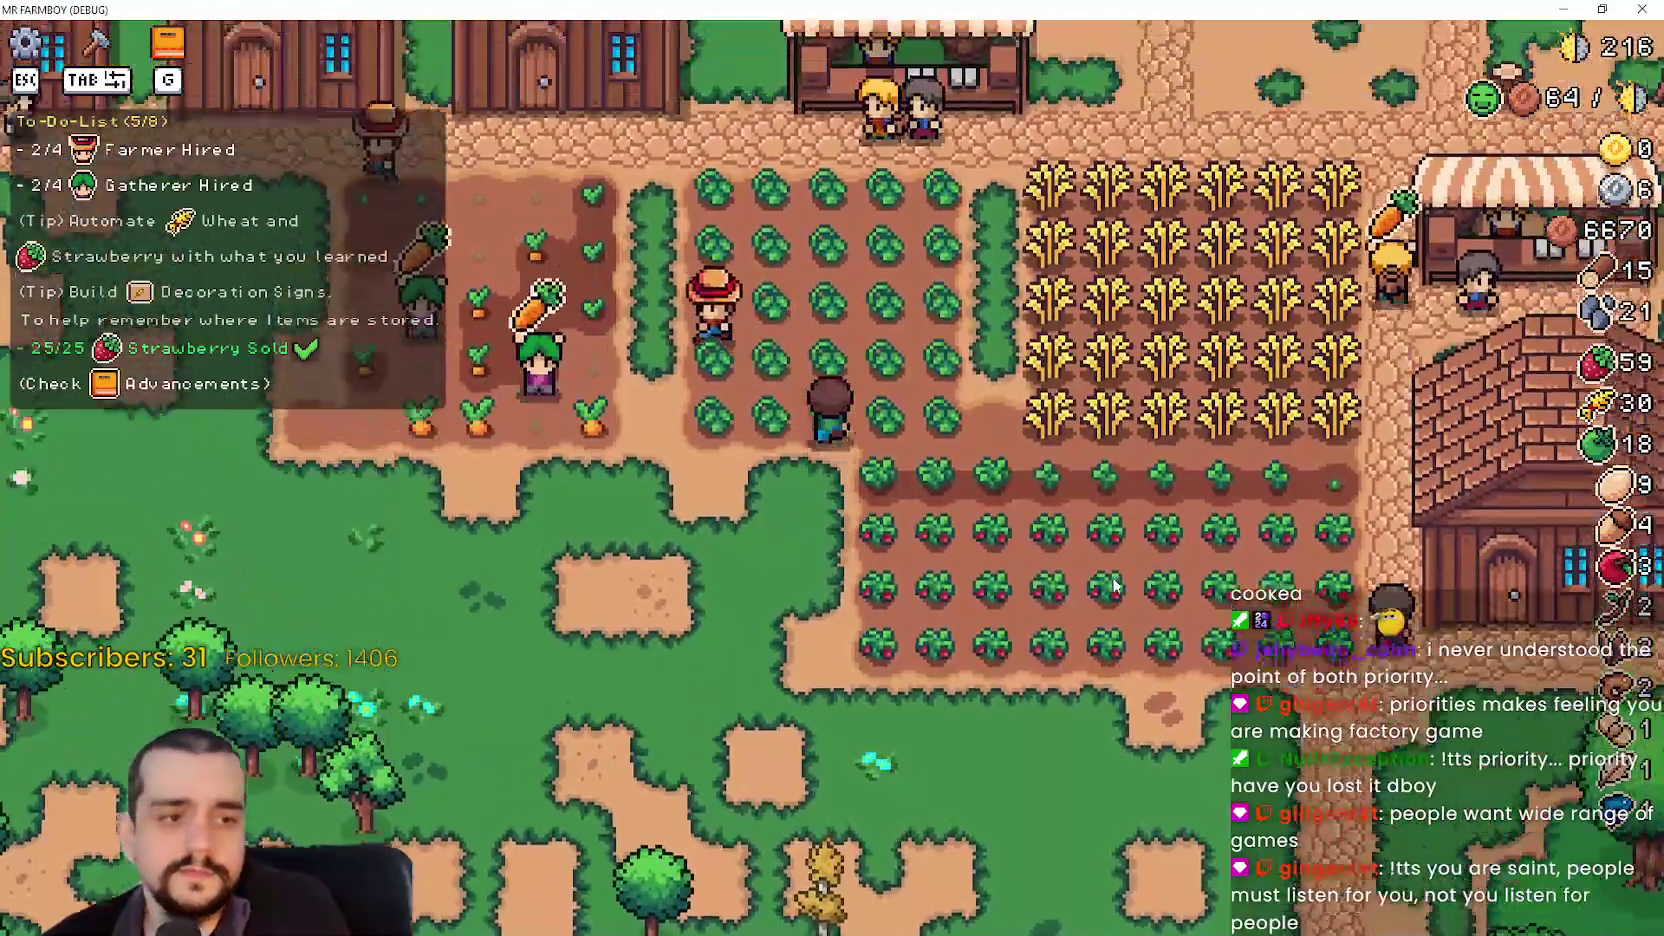
key("w")
key("a")
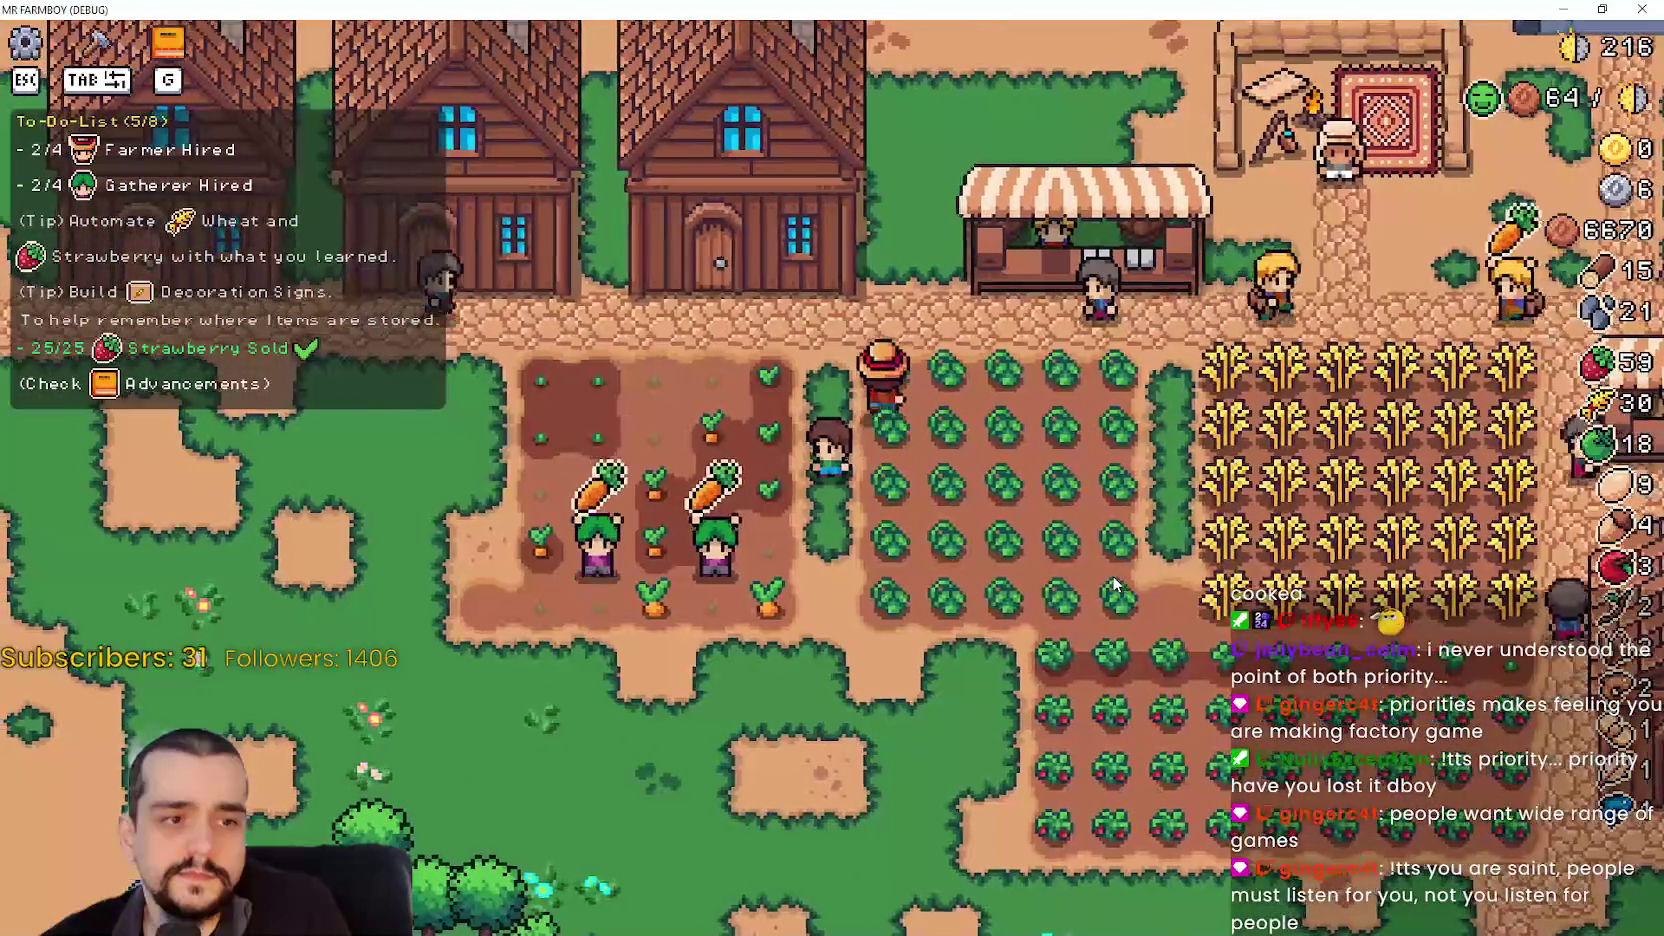
key("a")
key("s")
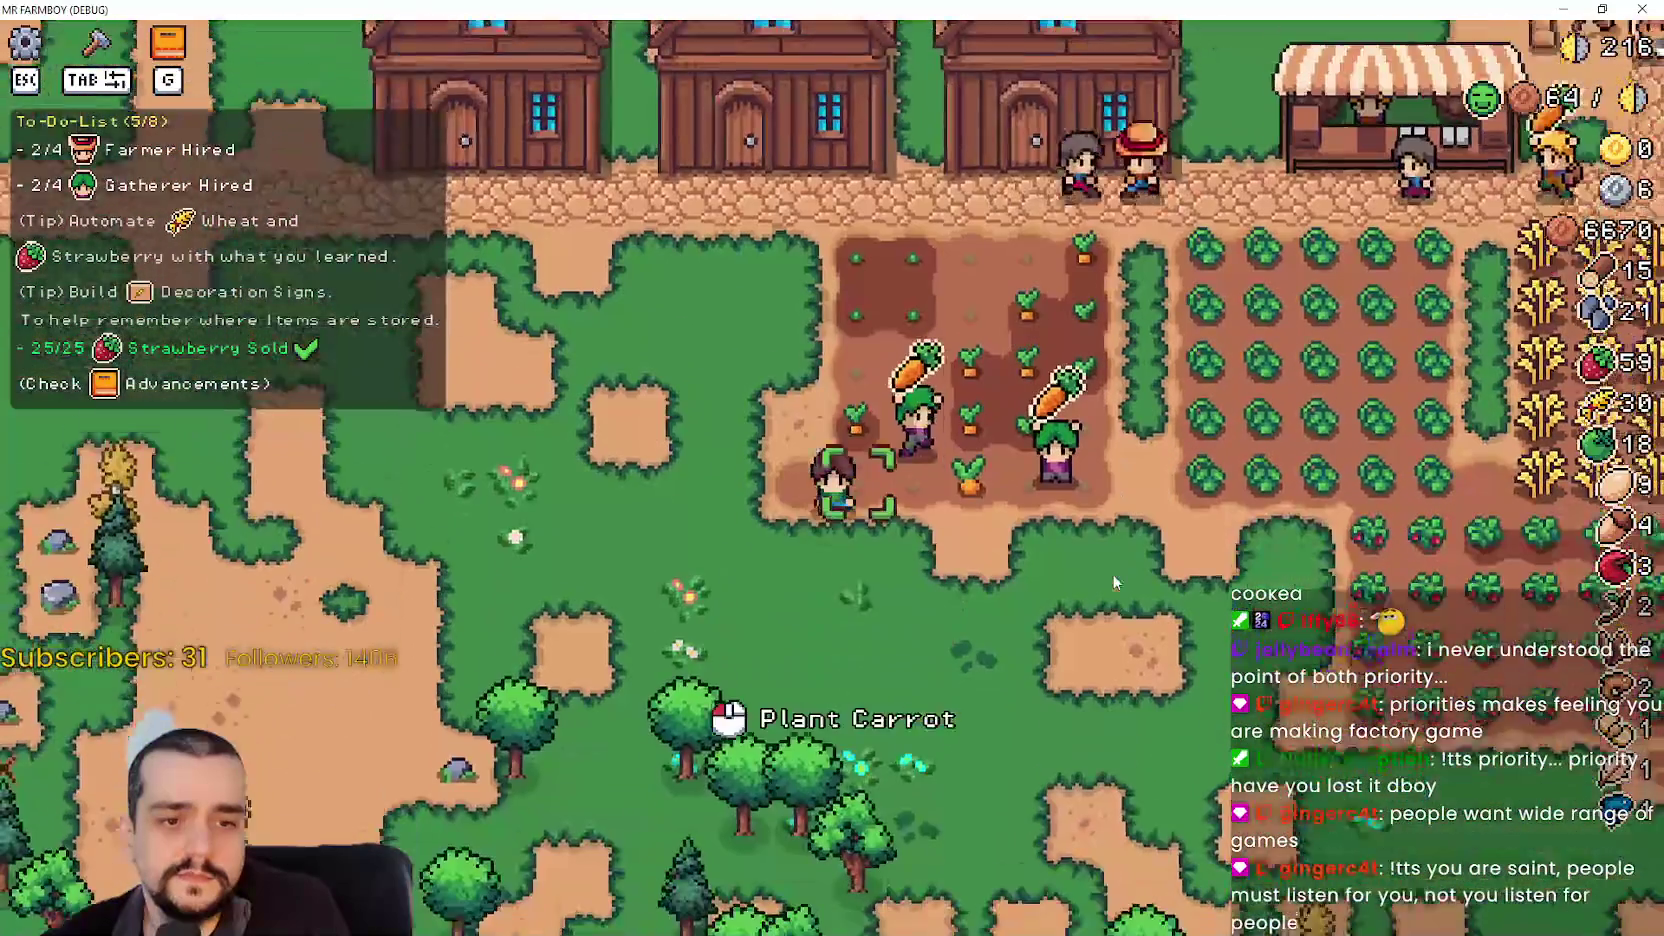
key("s")
key("a")
key("w")
key("d")
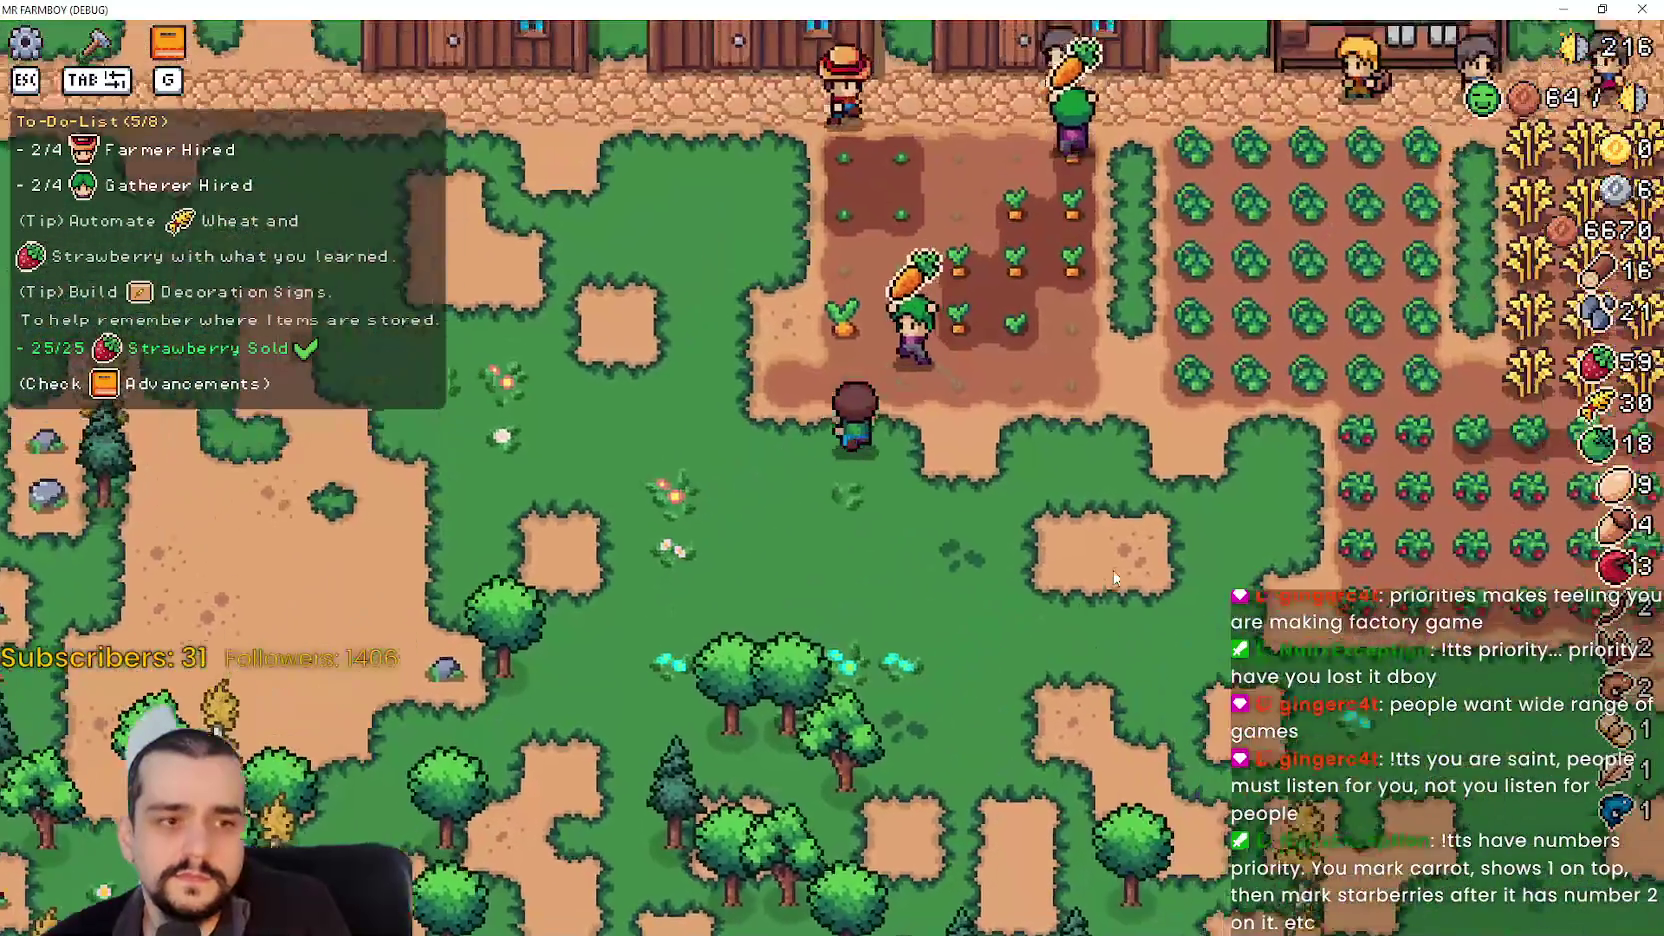
key("w")
key("d")
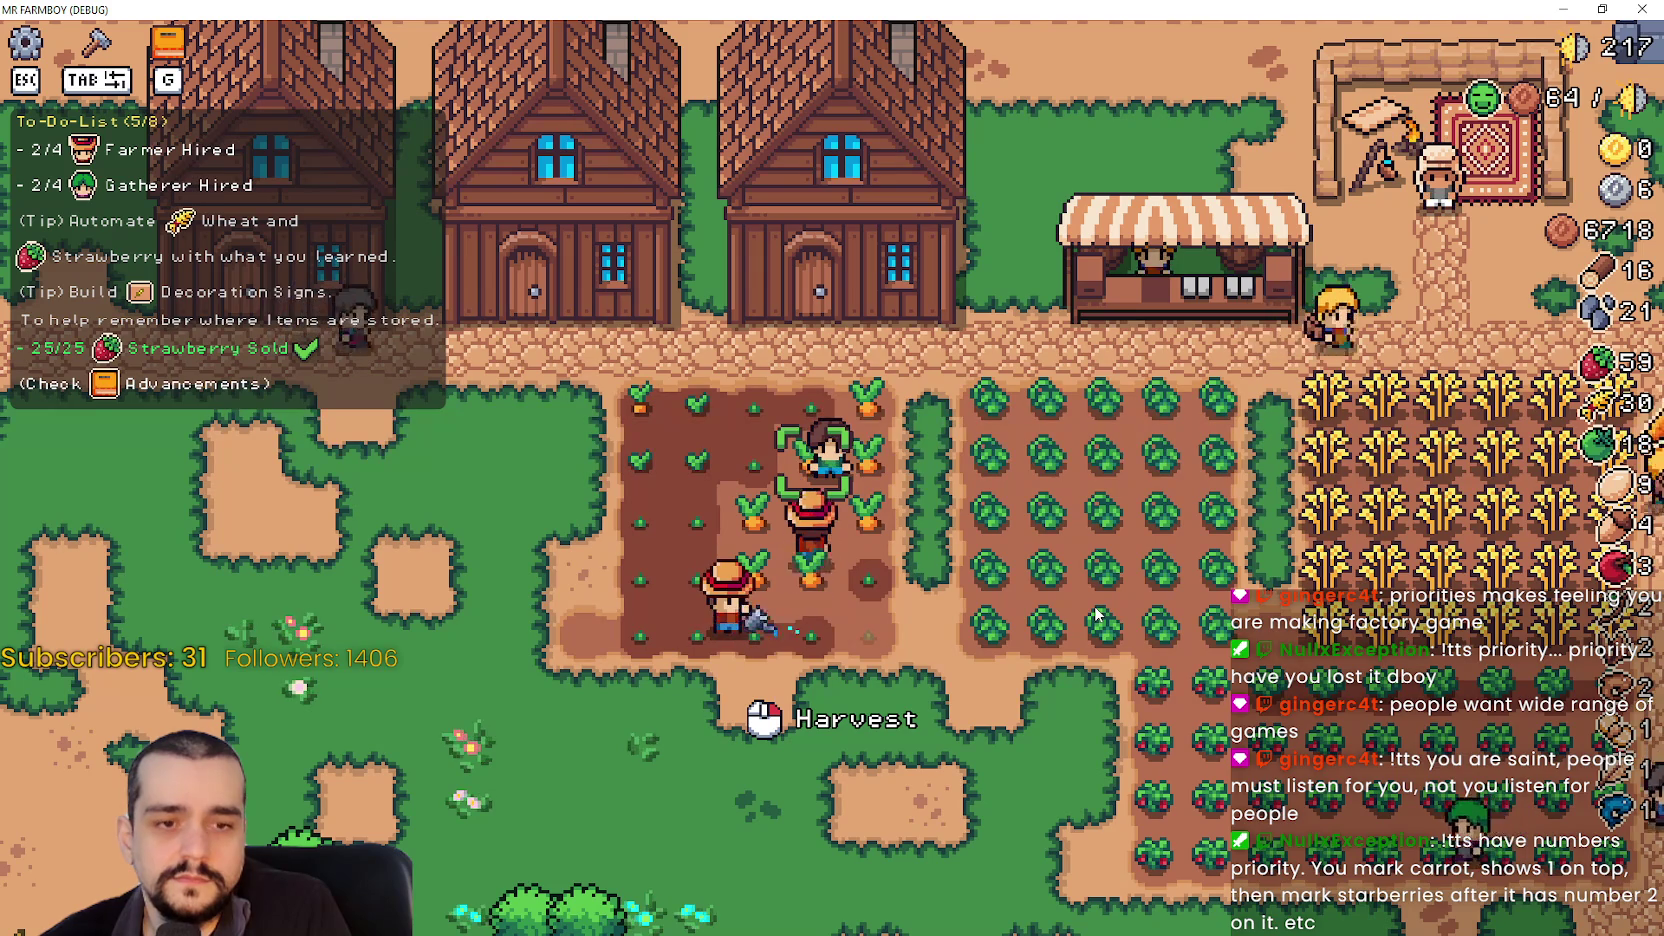
- Walk from the carrot field up the path and open the House panel
key("d")
key("s")
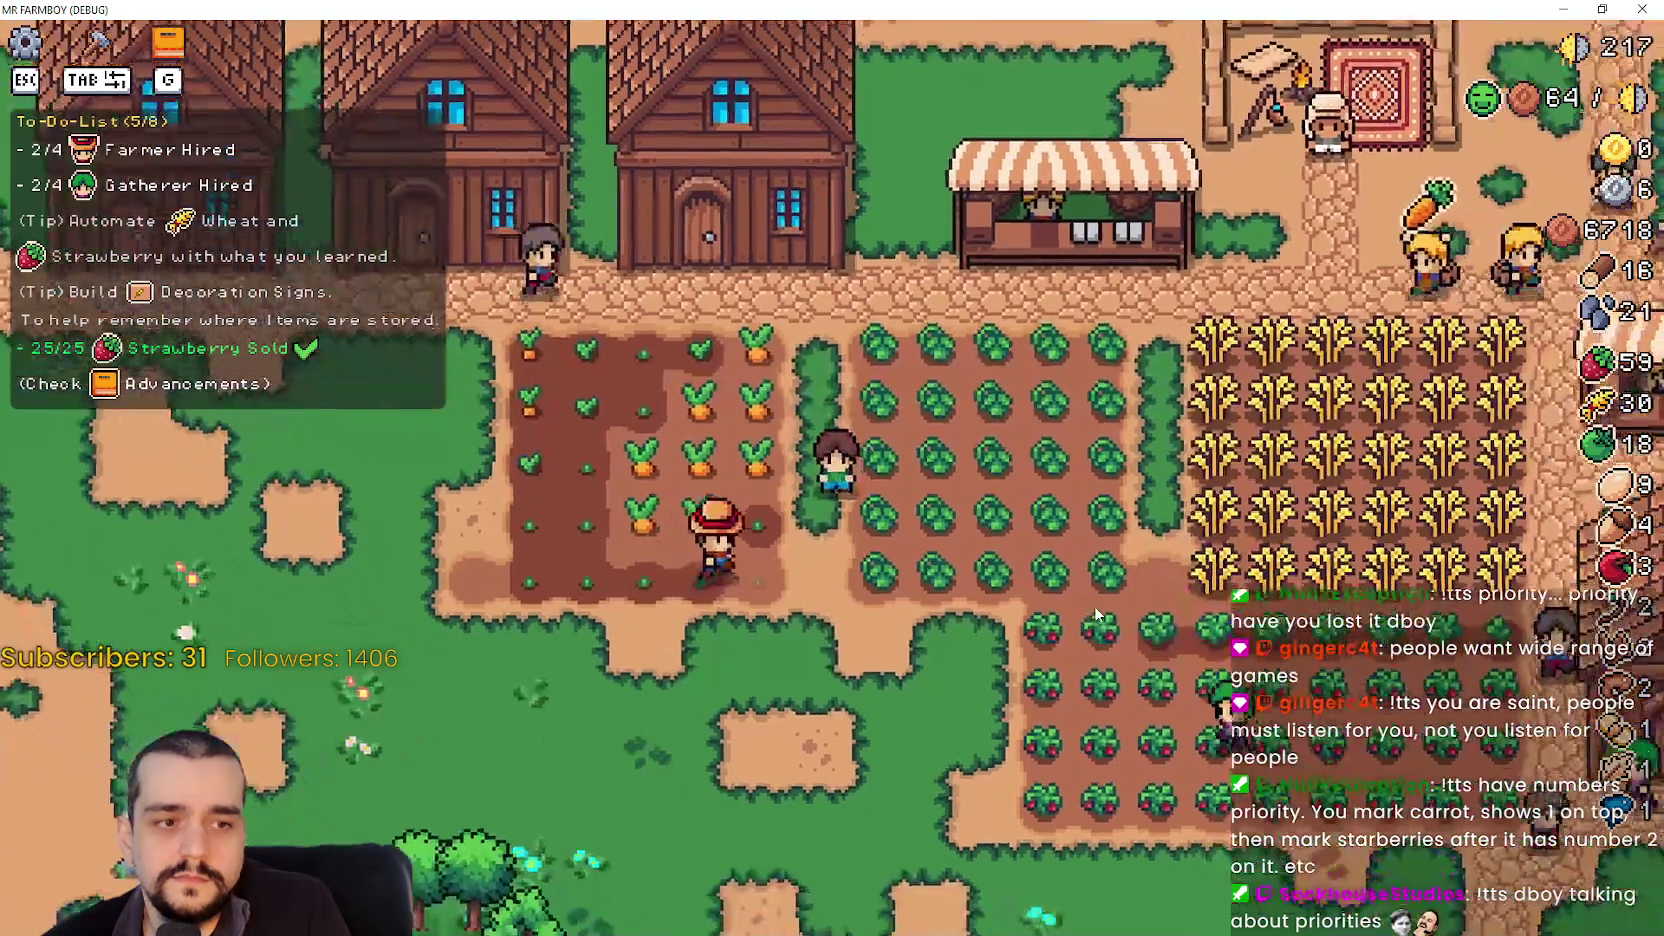
key("w")
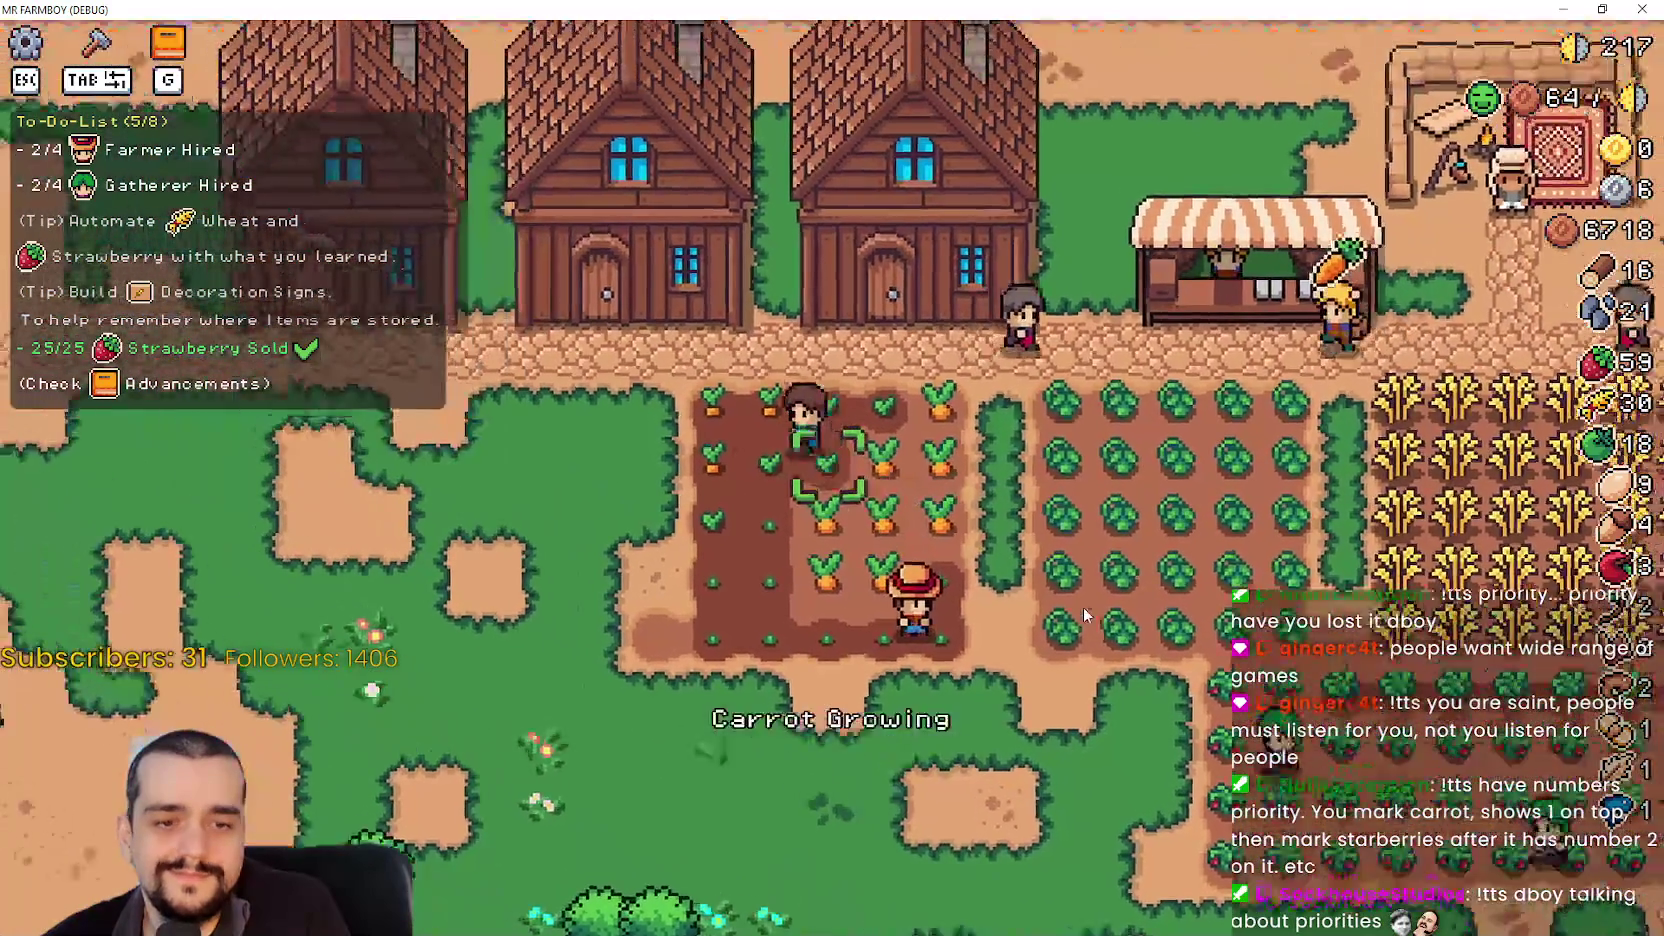
key("a")
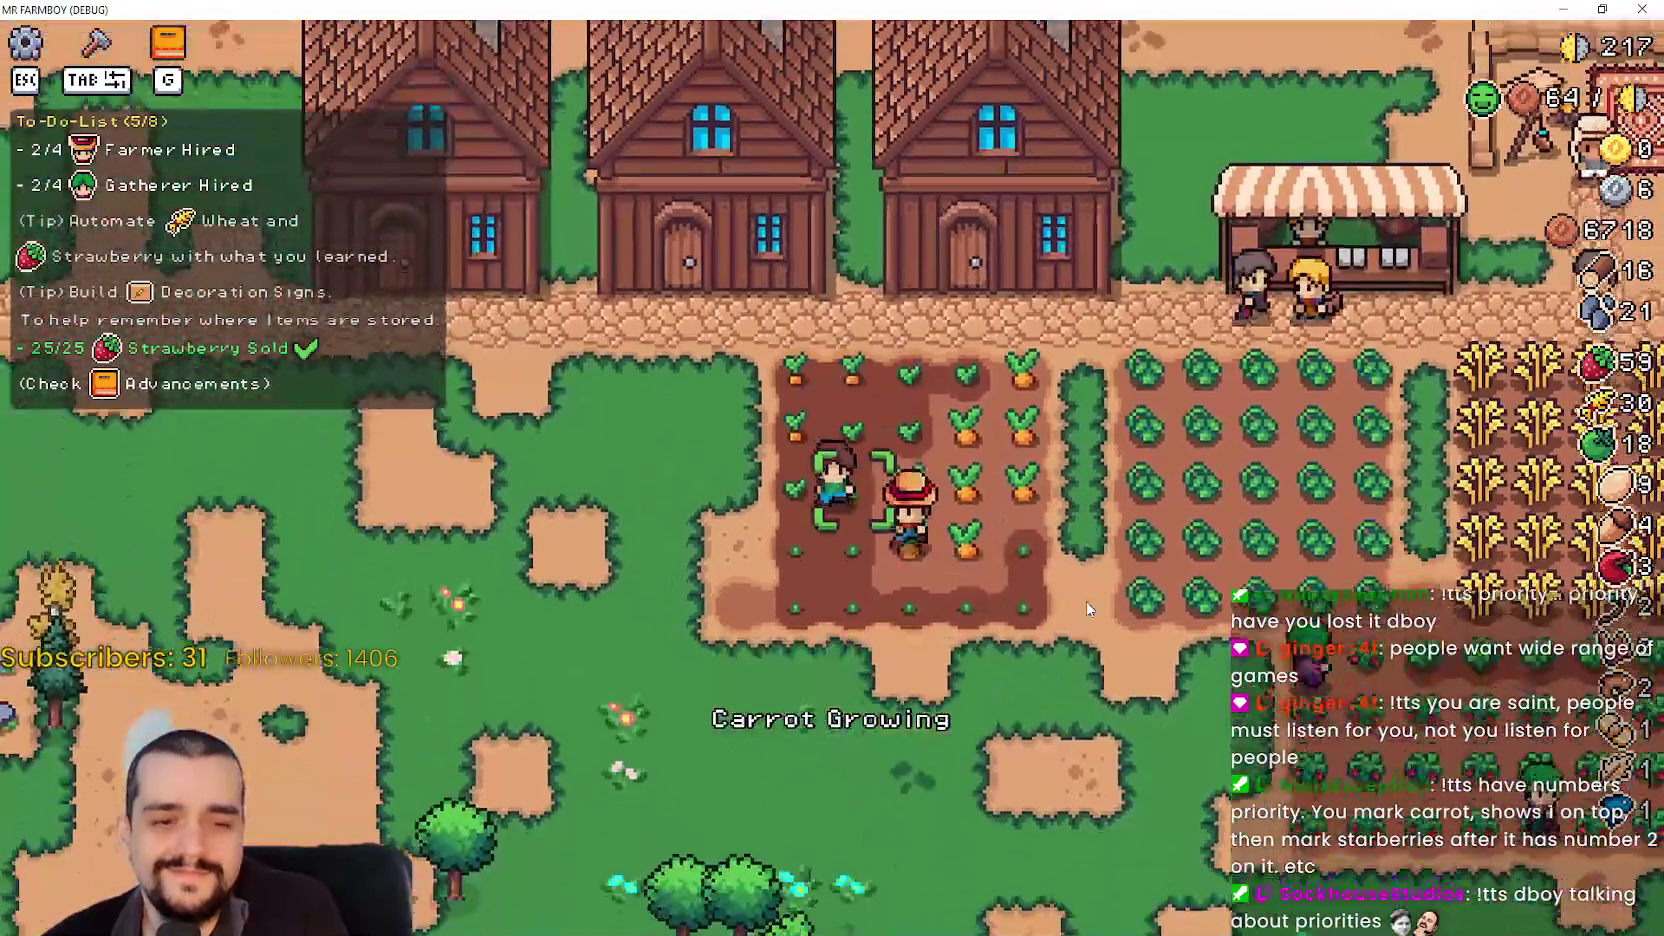
key("w")
key("a")
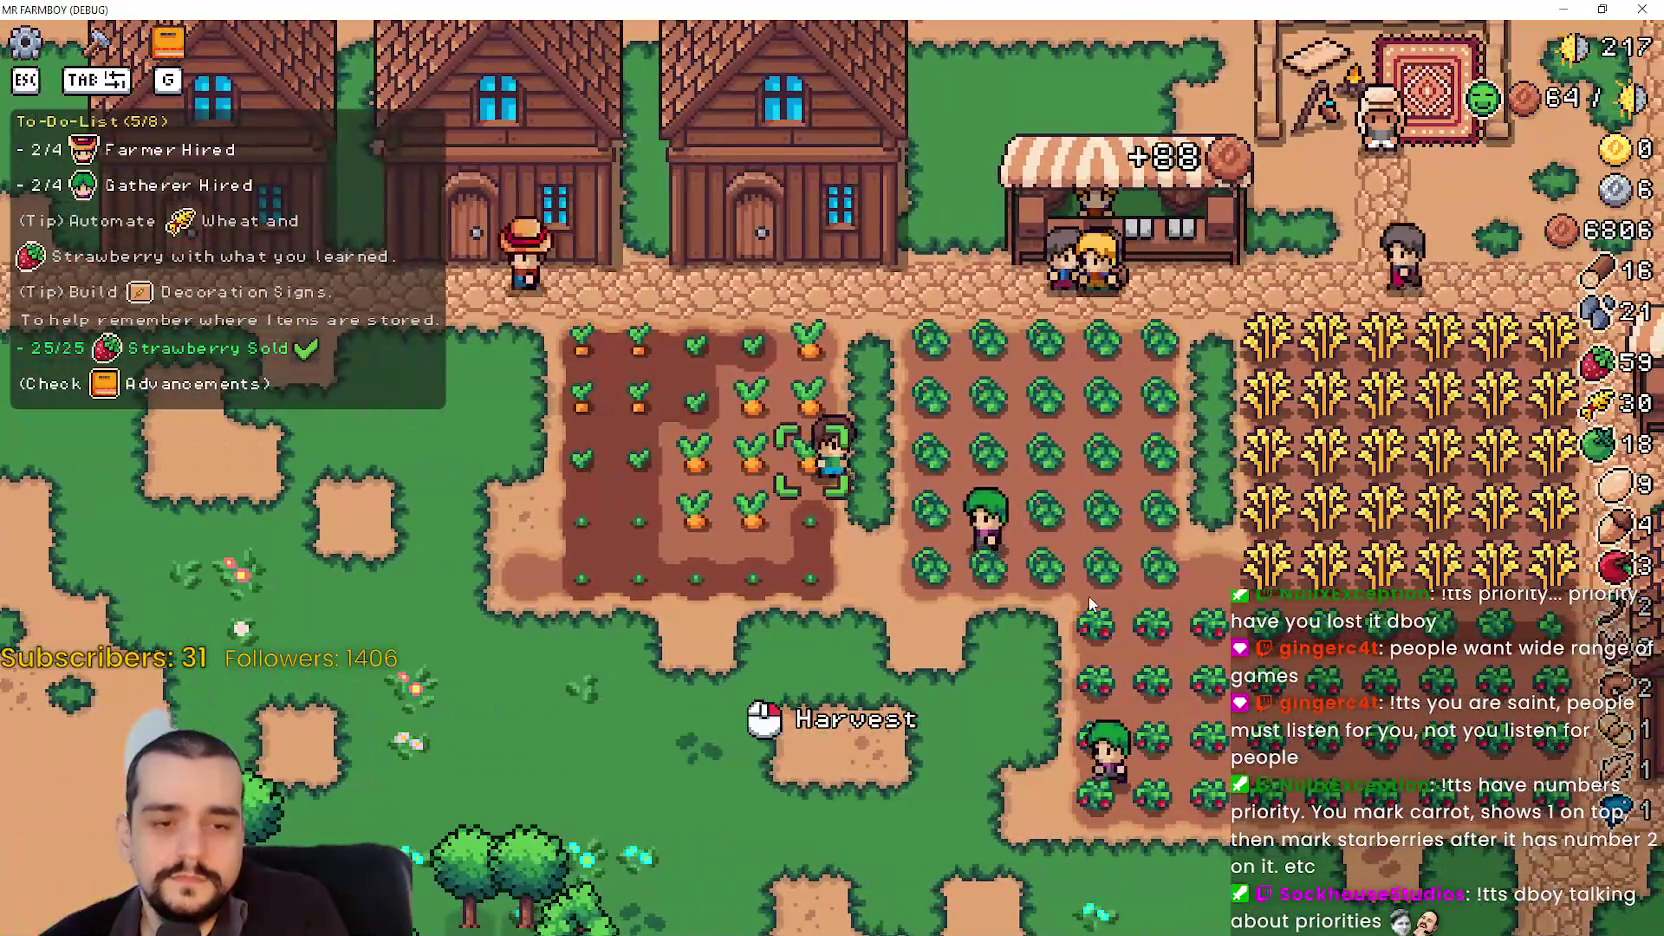
key("w")
key("a")
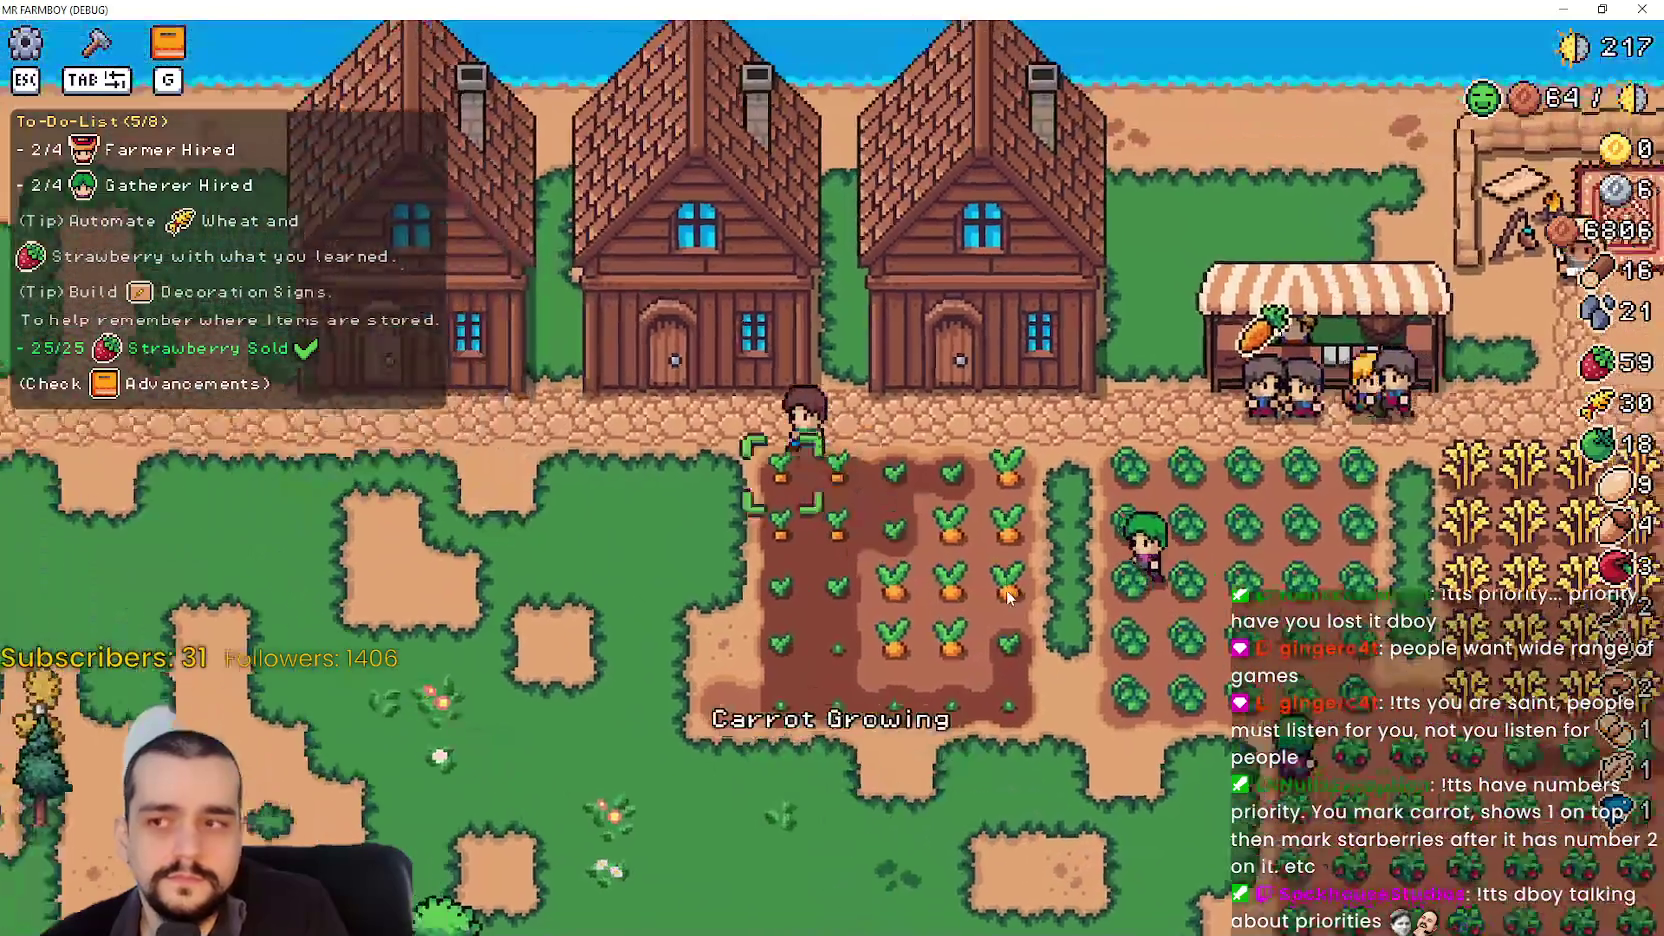
key("w")
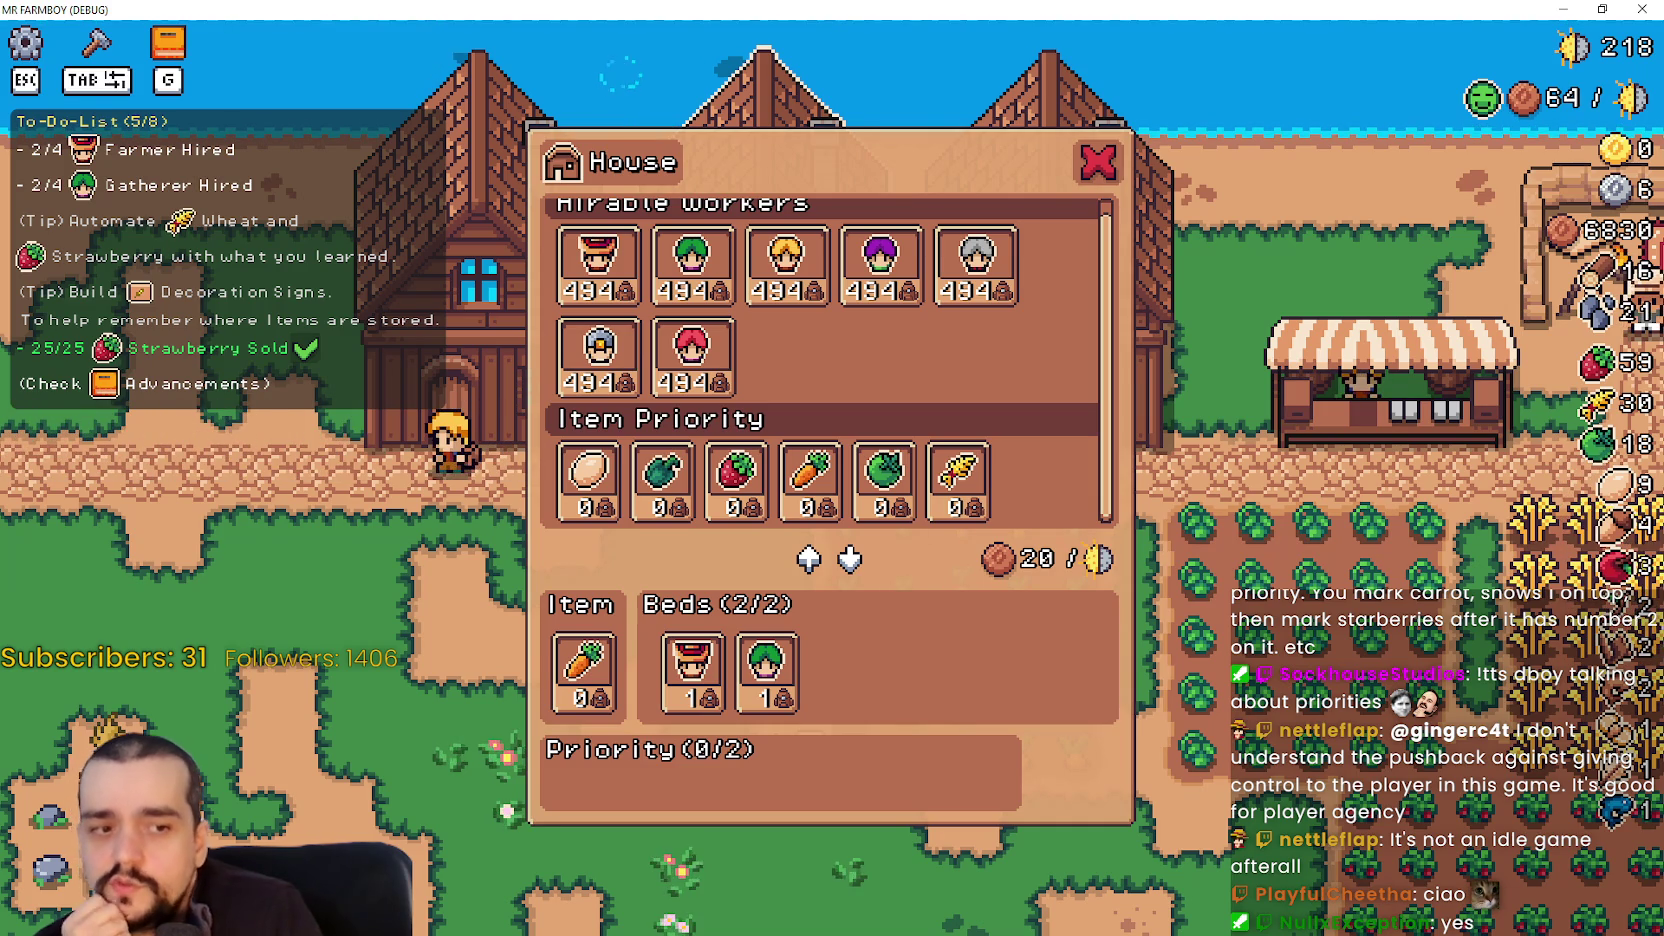
- Bring the Paint House mockup in front of the game and widen its window
key("alt+Tab")
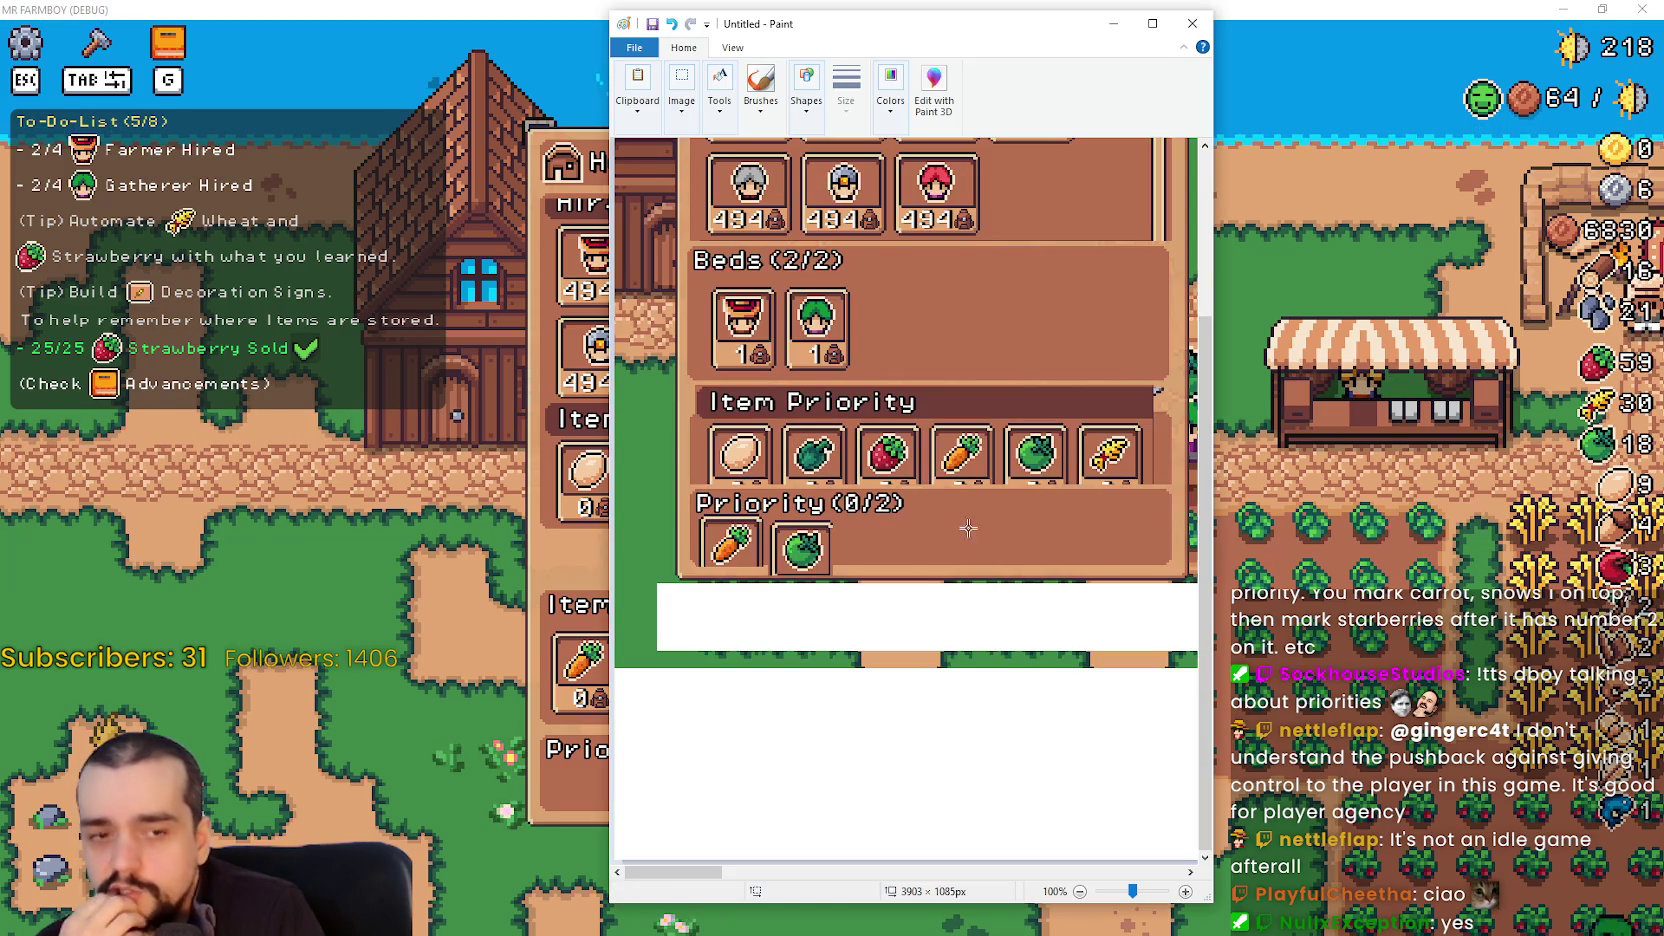
scroll(968, 528, "up", 3)
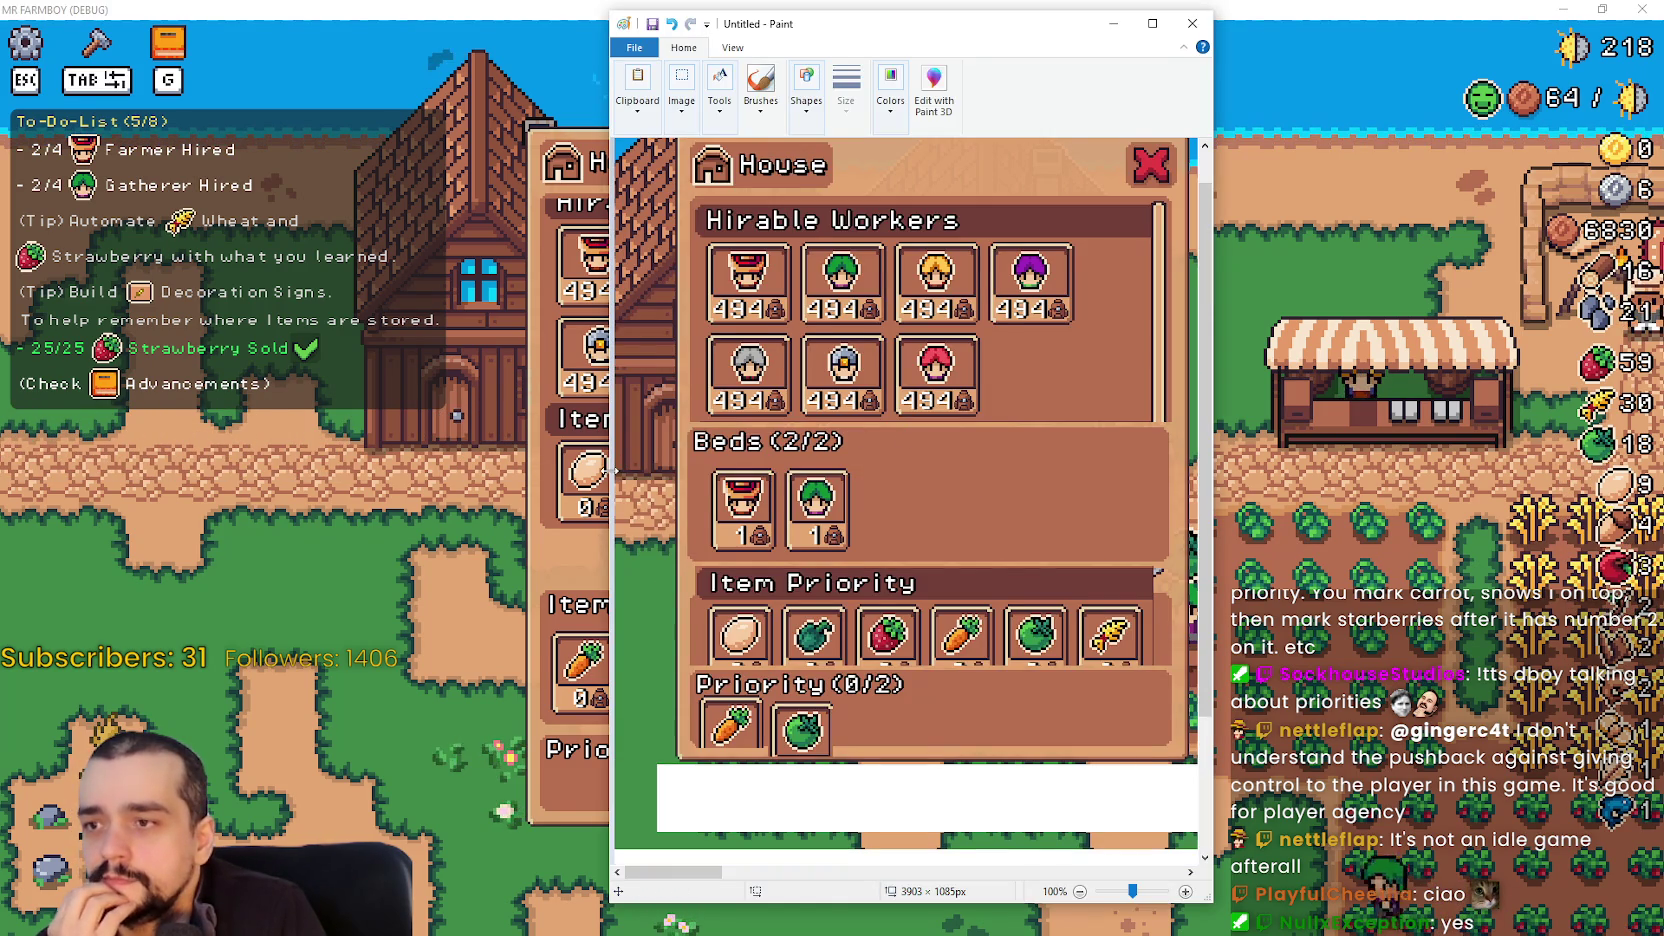
left_click_drag(612, 470, 347, 470)
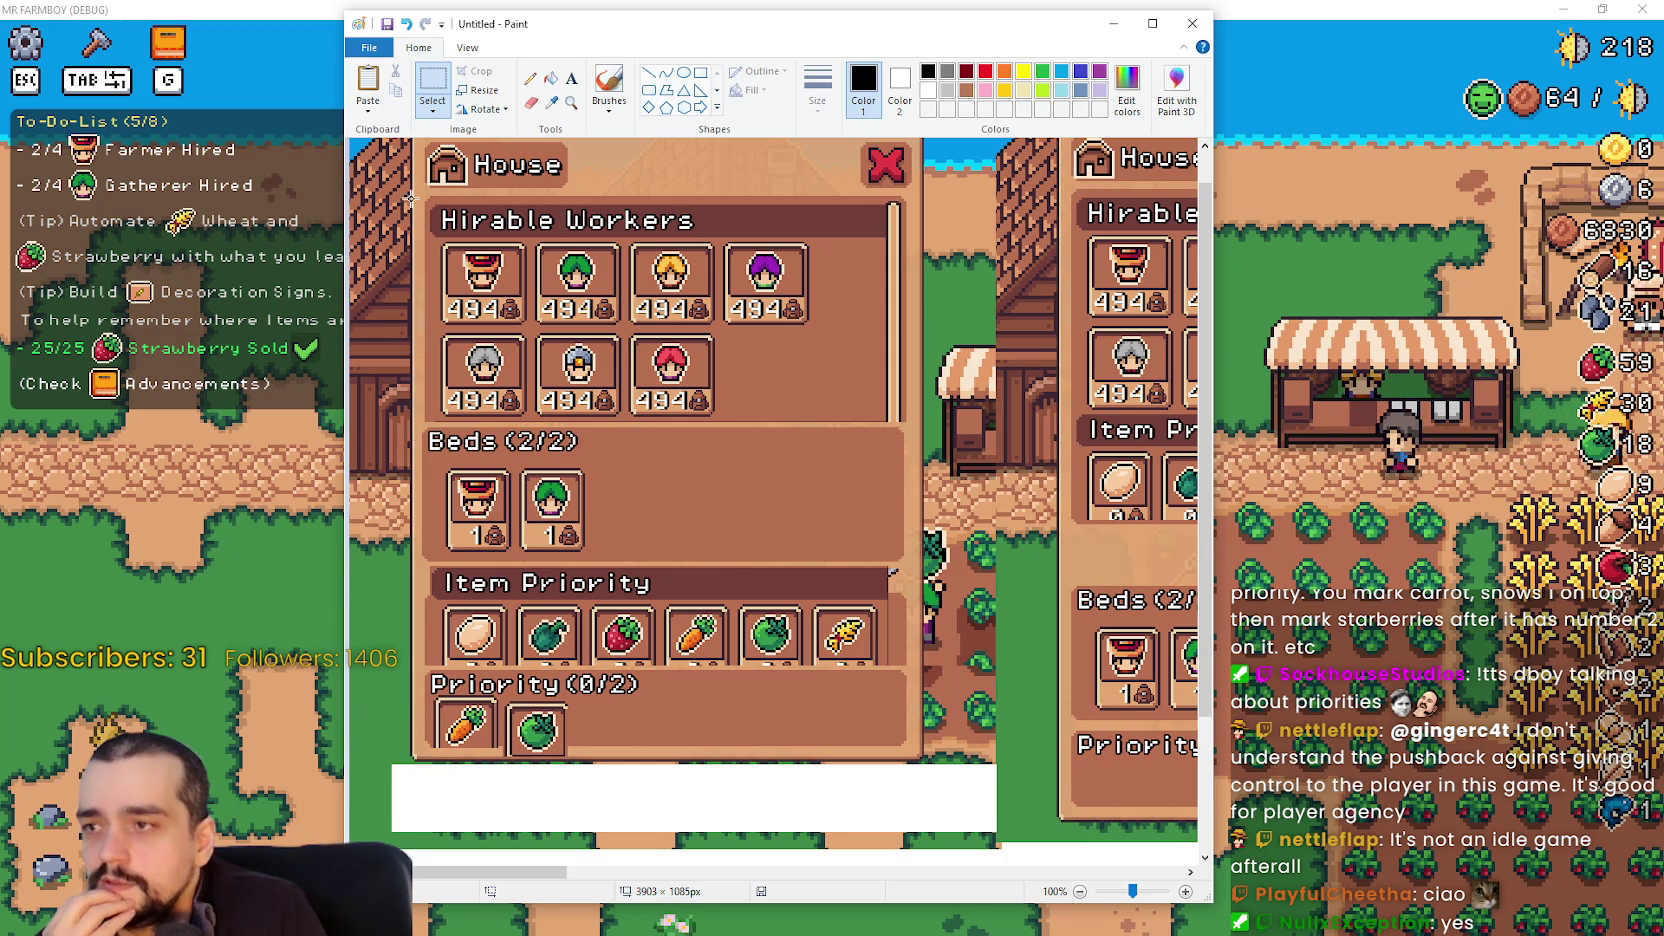
- Select the full Item Priority icon row in the mockup
left_click_drag(410, 200, 907, 557)
left_click(675, 689)
scroll(675, 689, "down", 3)
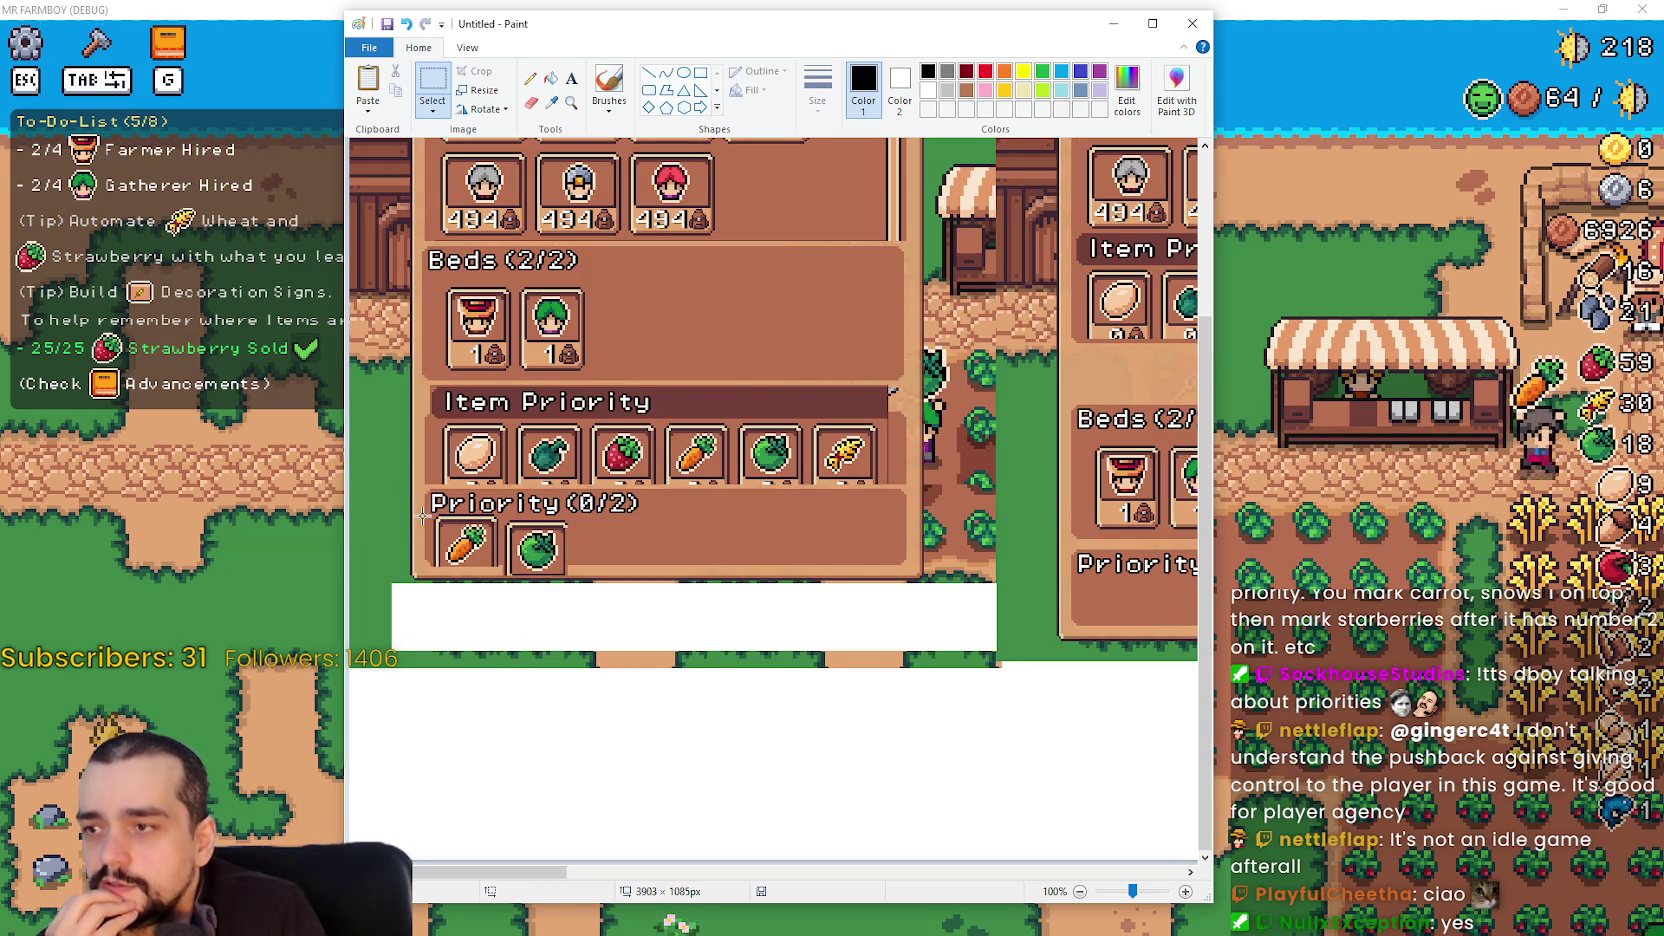
left_click_drag(527, 575, 577, 568)
mouse_move(429, 423)
left_mouse_down()
mouse_move(938, 482)
mouse_move(887, 479)
left_mouse_up()
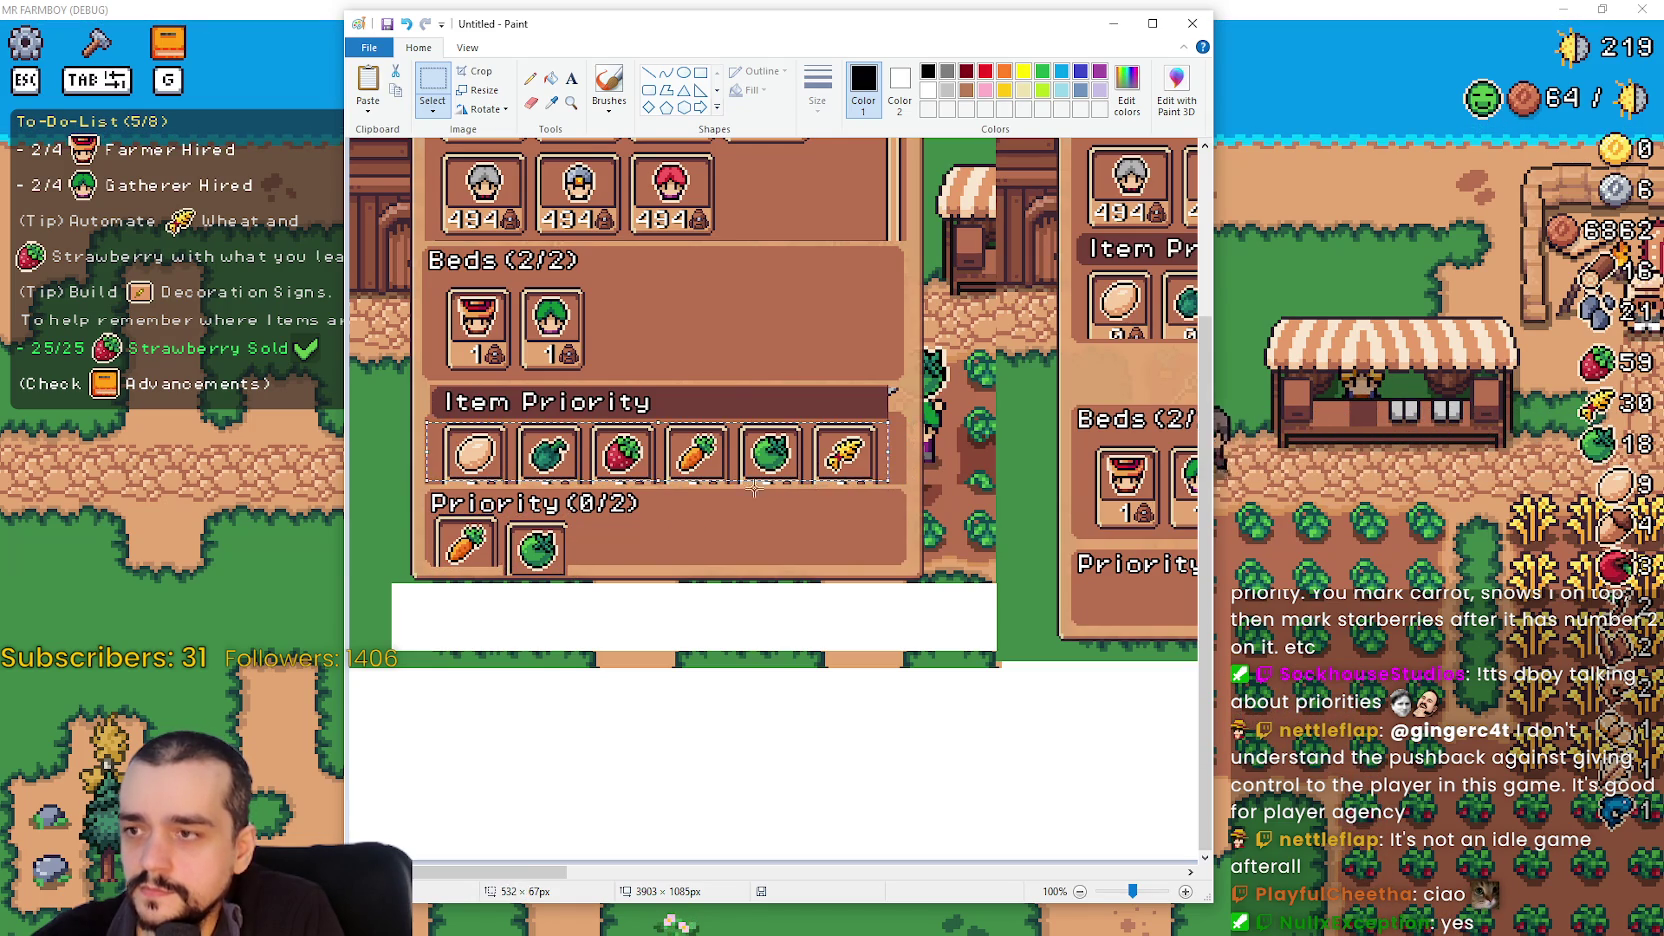
- Copy the Item Priority icon row and paste a copy beneath the original
key("ctrl+c")
key("ctrl+v")
mouse_move(463, 175)
left_mouse_down()
mouse_move(585, 440)
mouse_move(545, 515)
left_mouse_up()
- Paste a second copy under the first, then select a strip of the left panel edge
key("ctrl+v")
mouse_move(576, 165)
left_mouse_down()
mouse_move(540, 303)
mouse_move(574, 579)
left_mouse_up()
left_click(419, 563)
mouse_move(404, 513)
left_mouse_down()
mouse_move(431, 586)
mouse_move(422, 573)
left_mouse_up()
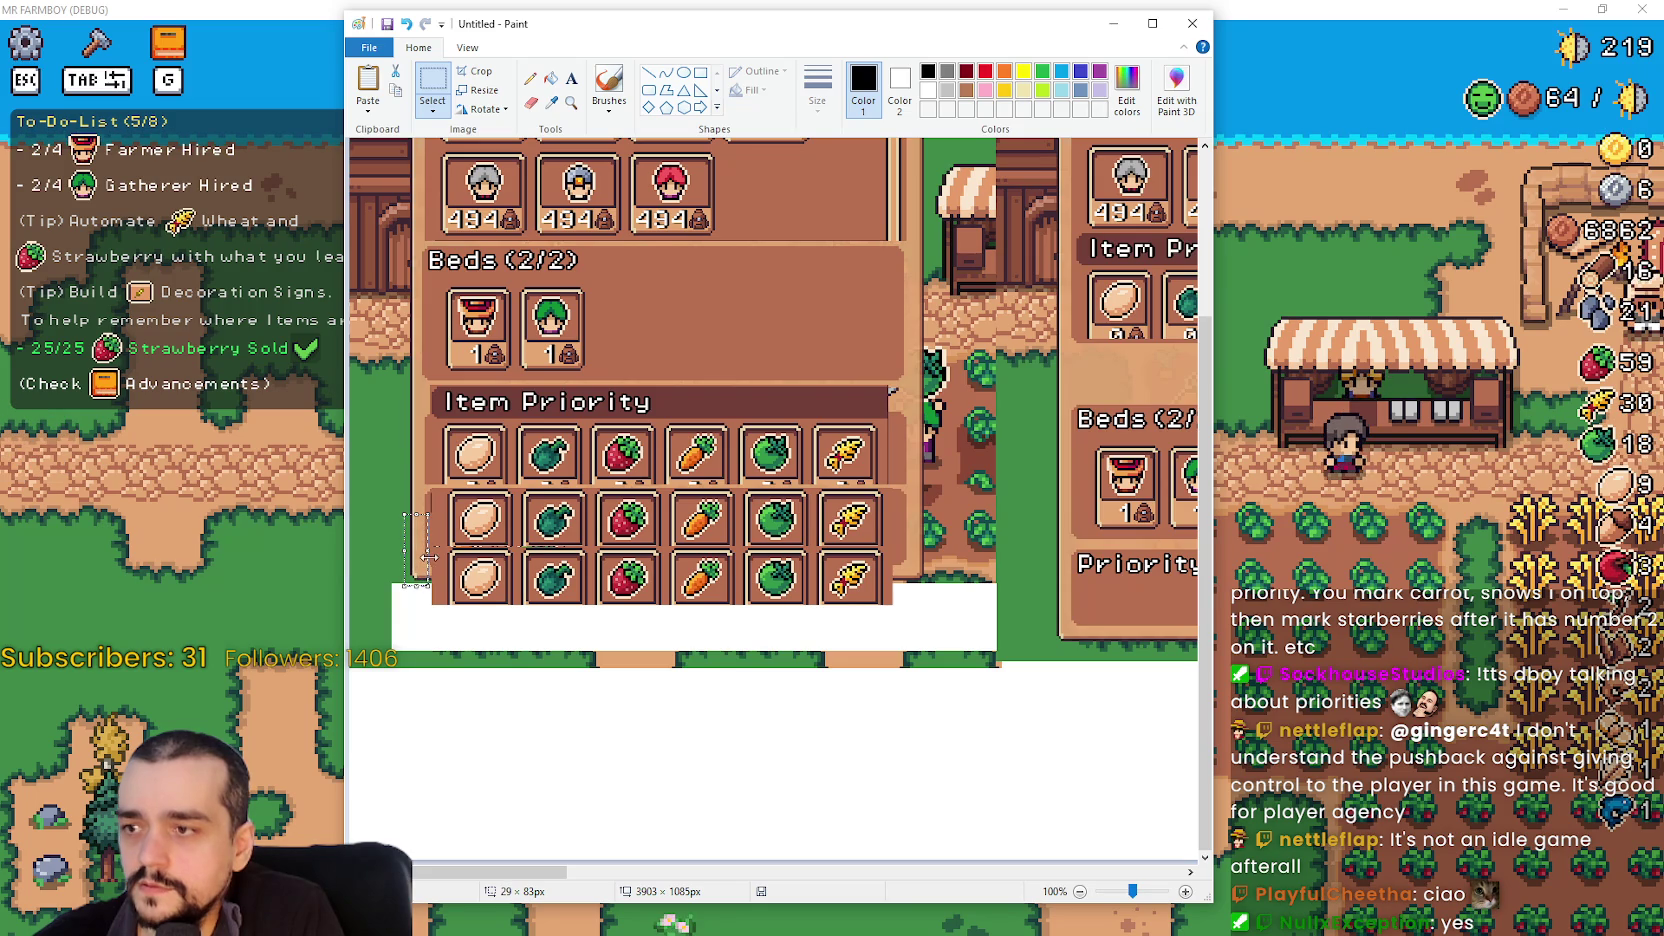
left_click_drag(401, 489, 424, 594)
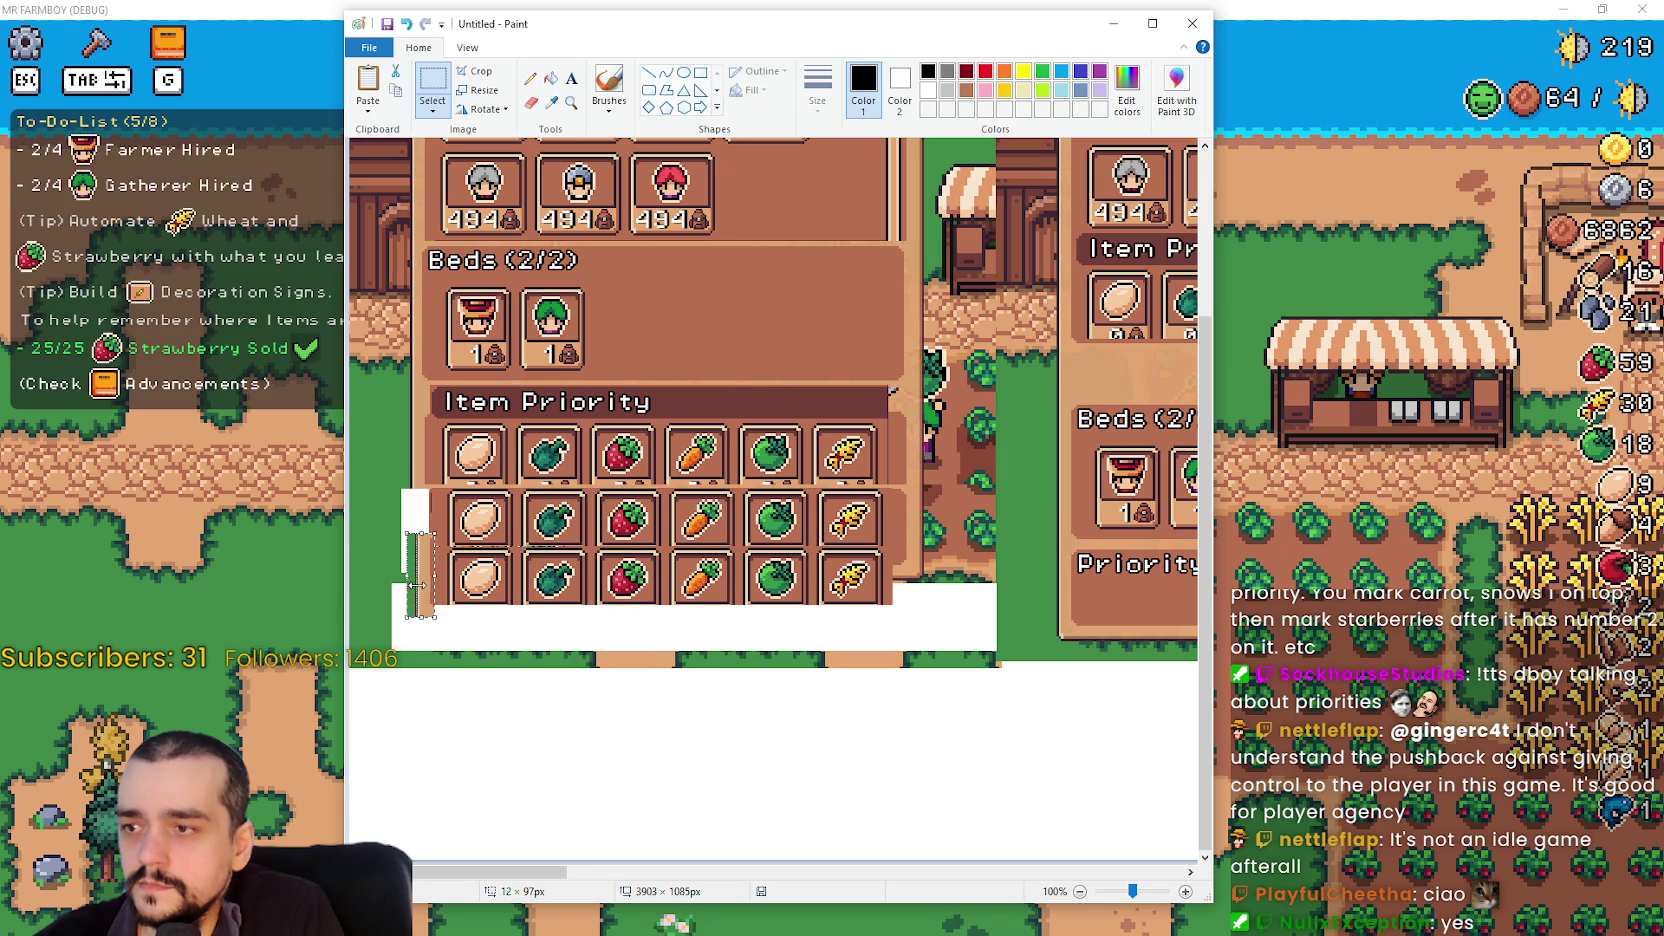
- Move the left panel border down alongside the new rows, covering the white gap
key("ctrl+z")
key("ctrl+z")
key("ctrl+y")
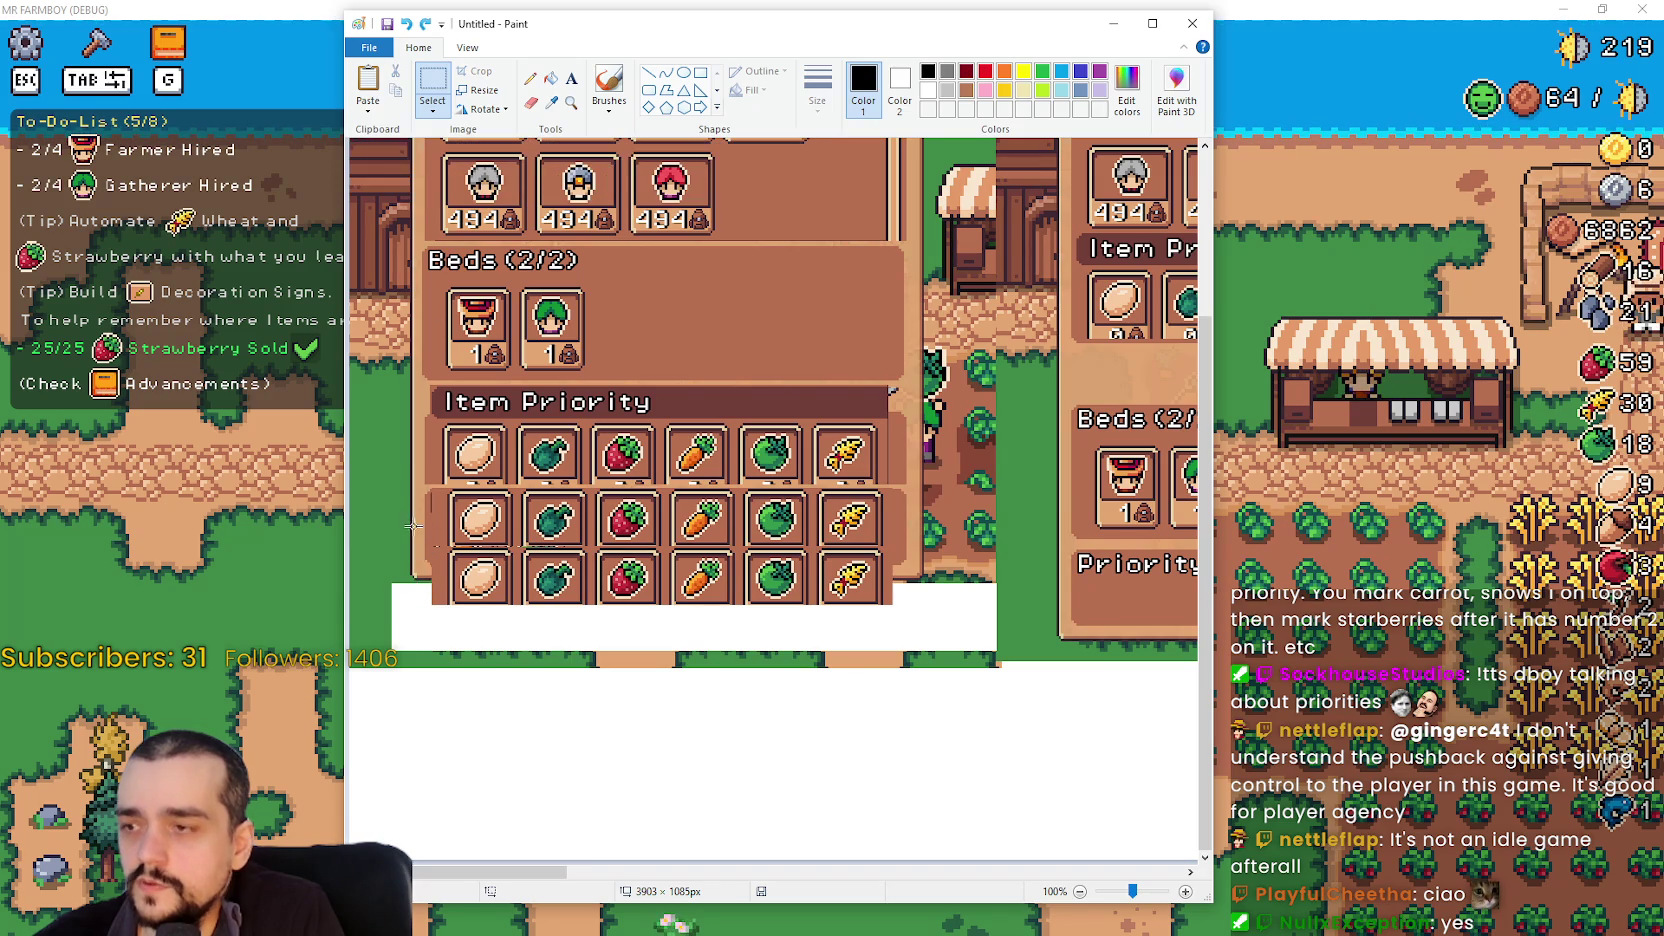
left_click_drag(391, 454, 434, 583)
left_click(368, 514)
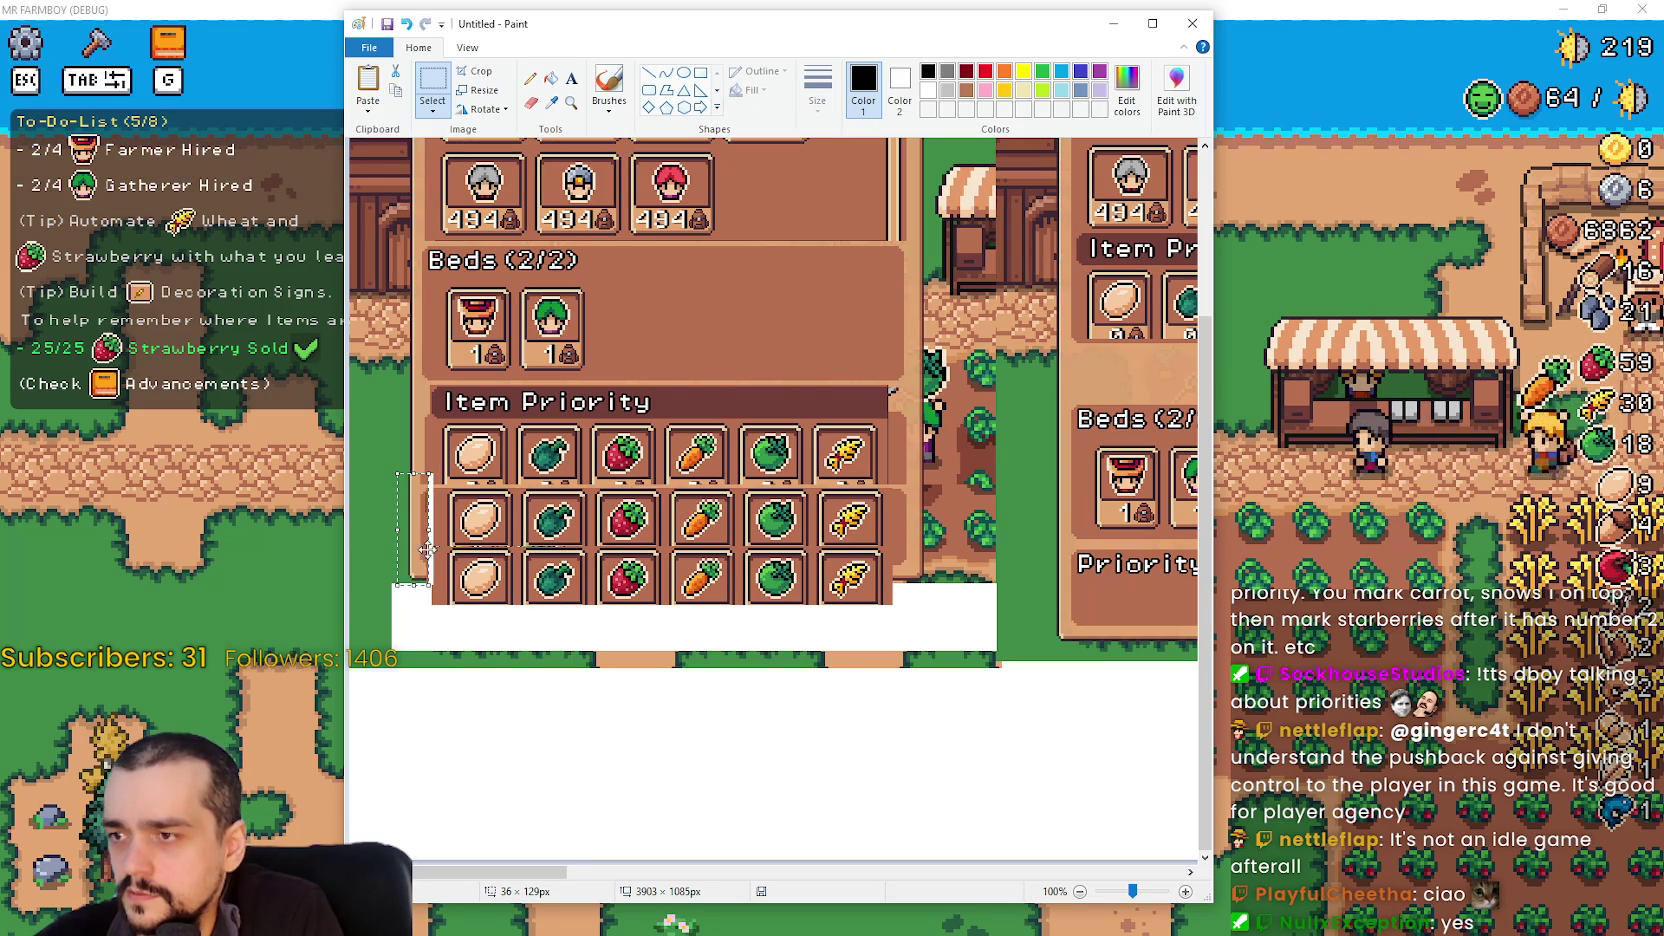
left_click_drag(378, 475, 436, 585)
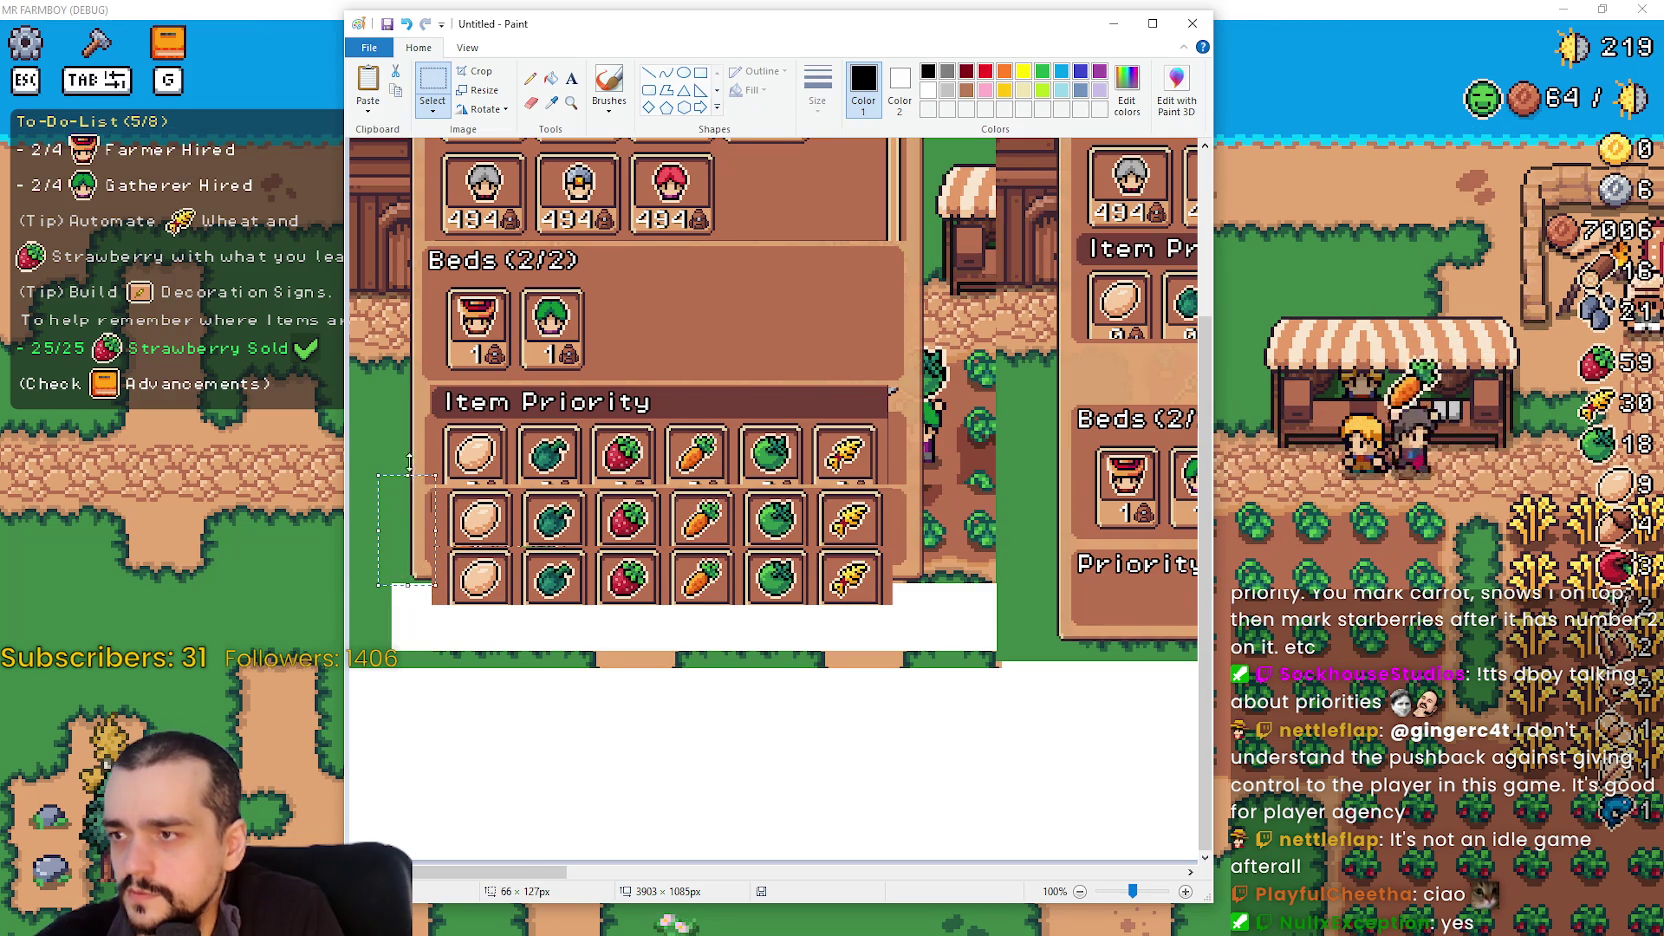
left_click_drag(416, 485, 417, 510)
left_click(390, 440)
left_click_drag(390, 440, 436, 523)
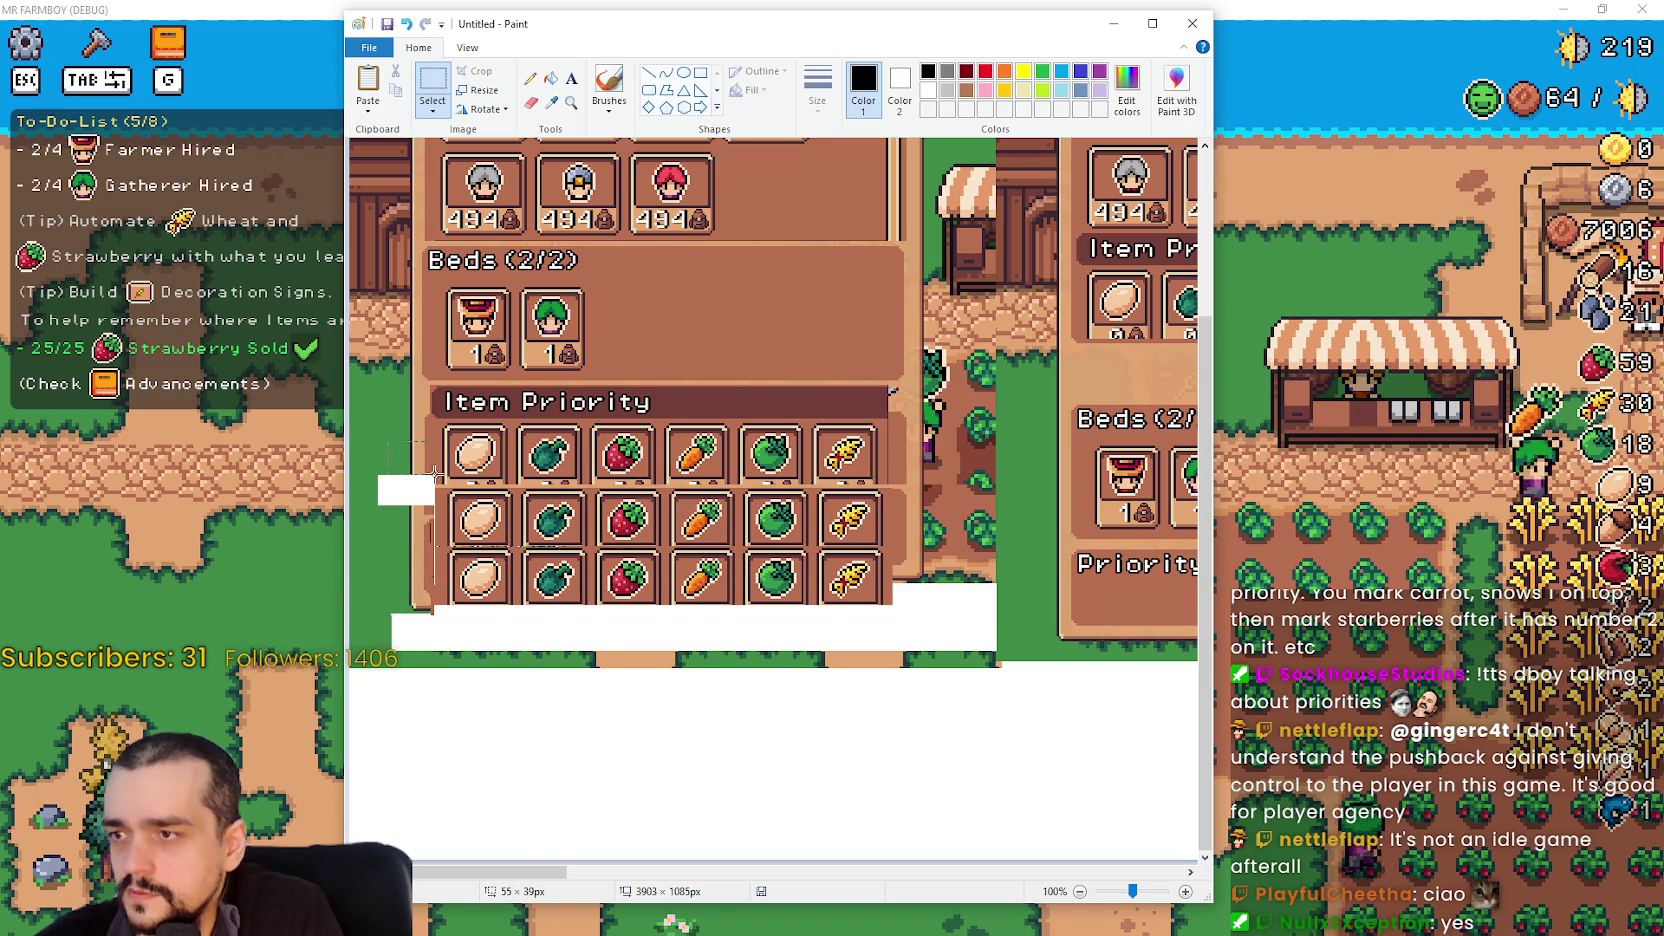
left_click_drag(387, 441, 436, 518)
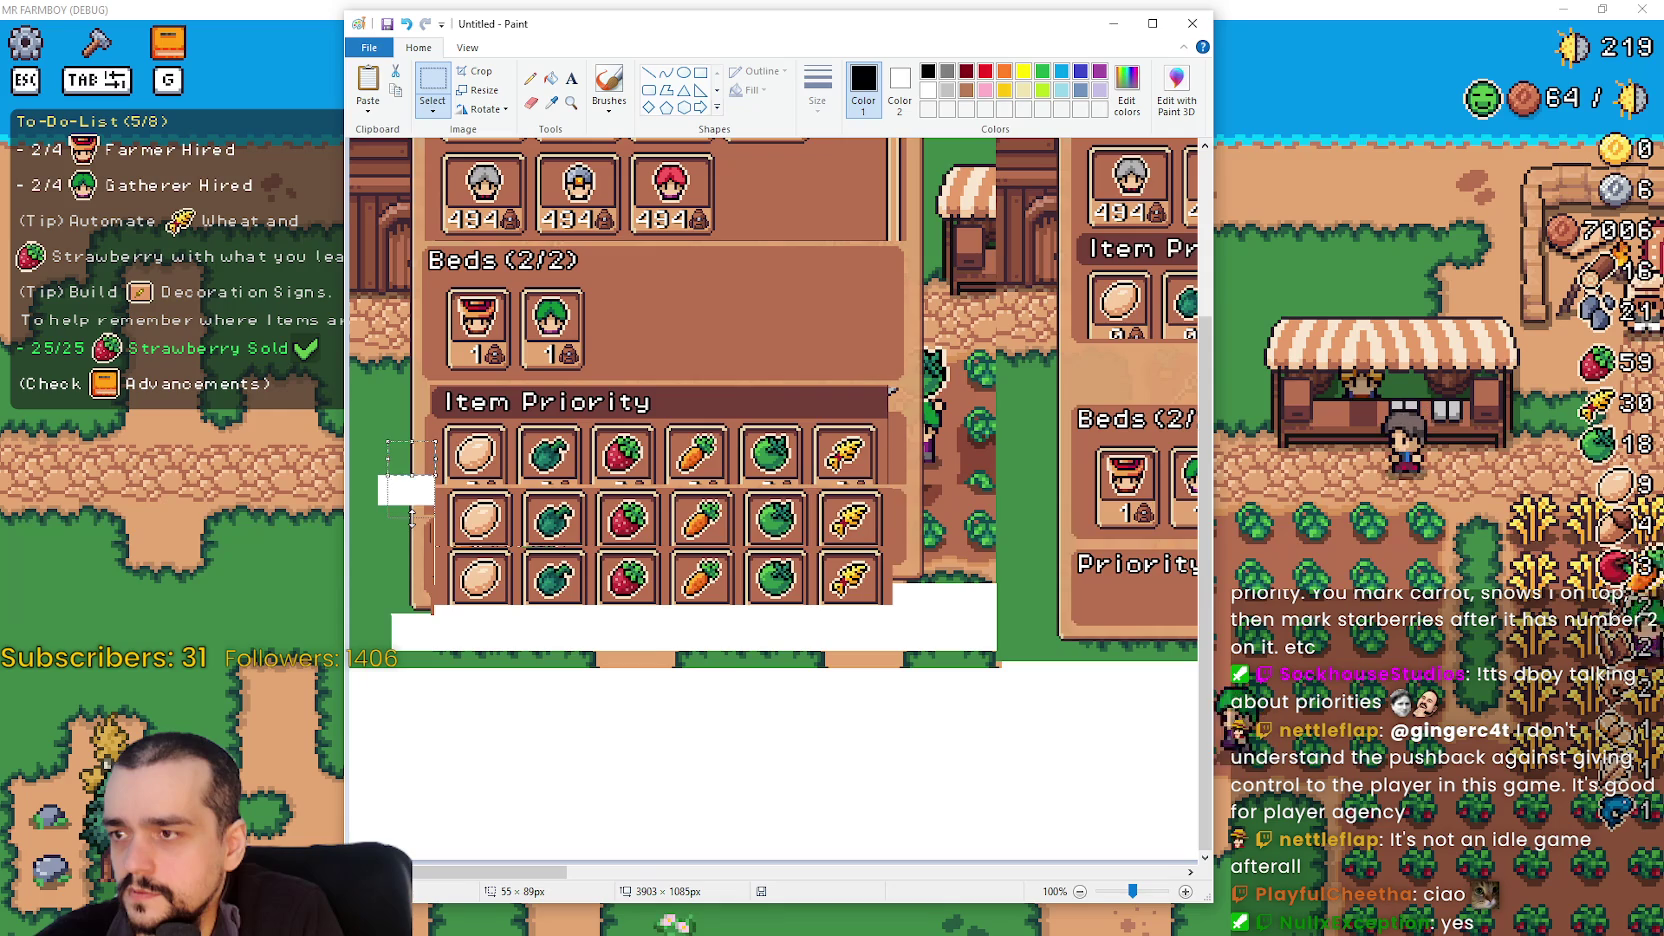
- Shift the right panel border pieces down beside the grid
left_click_drag(933, 477, 896, 572)
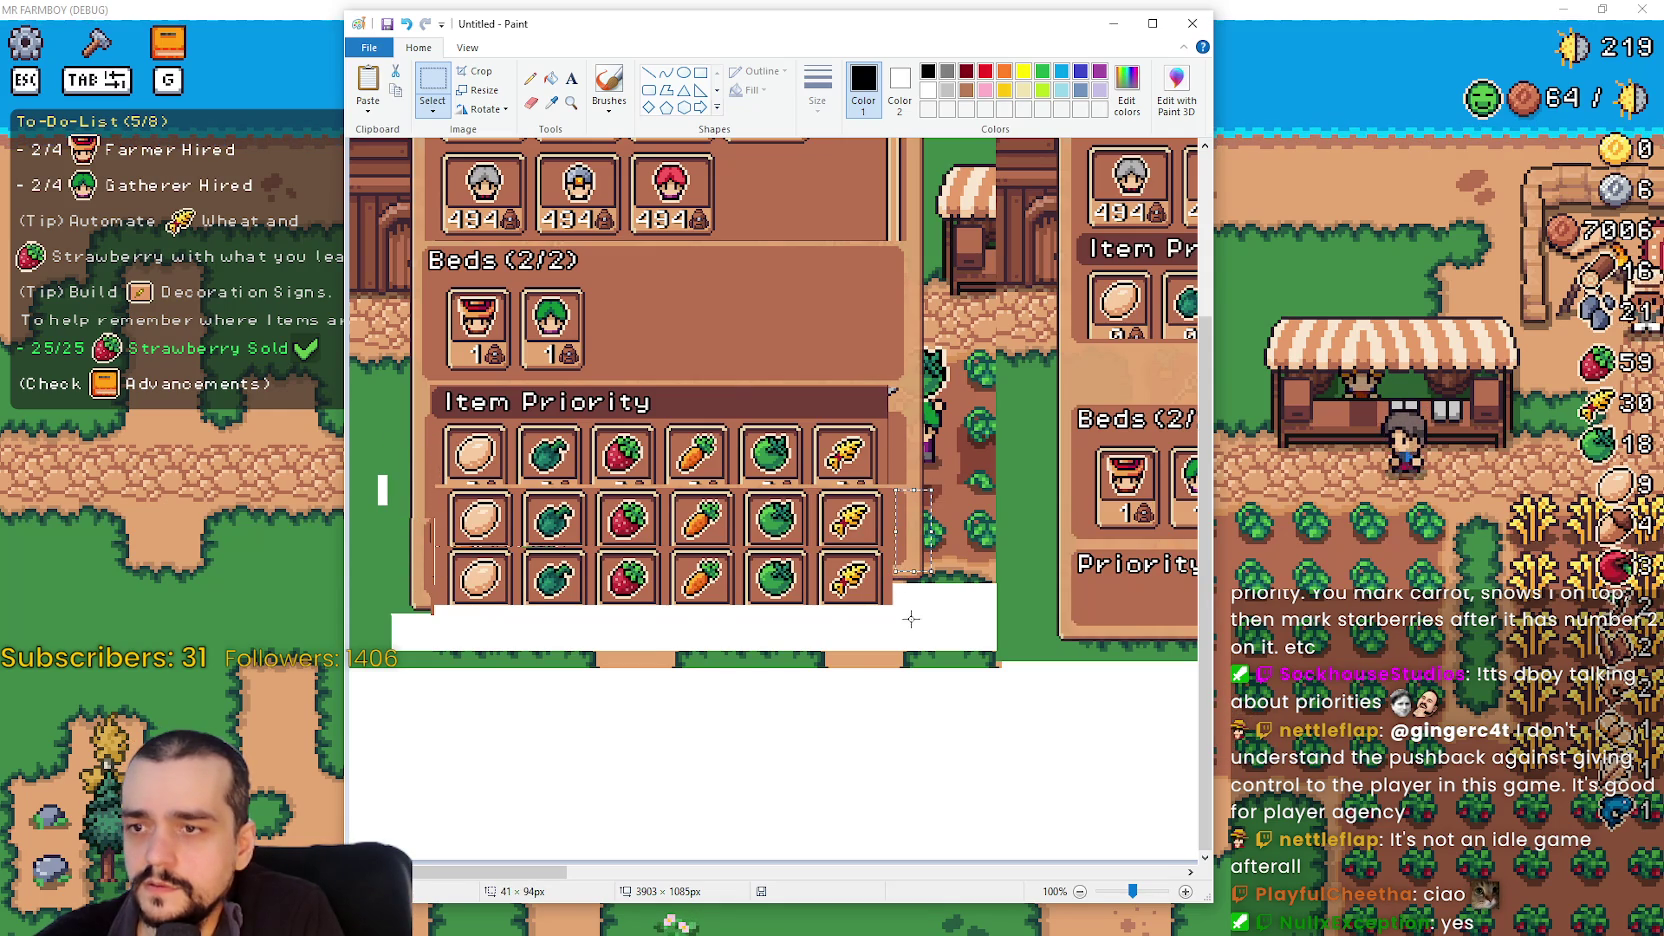
mouse_move(921, 508)
left_mouse_down()
mouse_move(906, 556)
mouse_move(892, 510)
left_mouse_up()
left_click_drag(920, 593, 914, 601)
left_click(922, 516)
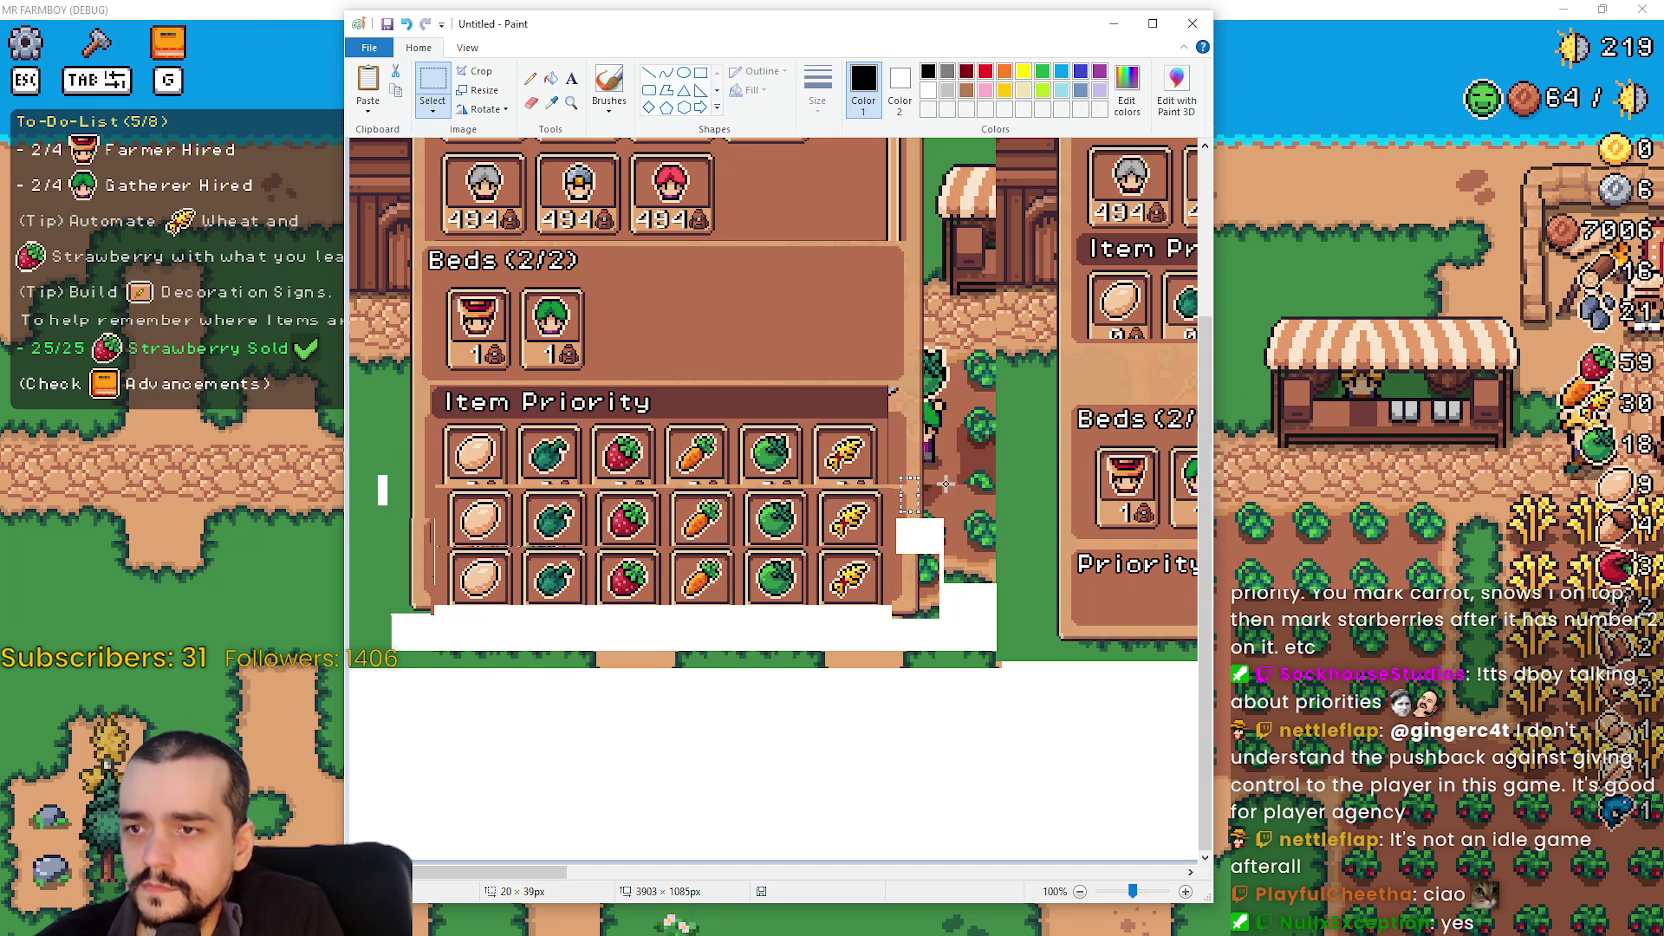
mouse_move(941, 549)
left_mouse_down()
mouse_move(901, 512)
mouse_move(919, 521)
mouse_move(920, 561)
mouse_move(888, 624)
left_mouse_up()
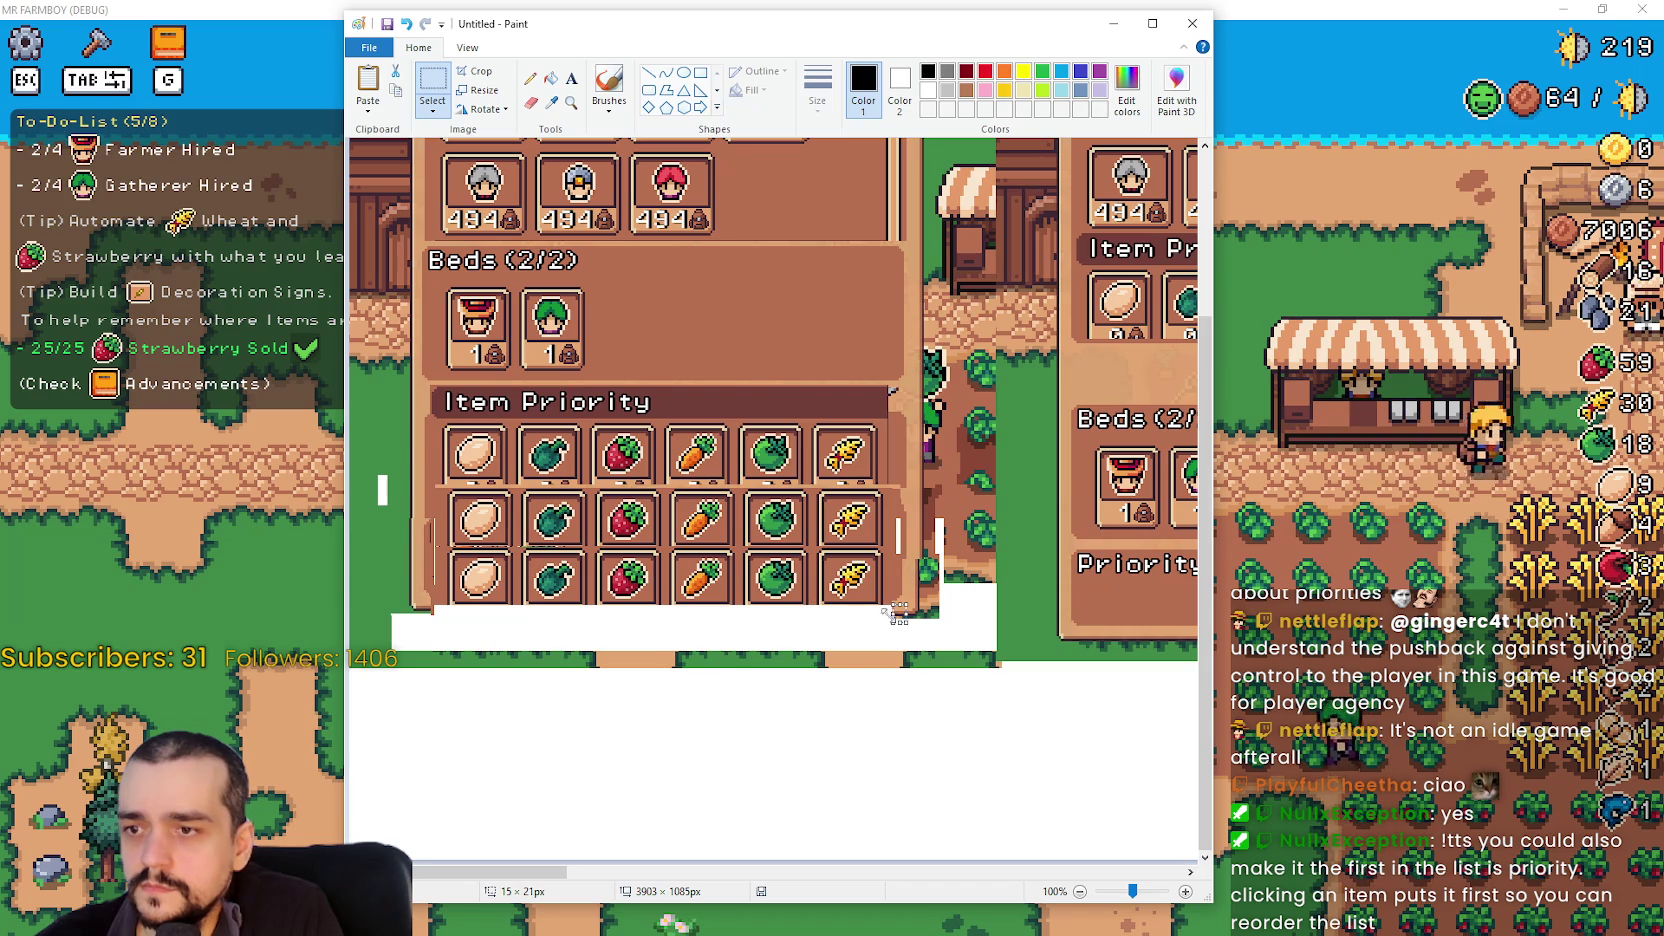
mouse_move(904, 609)
left_mouse_down()
mouse_move(893, 632)
mouse_move(911, 616)
mouse_move(891, 602)
mouse_move(886, 625)
left_mouse_up()
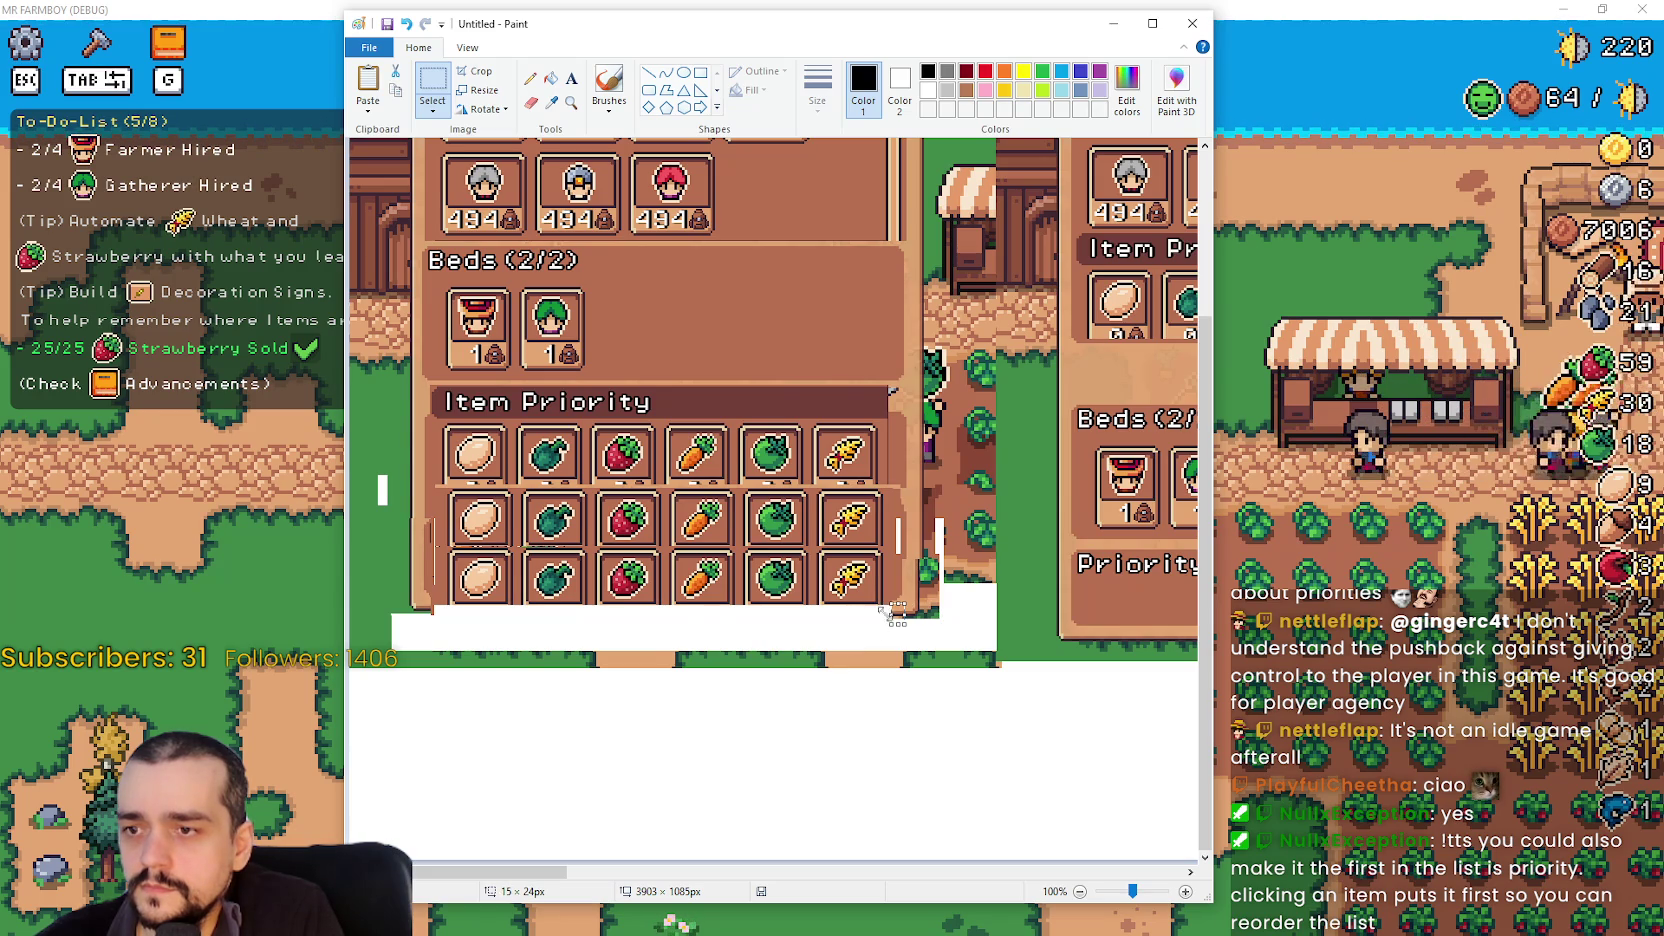
- Place the bottom border strip directly under the third Item Priority row
left_click_drag(897, 617, 428, 612)
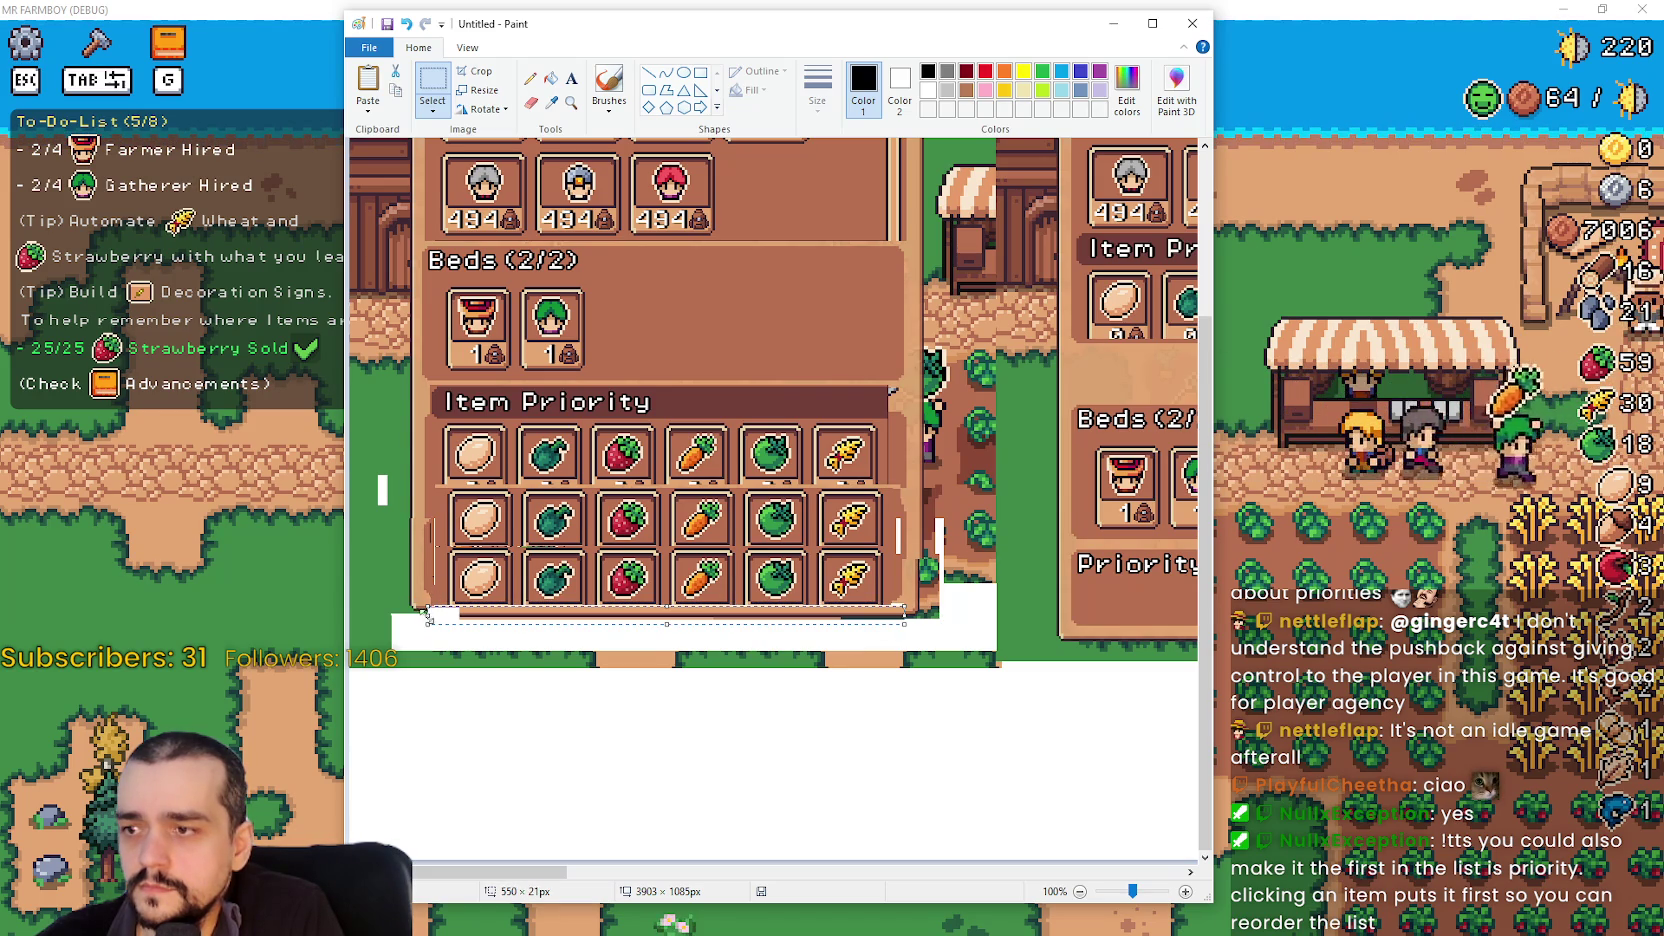
mouse_move(544, 598)
left_mouse_down()
mouse_move(437, 616)
mouse_move(451, 648)
left_mouse_up()
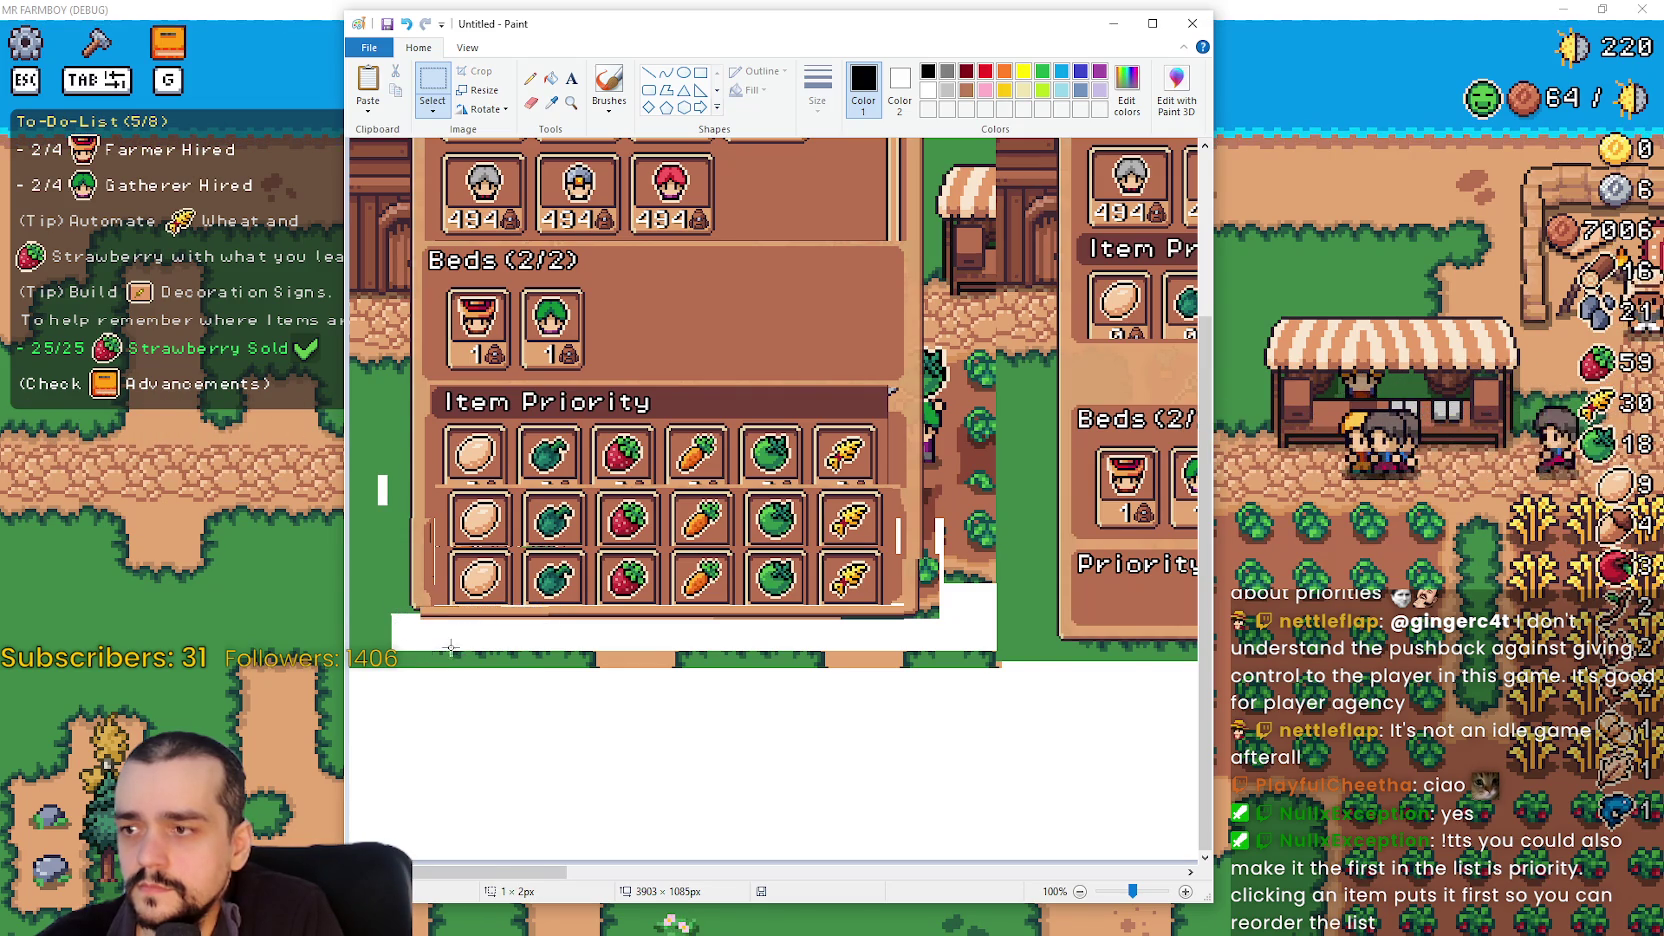
scroll(451, 648, "up", 3)
scroll(451, 648, "down", 3)
left_click_drag(766, 23, 1023, 27)
scroll(935, 304, "up", 5)
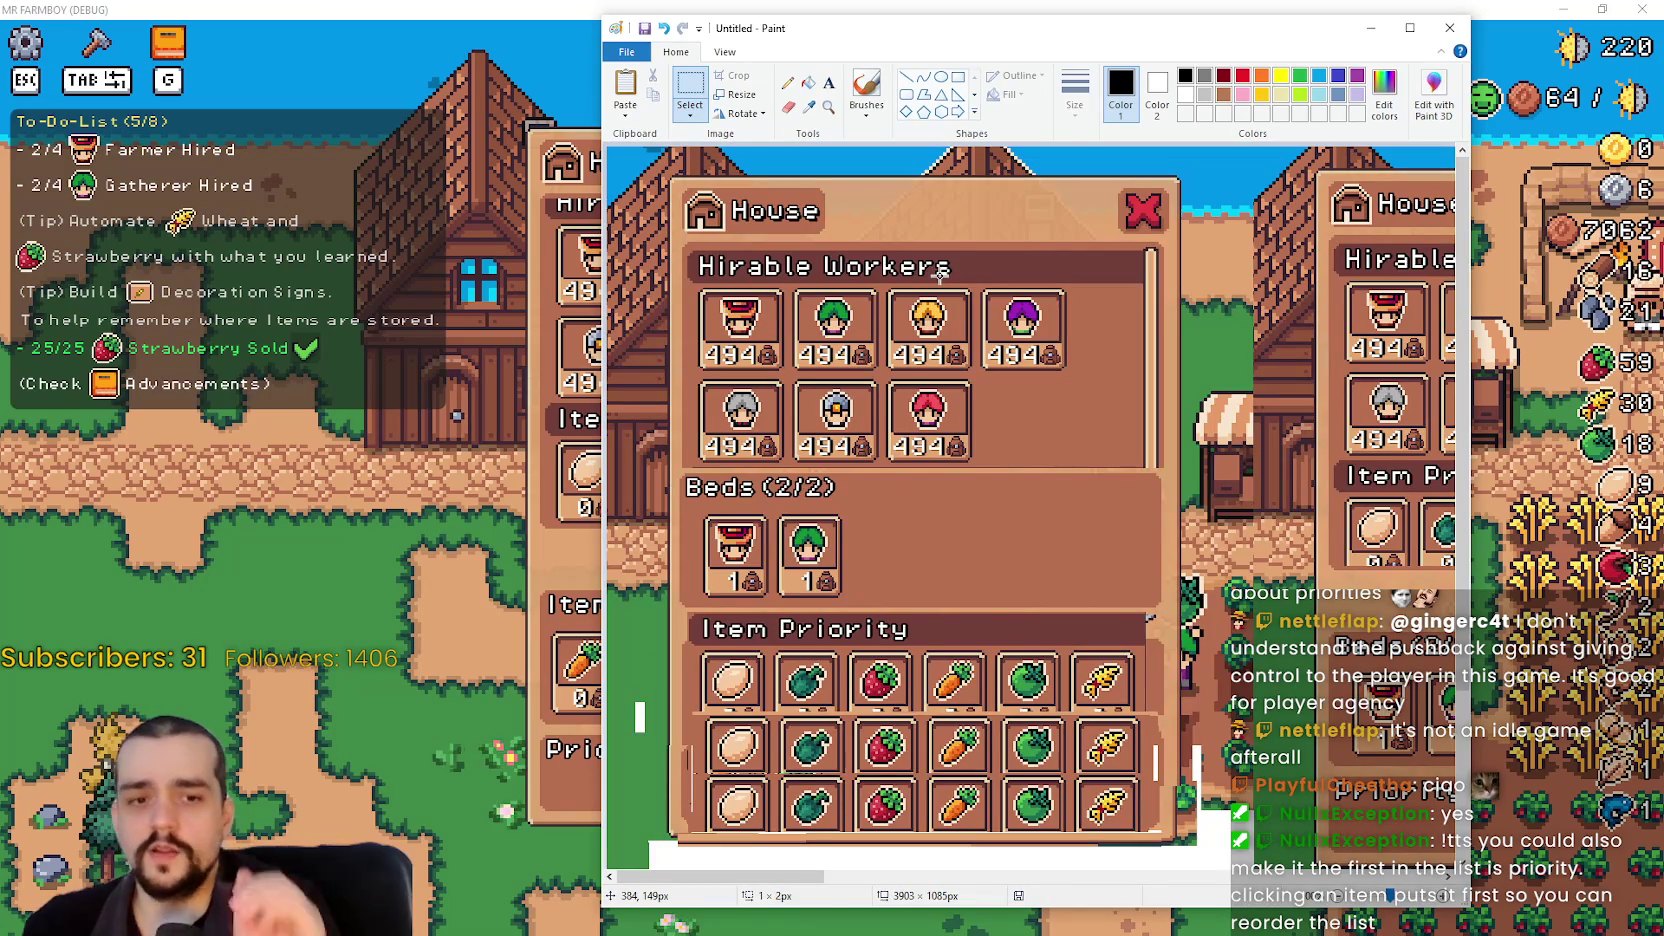
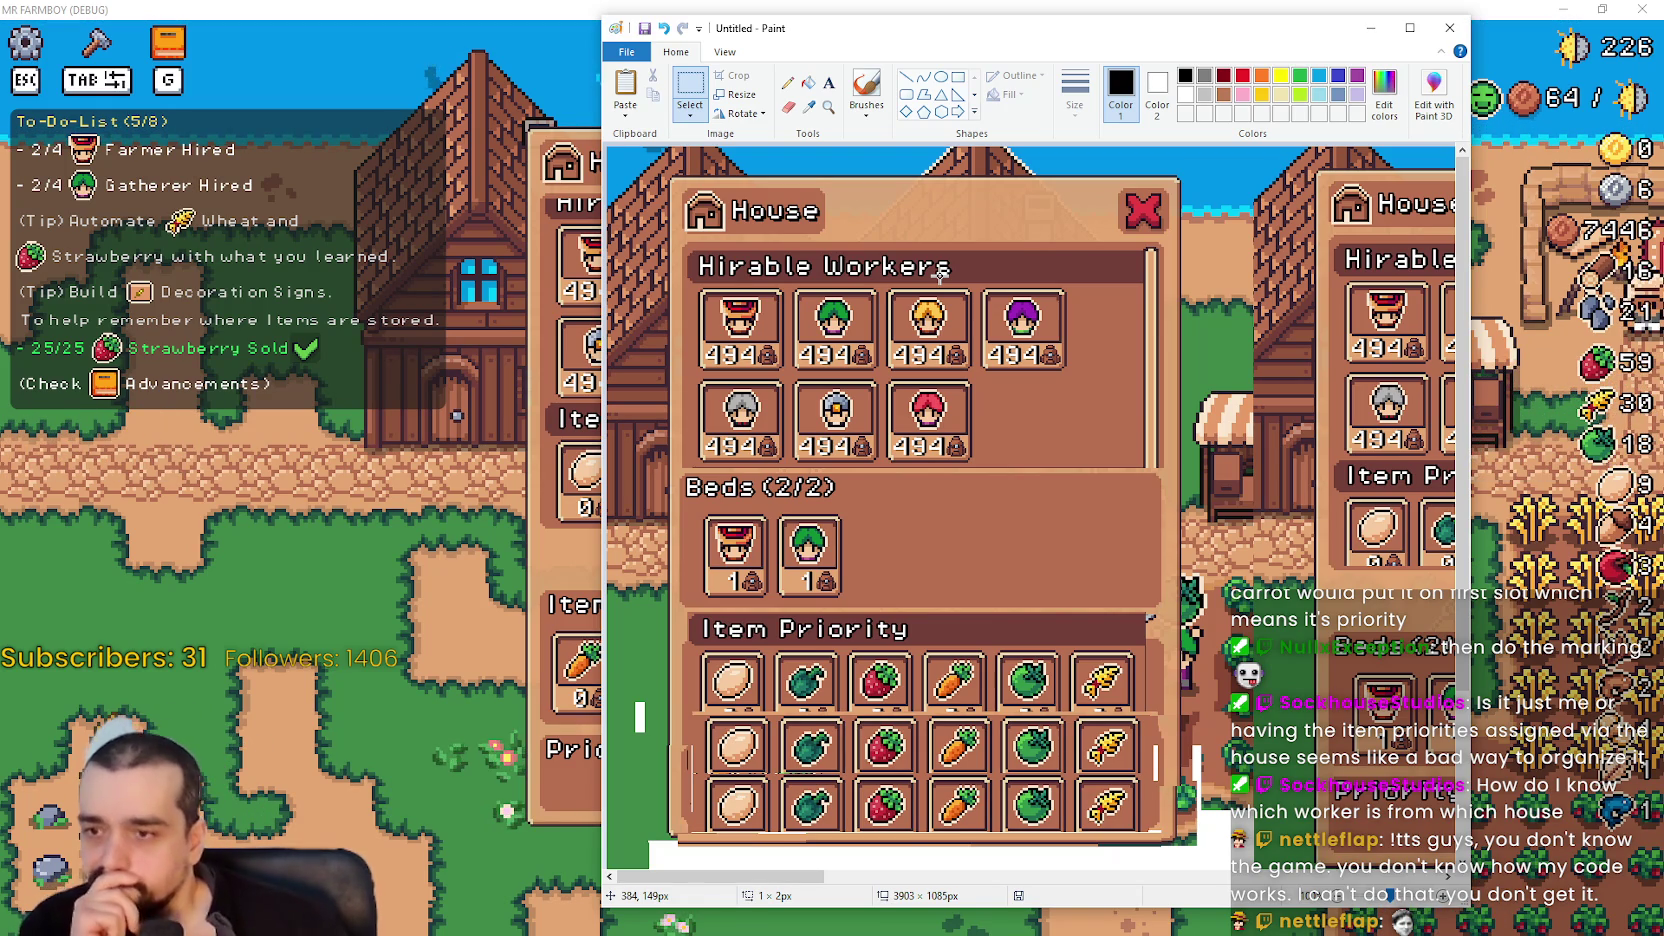
- Review the House-panel screenshot in Paint, then switch back to the game window
scroll(668, 529, "down", 3)
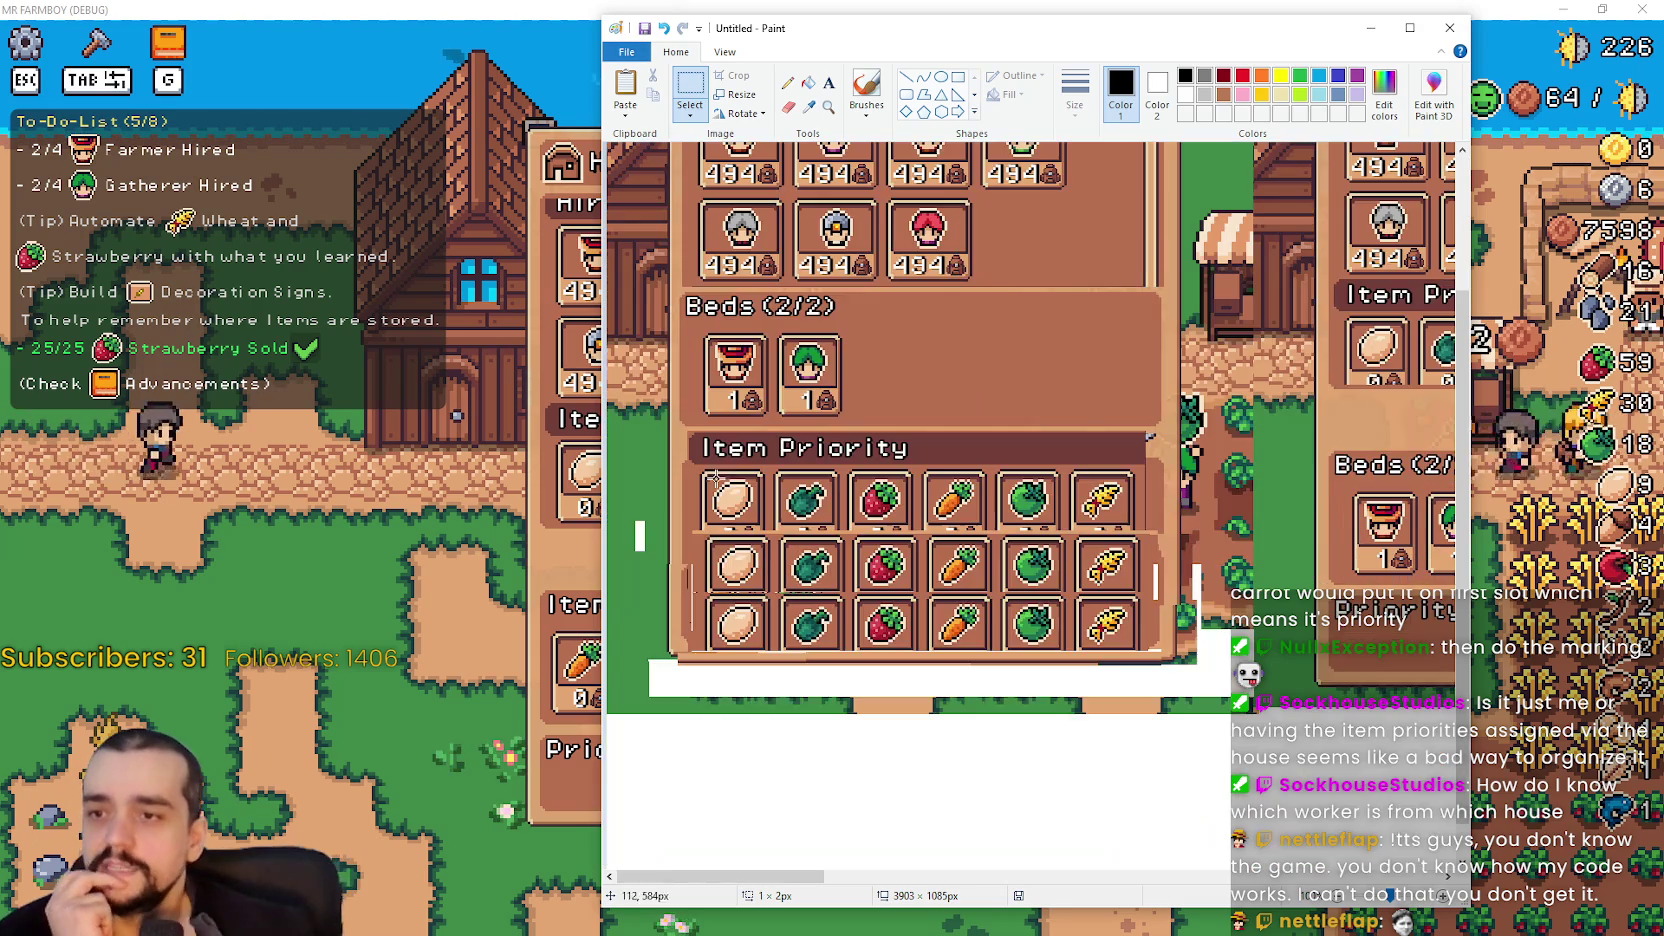
scroll(900, 520, "up", 3)
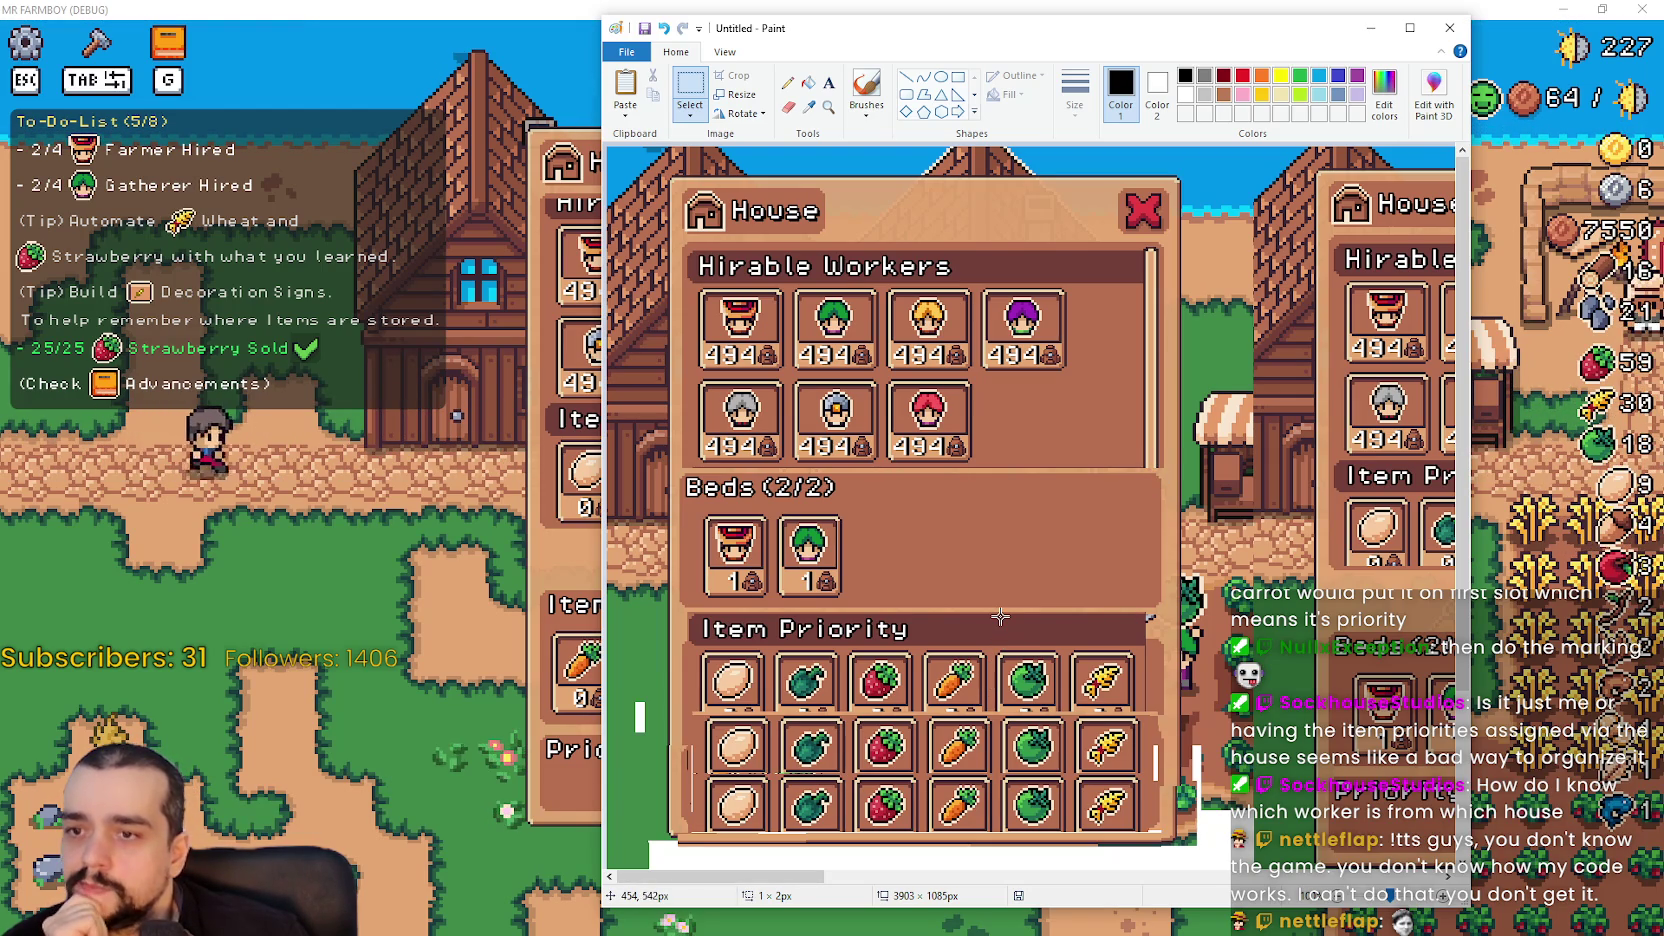
scroll(1000, 617, "down", 3)
scroll(1001, 603, "up", 3)
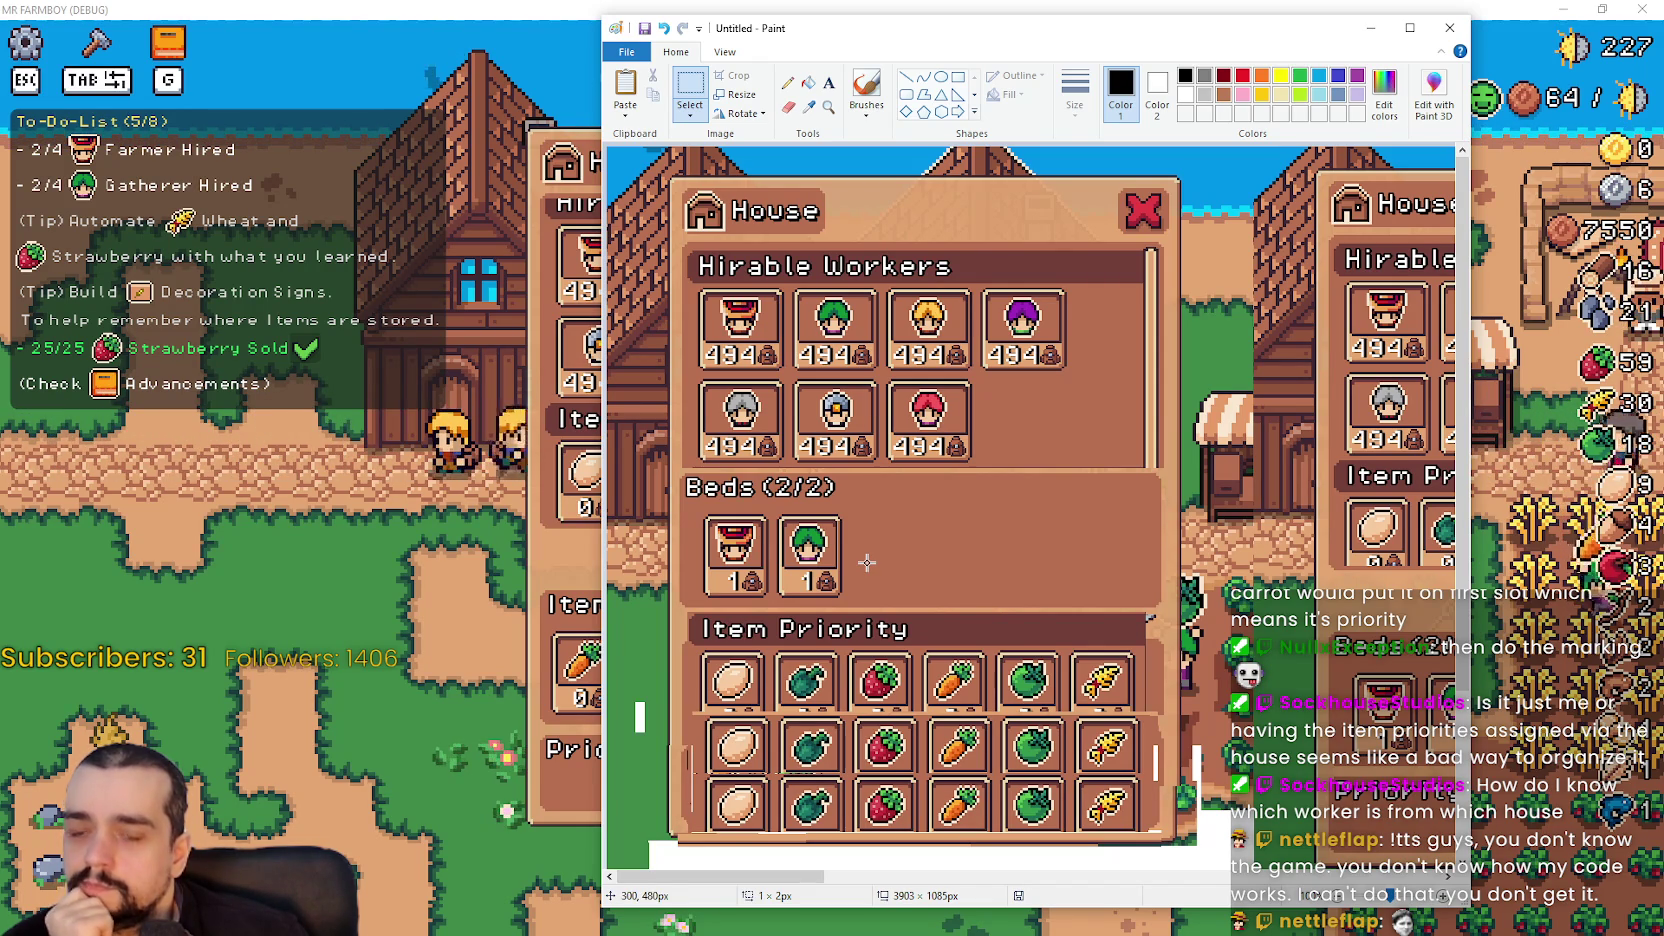
scroll(867, 563, "down", 3)
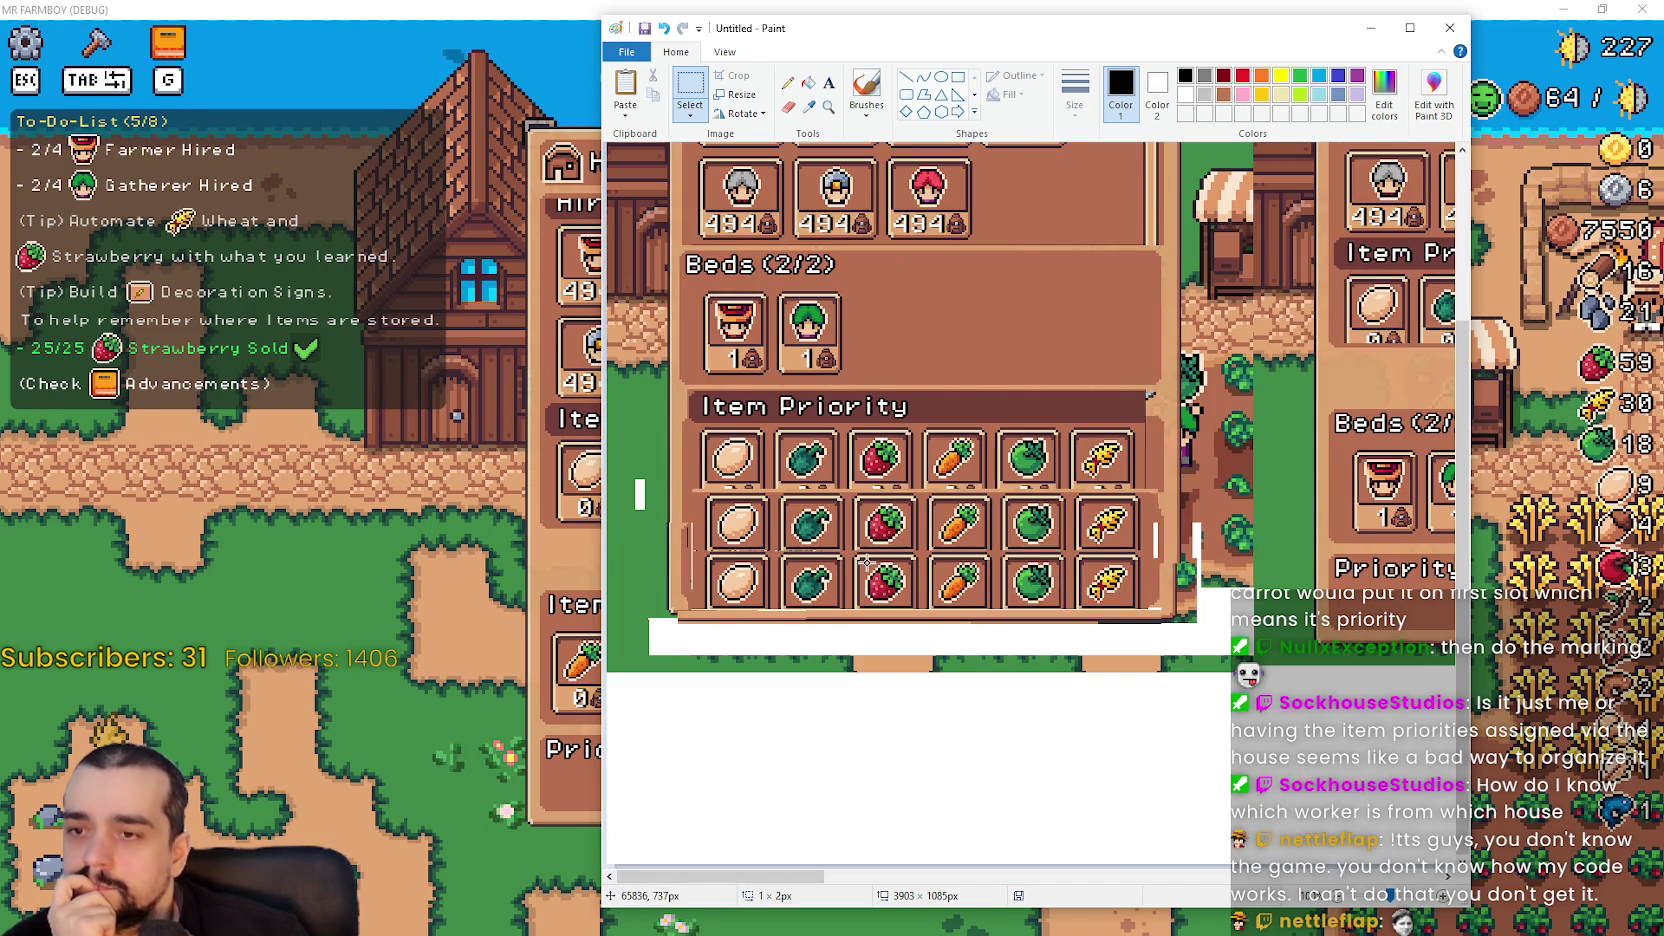
scroll(867, 563, "up", 2)
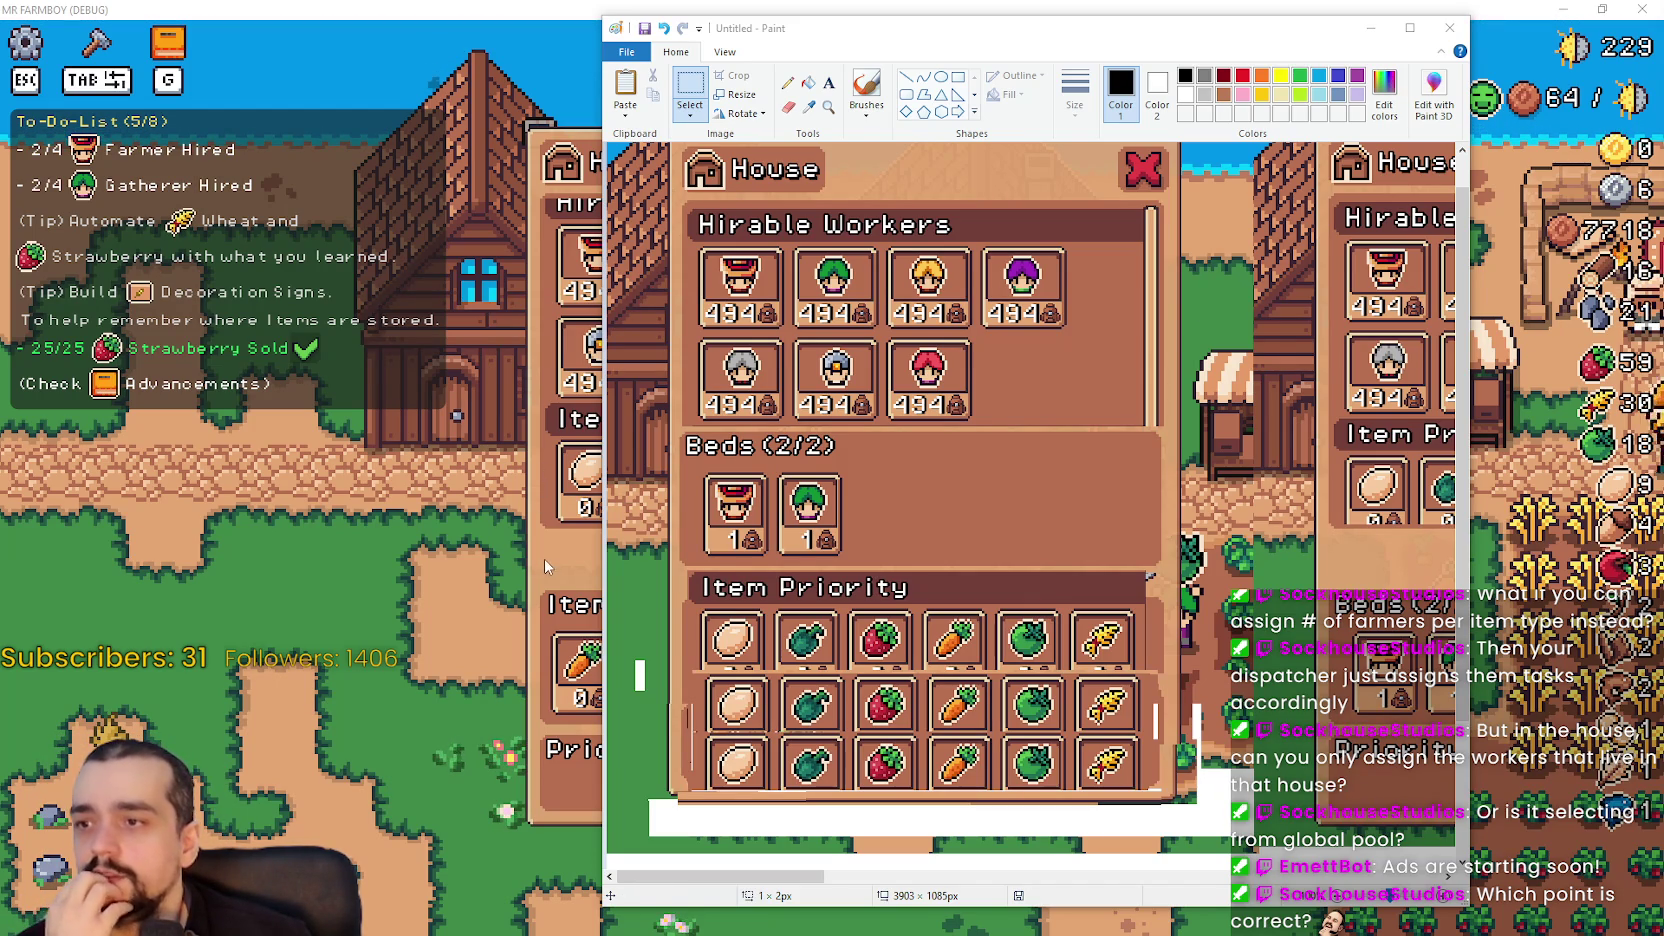
left_click_drag(800, 876, 750, 882)
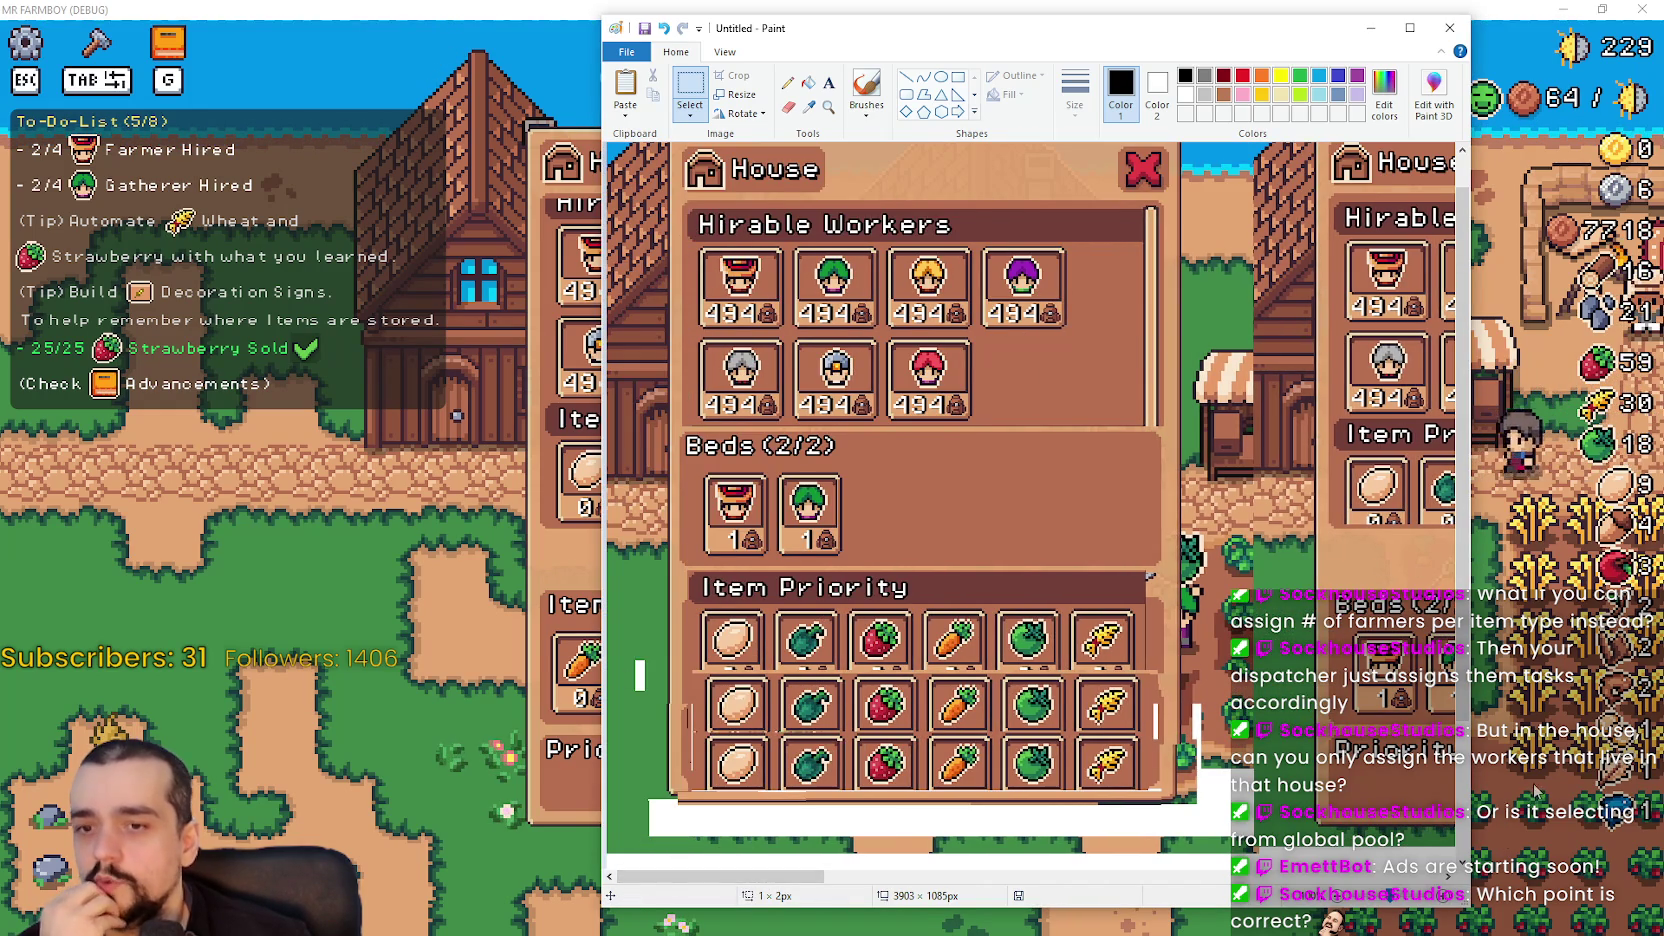
key("alt+Tab")
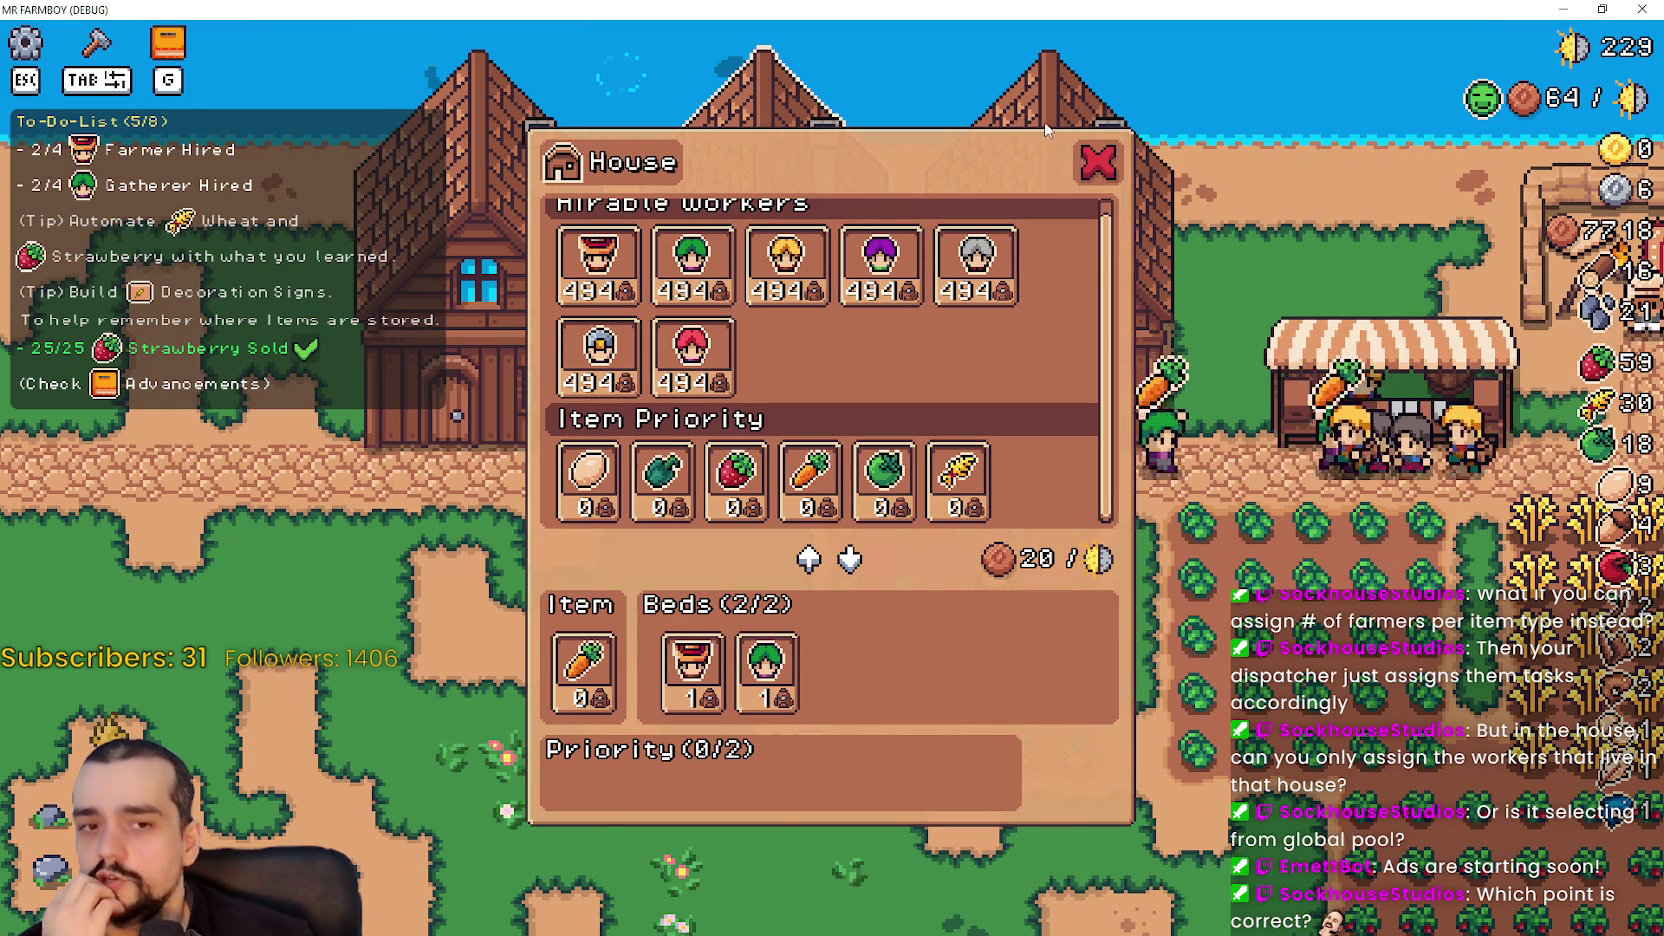
- Close the House panel, harvest green tomatoes up to 24, and open the market stall
key("Escape")
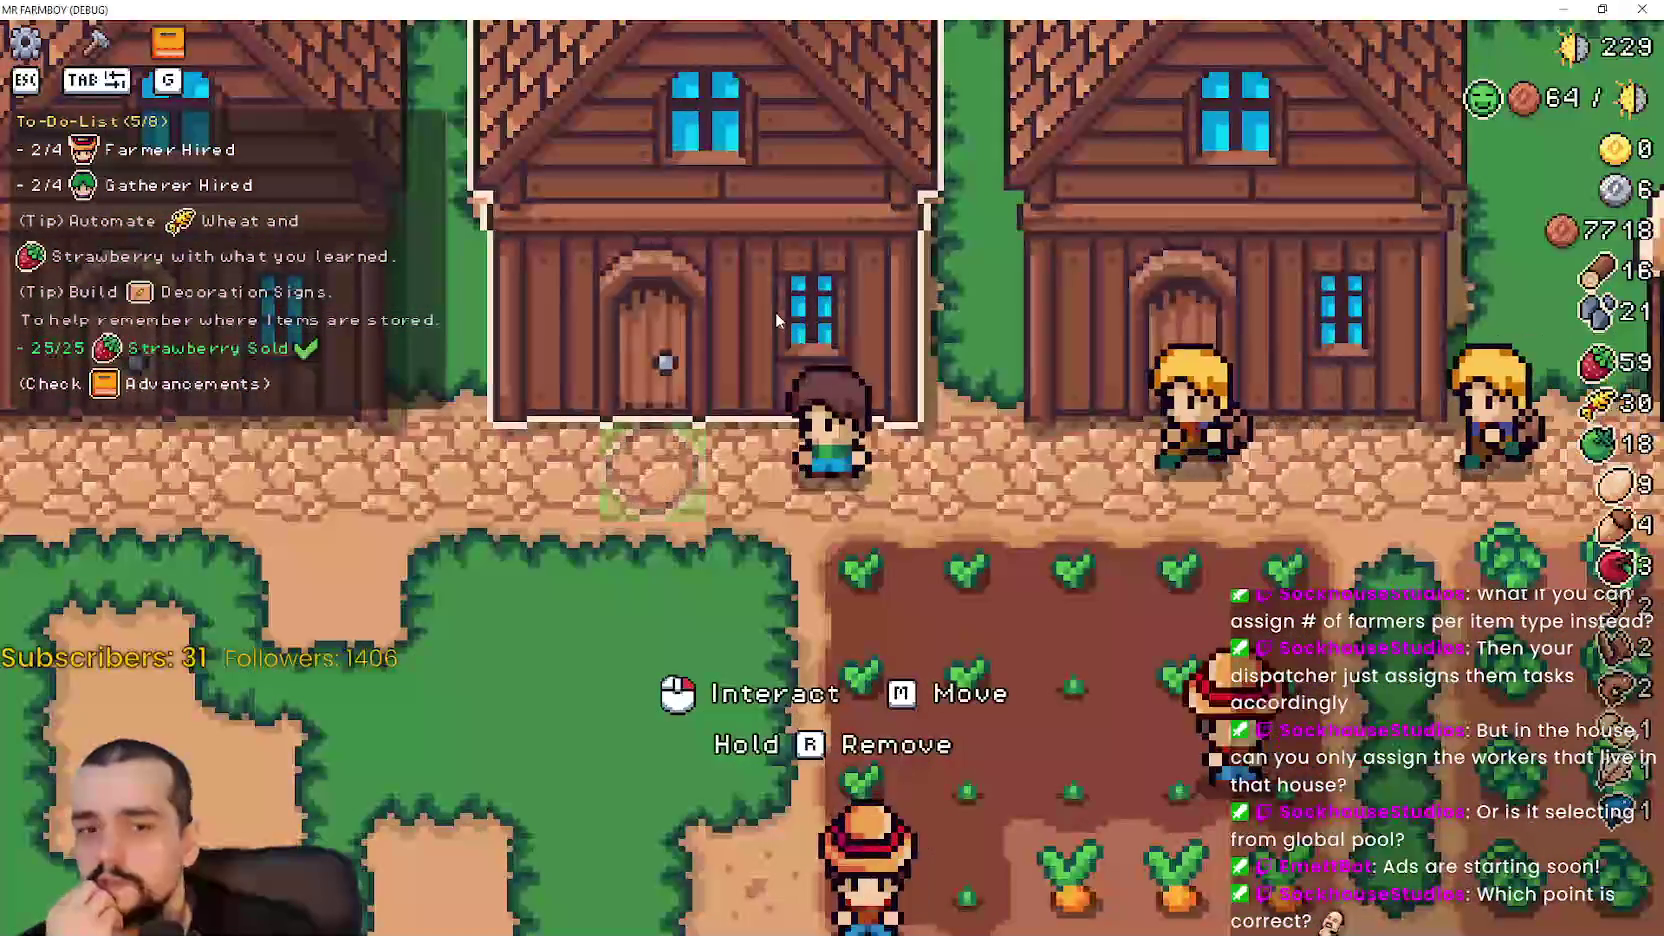
scroll(776, 320, "down", 3)
scroll(956, 466, "up", 3)
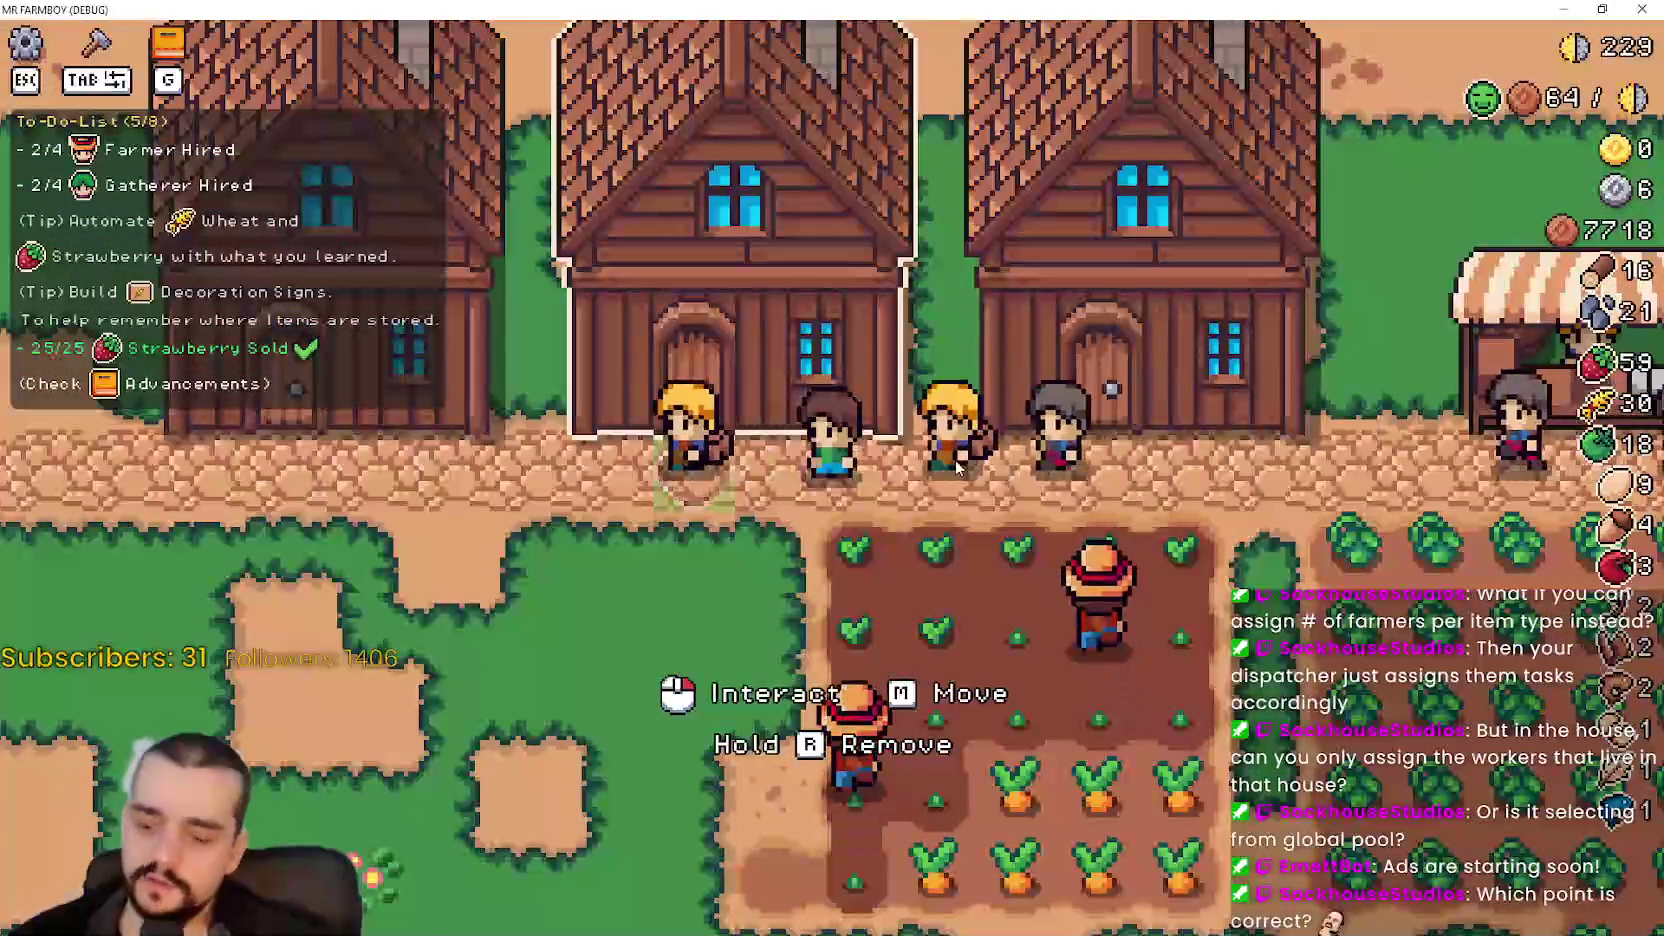
key("d")
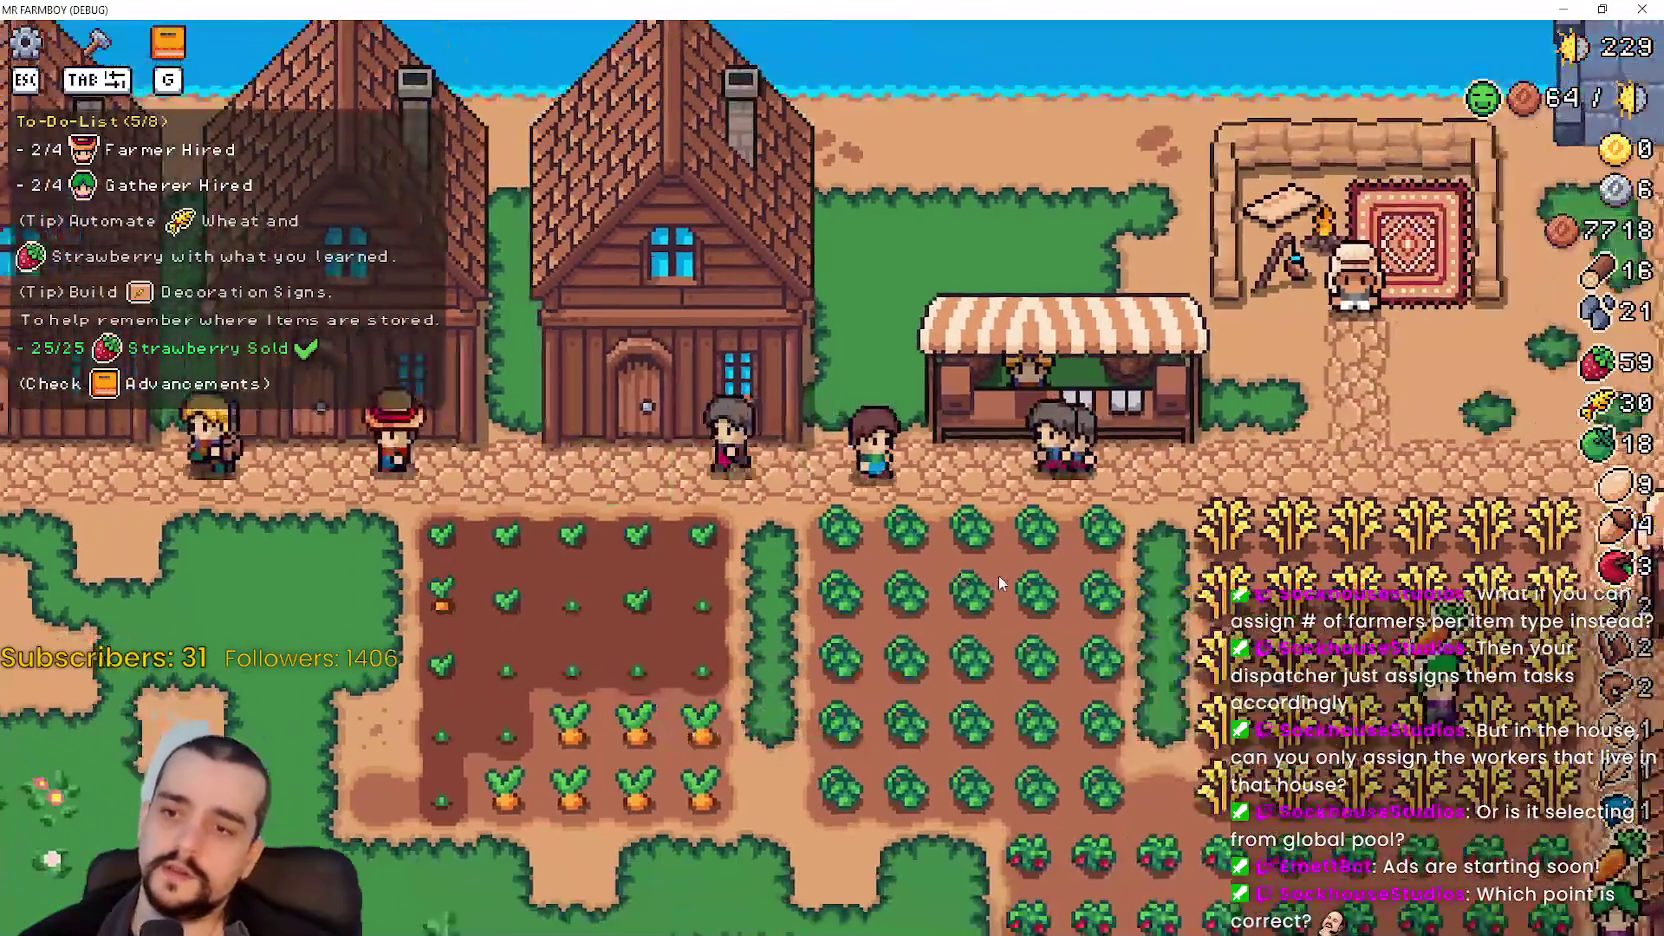
key("s")
key("d")
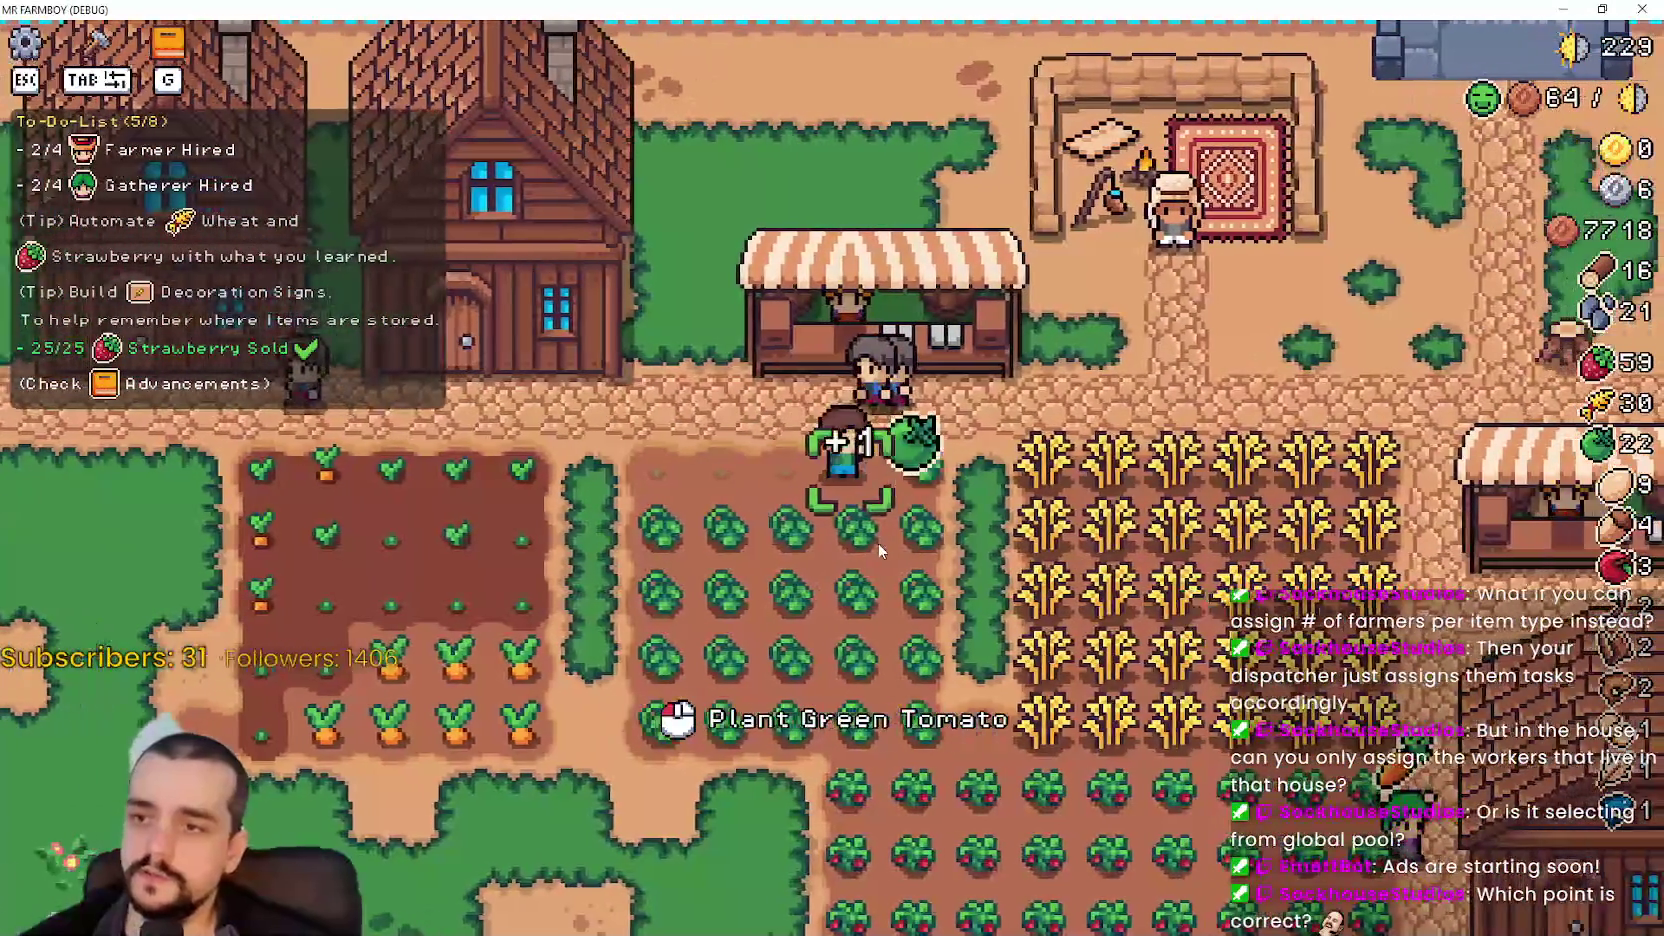
key("w")
key("e")
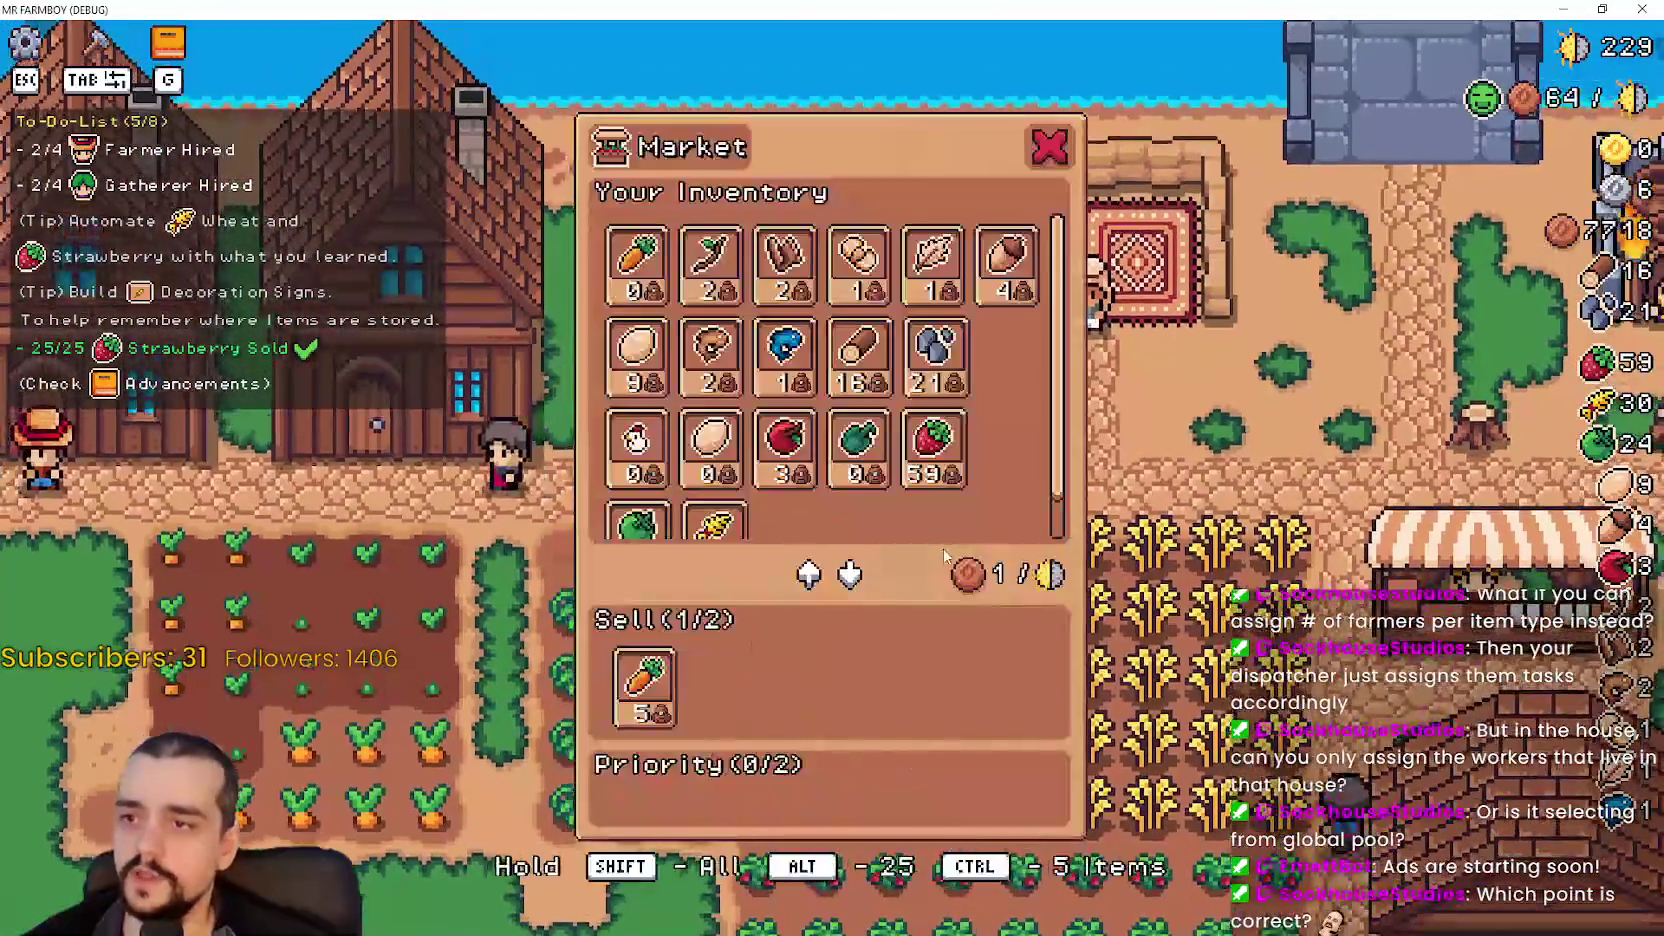
- Leave the market and harvest the wheat field, bringing wheat to 43
key("Escape")
key("s")
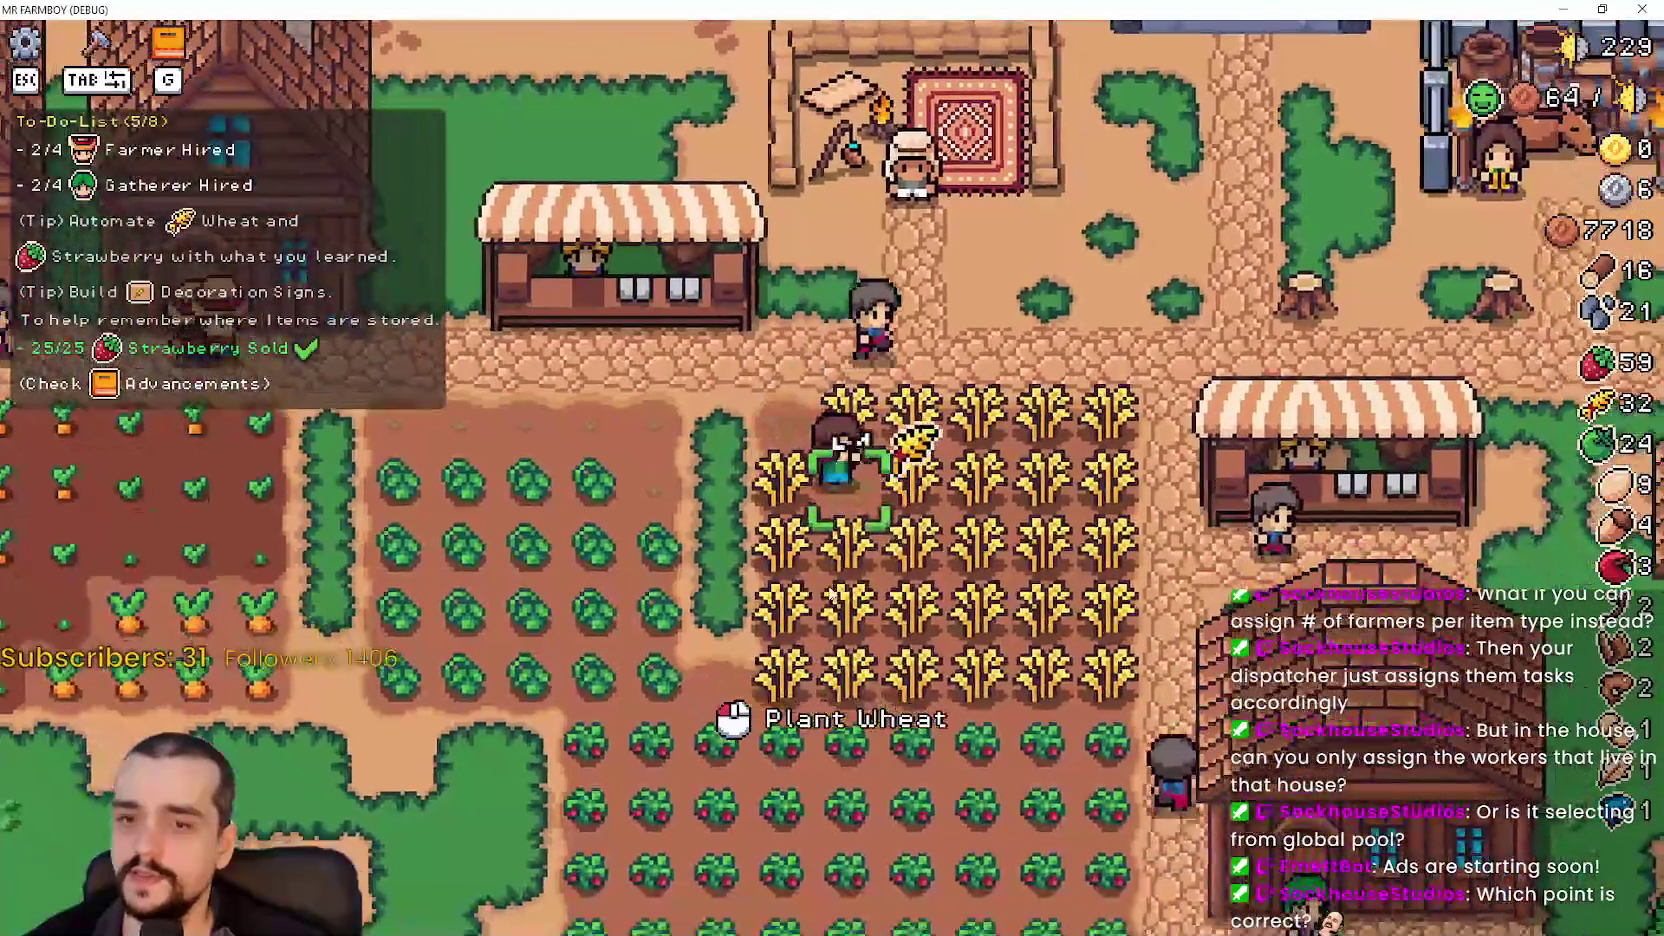
key("d")
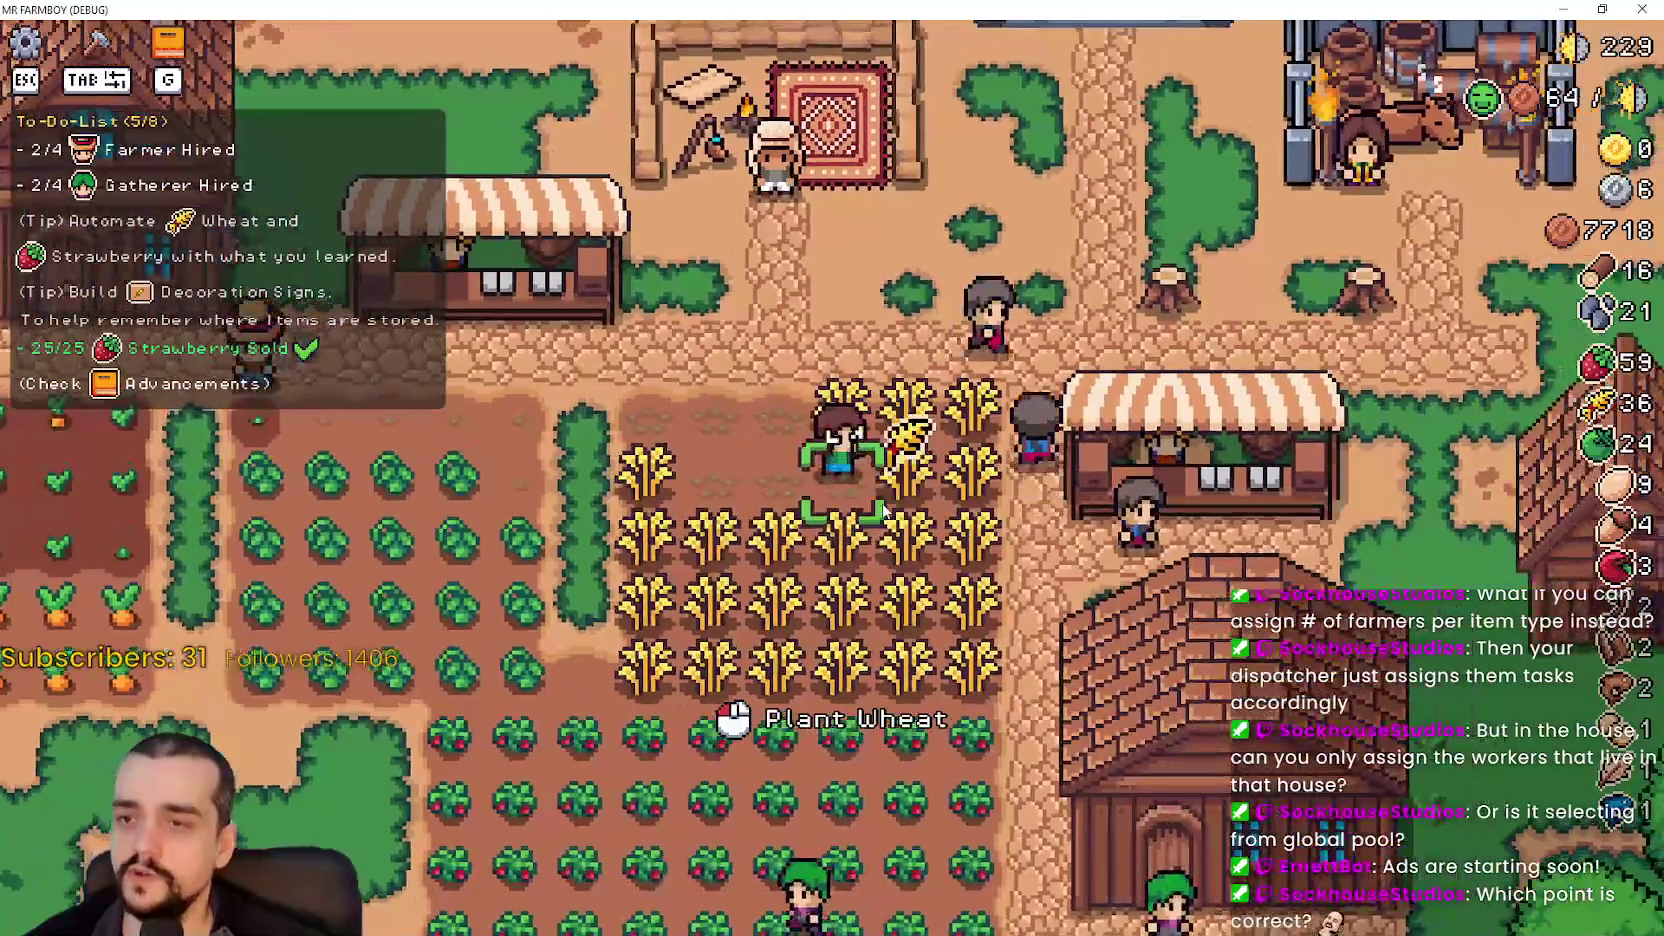
key("w")
key("d")
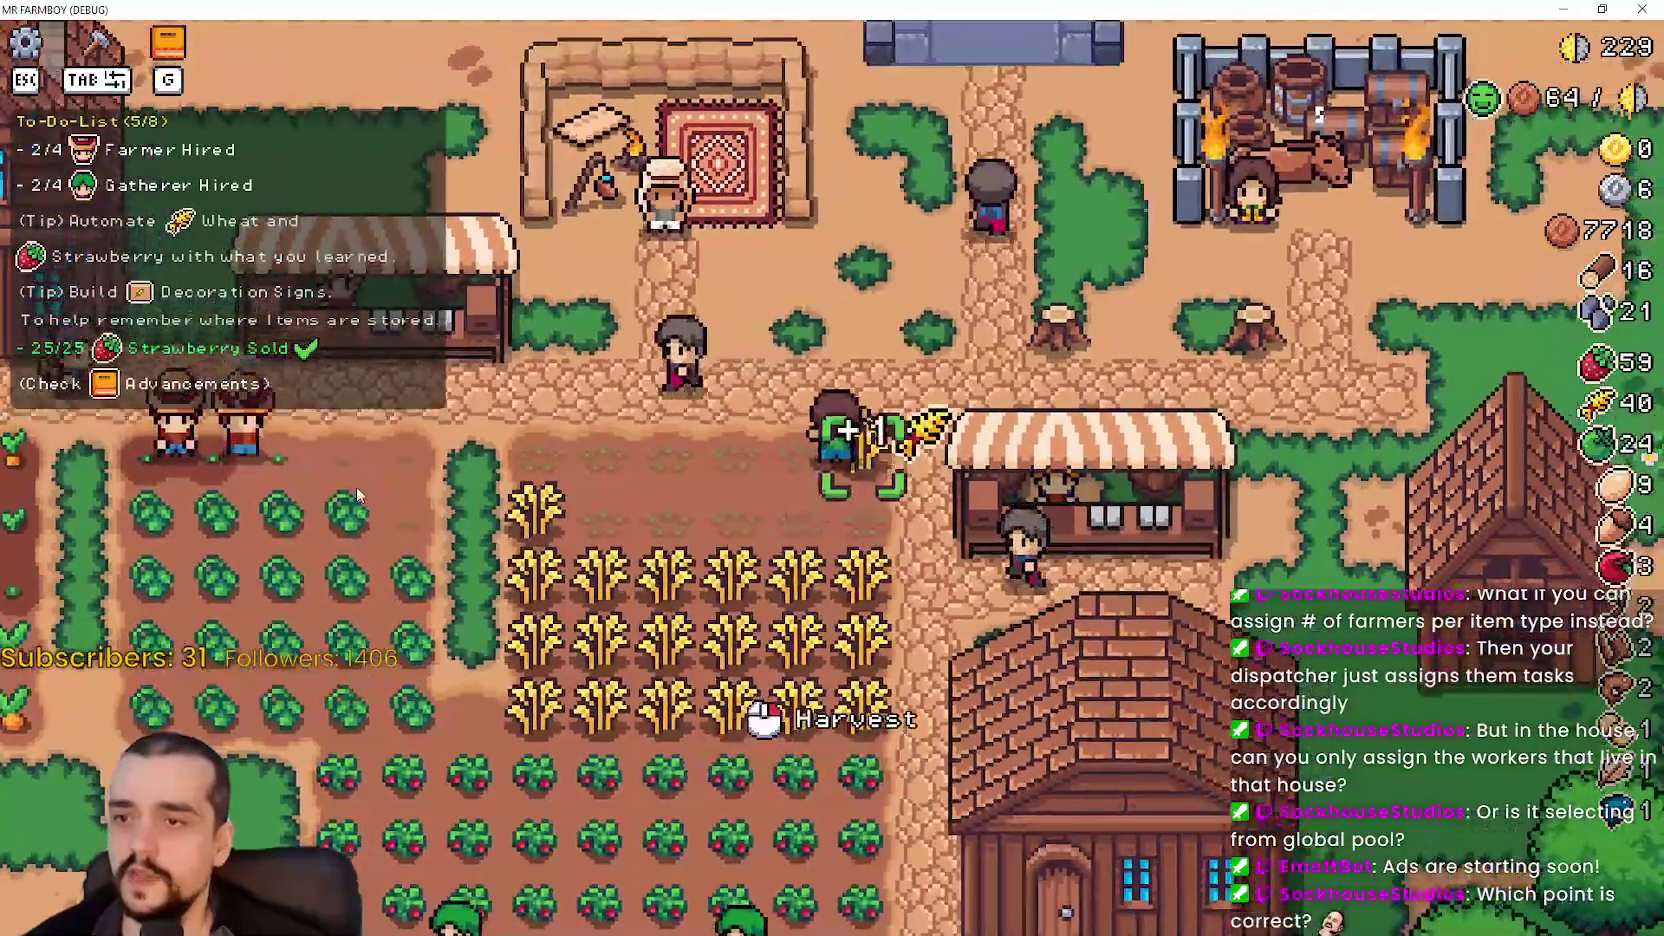
key("a")
key("s")
- Walk back along the carrot plot to a house and open its worker panel
key("a")
key("w")
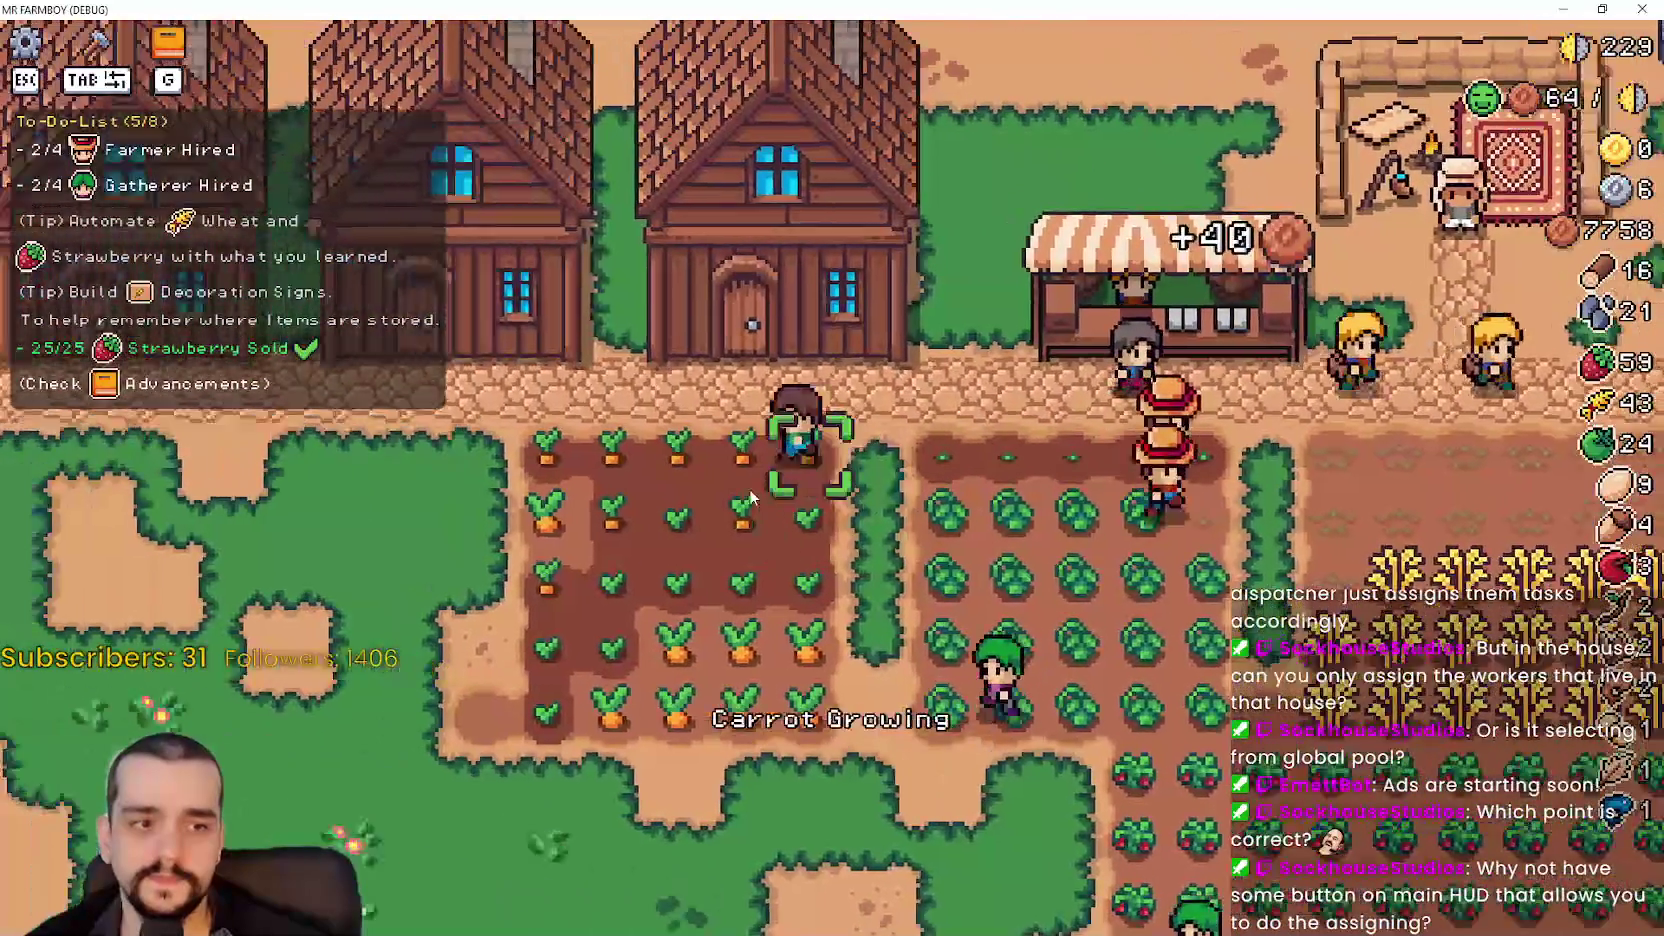
key("a")
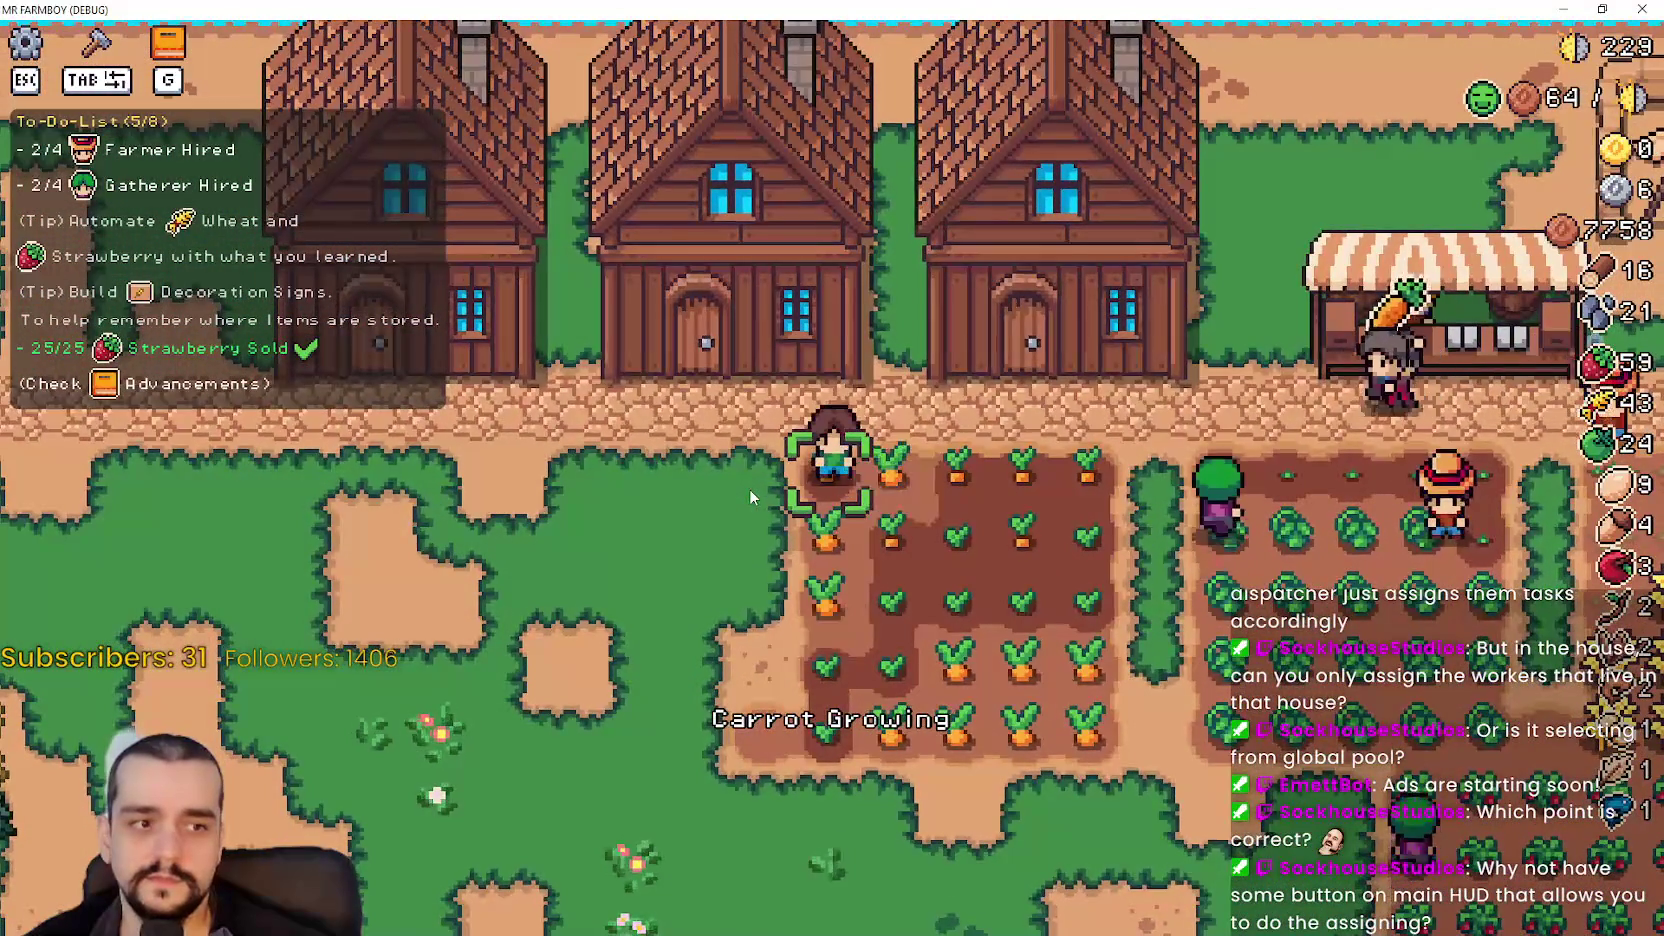
key("d")
key("w")
key("e")
left_click(770, 687)
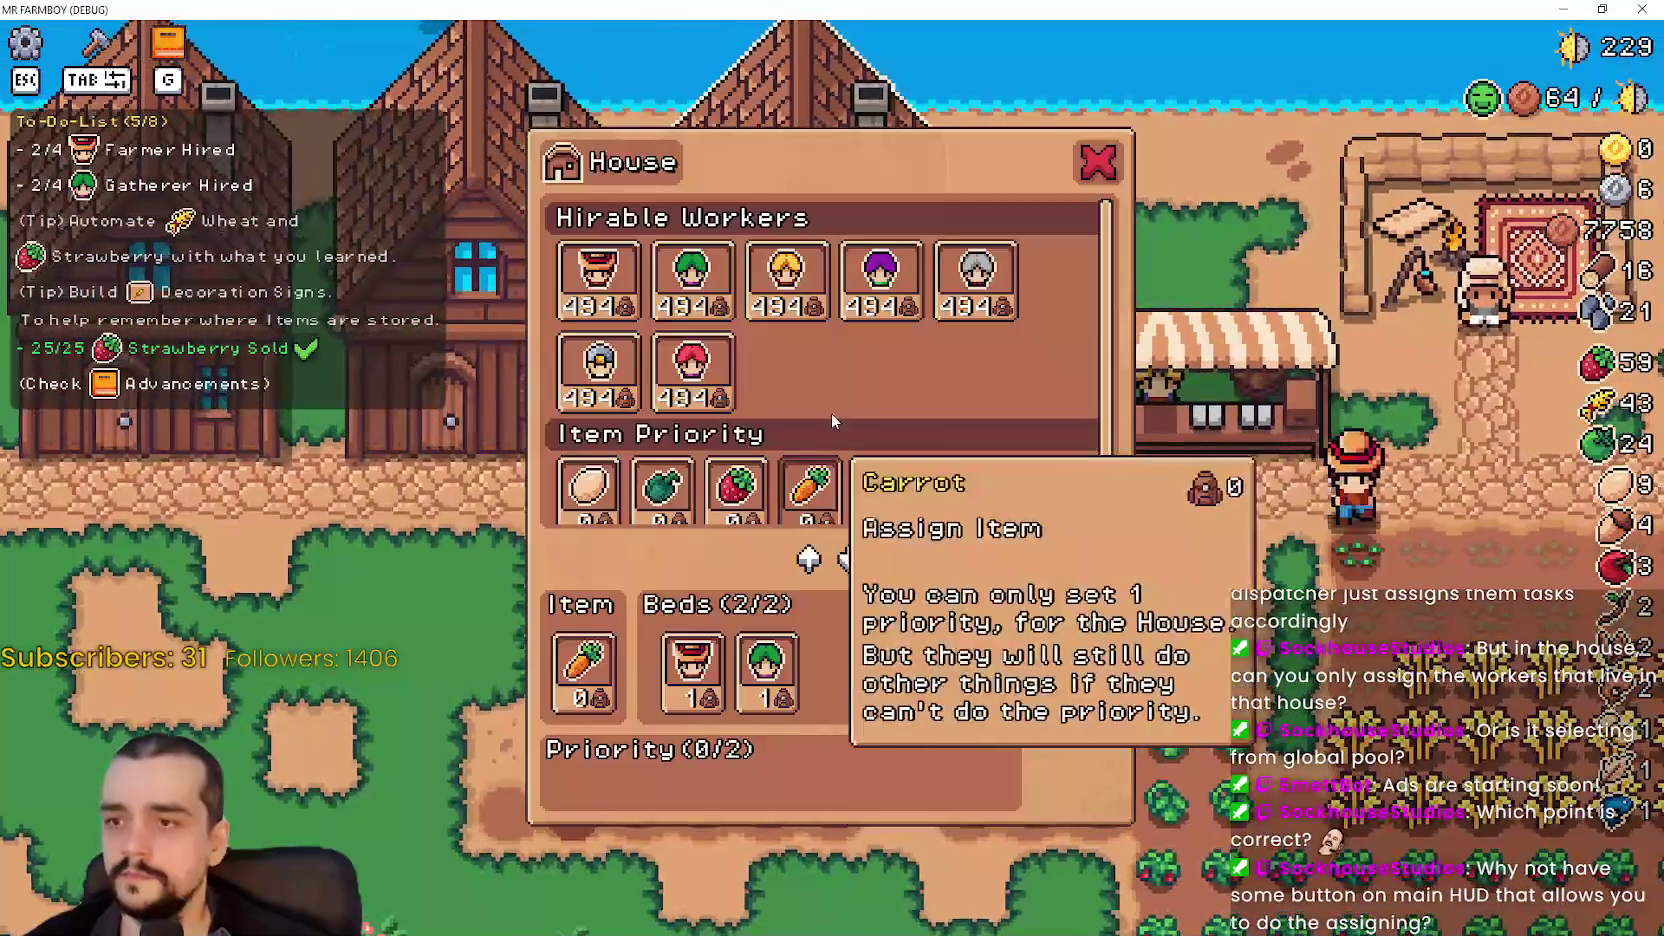
- Leave this house, walk to another one and open its worker panel
scroll(860, 370, "down", 1)
key("Escape")
key("a")
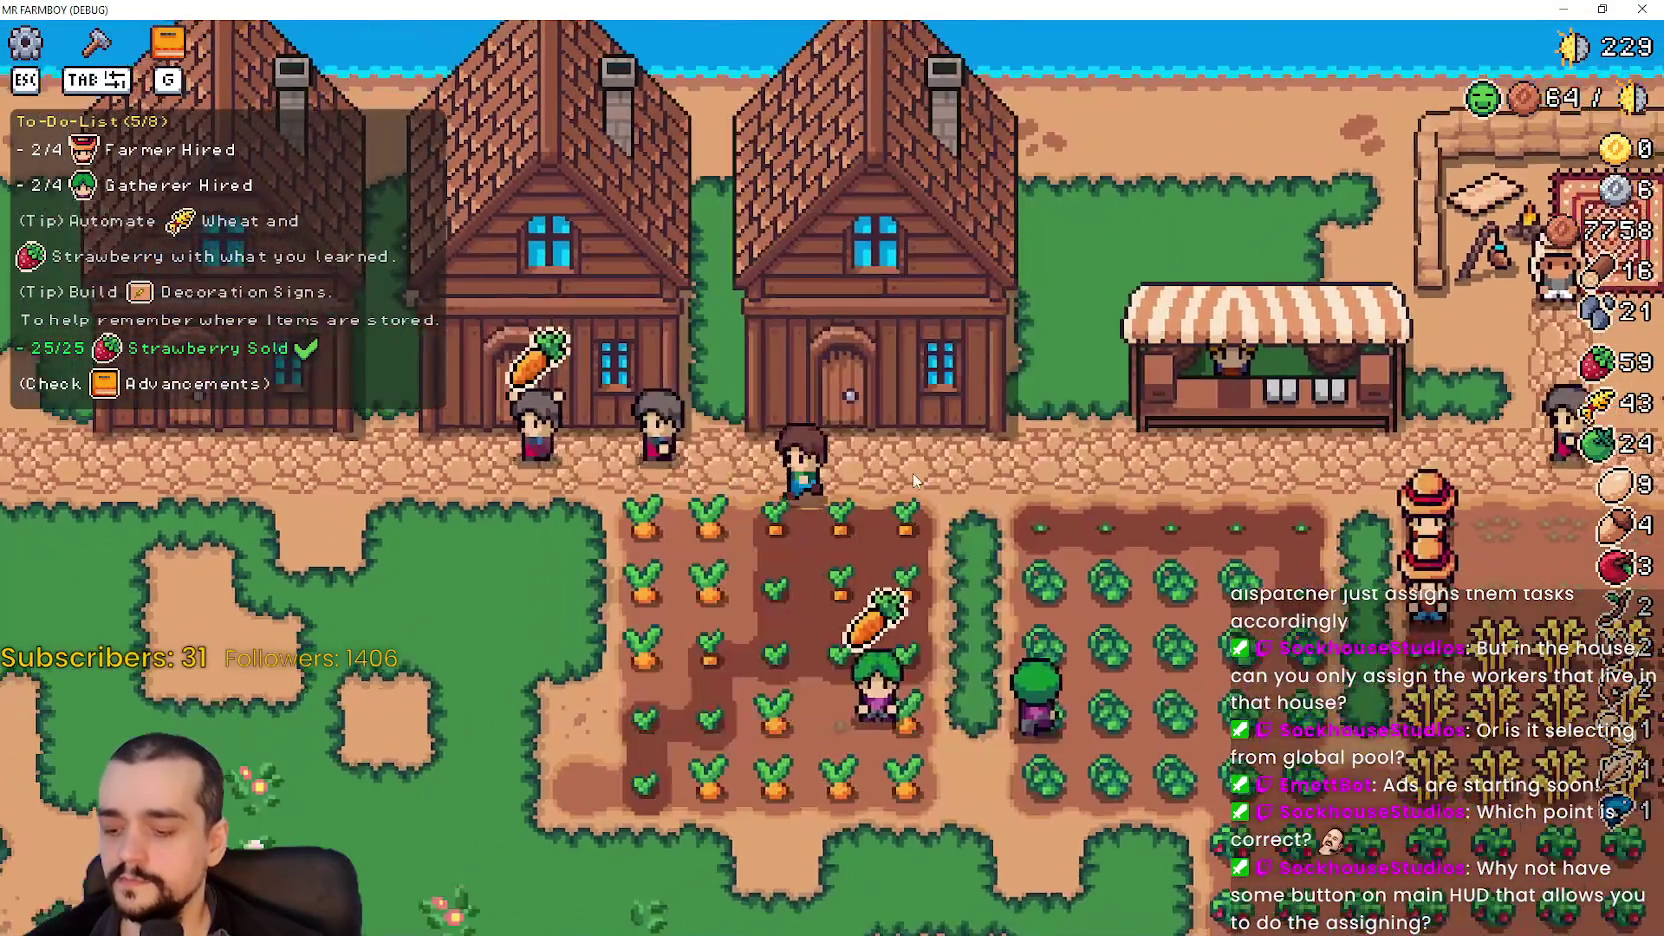
key("e")
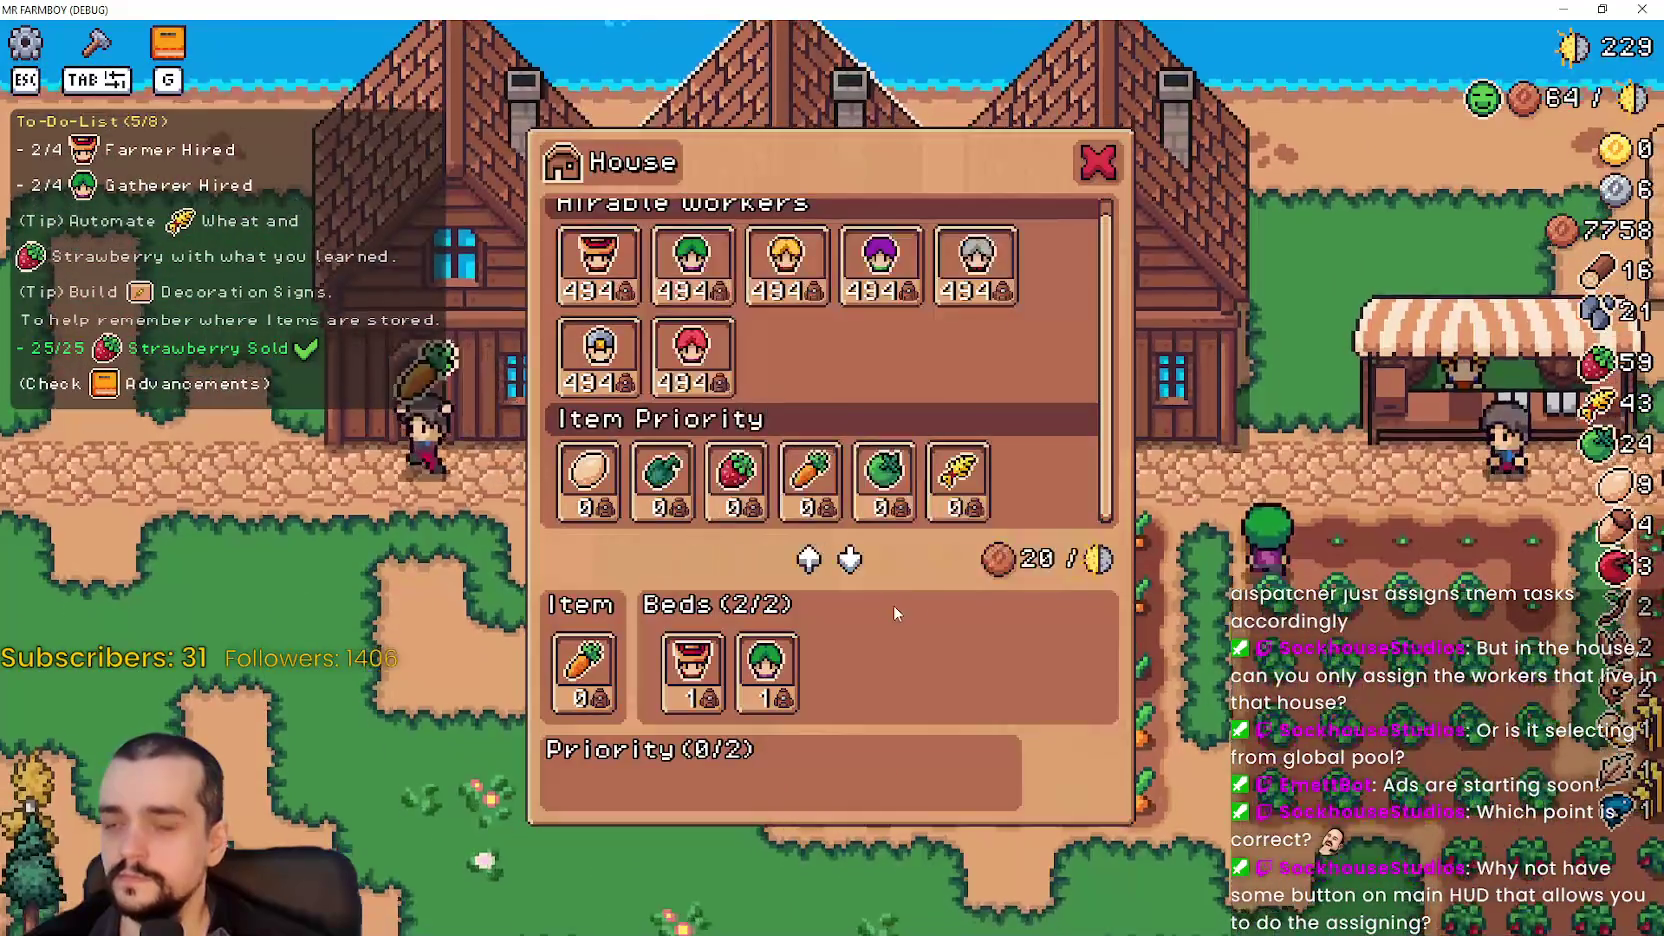
key("Escape")
key("e")
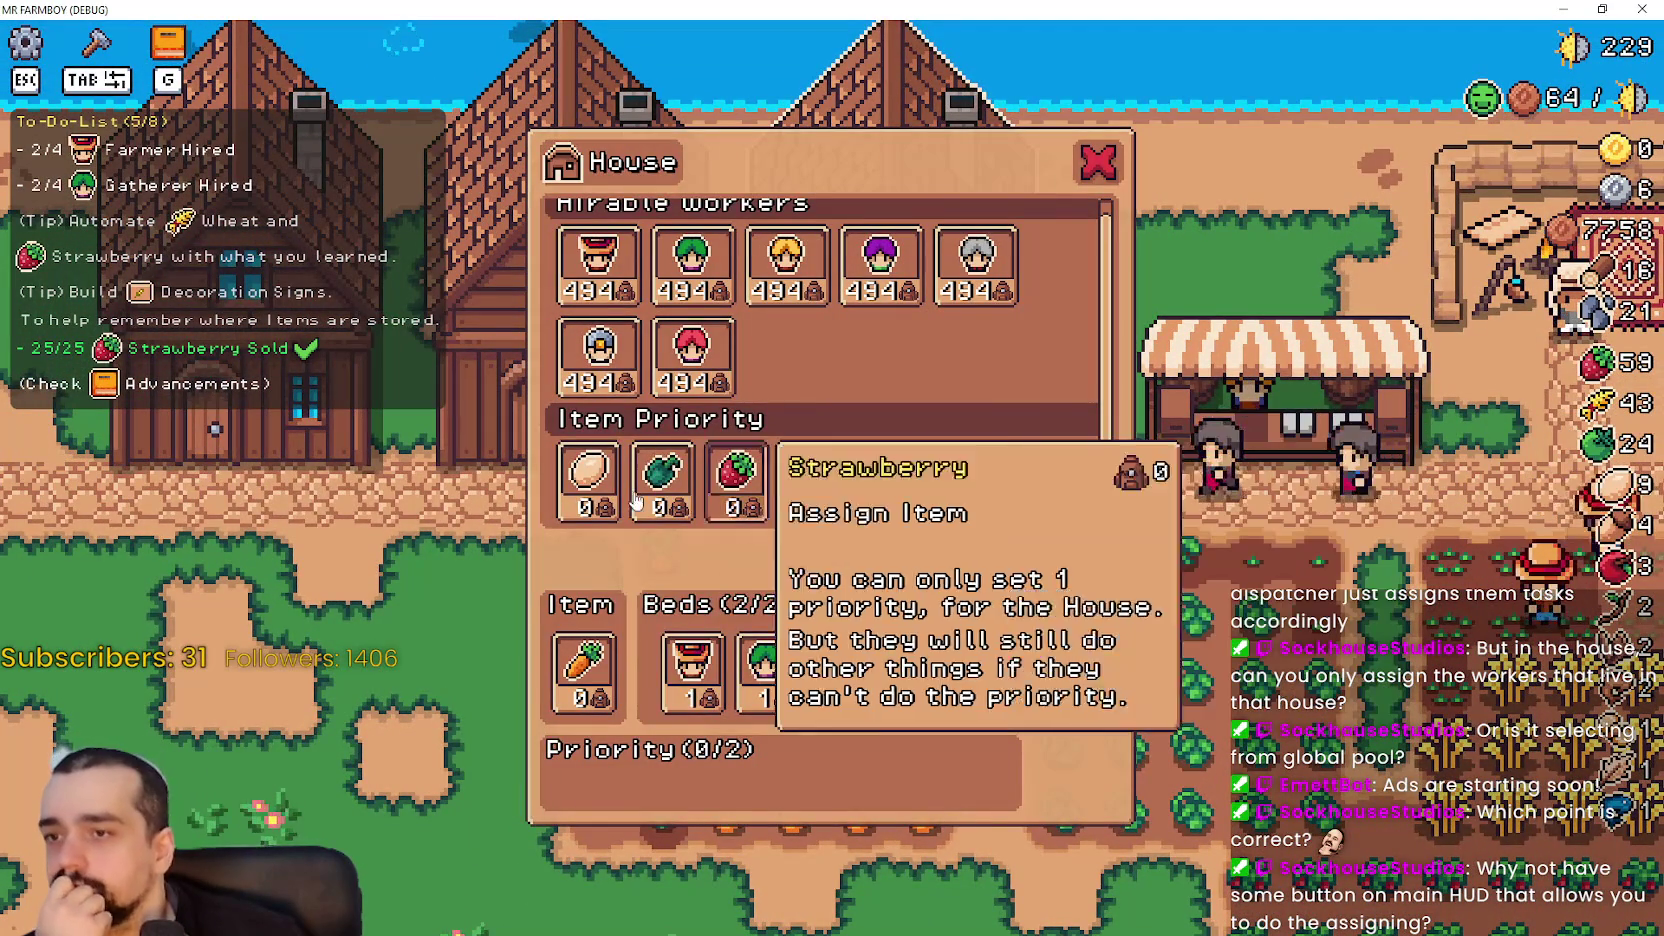
- Look over the Item Priority items, then close the House panel with its X
scroll(1028, 476, "up", 1)
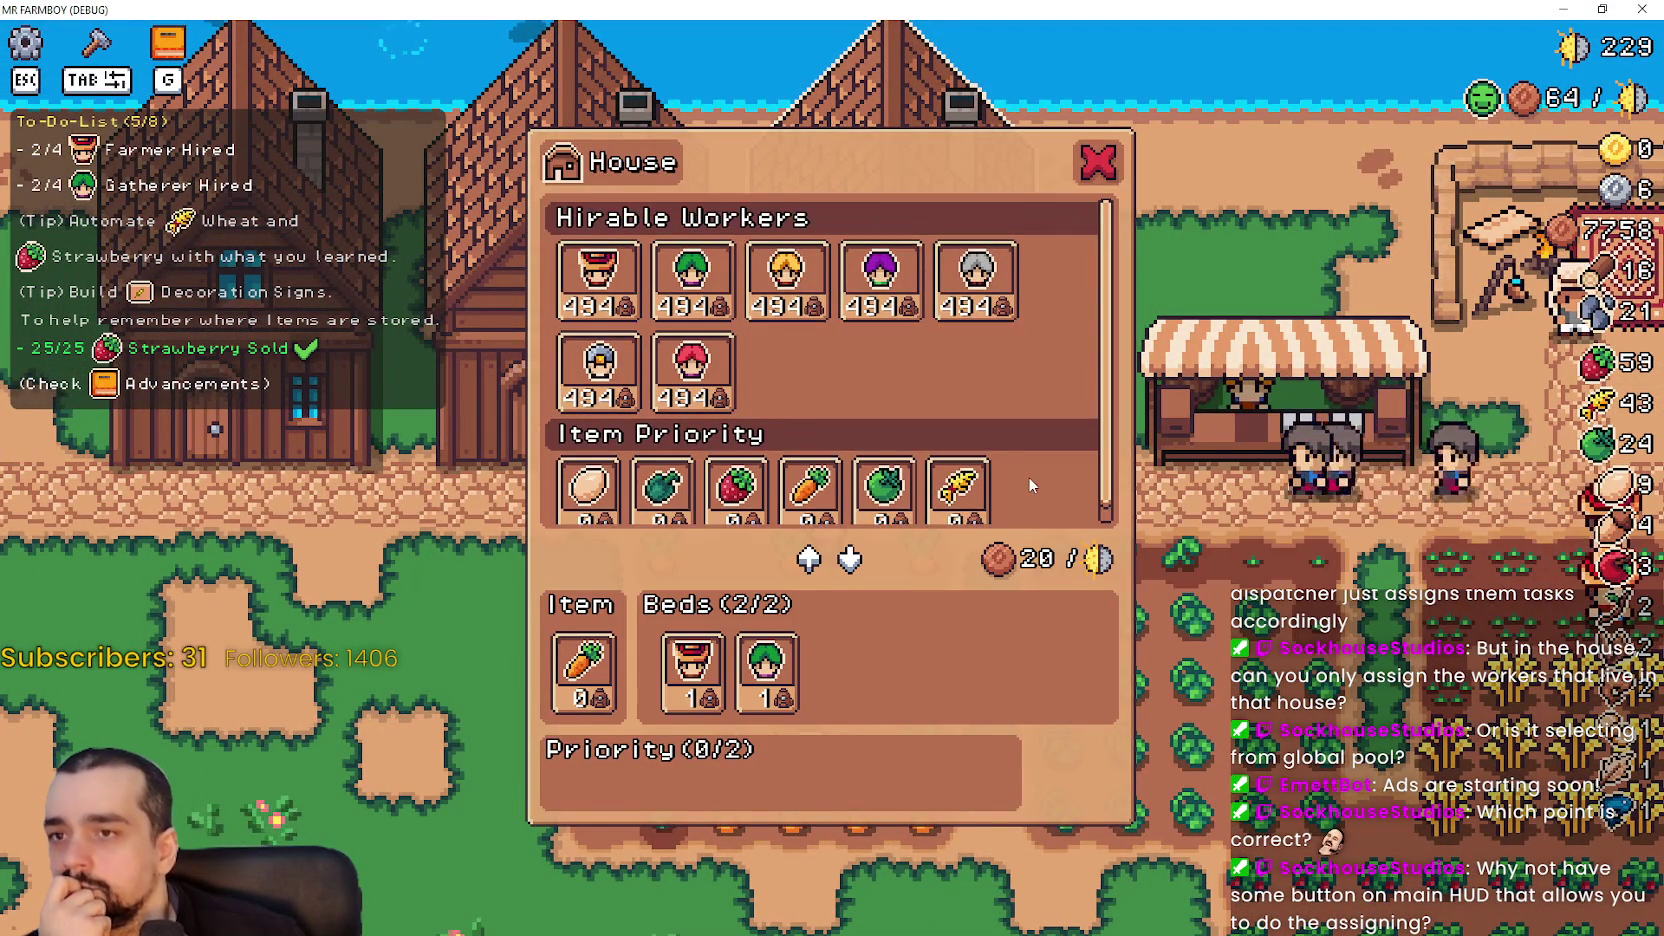
scroll(1028, 476, "down", 1)
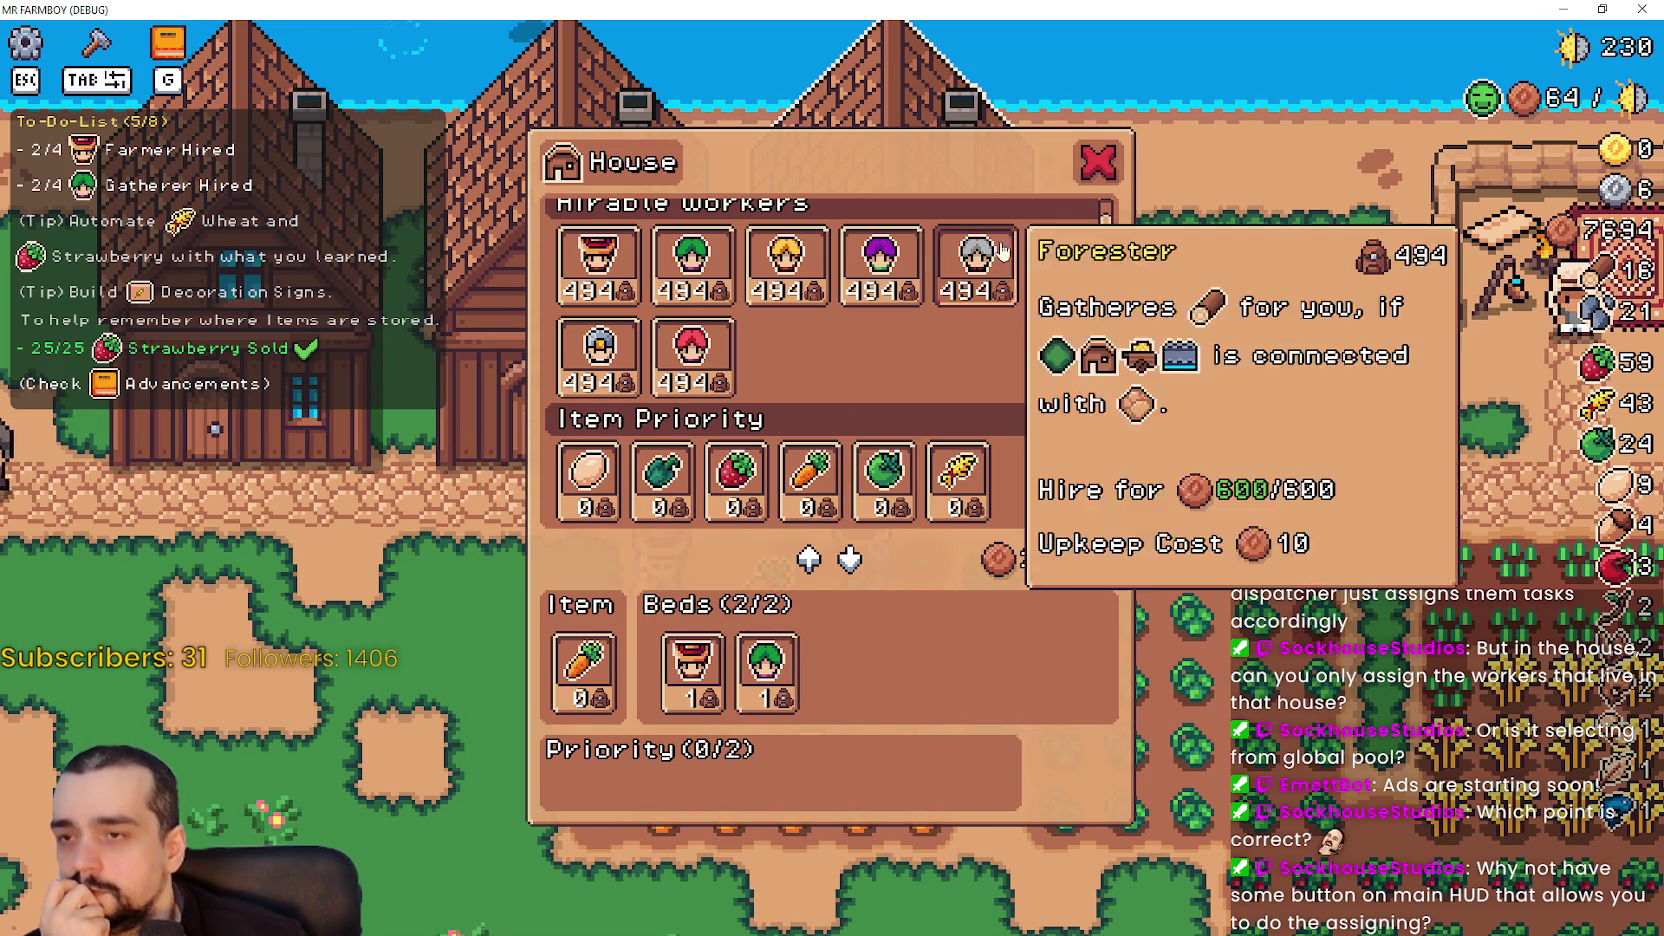
left_click(1117, 163)
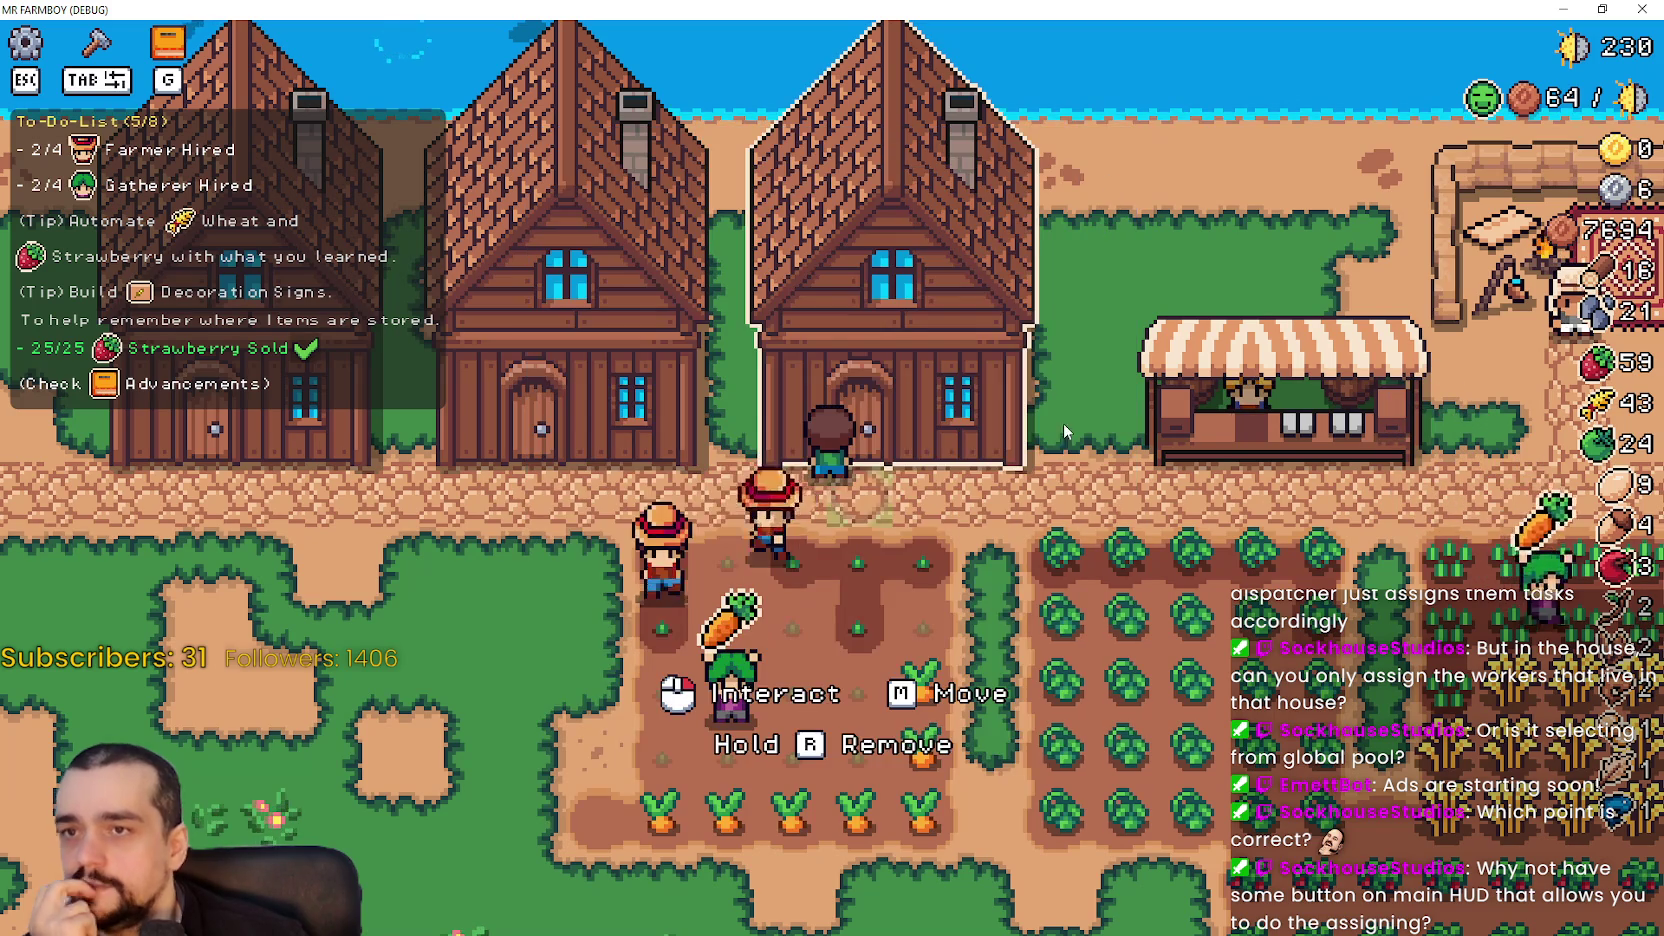
- Walk to the warehouse, set Minimum Reserved Amount to 50, and close its panel
key("d")
key("s")
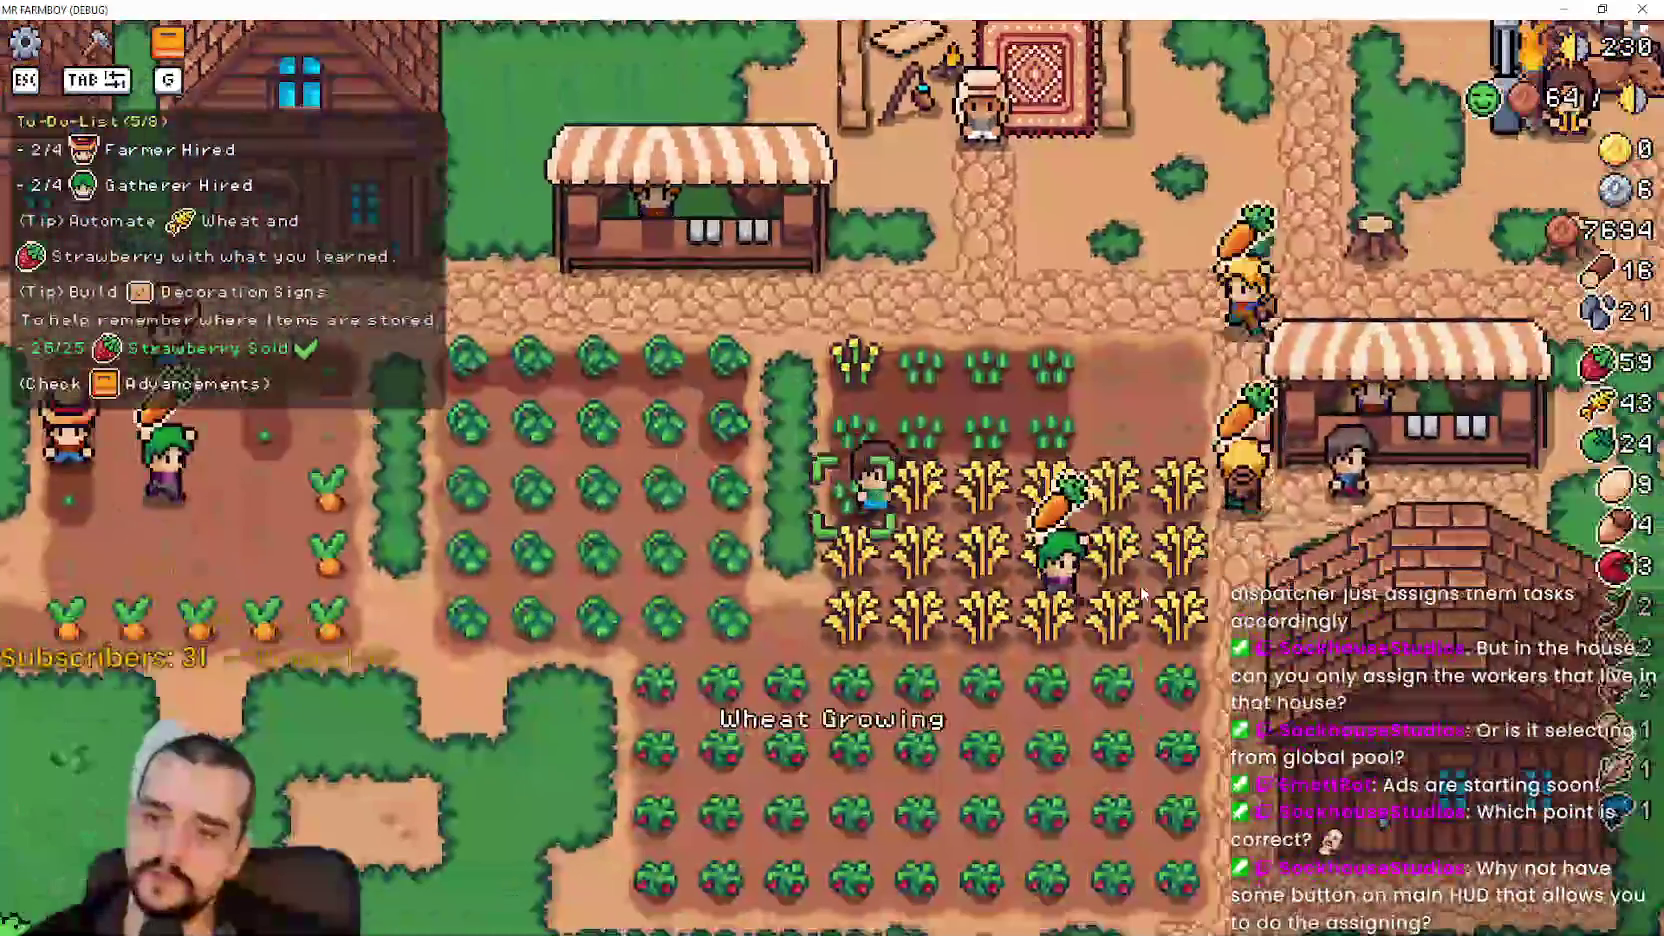
key("e")
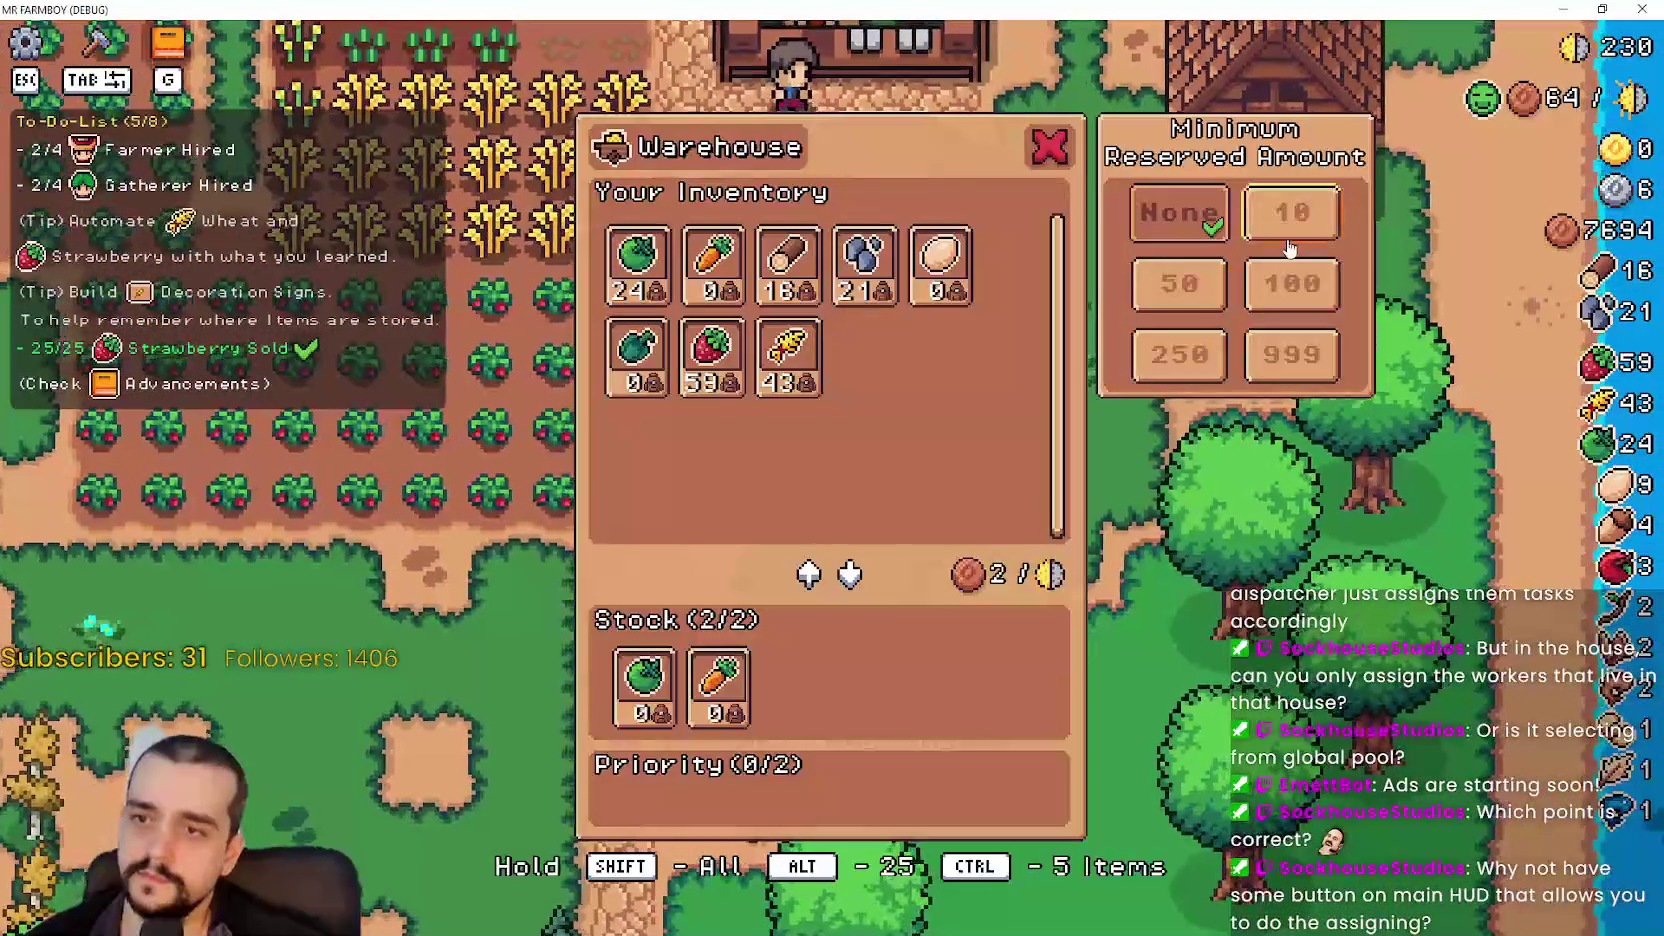
left_click(1260, 230)
left_click(1195, 300)
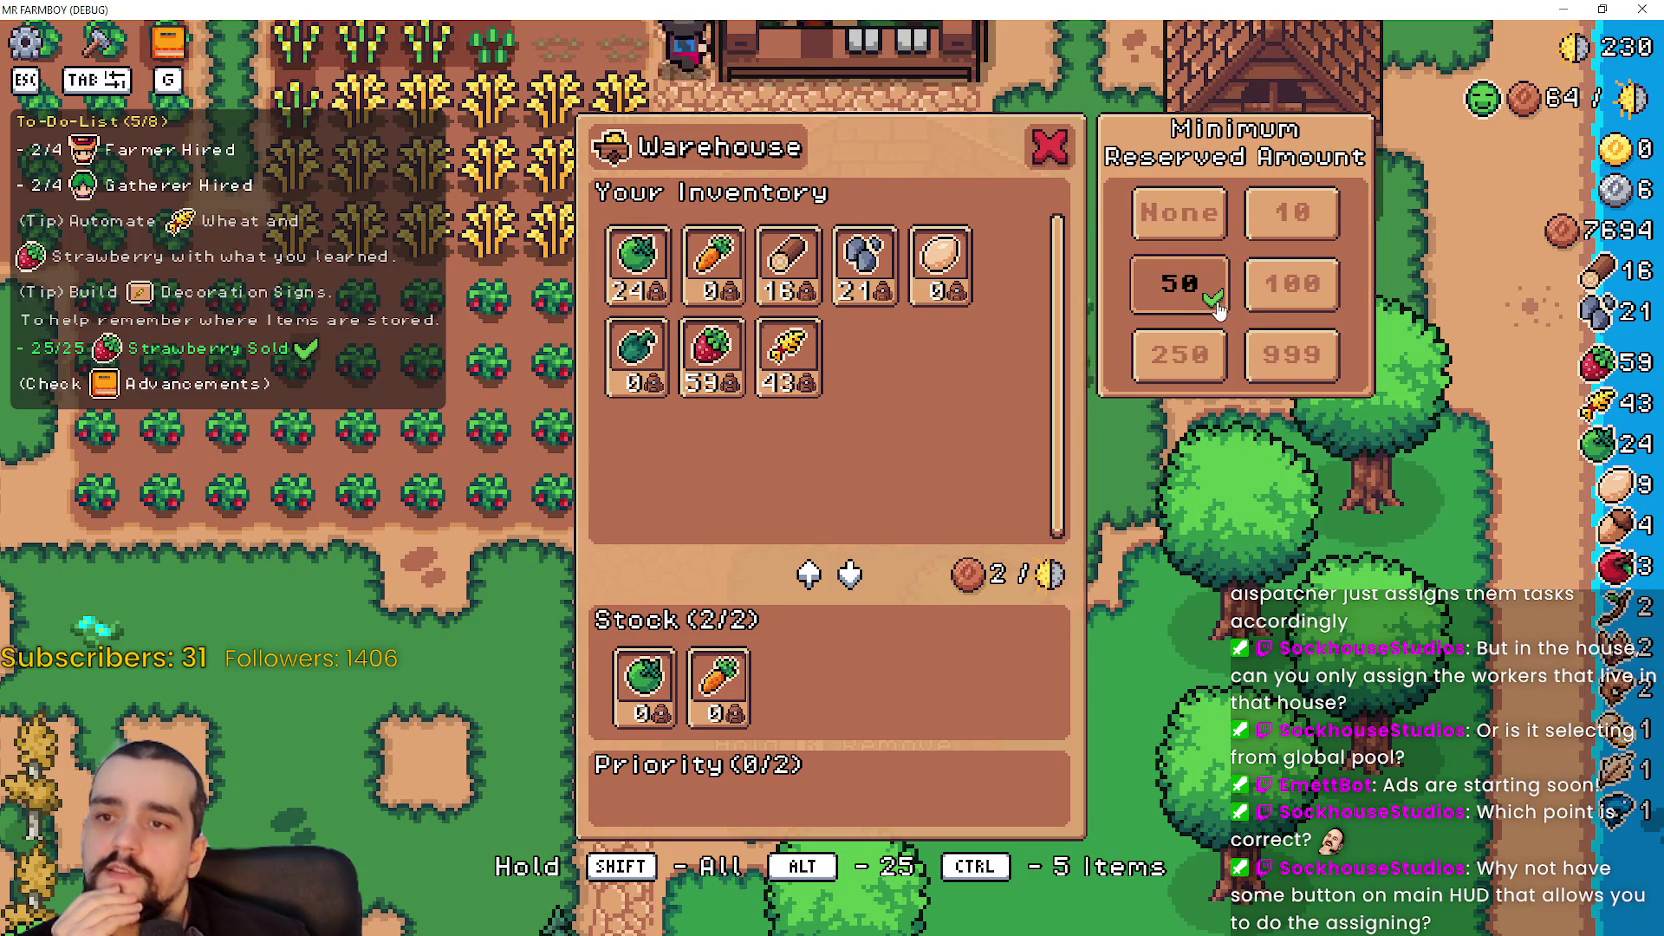
left_click(1200, 225)
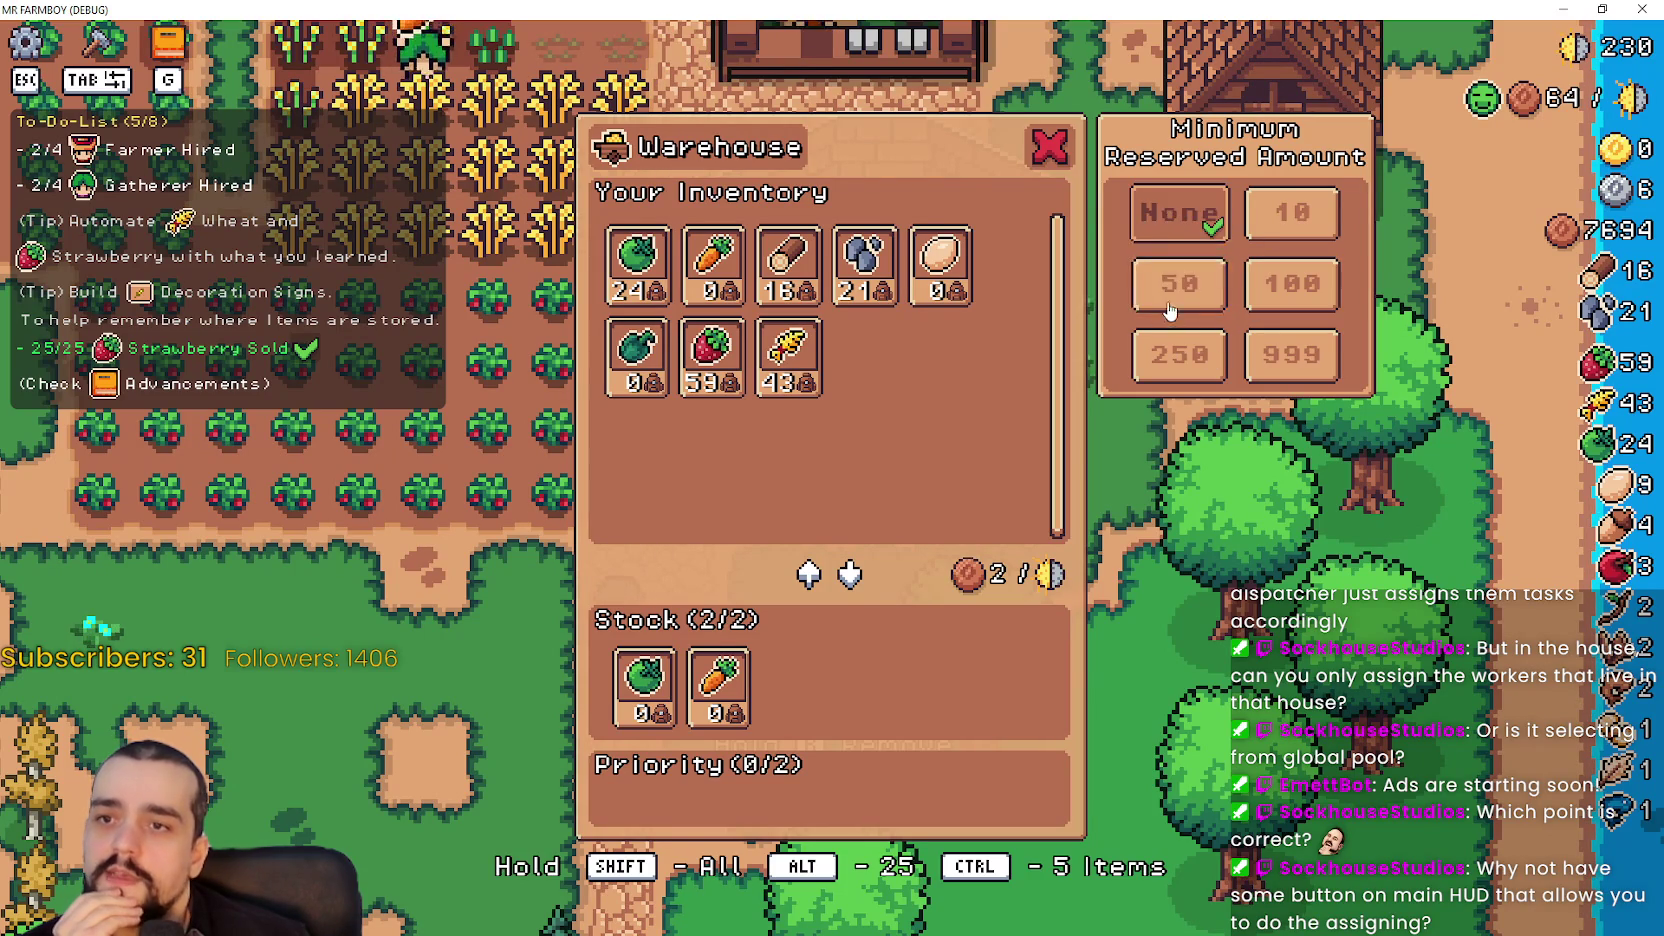
left_click(1182, 278)
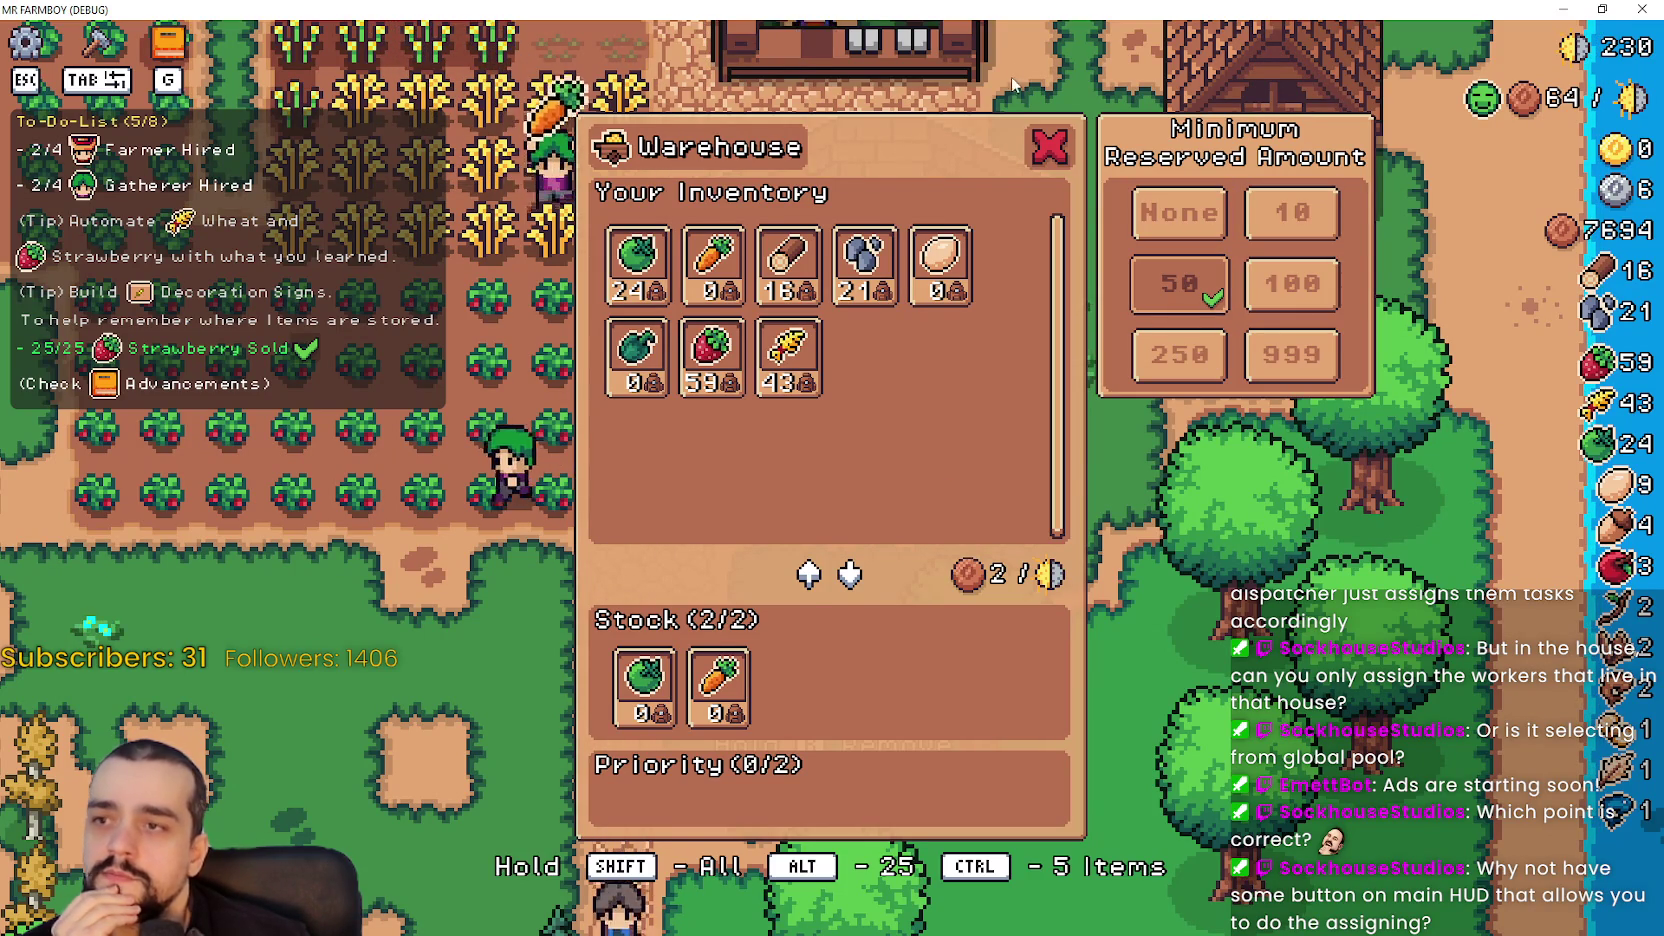
key("Escape")
- Walk the farmer from the warehouse across the farm to the house and open its panel
key("s")
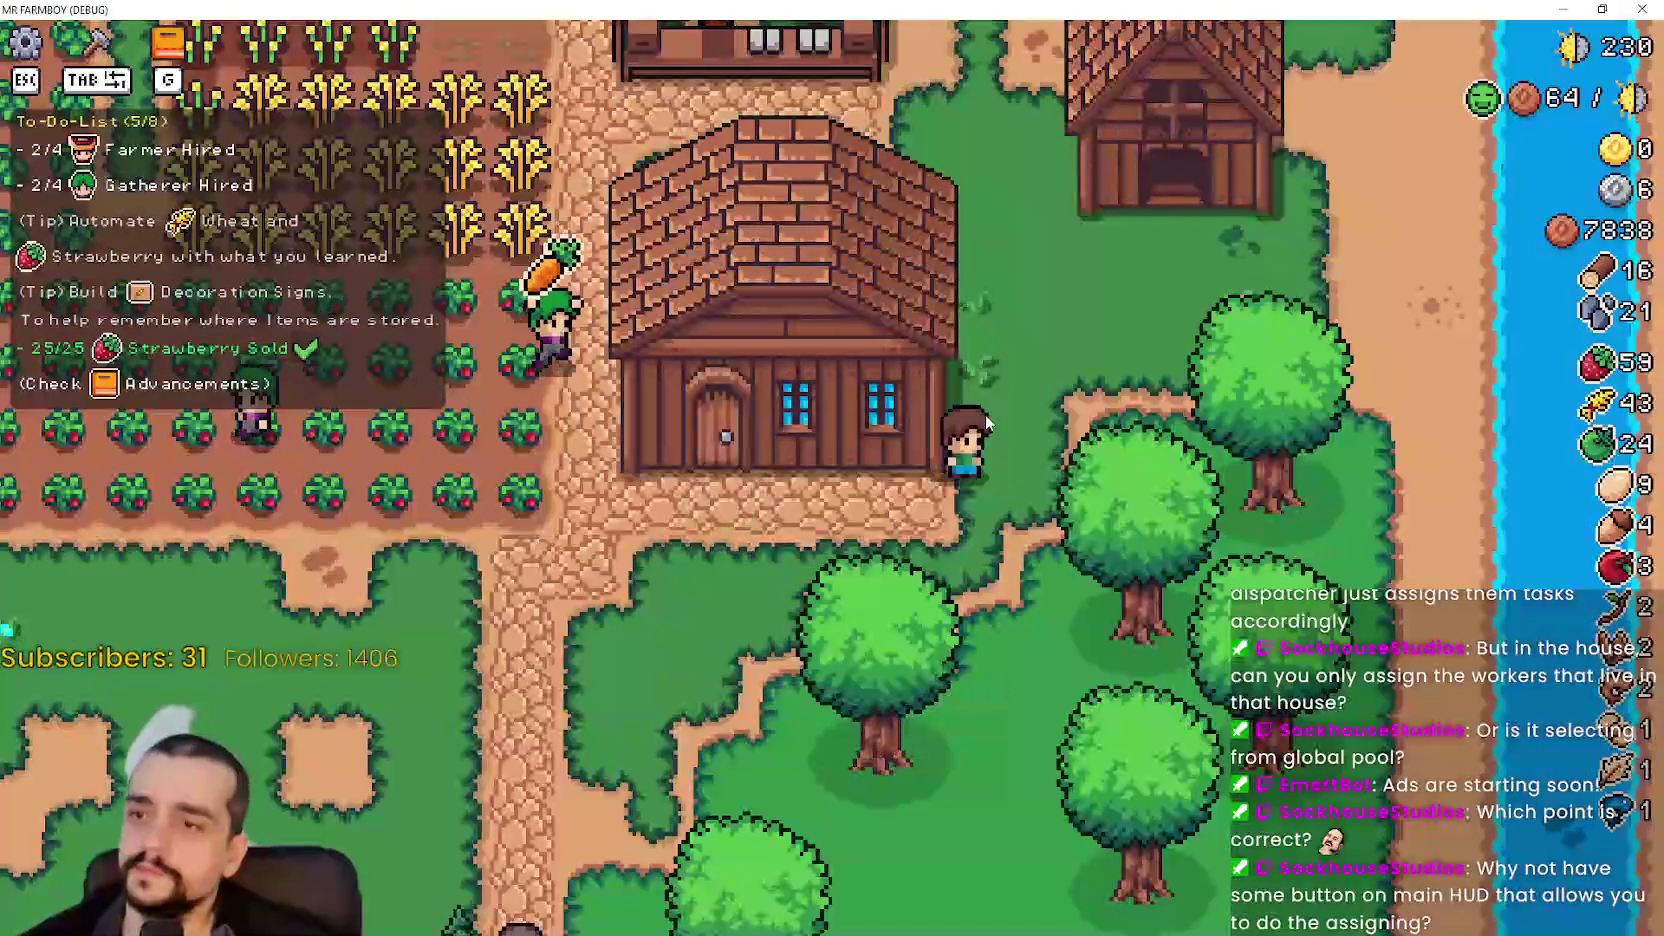
key("a")
key("w")
key("a")
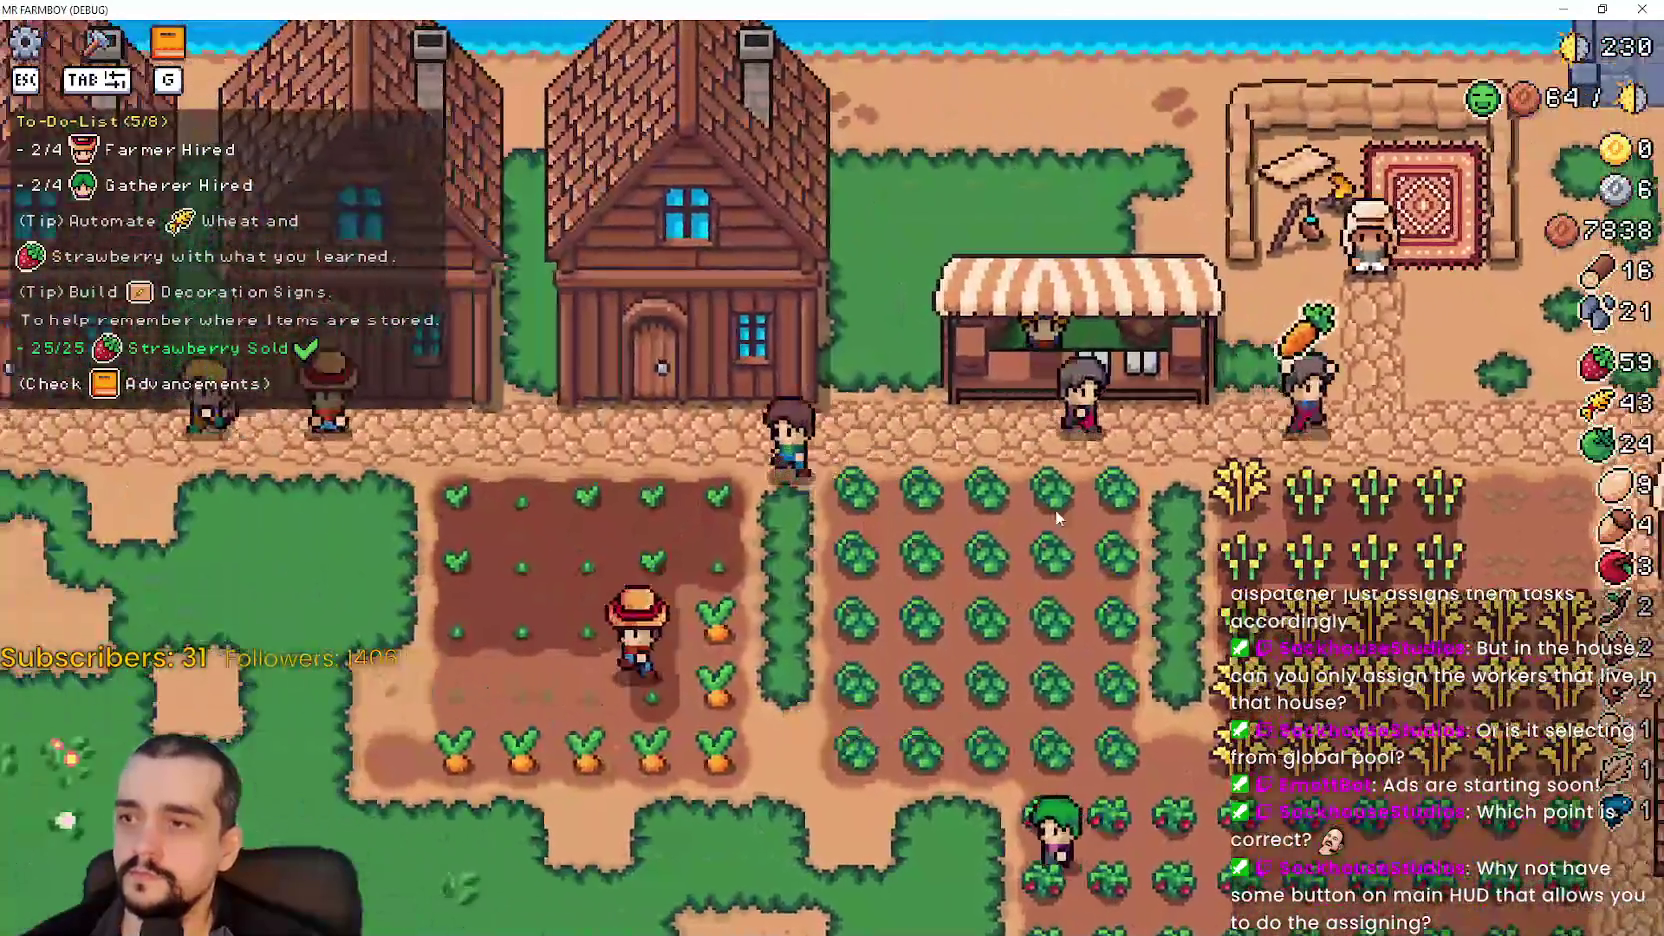
key("e")
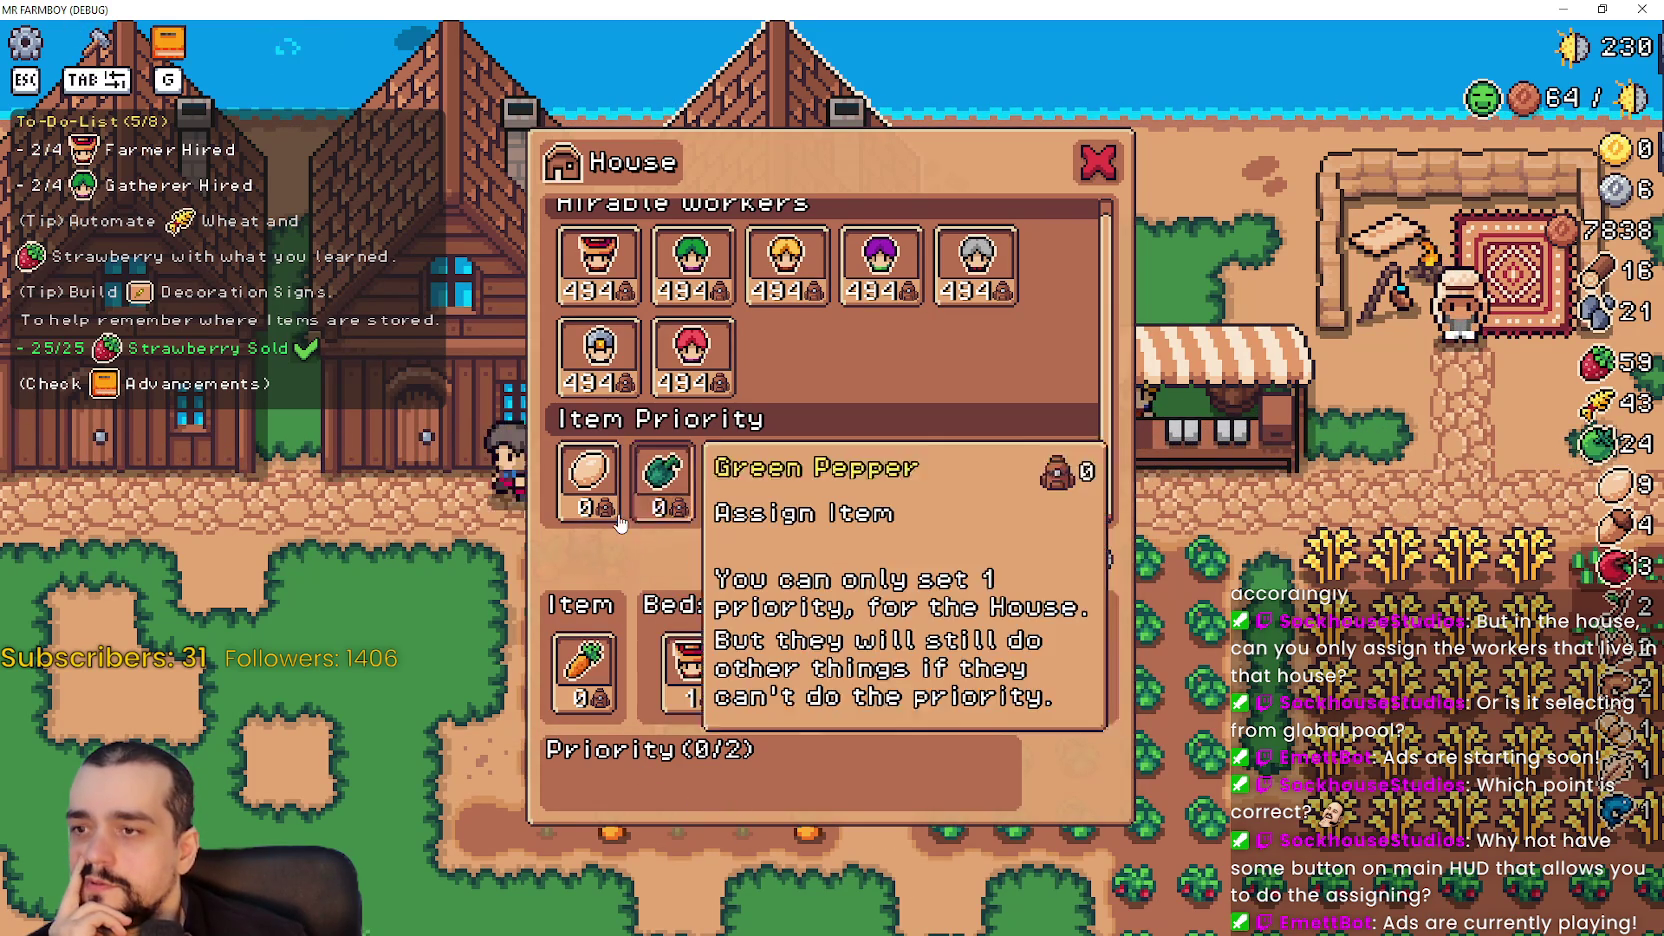
mouse_move(778, 697)
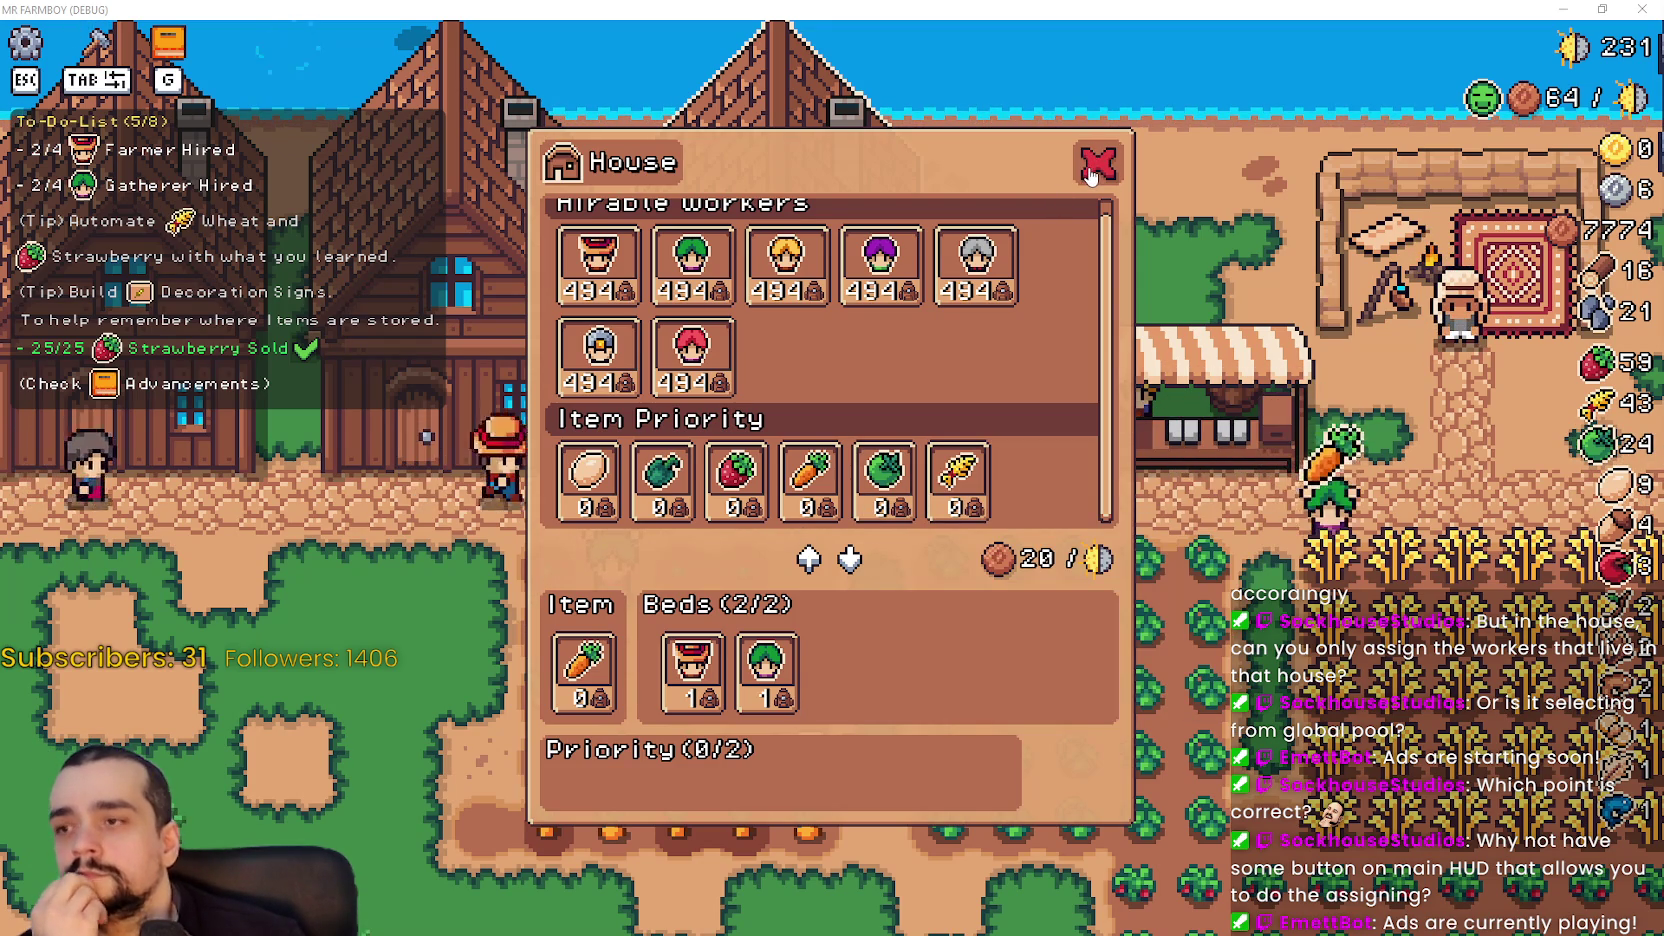
- Close the House panel with the red X and switch over to the Godot editor
scroll(960, 480, "up", 1)
mouse_move(604, 343)
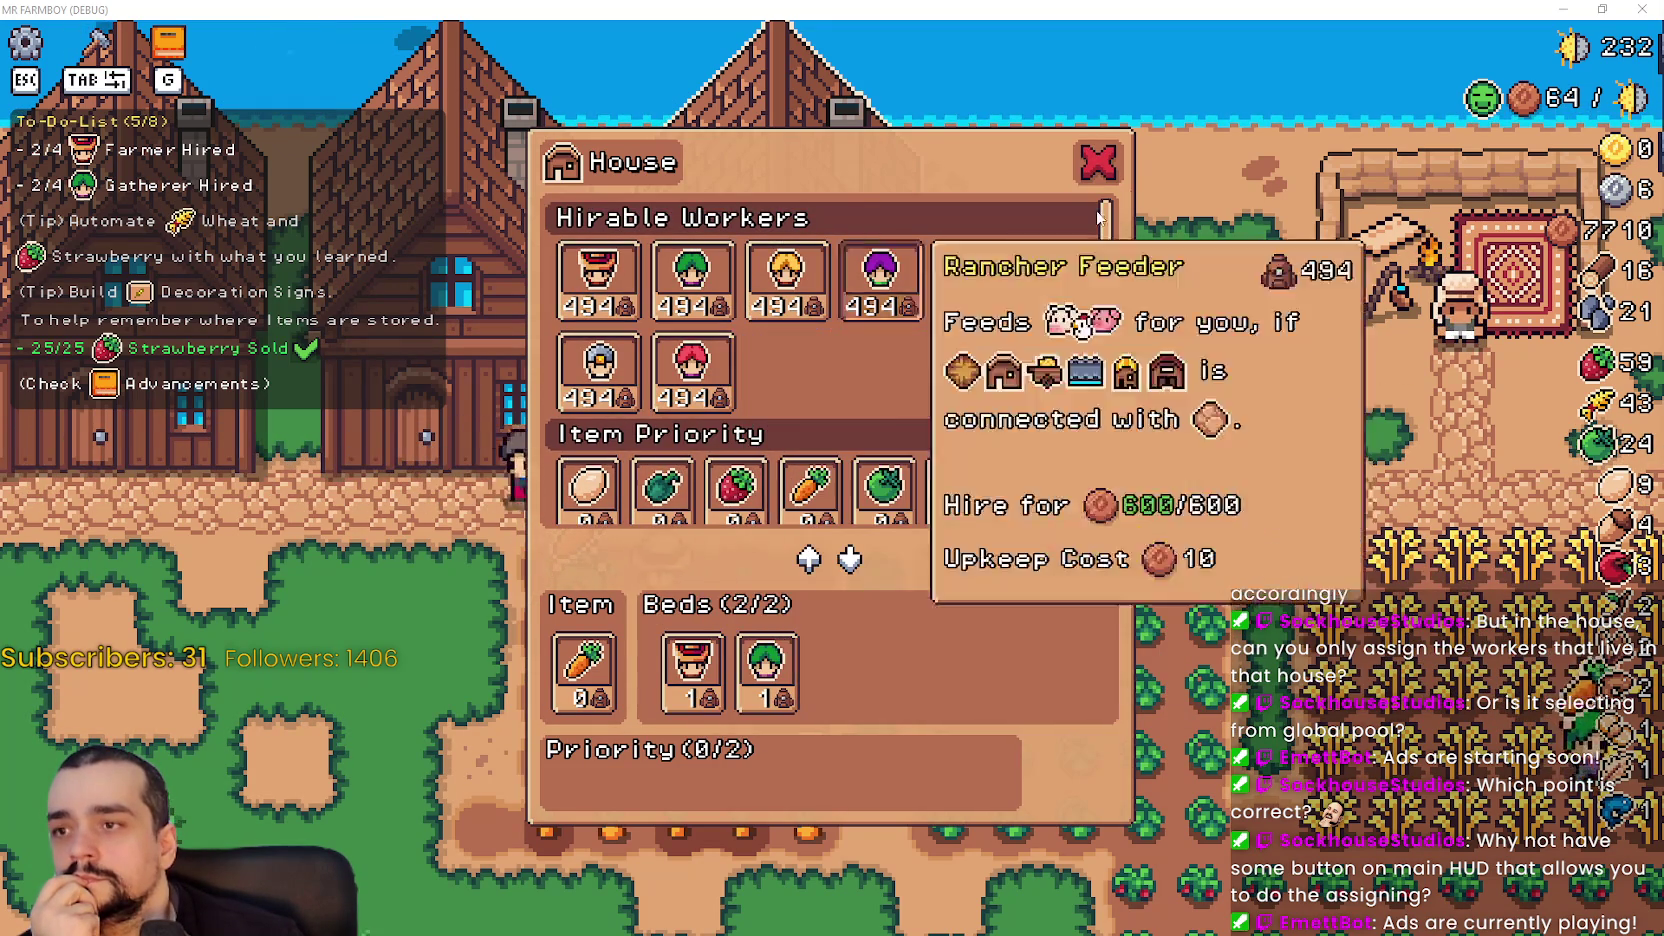
left_click(1098, 161)
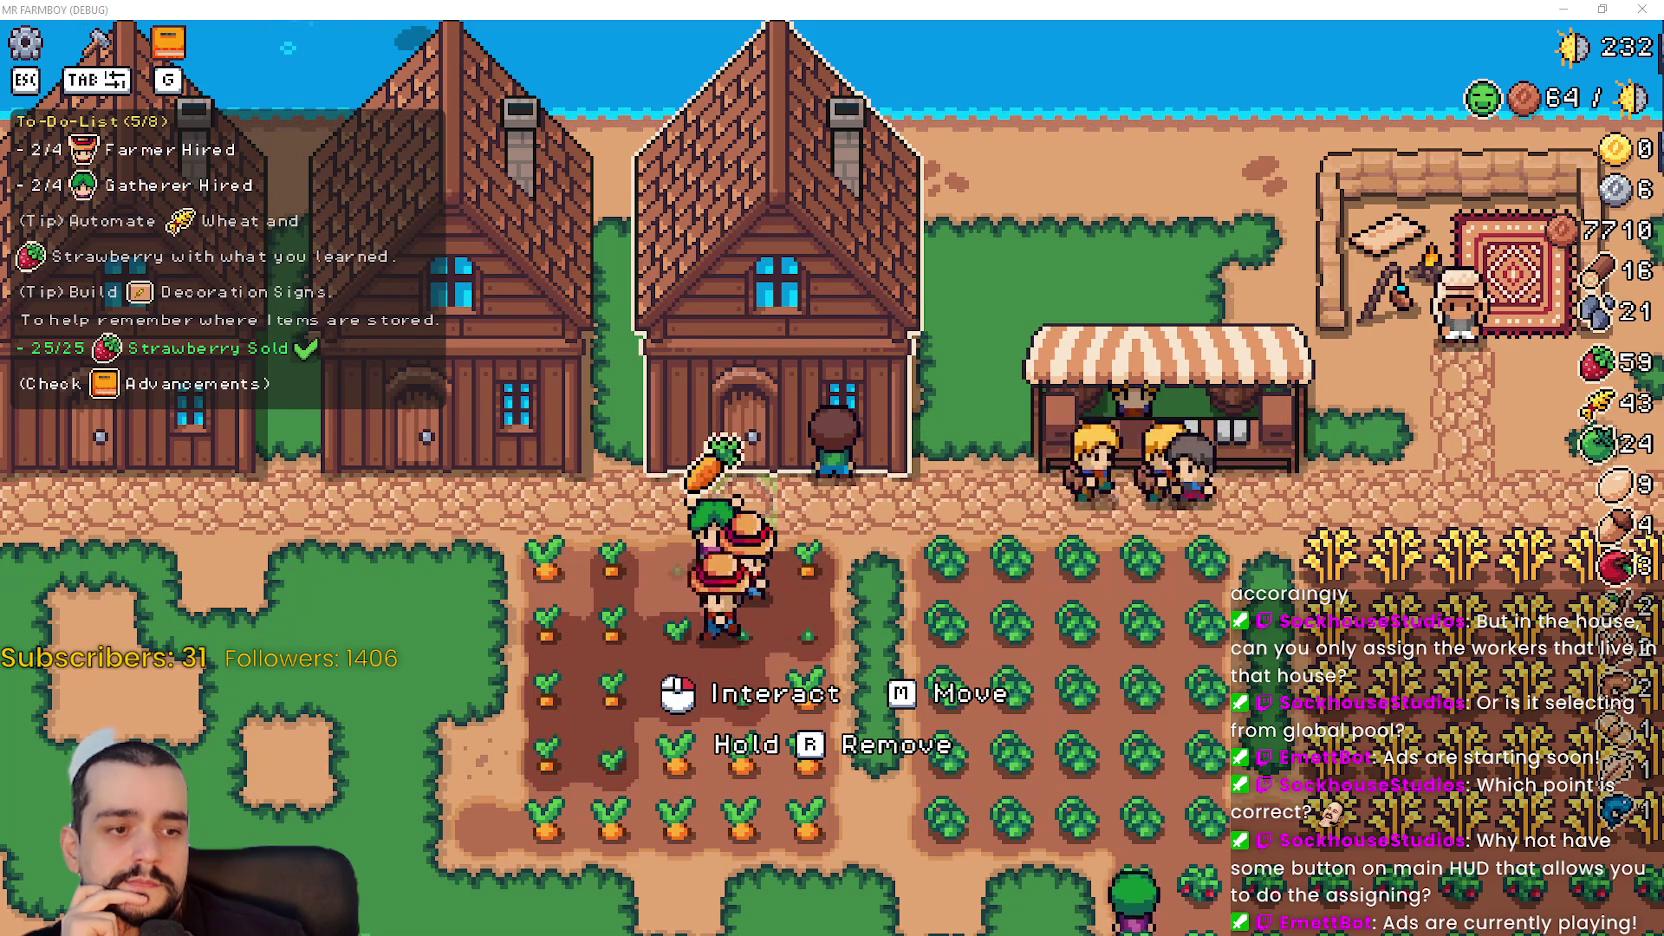
key("alt+Tab")
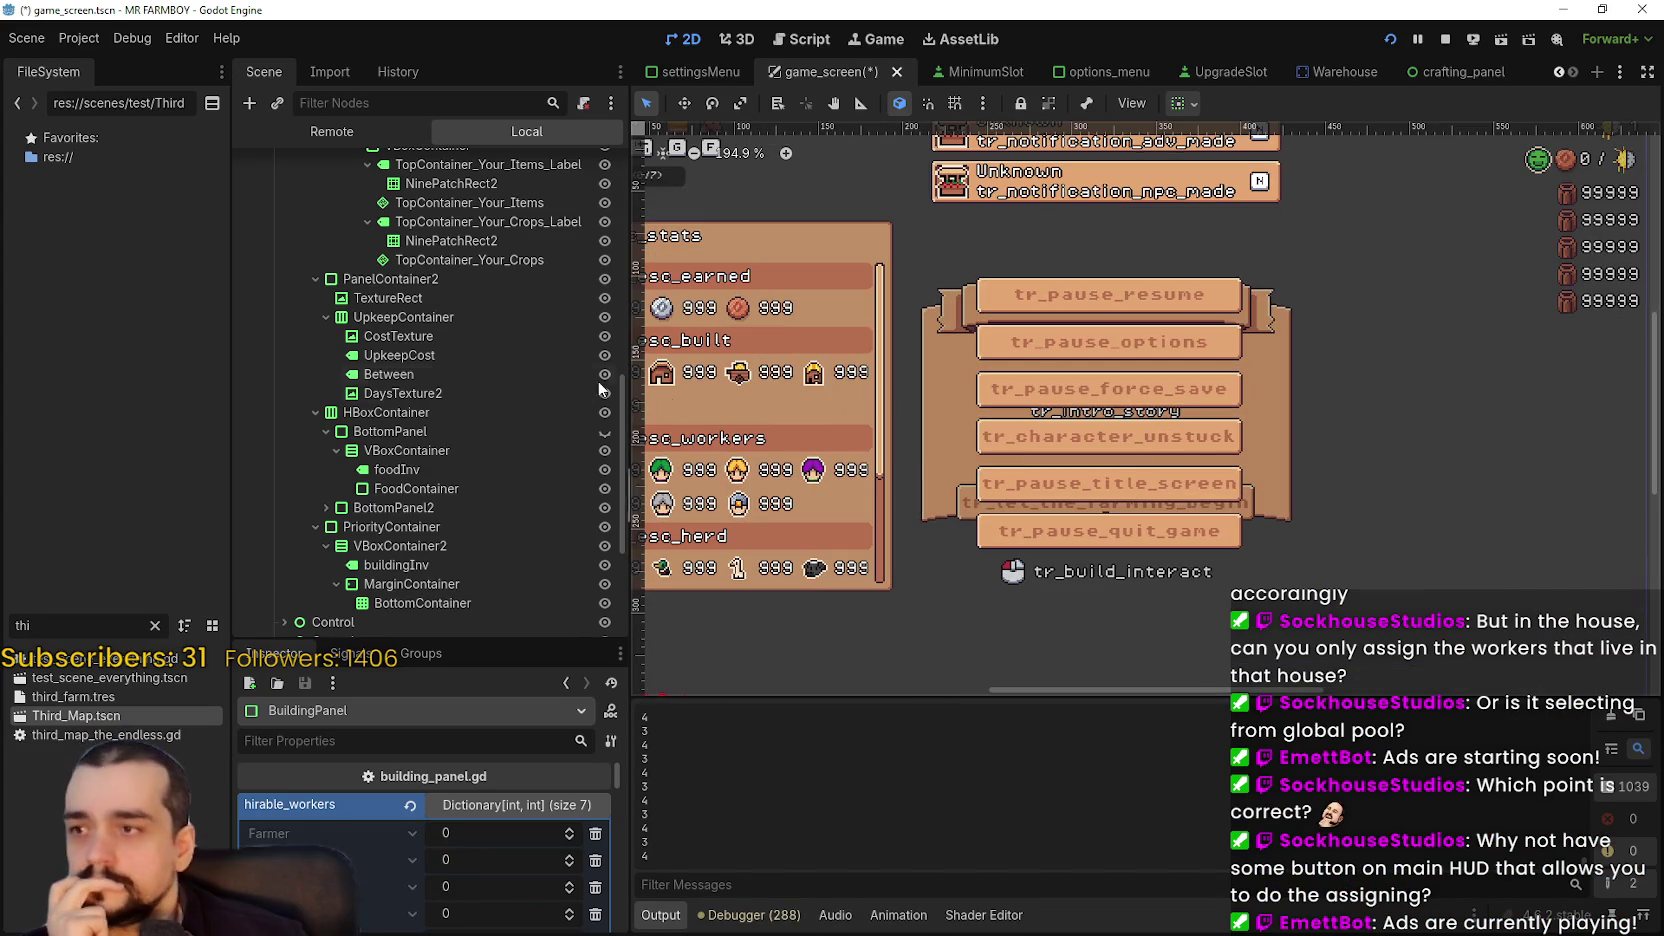
- Make BuildingPanel visible in the viewport using its eye icon in the Scene dock
scroll(560, 420, "up", 10)
left_click(604, 253)
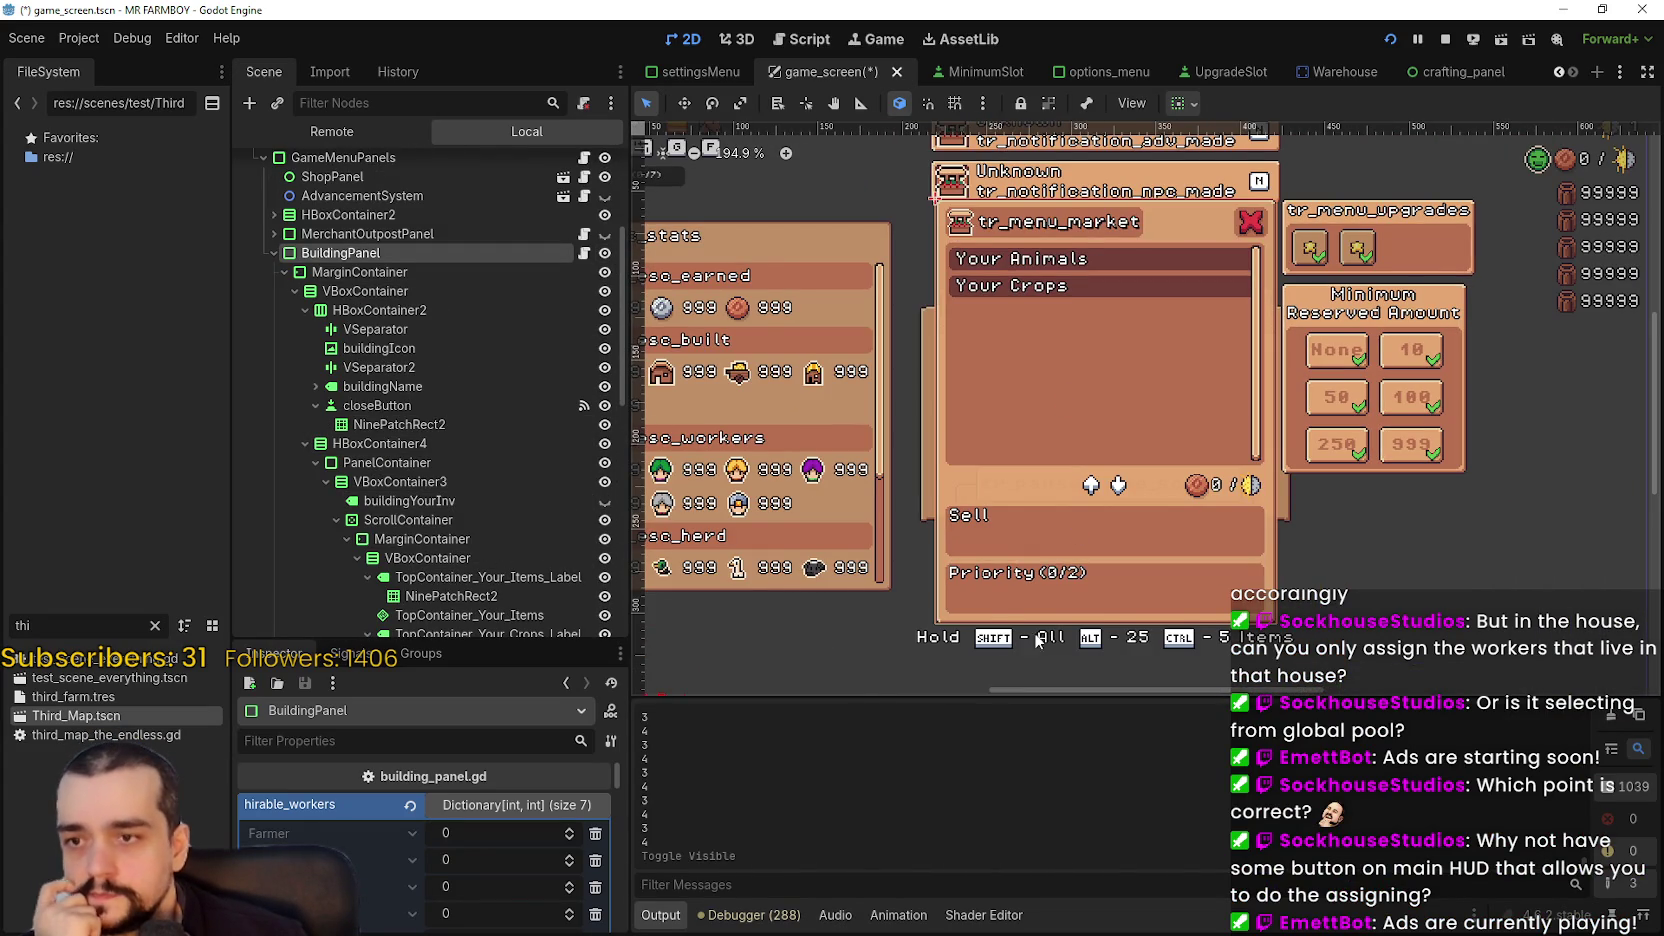
scroll(1000, 615, "up", 4)
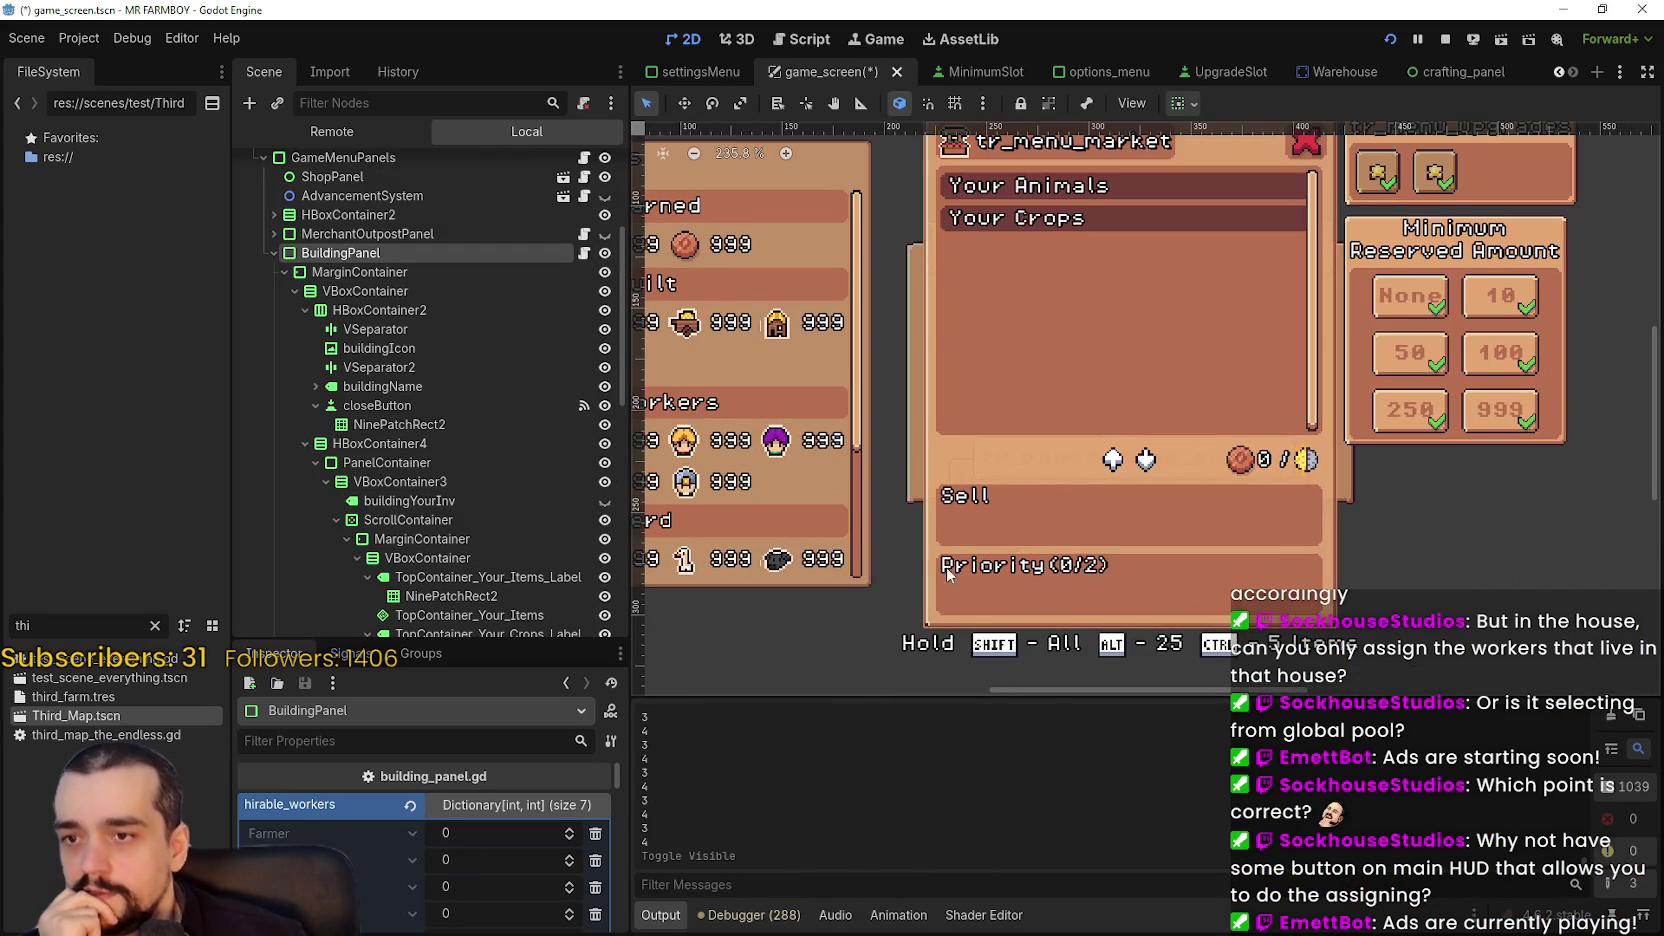
scroll(507, 437, "down", 5)
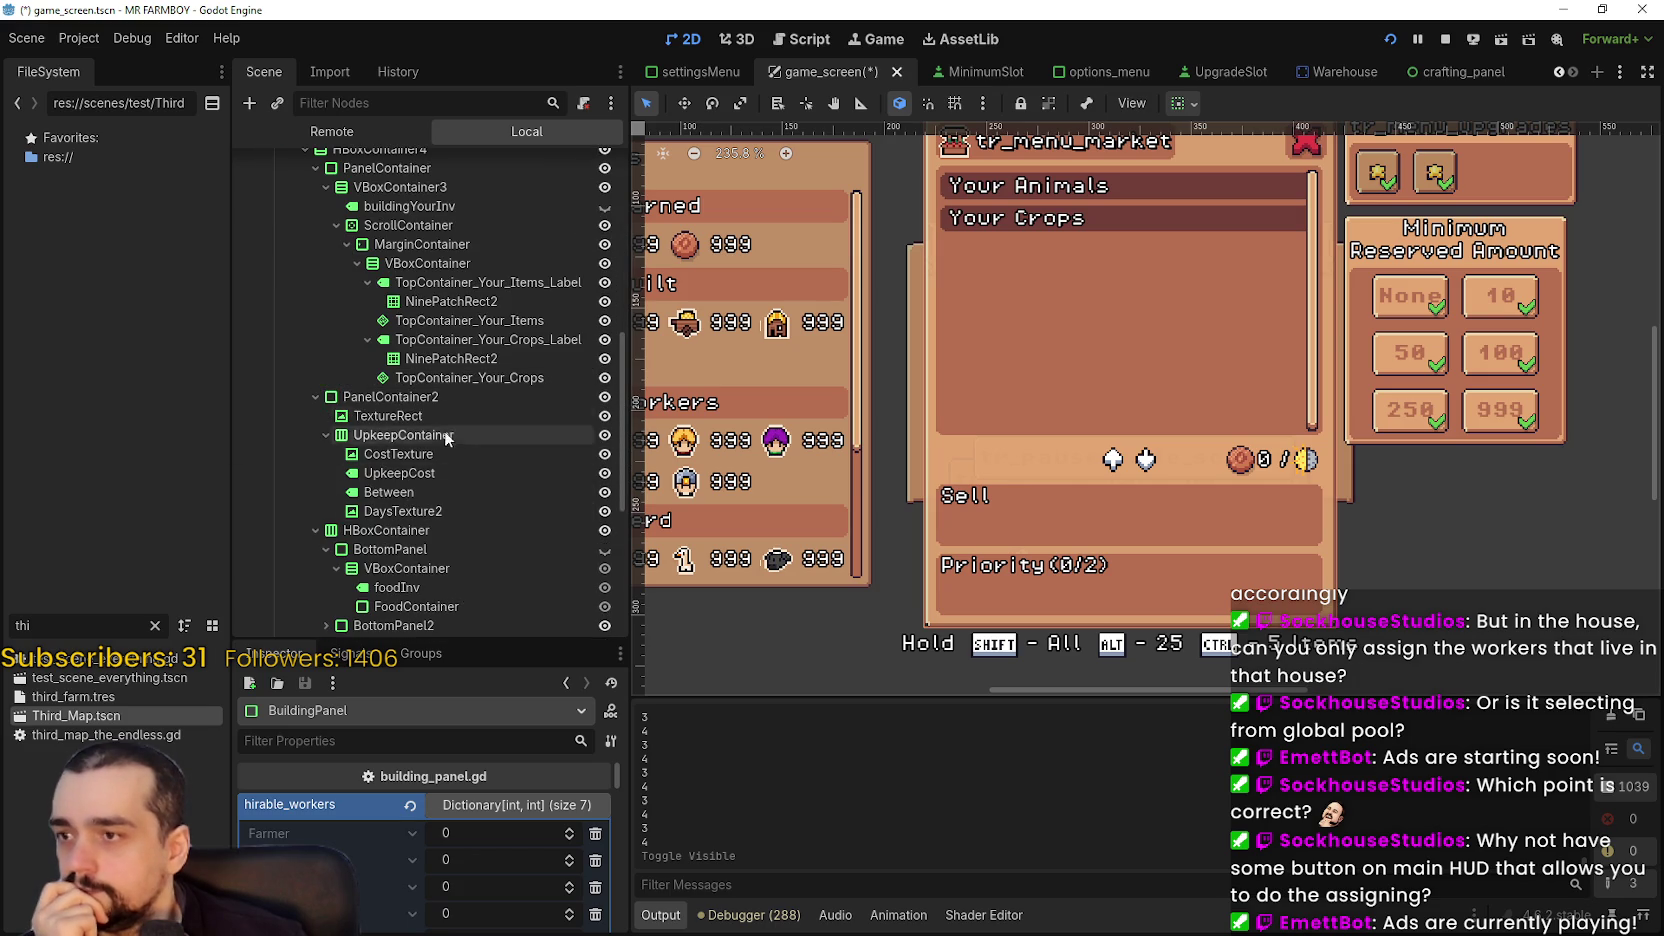
scroll(313, 280, "up", 3)
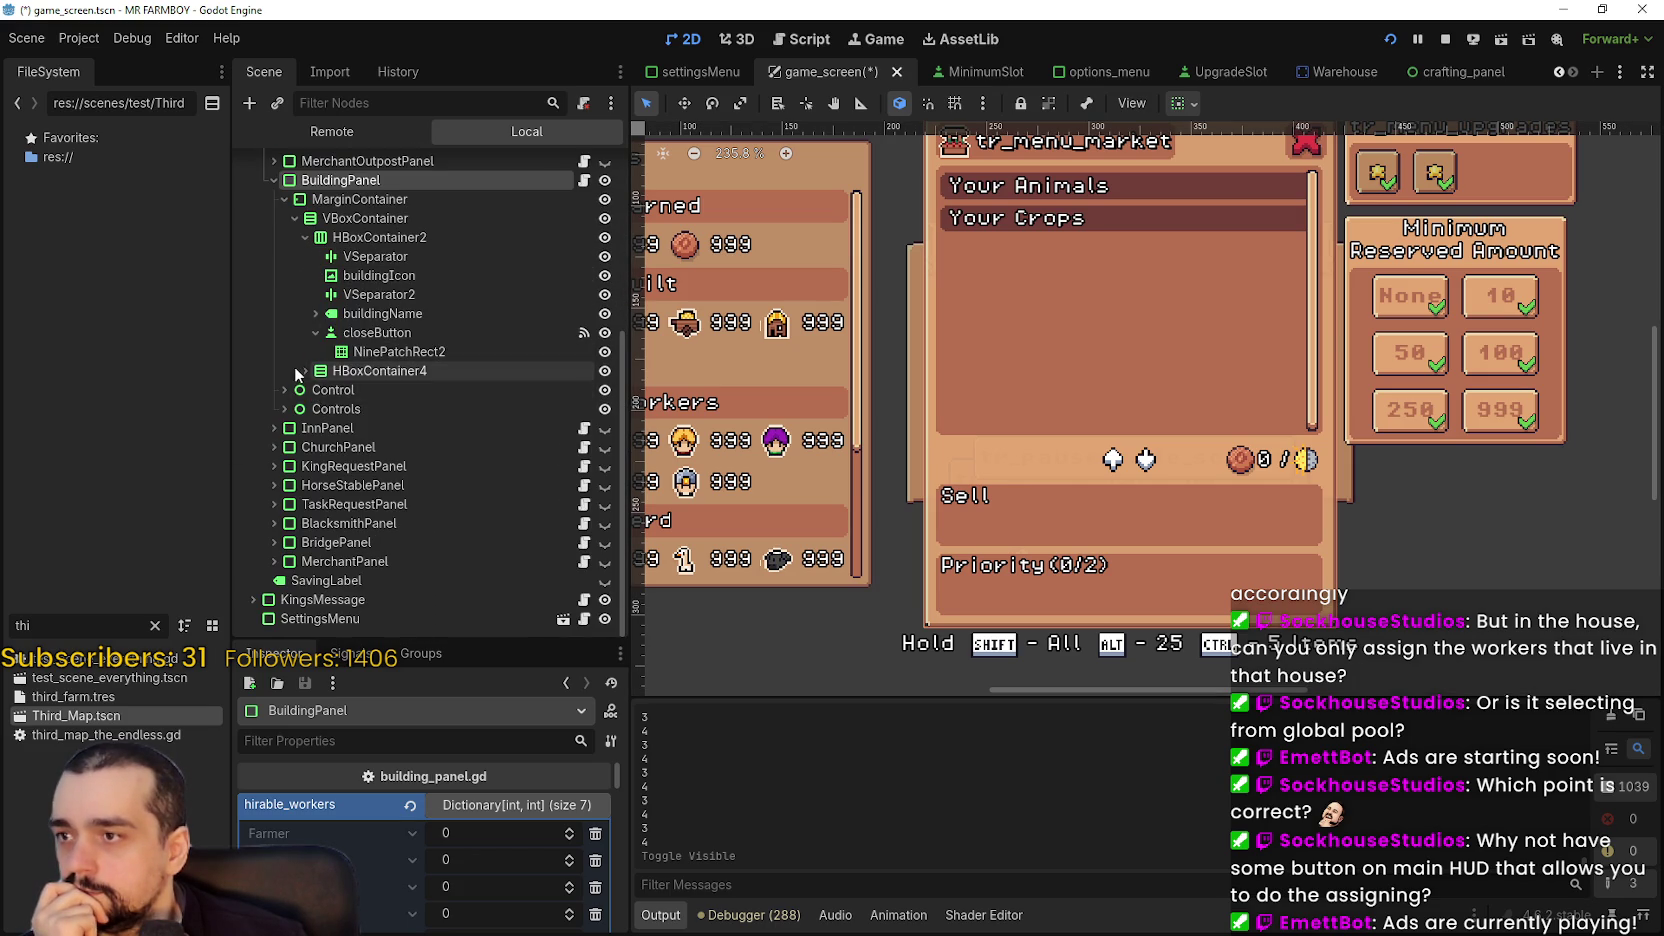
- Collapse VBoxContainer3 and inspect PriorityContainer and its child nodes
left_click(324, 409)
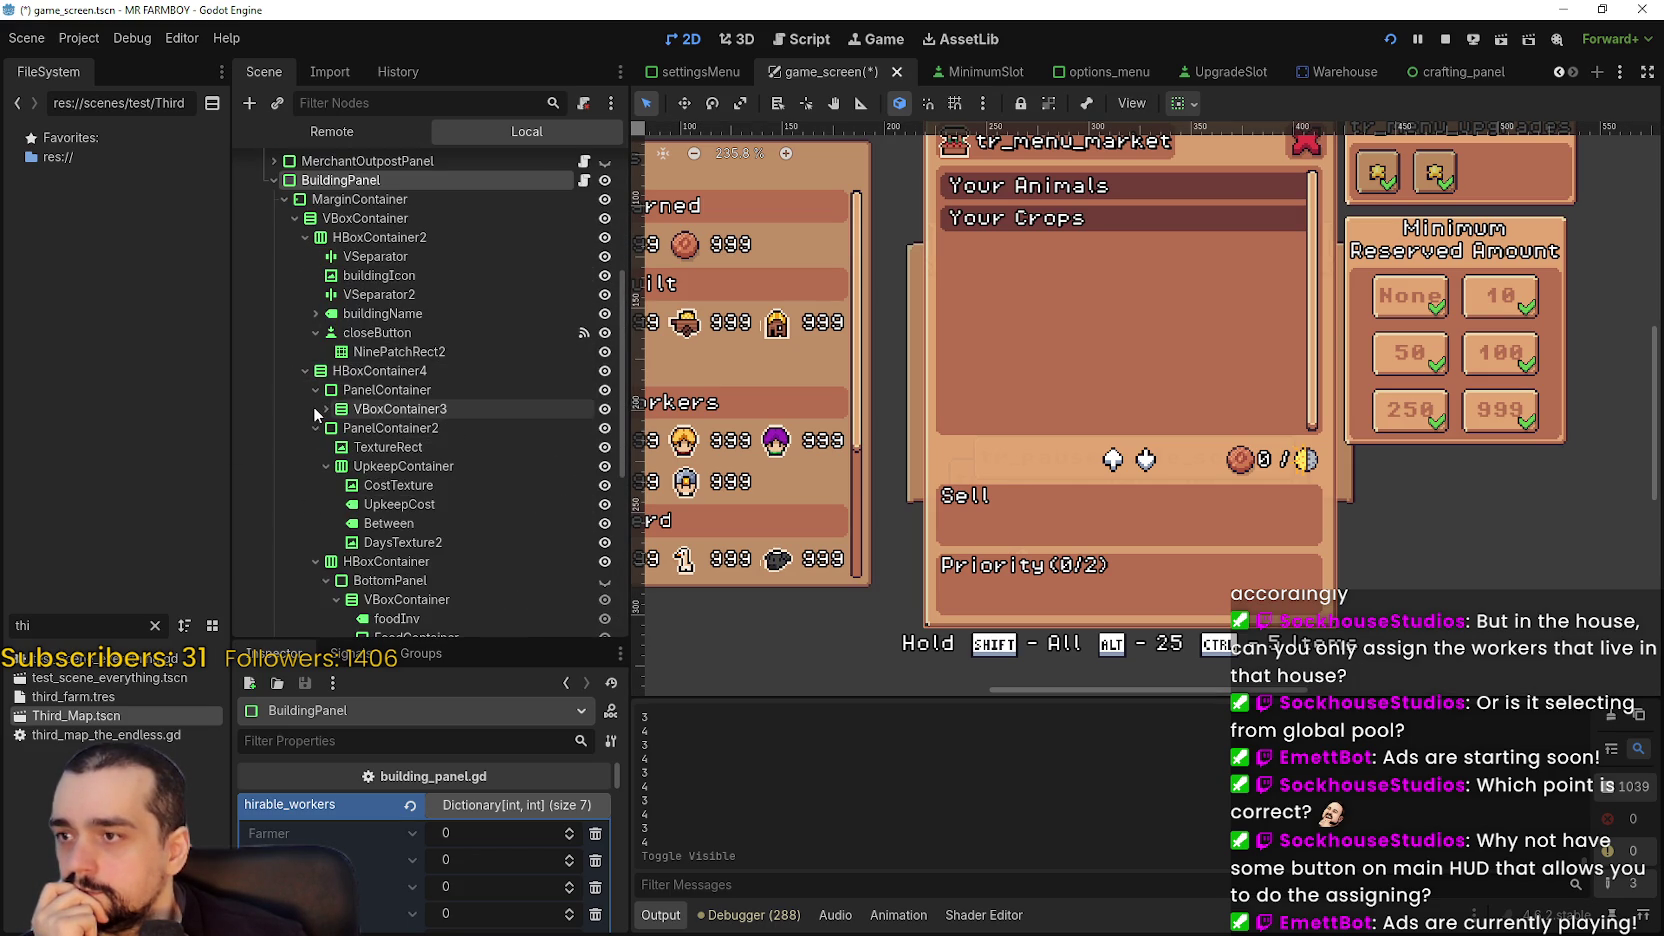
scroll(372, 500, "down", 3)
scroll(400, 470, "down", 3)
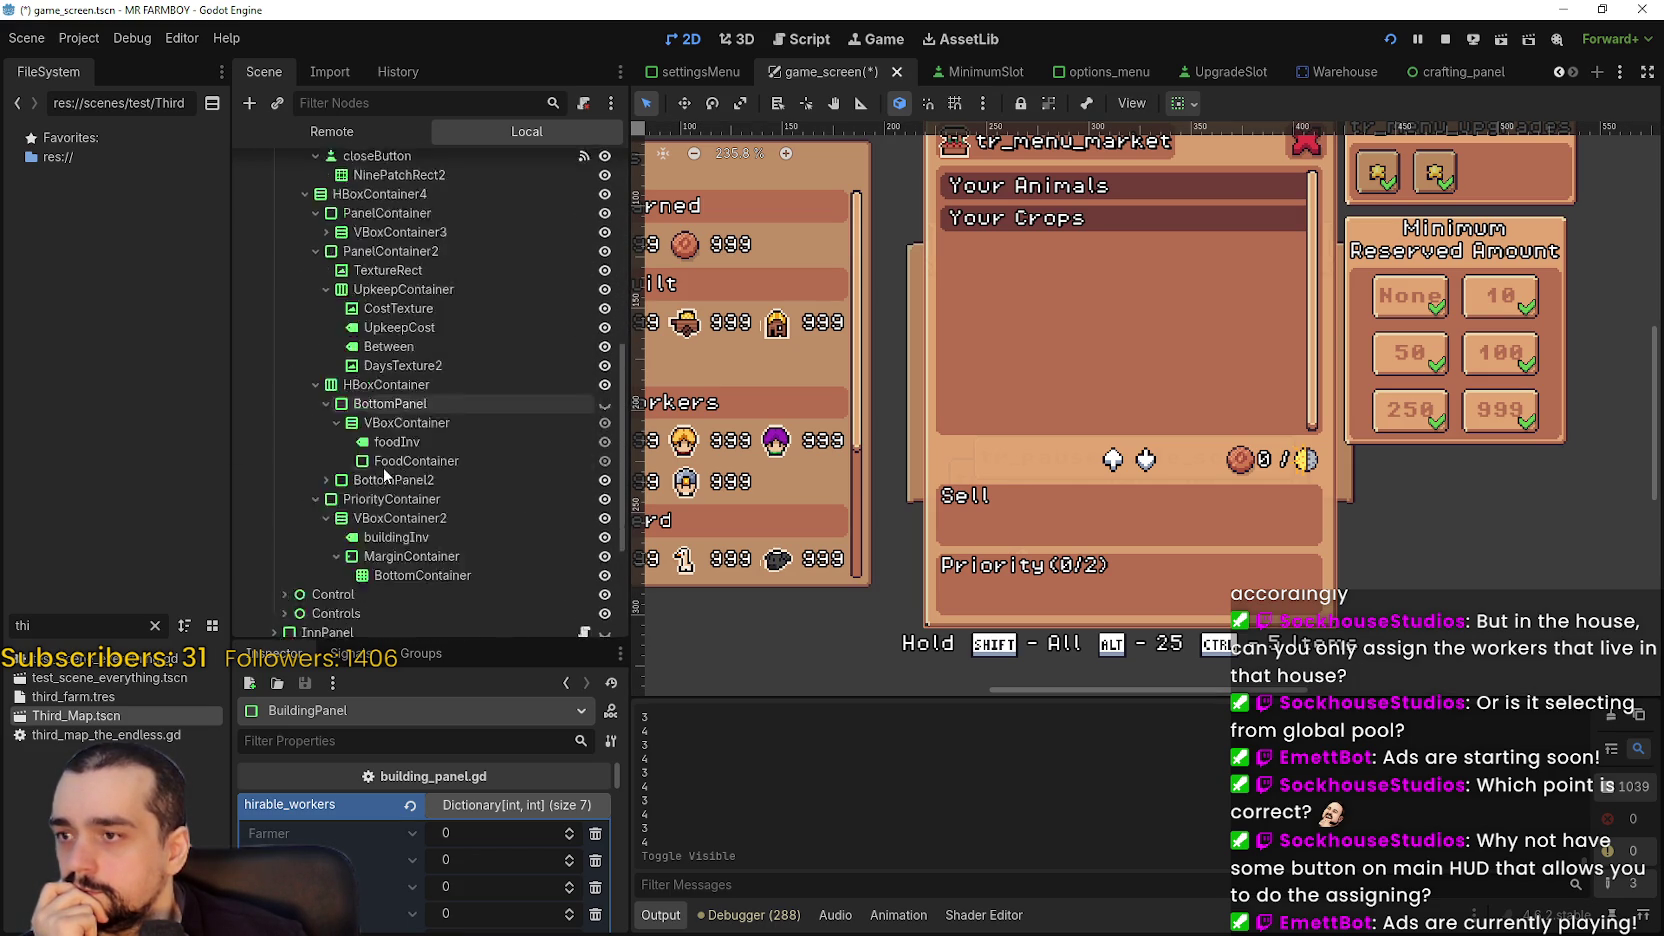
left_click(417, 442)
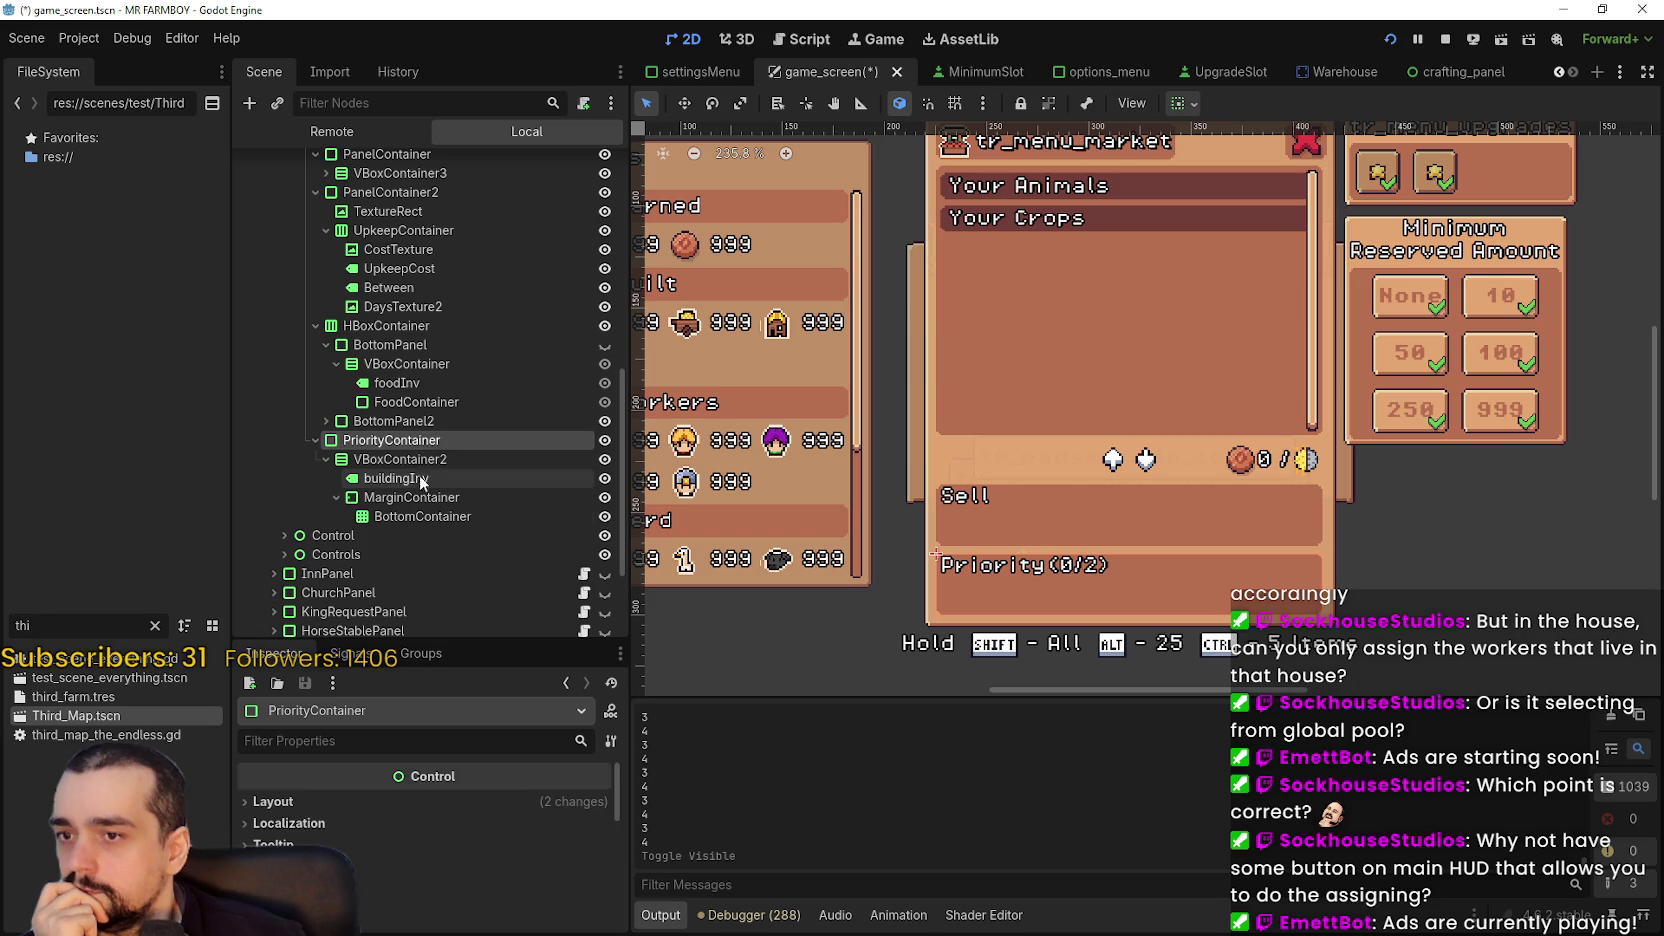
left_click(419, 478)
left_click(419, 517)
left_click(415, 478)
left_click(412, 459)
right_click(408, 441)
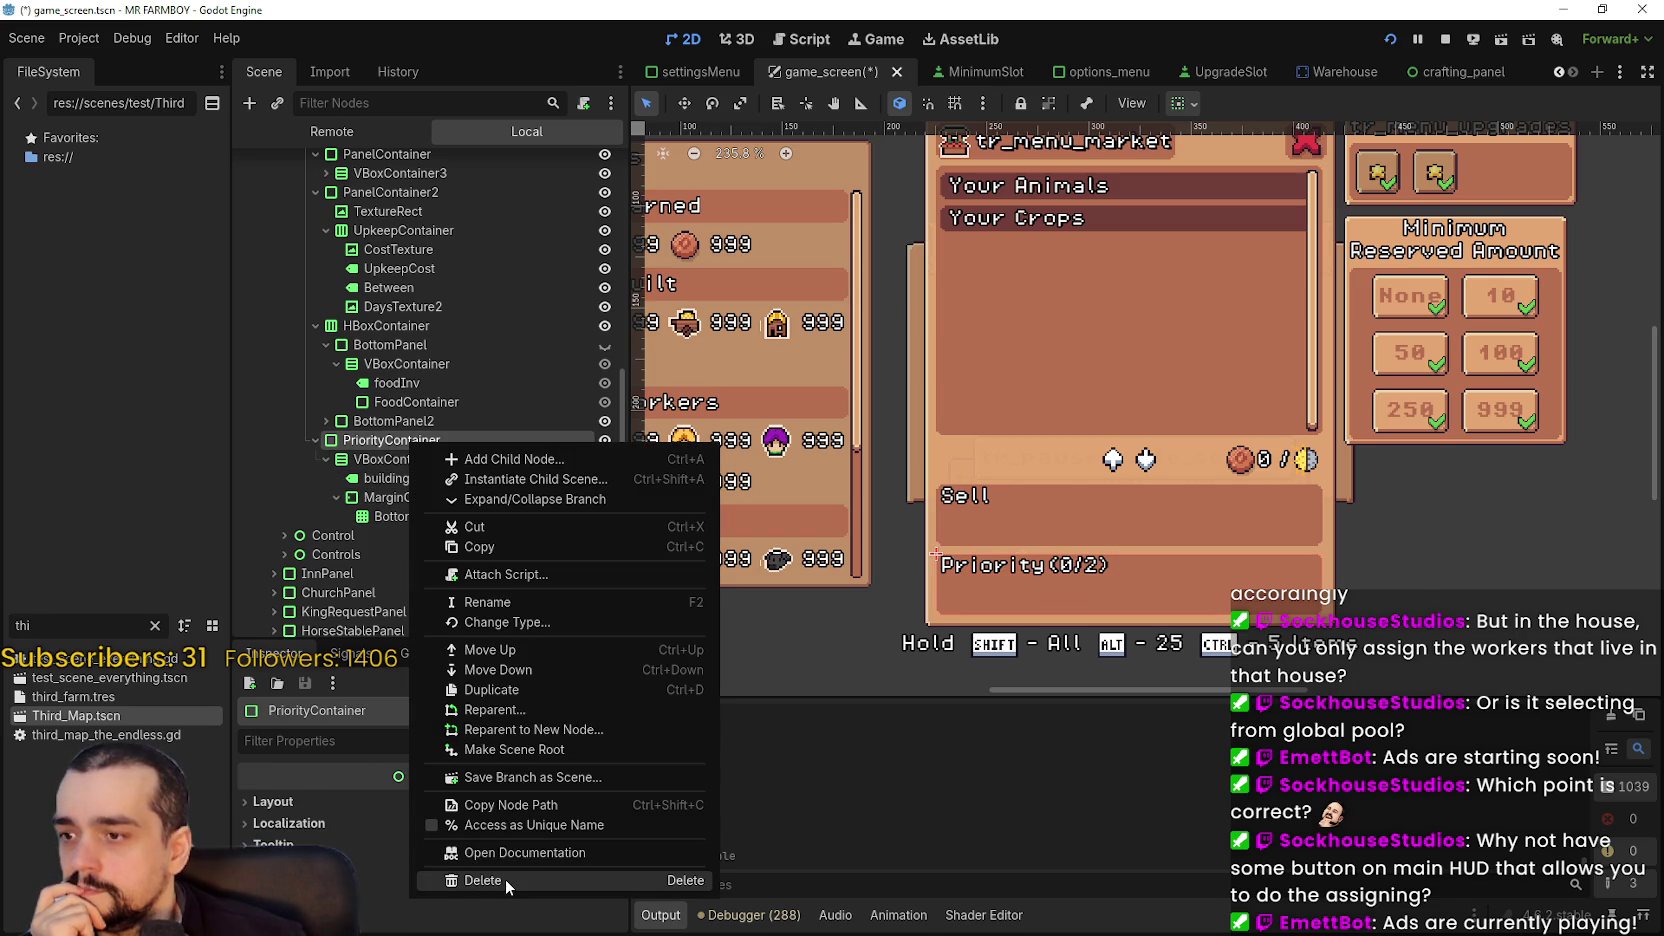
- Delete the PriorityContainer node, confirming with OK, removing the Priority (0/2) section
left_click(504, 879)
left_click(790, 488)
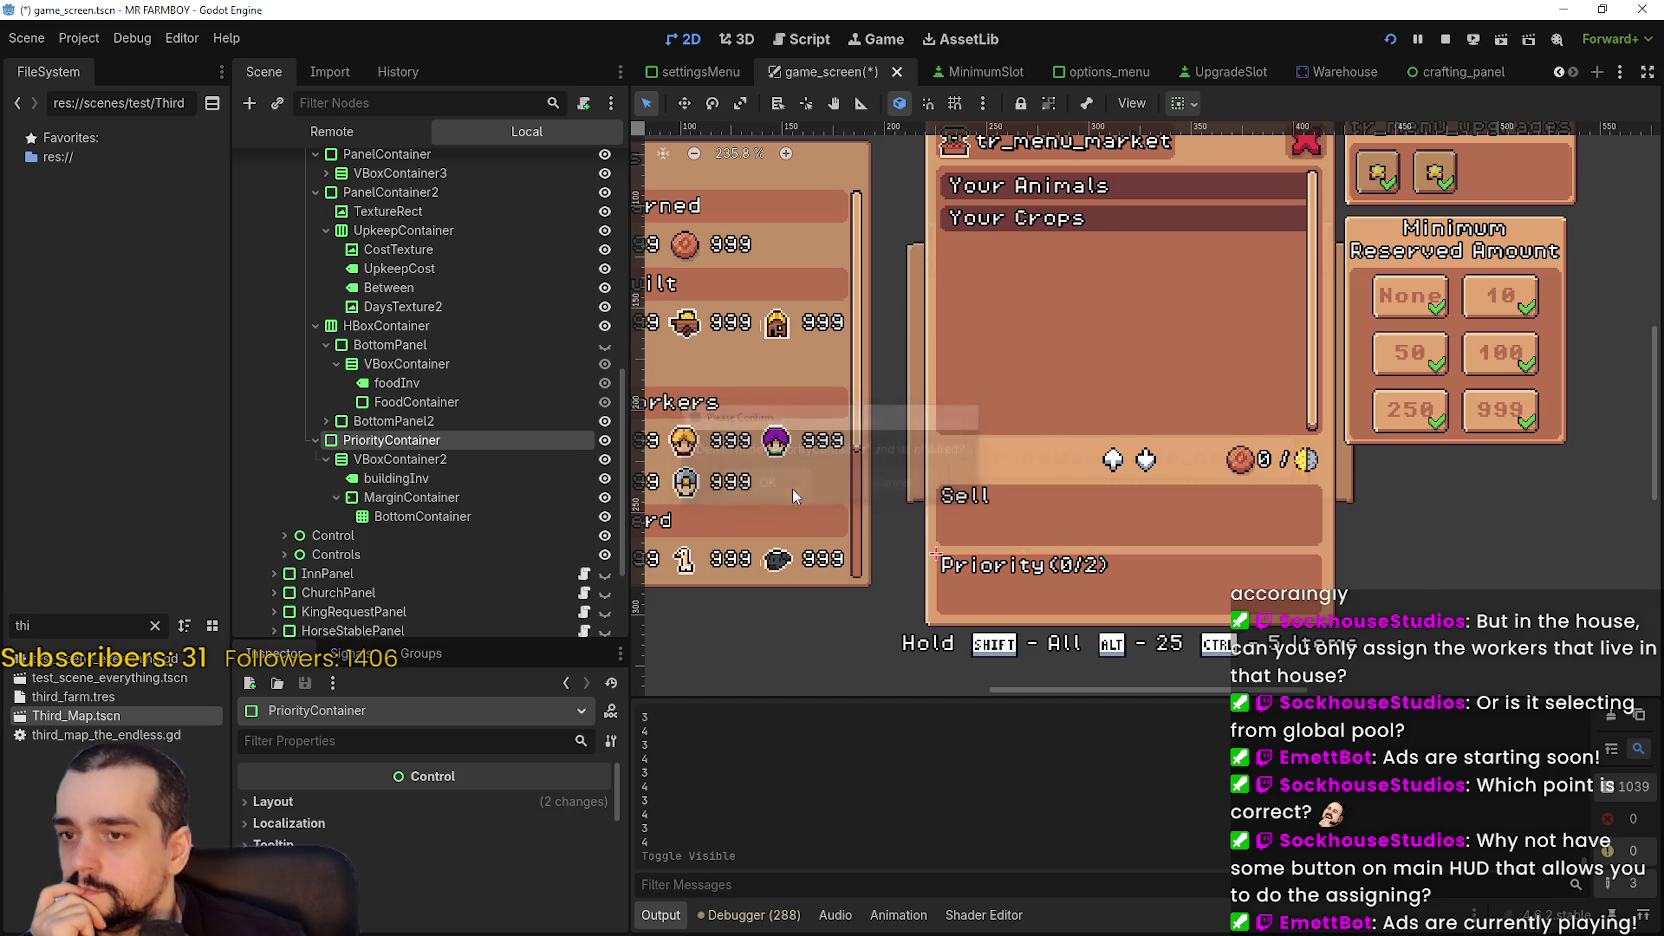
scroll(1164, 445, "up", 1)
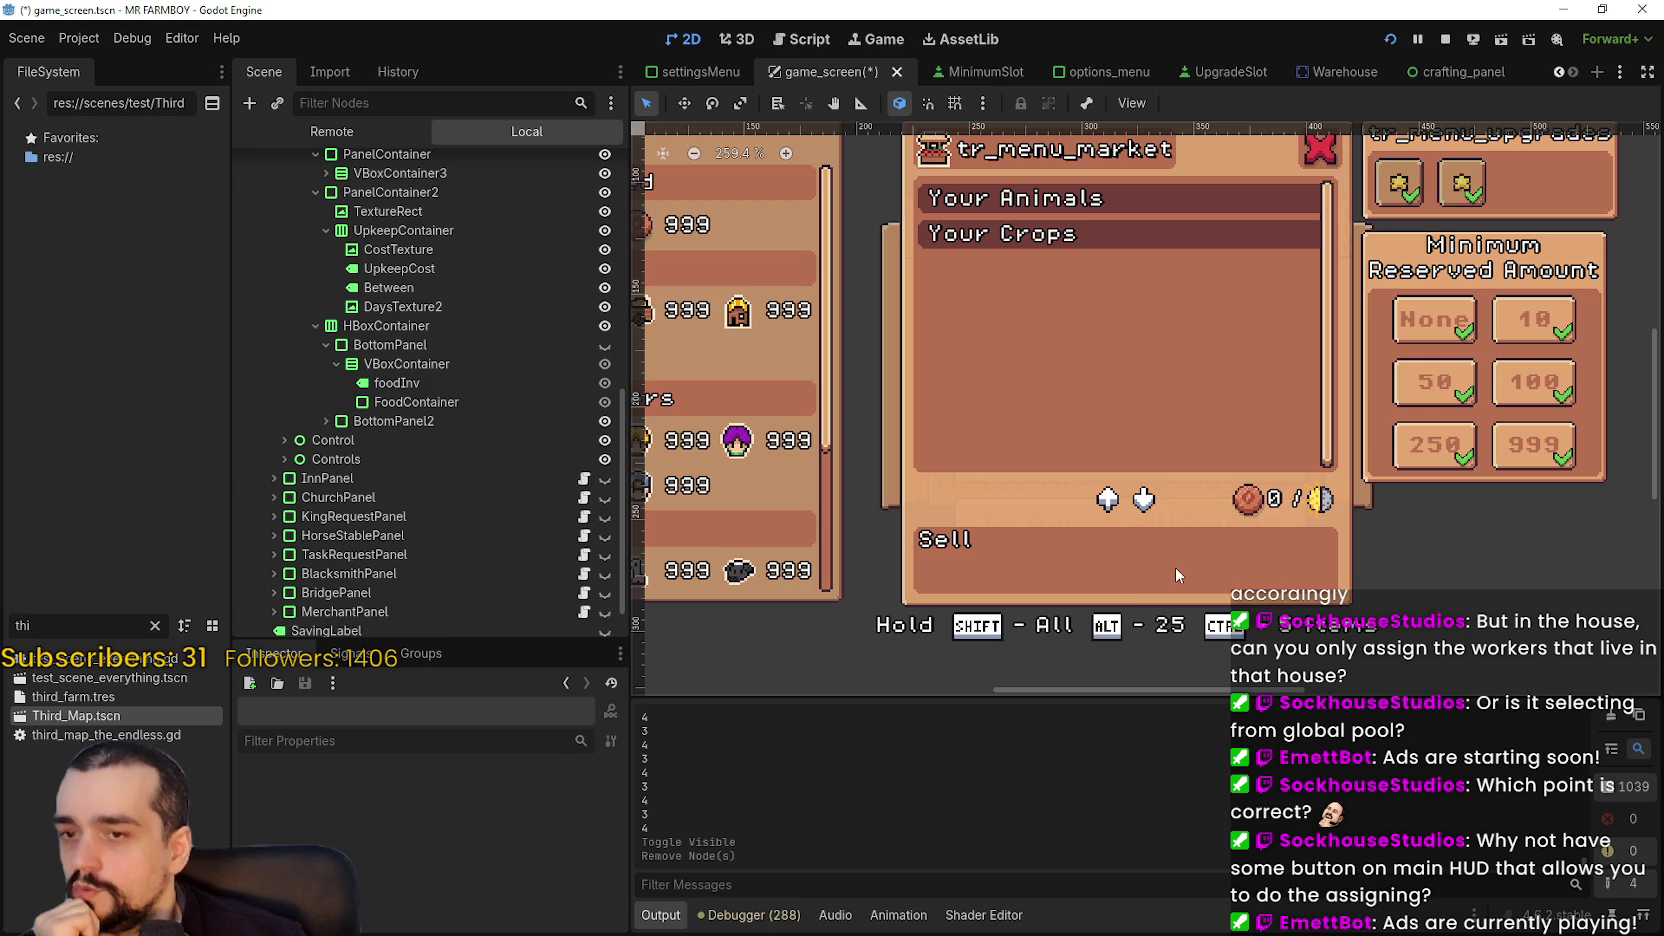
scroll(1167, 562, "down", 1)
scroll(1161, 555, "up", 2)
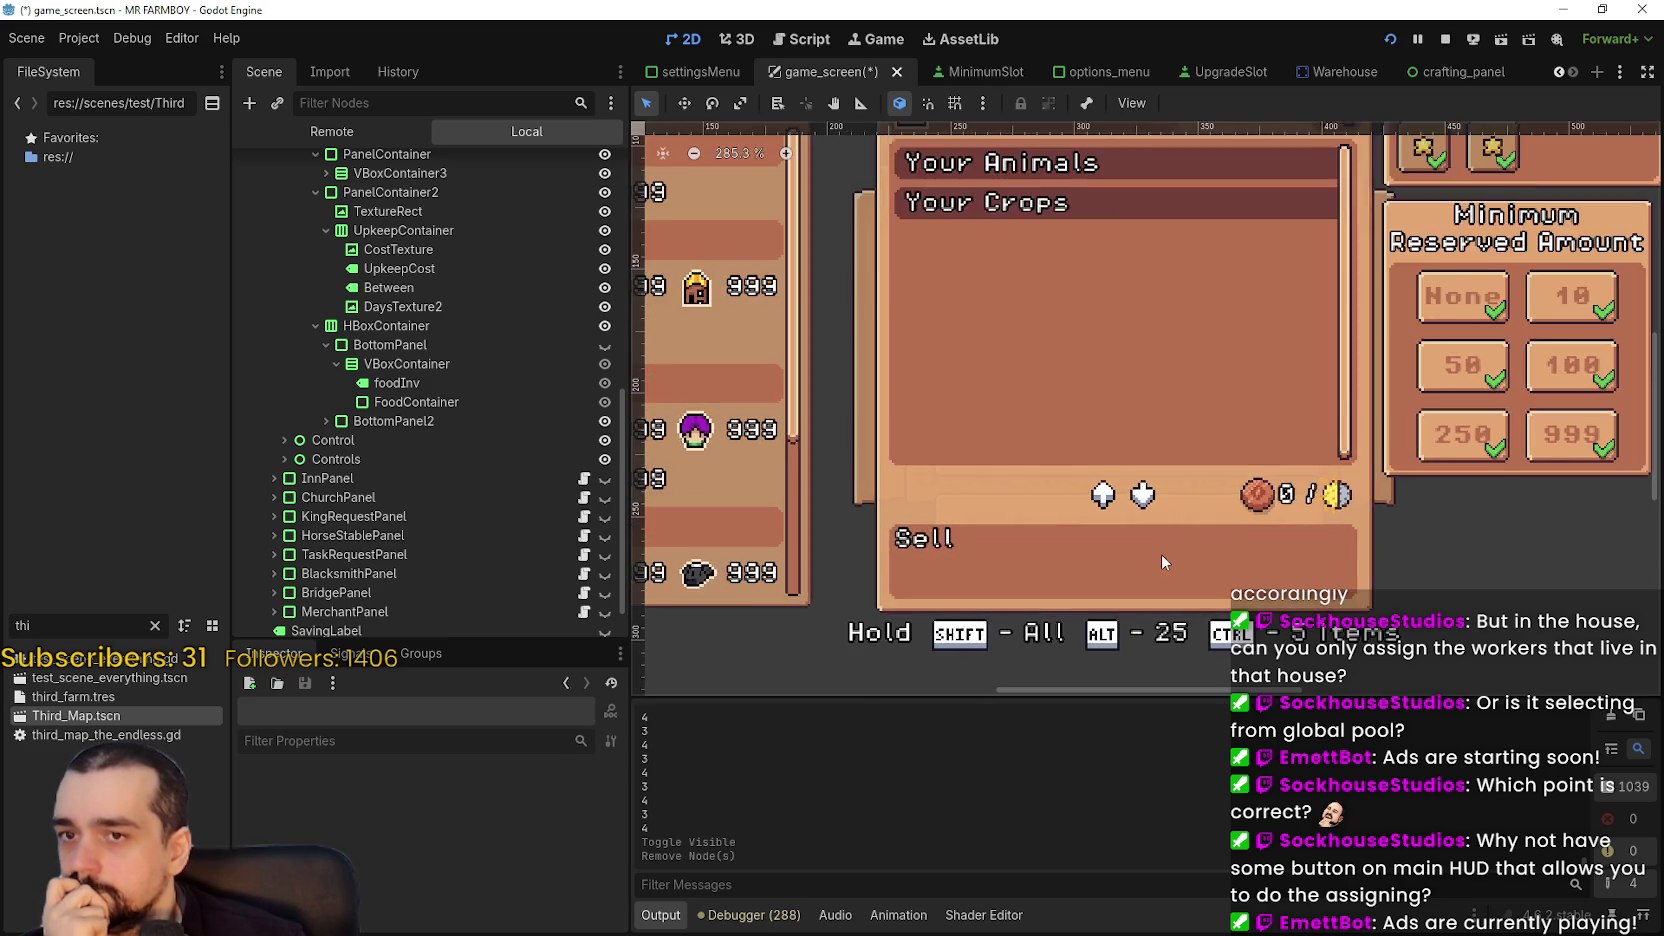
scroll(1161, 554, "down", 3)
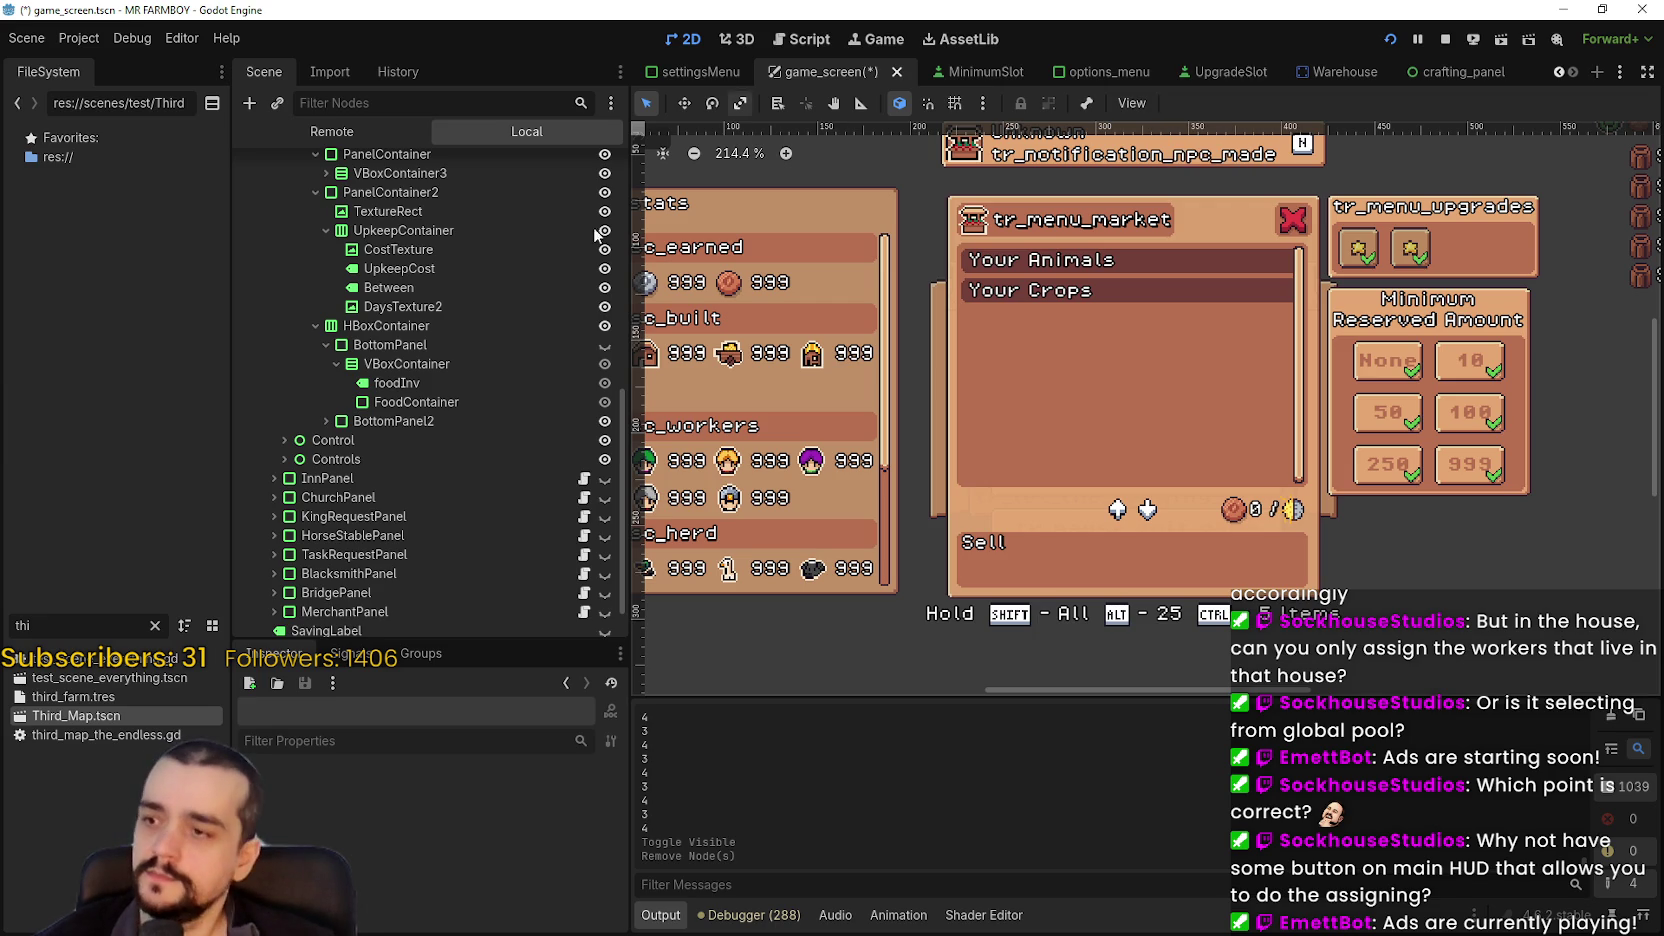
scroll(465, 474, "down", 2)
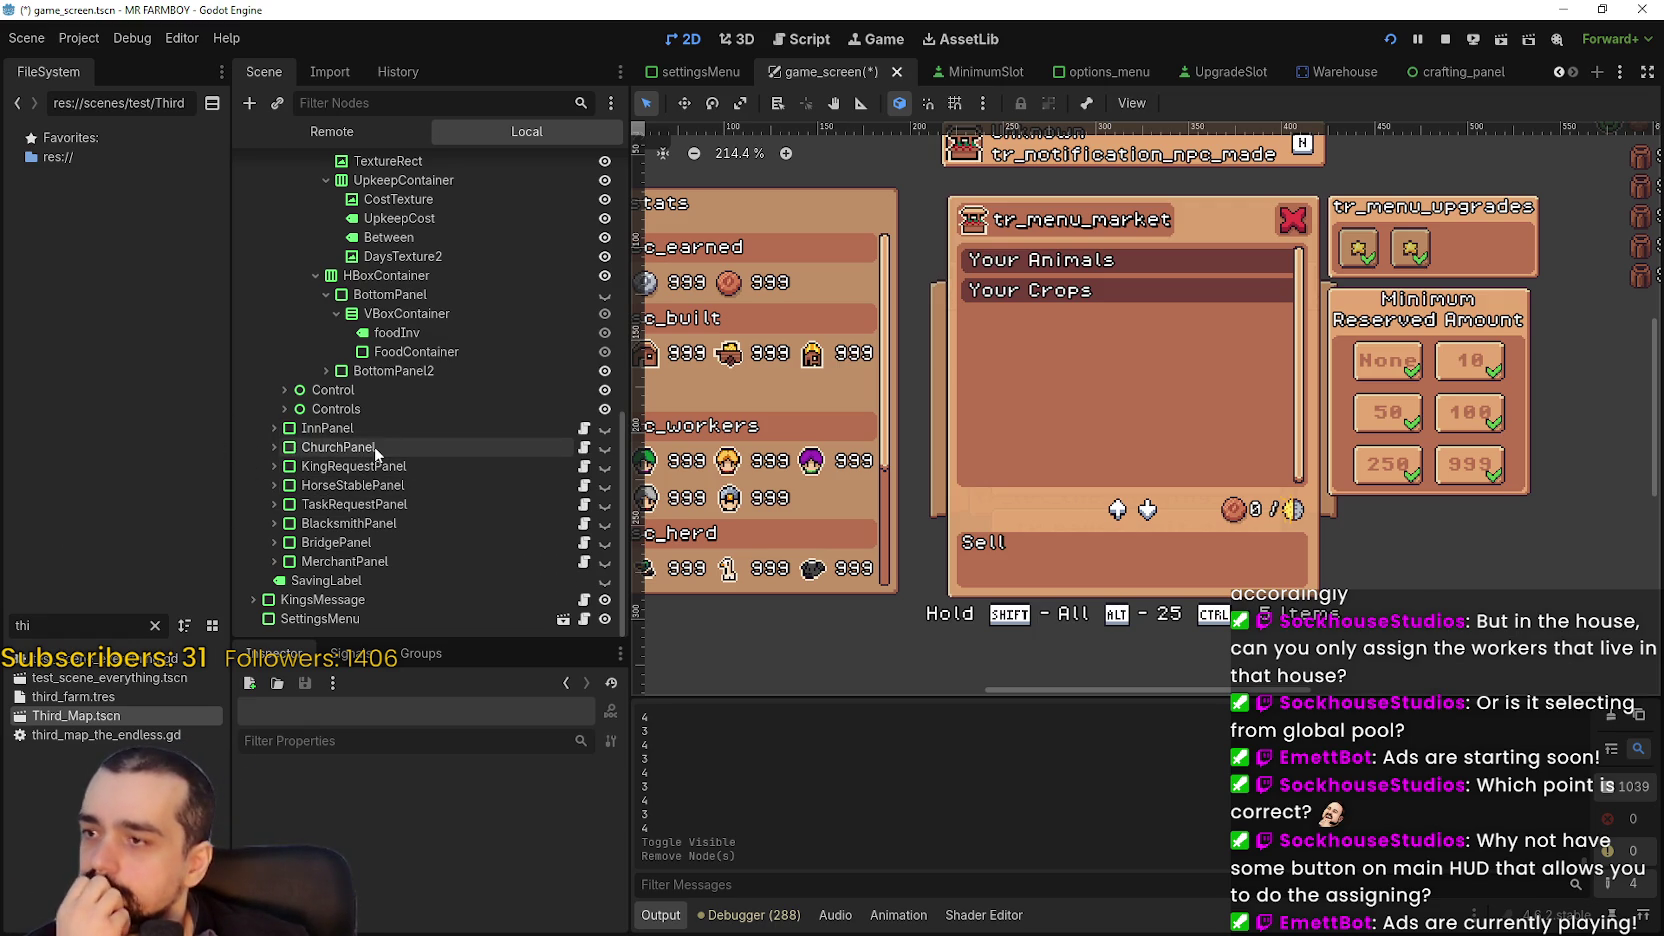
scroll(370, 450, "up", 3)
- Collapse the BuildingPanel branch and re-expand GameMenuPanels as a compact list
scroll(341, 405, "up", 3)
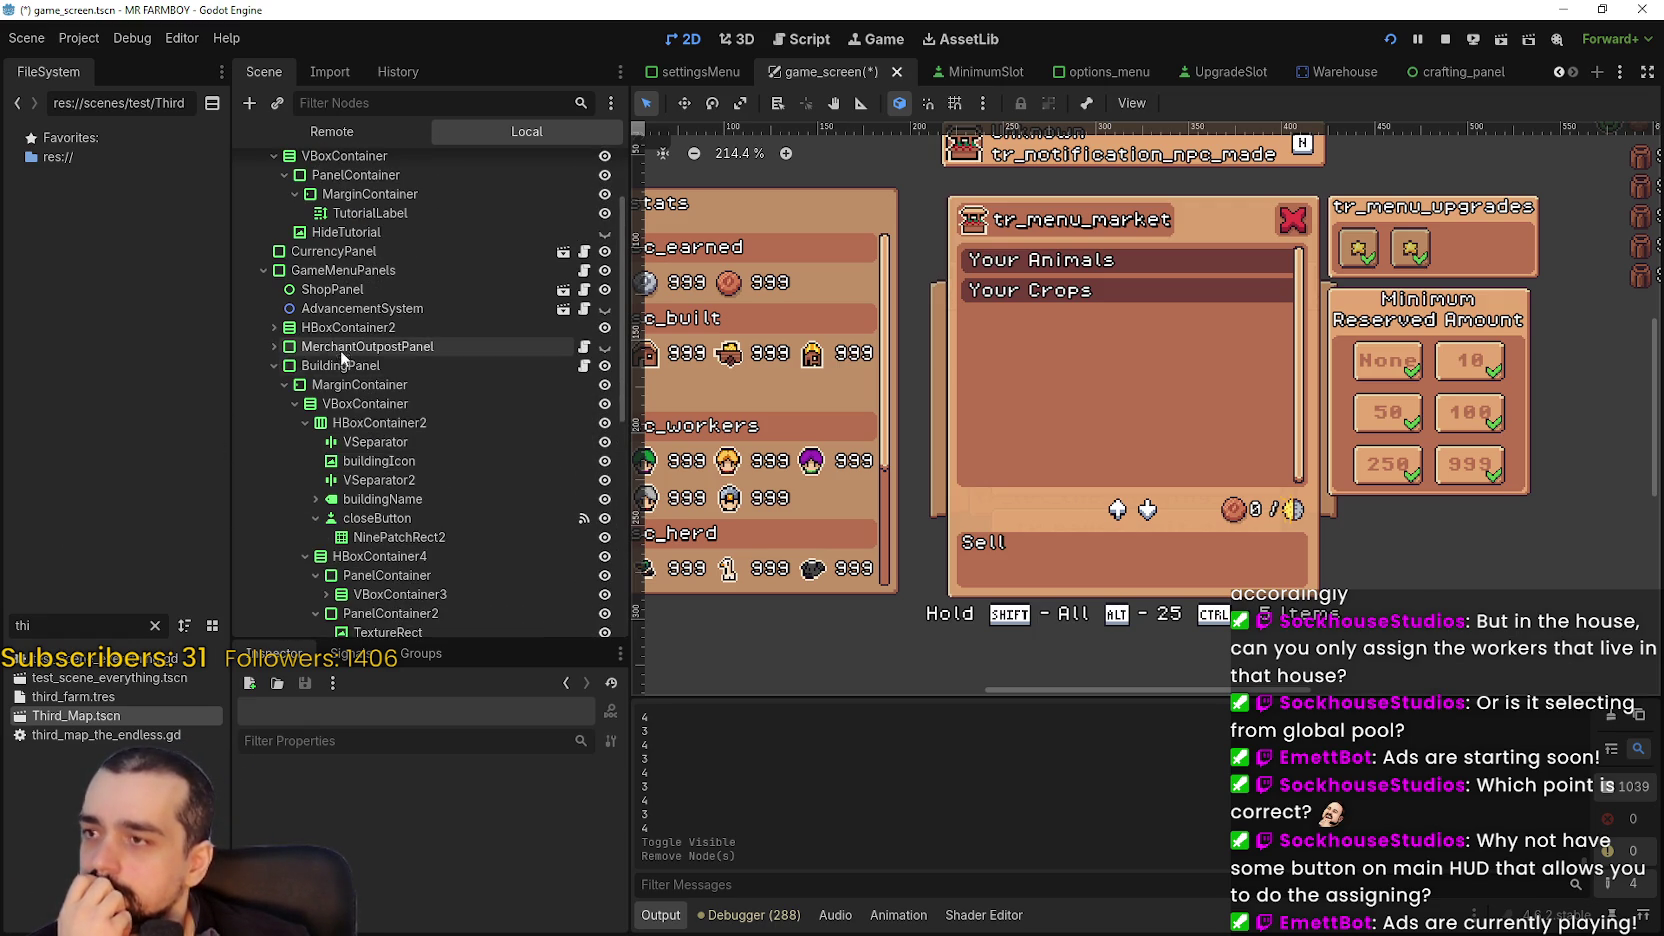
left_click(264, 361)
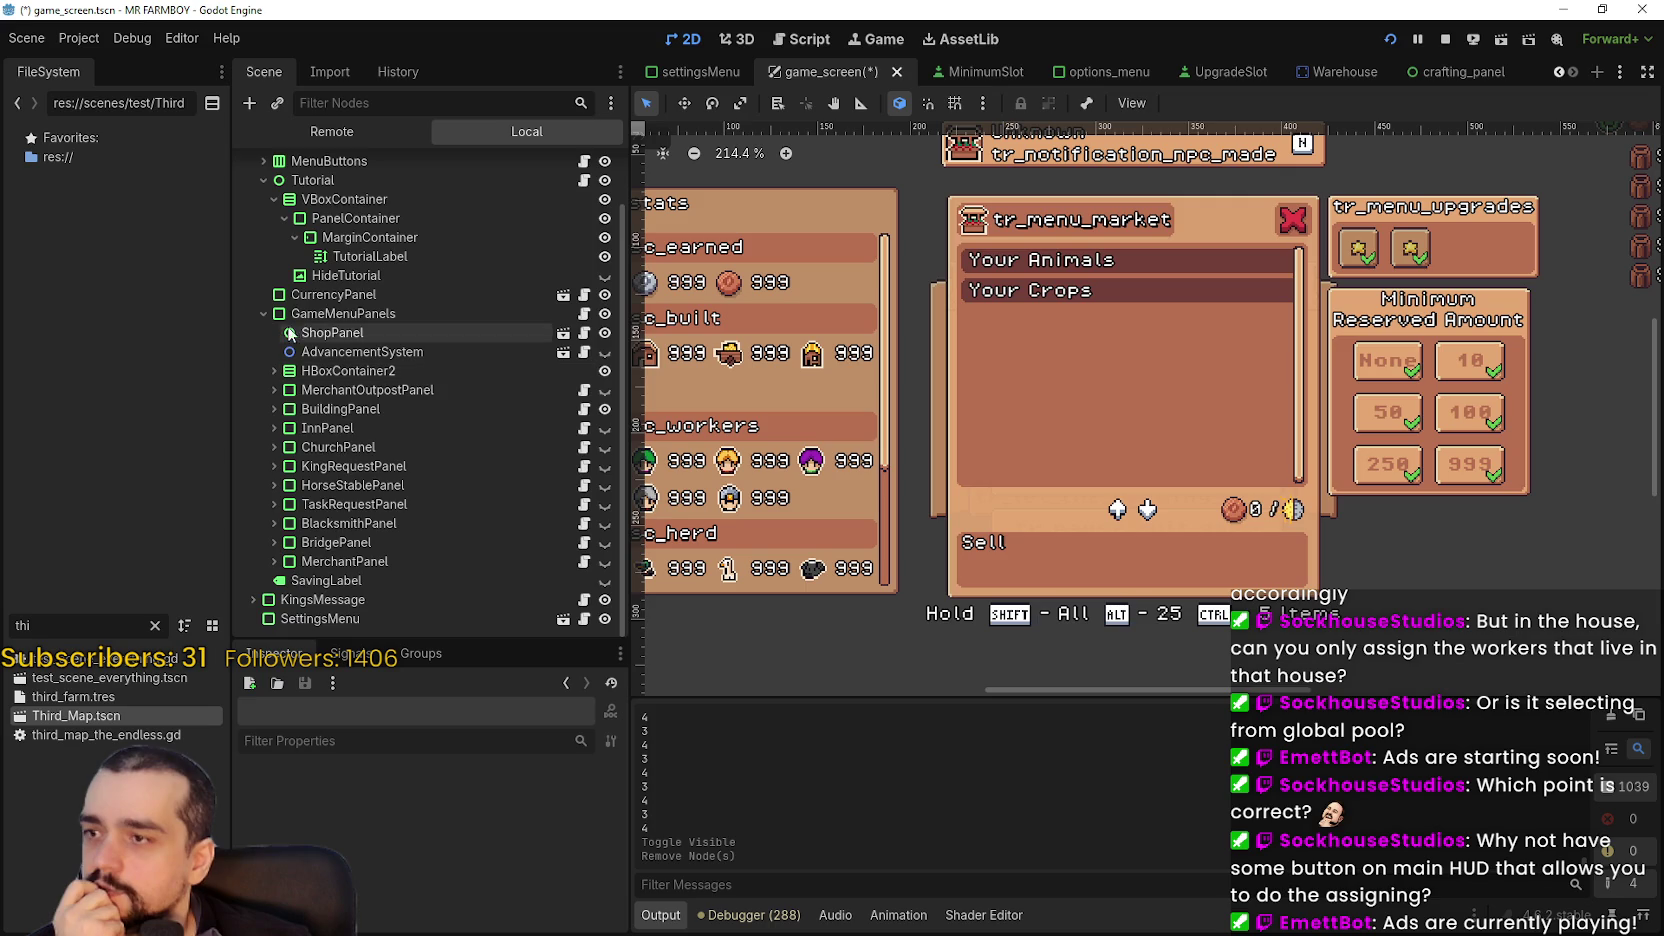
left_click(263, 313)
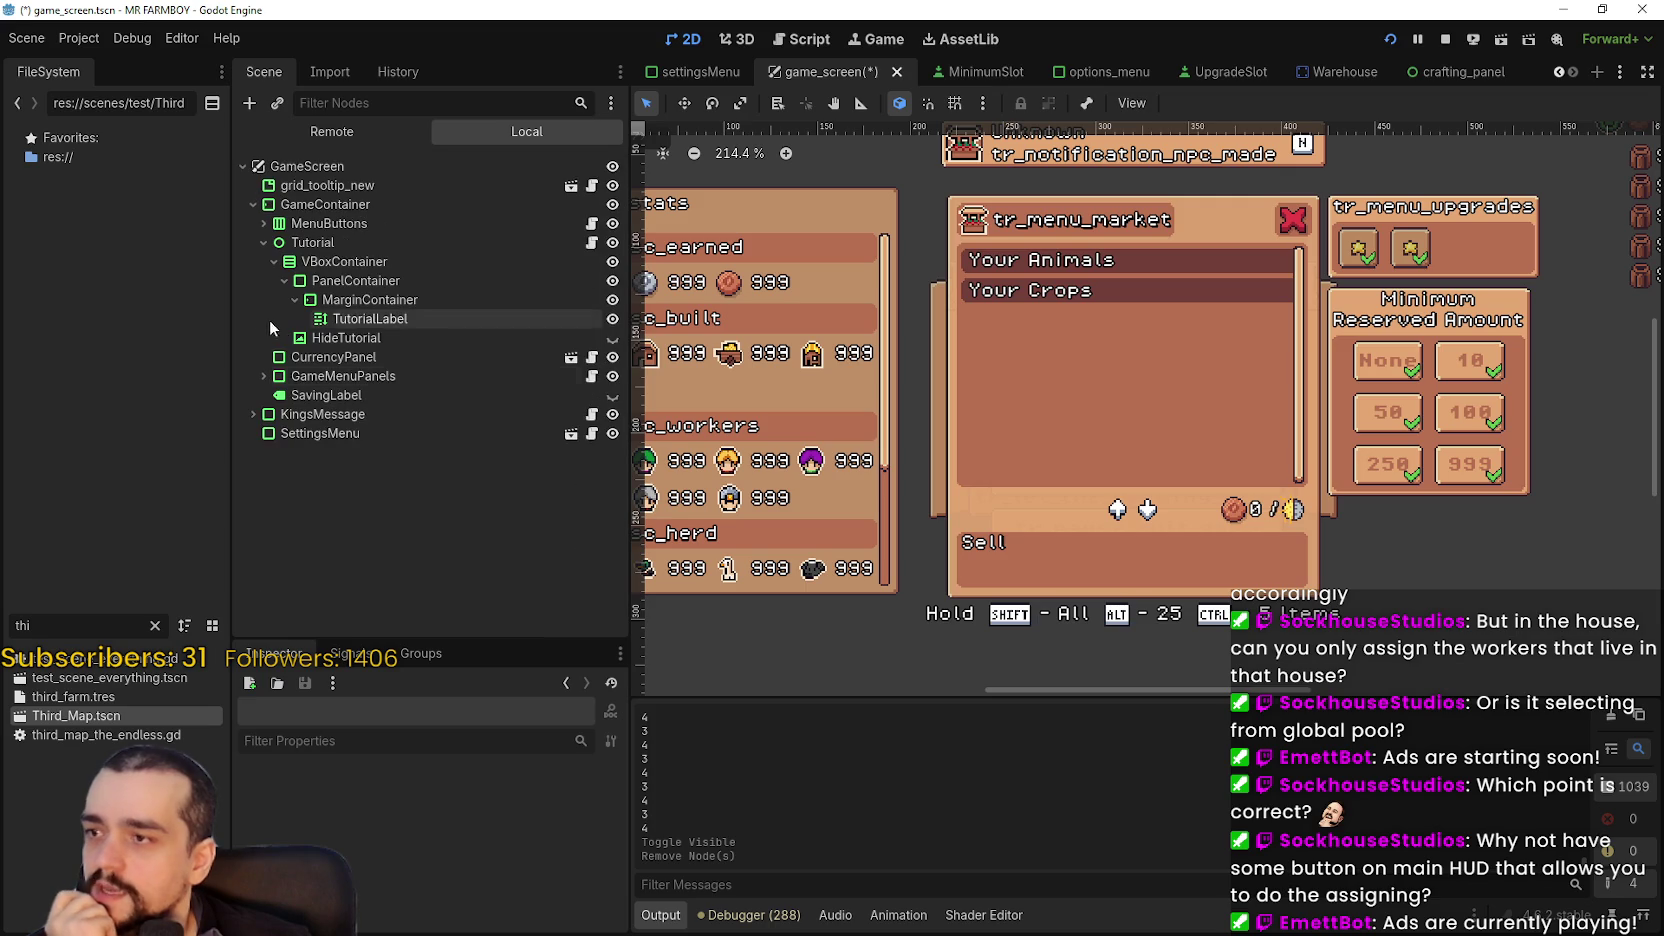
left_click(263, 376)
scroll(370, 580, "down", 2)
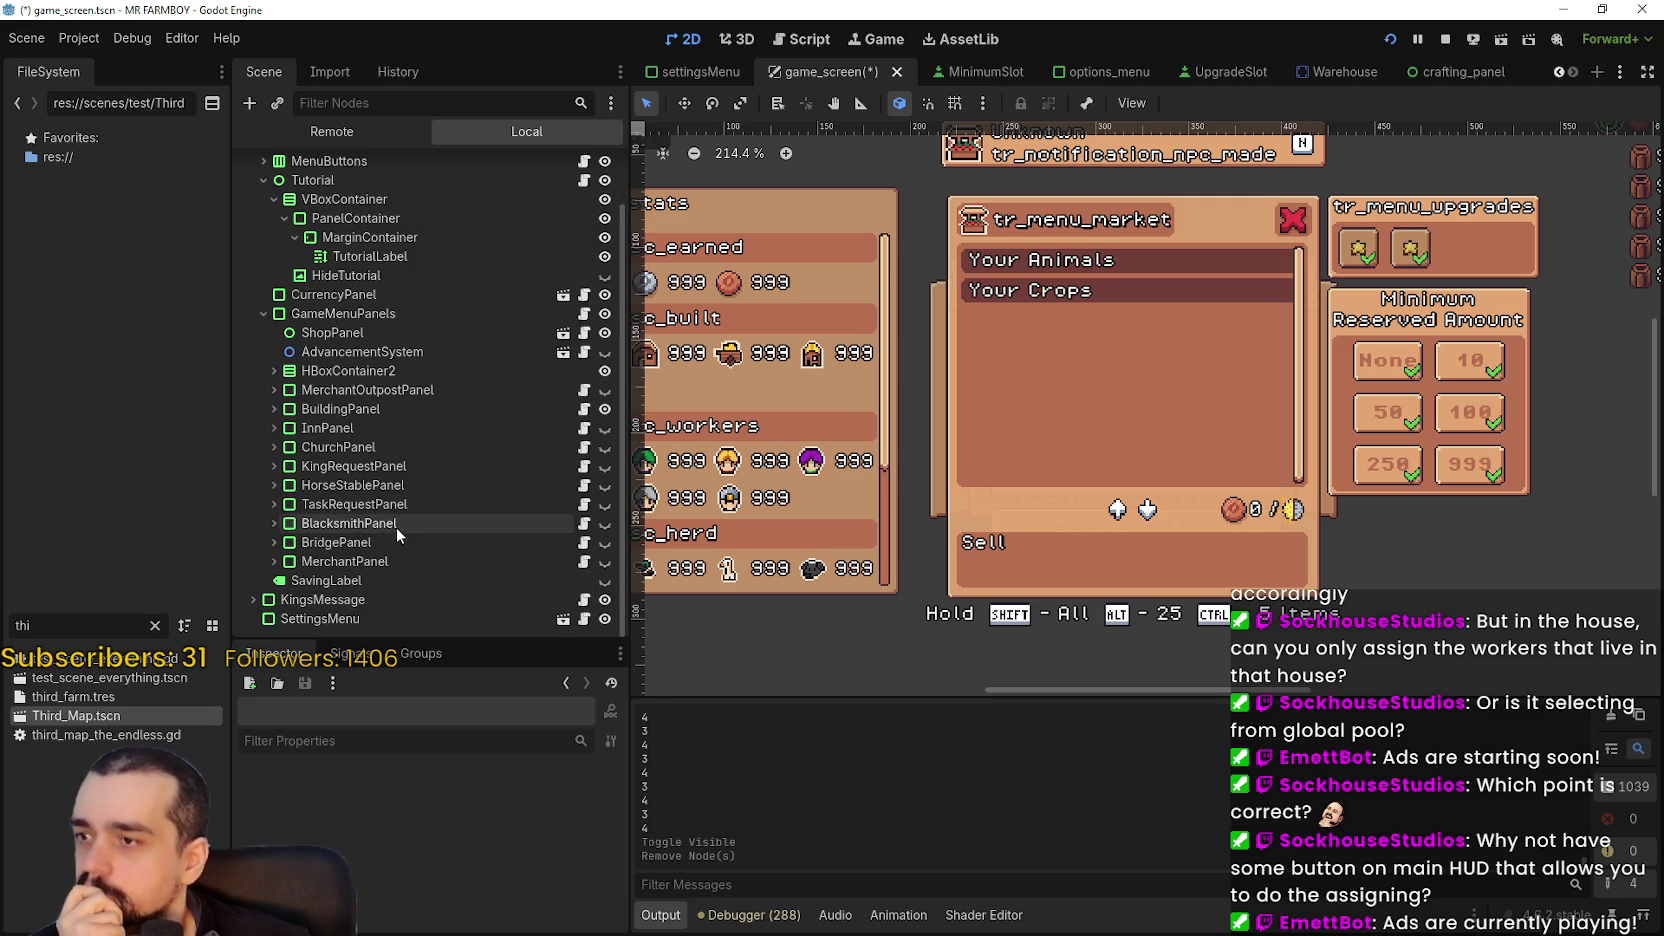
- Inspect ChurchPanel, KingRequestPanel and HorseStablePanel, then select and expand BuildingPanel
left_click(384, 451)
left_click(352, 467)
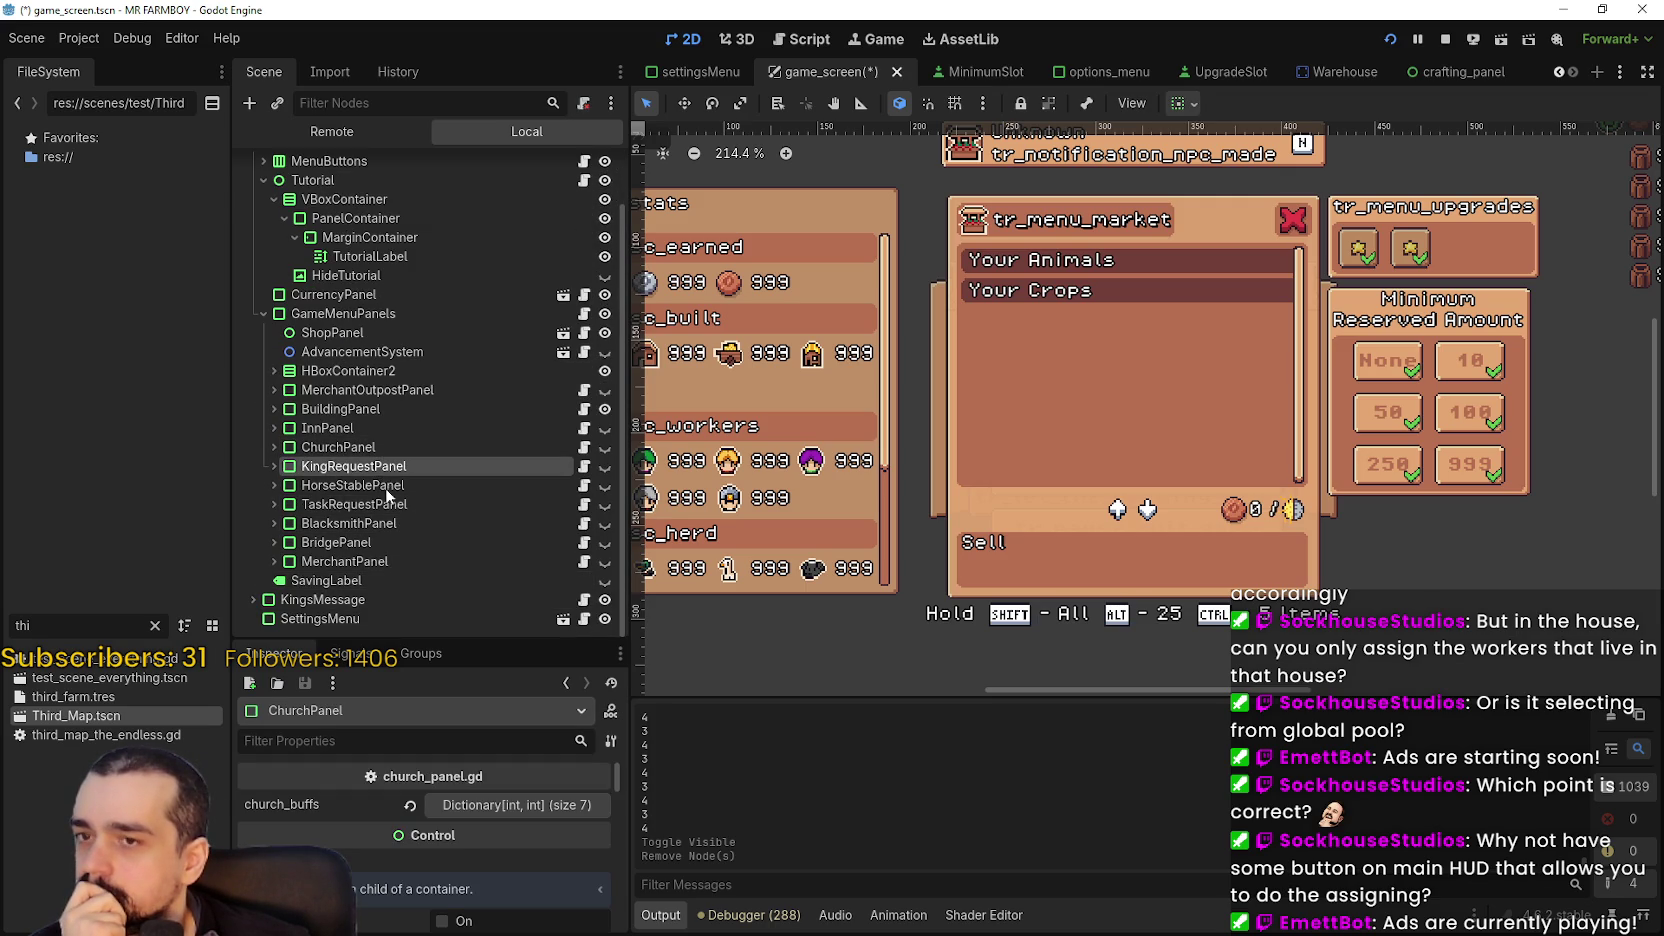
left_click(320, 487)
left_click(274, 466)
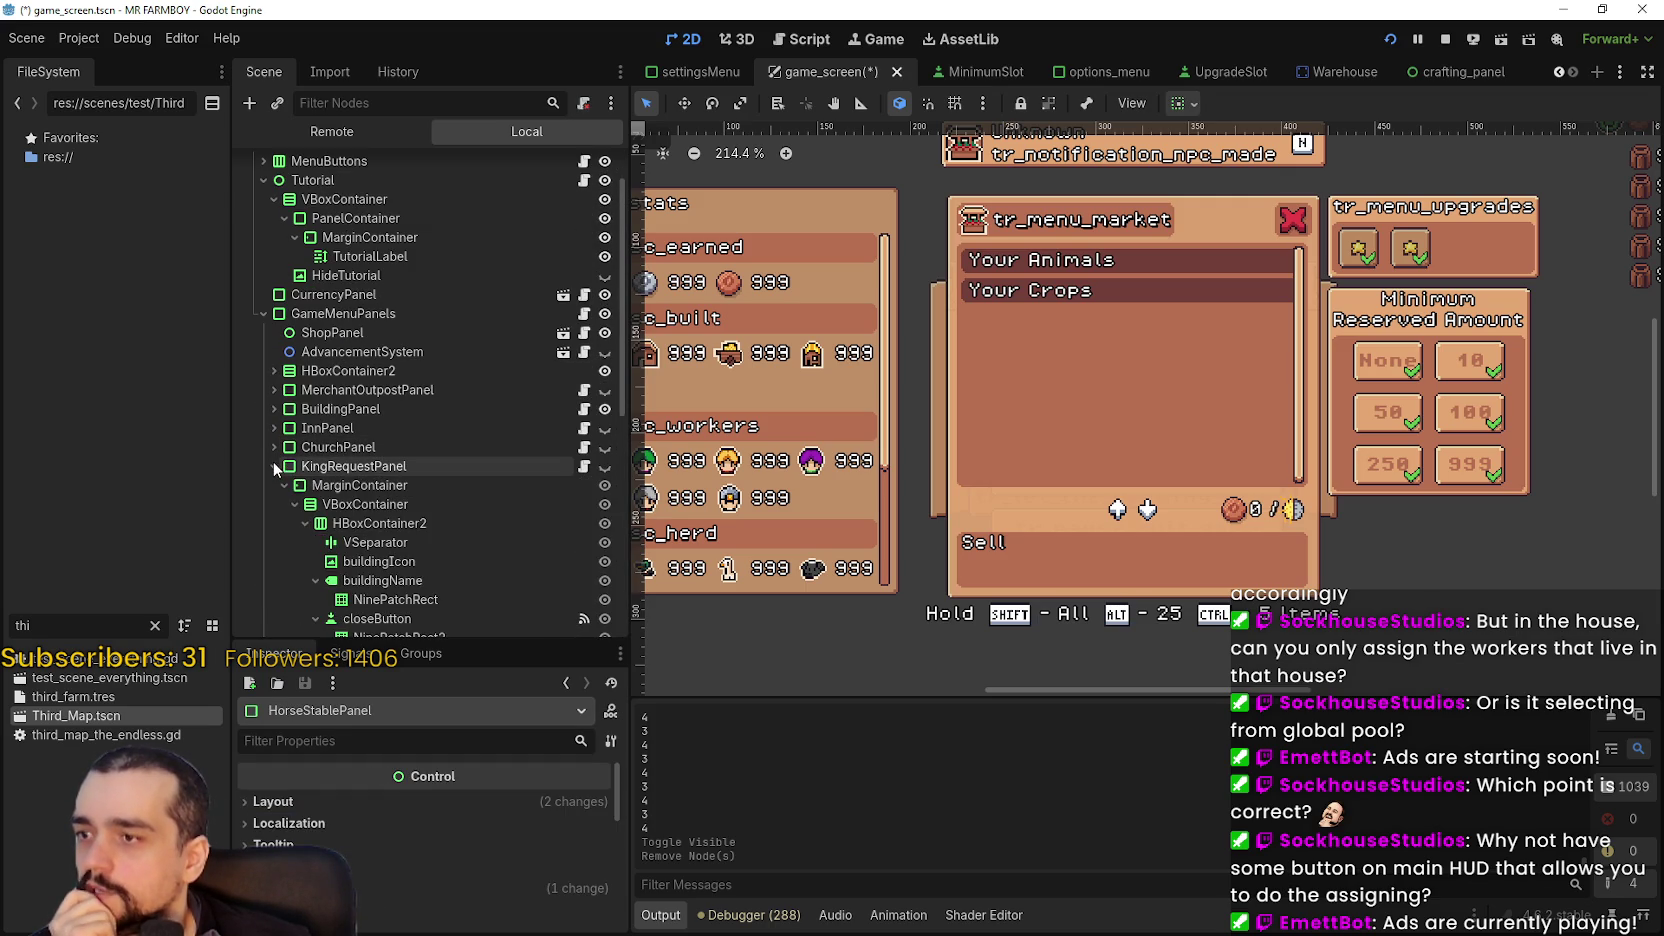
left_click(274, 466)
left_click(380, 466)
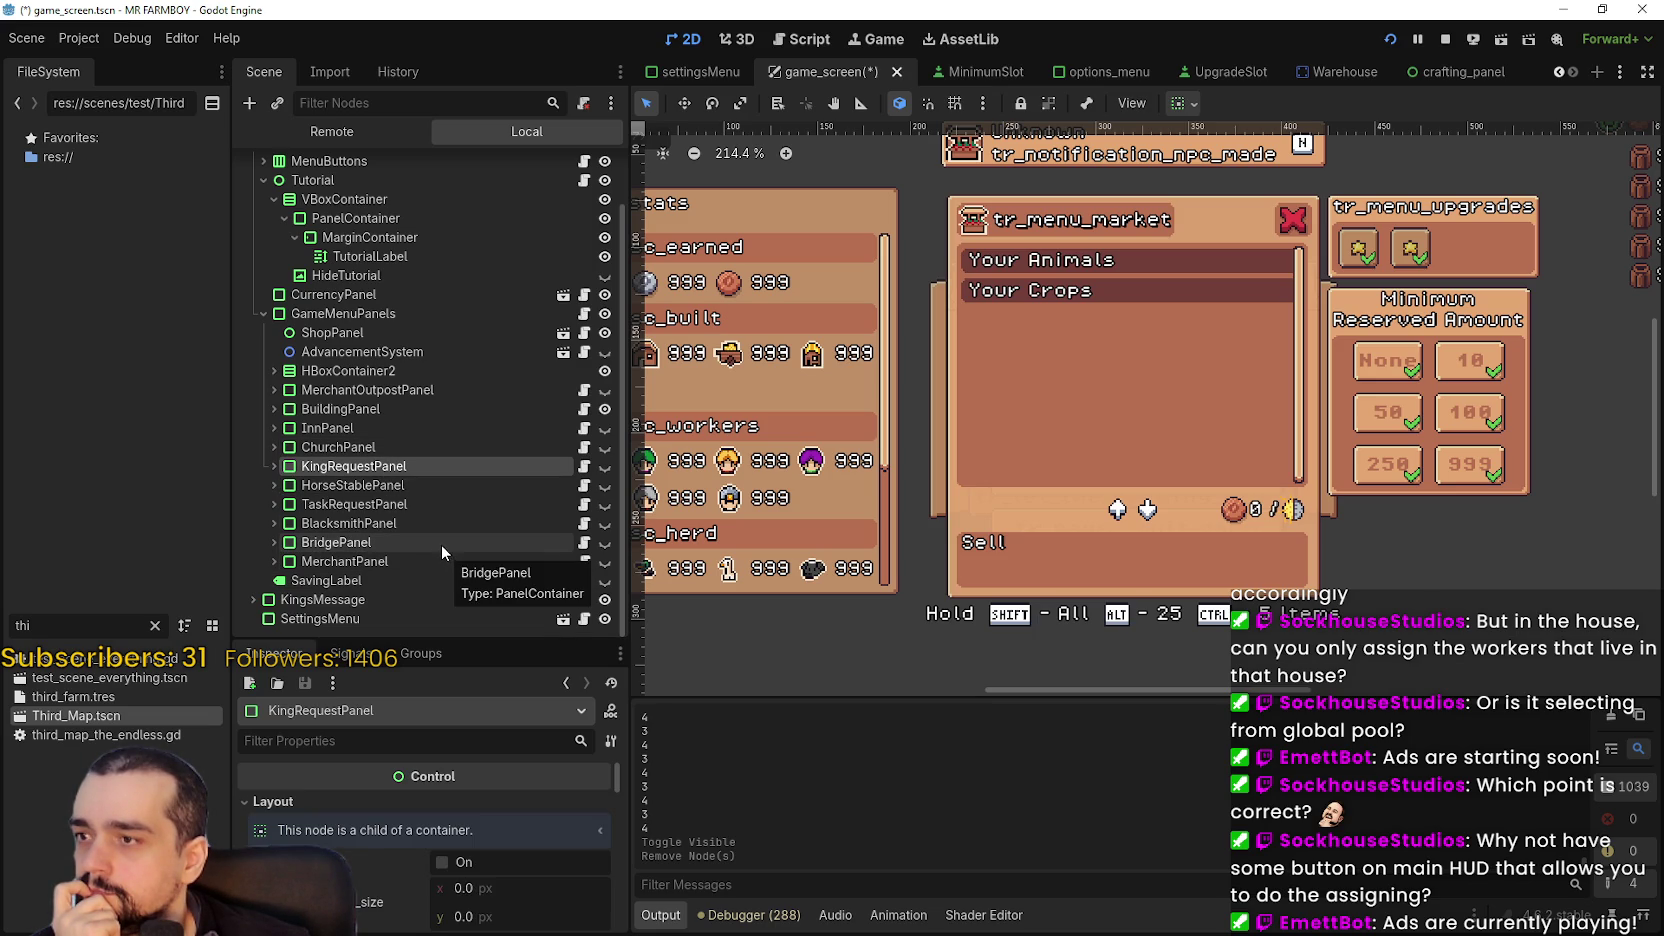
left_click(378, 409)
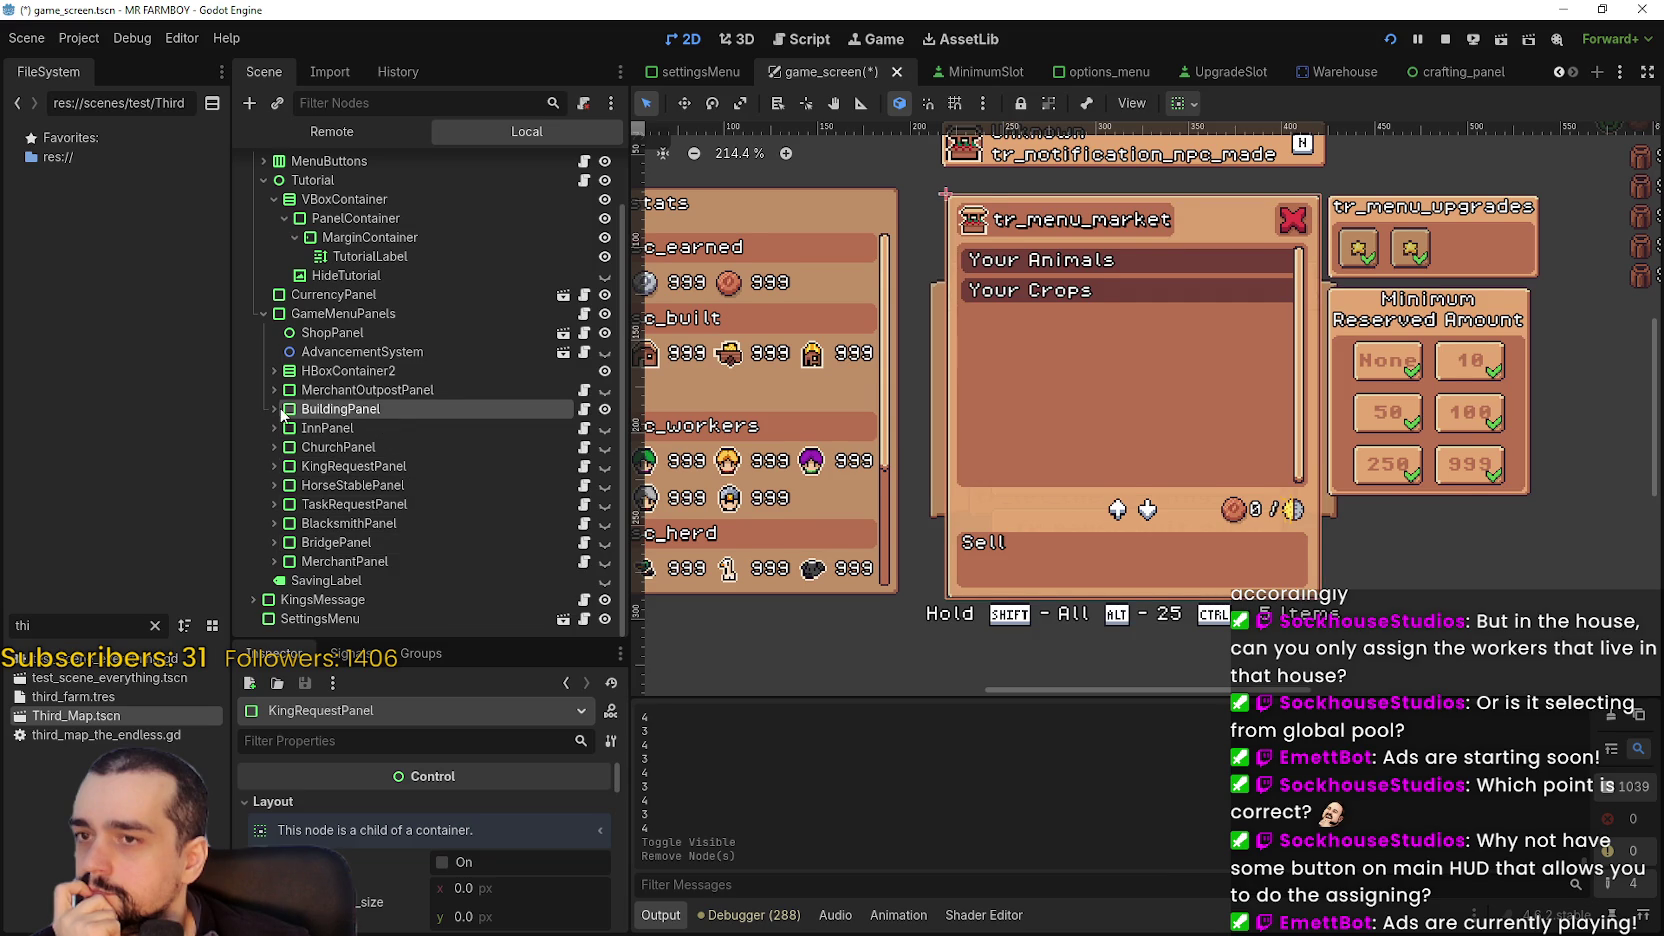
left_click(274, 409)
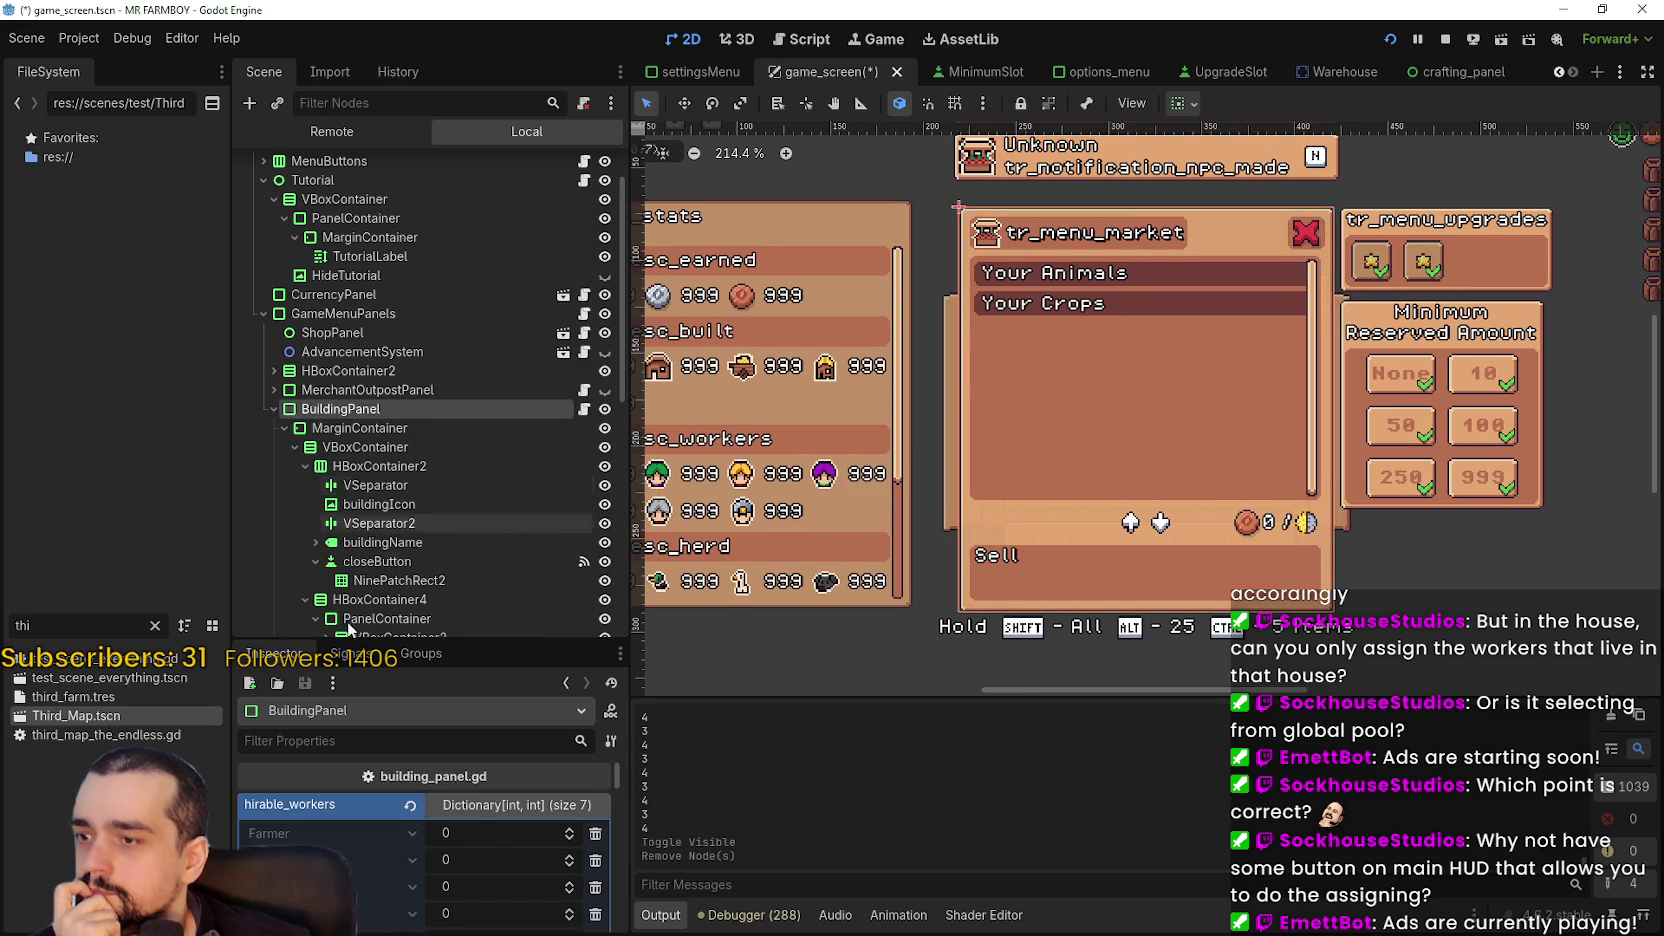
- Fold the hirable_workers entries, select HBoxContainer, and collapse its BottomPanel branch
left_click(499, 810)
scroll(425, 455, "down", 6)
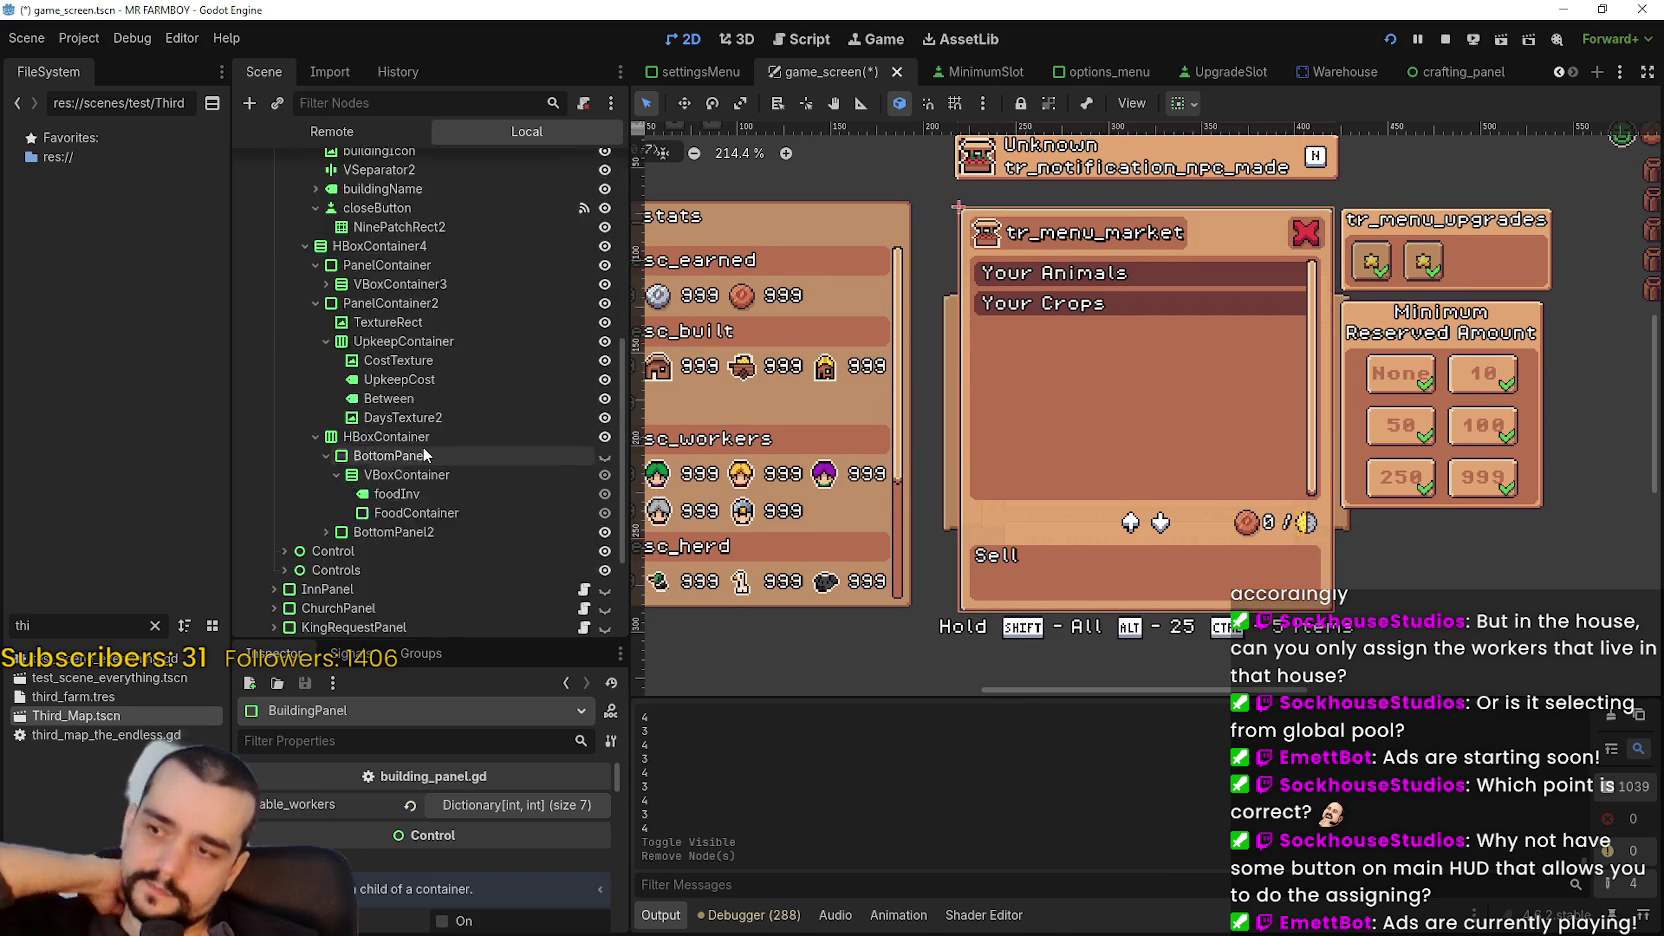
scroll(422, 445, "up", 3)
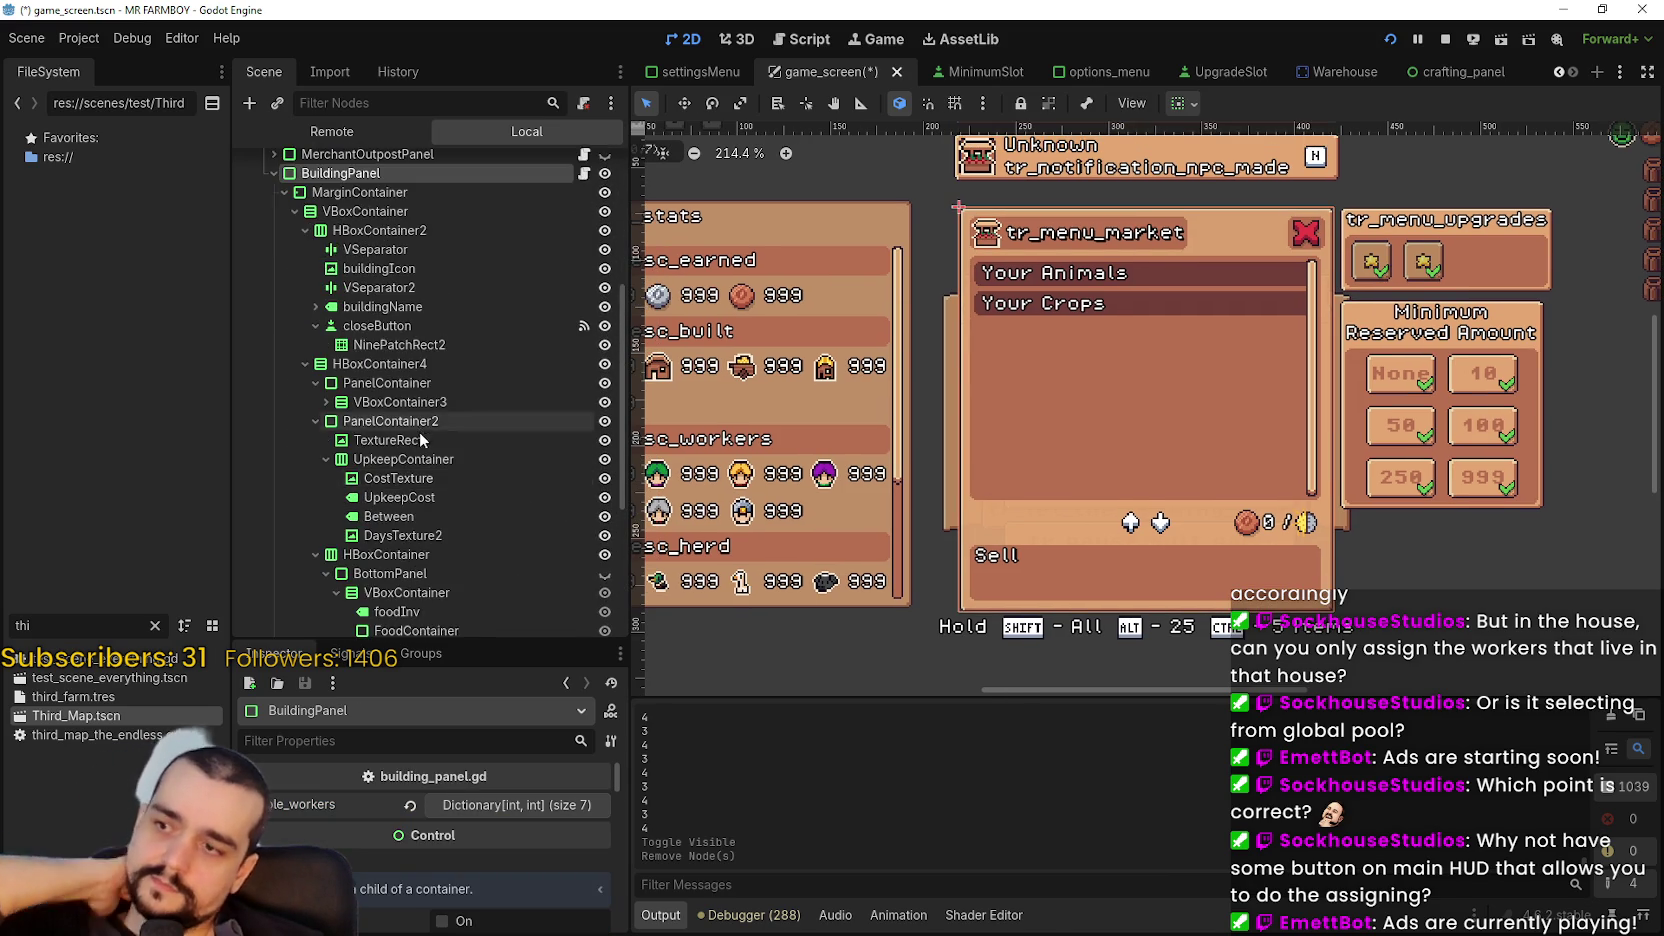
scroll(420, 440, "down", 3)
left_click(405, 438)
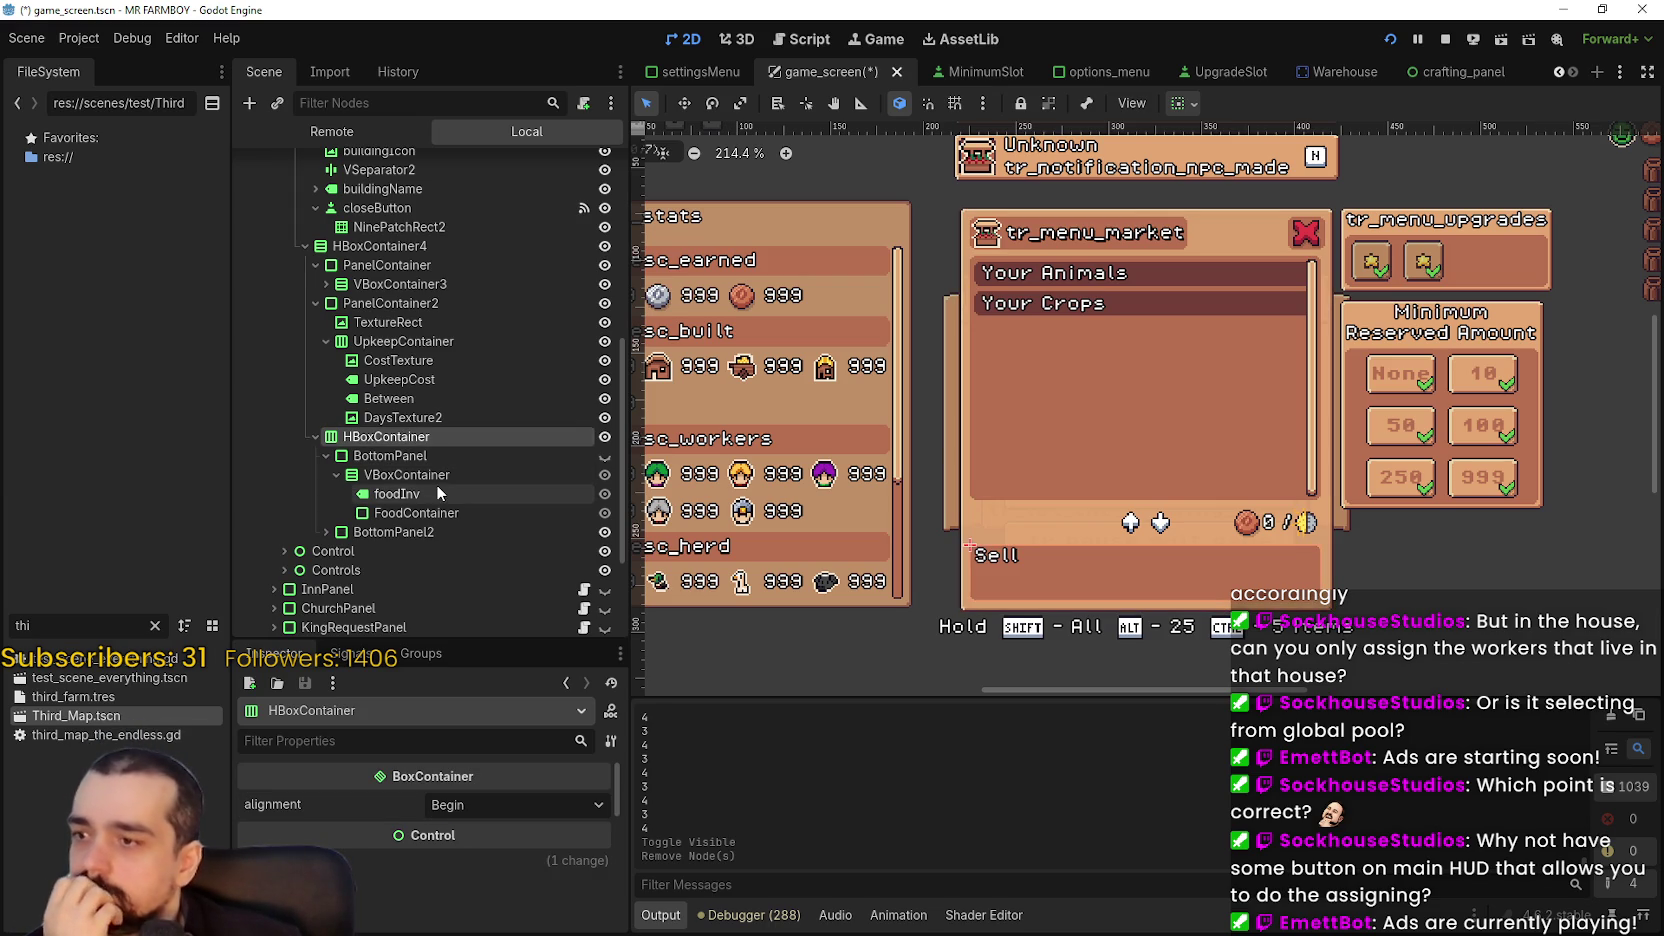
left_click(323, 456)
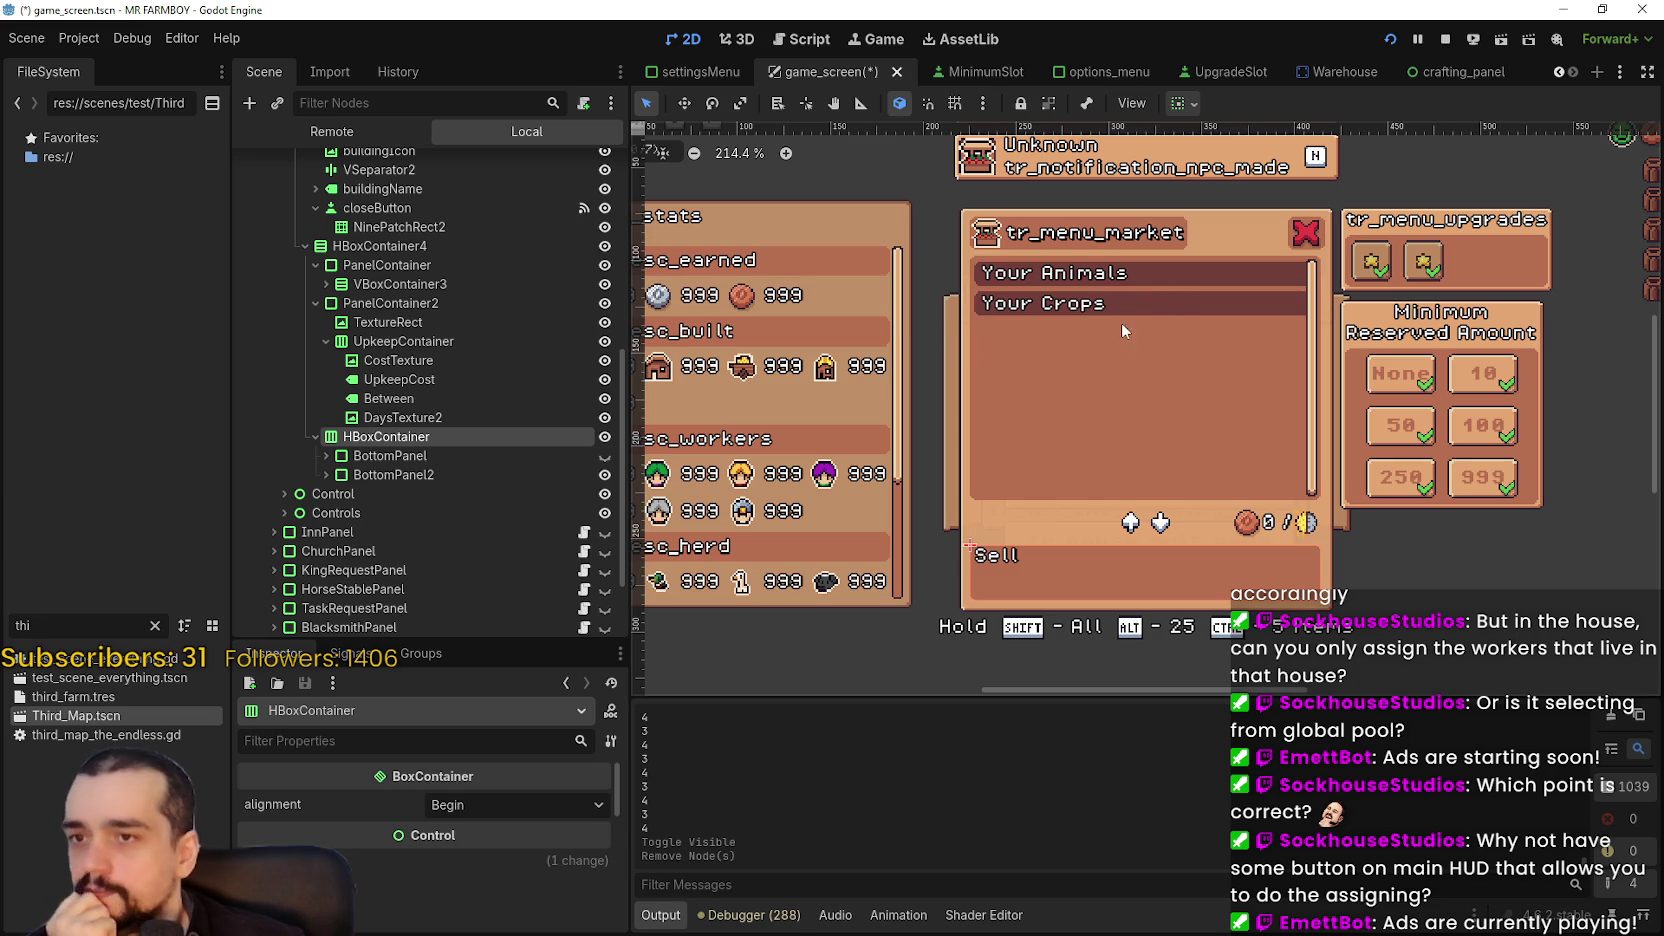
scroll(1245, 425, "up", 2)
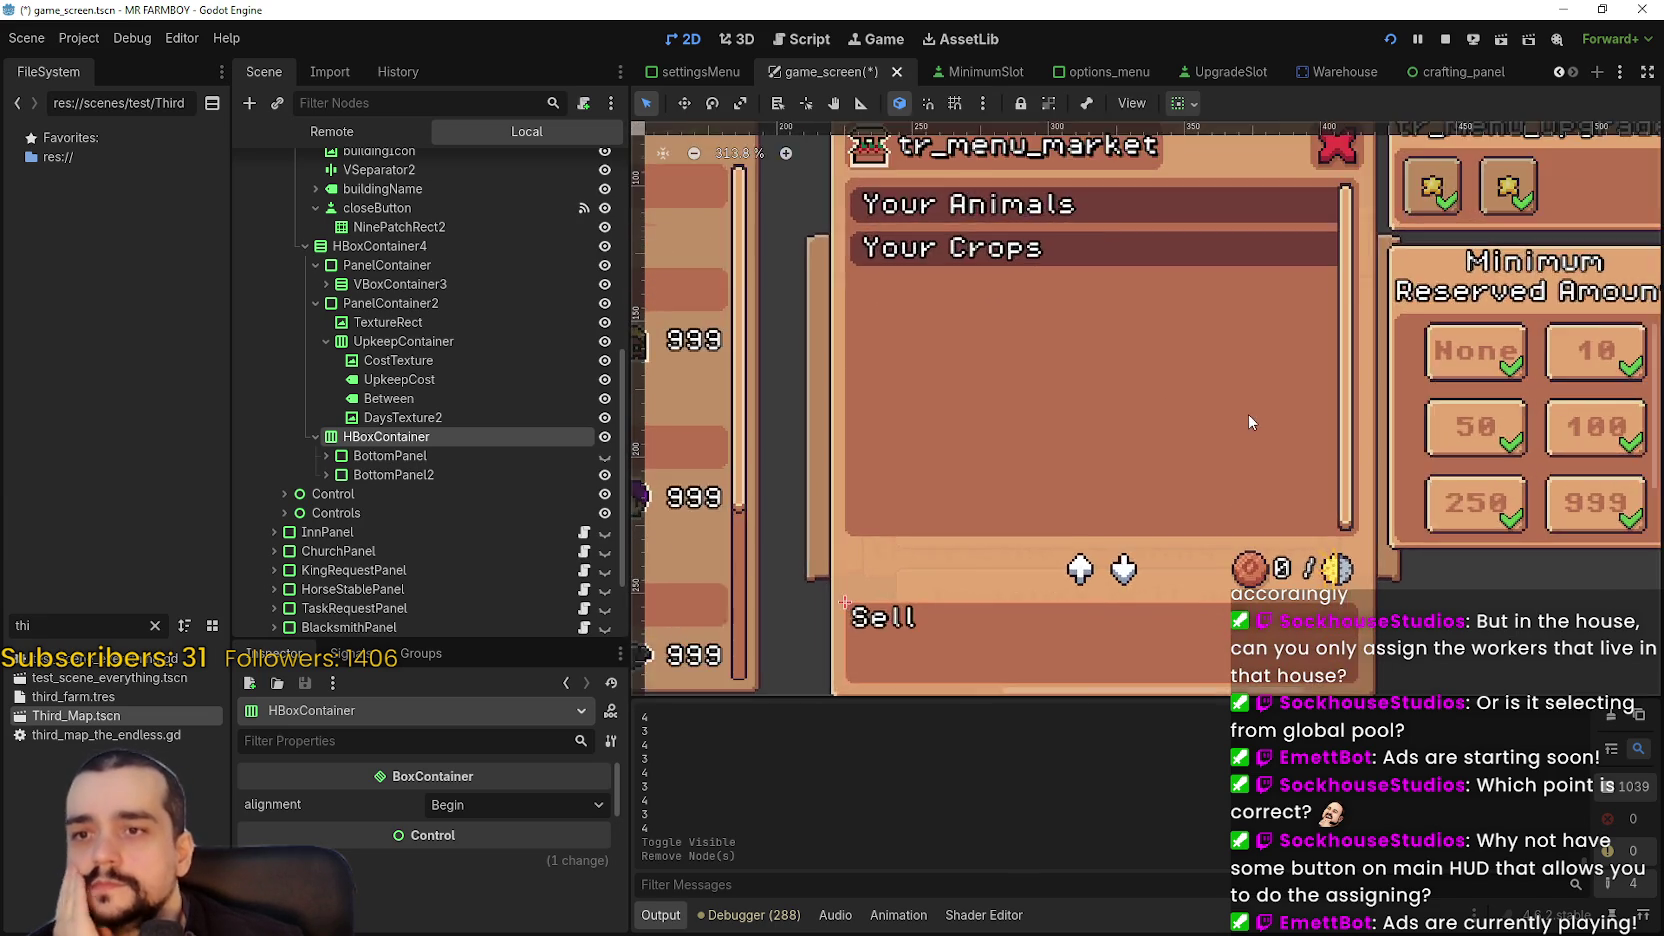
scroll(1244, 400, "down", 2)
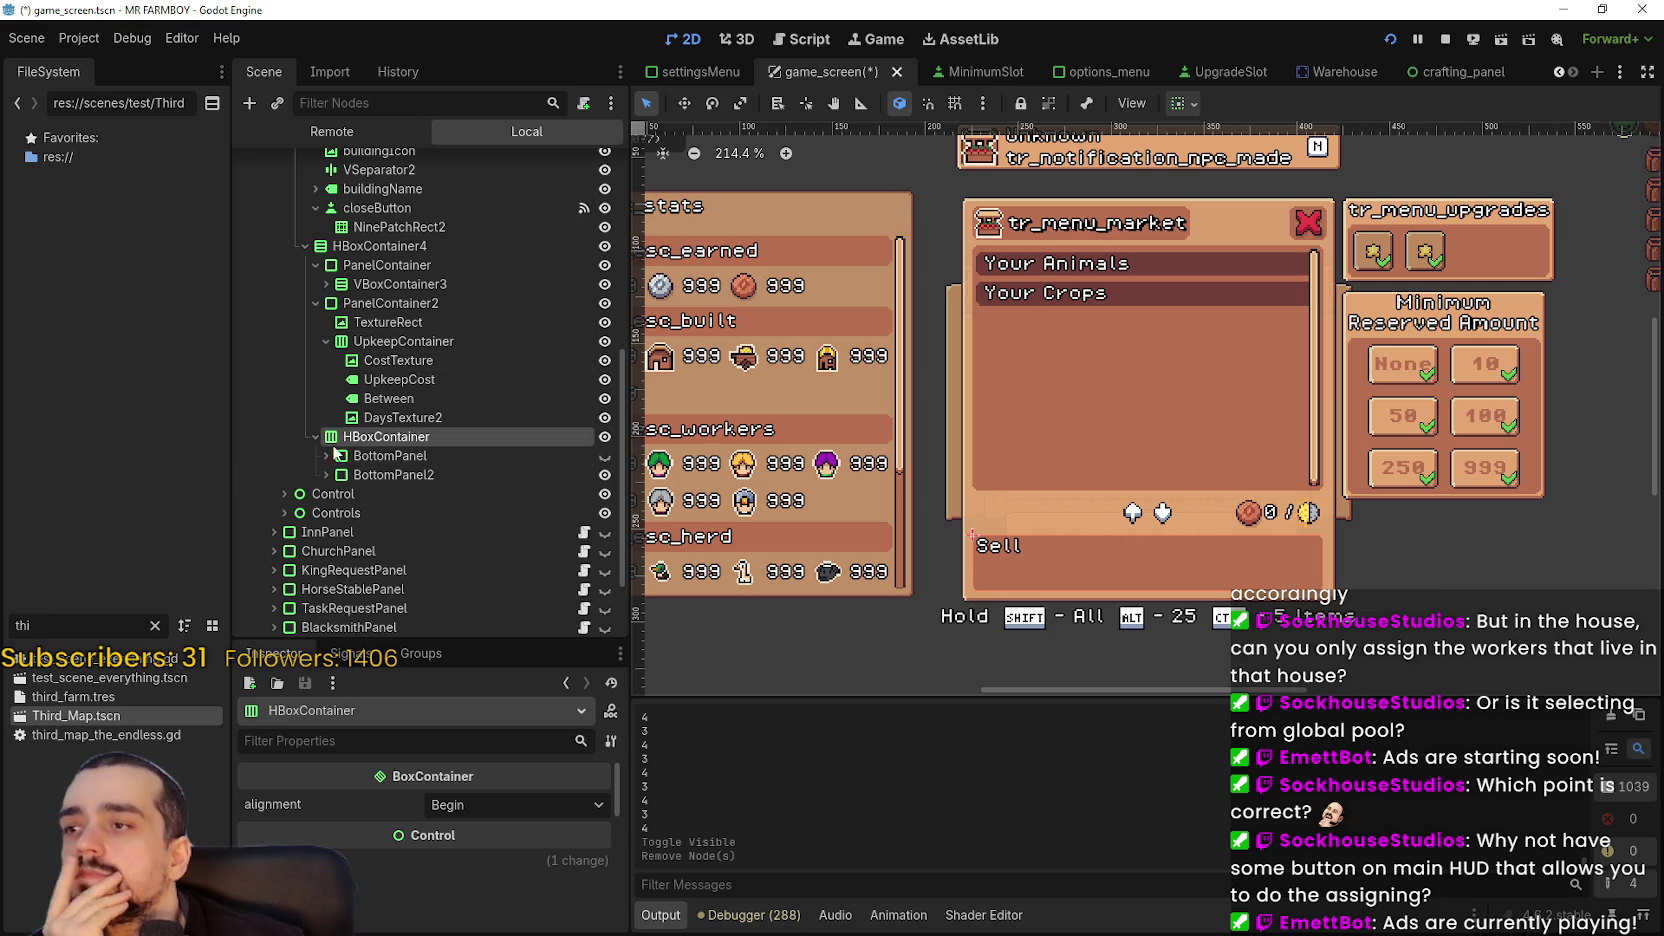
left_click(373, 474)
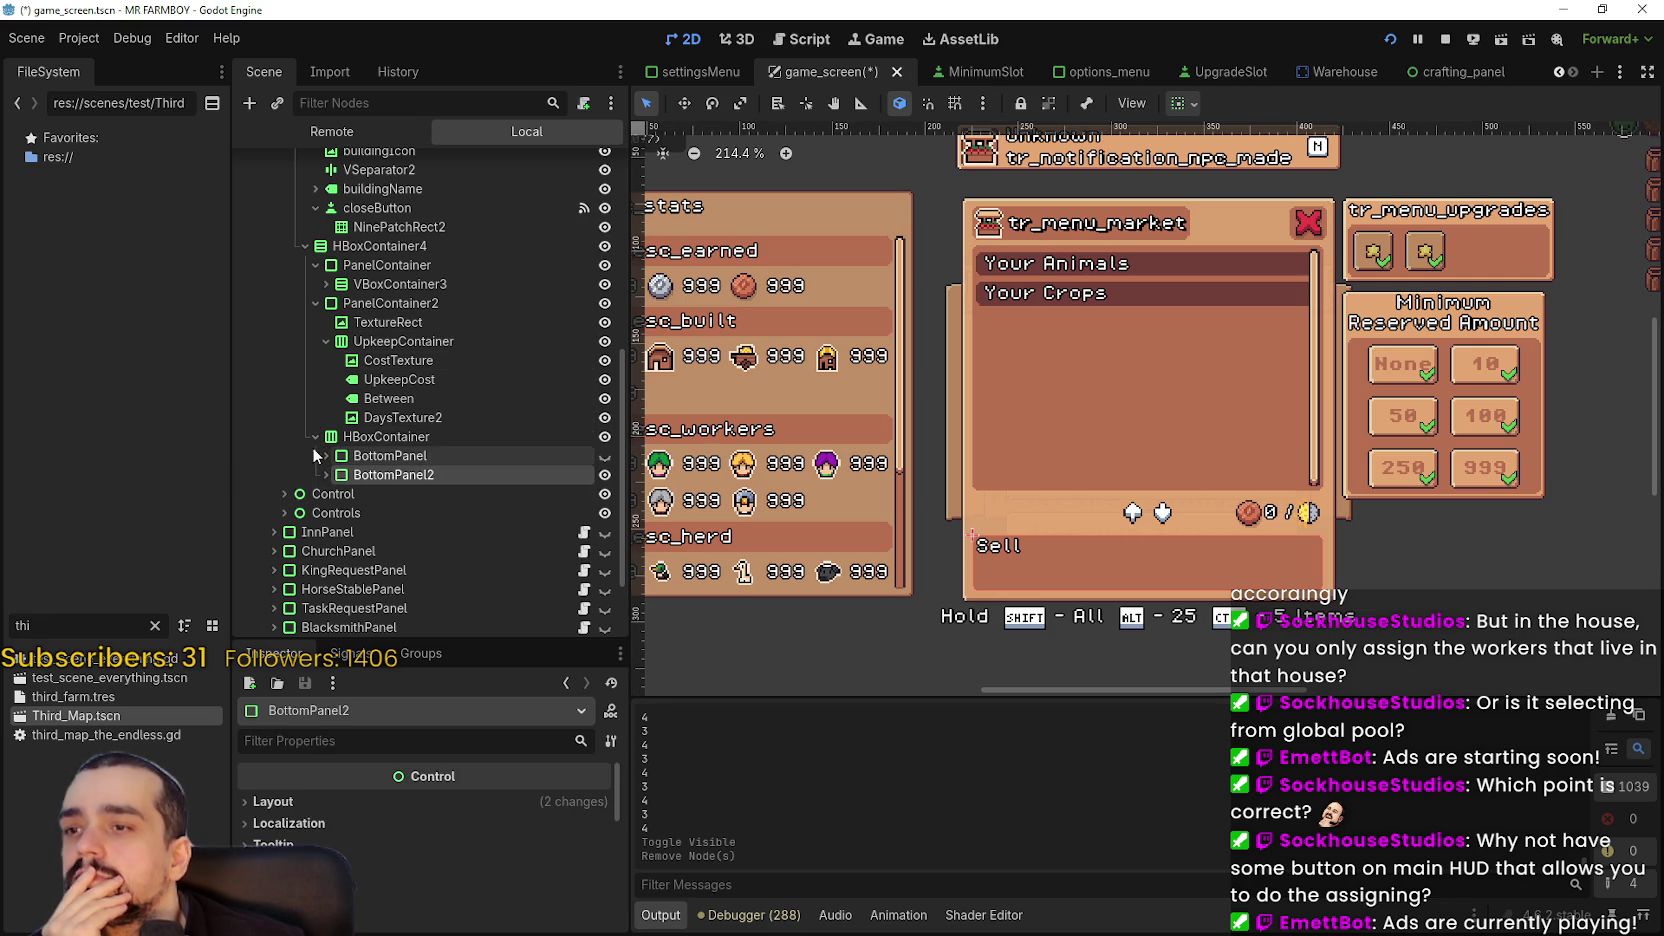
left_click(350, 455)
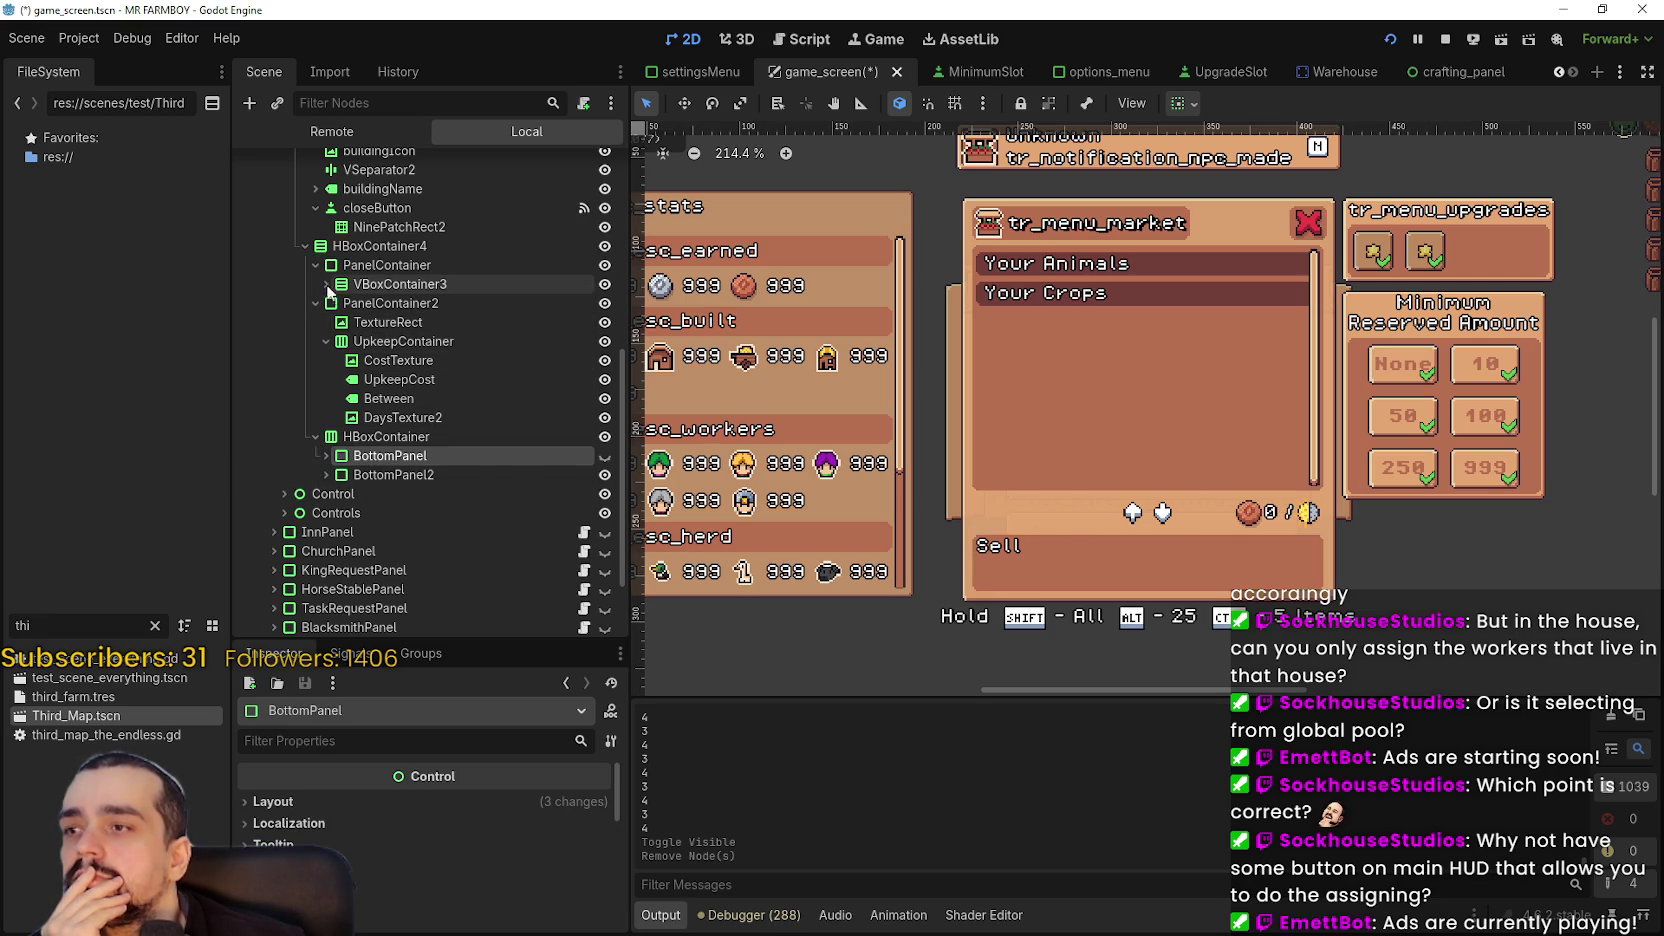
left_click(327, 284)
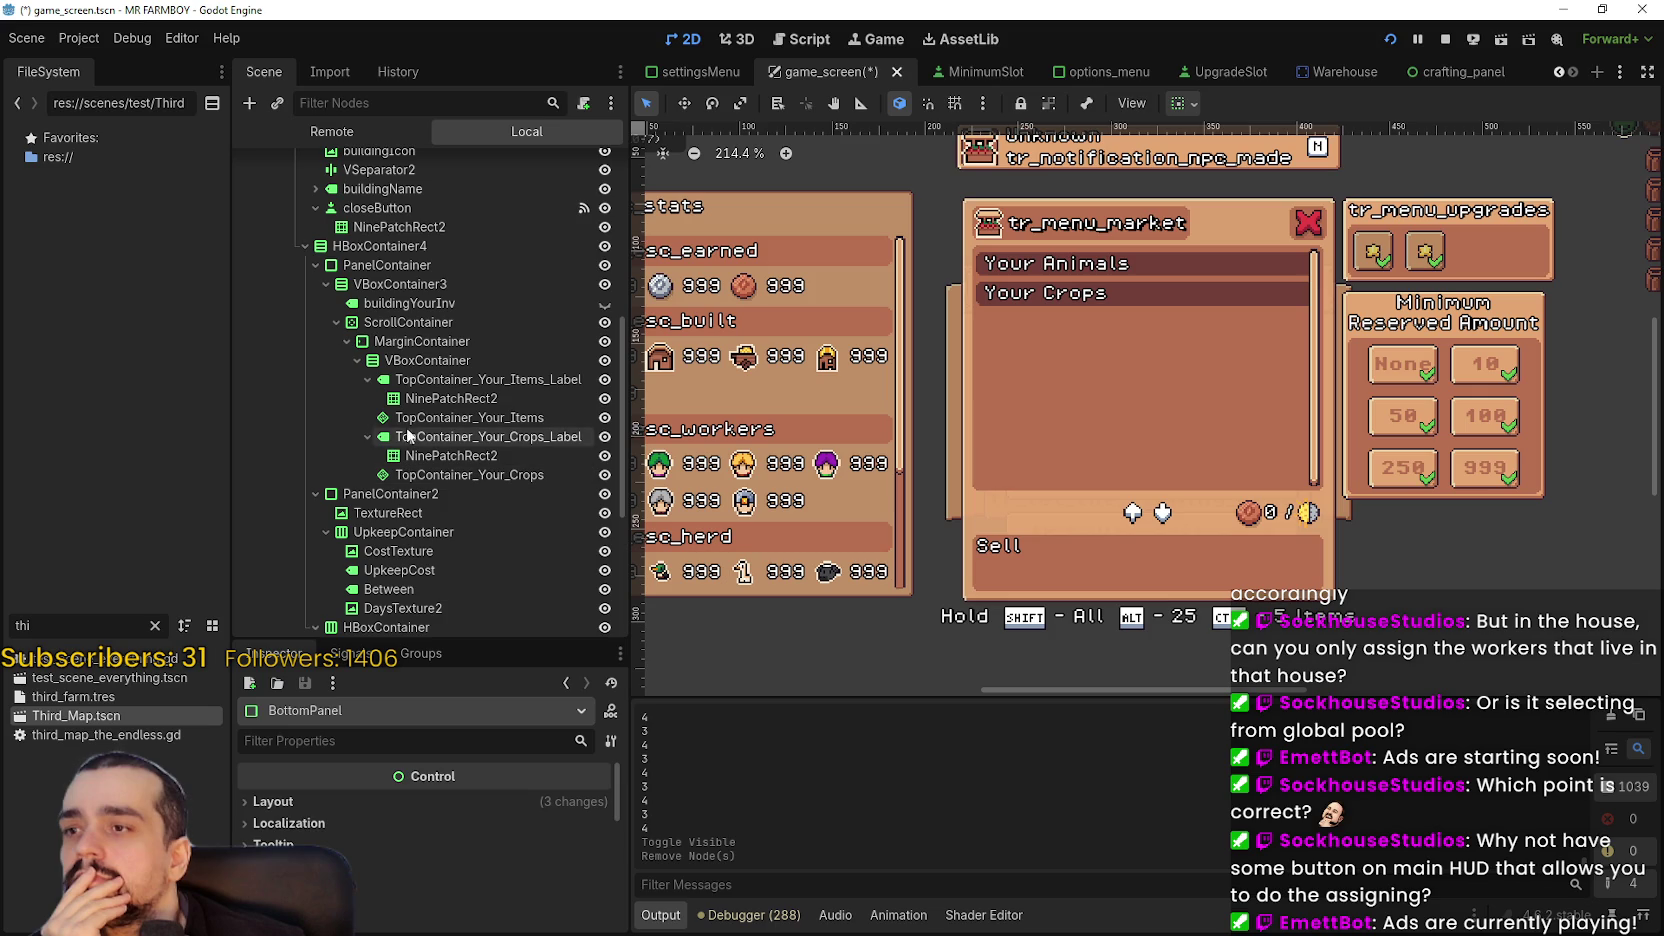
left_click(440, 418)
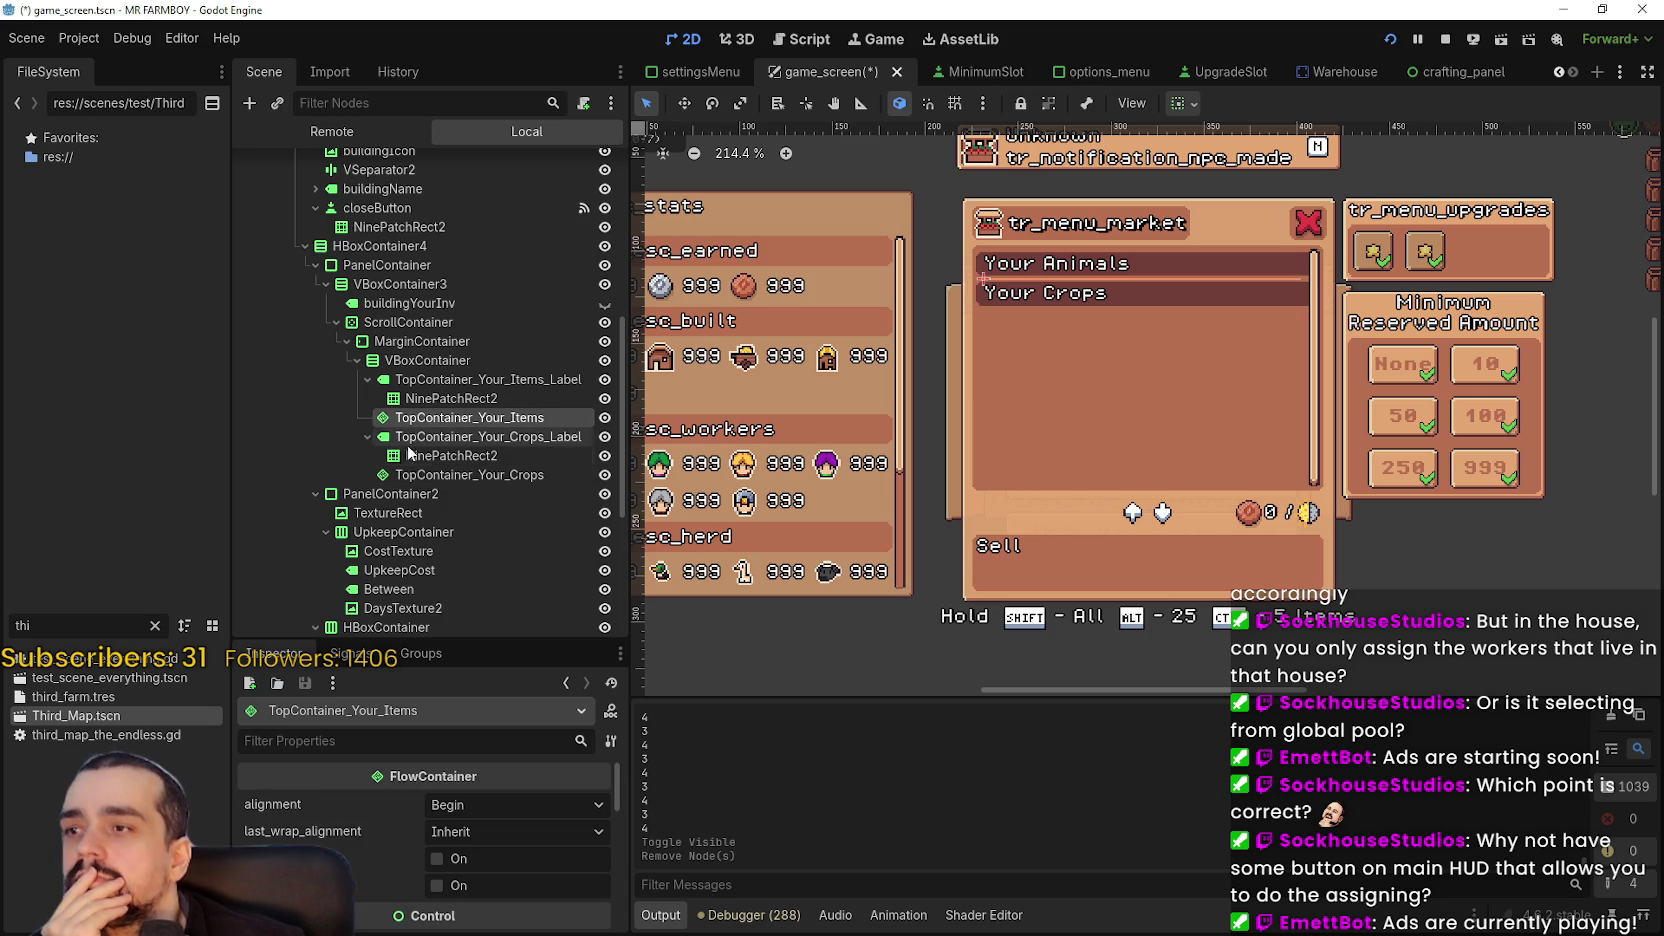
left_click(454, 474)
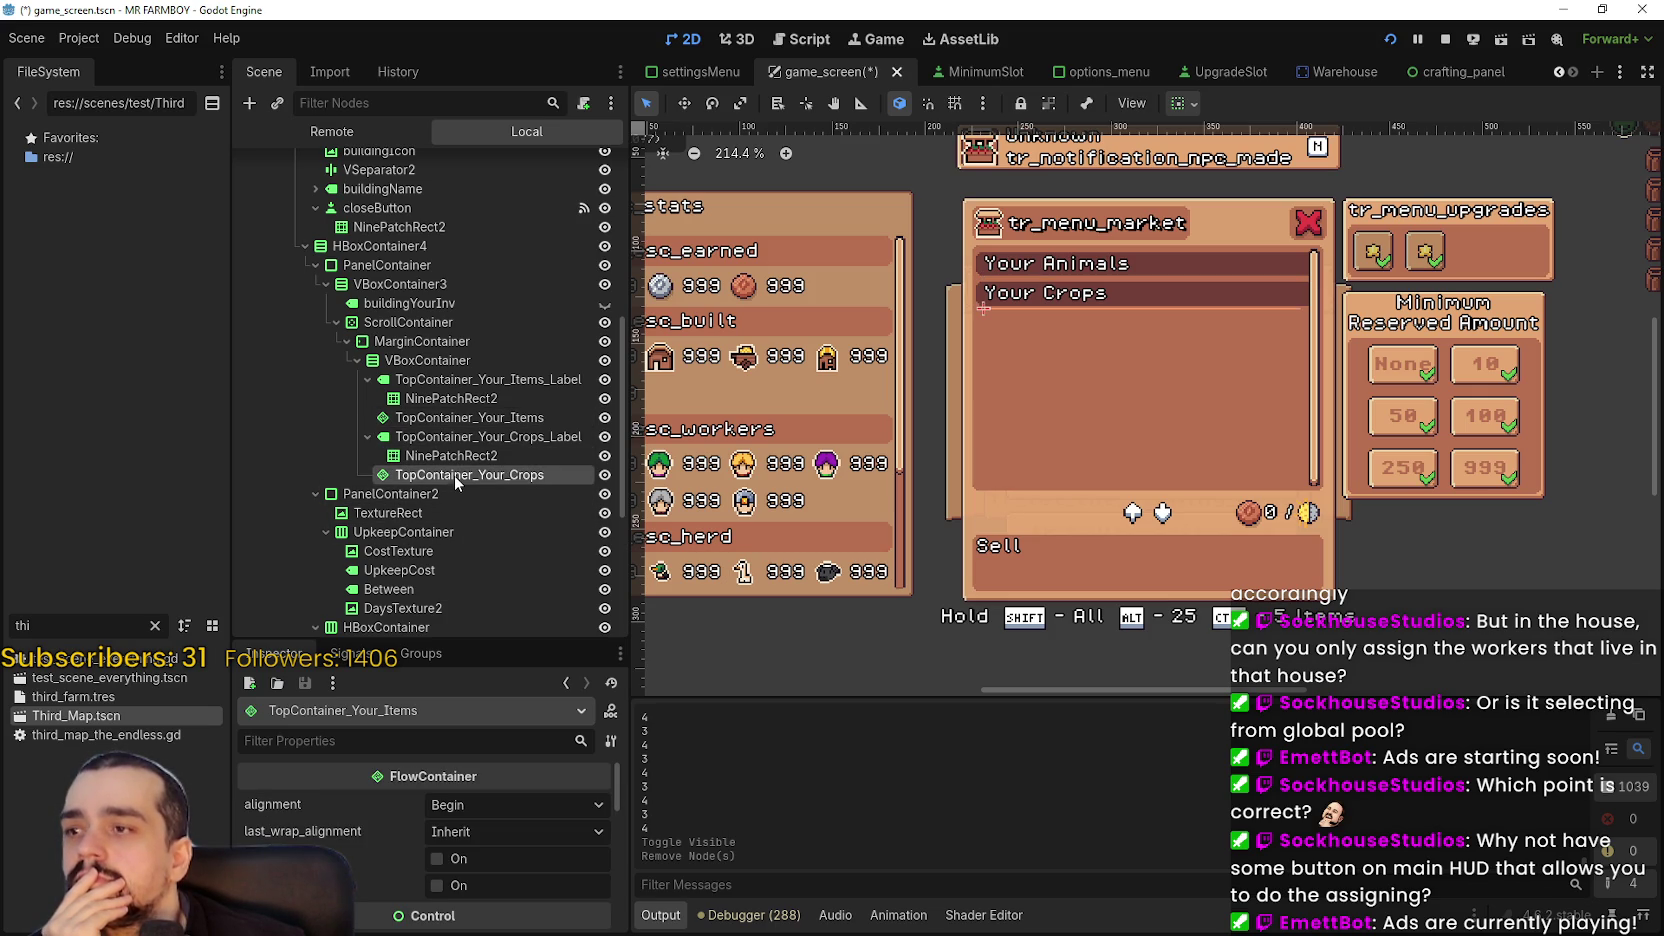
left_click(483, 420)
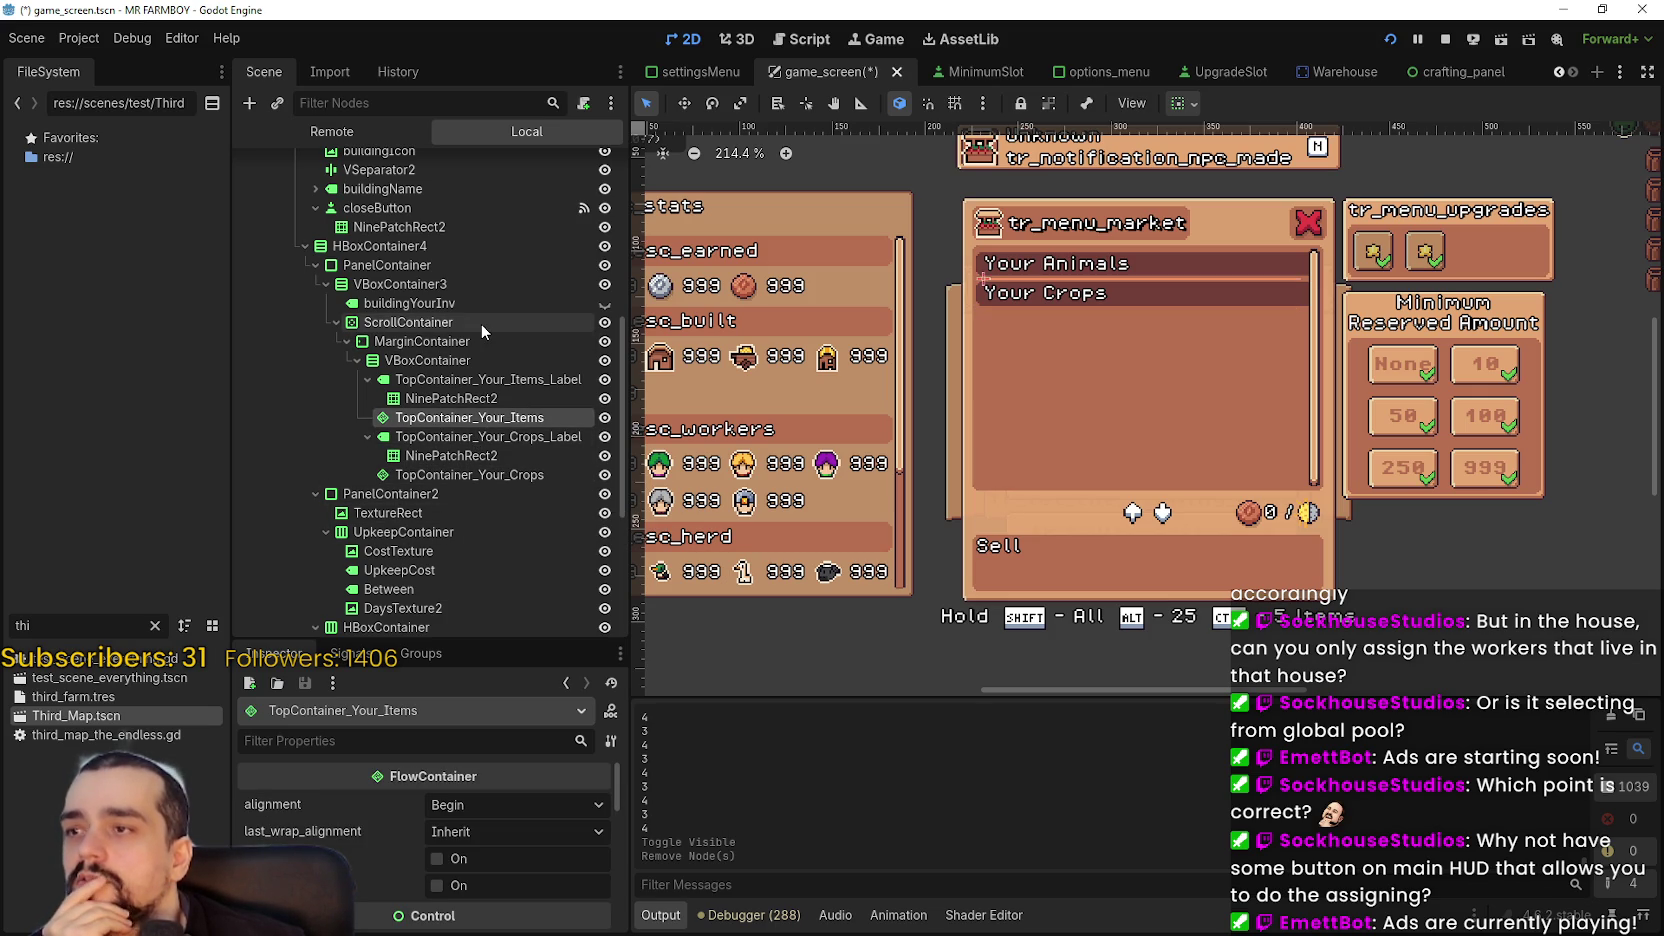
left_click(453, 457)
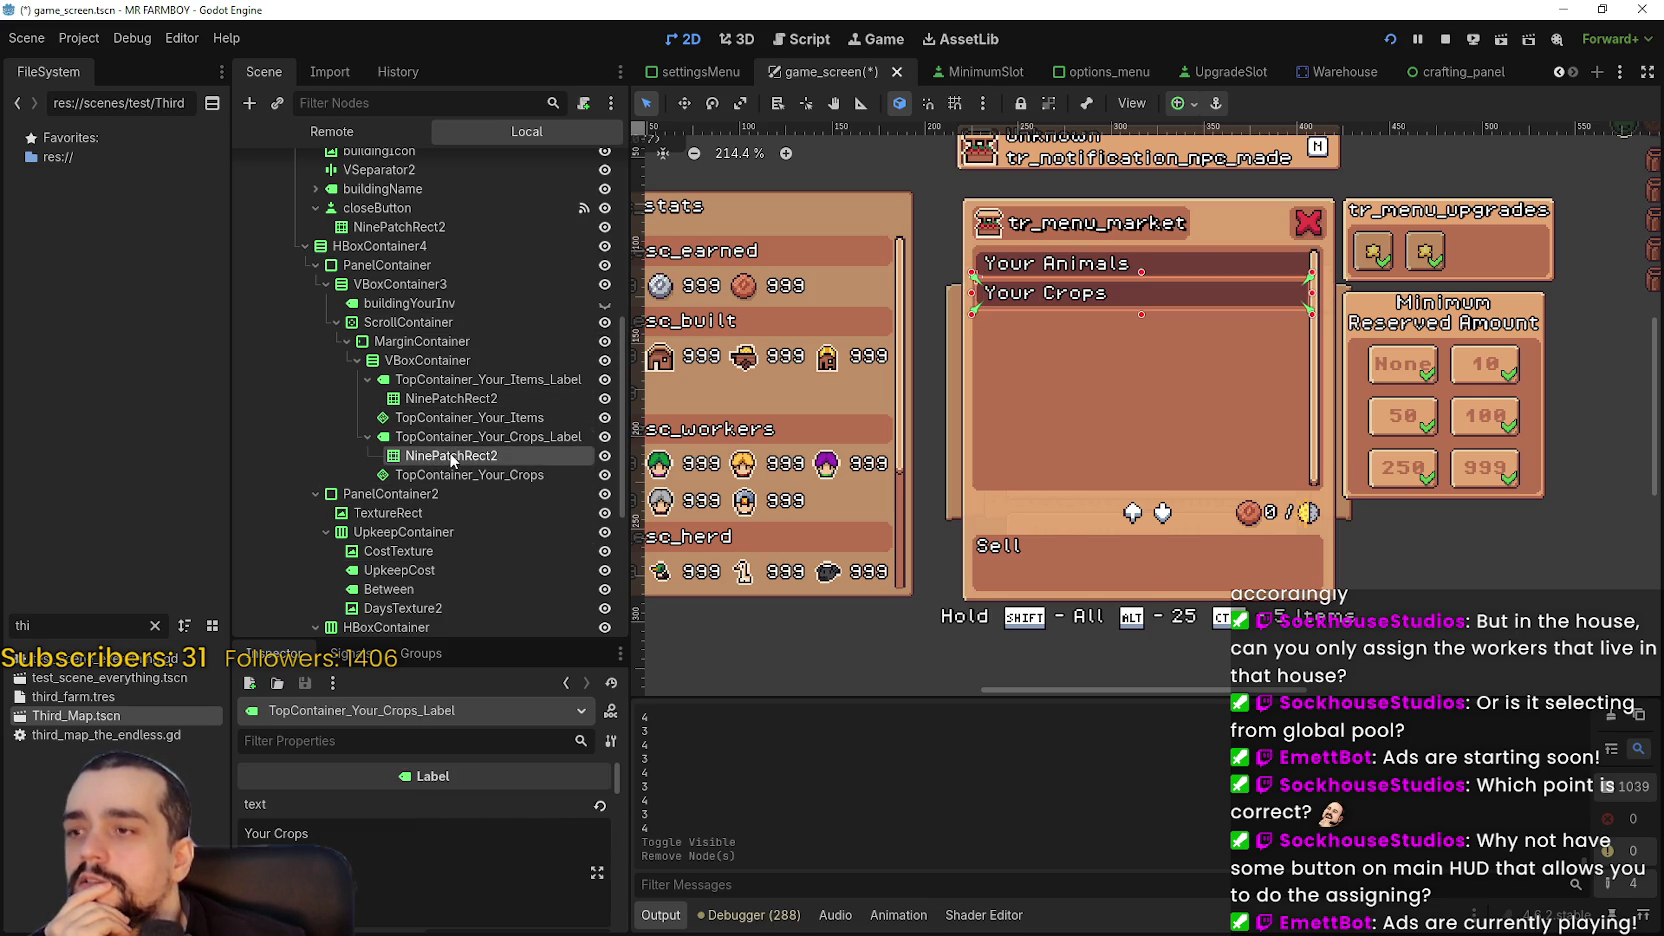
left_click(455, 475)
left_click(451, 437)
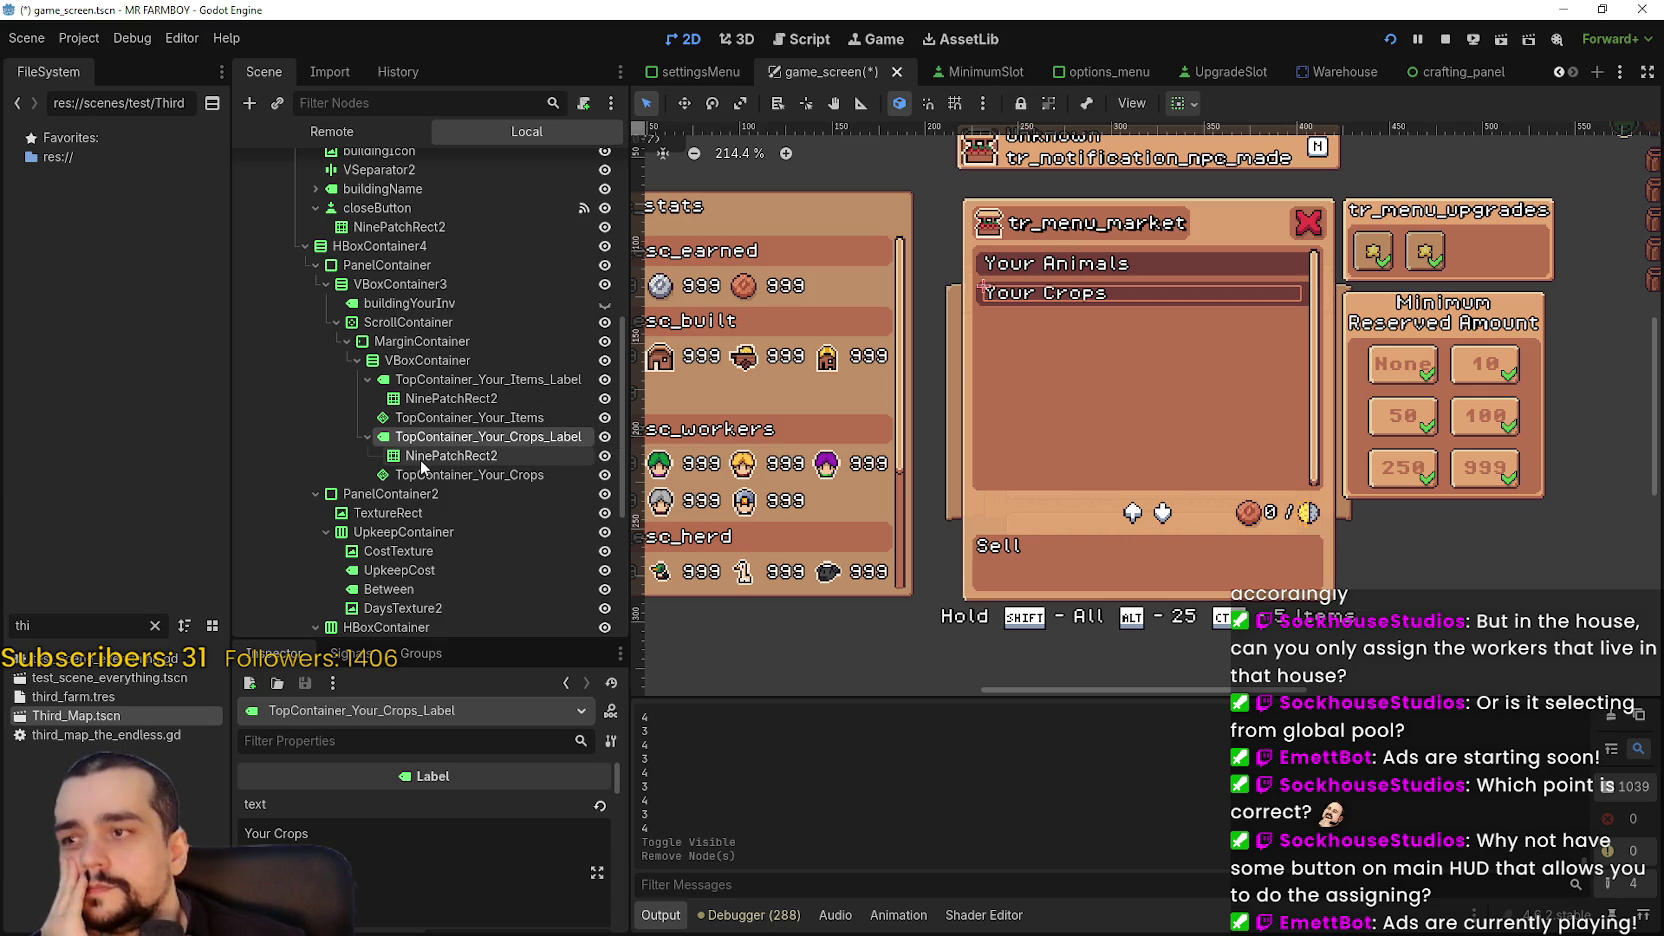
left_click(362, 436)
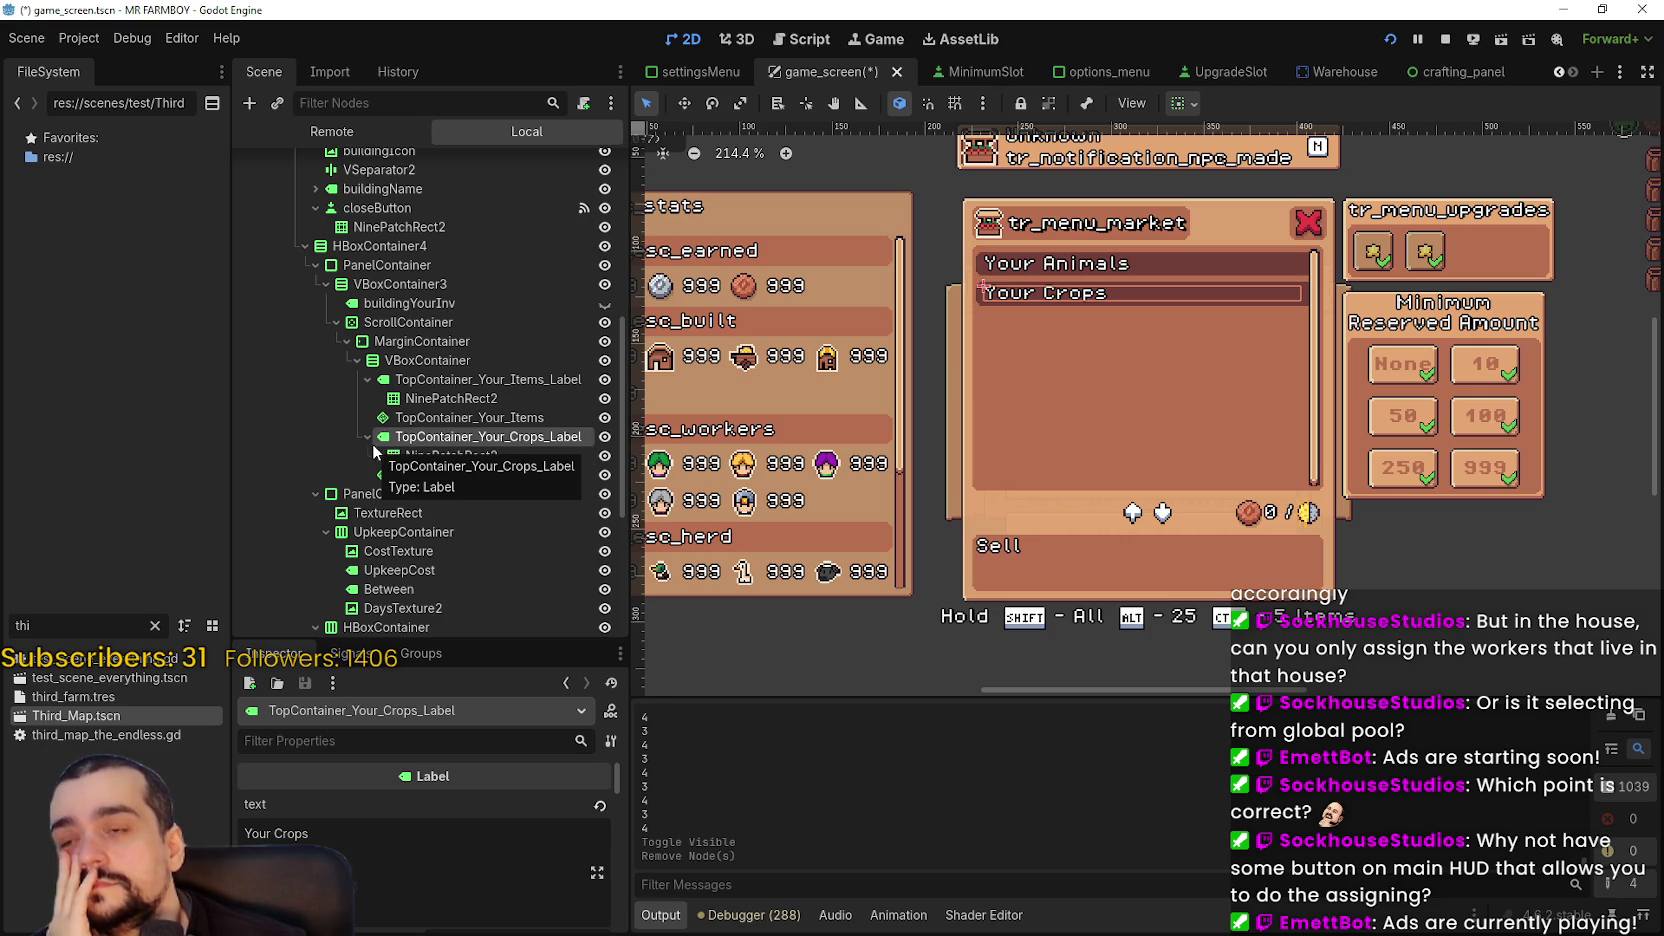
left_click(368, 438)
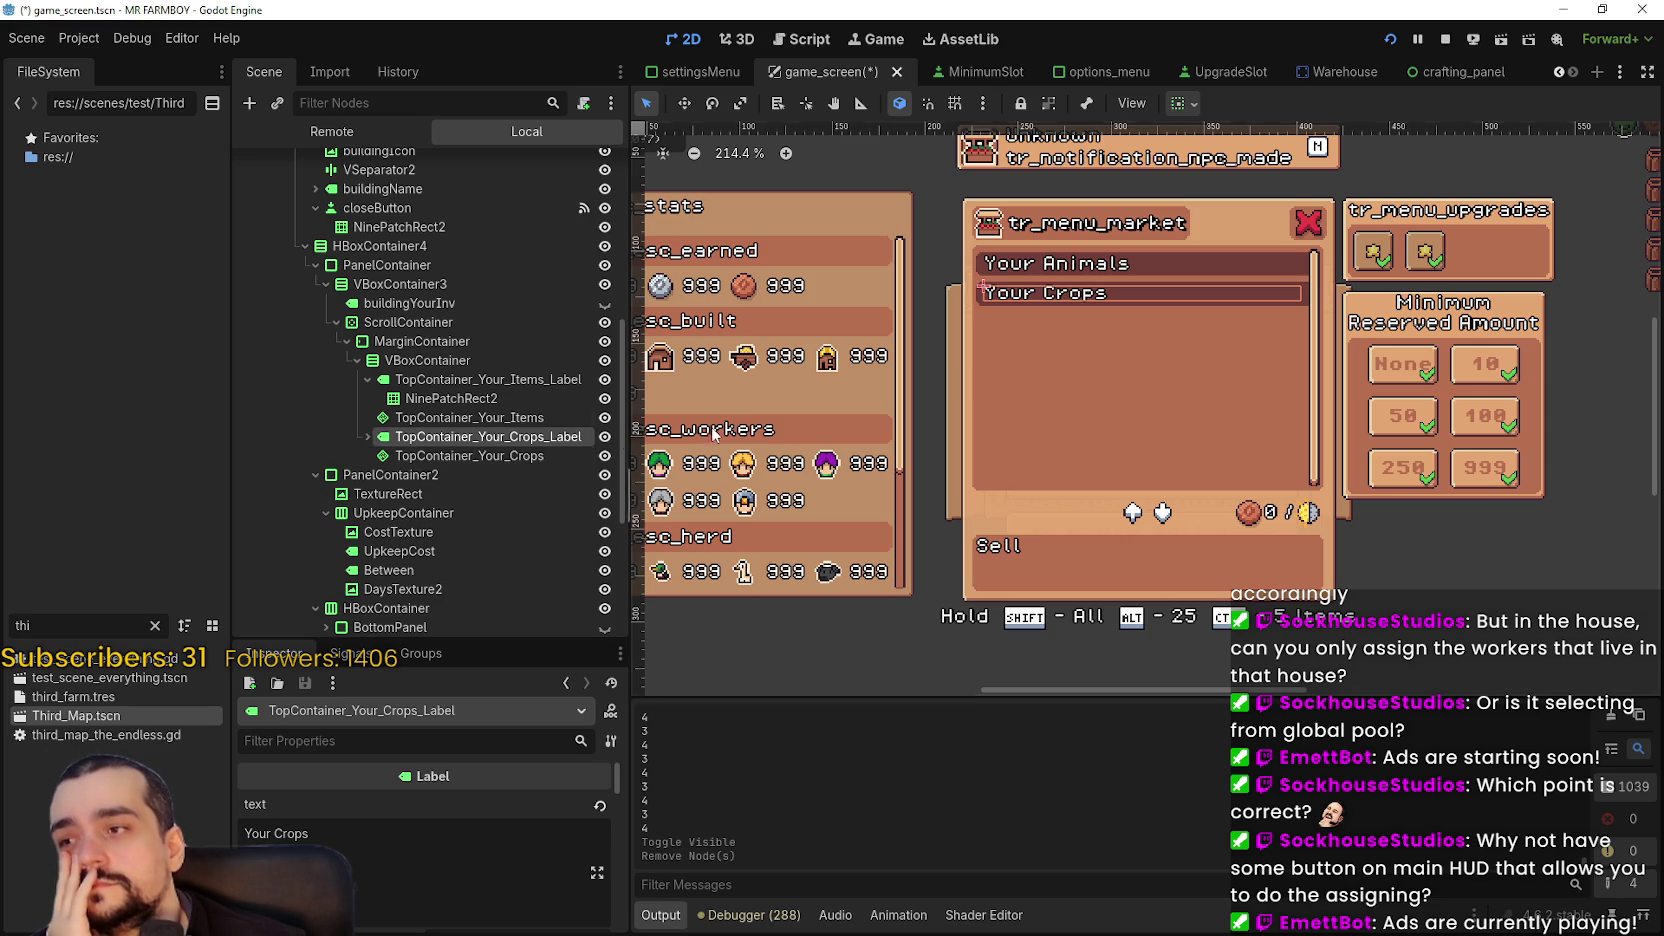
scroll(1008, 311, "up", 2)
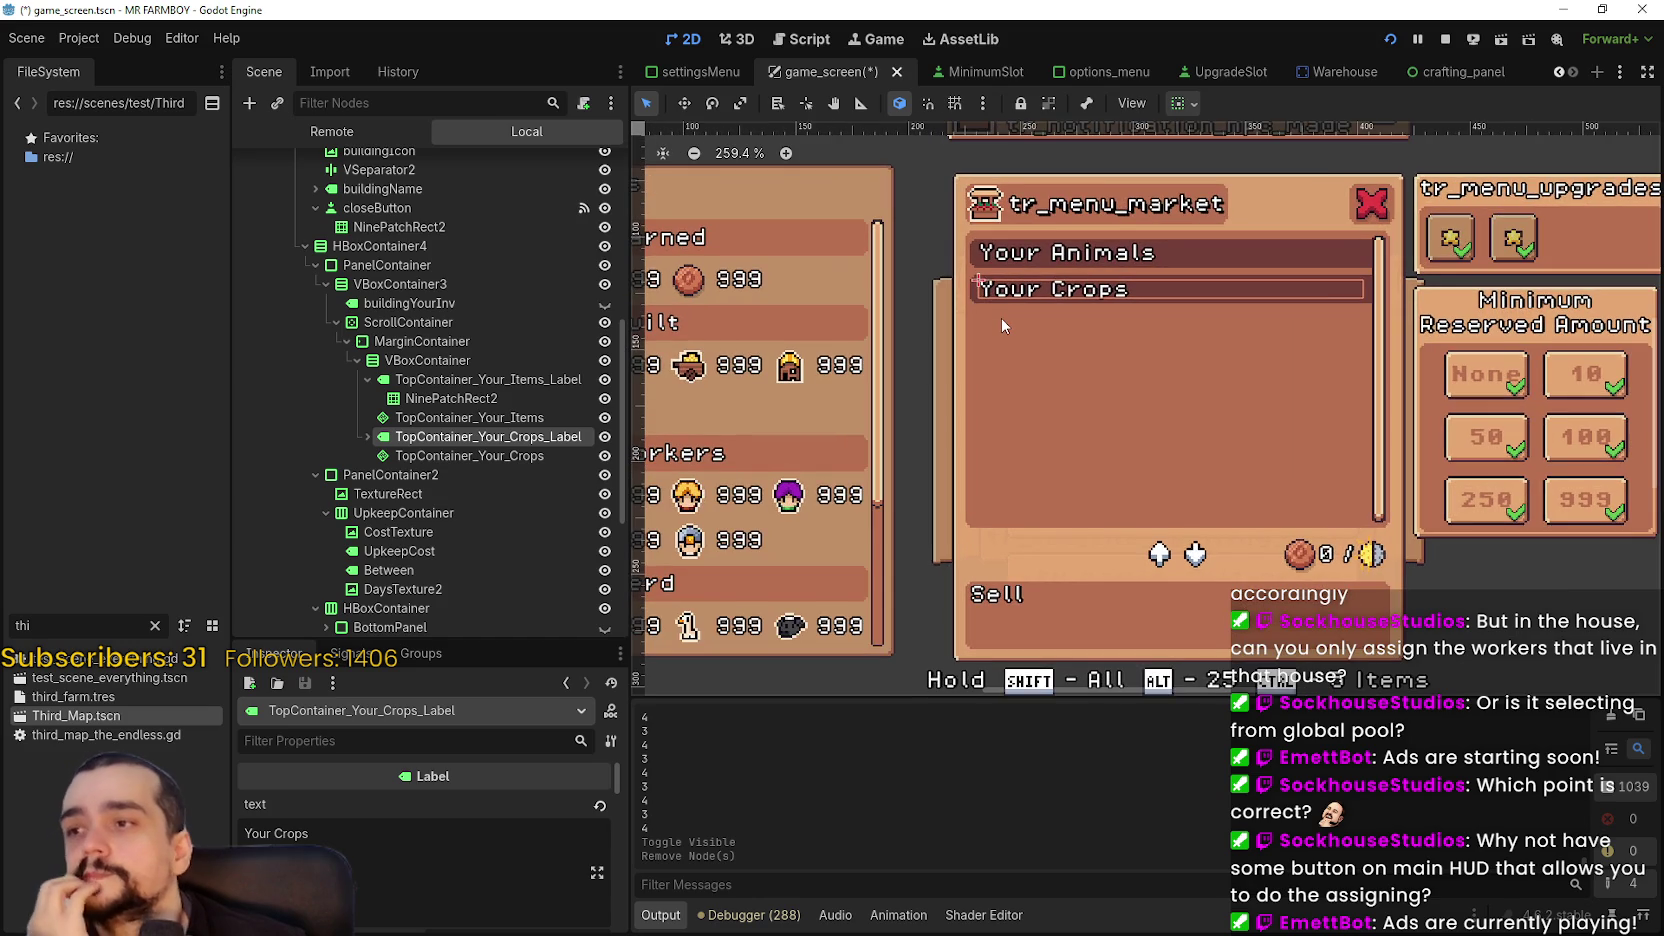
left_click(368, 437)
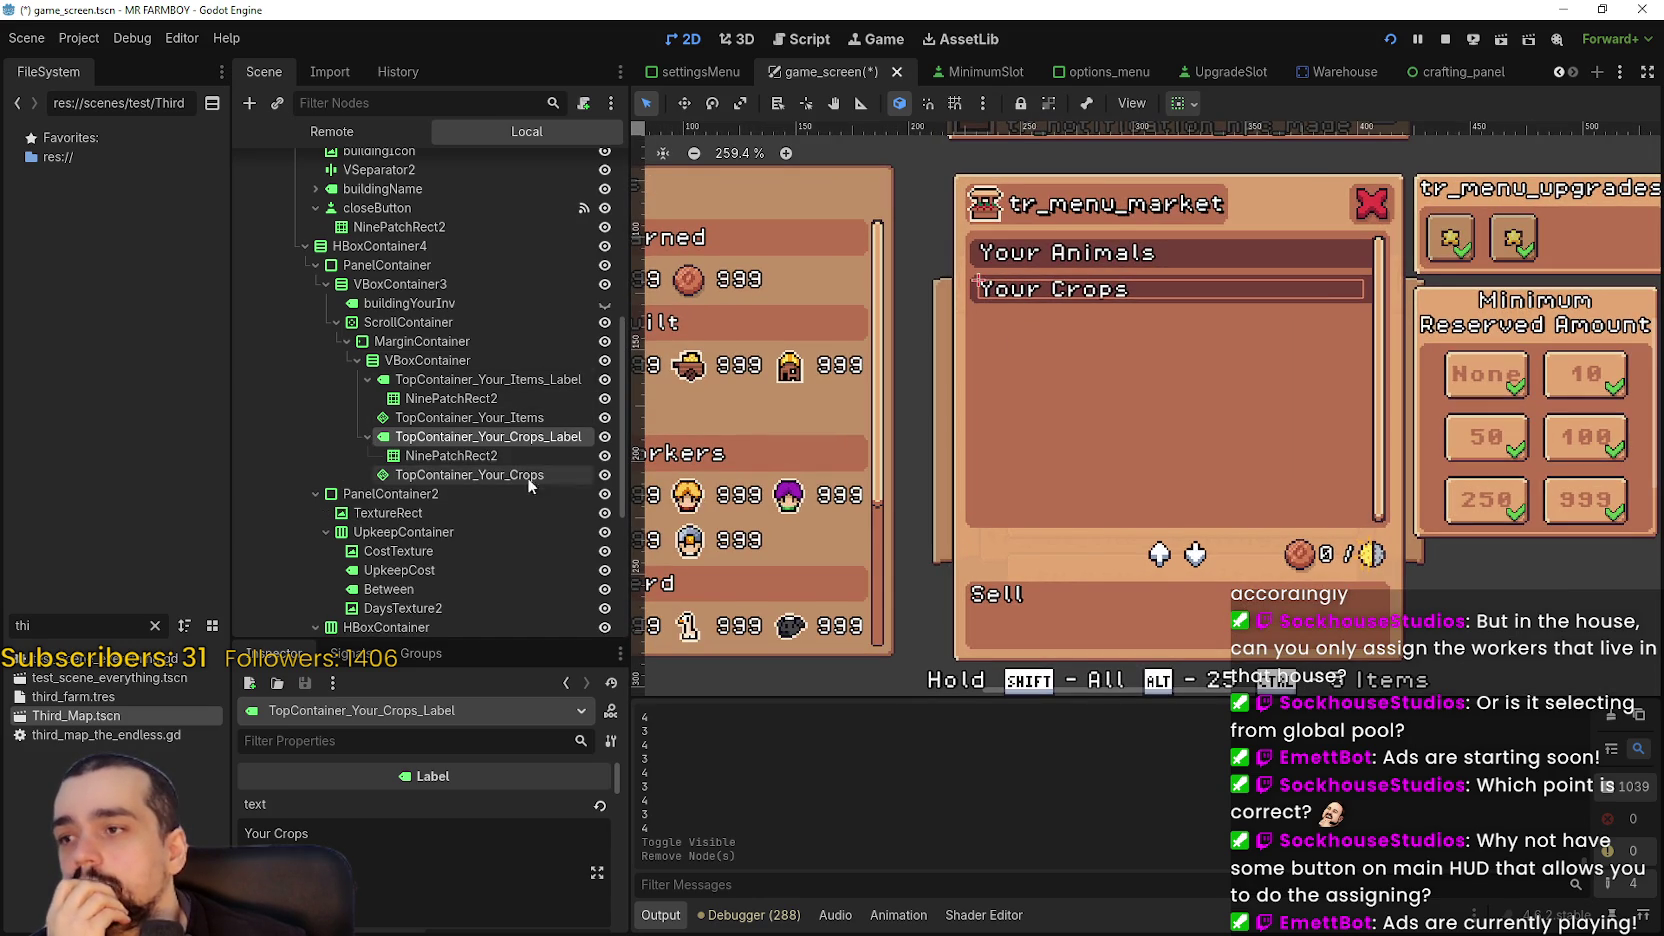
left_click(448, 459)
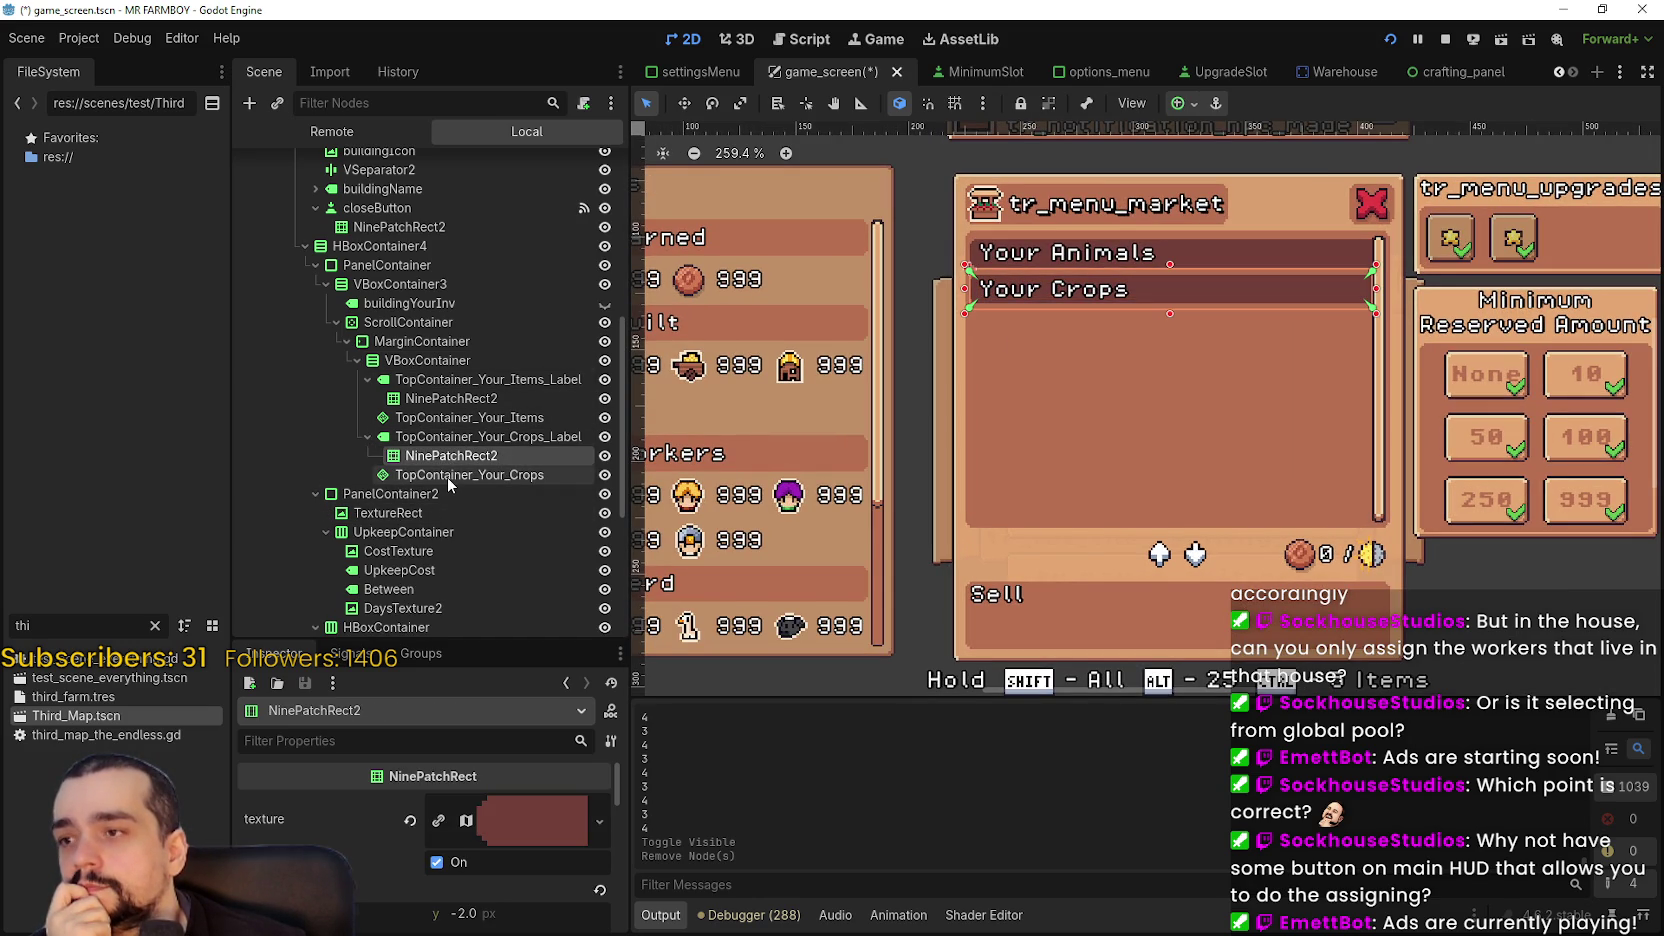
left_click(447, 476)
left_click(460, 437)
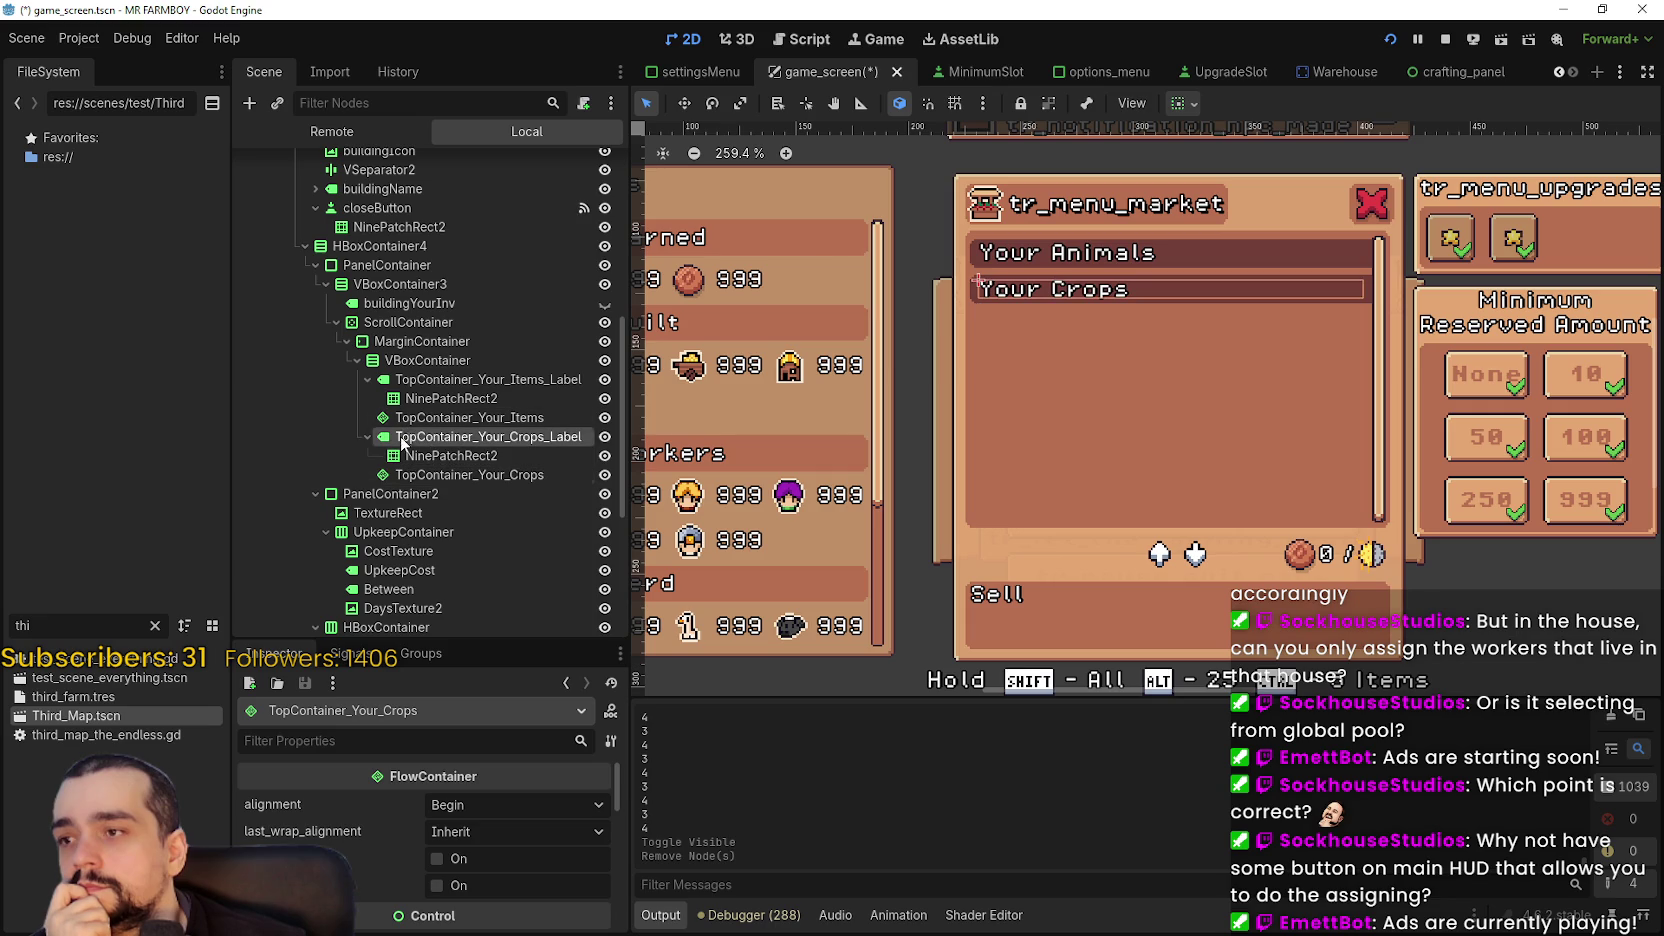
left_click(420, 342)
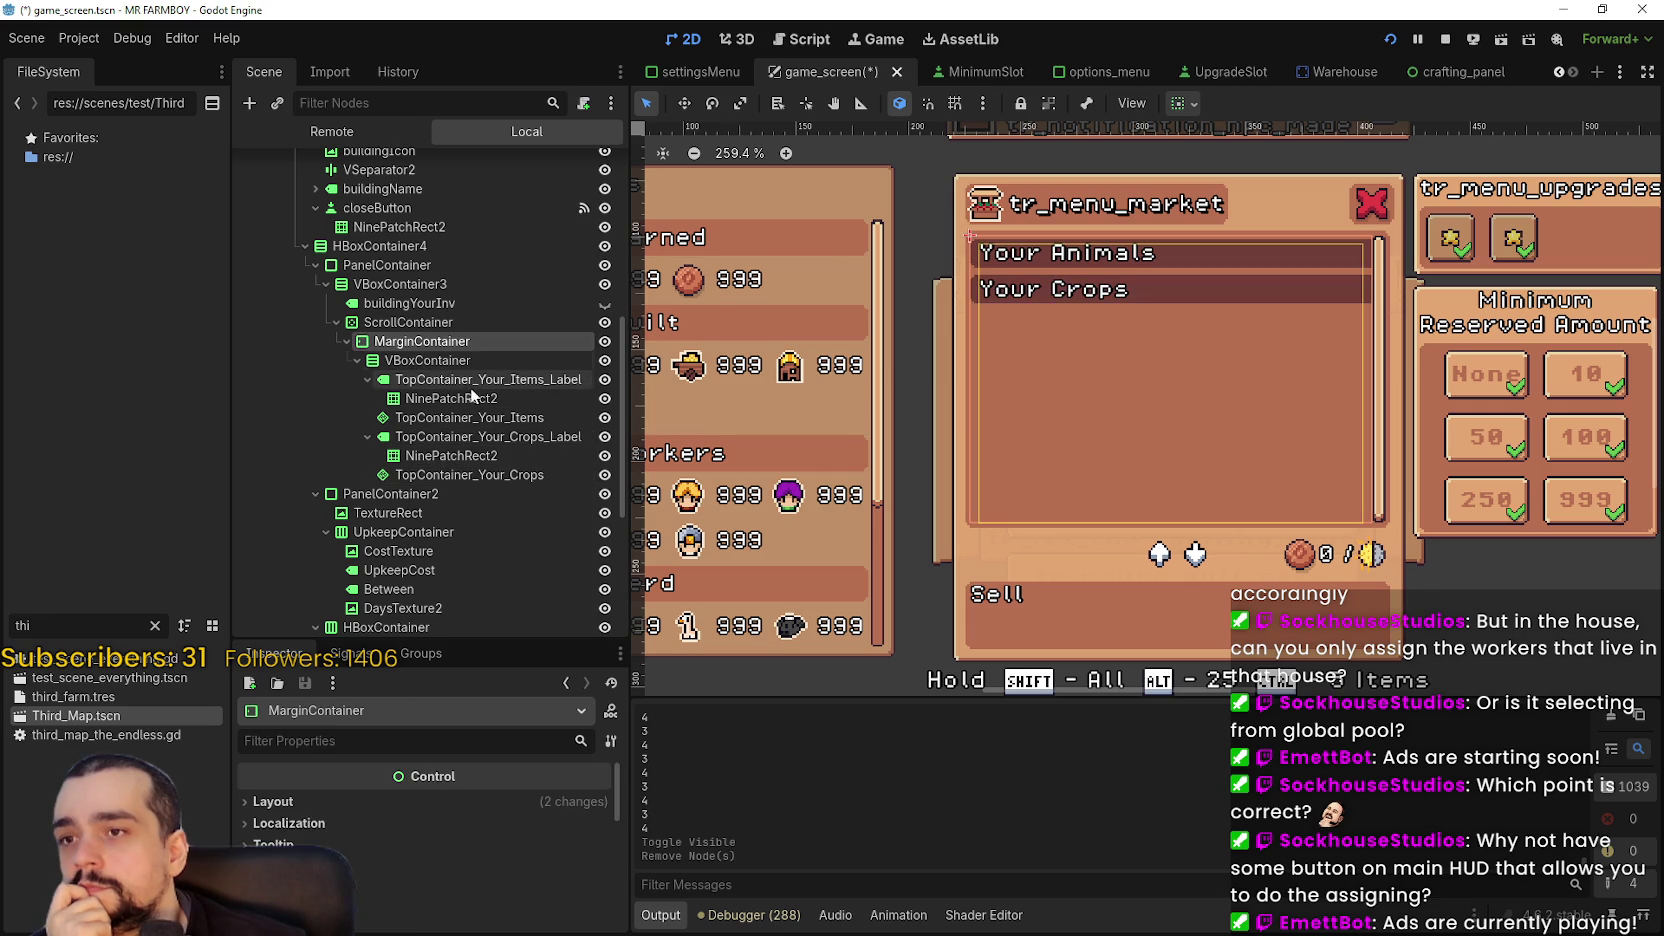
left_click(370, 323)
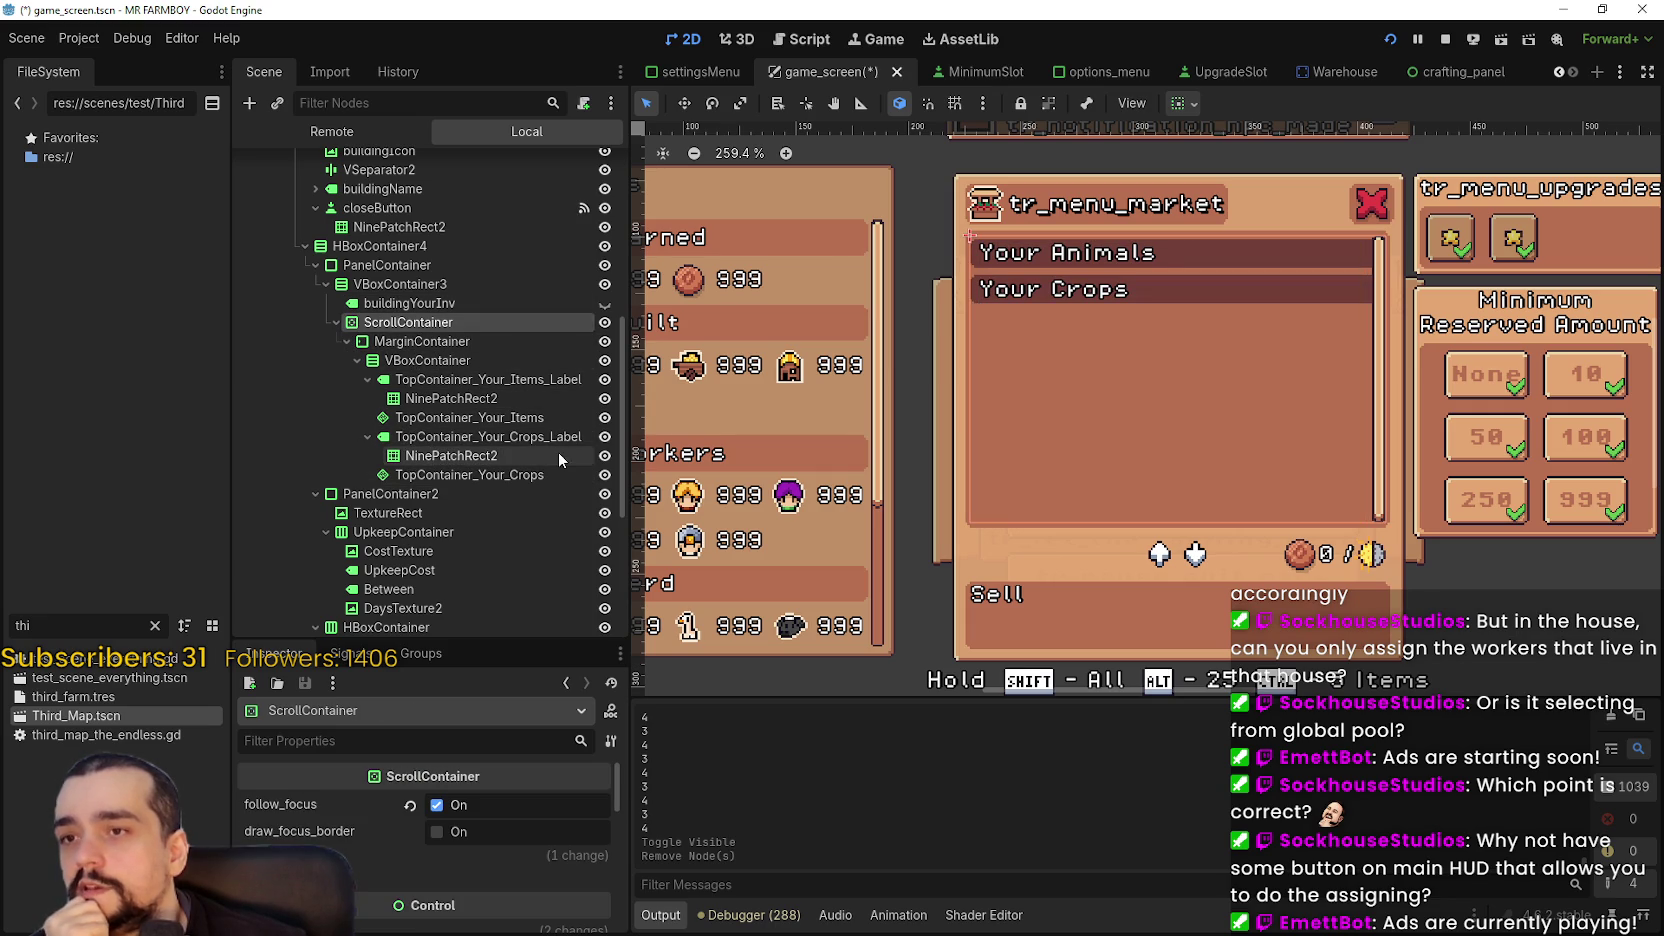
left_click(416, 286)
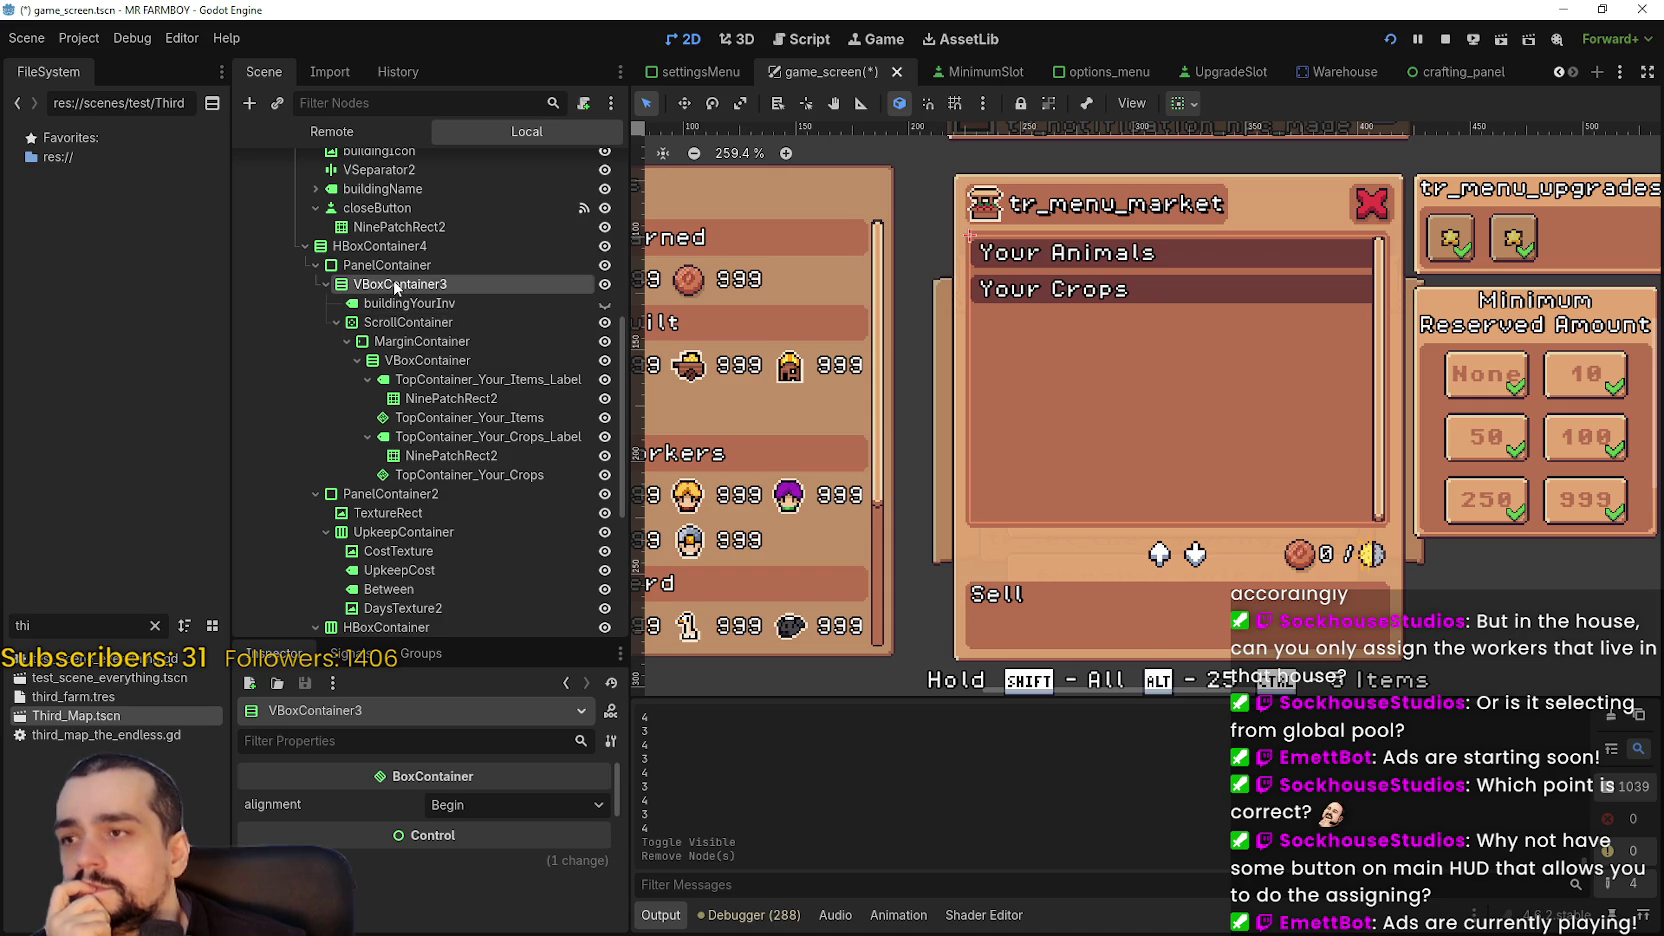
left_click(326, 284)
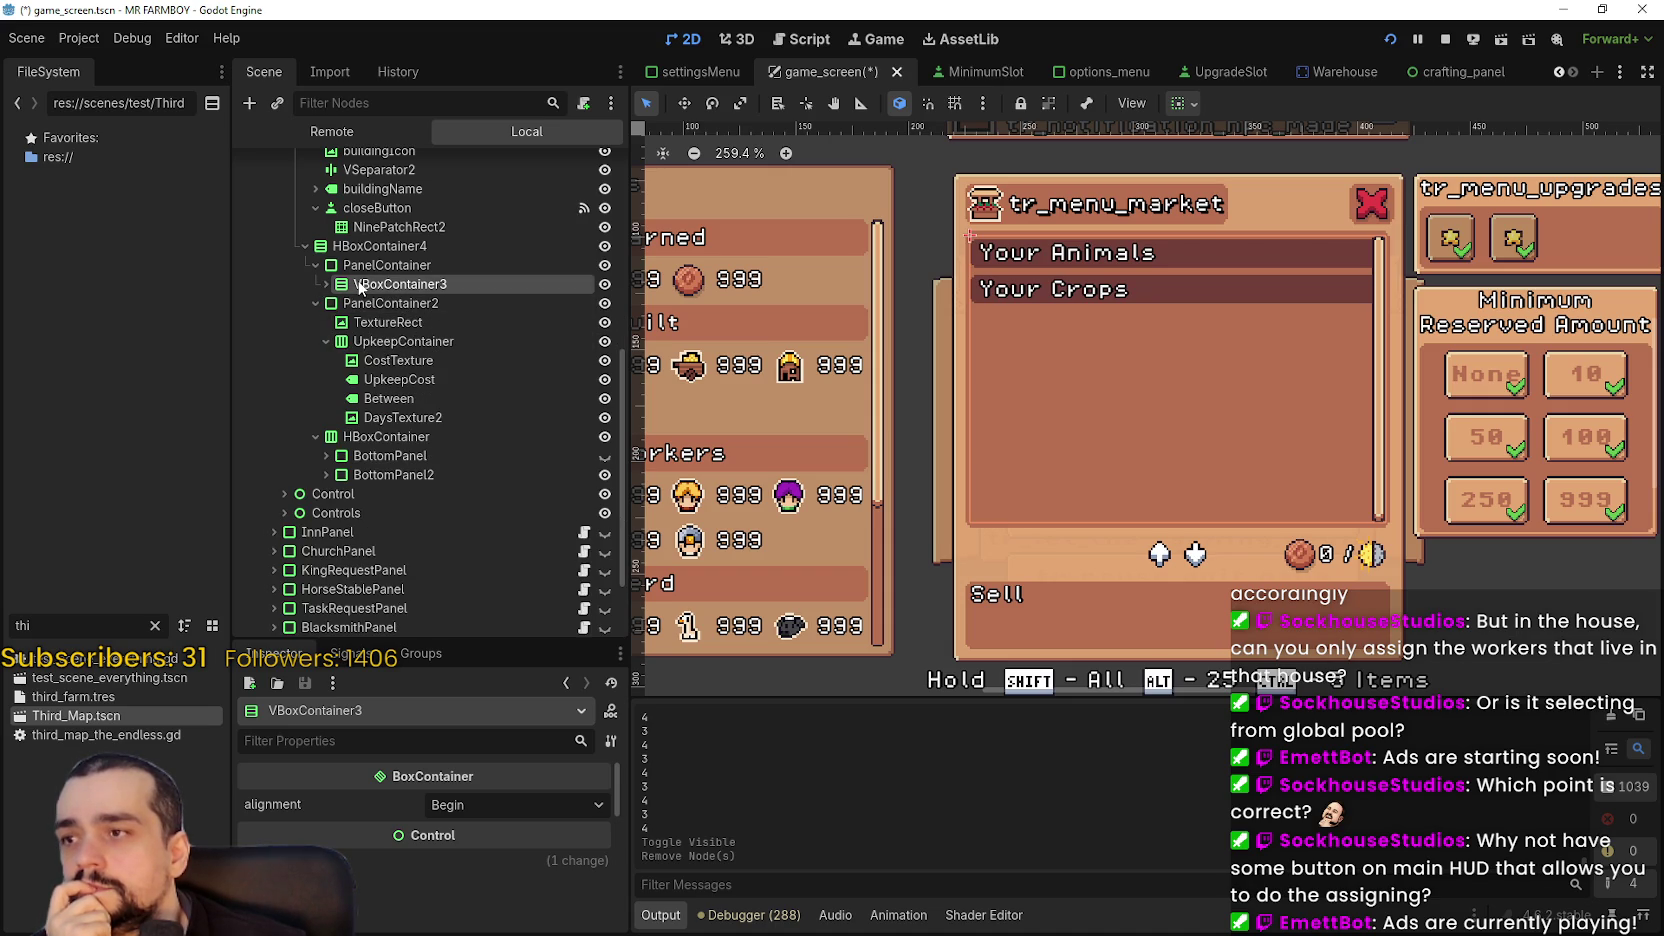
left_click(359, 267)
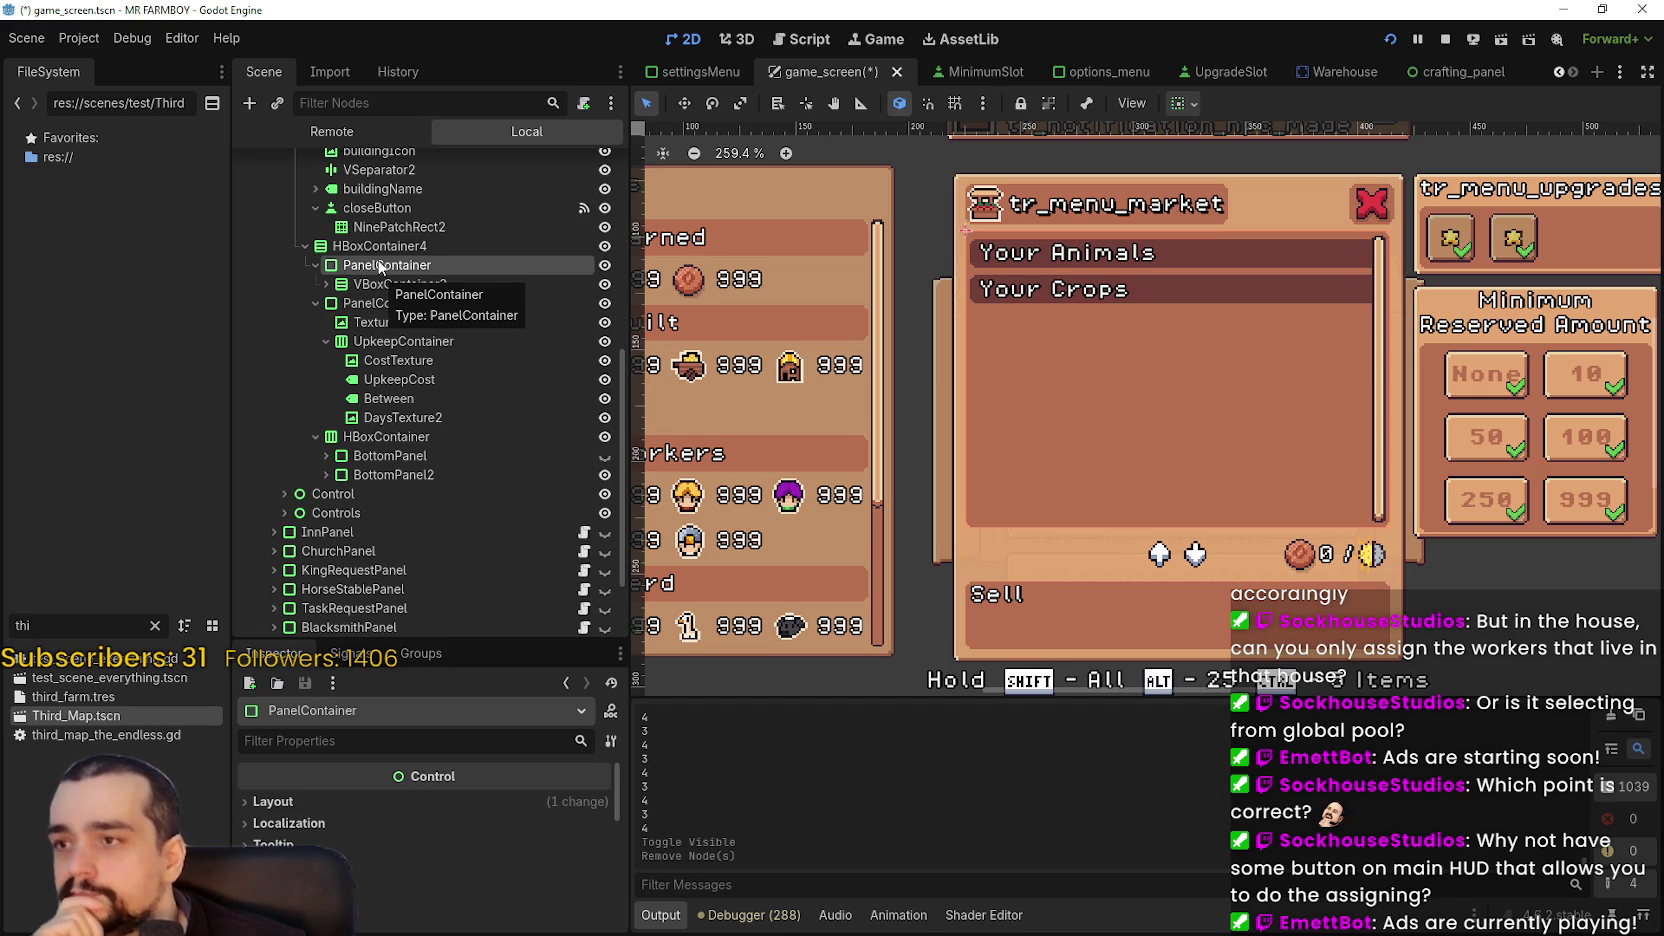
- Dismiss the PanelContainer context menus and collapse the PanelContainer and PanelContainer2 branches under HBoxContainer4
right_click(357, 268)
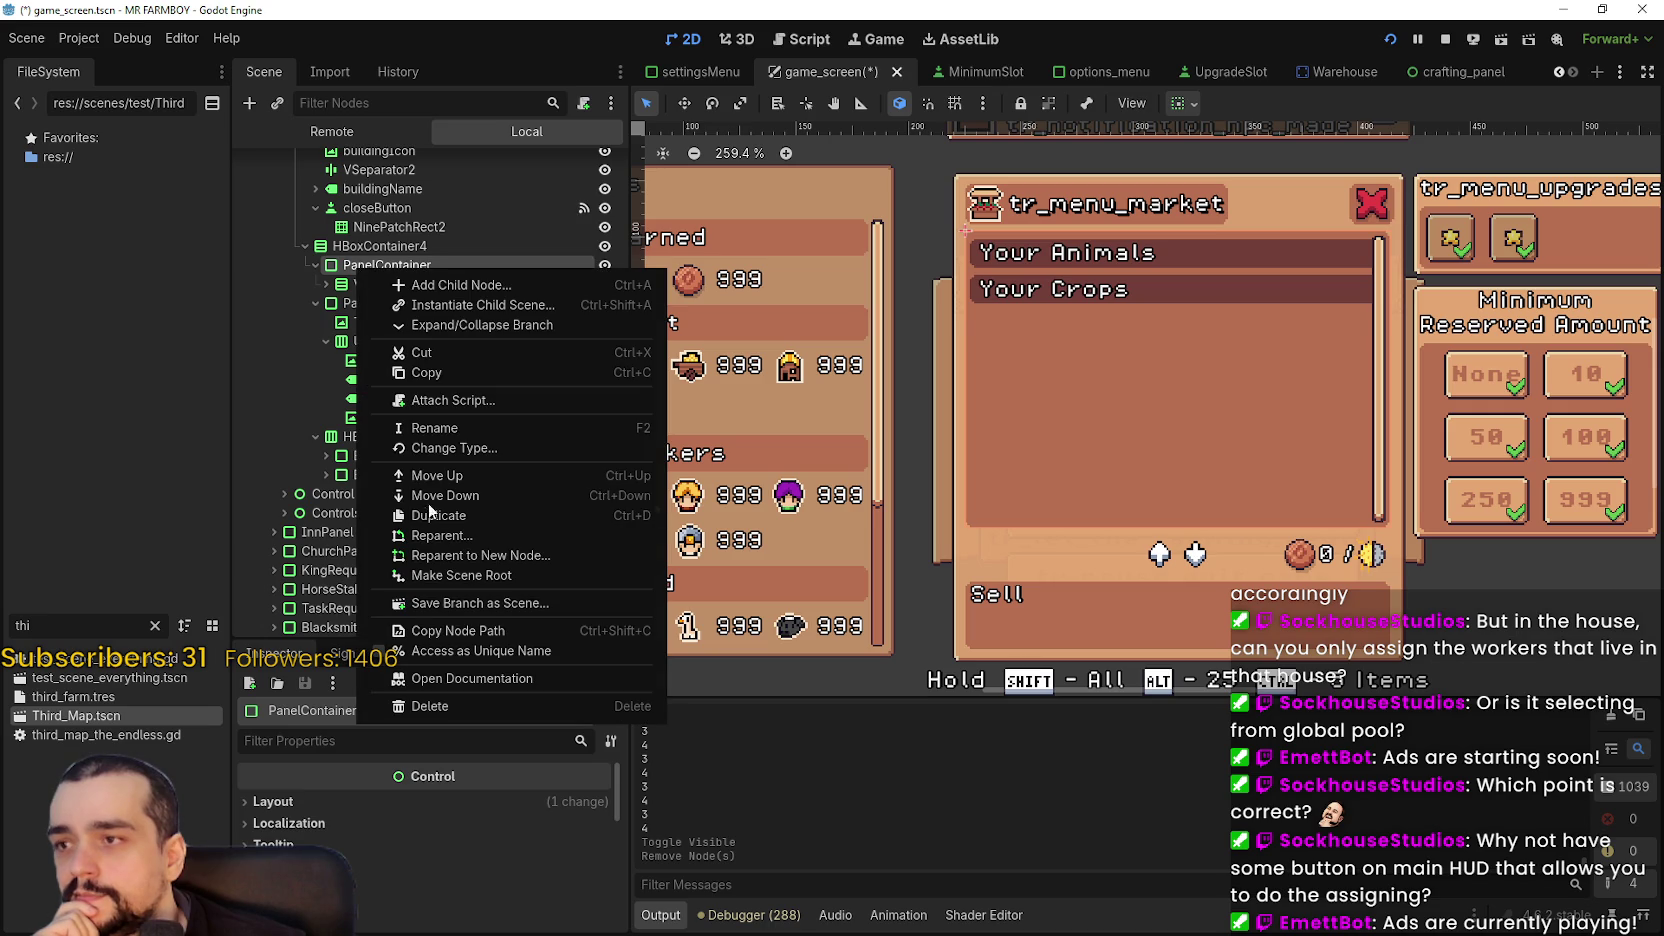
left_click(425, 372)
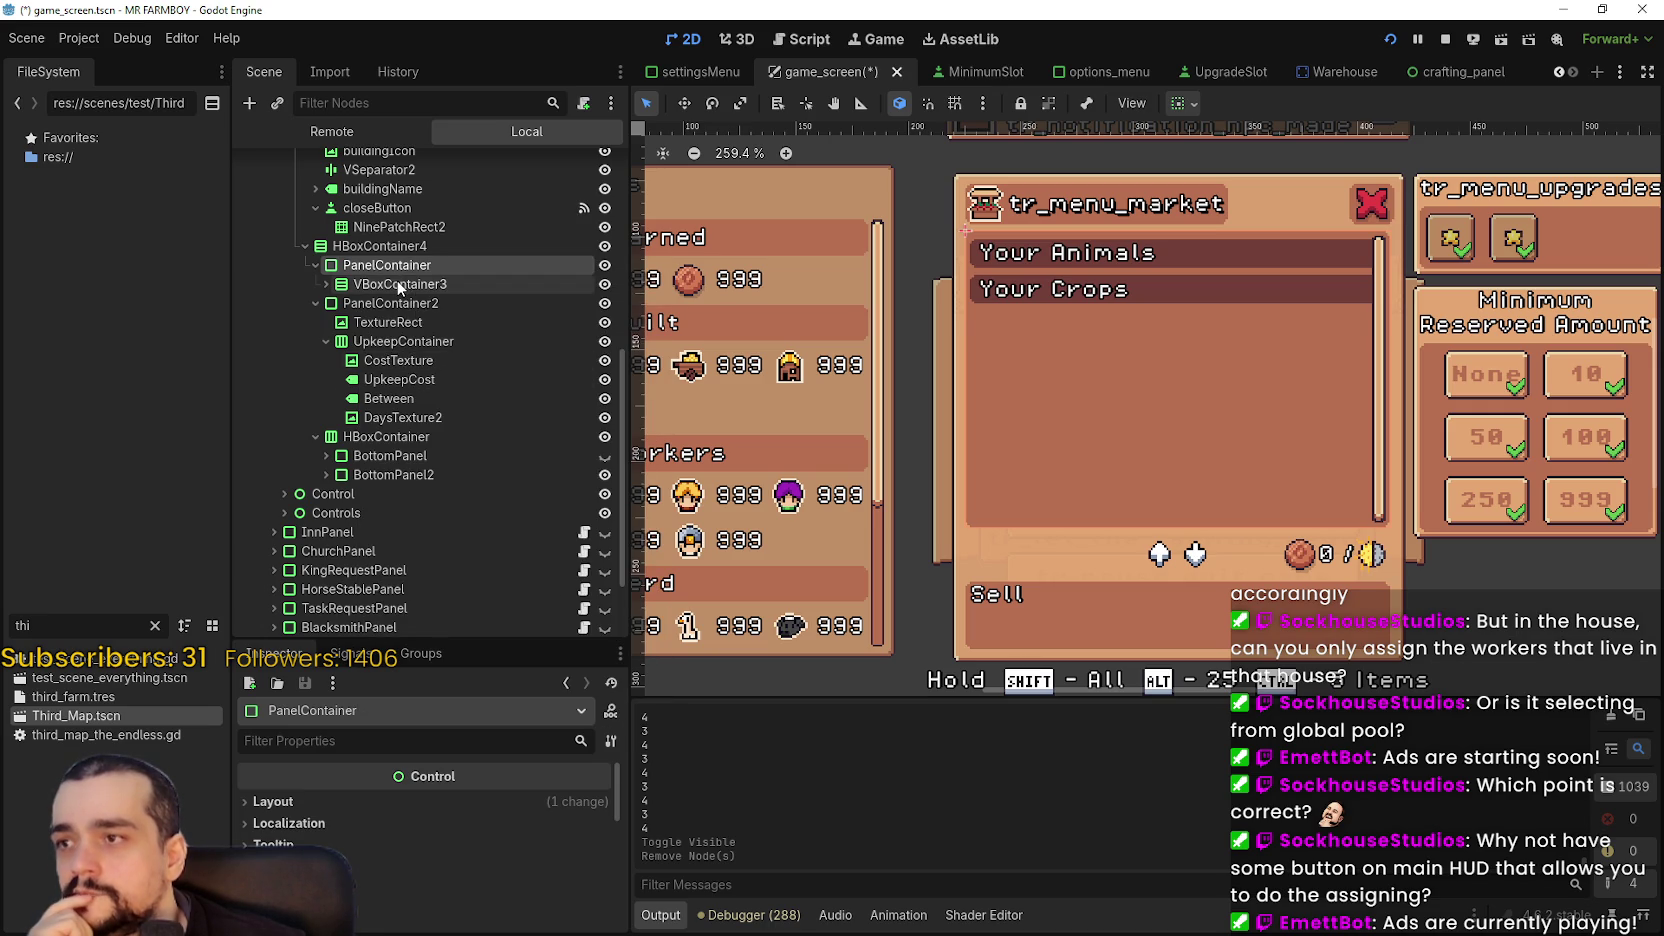
left_click(315, 266)
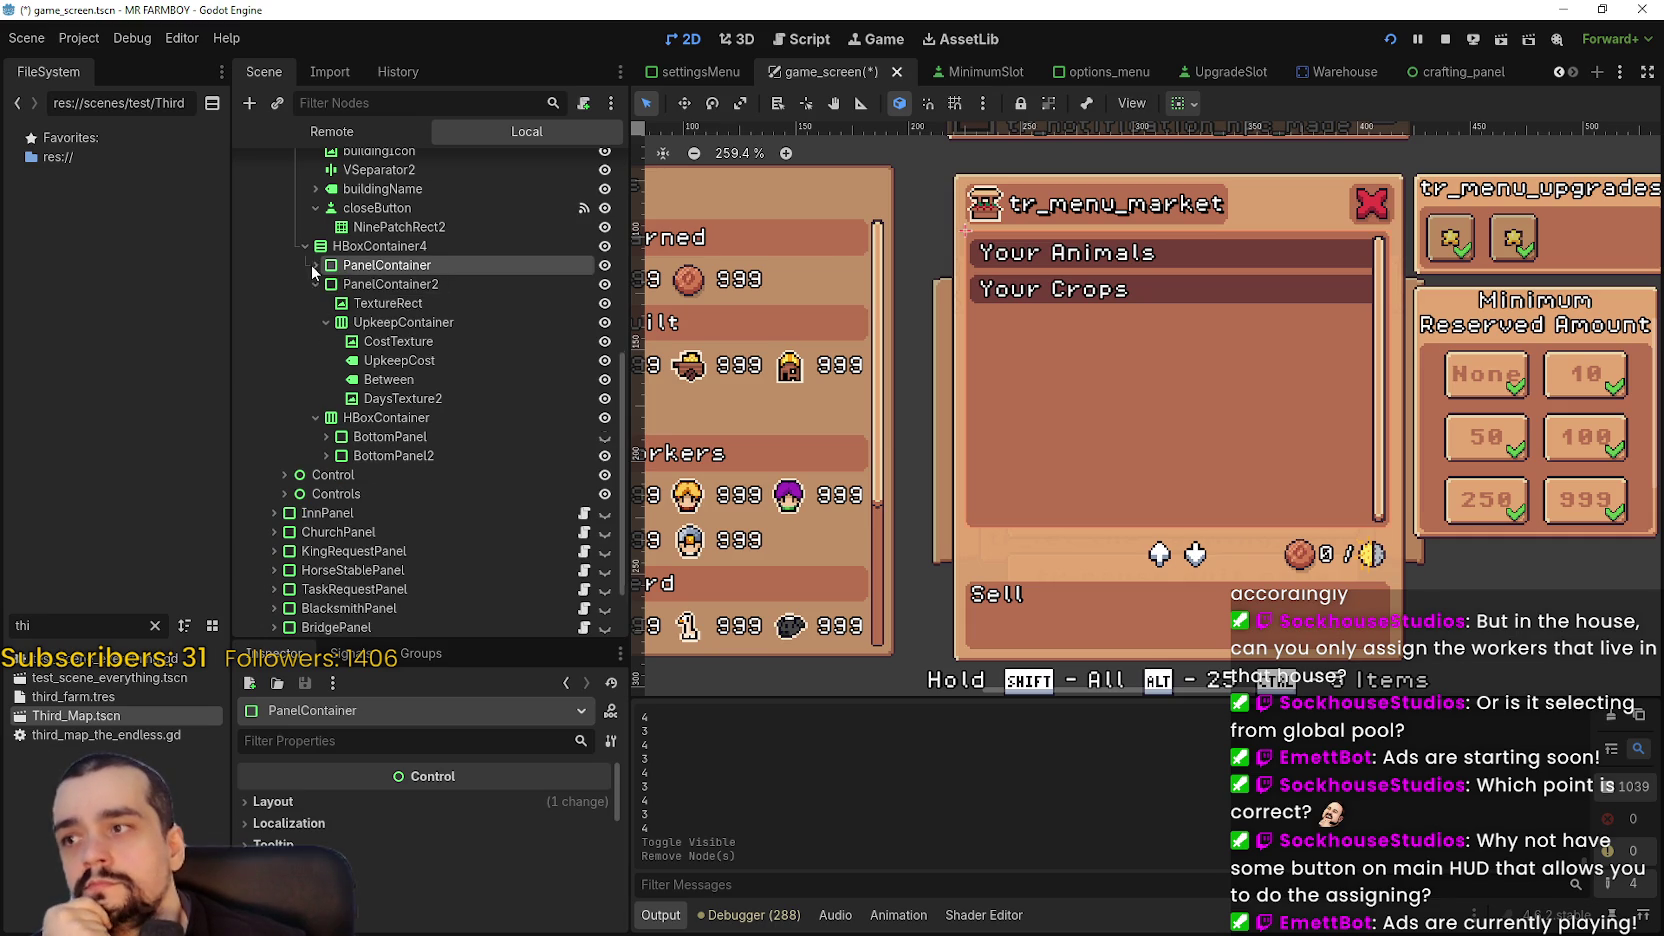
right_click(365, 266)
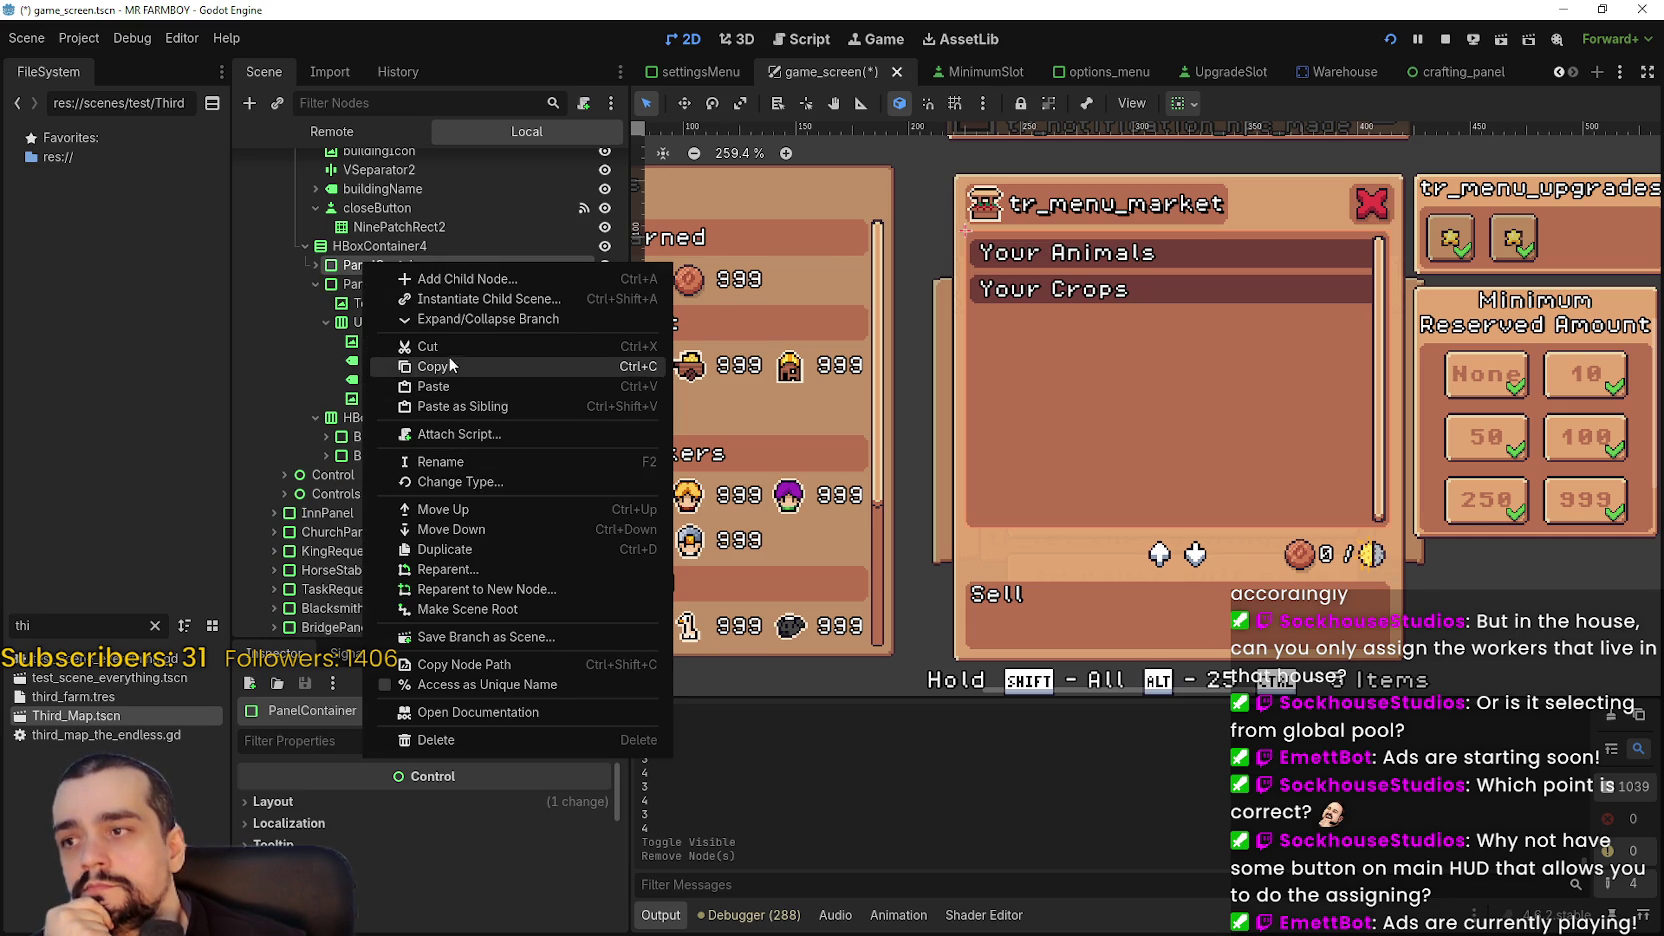
left_click(338, 265)
left_click(315, 285)
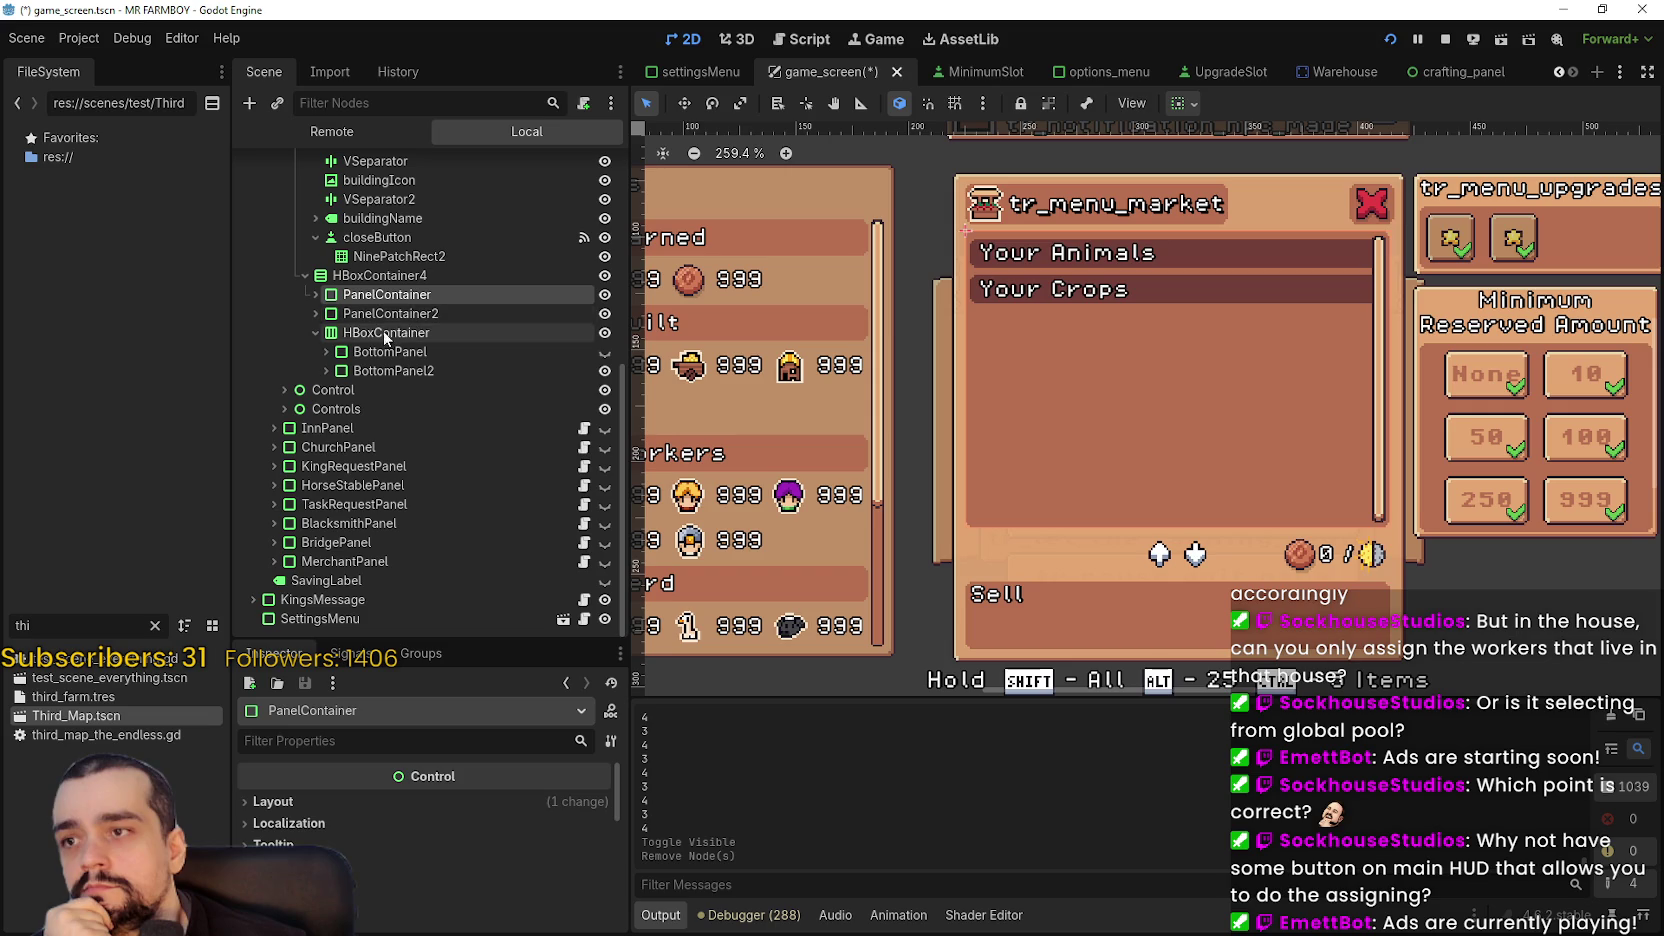
- Collapse HBoxContainer and duplicate the first PanelContainer
left_click(390, 314)
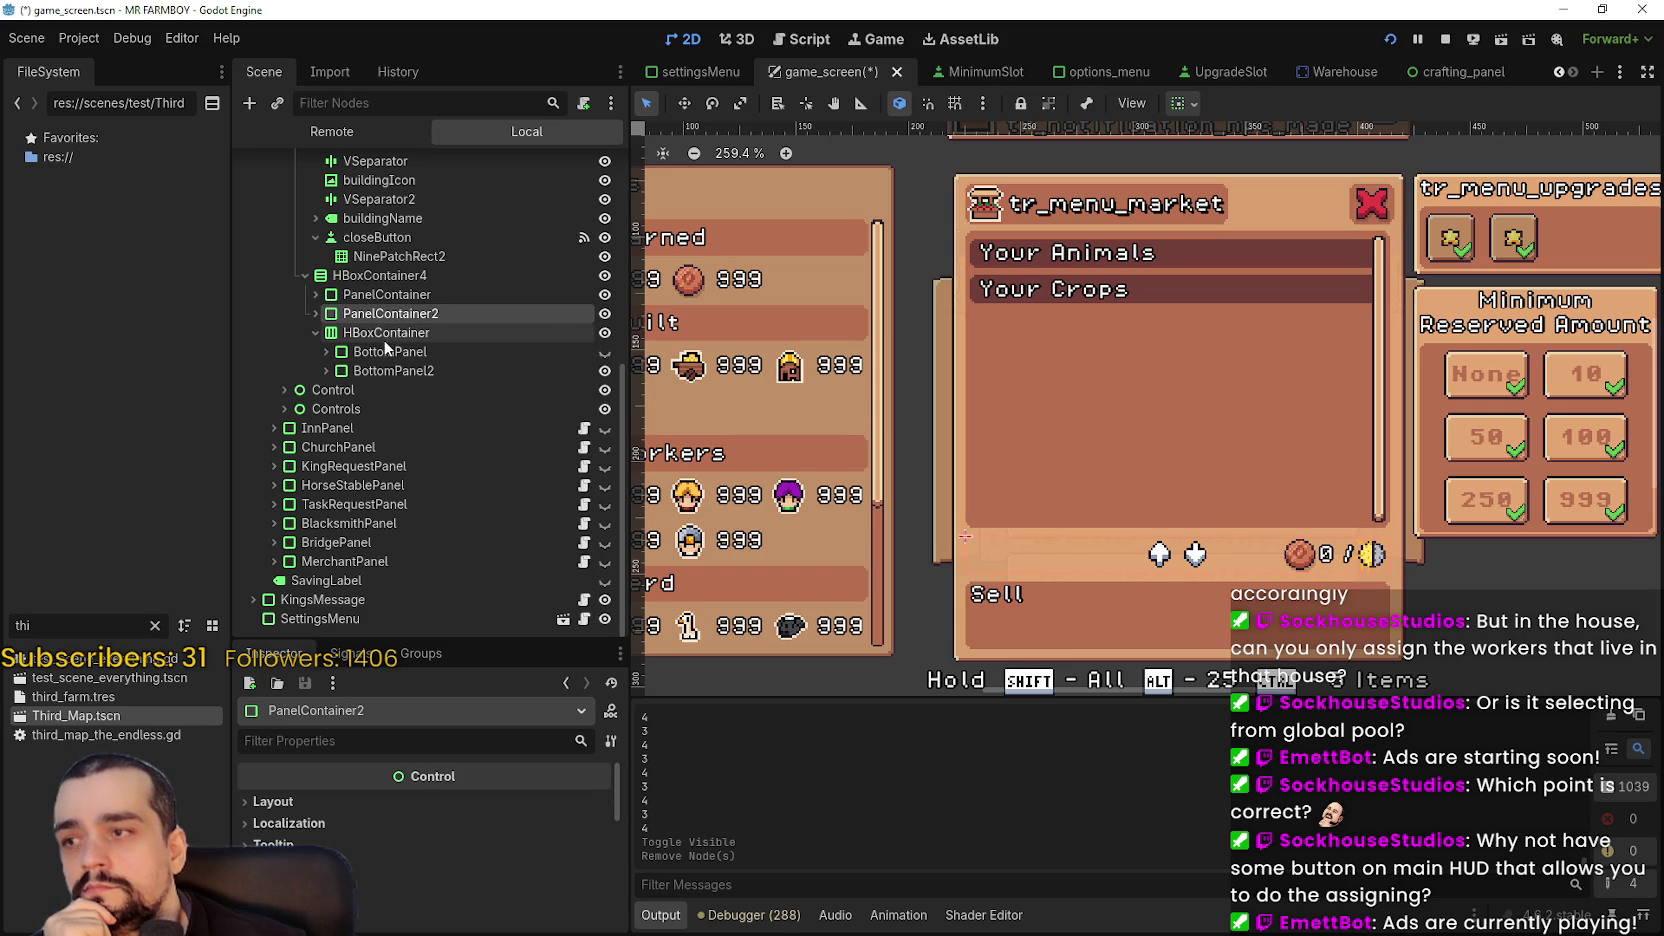
left_click(345, 333)
left_click(316, 332)
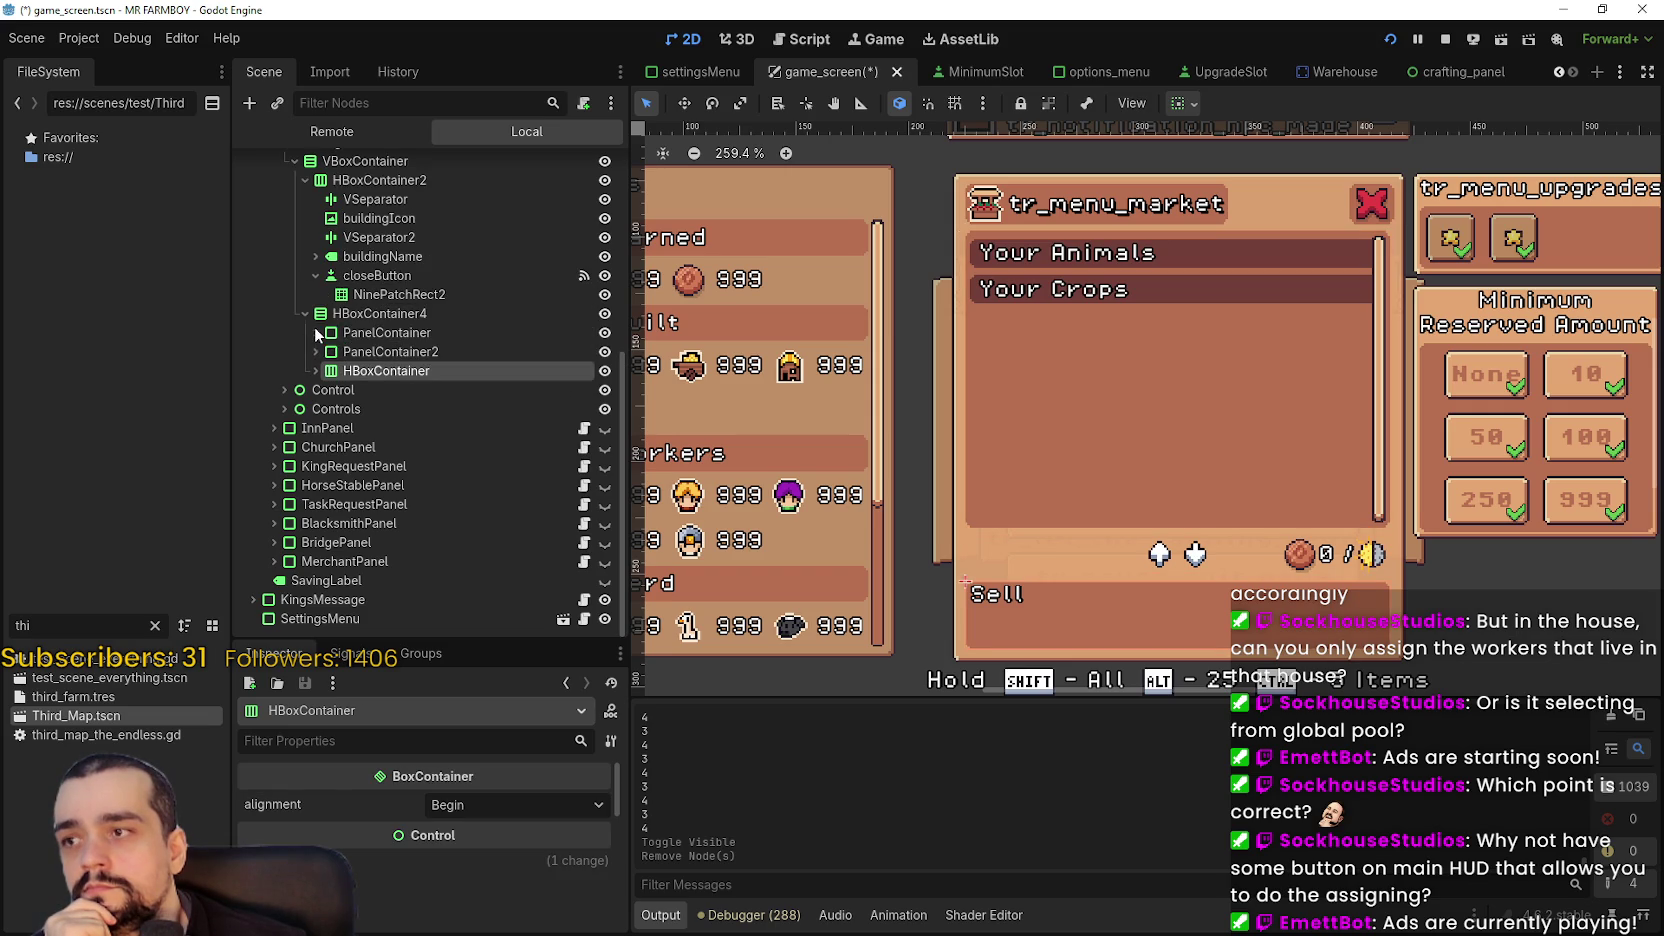
left_click(350, 333)
right_click(350, 333)
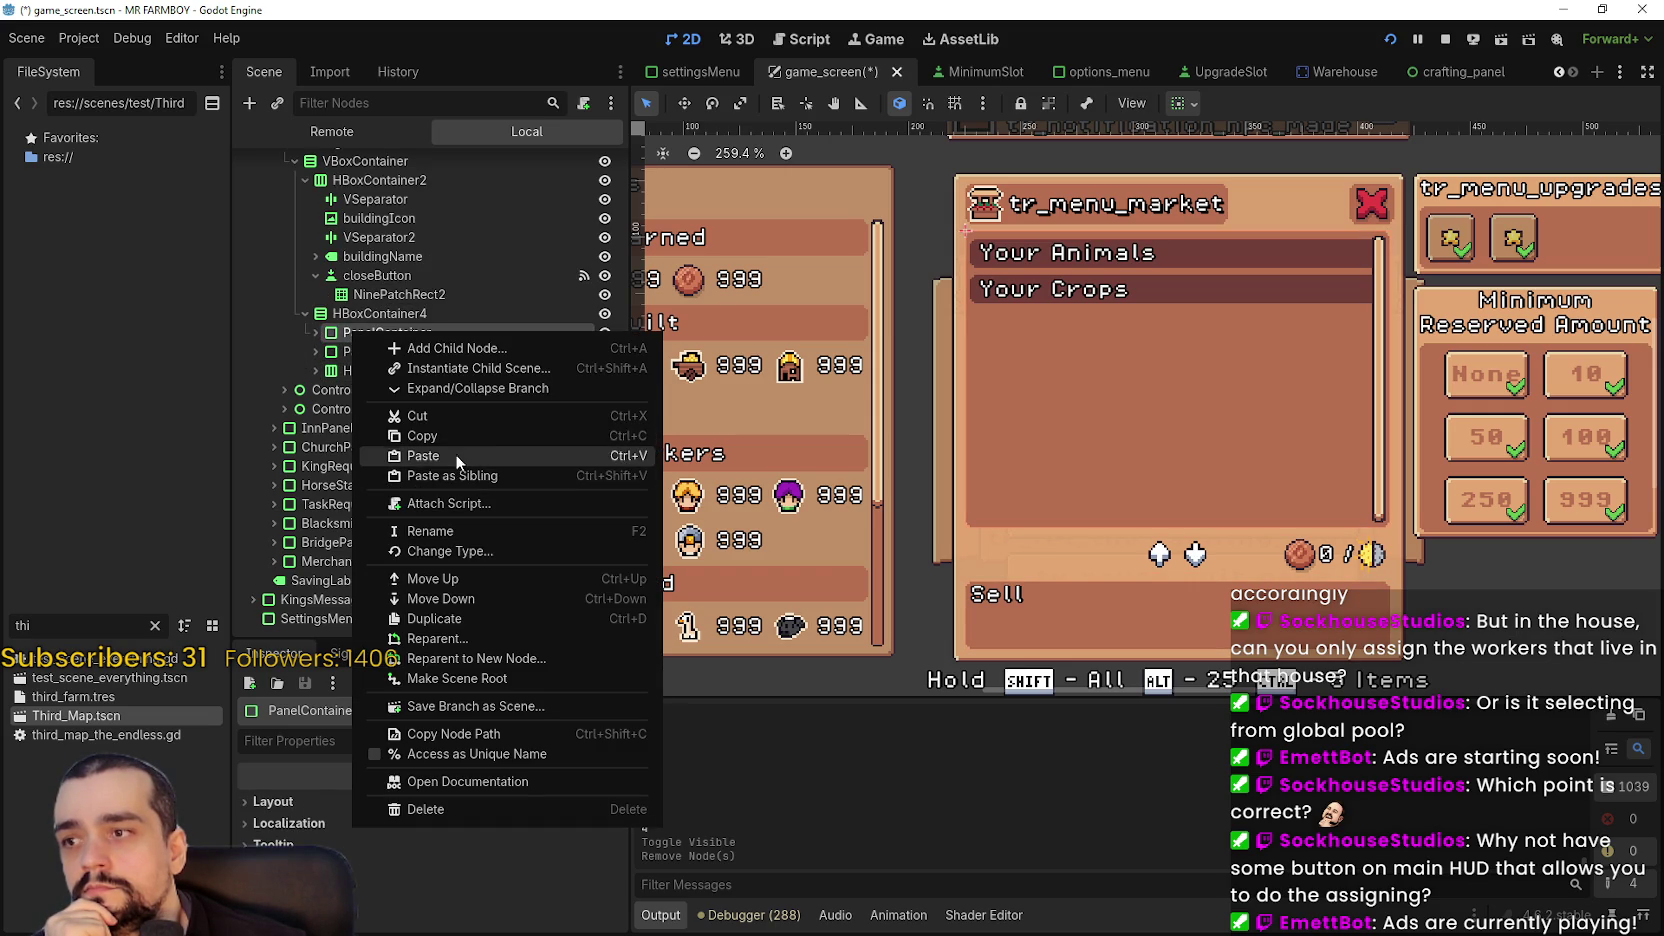
left_click(474, 618)
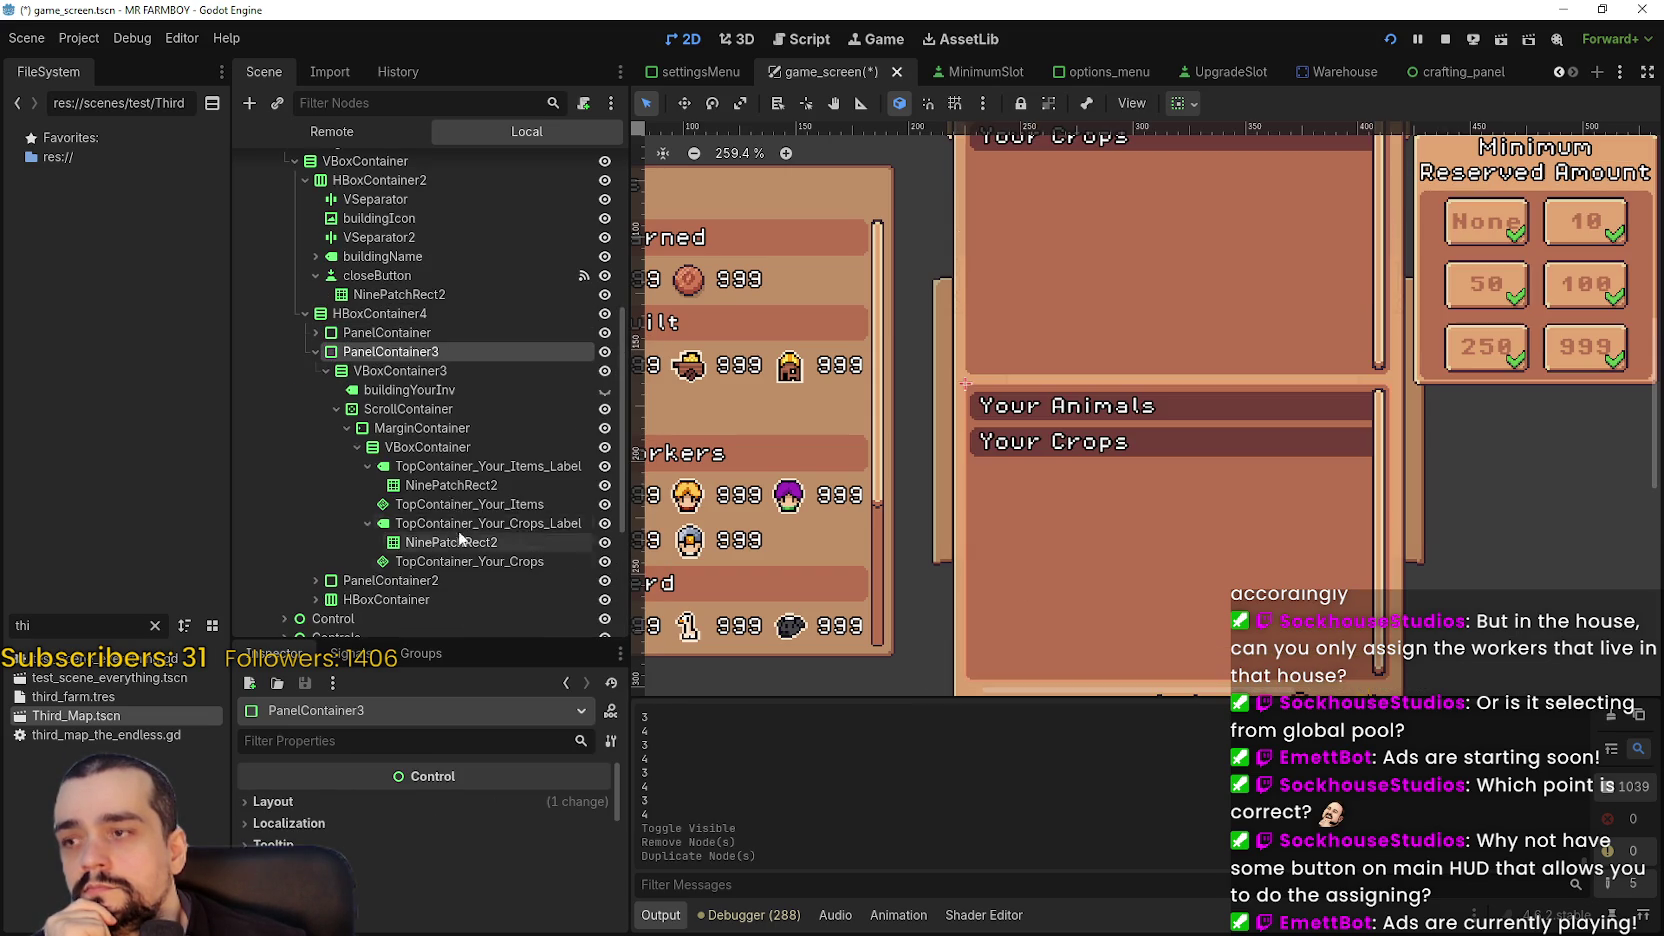
- Move the new PanelContainer3 below HBoxContainer and expand it
left_click(316, 352)
left_click_drag(382, 360, 391, 406)
scroll(1082, 497, "down", 2)
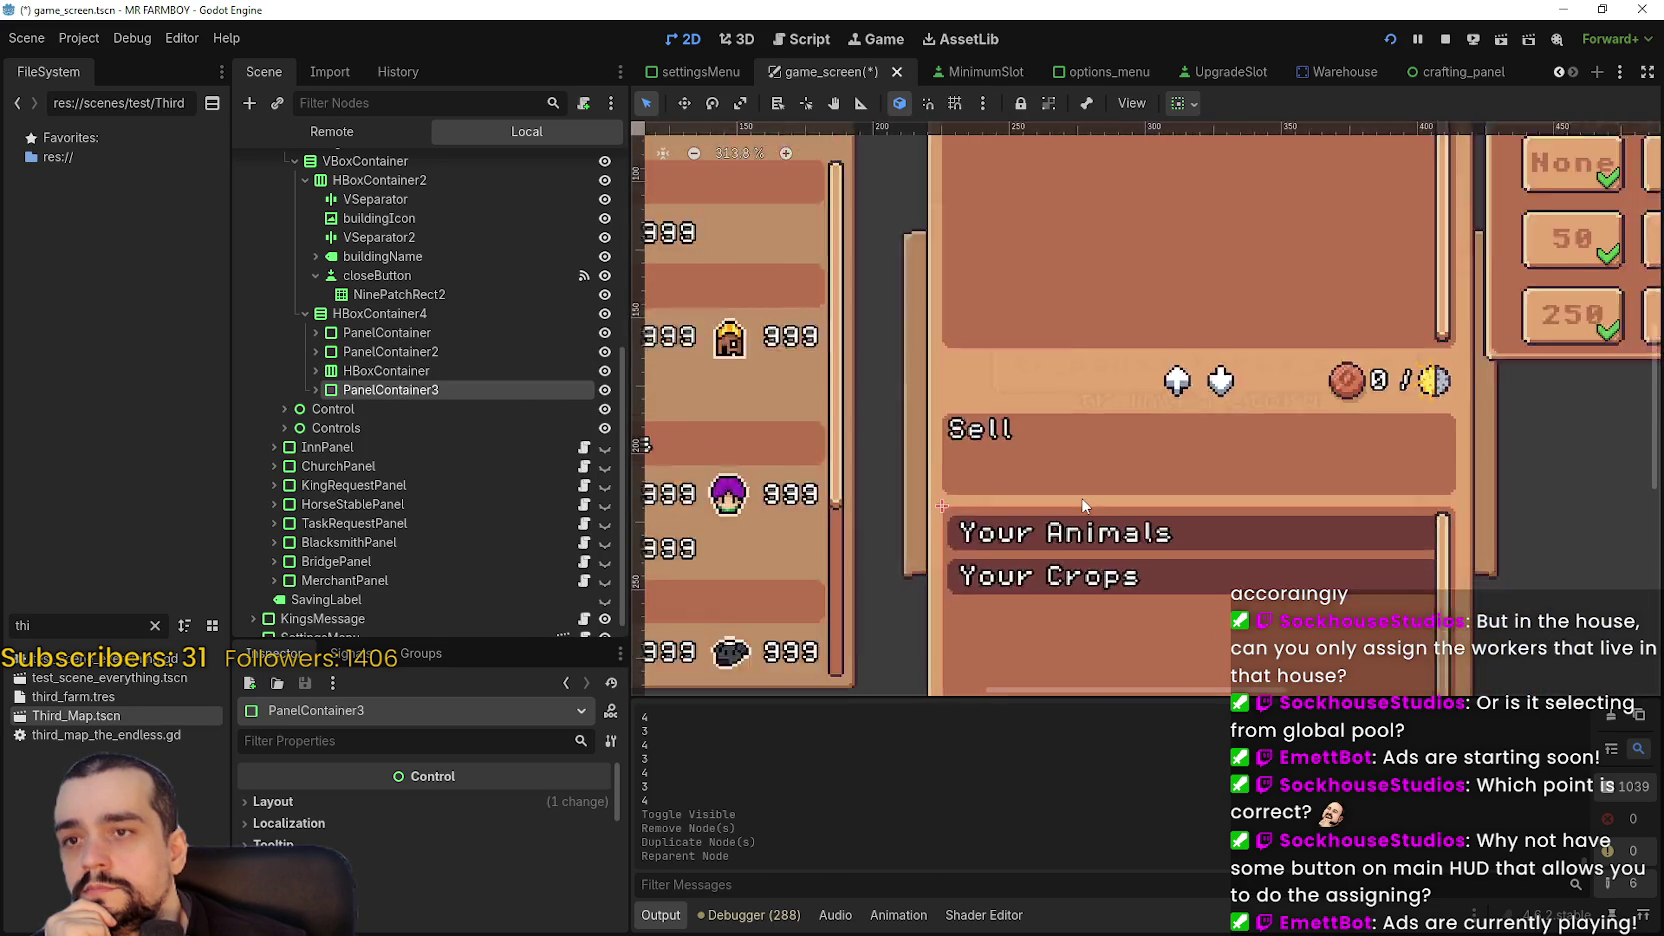
scroll(1082, 503, "down", 2)
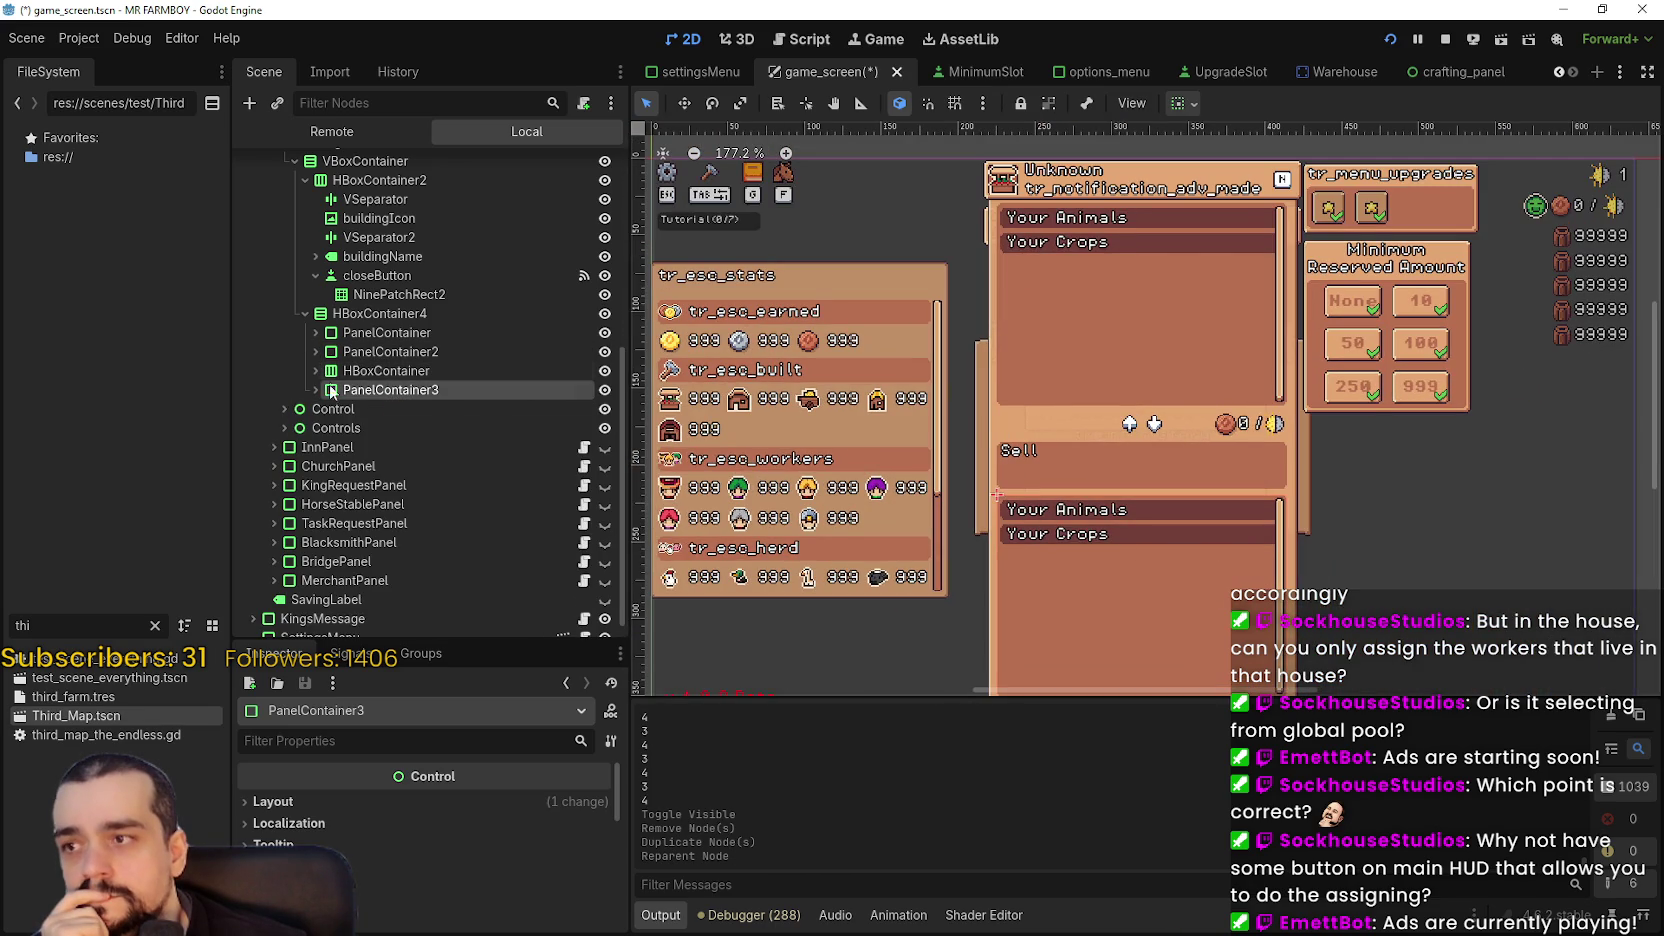
left_click(318, 390)
- Select buildingYourInv in PanelContainer3, toggle its visibility off and on, and bring up its actions
left_click(465, 430)
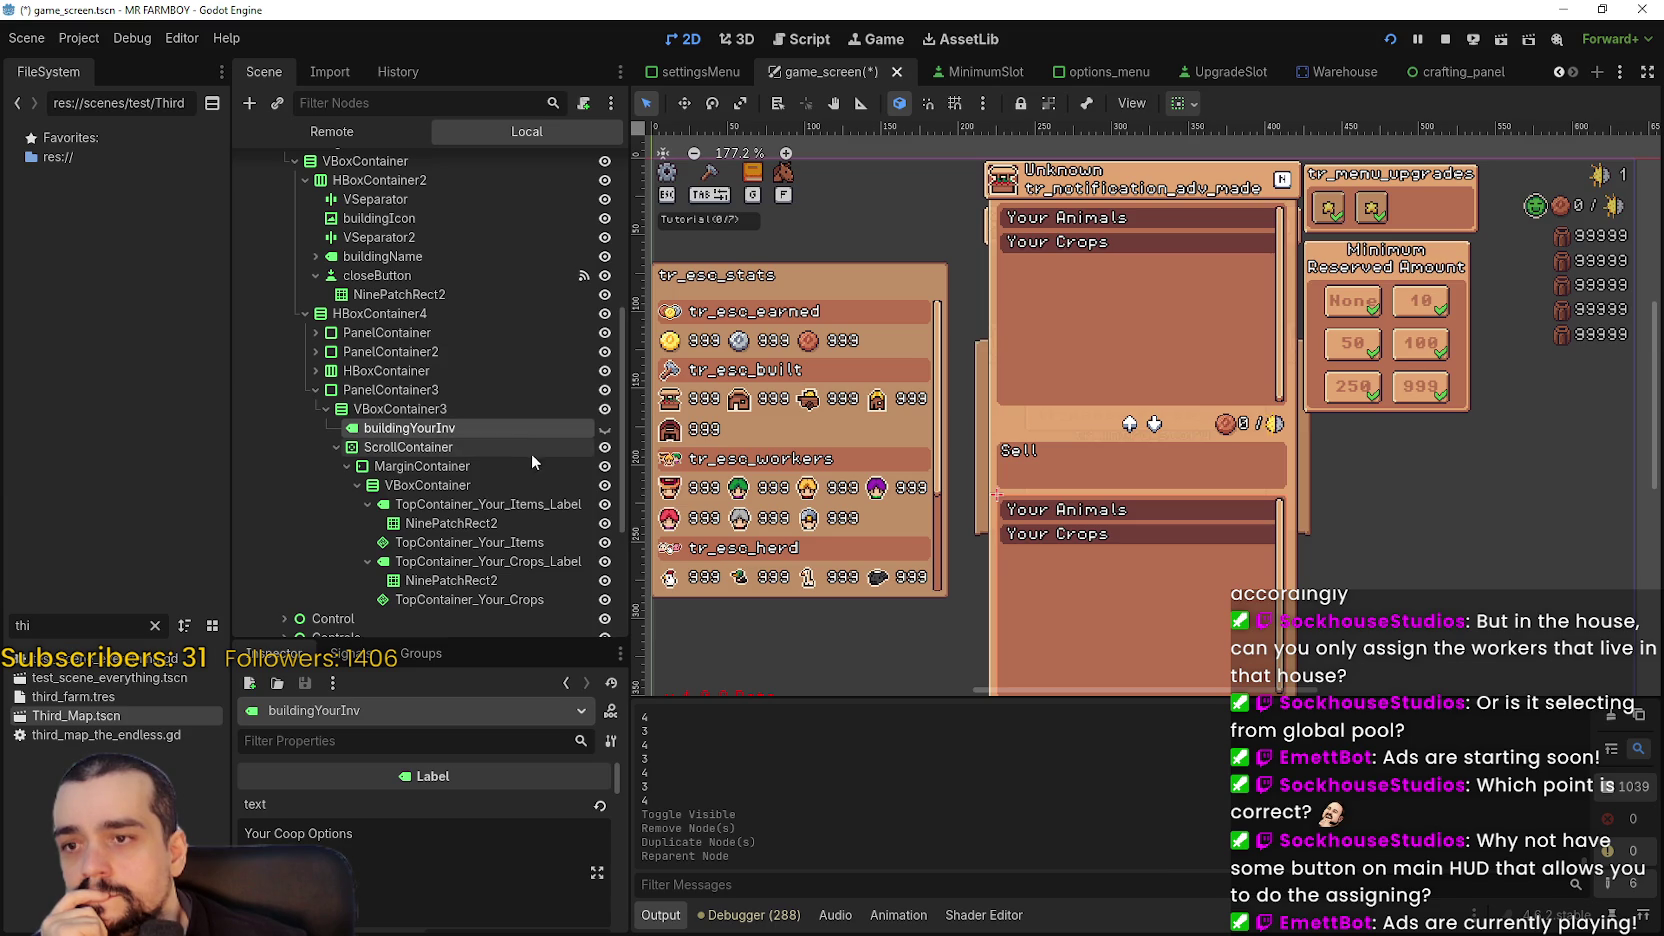
scroll(1190, 580, "up", 2)
left_click(604, 428)
left_click(604, 428)
right_click(463, 437)
- Delete the buildingYourInv label from PanelContainer3
left_click(561, 922)
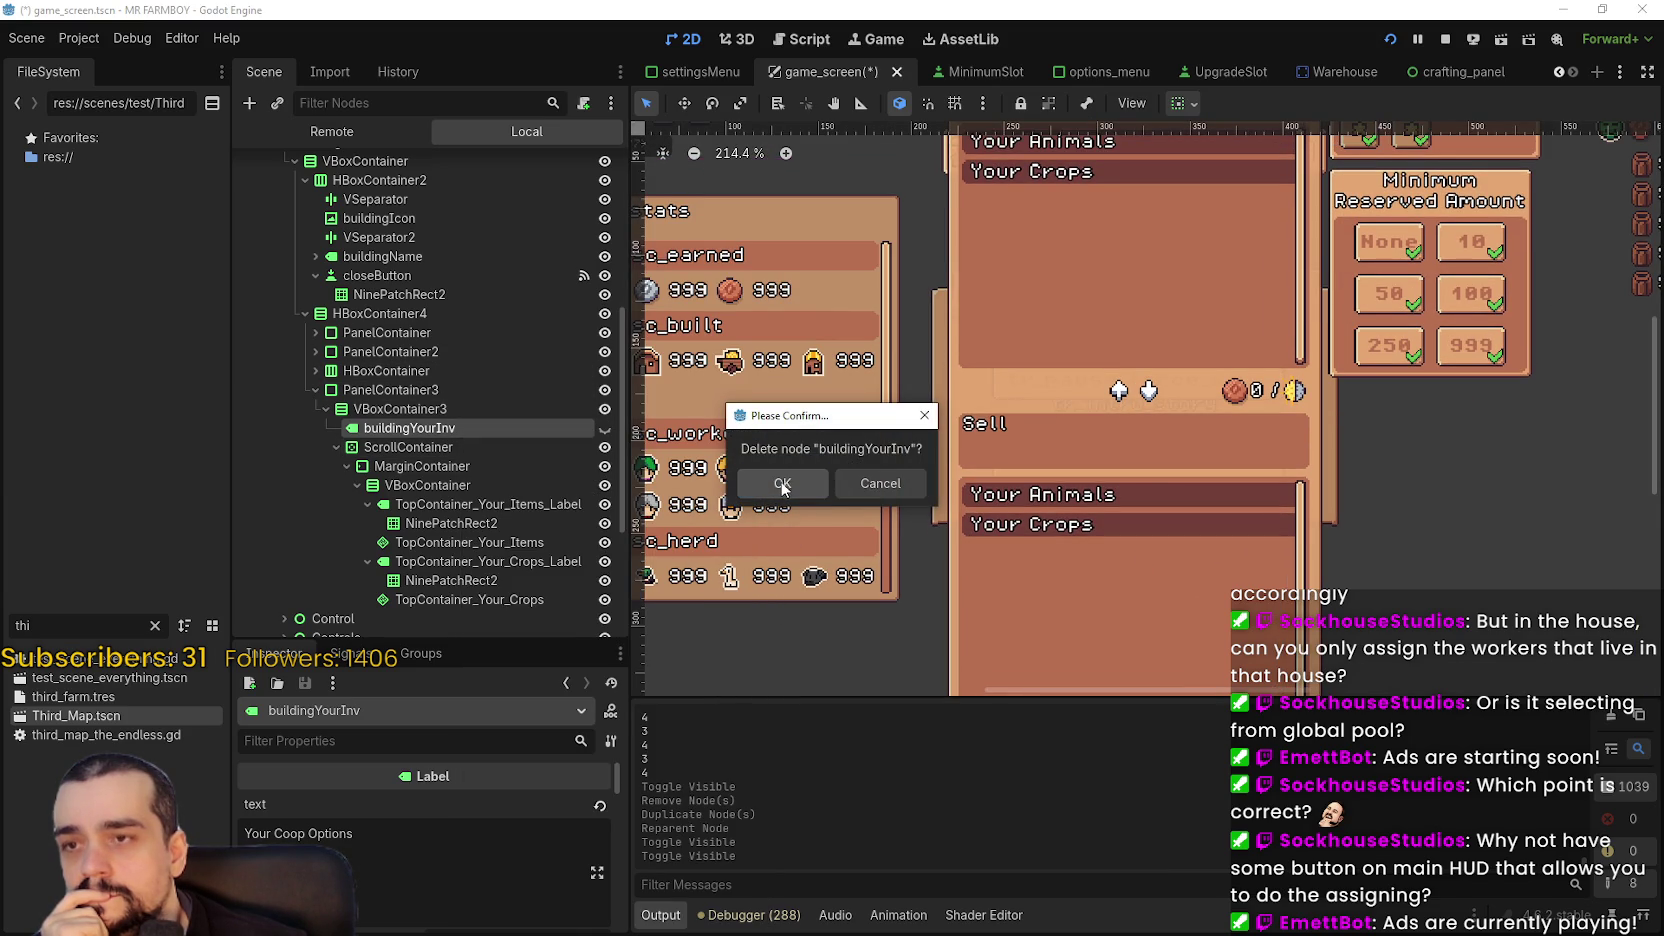
left_click(781, 485)
left_click(480, 486)
left_click(478, 504)
left_click(468, 486)
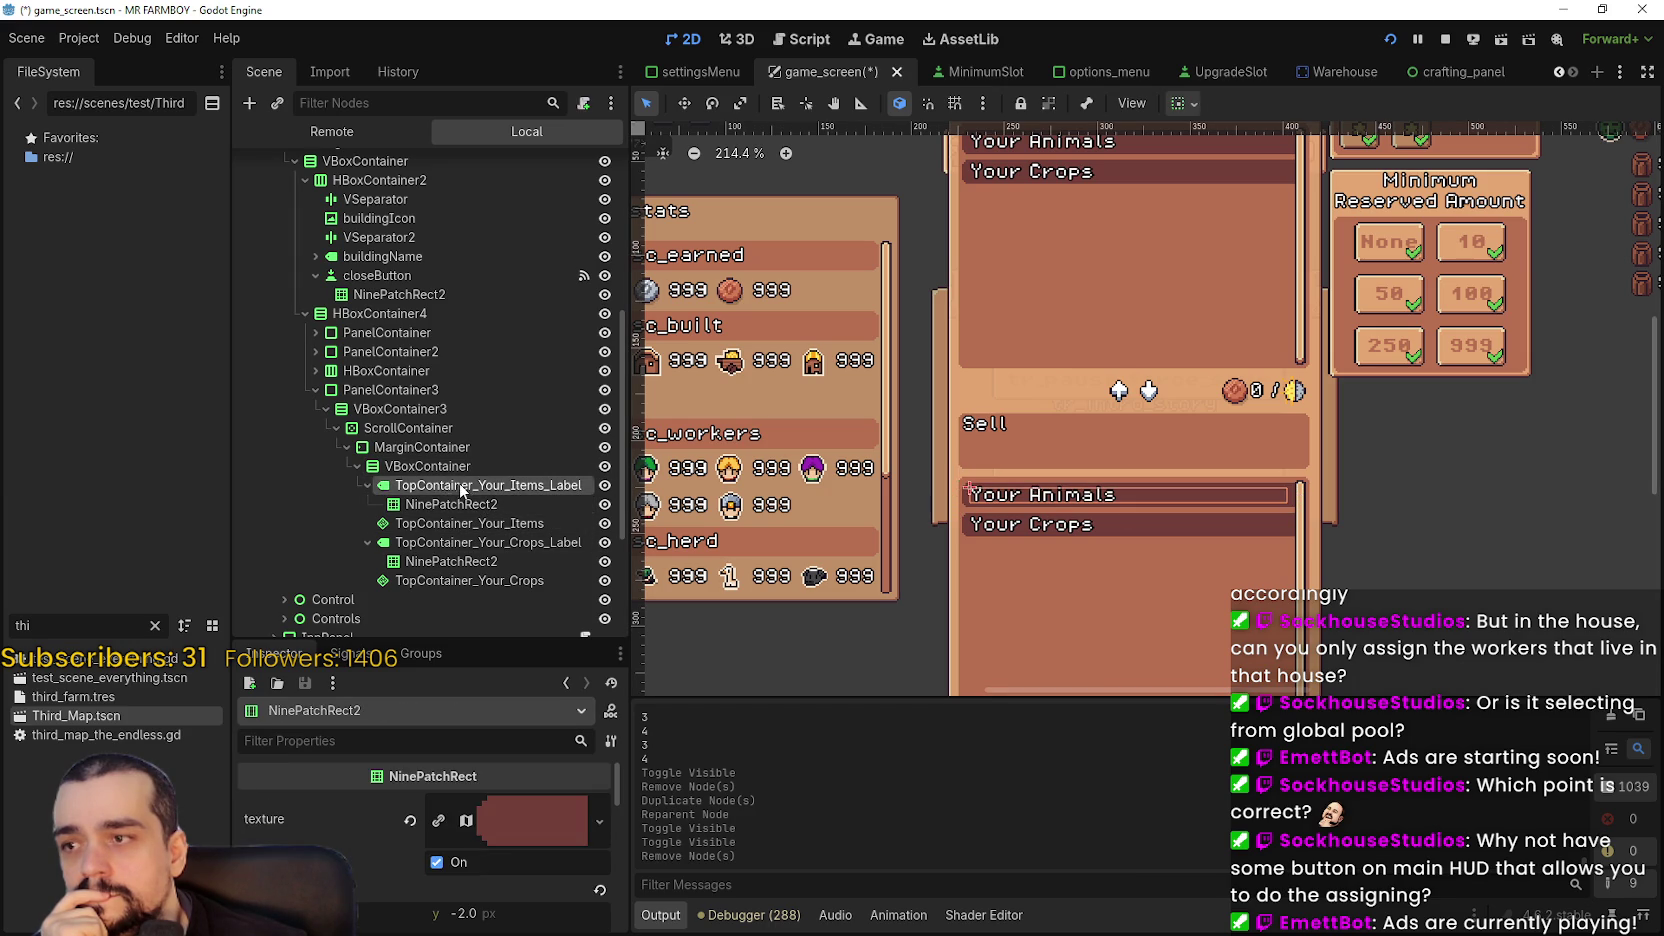
- Delete TopContainer_Your_Items and its Your Animals label together
left_click(397, 525)
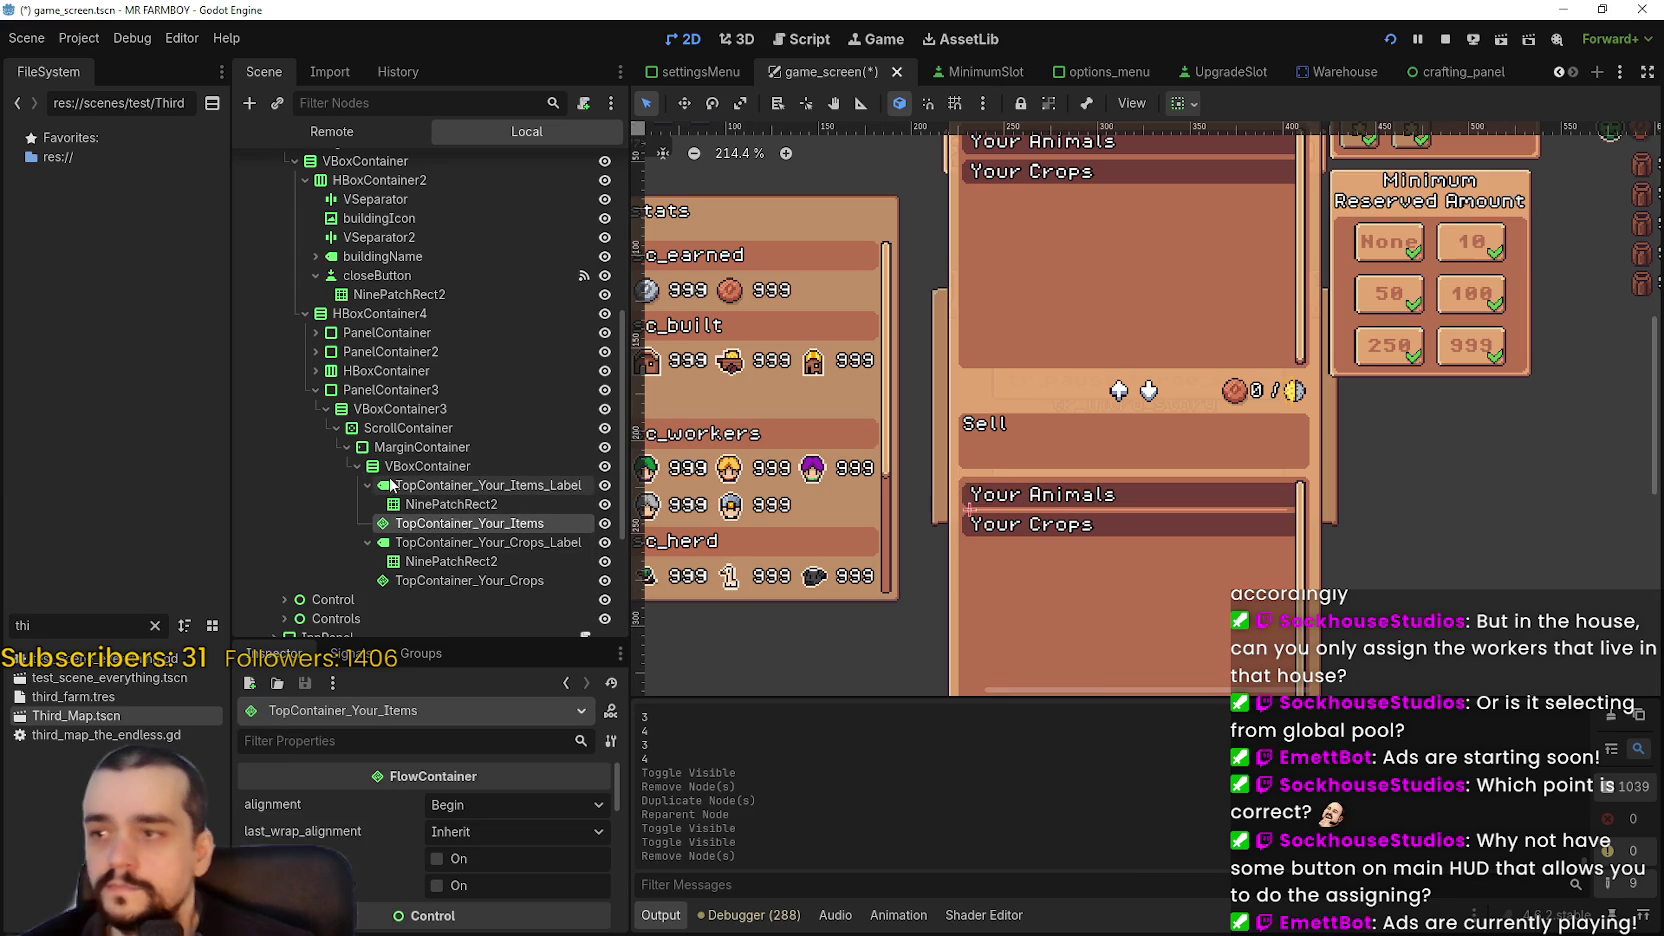
left_click(428, 487)
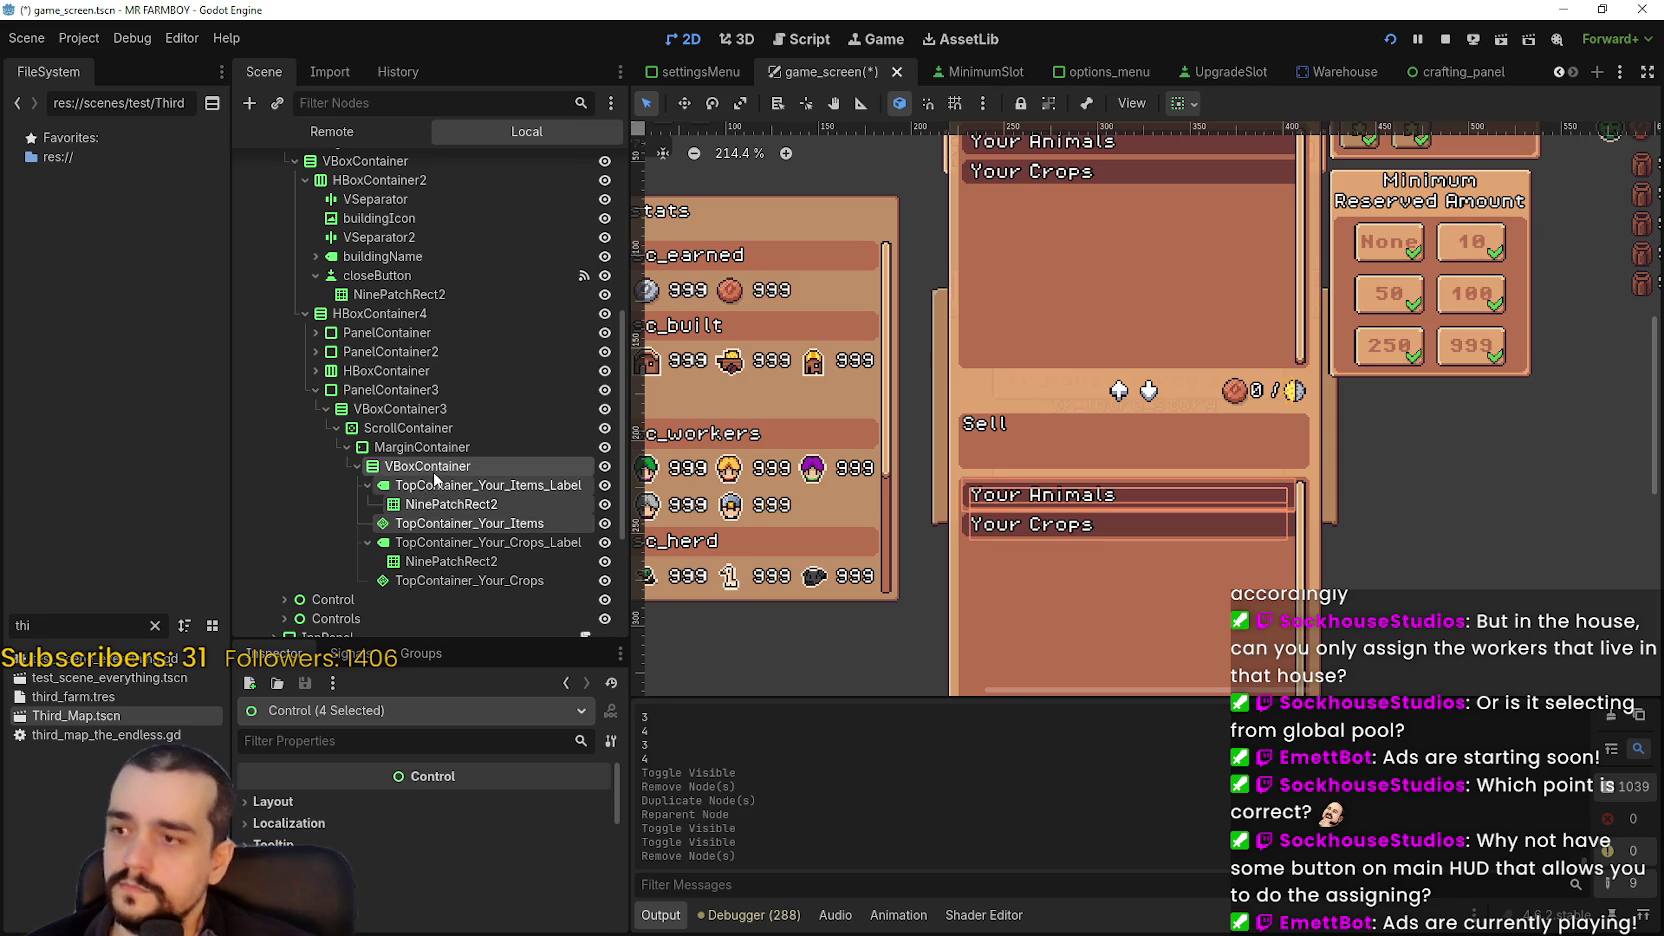
left_click(430, 487, "shift")
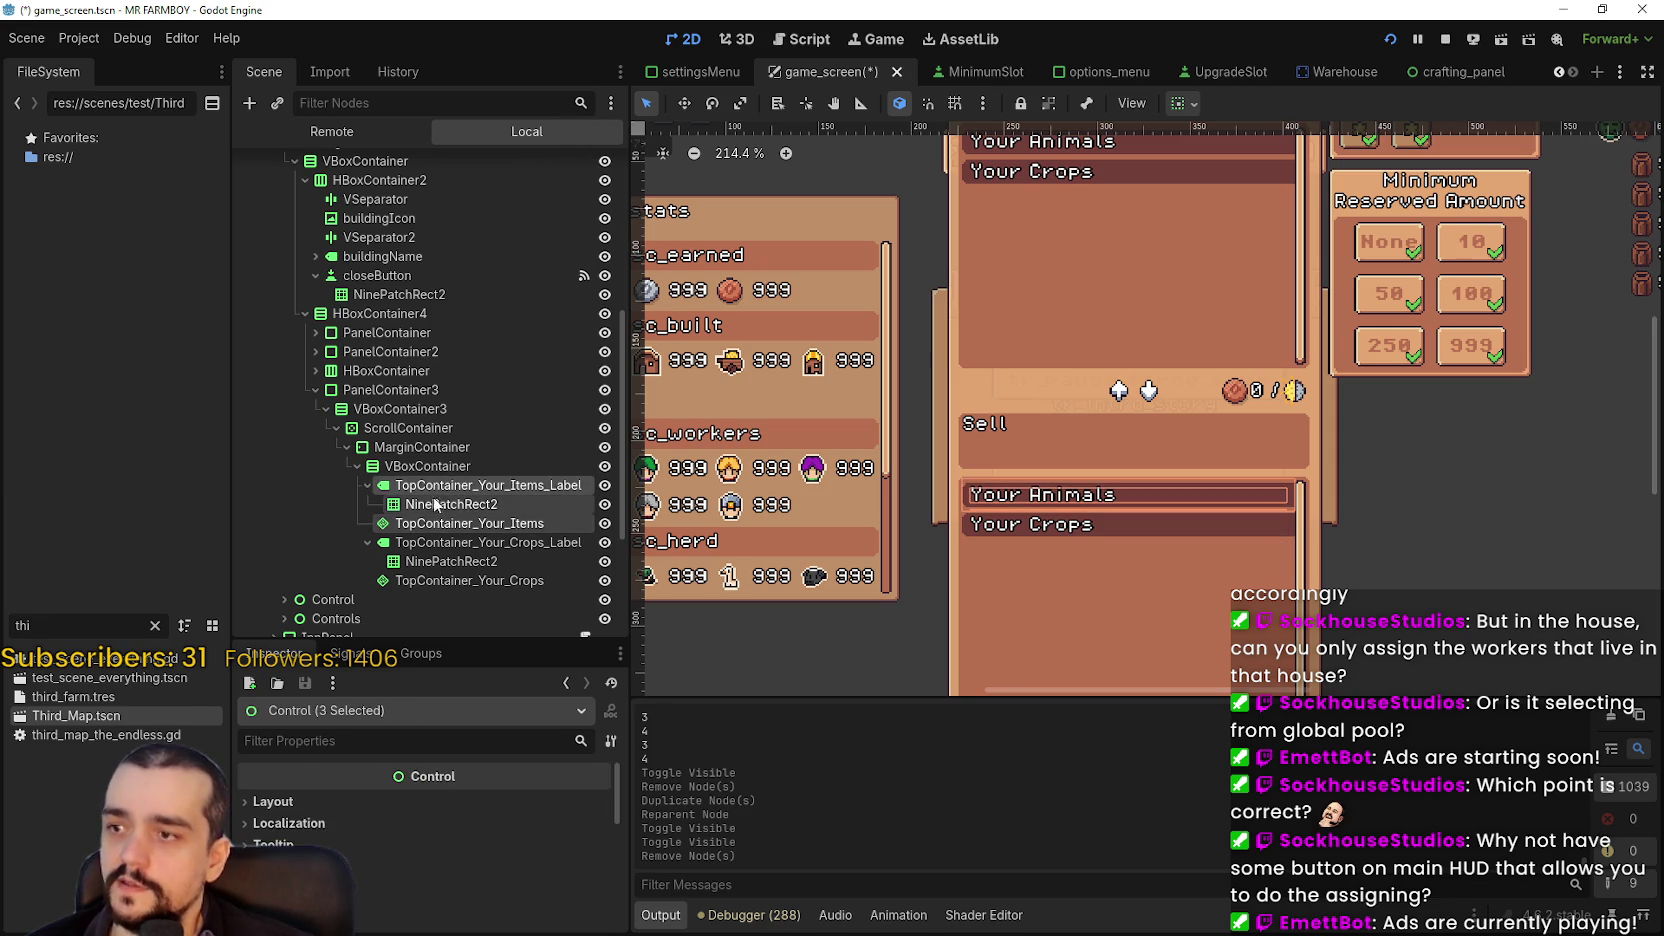
right_click(429, 484)
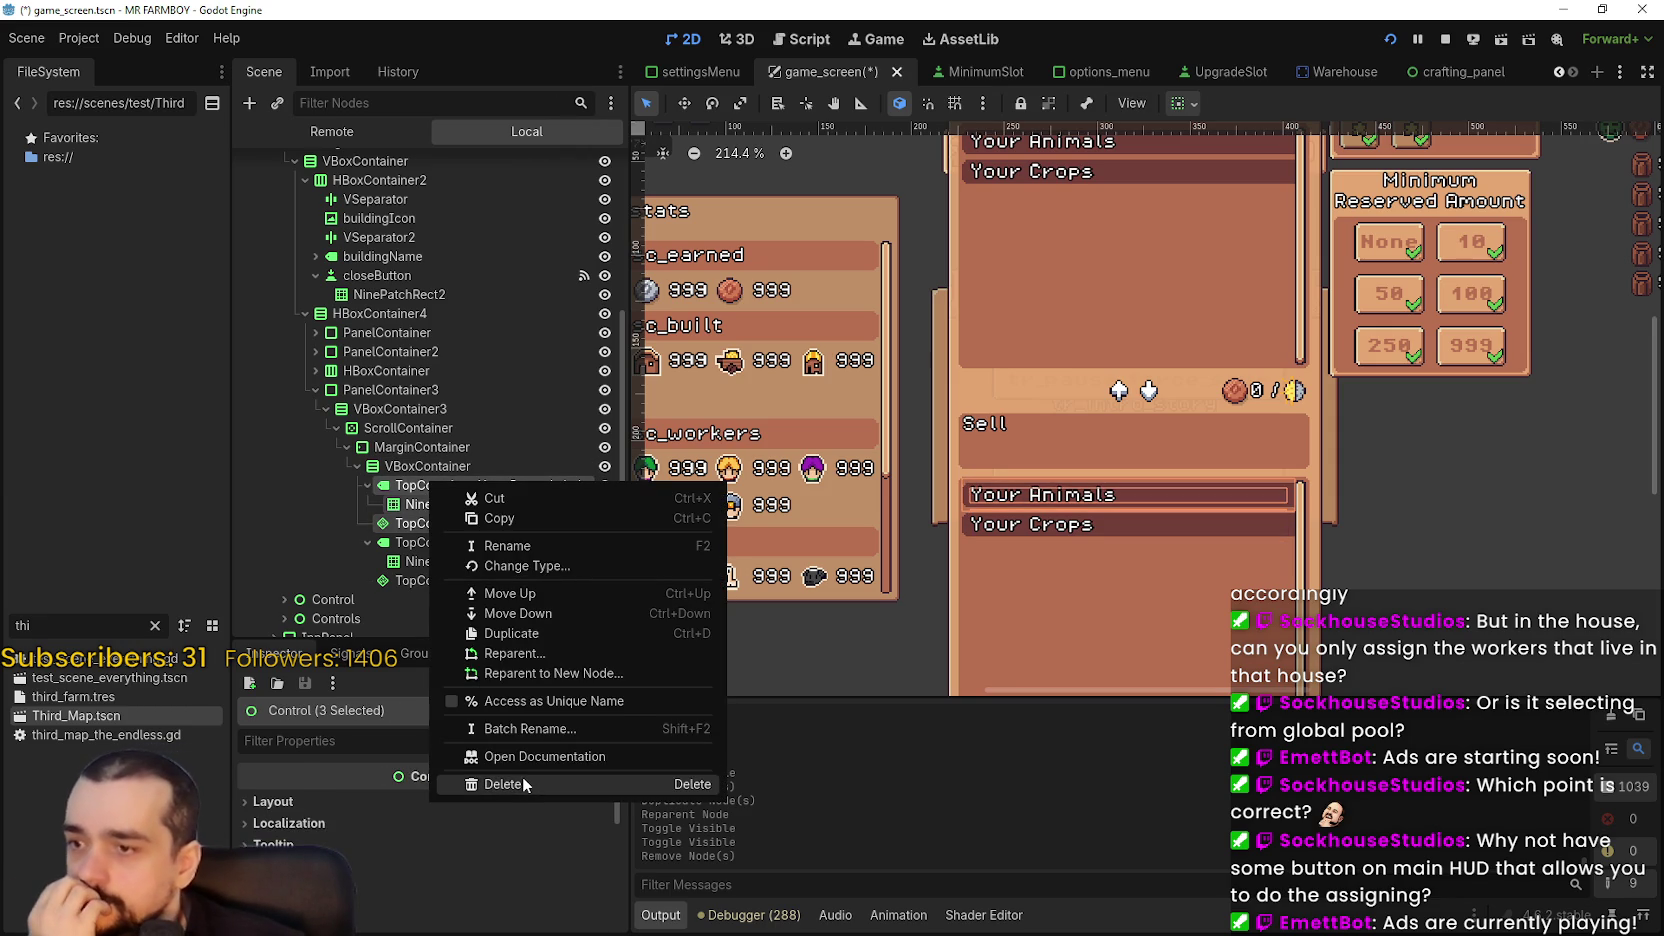
left_click(524, 784)
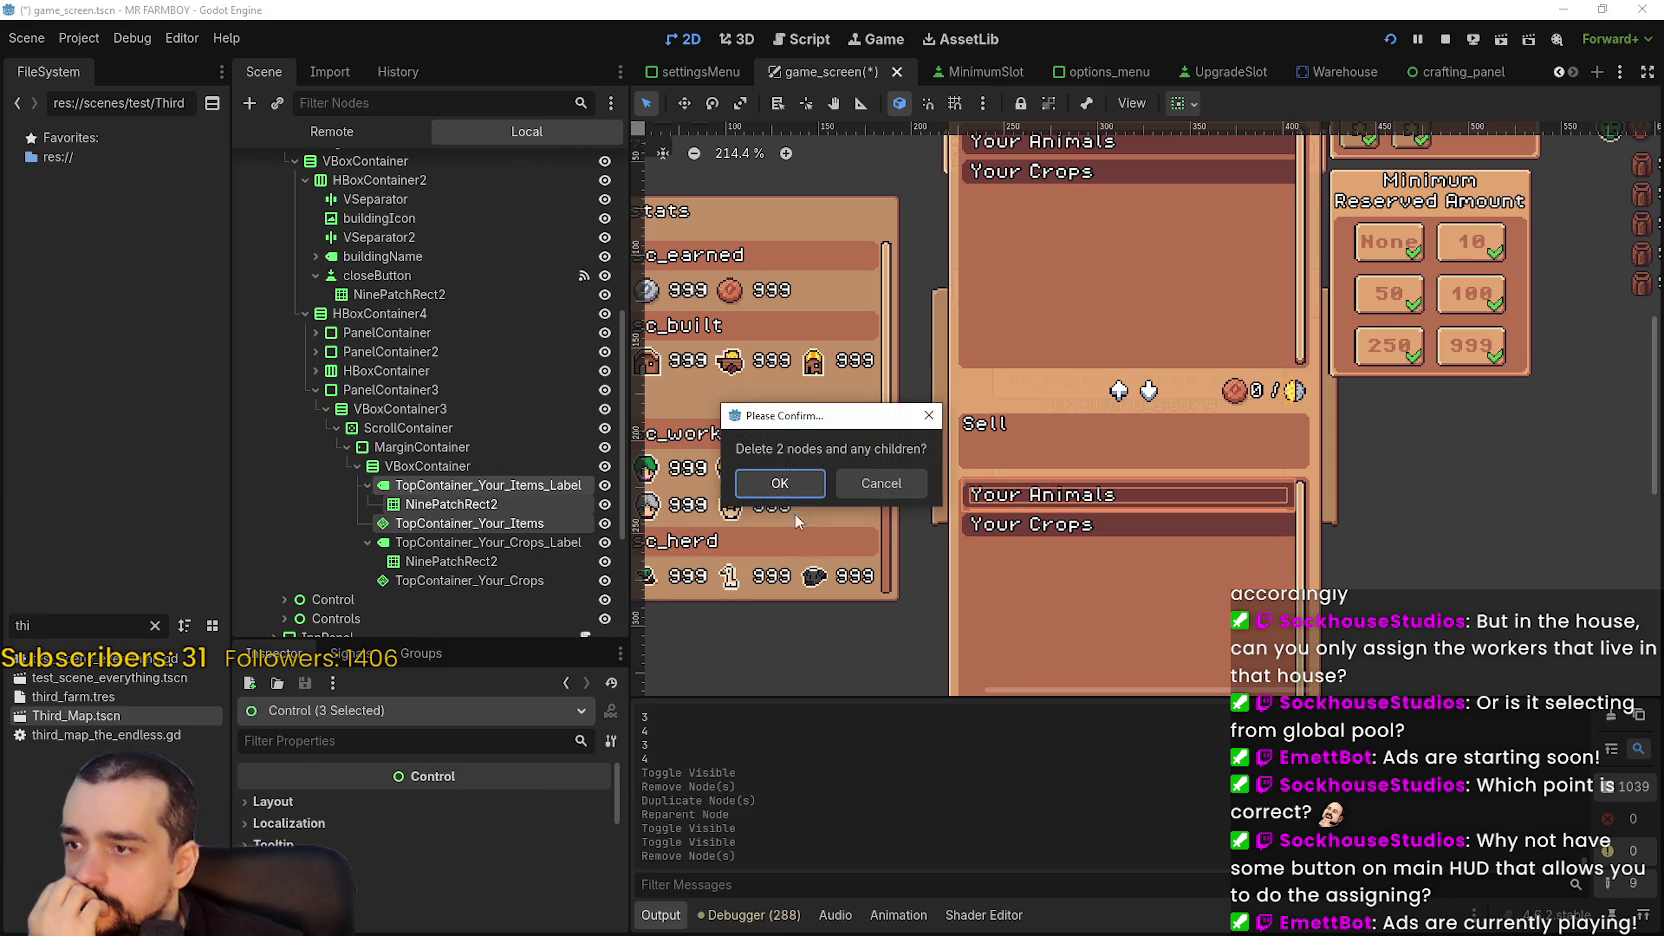
left_click(779, 484)
- Select TopContainer_Your_Crops_Label among the remaining Your Crops nodes
left_click(525, 524)
left_click(515, 486)
left_click(543, 486)
- Replace the label's Your Crops text with 'Priority(0/2)'
double_click(290, 833)
triple_click(329, 831)
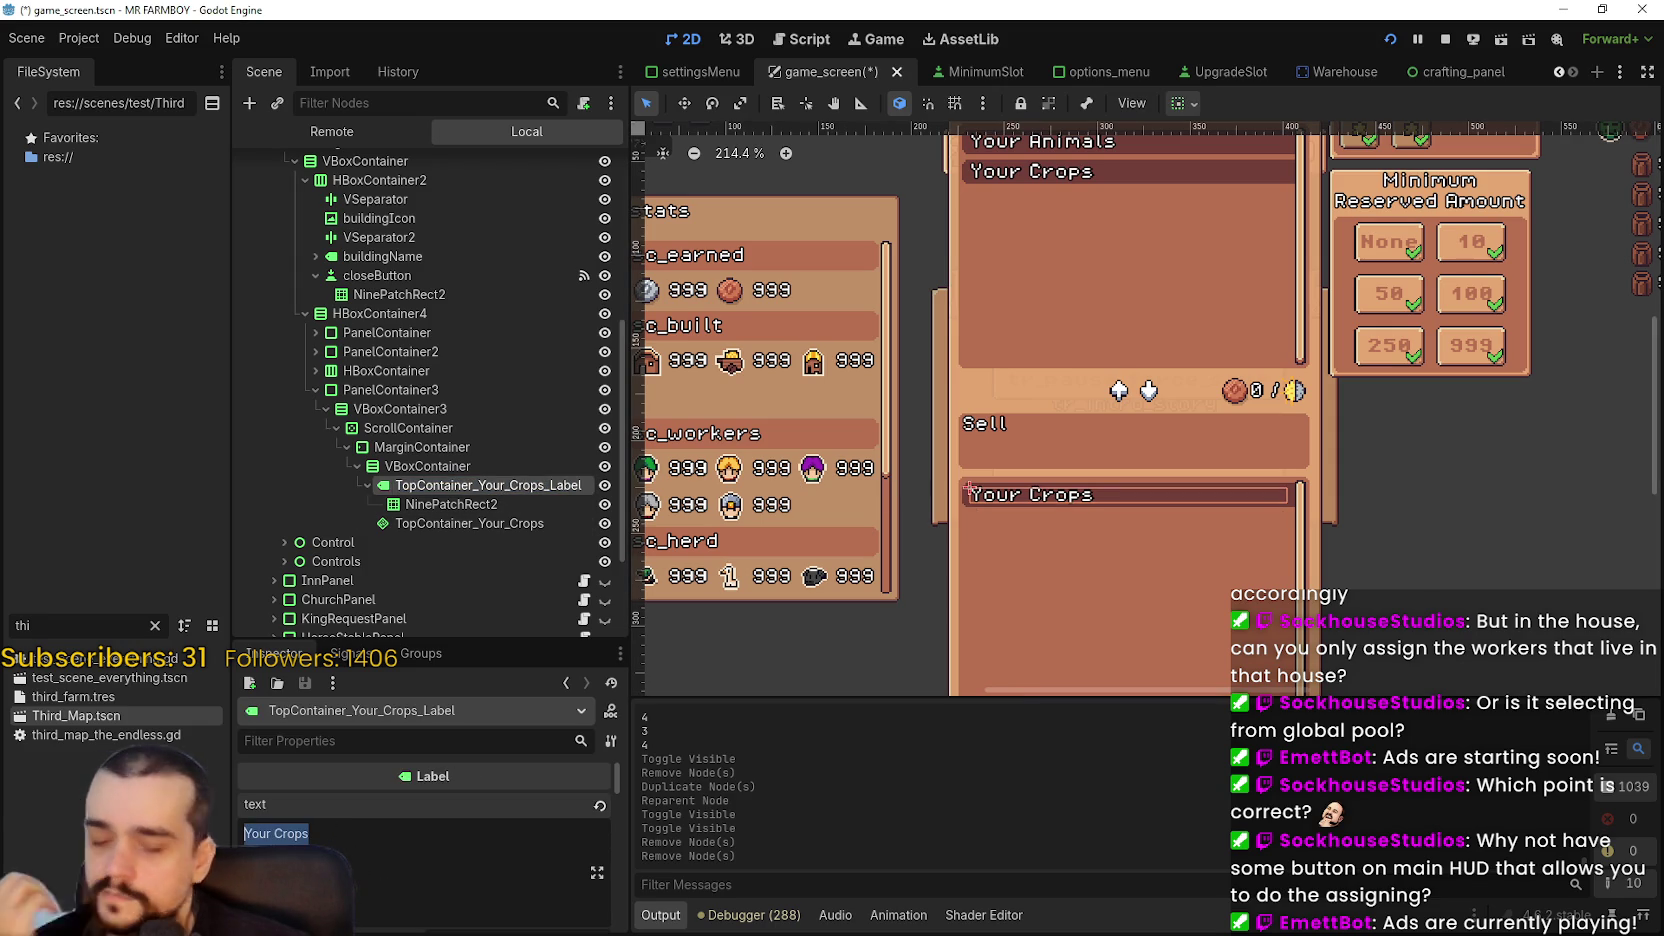
type("Priority")
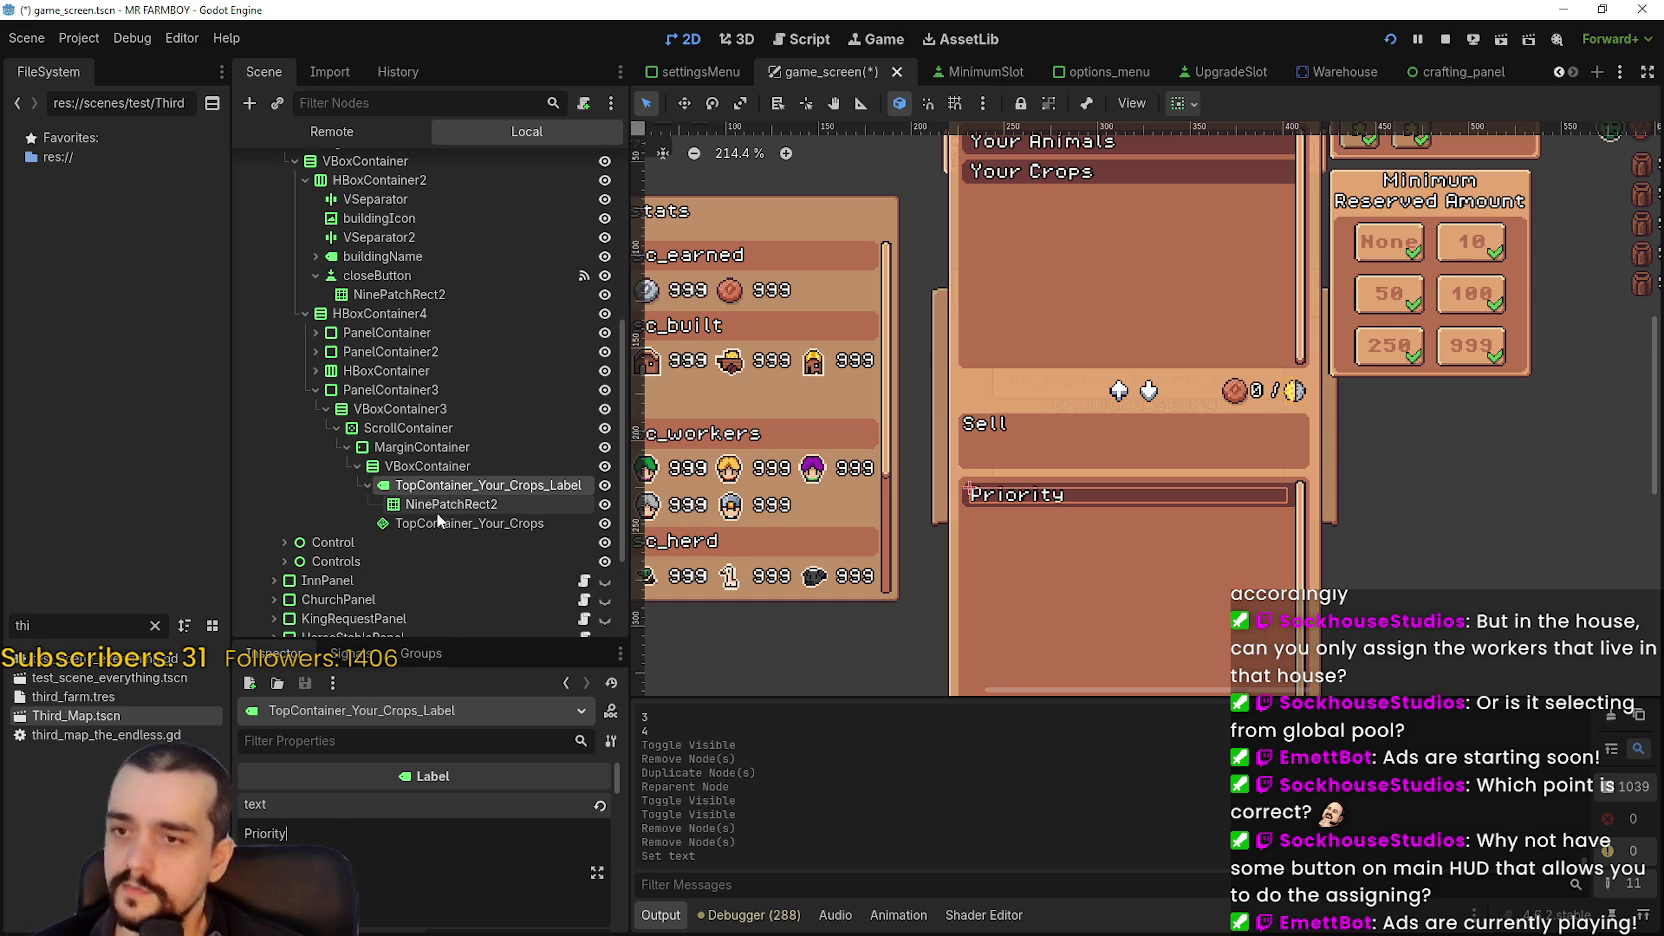
type("(")
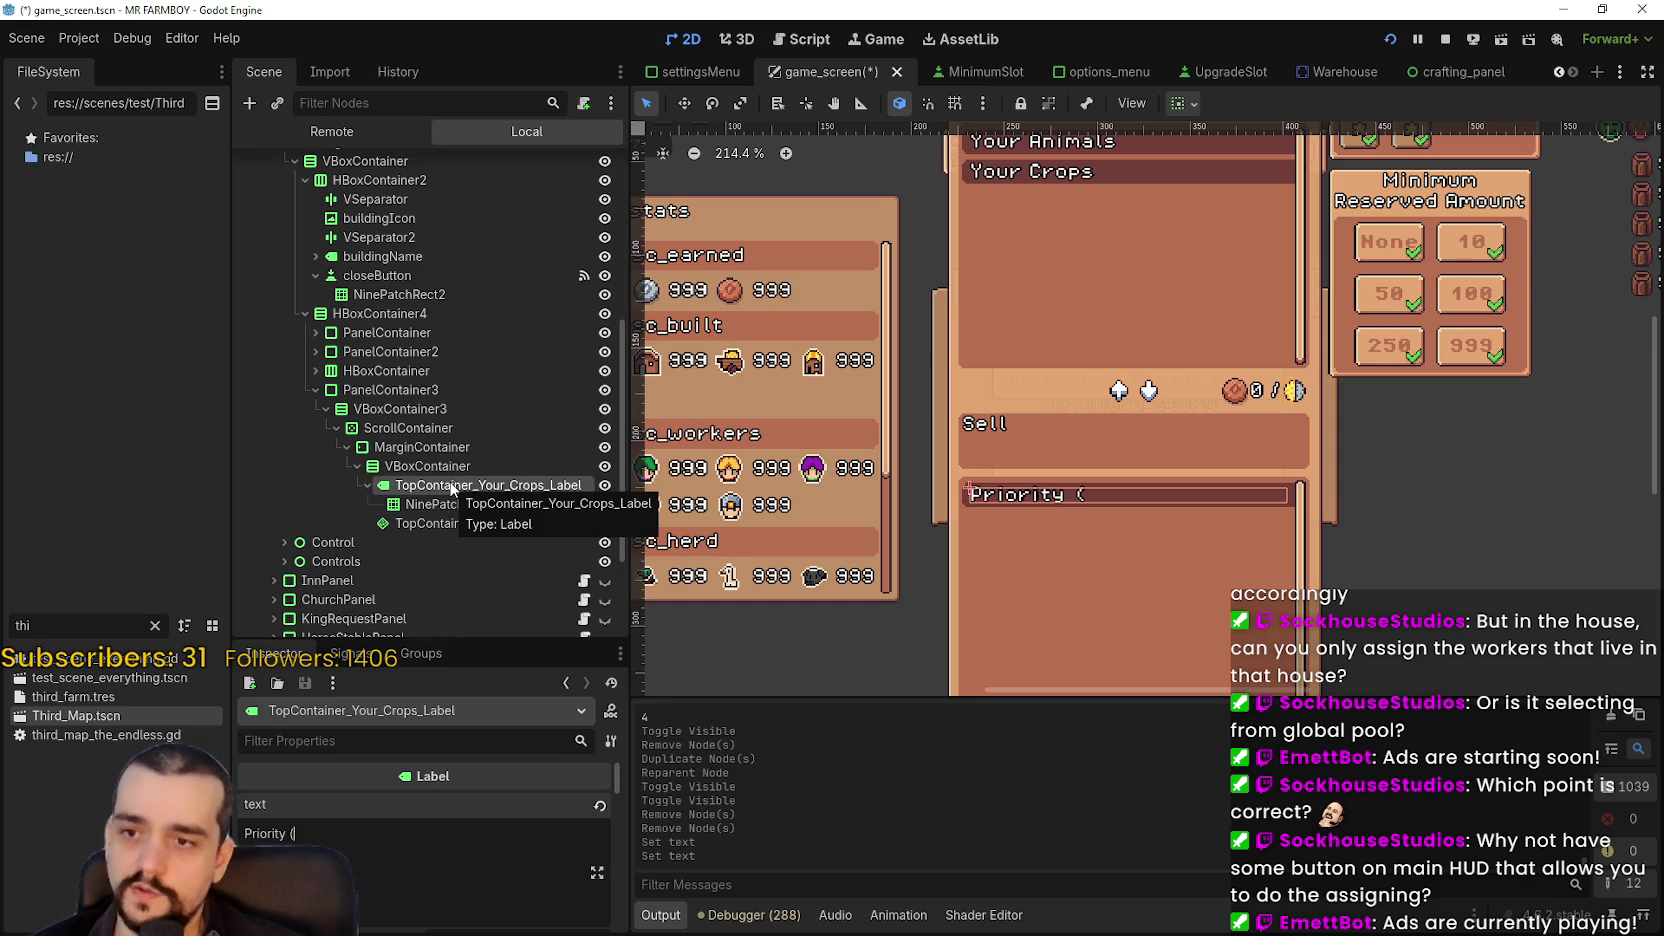
type("0/2)")
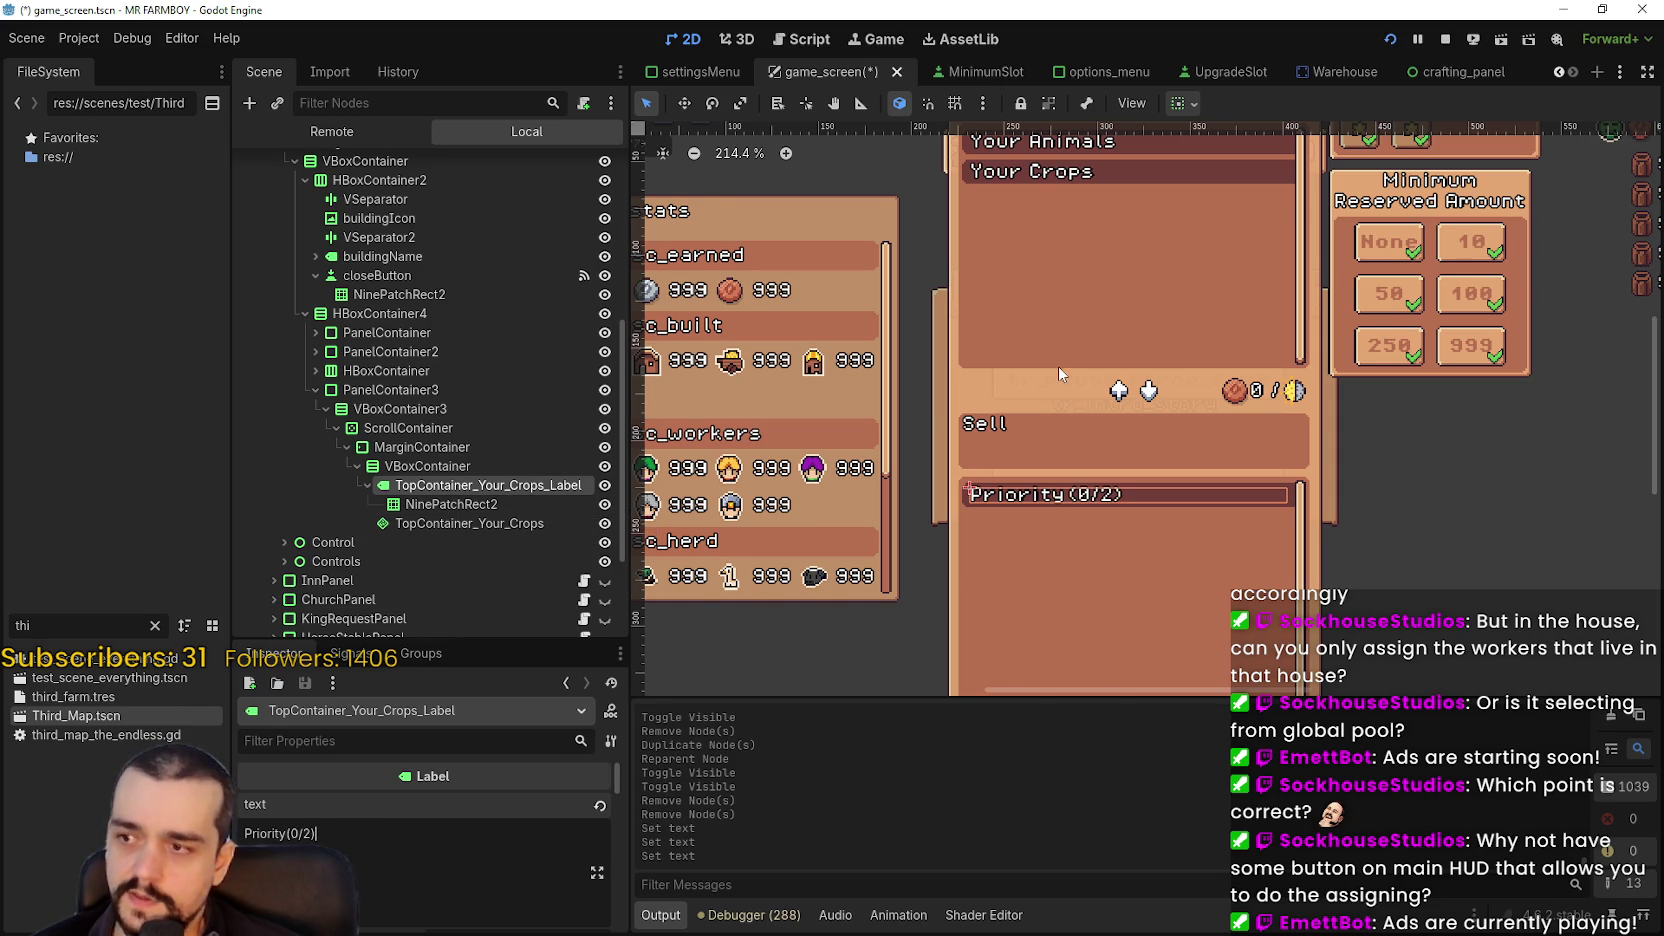
scroll(1058, 367, "down", 2)
scroll(1070, 627, "up", 2)
- Select the ScrollContainer and drag its custom minimum height down in Layout
left_click(480, 504)
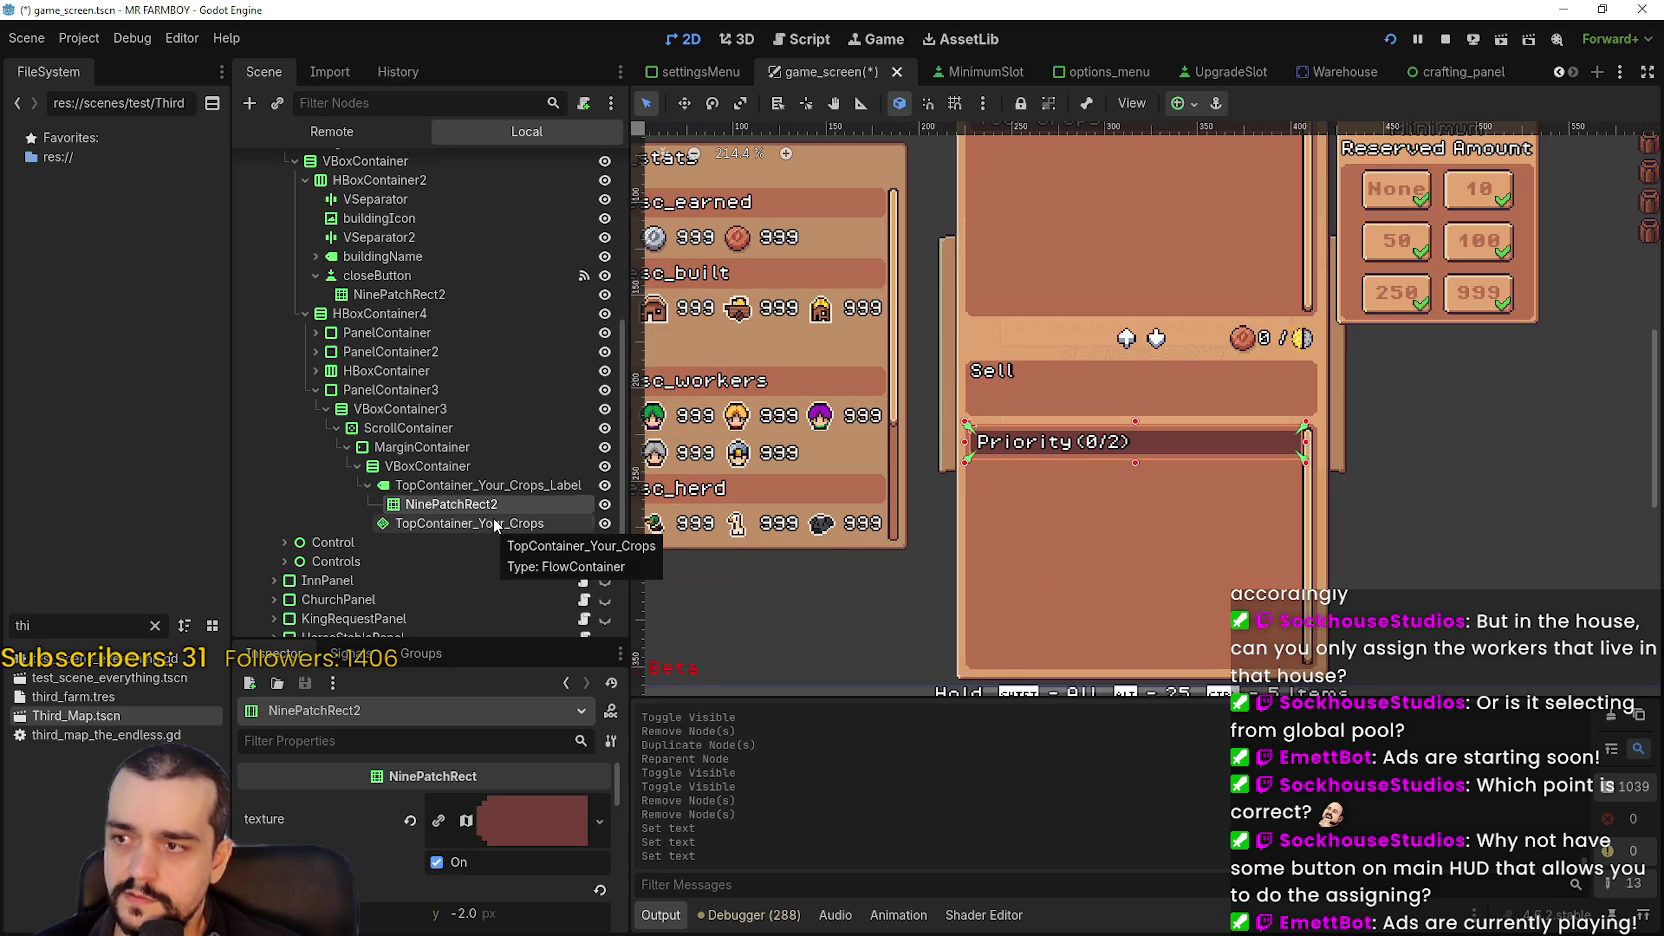
left_click(496, 524)
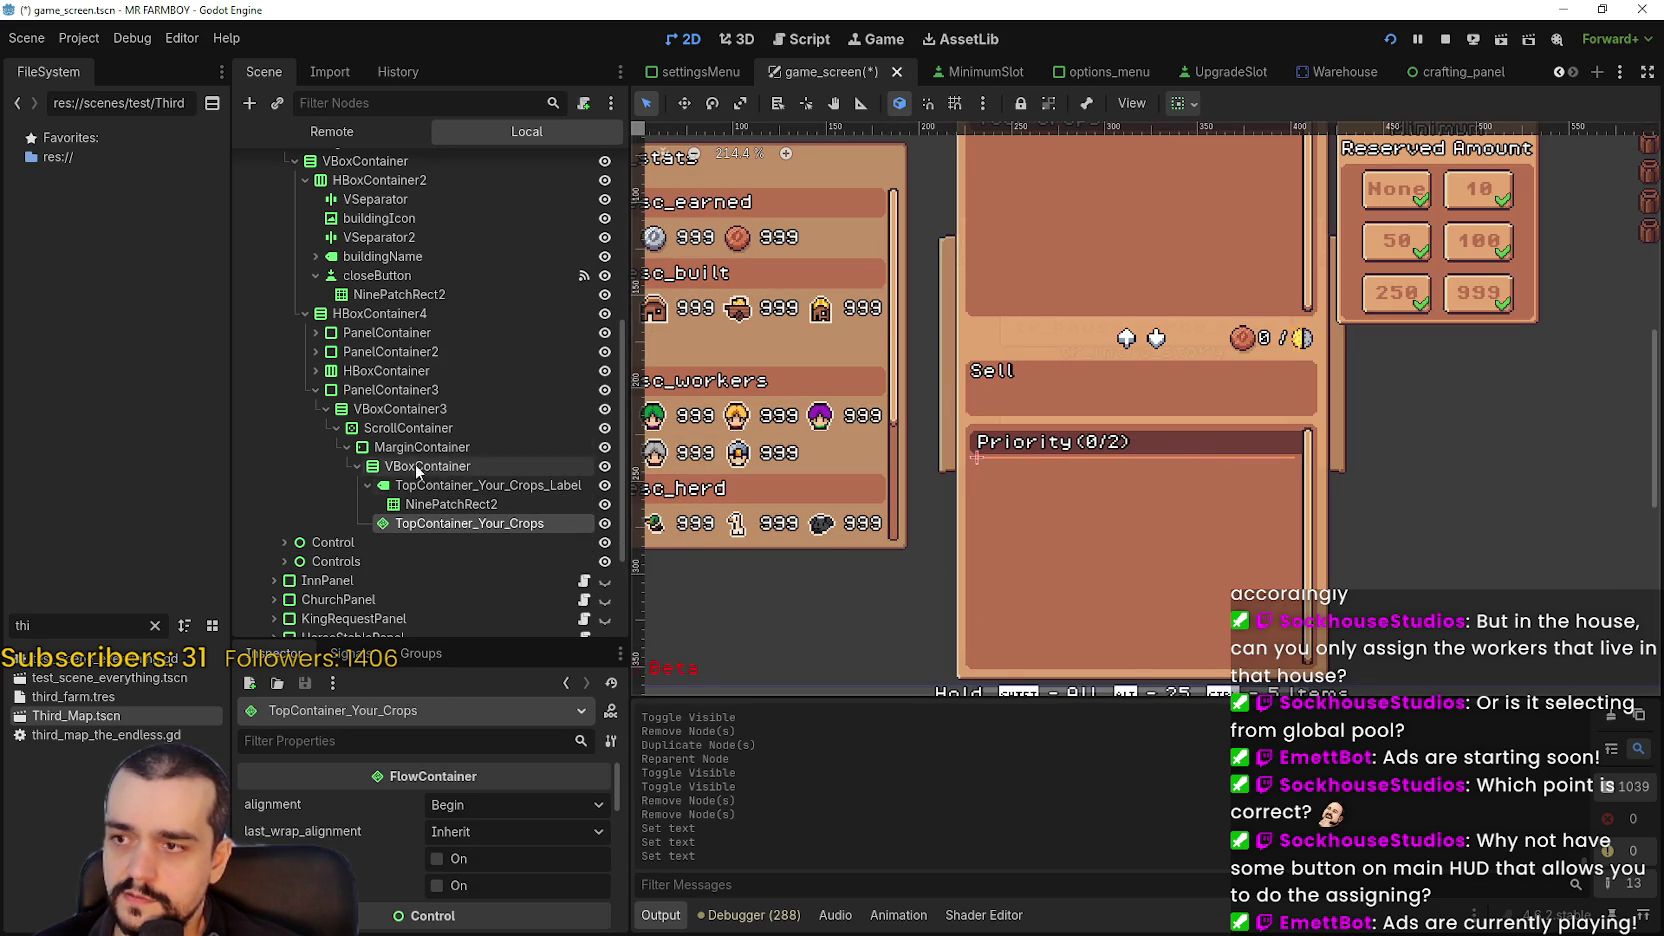
left_click(408, 428)
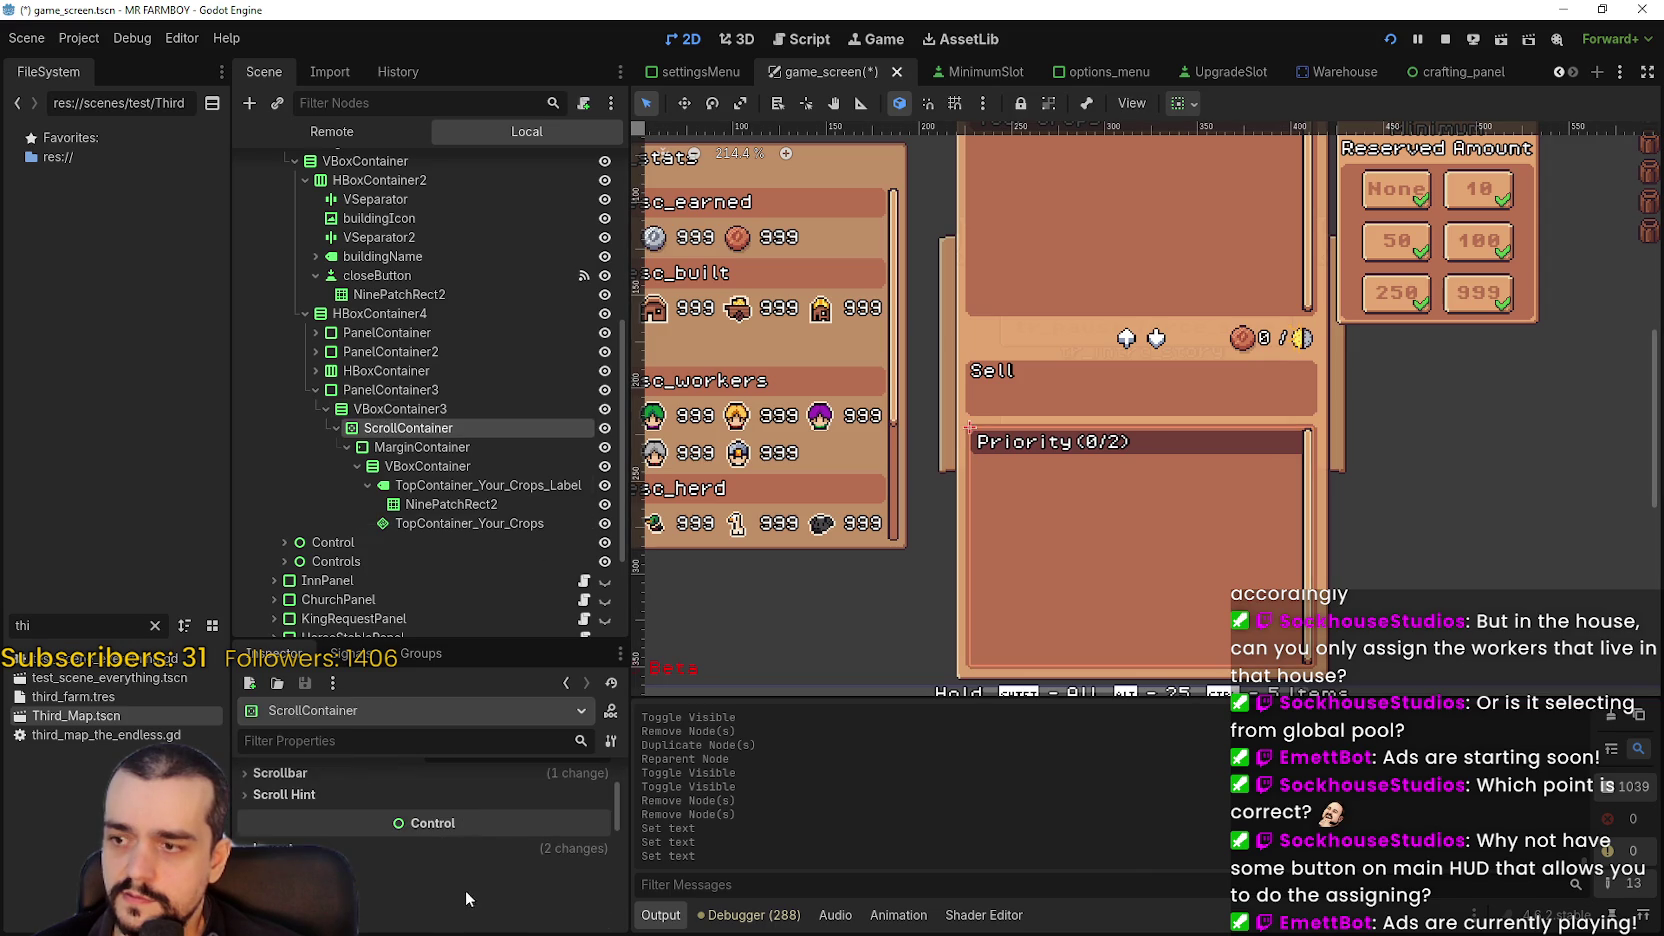
left_click(485, 853)
left_click_drag(497, 858, 457, 860)
- Scroll the Inspector to check the ScrollContainer's minimum size of 124 × 68.075 px
scroll(1392, 453, "down", 3)
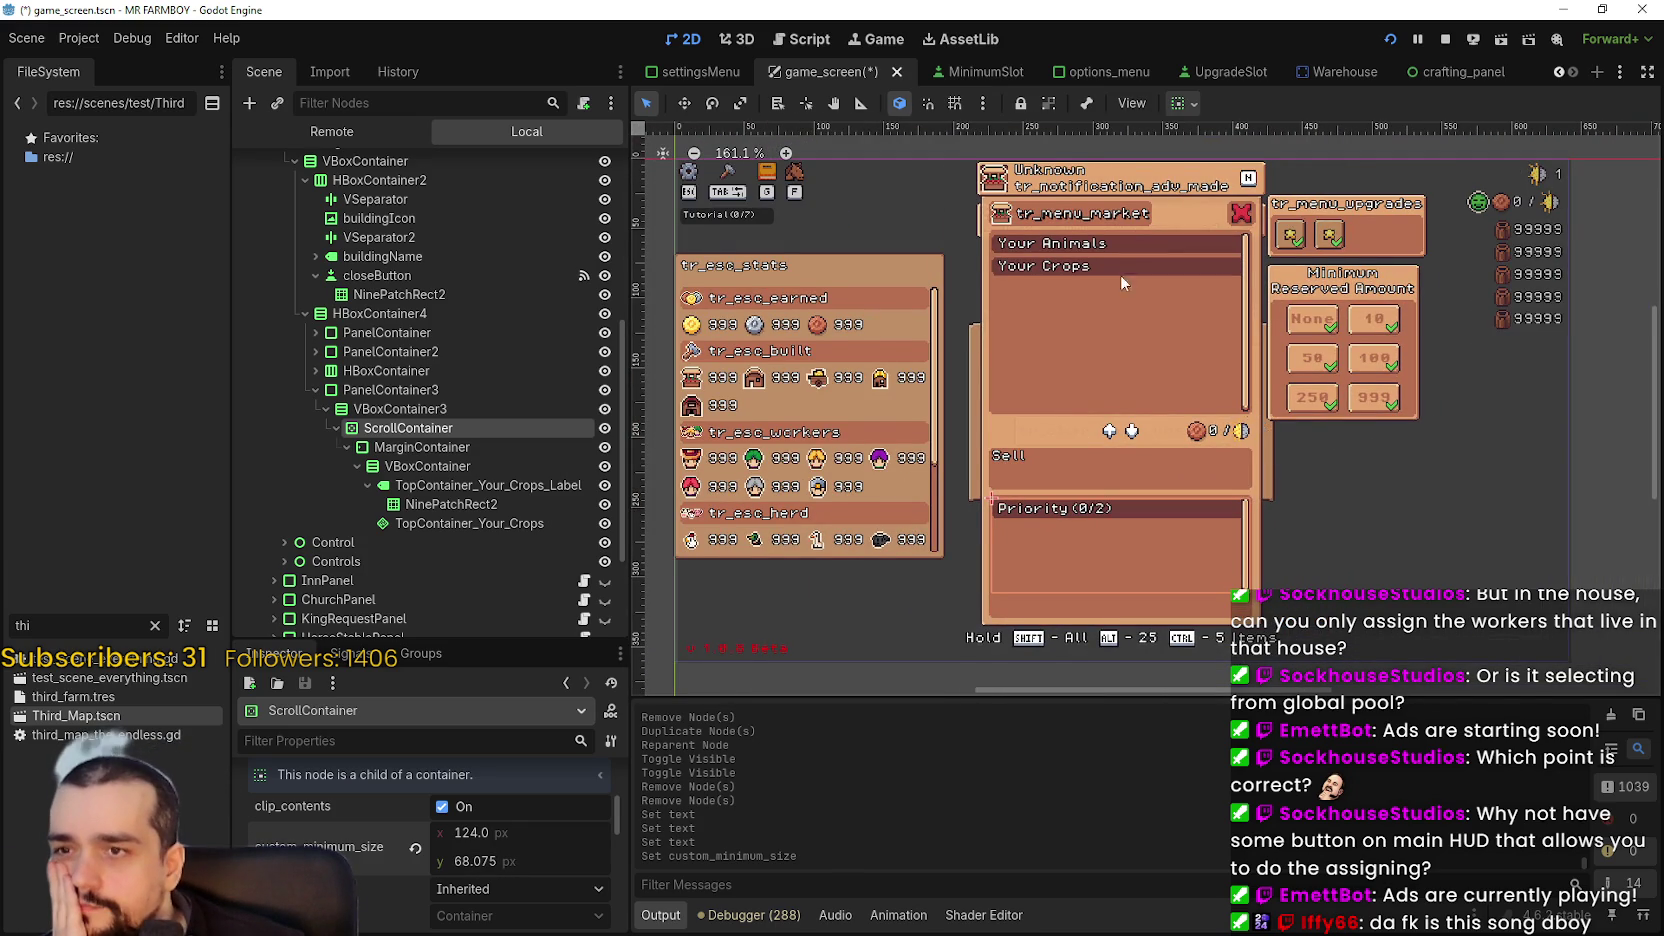
scroll(1115, 270, "up", 1)
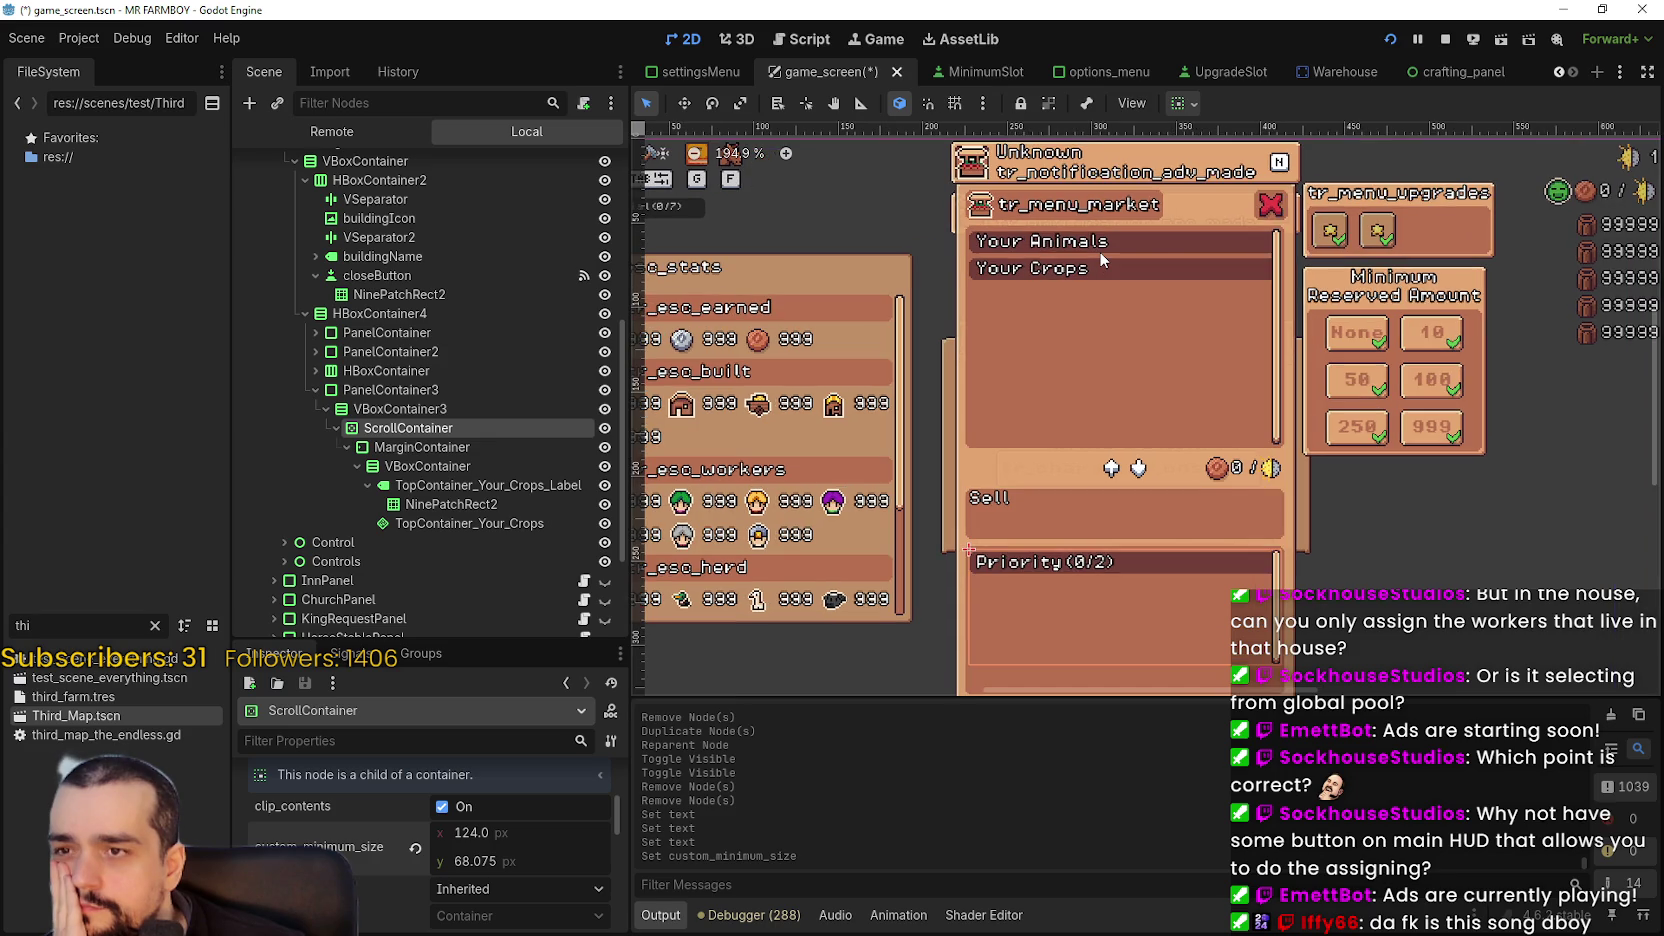
scroll(1098, 251, "down", 1)
scroll(1300, 610, "down", 1)
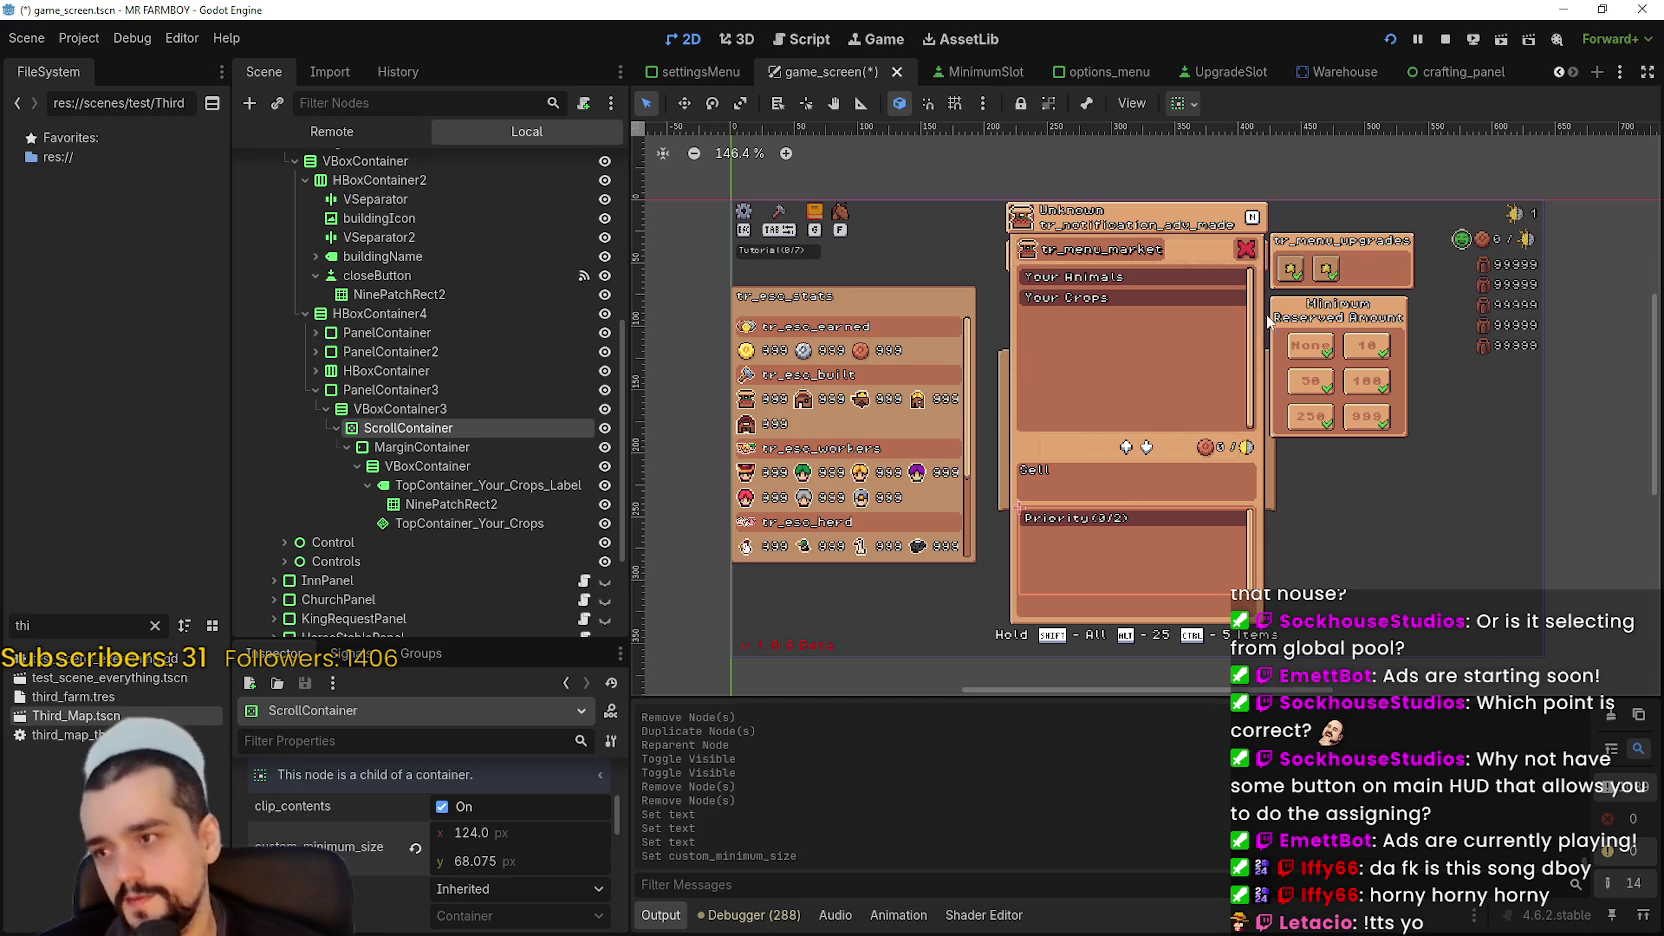
- Undo the last two changes and open BuildingPanel's building_panel.gd script
key("ctrl+z")
key("ctrl+z")
key("ctrl+z")
key("ctrl+z")
key("ctrl+z")
key("ctrl+z")
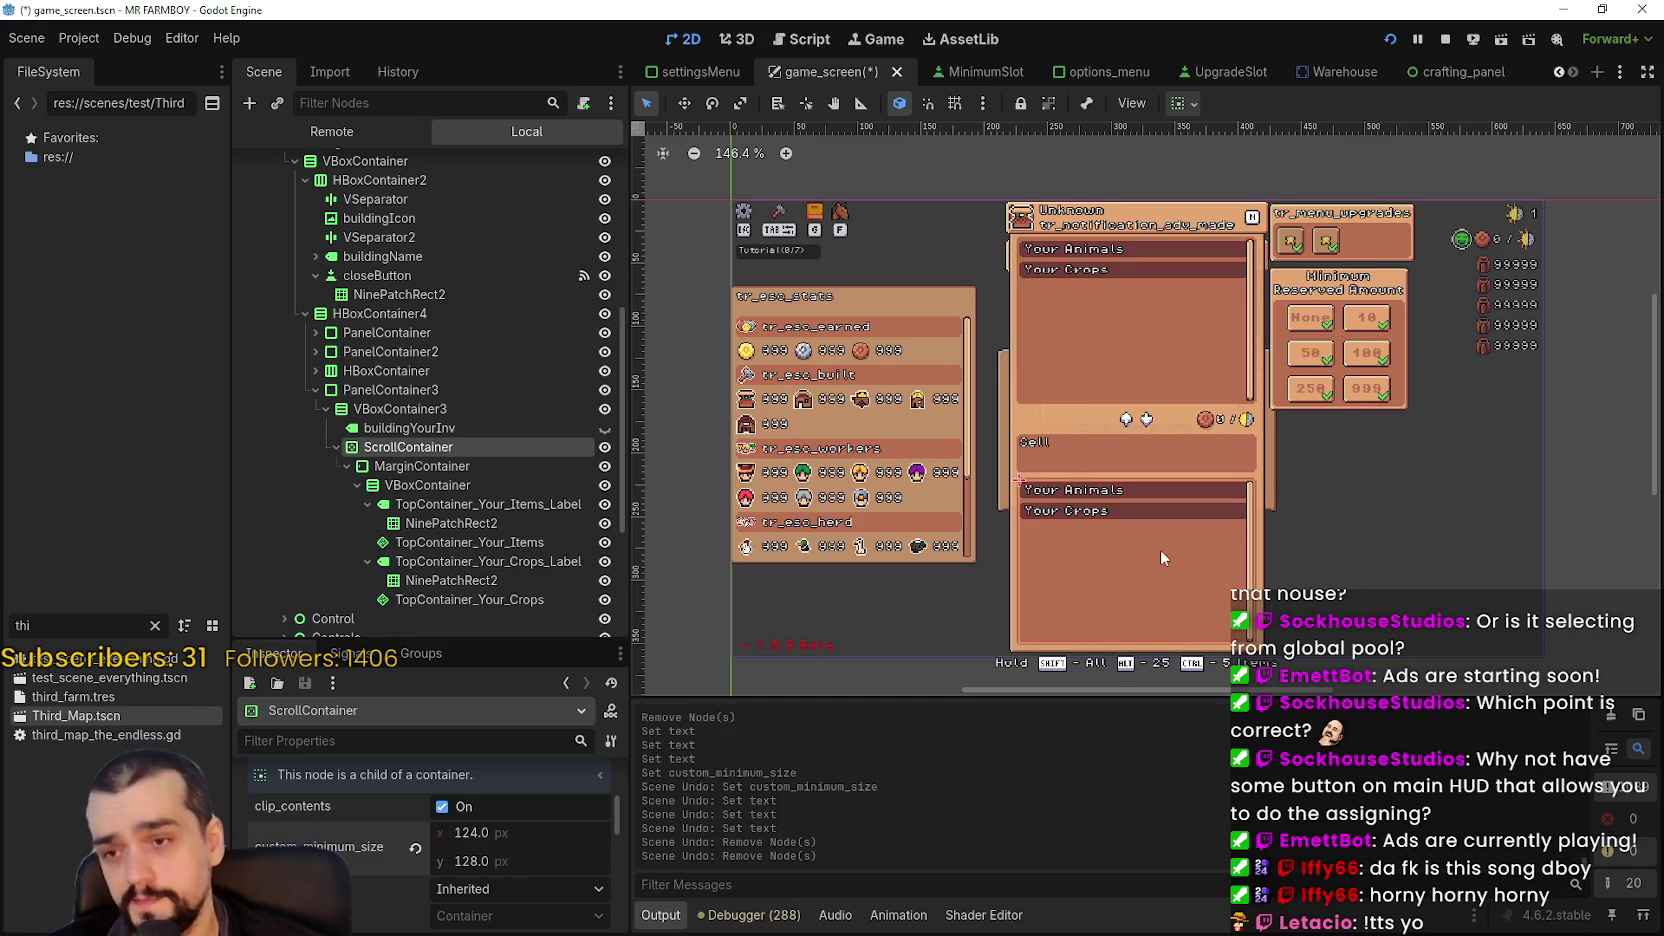
key("ctrl+z")
key("ctrl+z")
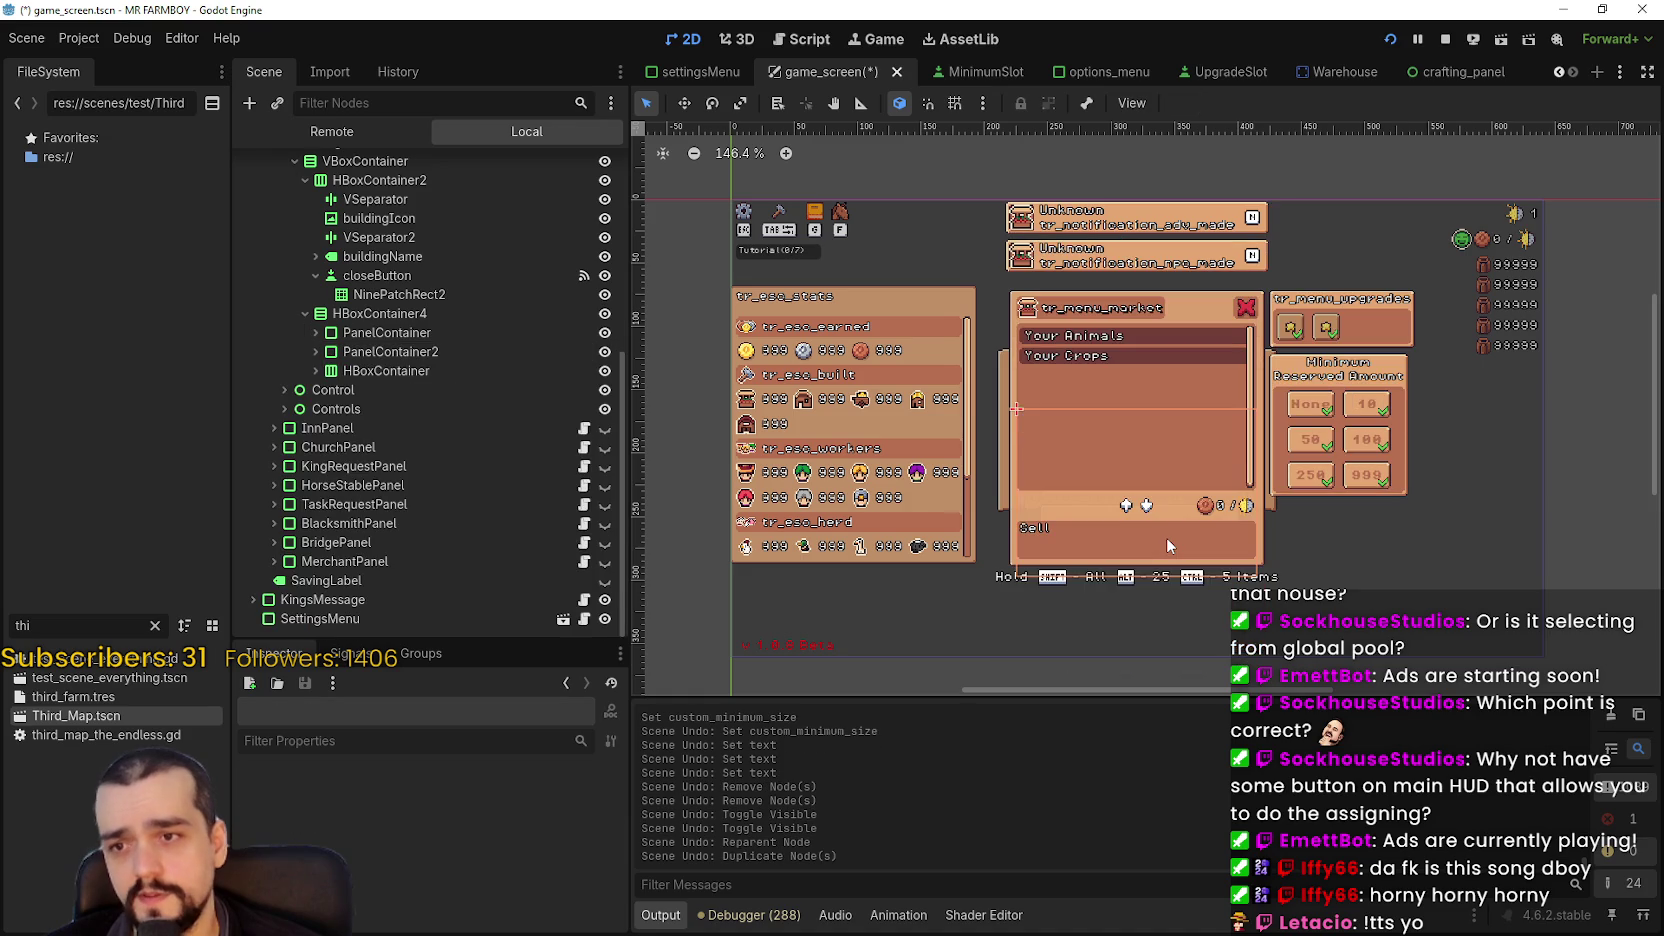
scroll(445, 428, "up", 3)
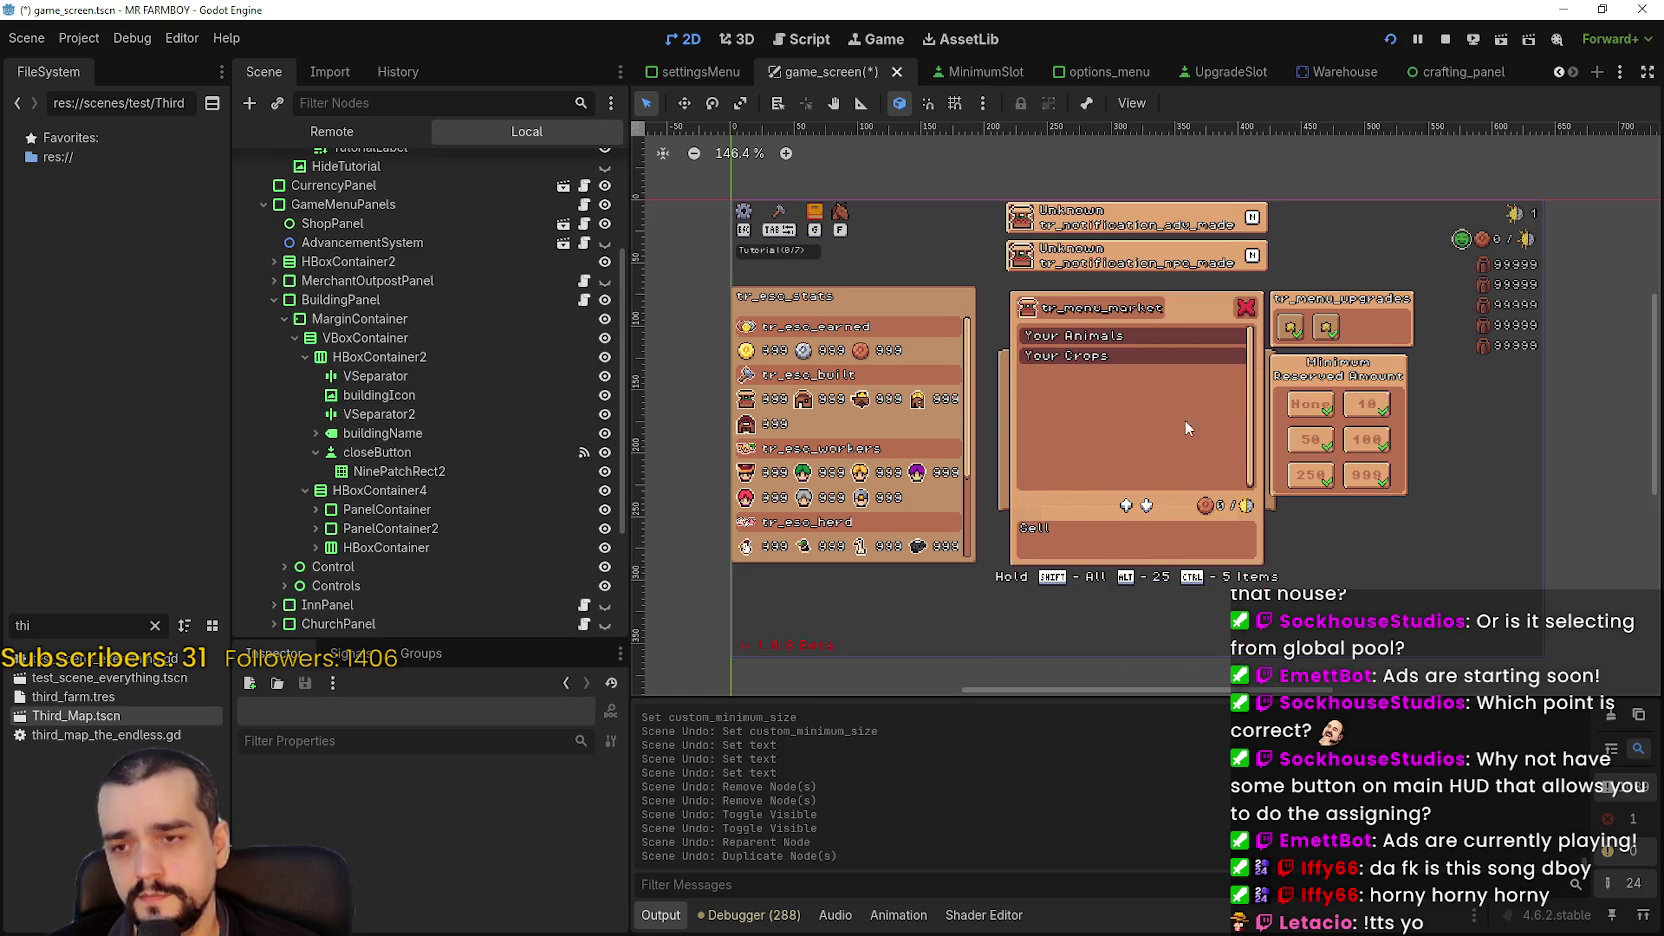
scroll(1137, 418, "up", 6)
scroll(1137, 418, "down", 1)
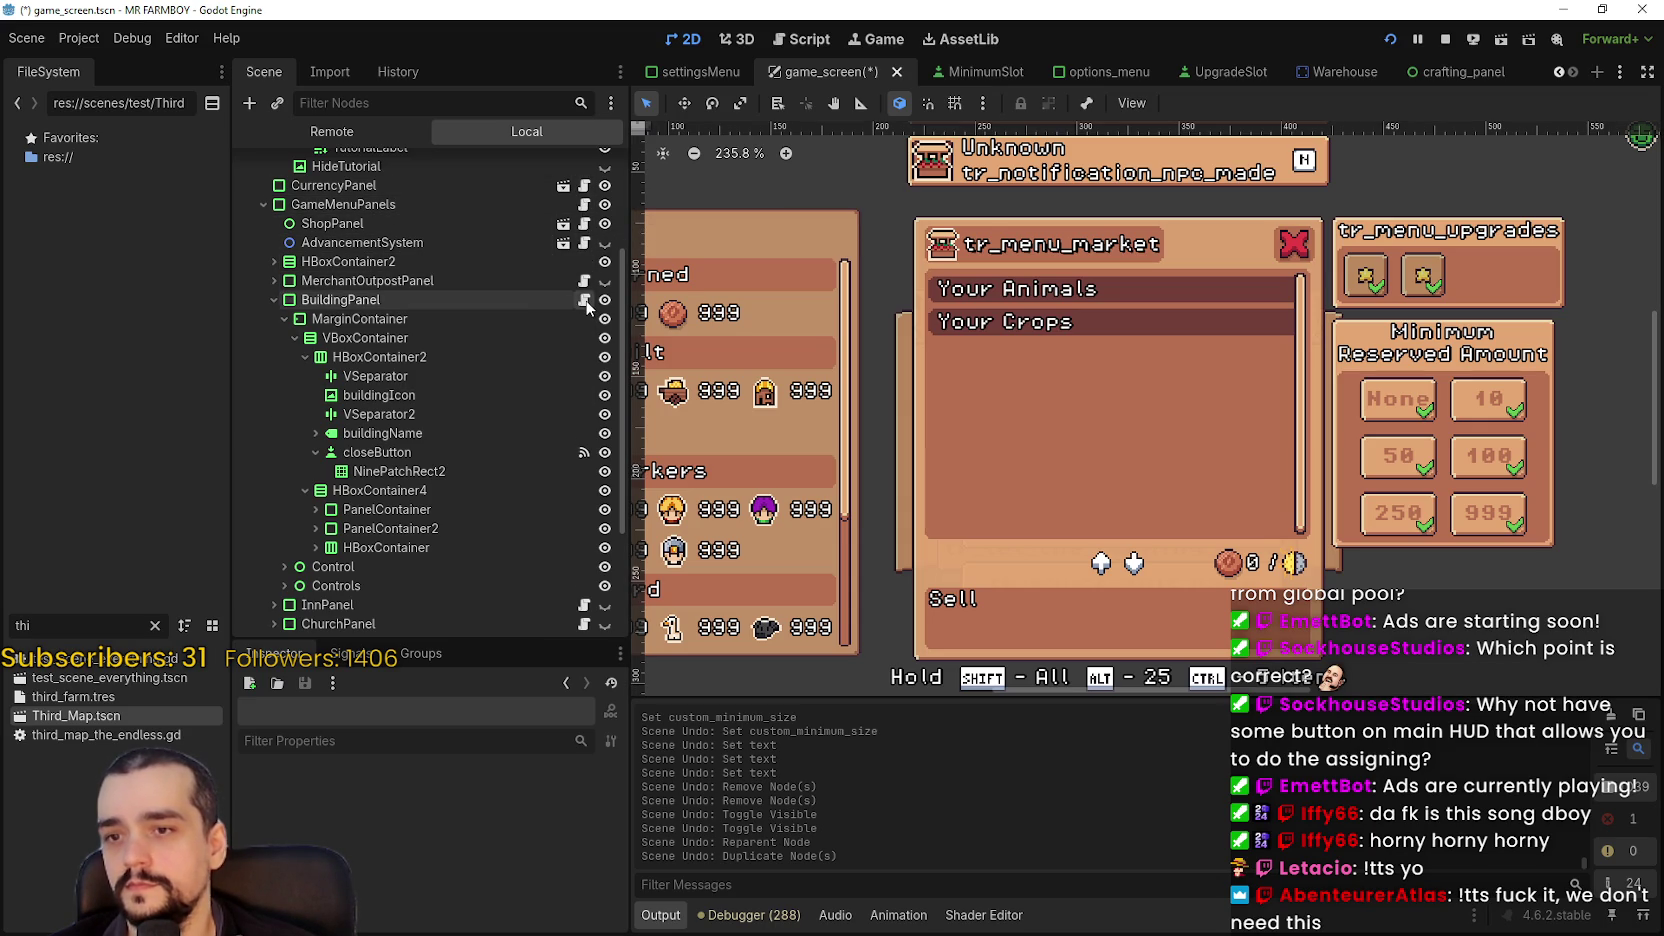
left_click(584, 300)
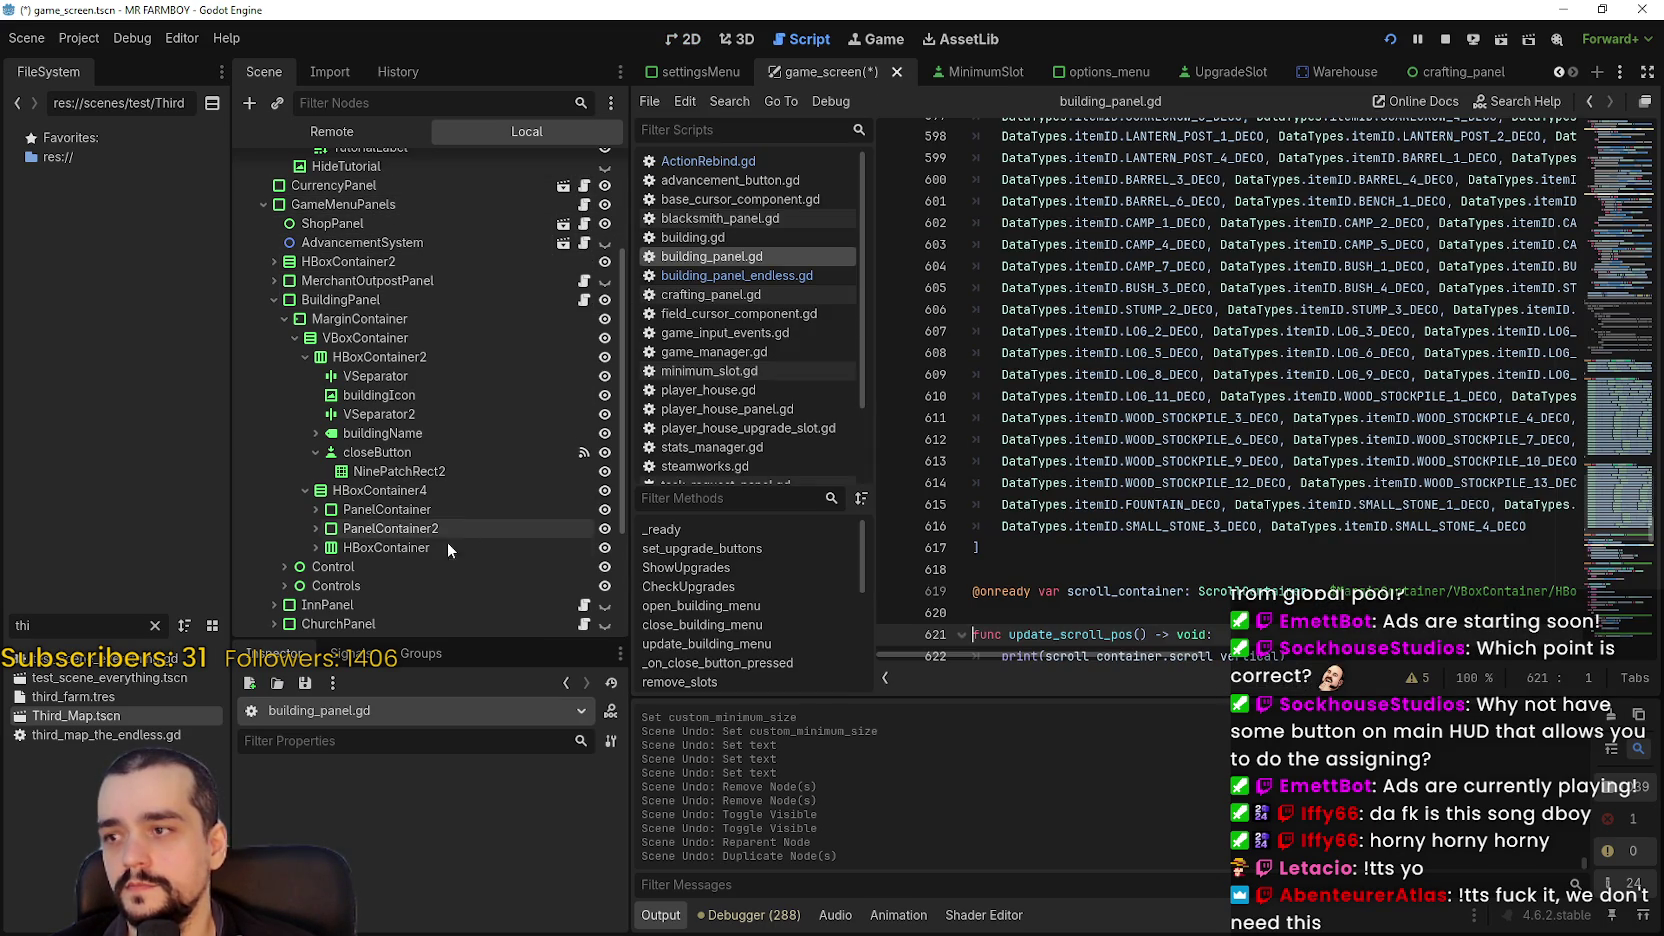
- In the 2D view, expand PanelContainer and VBoxContainer3 and make BottomPanel visible to show Food
left_click(684, 39)
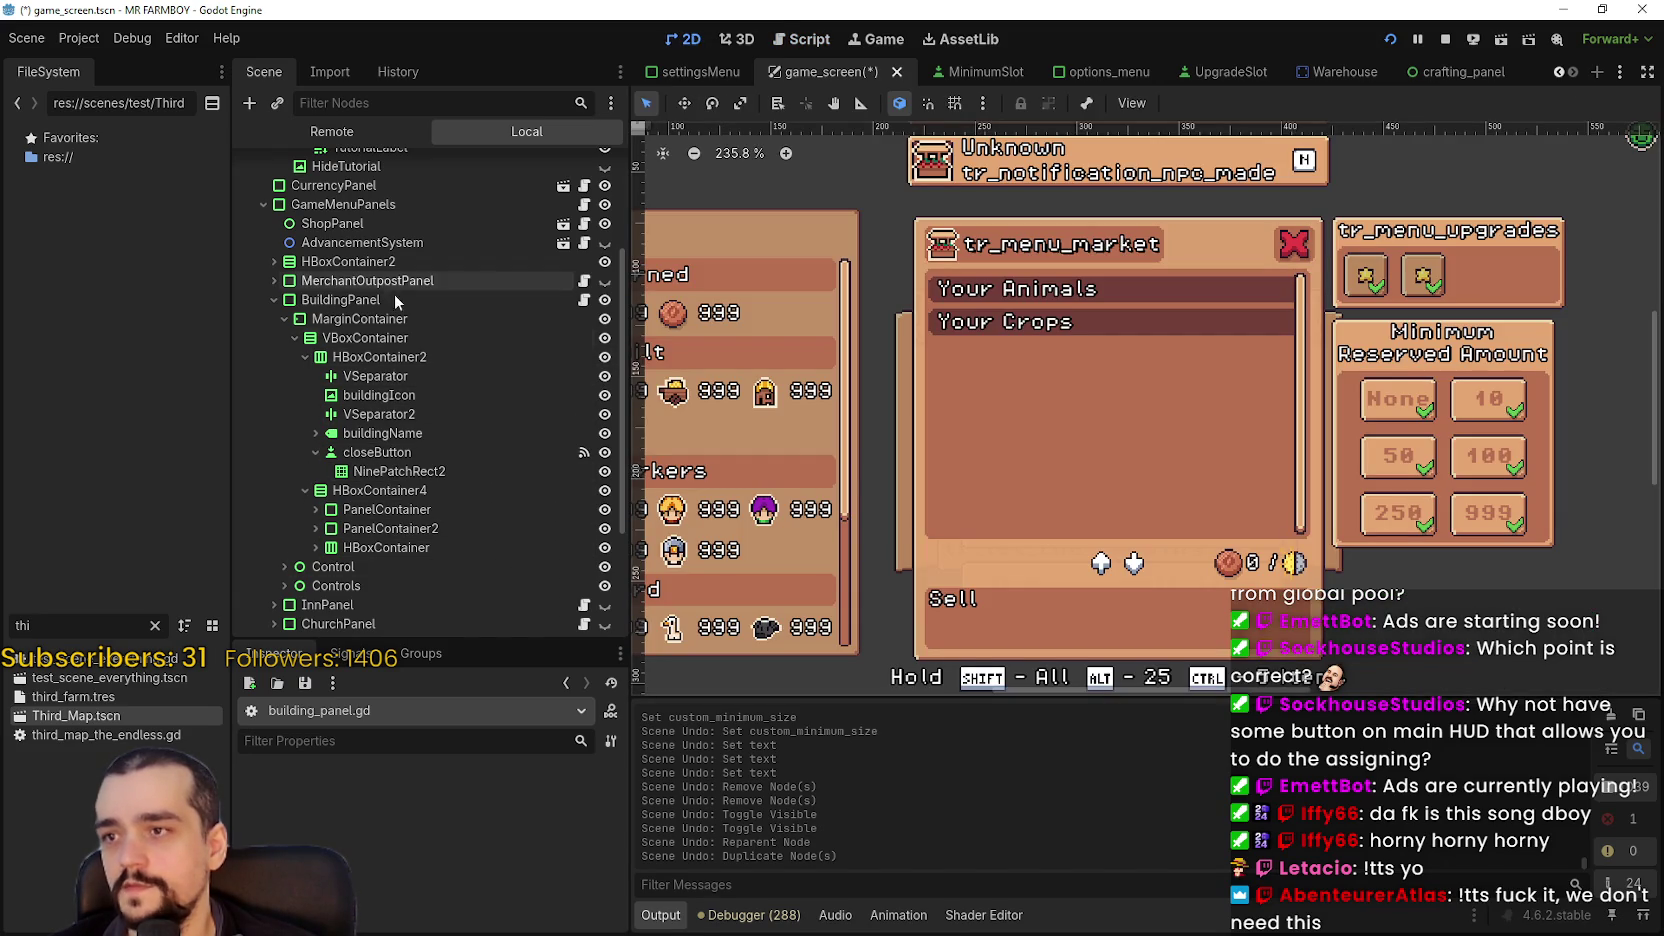
left_click(316, 510)
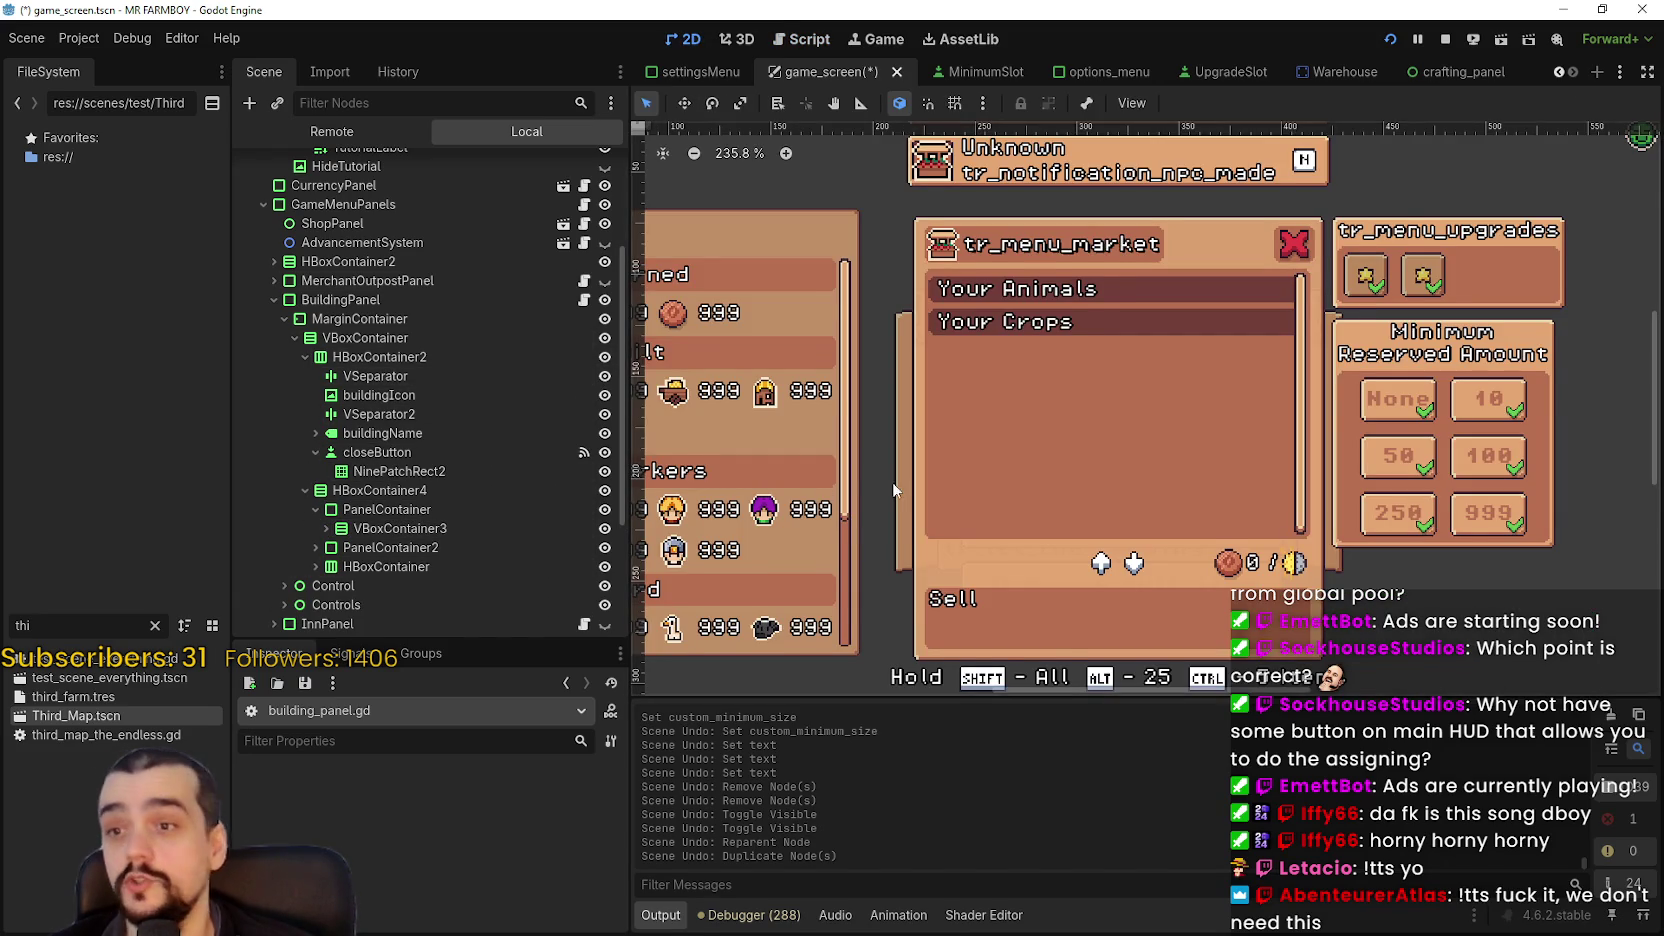
left_click(327, 528)
left_click(380, 528)
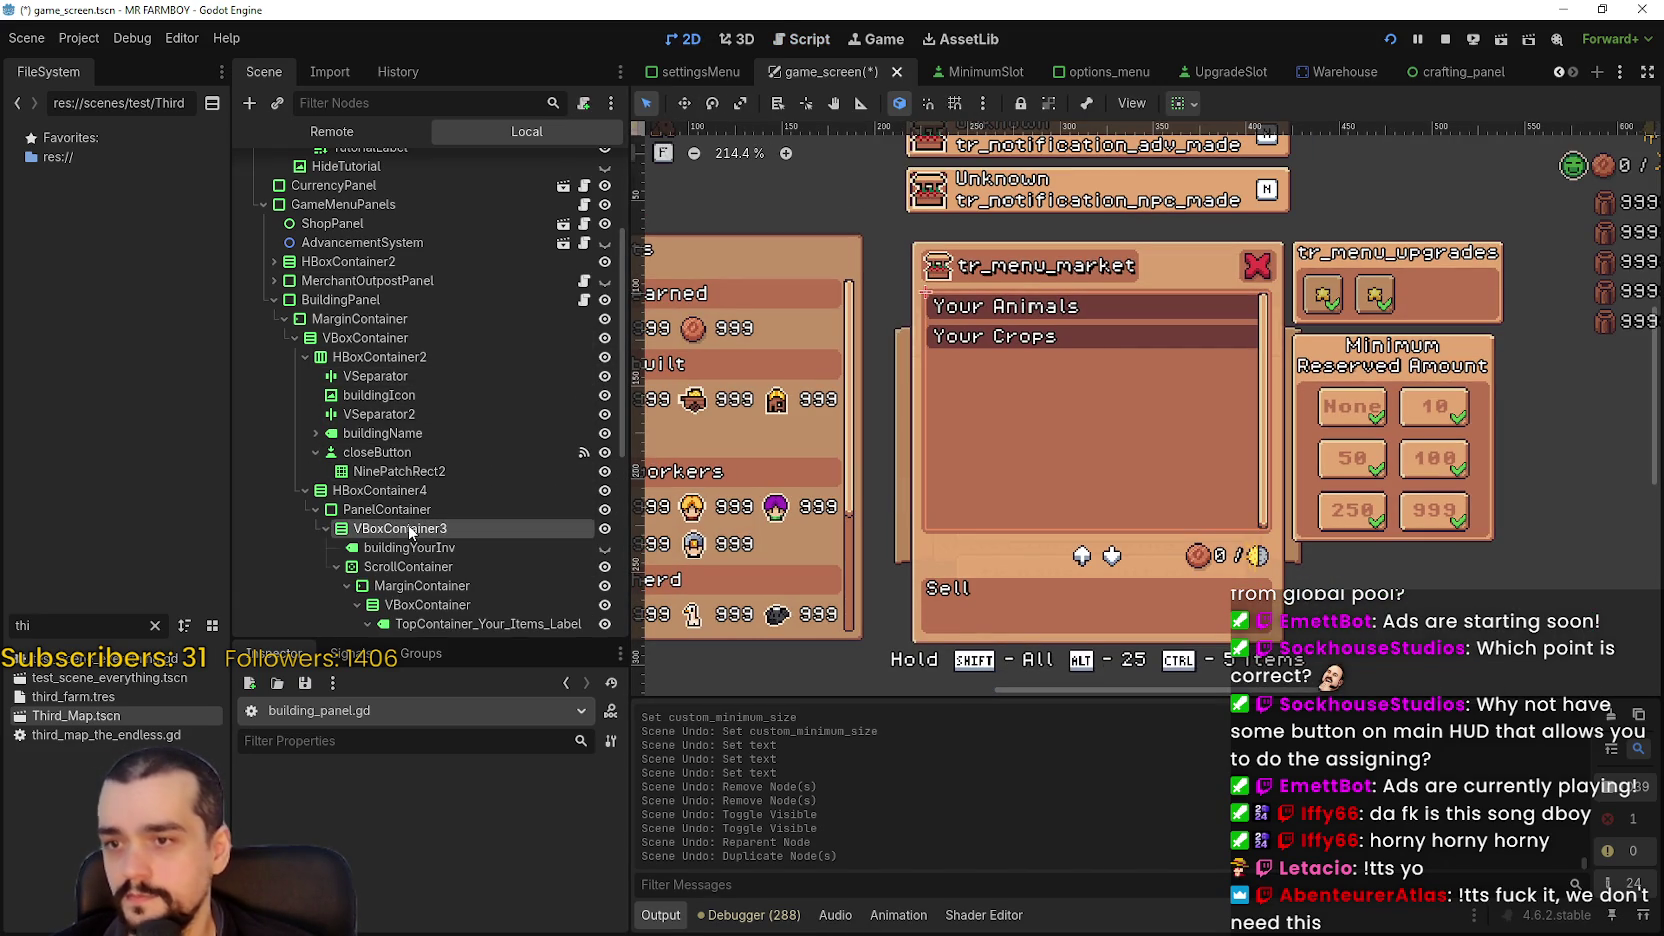
scroll(388, 565, "down", 8)
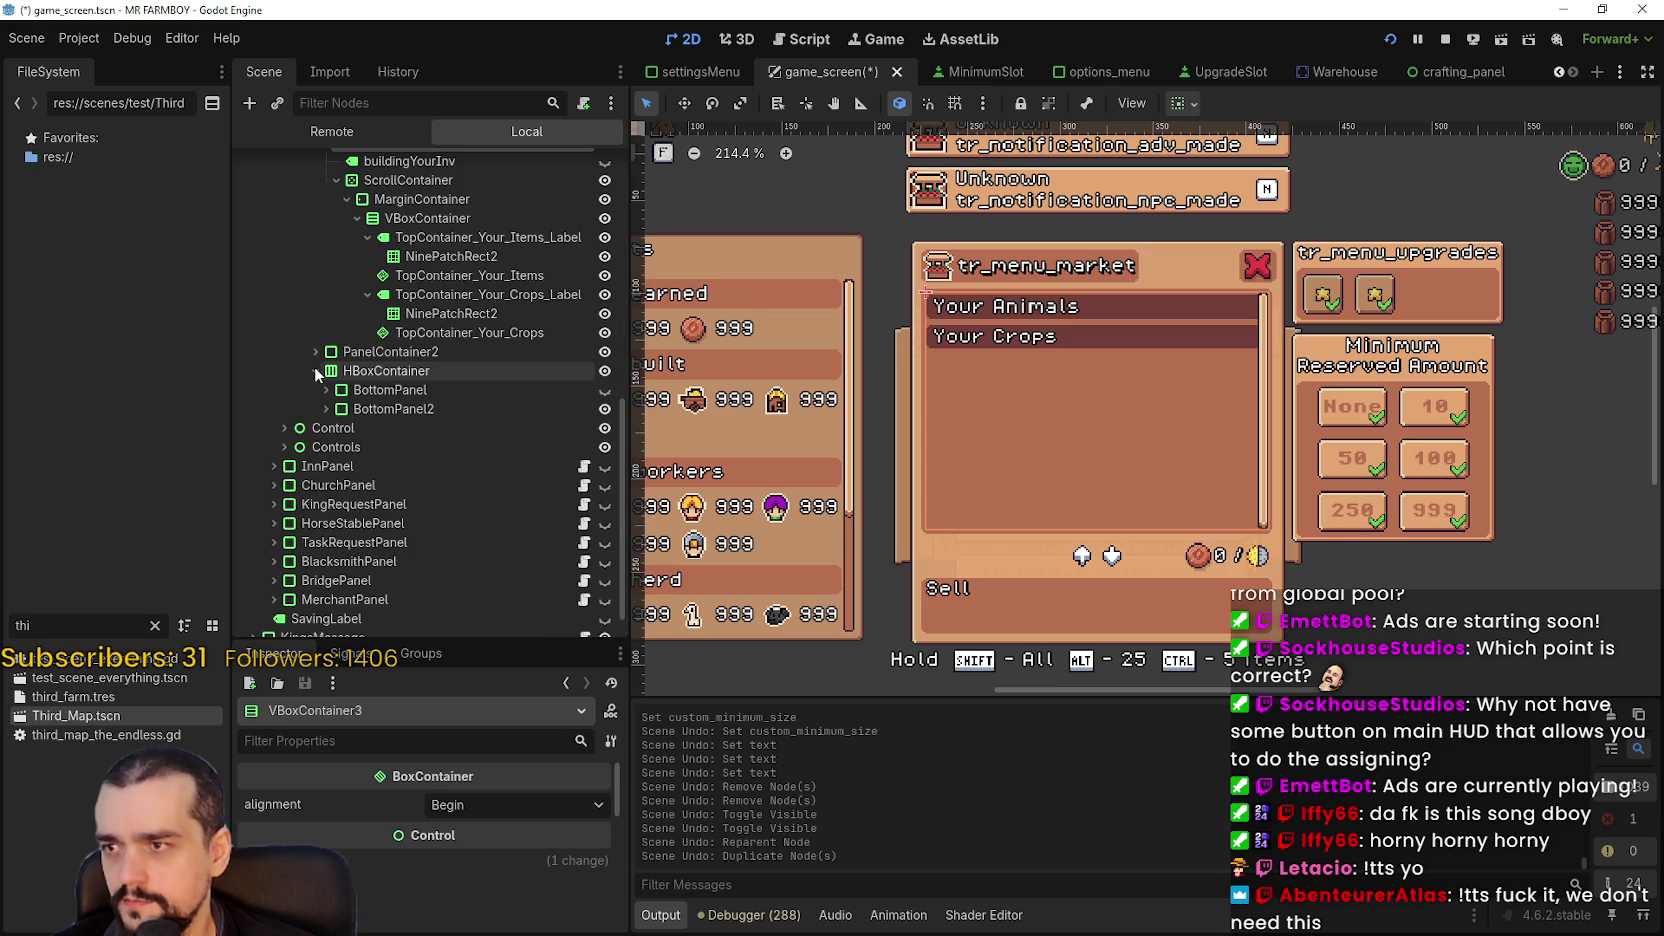
left_click(604, 389)
scroll(1009, 478, "up", 2)
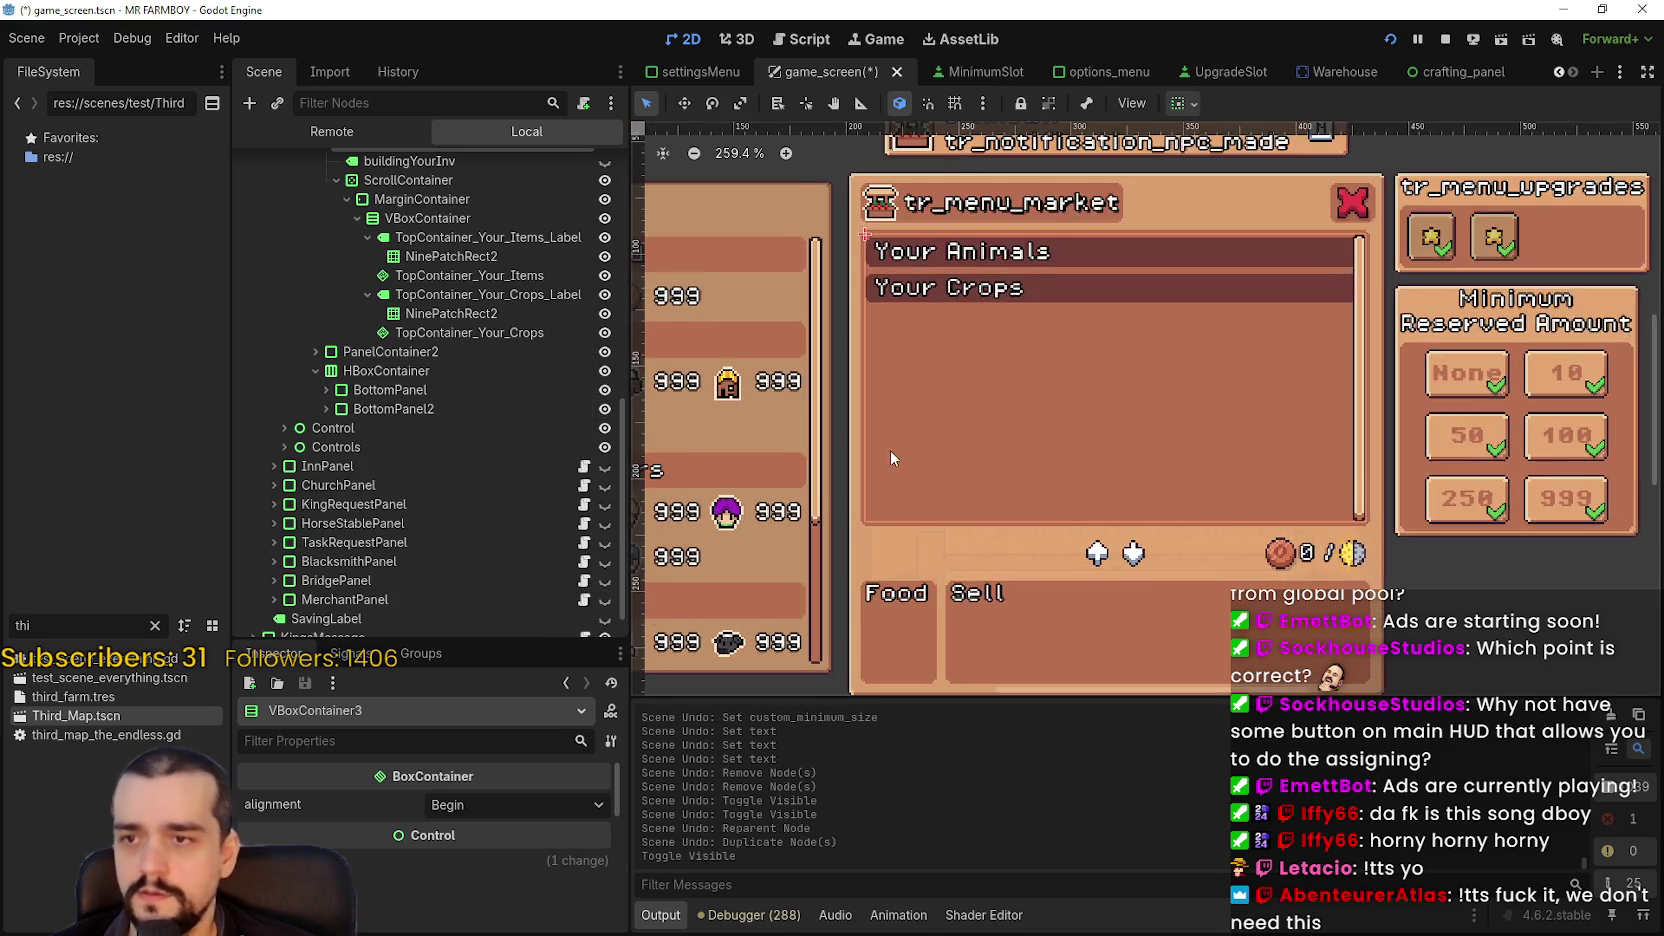
scroll(430, 395, "up", 5)
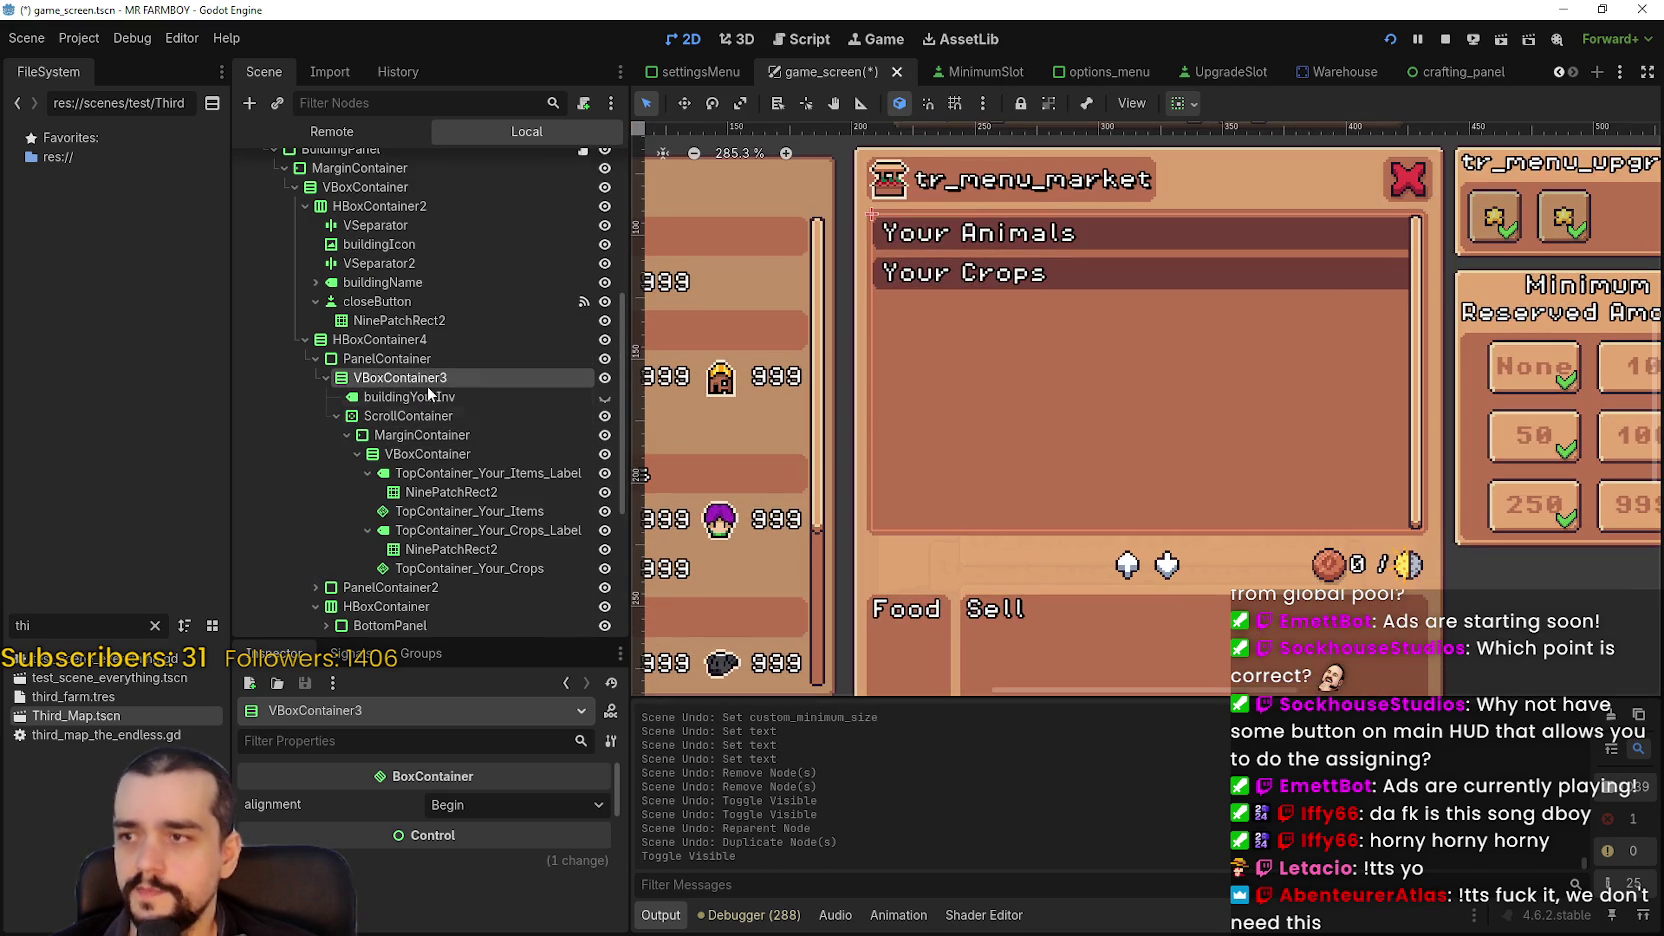
- Inspect PanelContainer, the Your Crops label and its NinePatchRect2 background
left_click(332, 362)
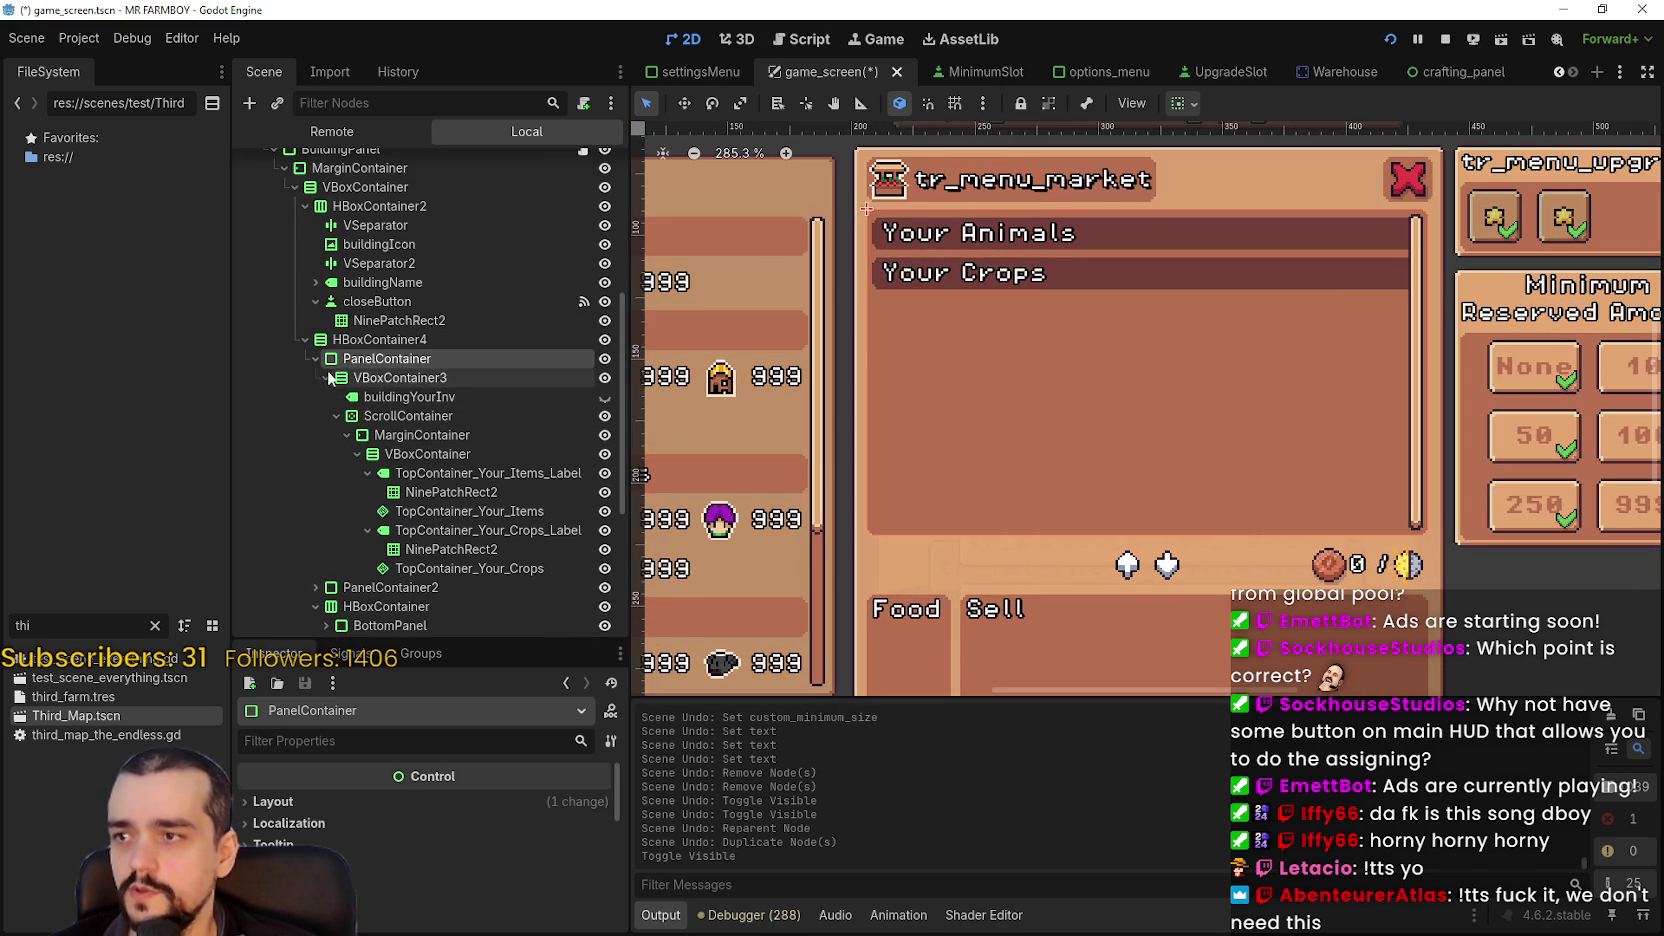
left_click(482, 530)
left_click(473, 549)
left_click(482, 530)
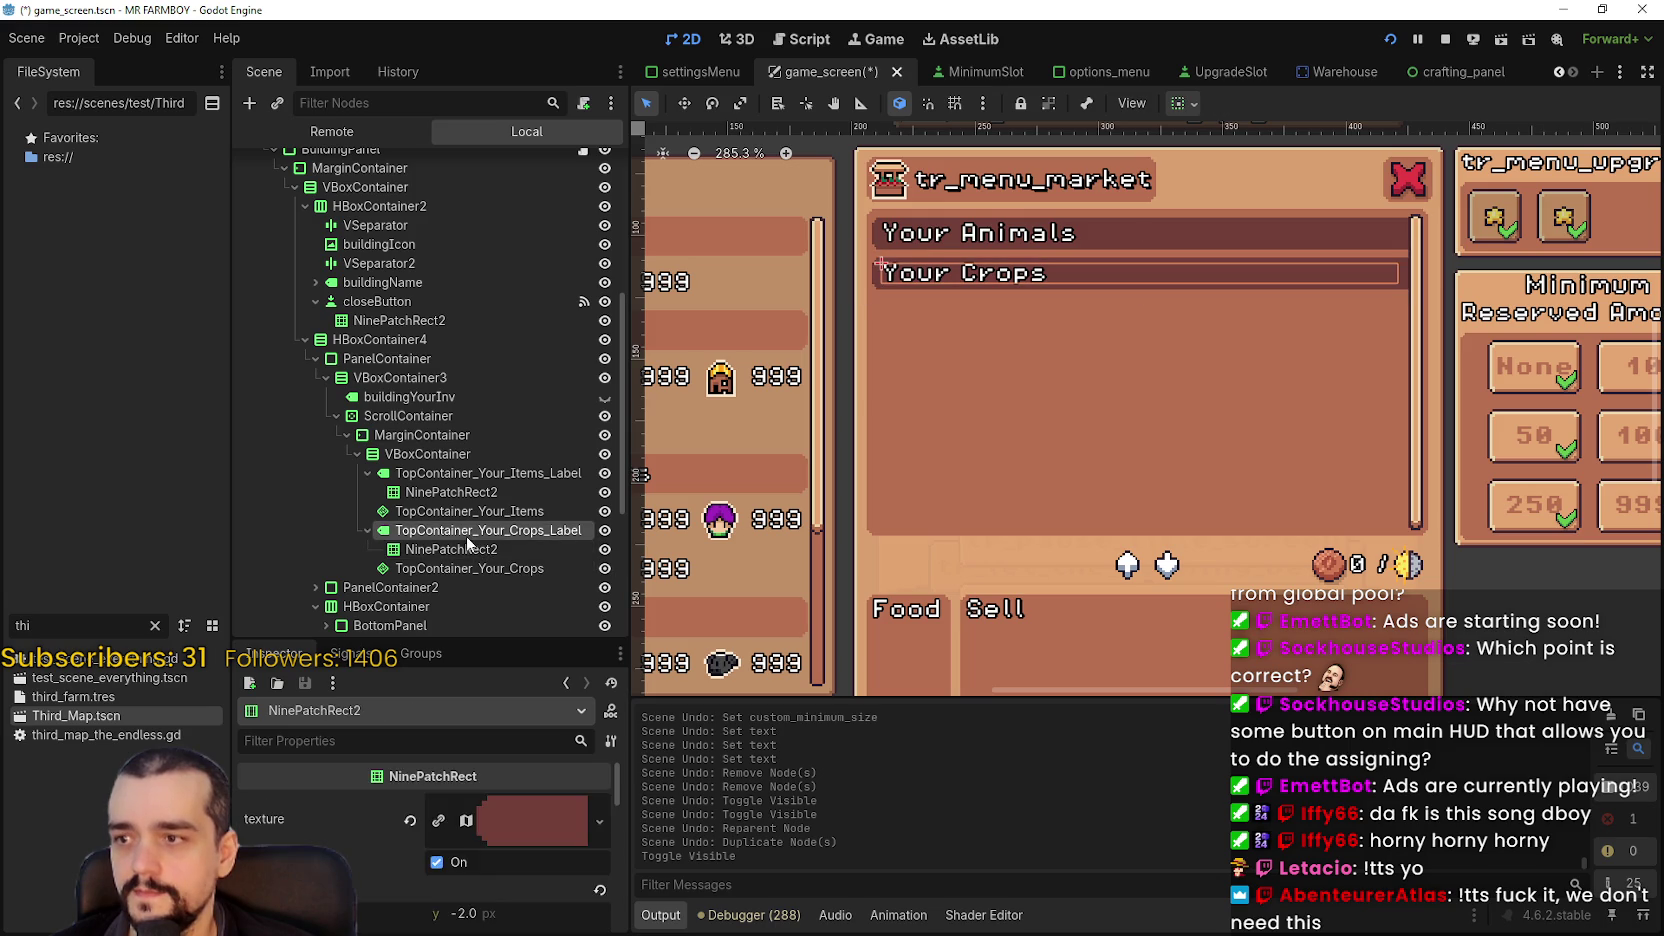
scroll(461, 424, "up", 4)
scroll(460, 416, "up", 2)
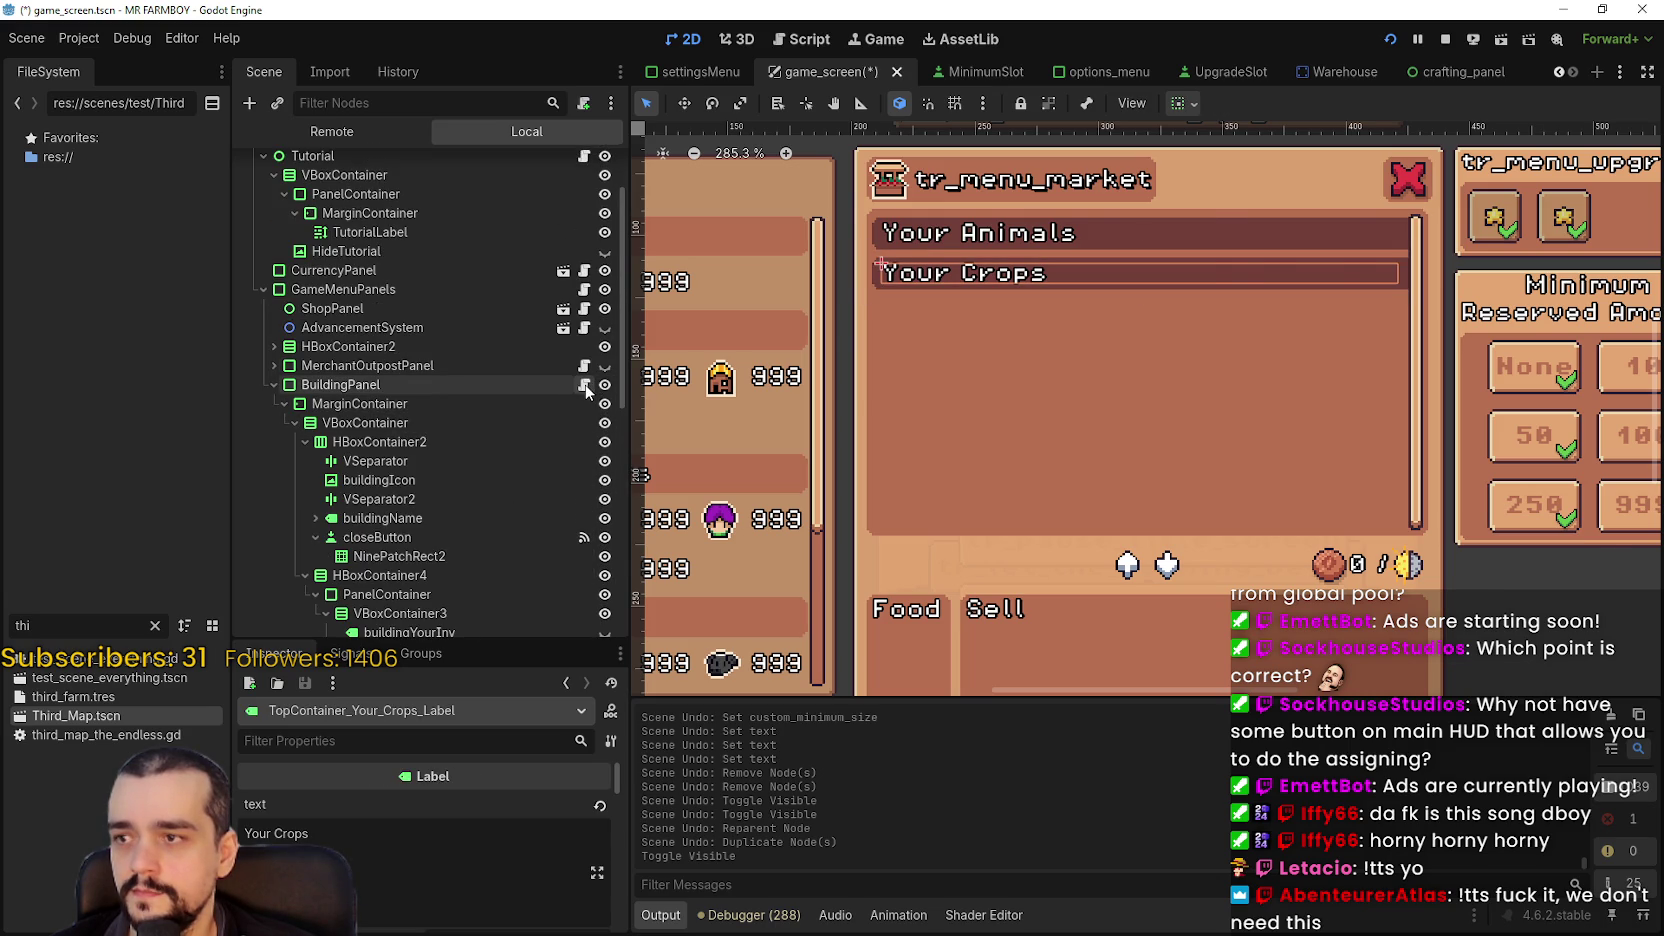
- Open building_panel.gd and save the game_screen scene with Ctrl+S
left_click(585, 388)
left_click(1205, 349)
key("ctrl+s")
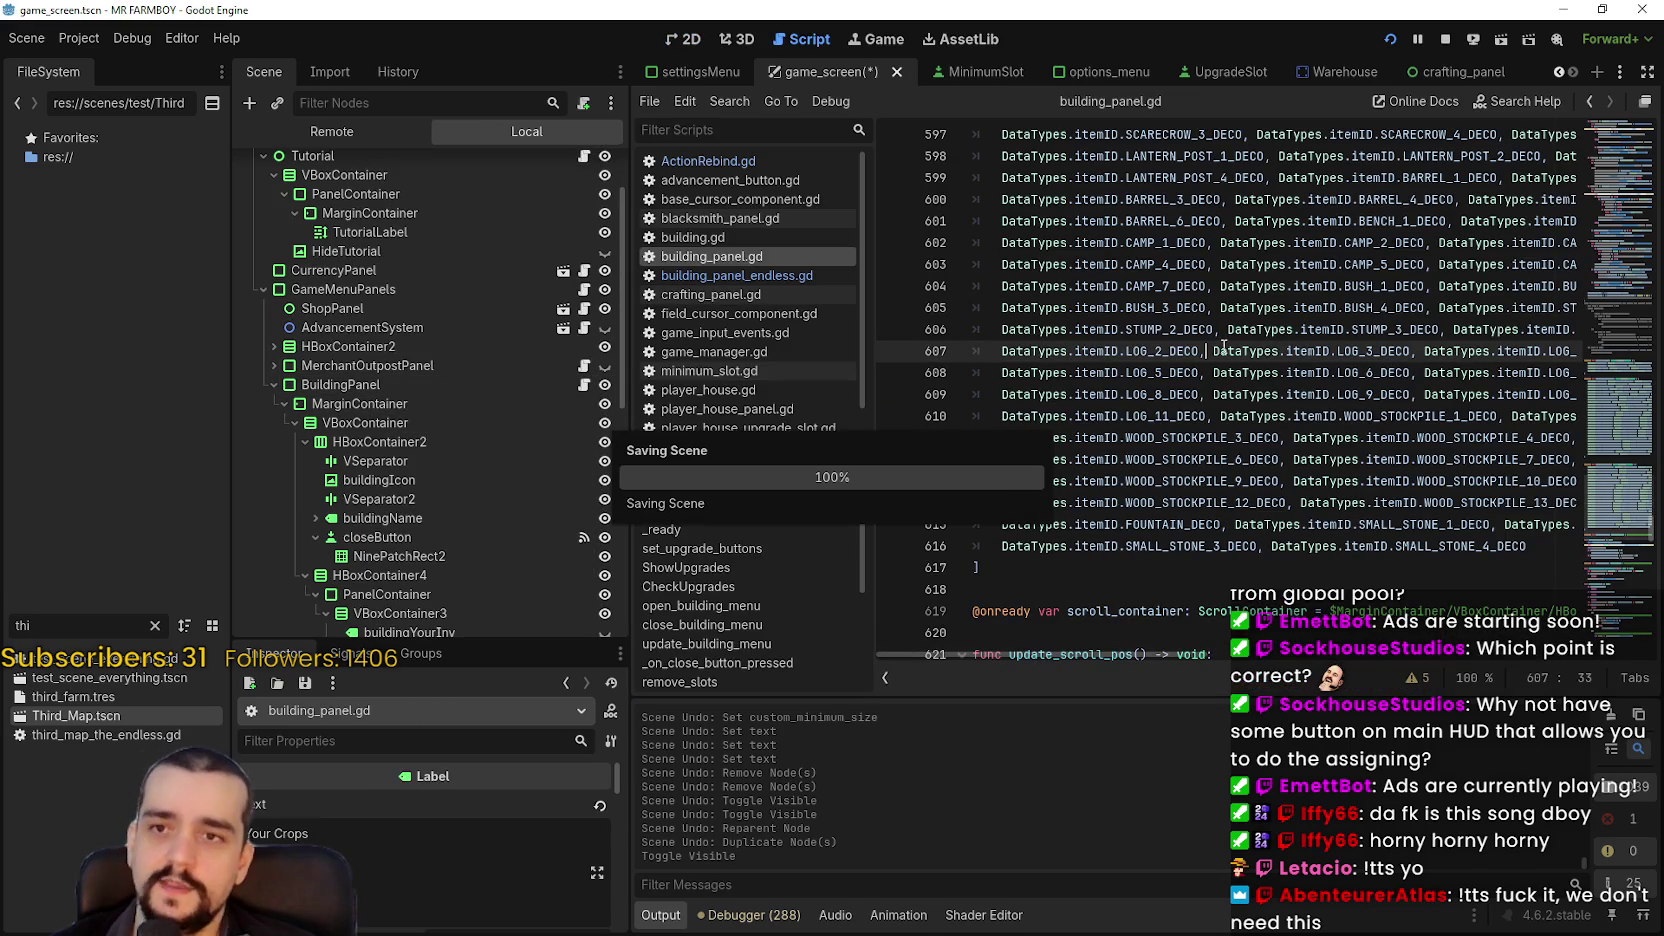
- Search building_panel.gd for 'Market' and scroll to the earlier code
key("ctrl+f")
type("Market")
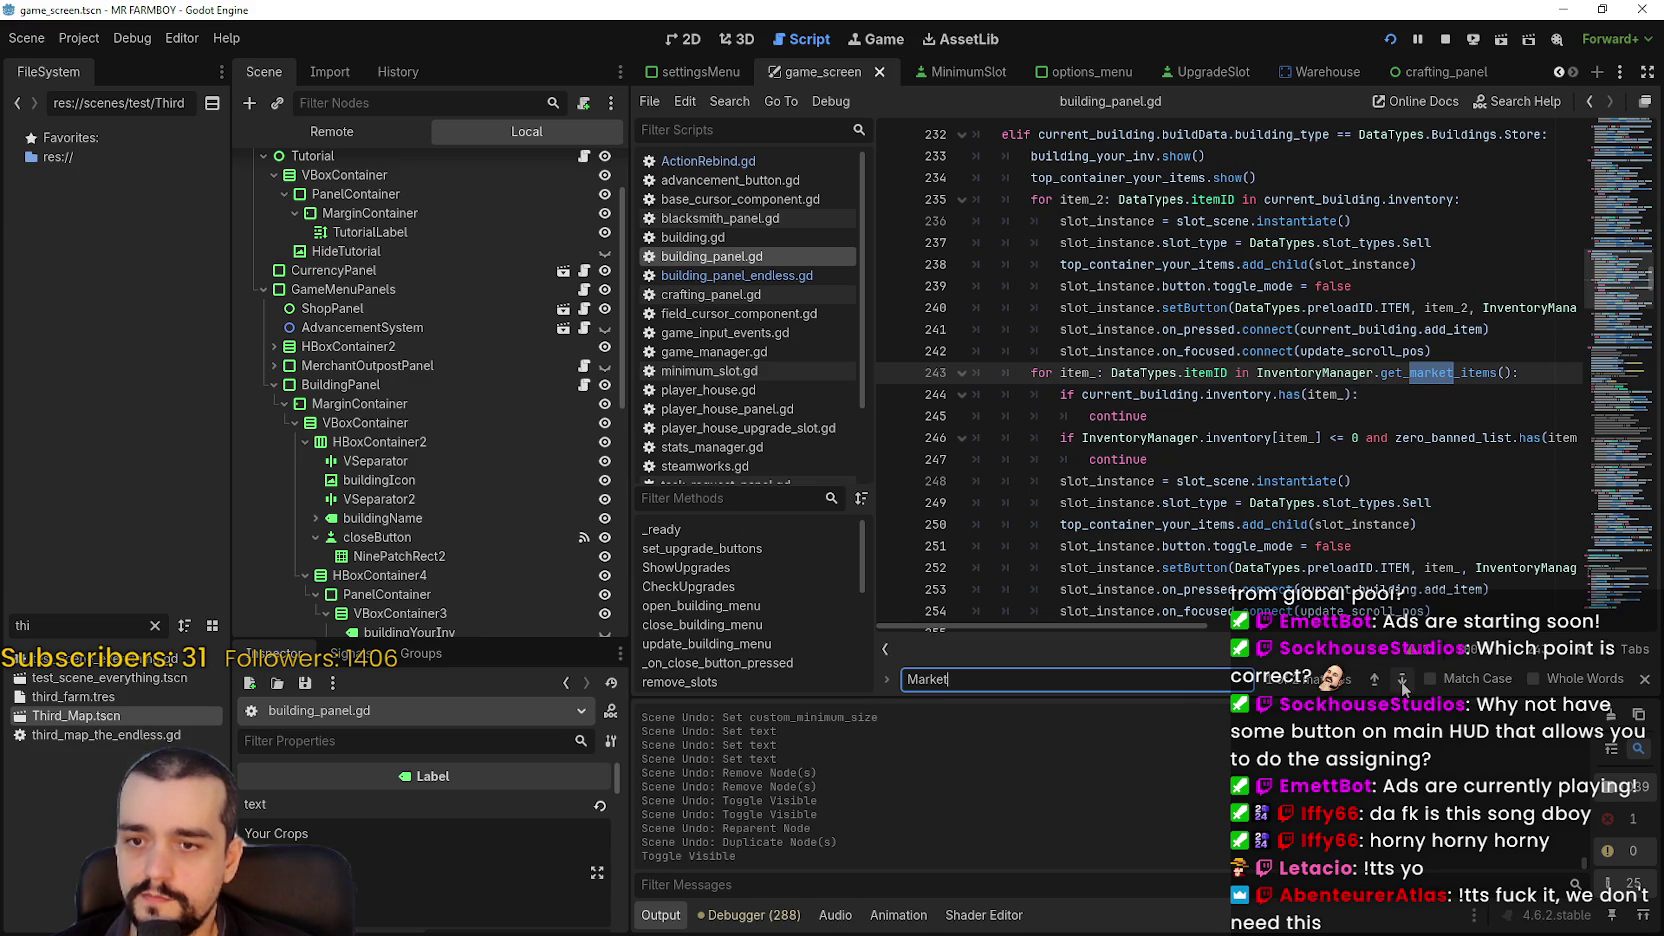
scroll(1347, 524, "up", 10)
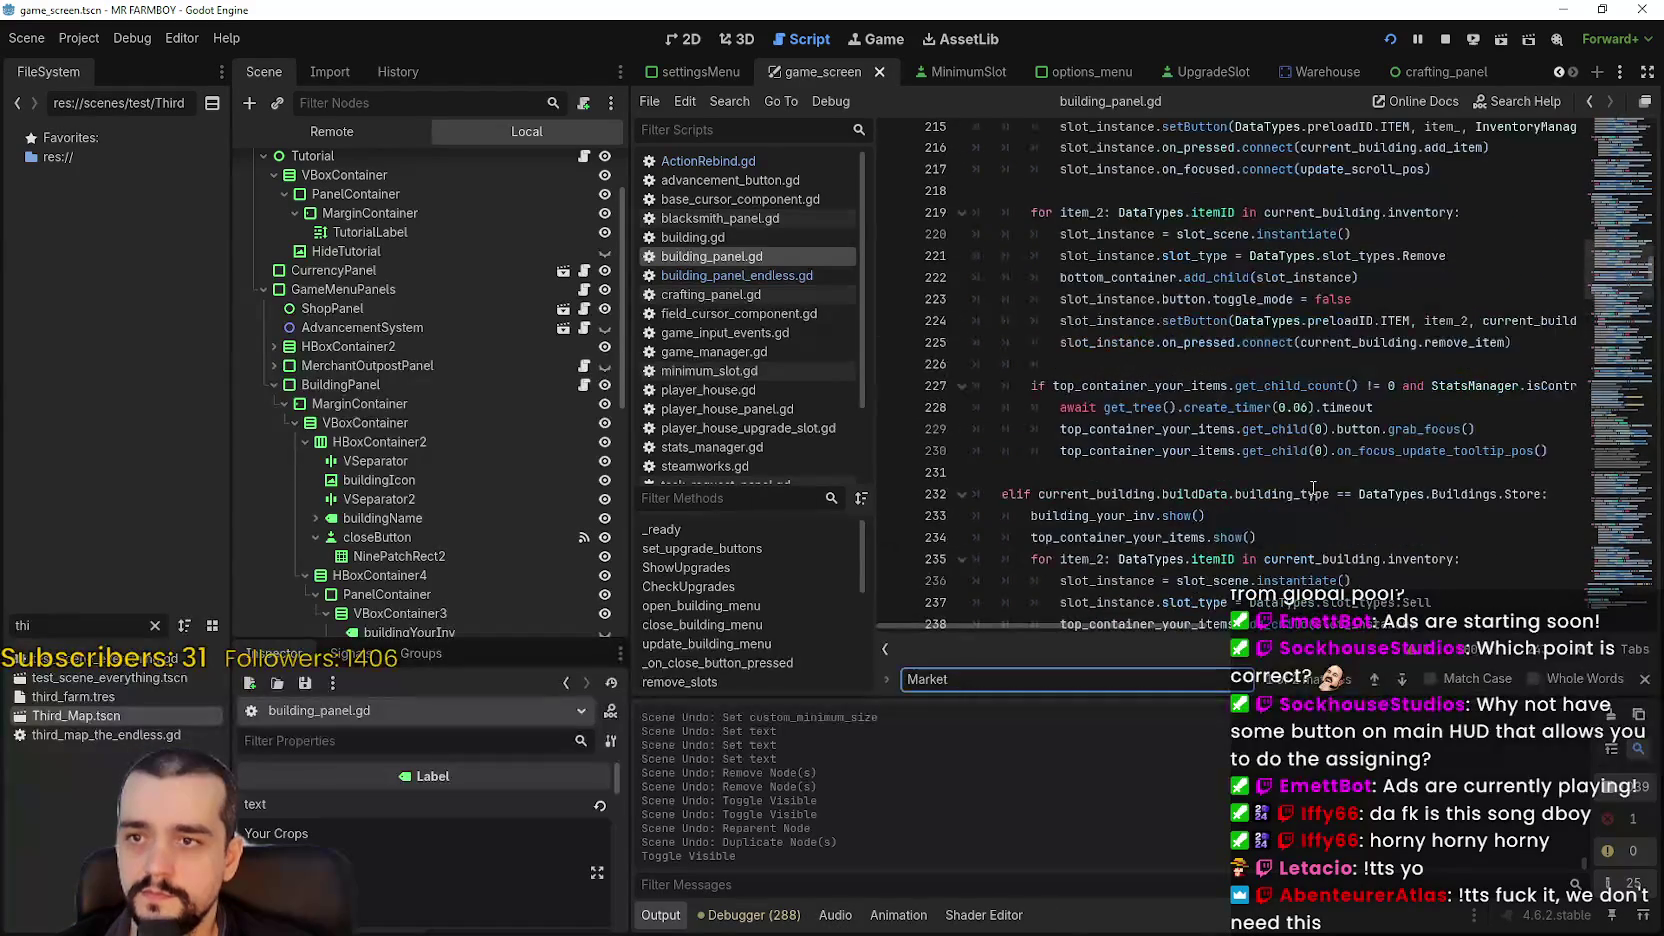
scroll(1301, 497, "up", 11)
left_click(1601, 262)
mouse_move(1601, 262)
left_mouse_down()
mouse_move(1596, 244)
mouse_move(1587, 256)
left_mouse_up()
scroll(1586, 247, "up", 13)
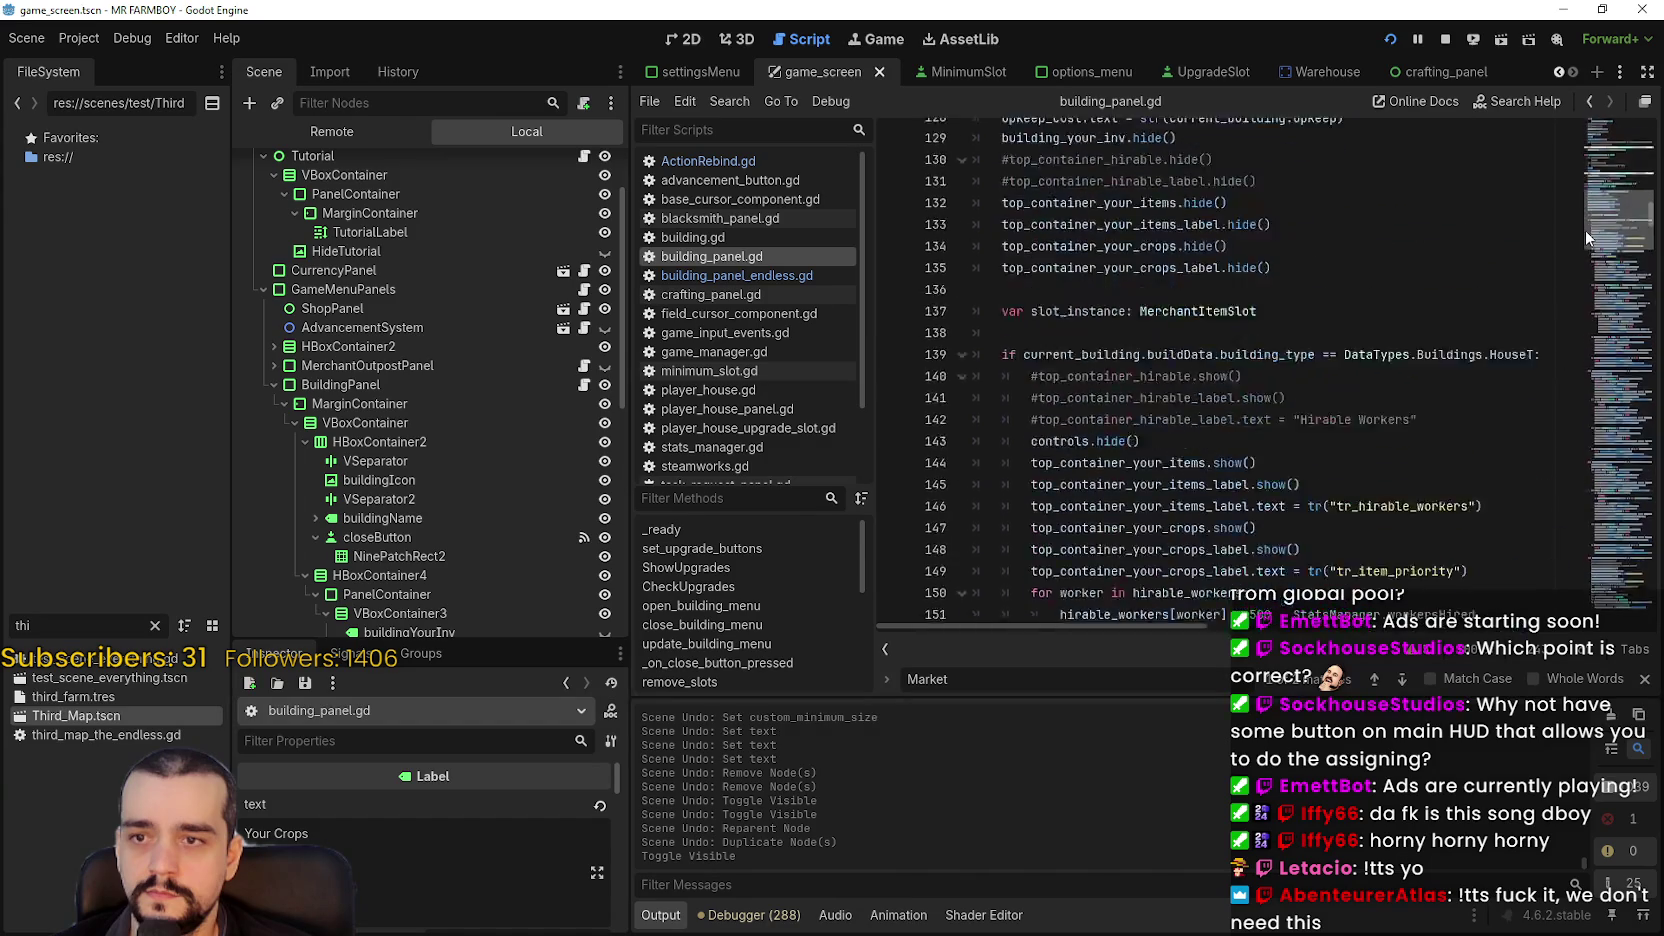
scroll(1585, 230, "down", 6)
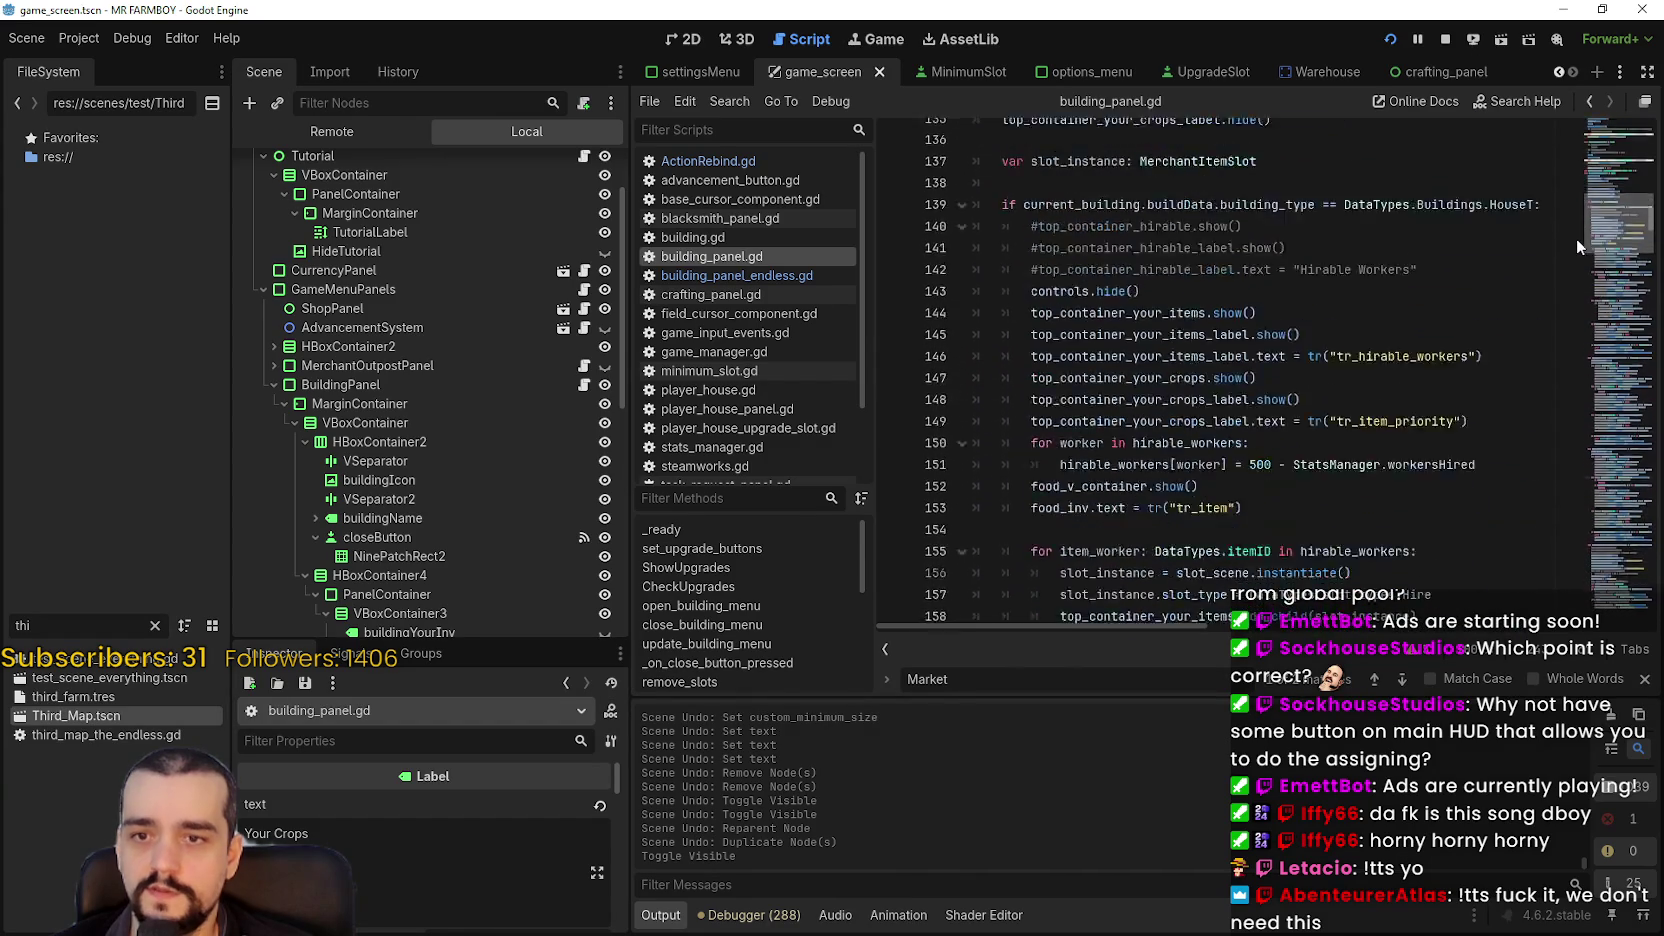
- Comment out lines 152–153, the food_v_container.show() and food_inv.text lines
double_click(1515, 206)
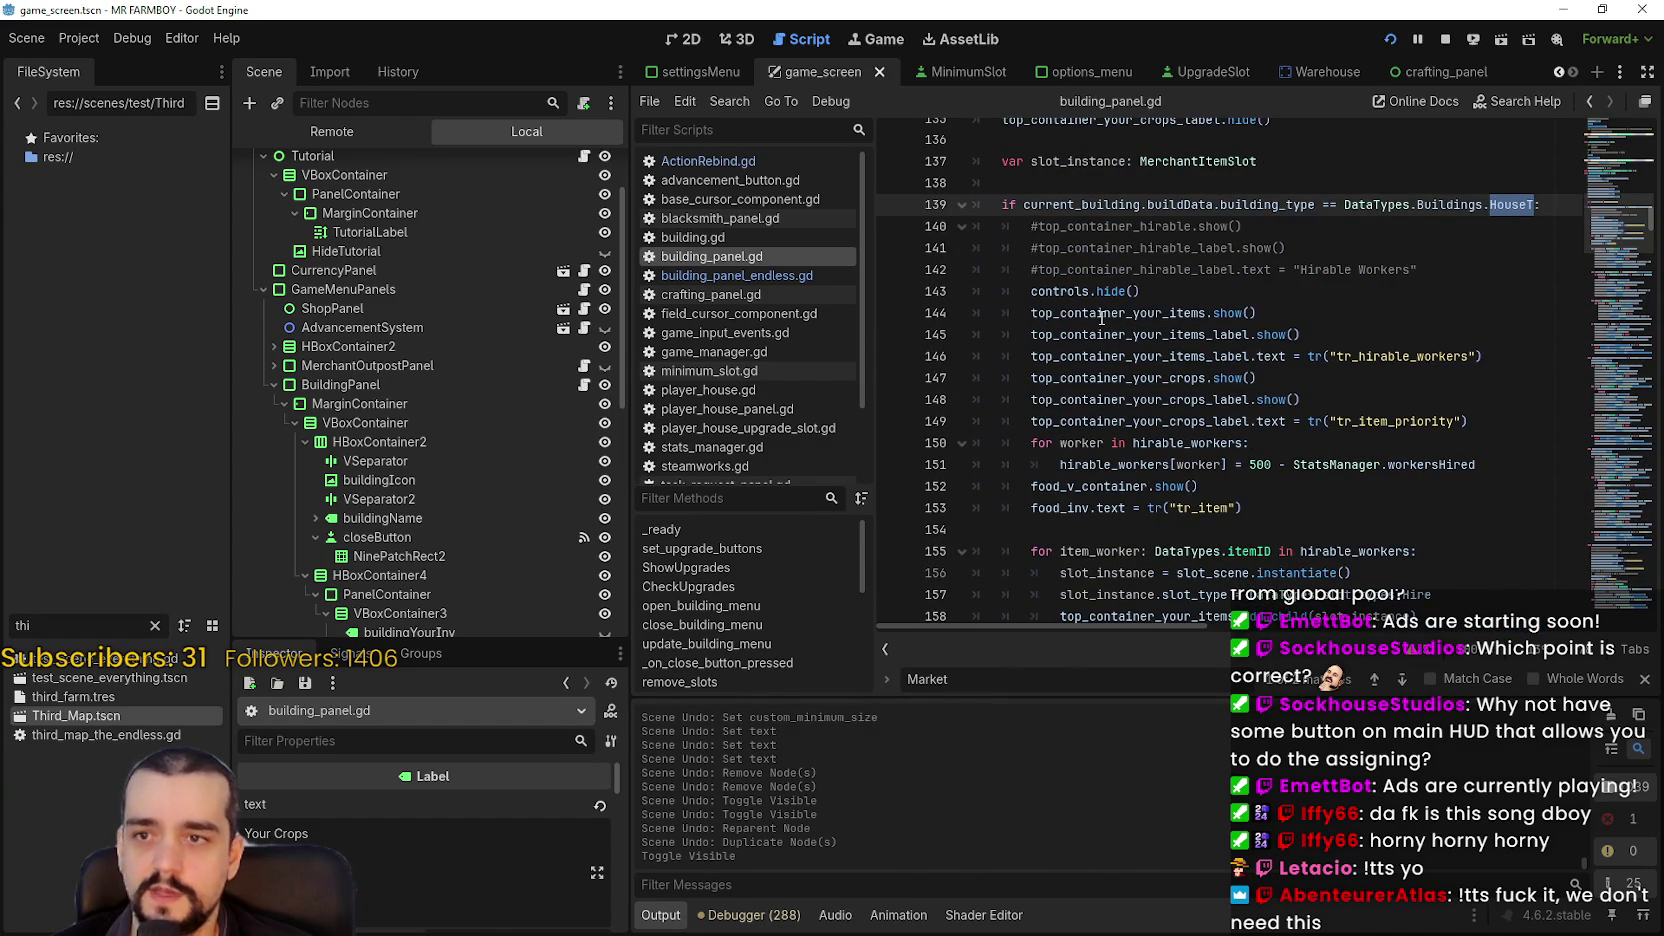
left_click_drag(1164, 313, 1048, 293)
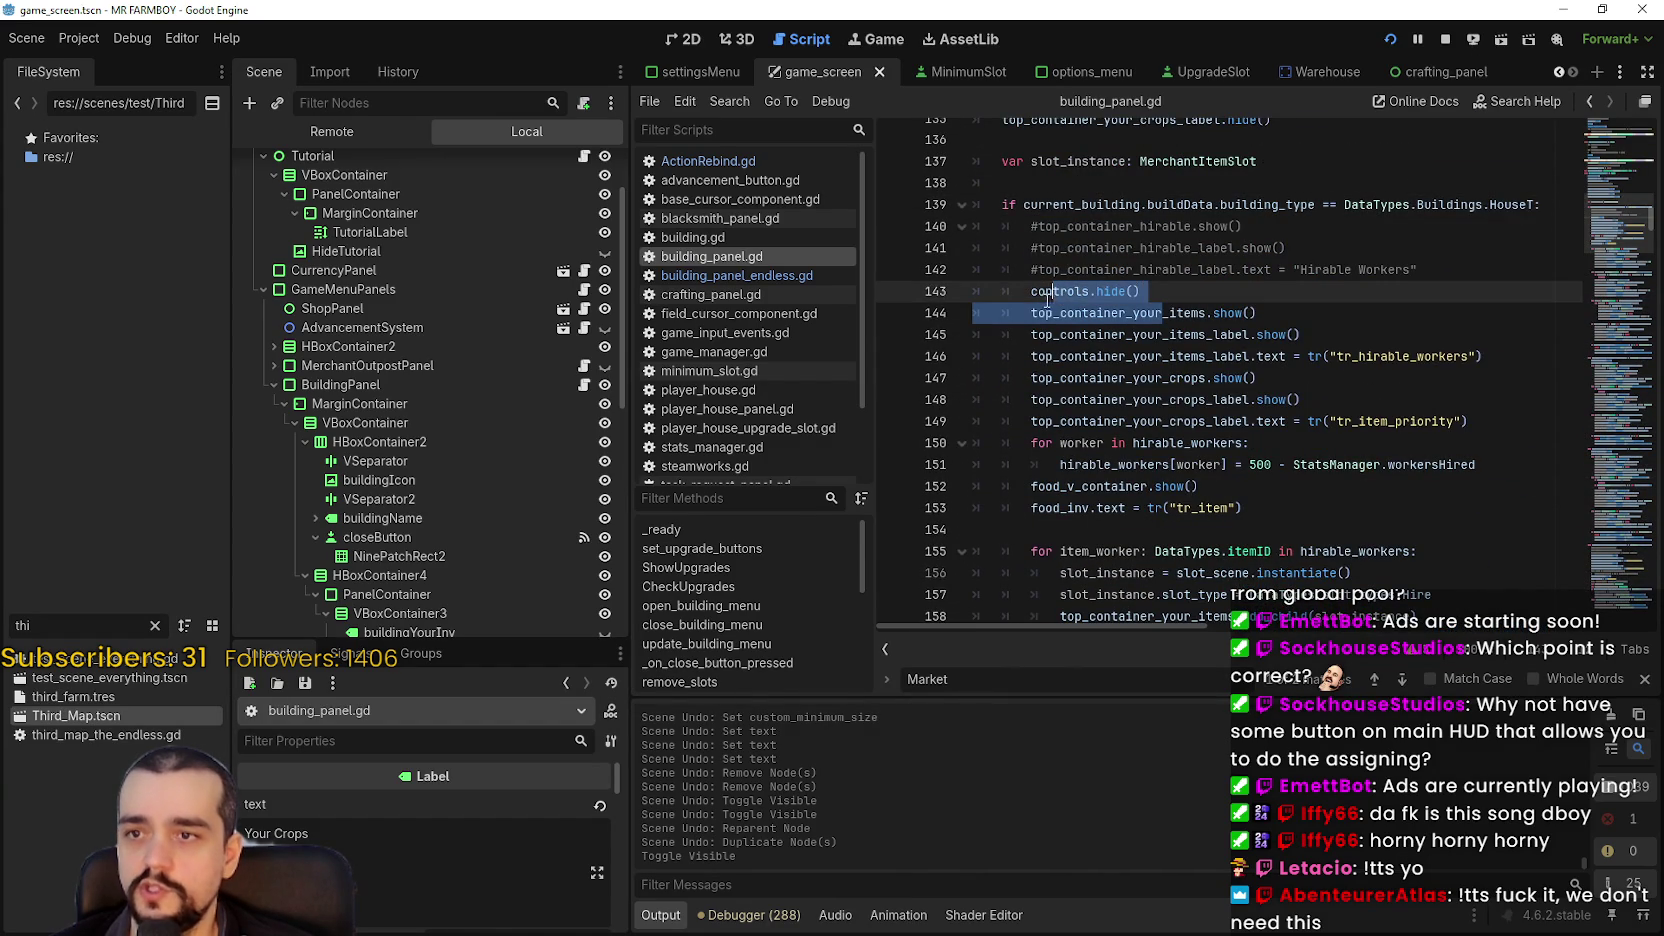
left_click(1216, 464)
left_click_drag(1496, 421, 924, 390)
left_click_drag(1280, 512, 911, 487)
scroll(1129, 509, "down", 2)
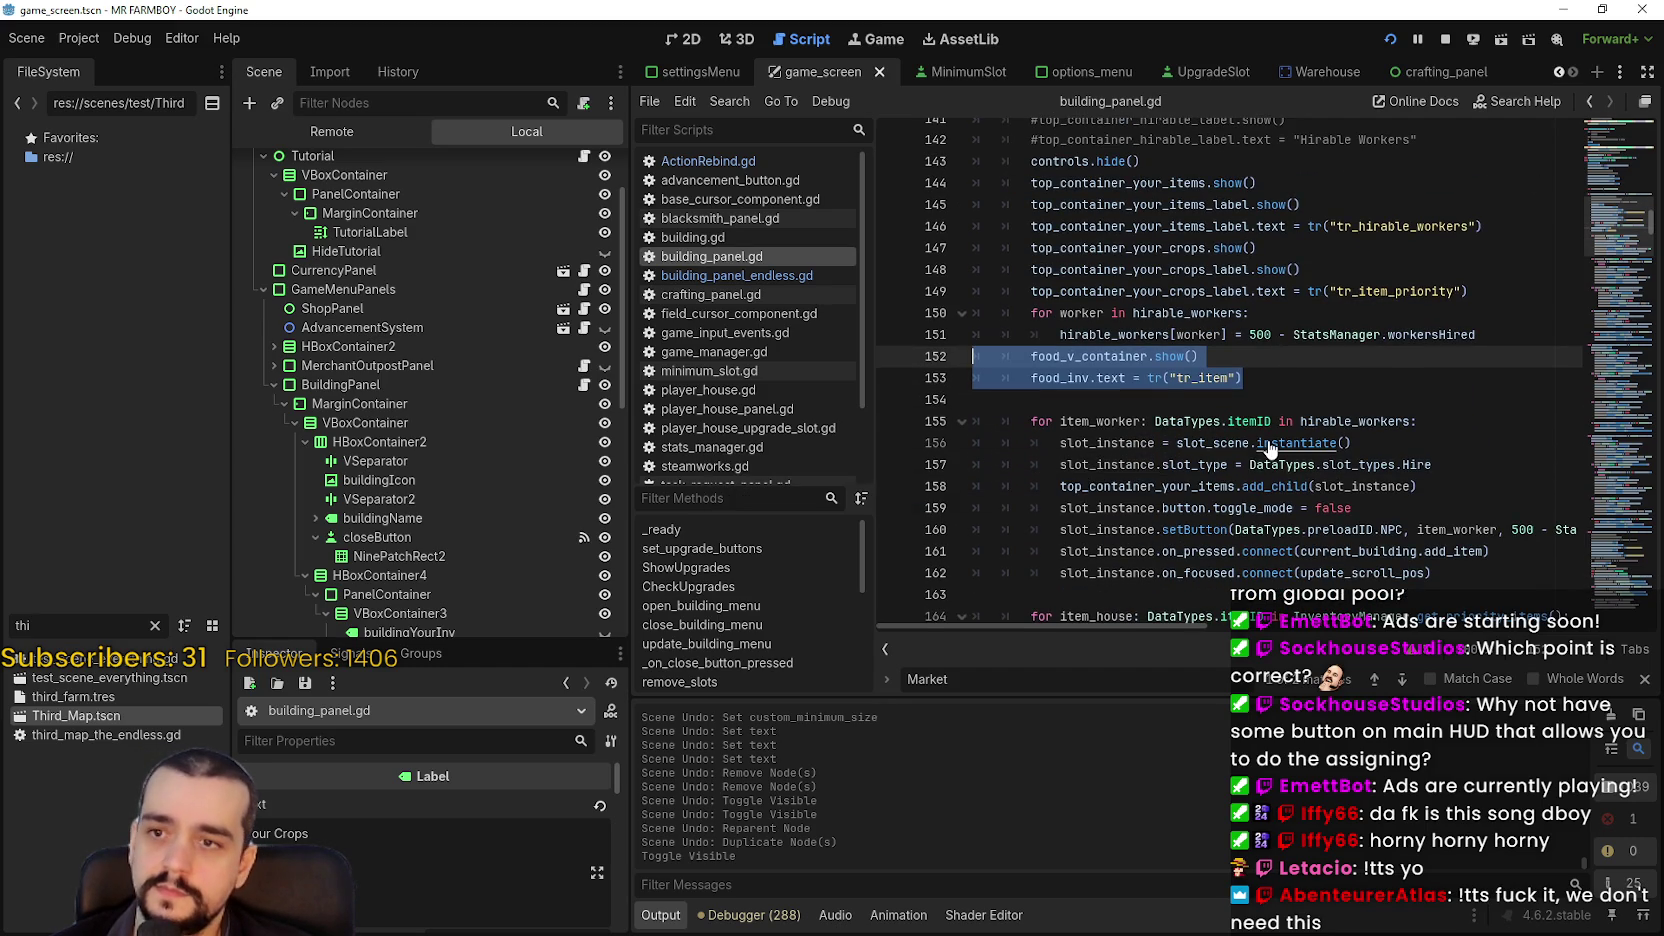
double_click(1096, 356)
left_click_drag(1034, 362, 1062, 386)
key("ctrl+k")
- Search the script for food_v_container and jump forward through its matches
double_click(1094, 358)
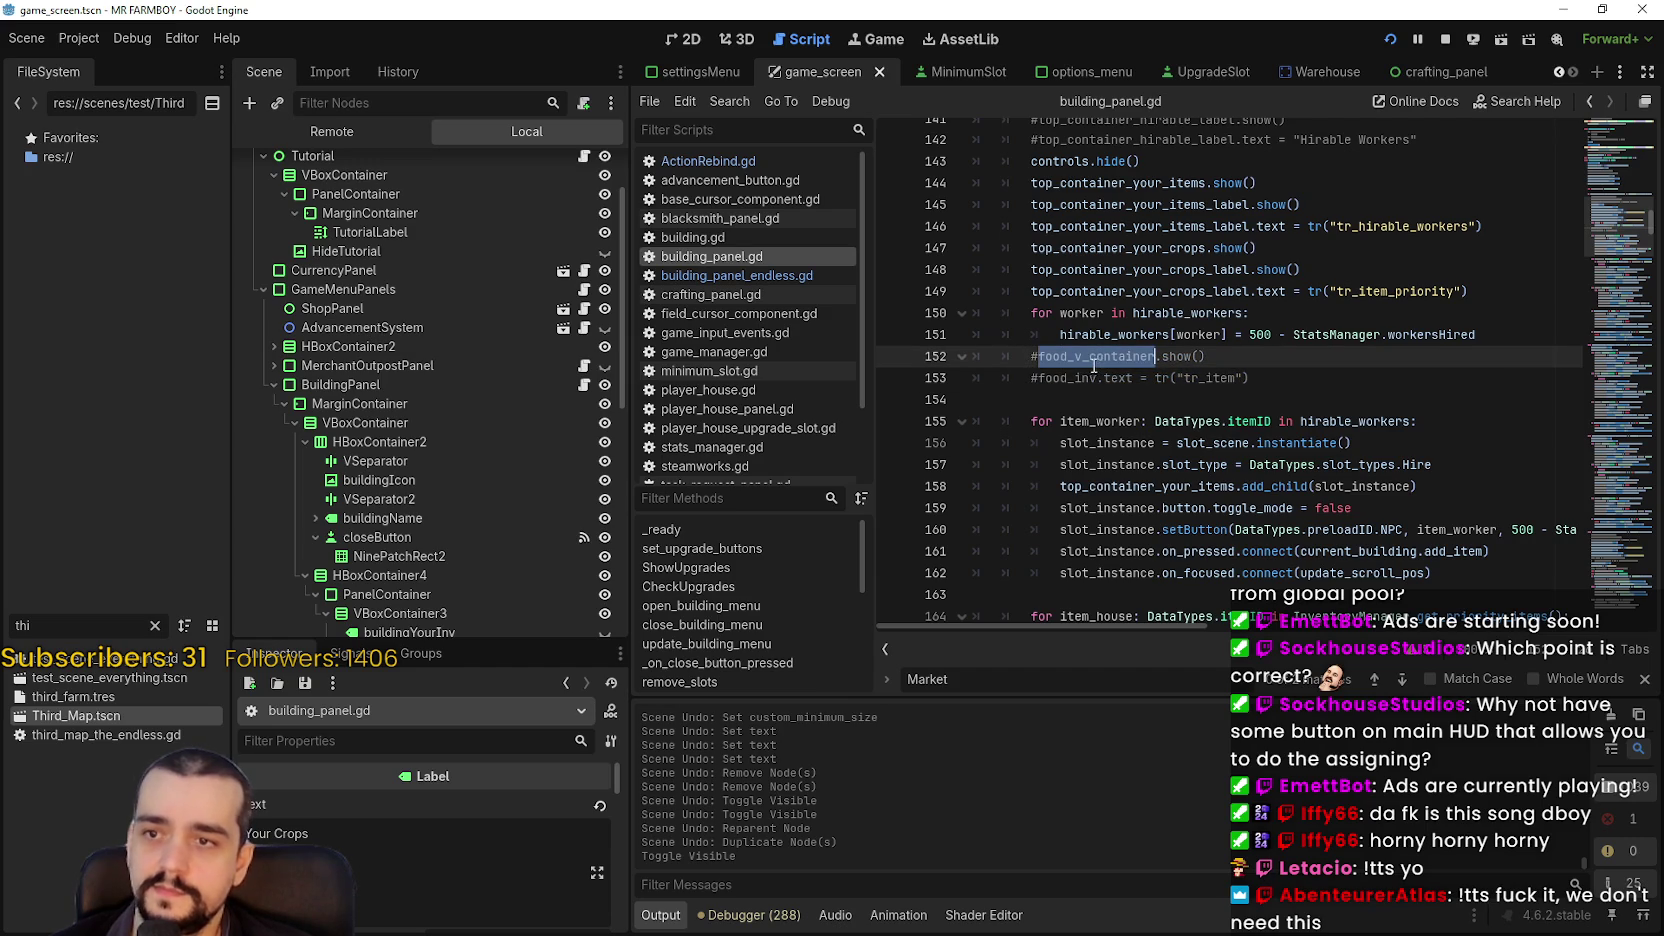
key("ctrl+f")
left_click(1401, 680)
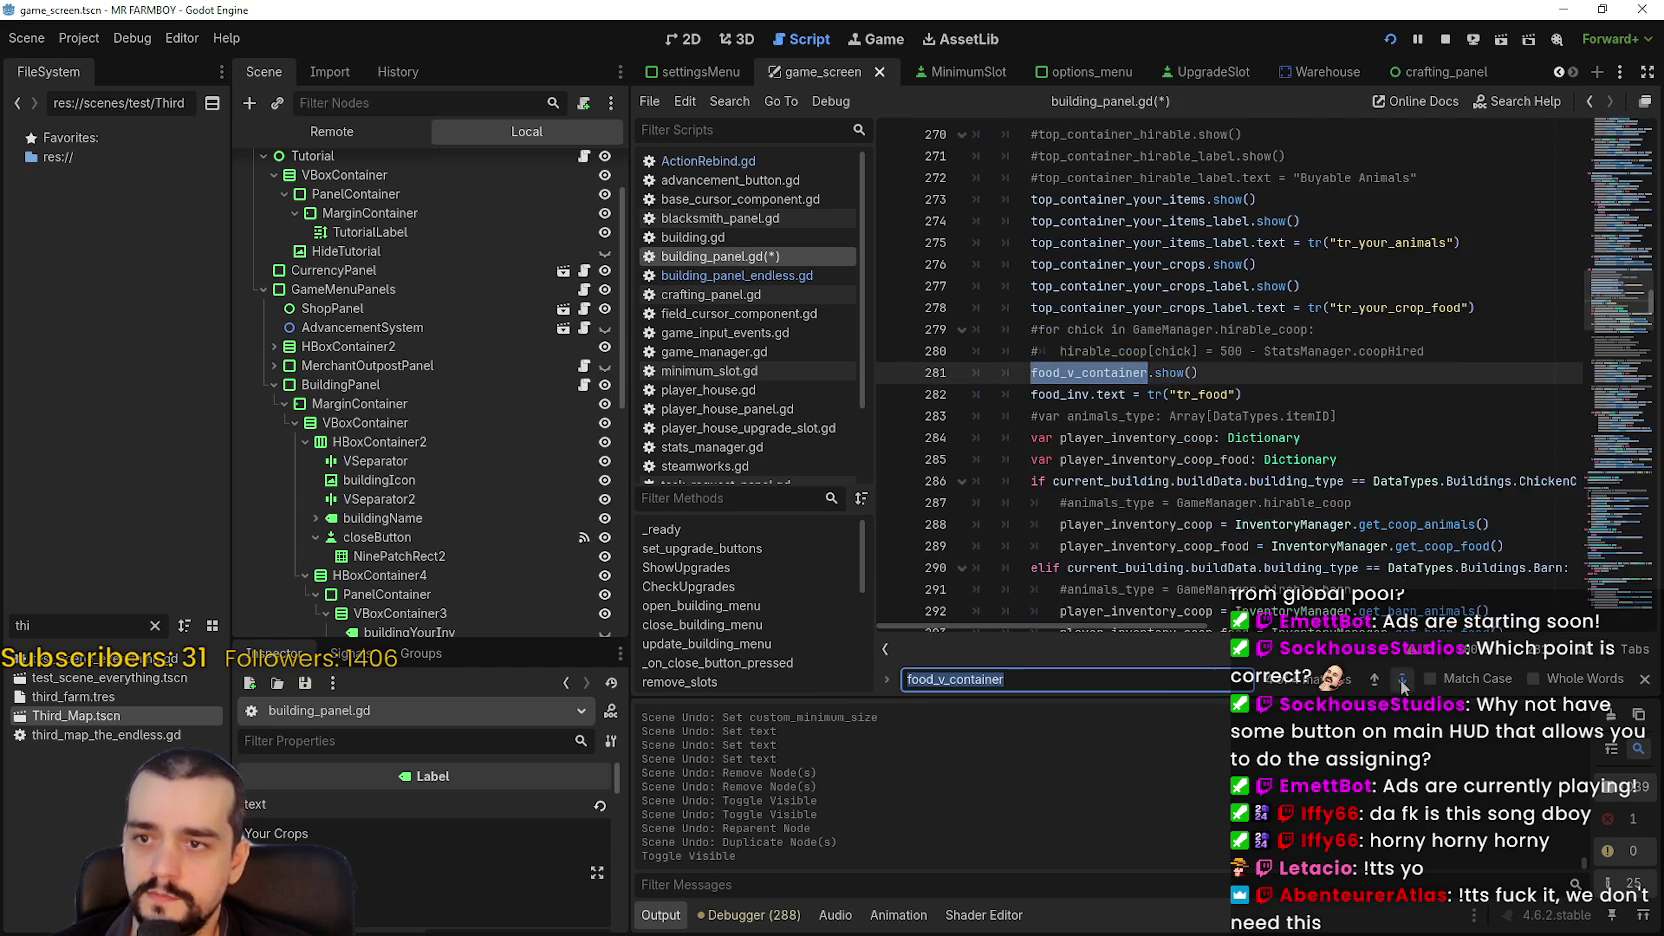
left_click(1401, 680)
left_click(1374, 679)
scroll(1082, 385, "up", 2)
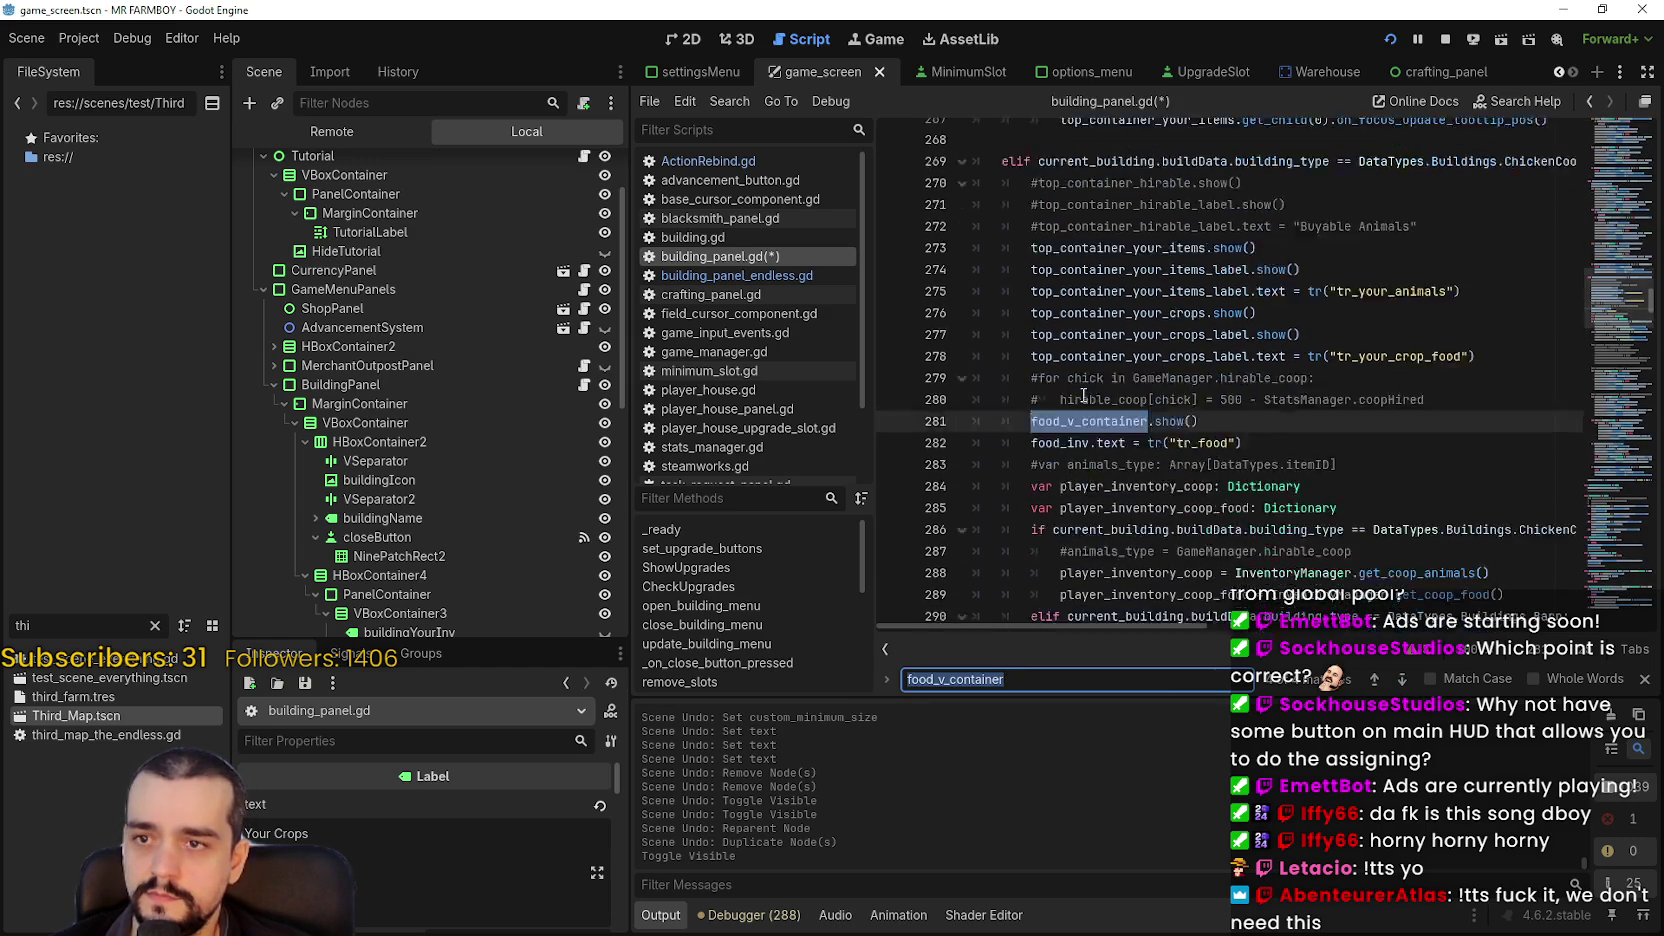
scroll(1300, 328, "down", 2)
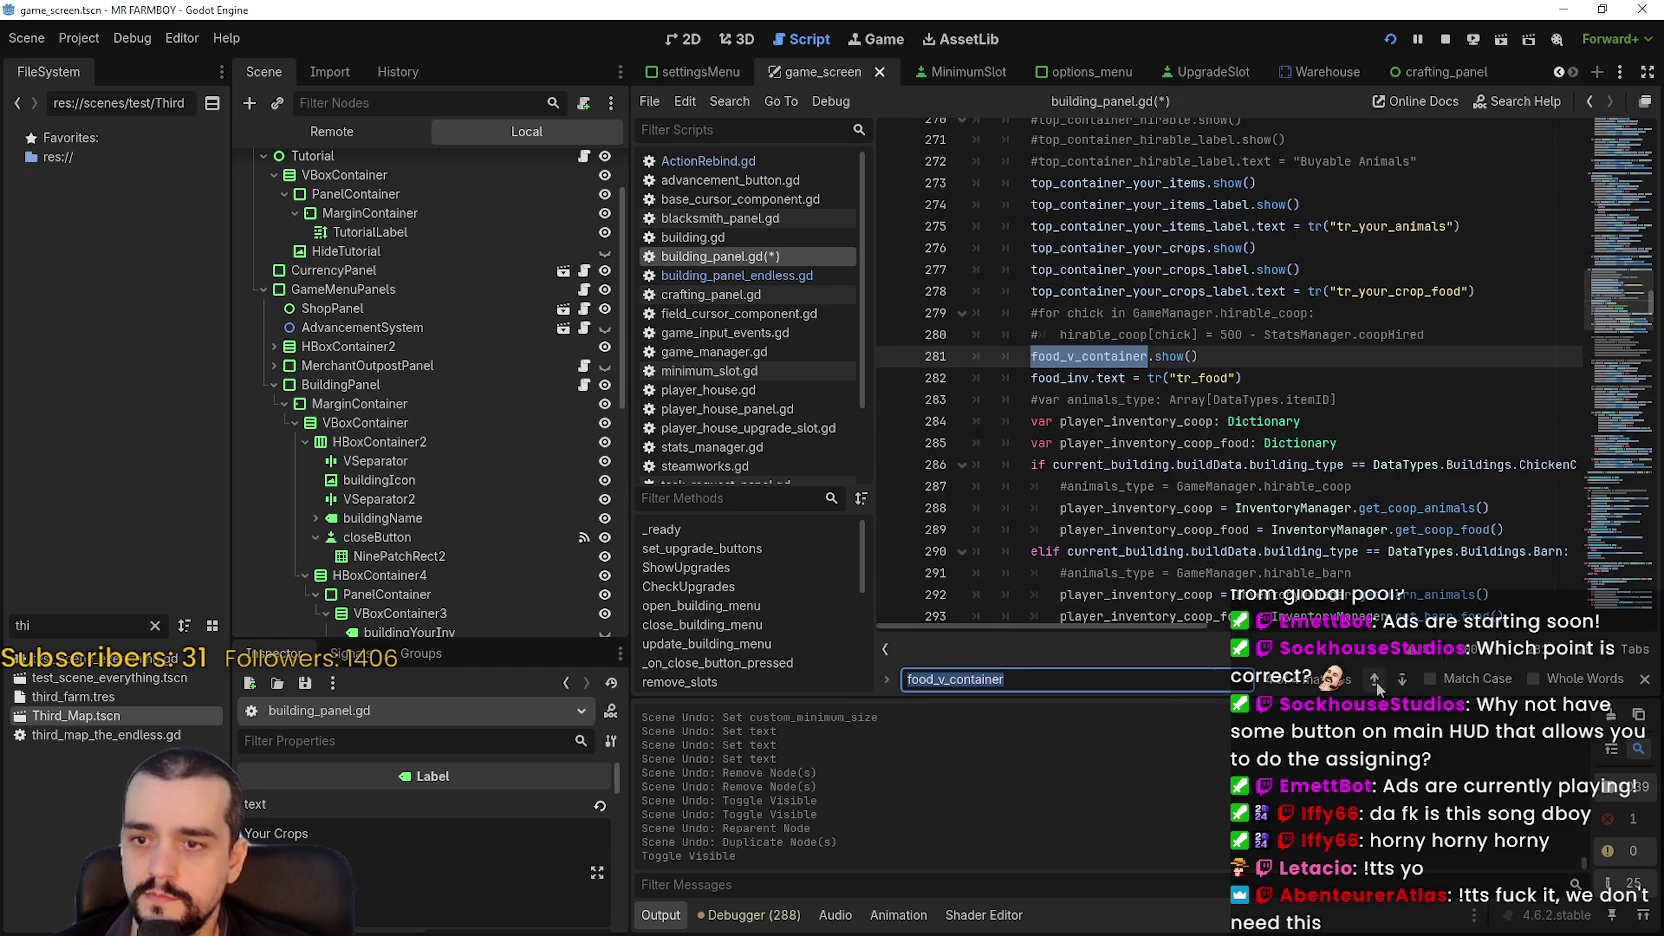
scroll(1357, 560, "up", 2)
scroll(1145, 630, "right", 3)
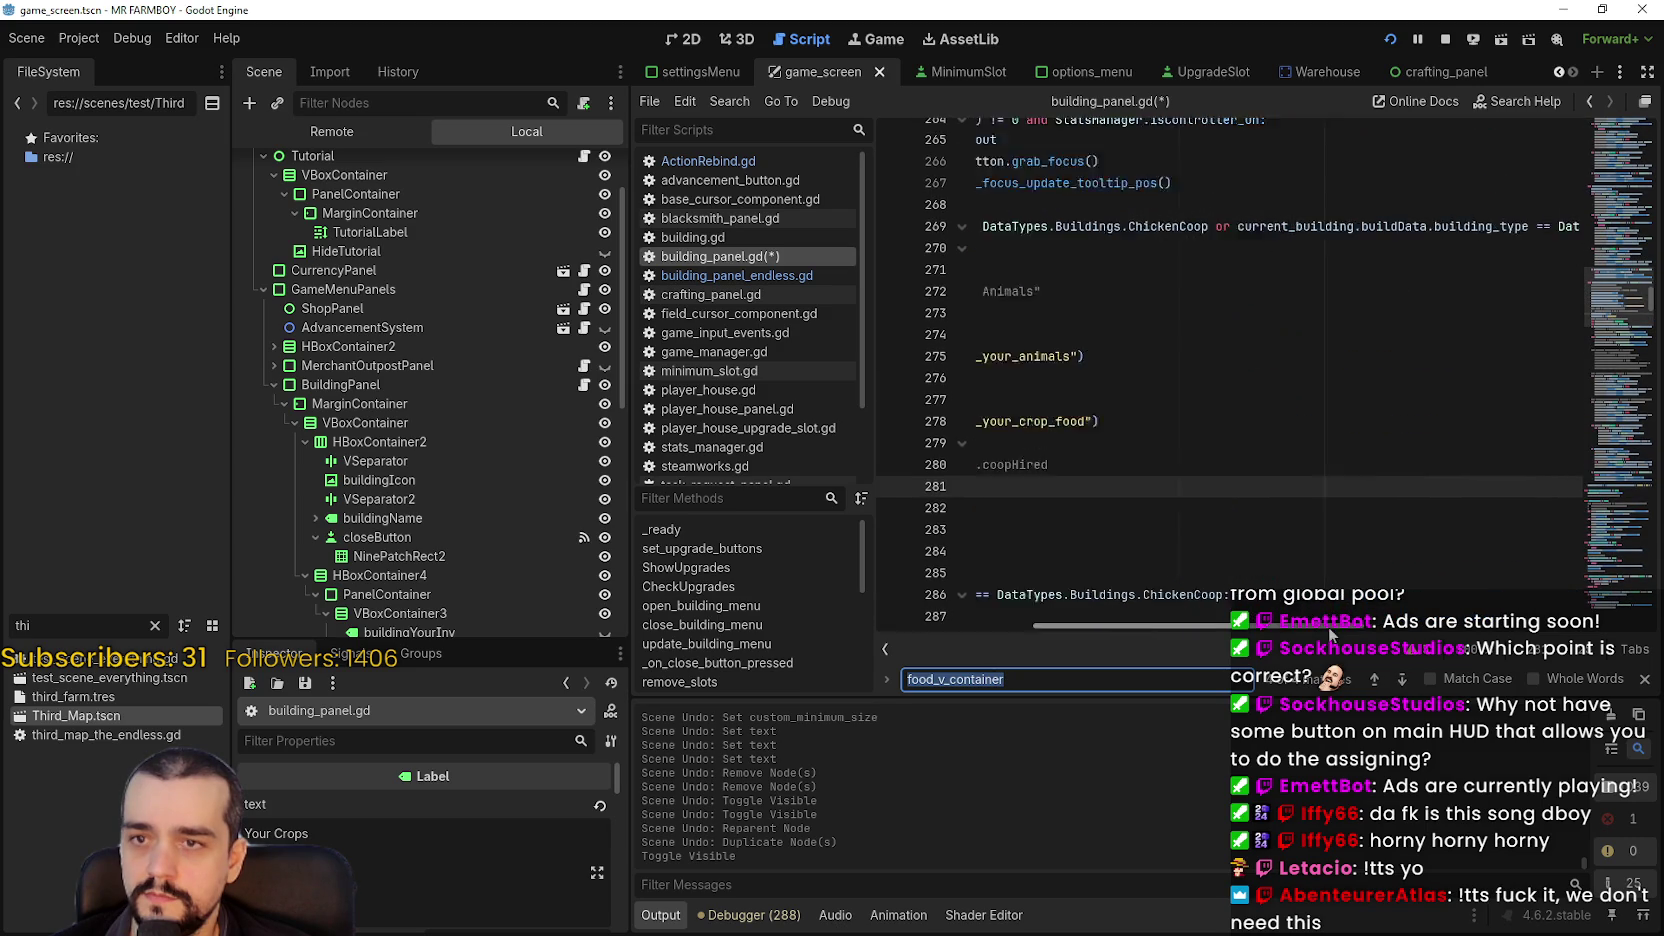
scroll(1145, 630, "left", 3)
- Step back through food_v_container matches, save the script, hide BuildingPanel and save the scene
left_click(1375, 679)
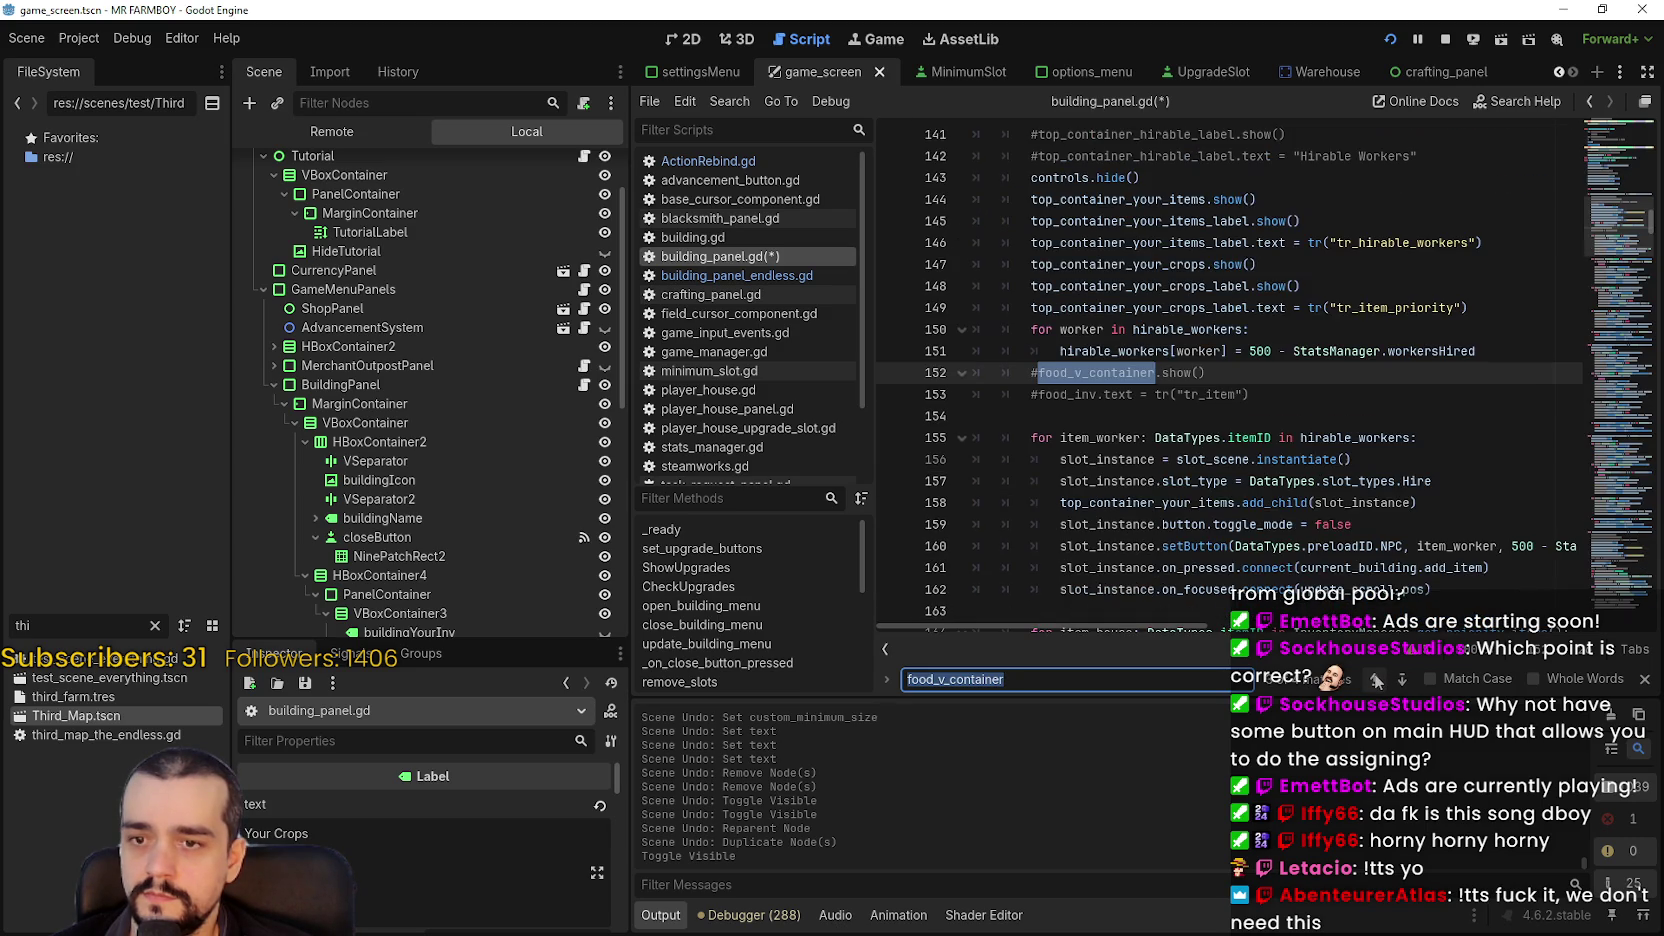
left_click(1375, 679)
left_click(1375, 679)
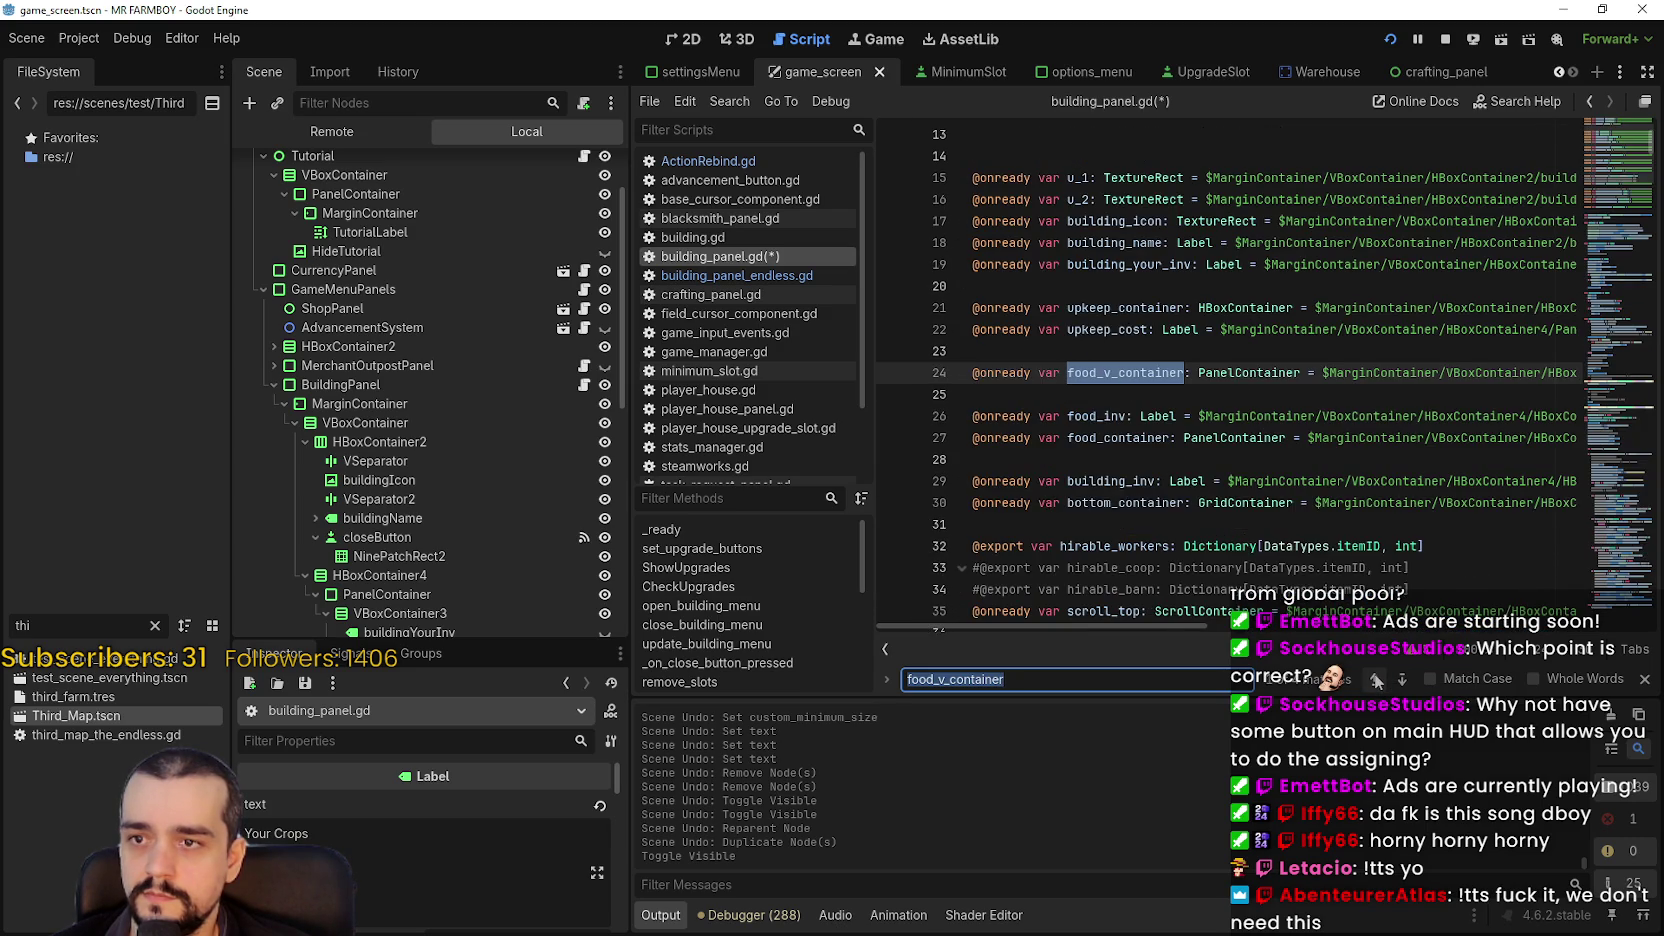
left_click(1375, 679)
scroll(1420, 380, "up", 2)
key("ctrl+s")
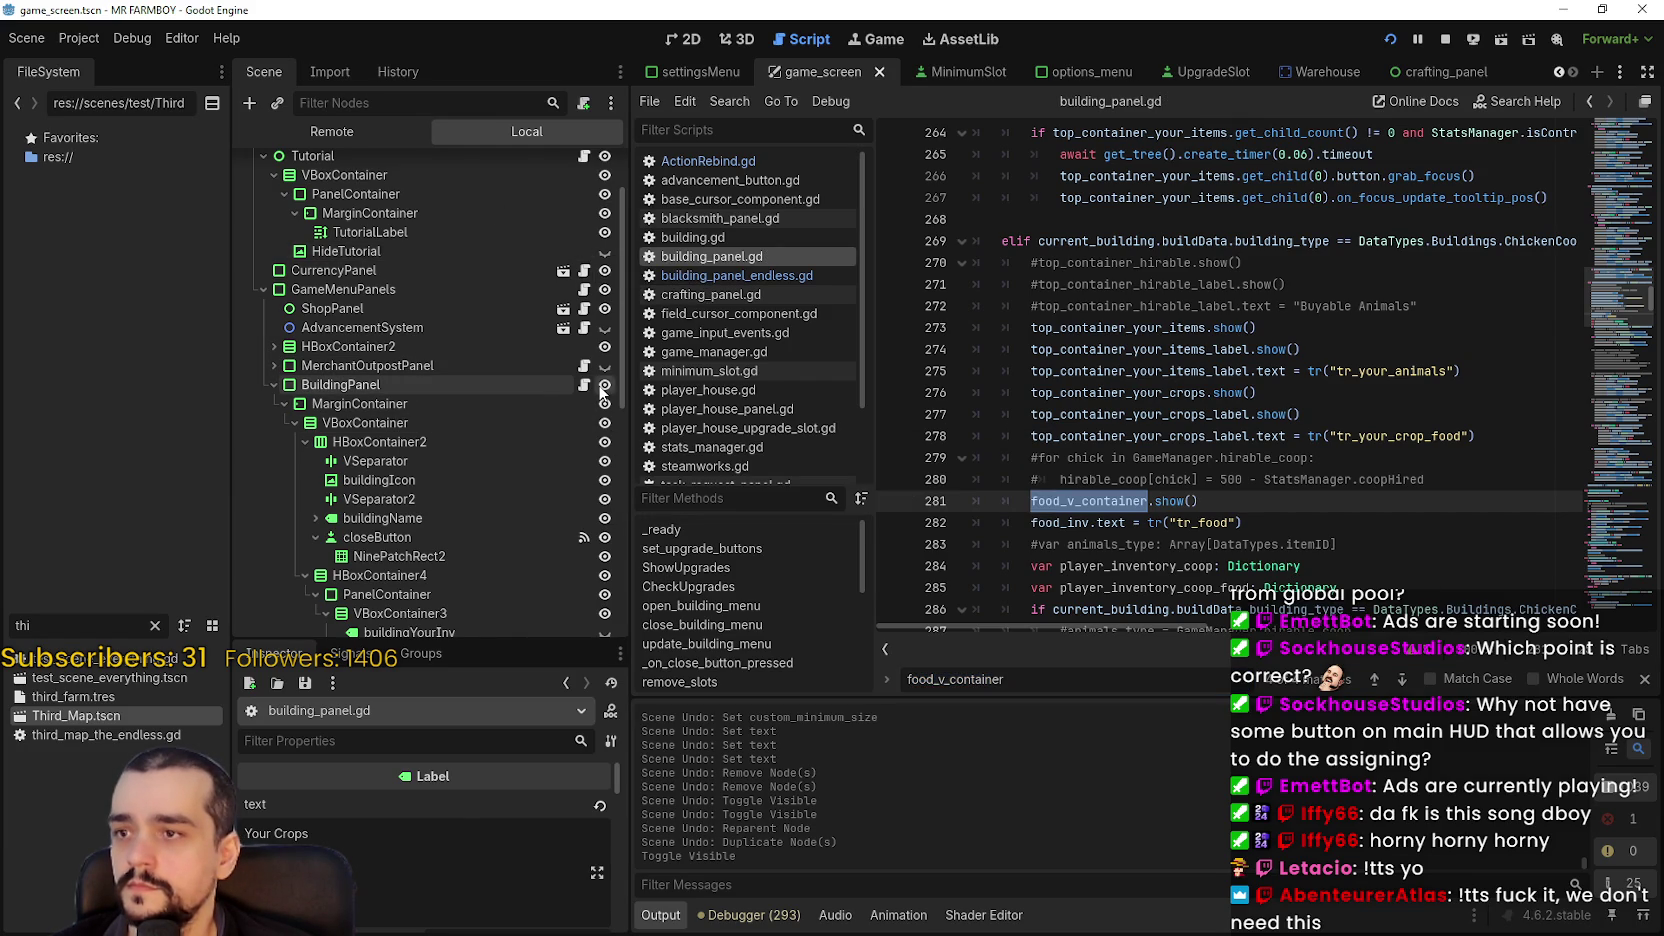
left_click(603, 385)
key("ctrl+s")
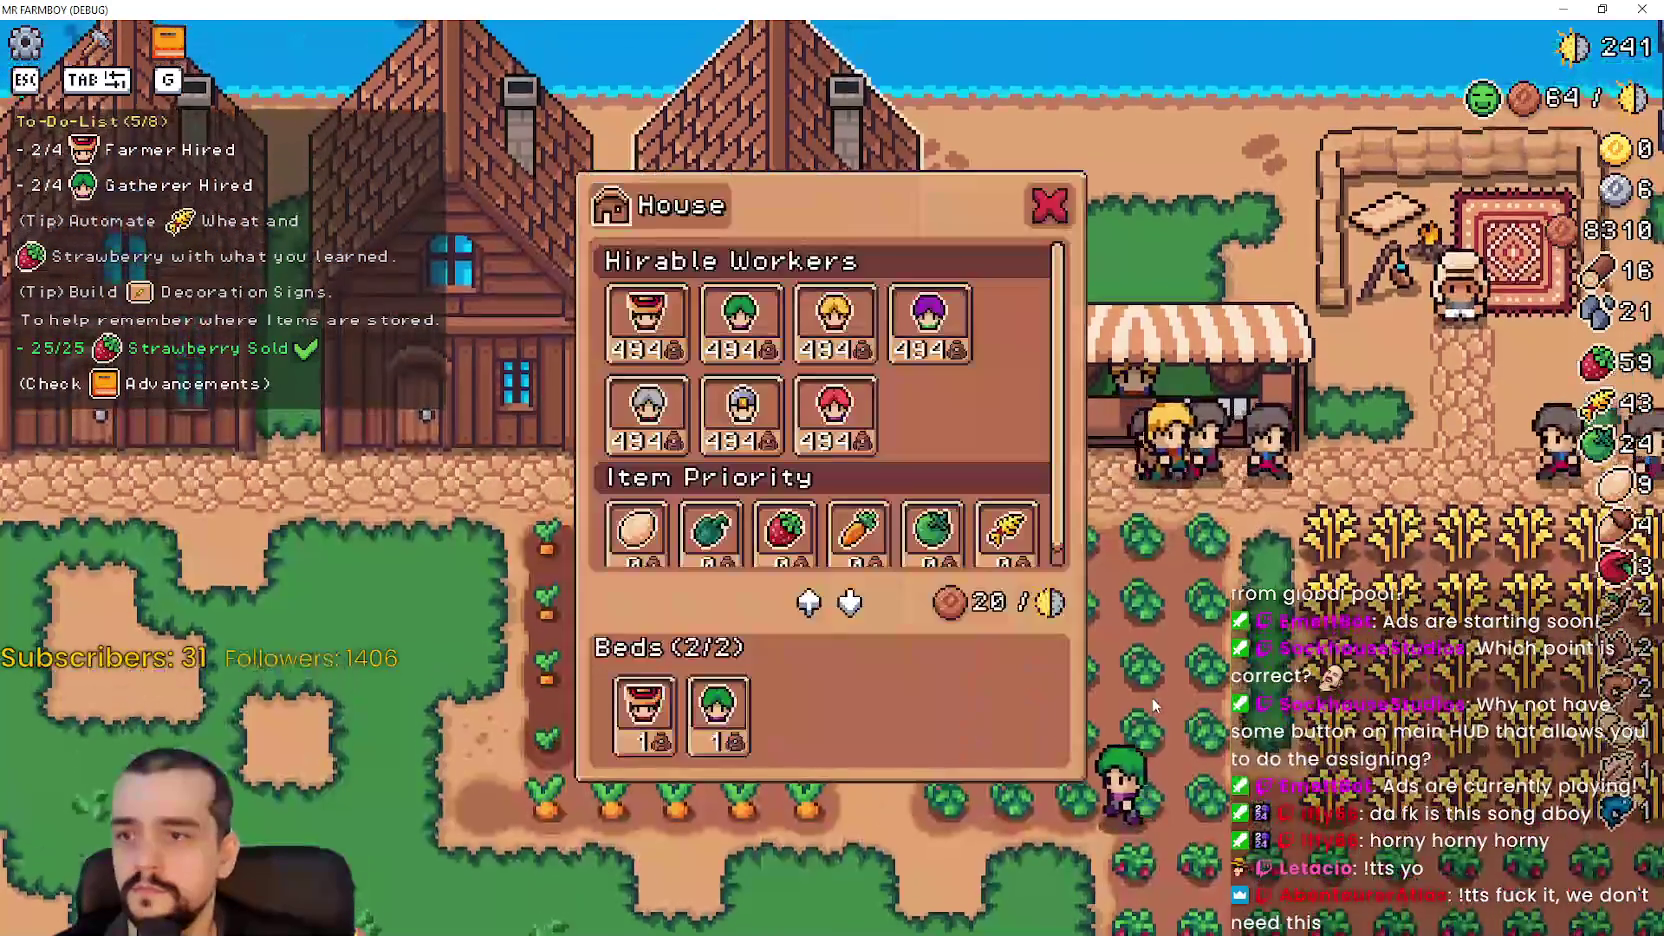
scroll(700, 520, "down", 1)
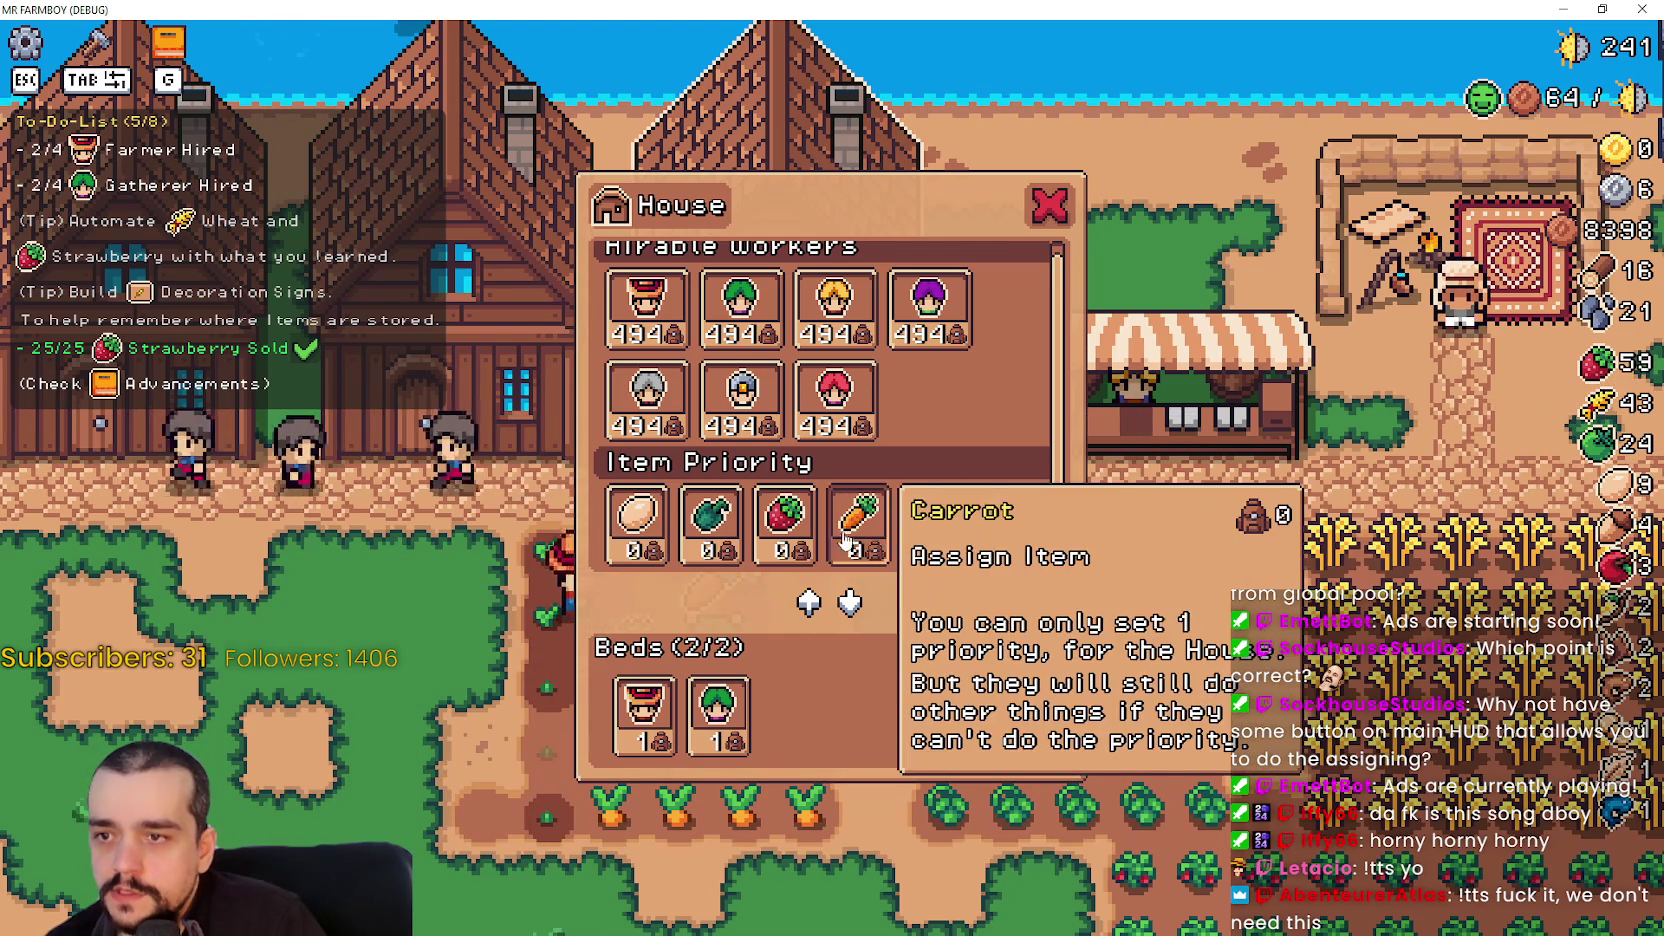
scroll(820, 520, "down", 2)
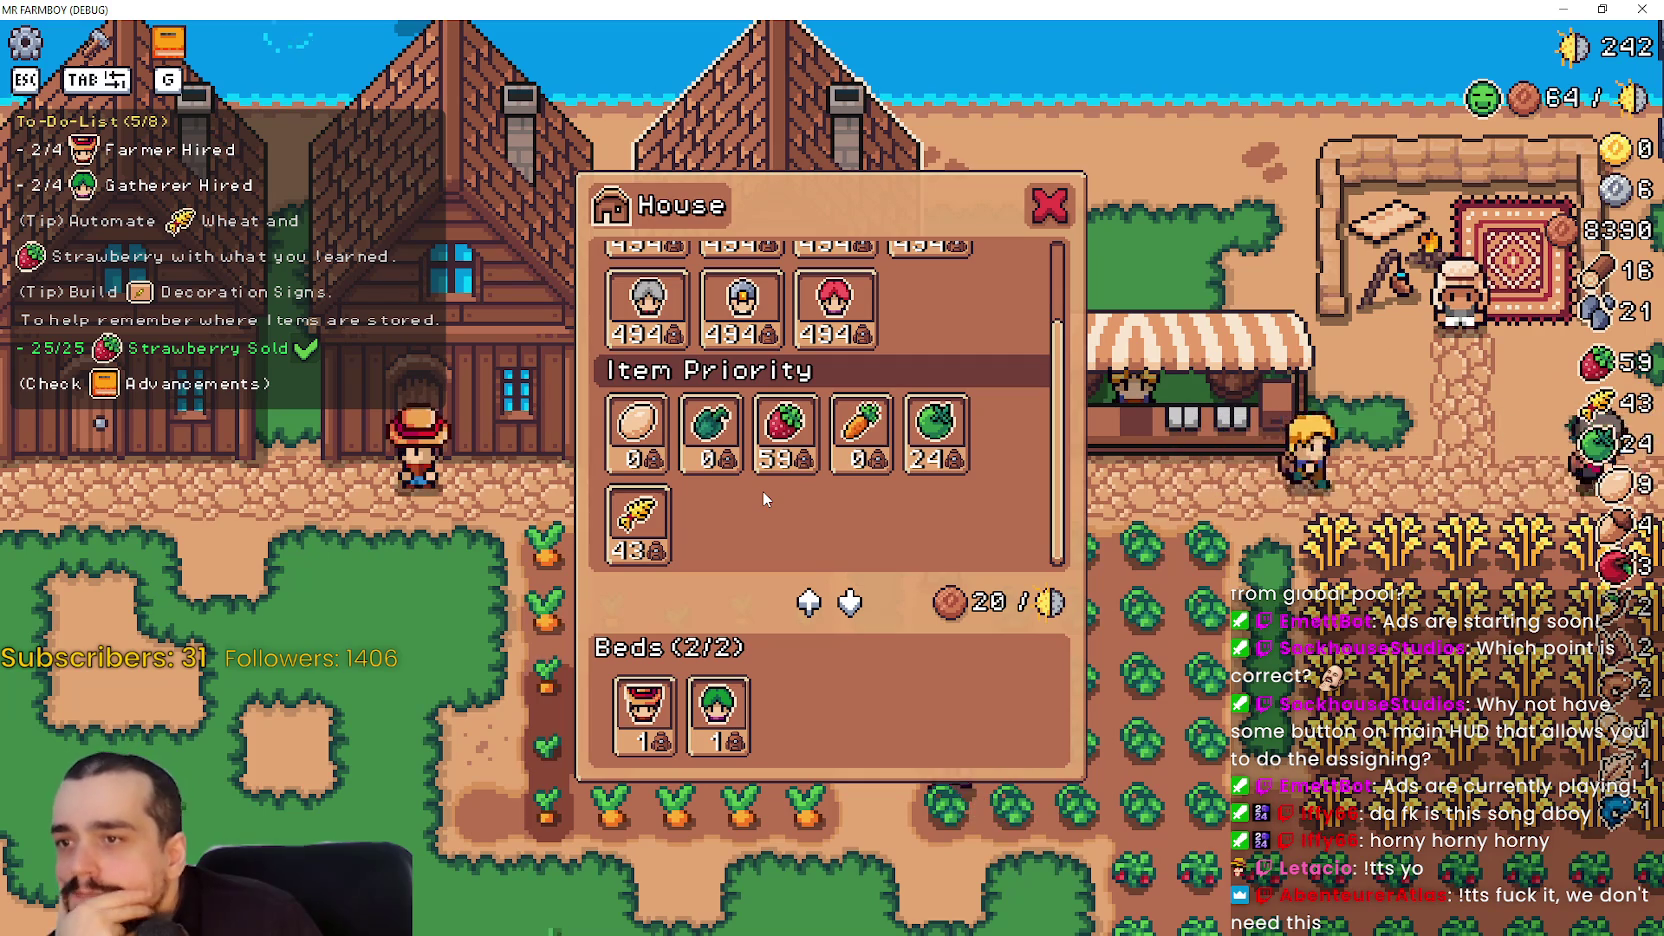
scroll(762, 490, "up", 1)
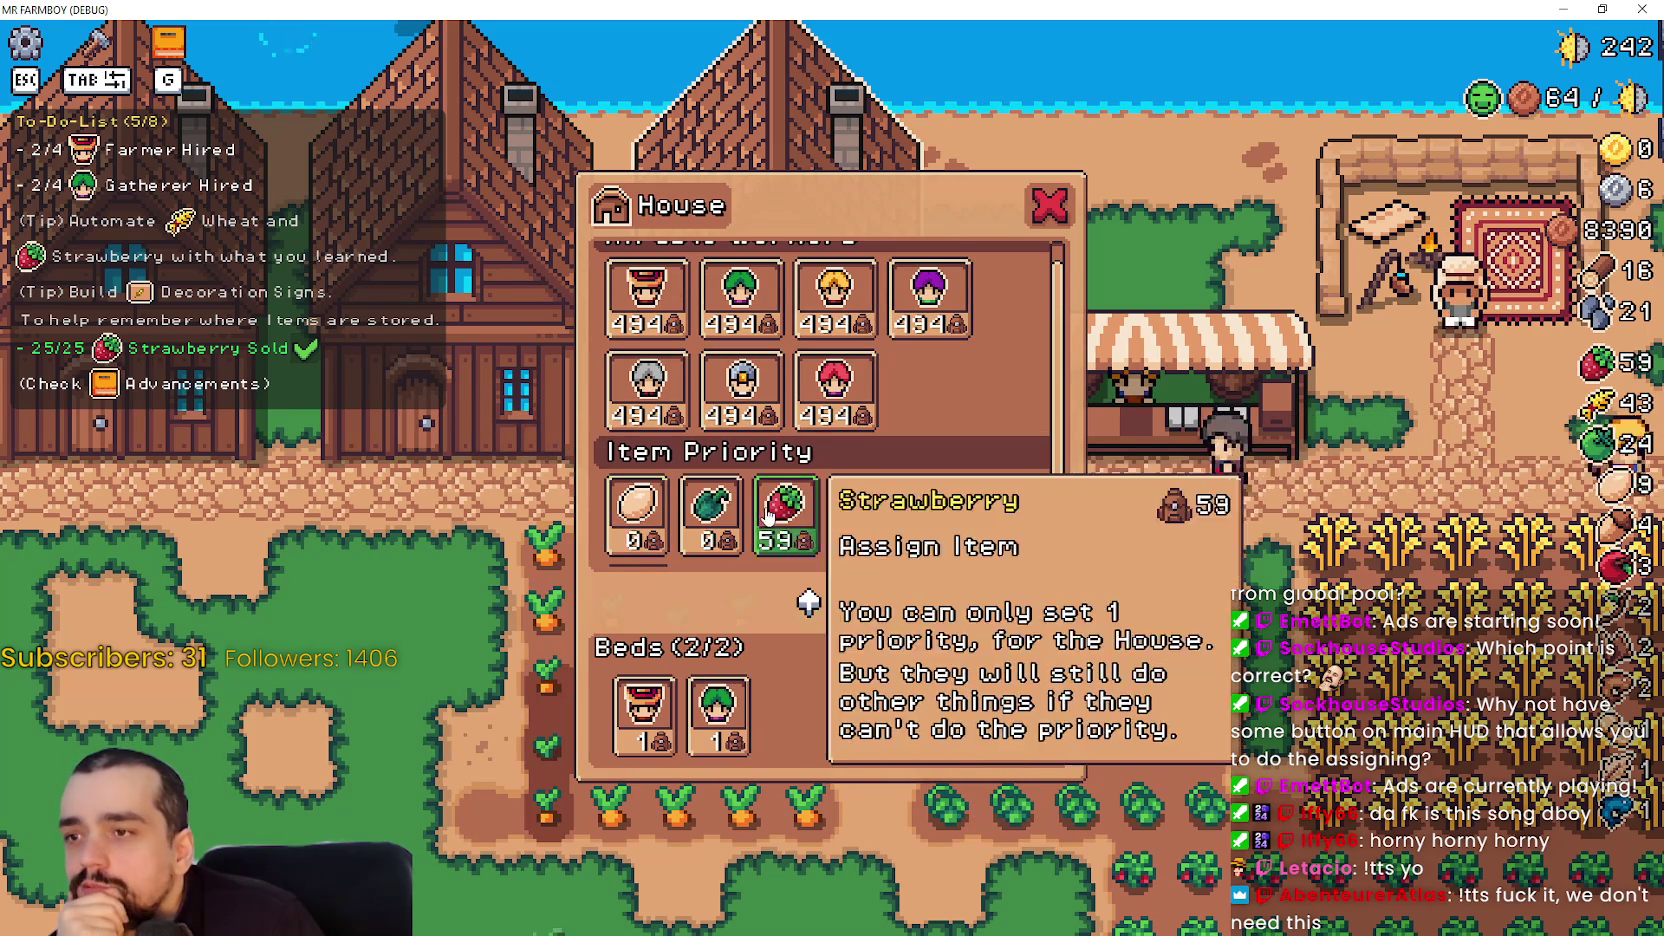
scroll(768, 513, "down", 1)
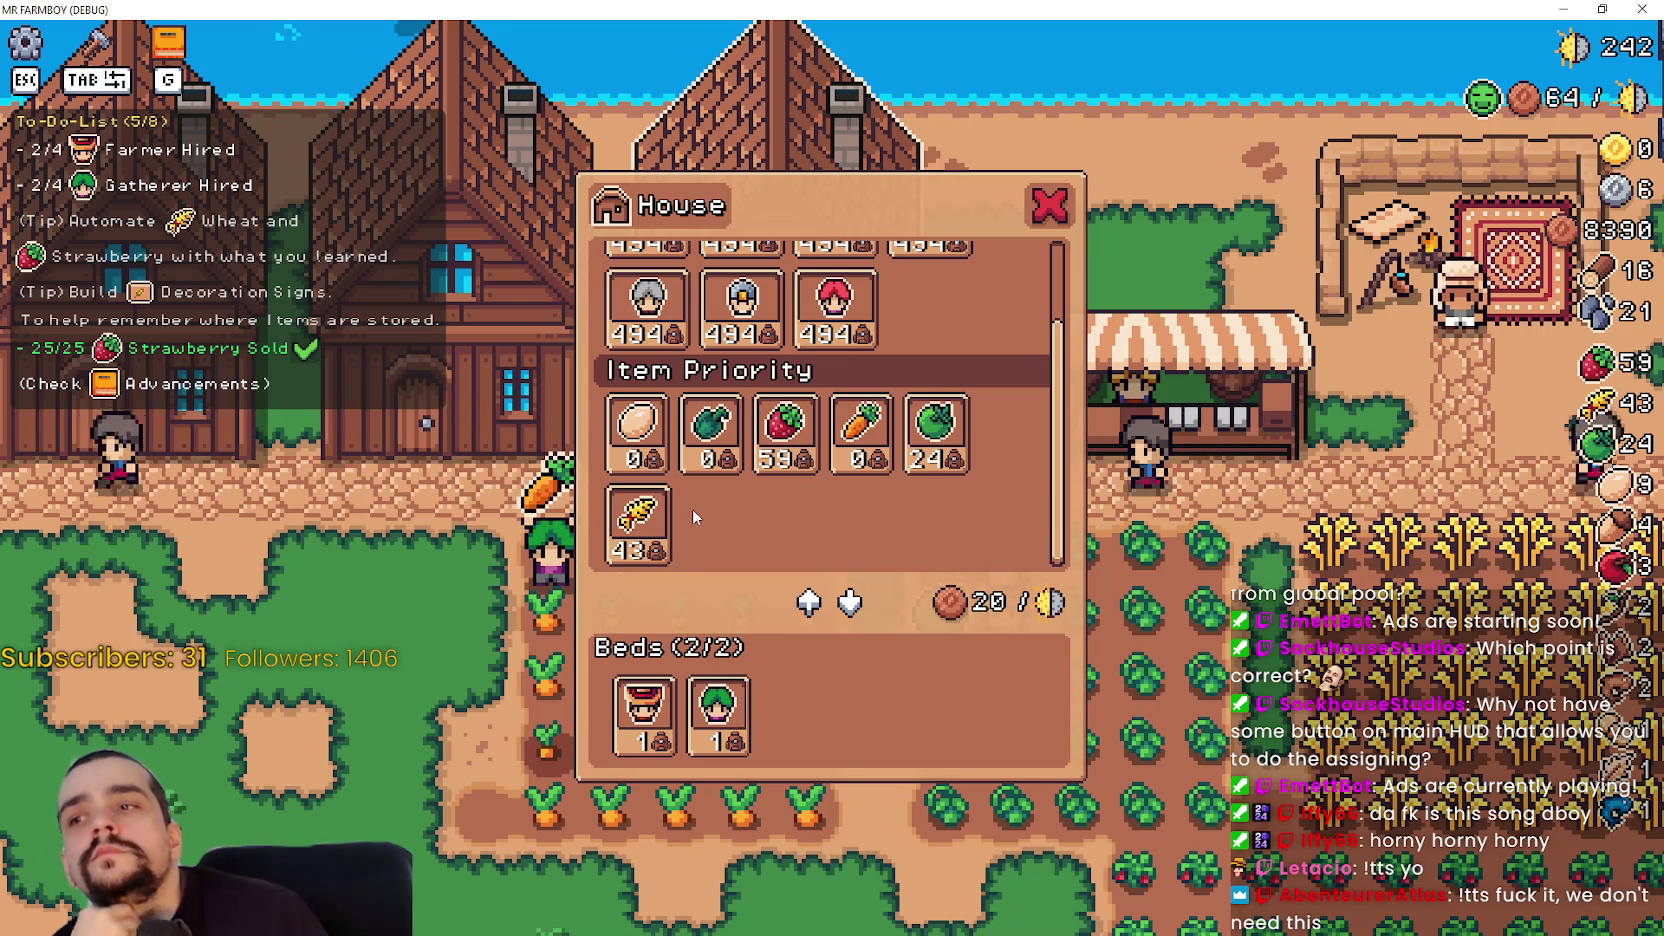
scroll(870, 437, "up", 1)
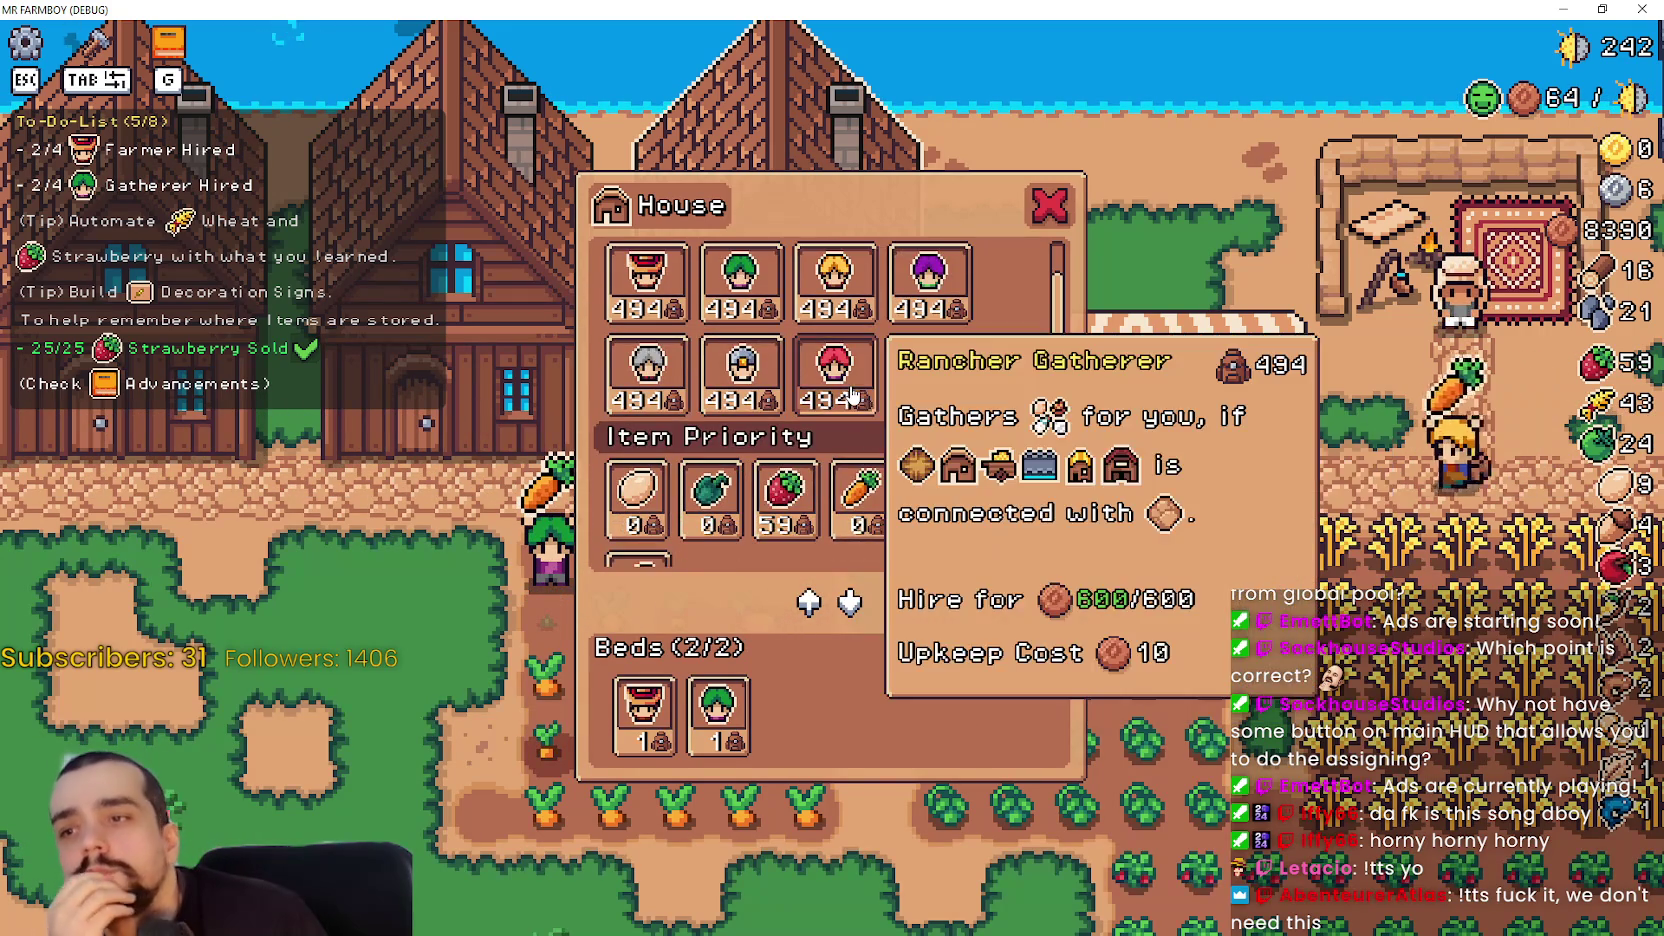
scroll(860, 430, "down", 1)
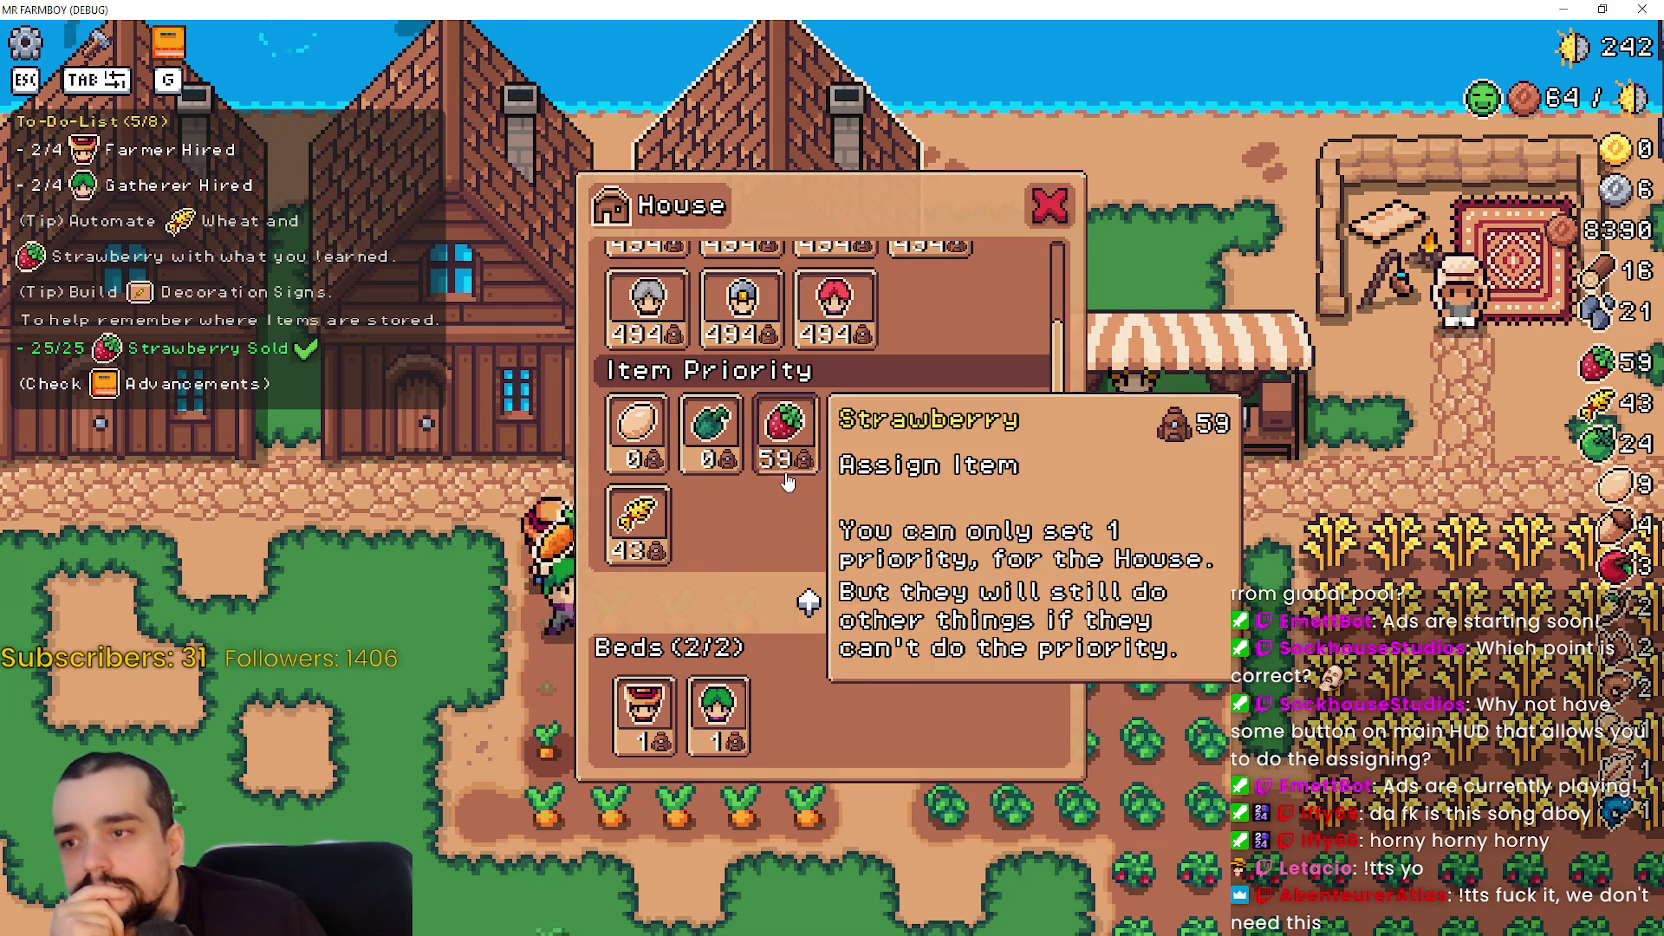
scroll(860, 420, "up", 1)
scroll(935, 413, "up", 2)
scroll(800, 430, "down", 2)
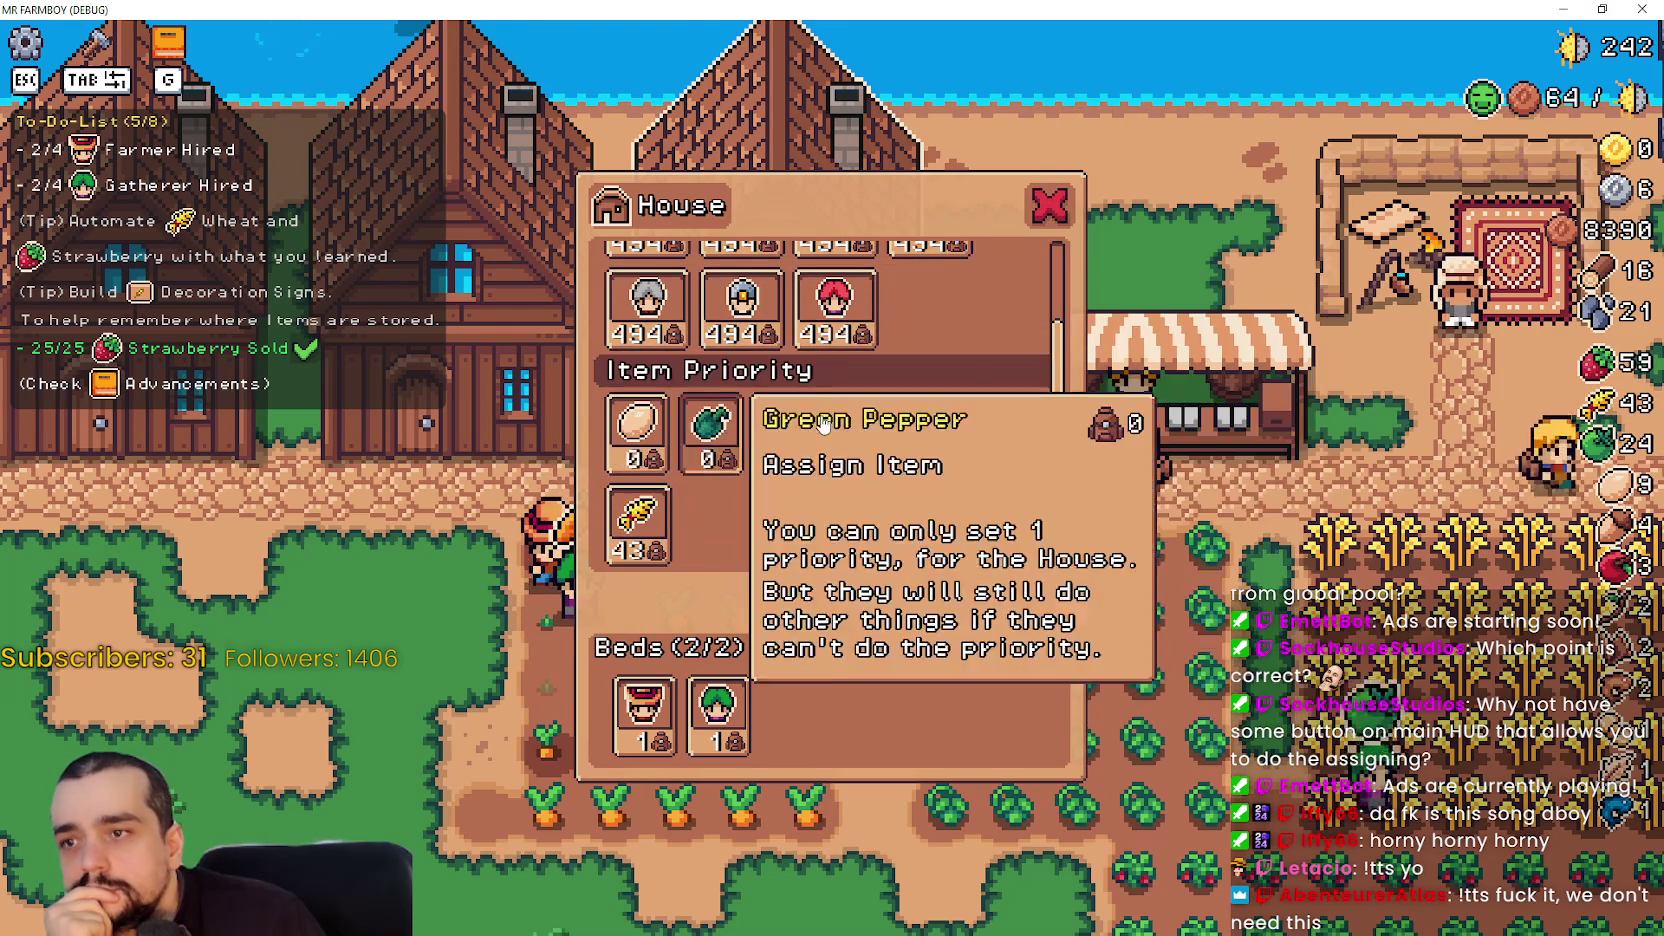
scroll(800, 430, "up", 2)
scroll(652, 508, "down", 1)
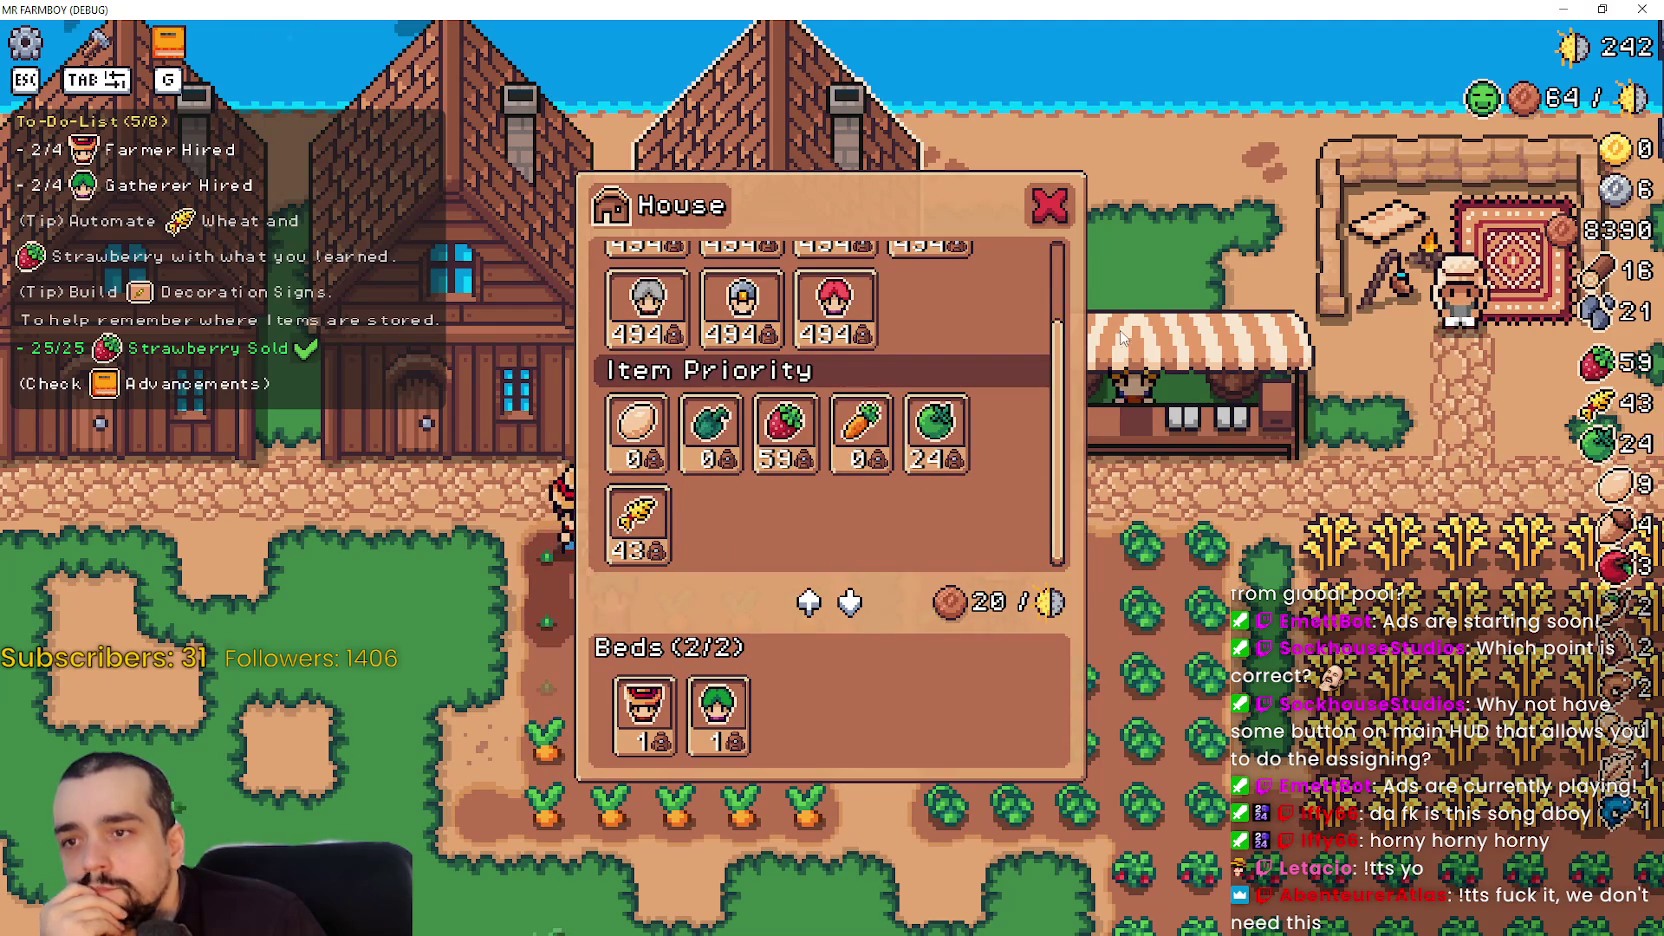
- Pick Strawberry as the House's priority item, then view the game's Remote scene tree
left_click(808, 460)
key("alt+Tab")
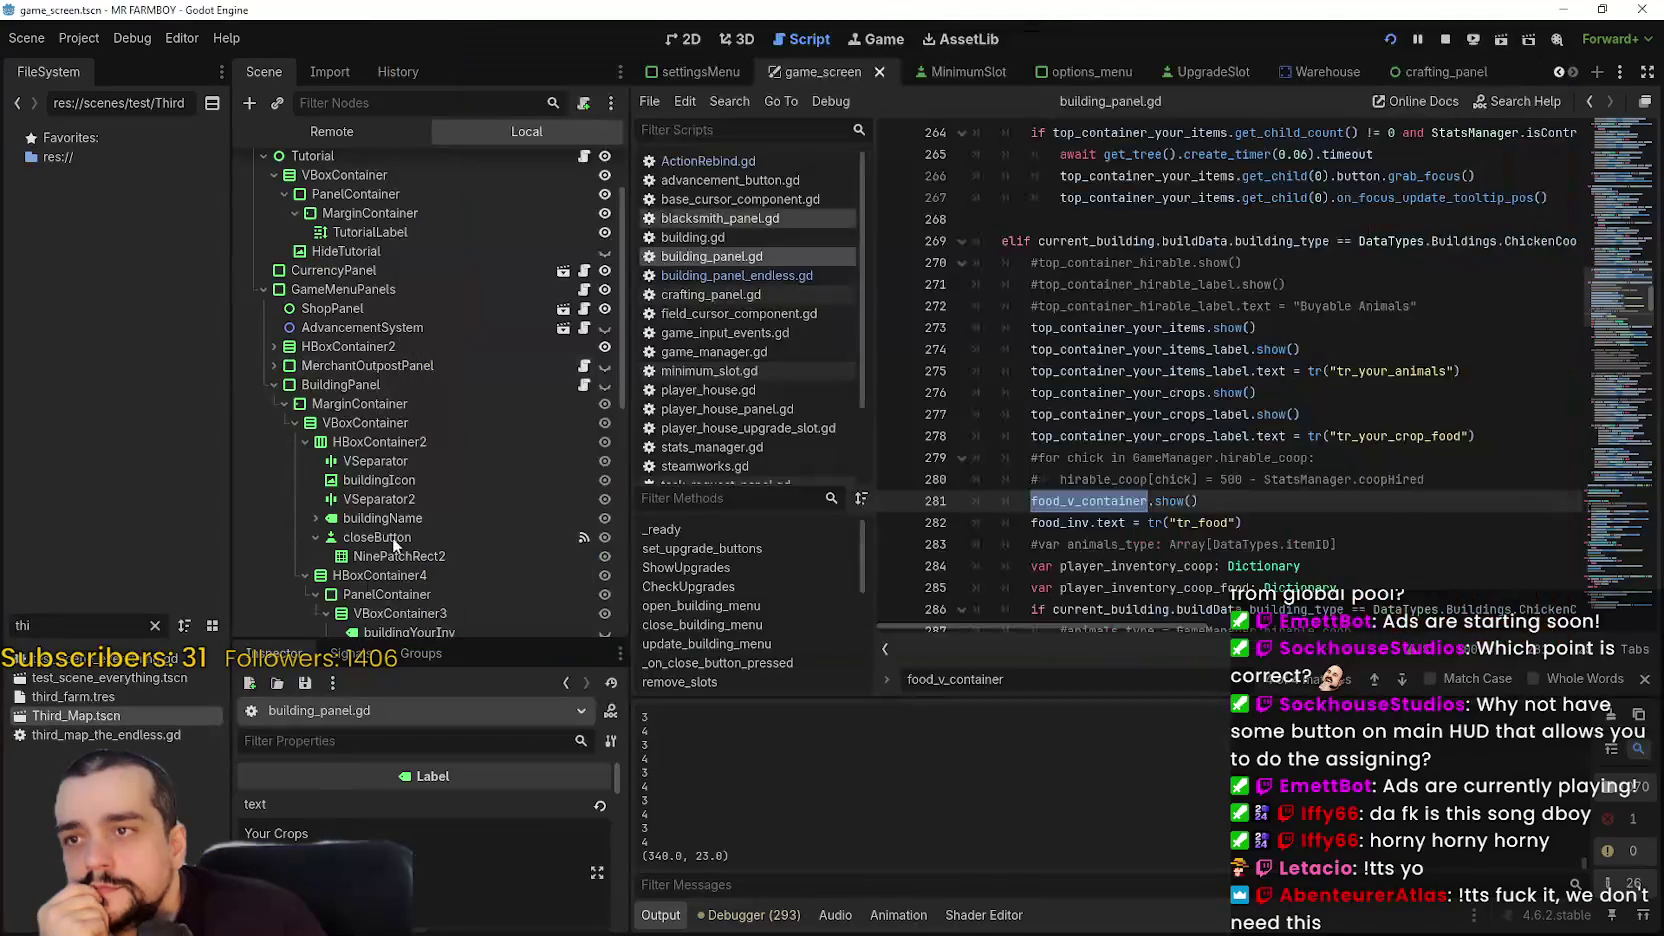
left_click(342, 131)
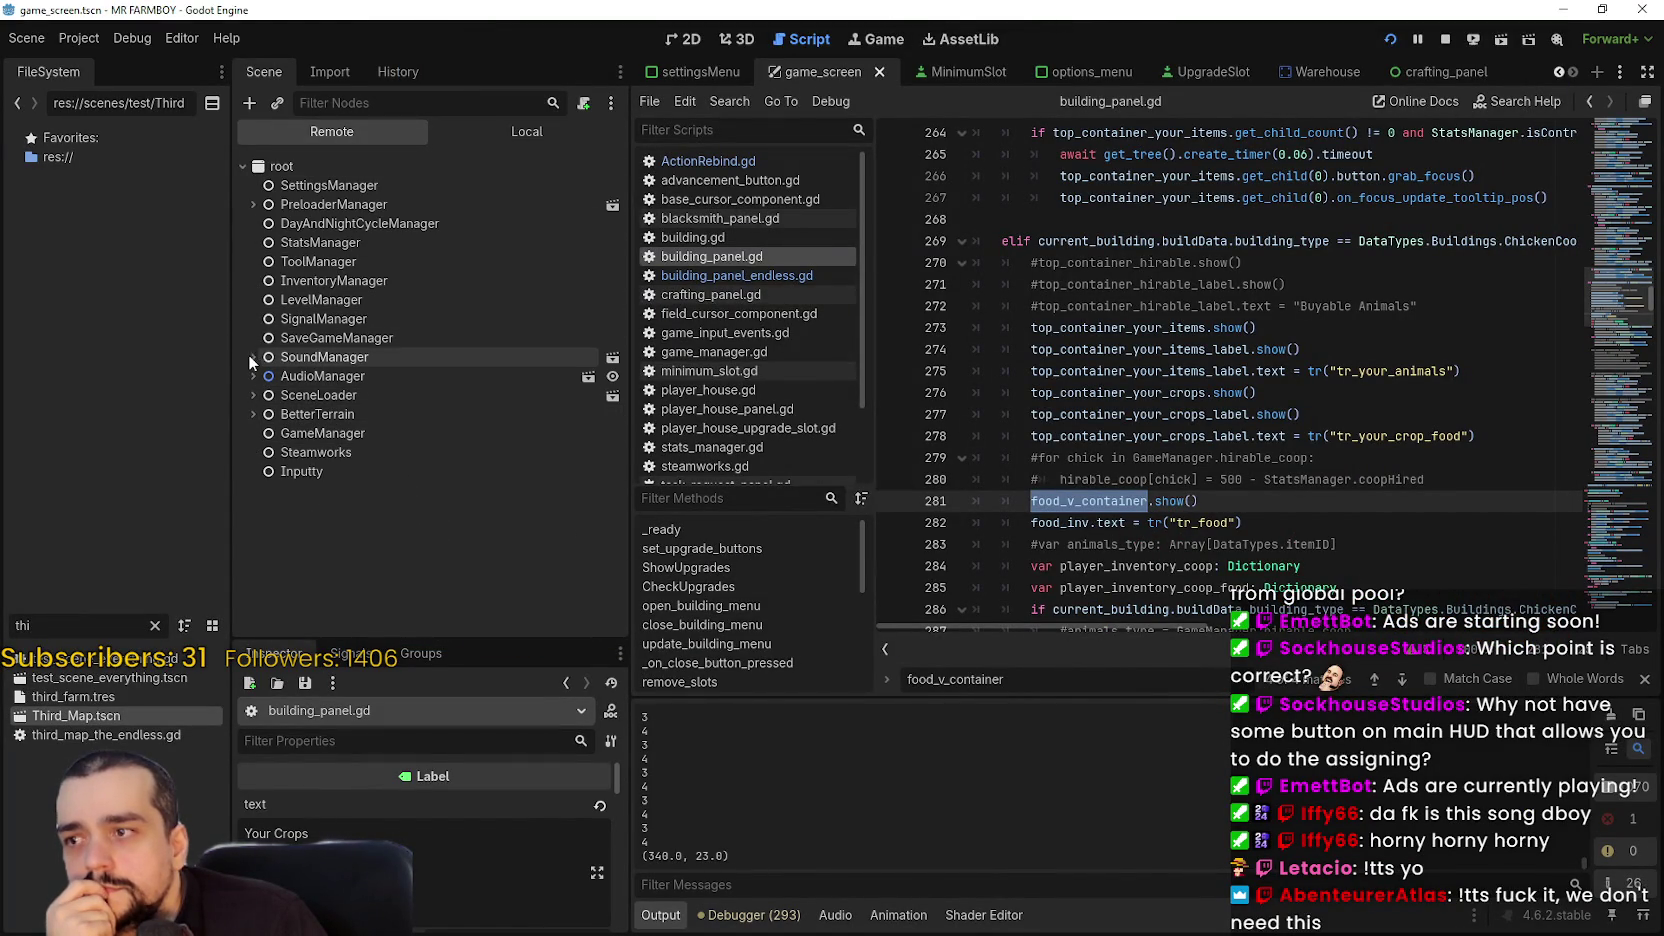
- Expand the remote tree through Game, GameScreen, GameContainer, GameMenuPanels, BuildingPanel and ControlsContainer
left_click(263, 414)
scroll(265, 470, "down", 2)
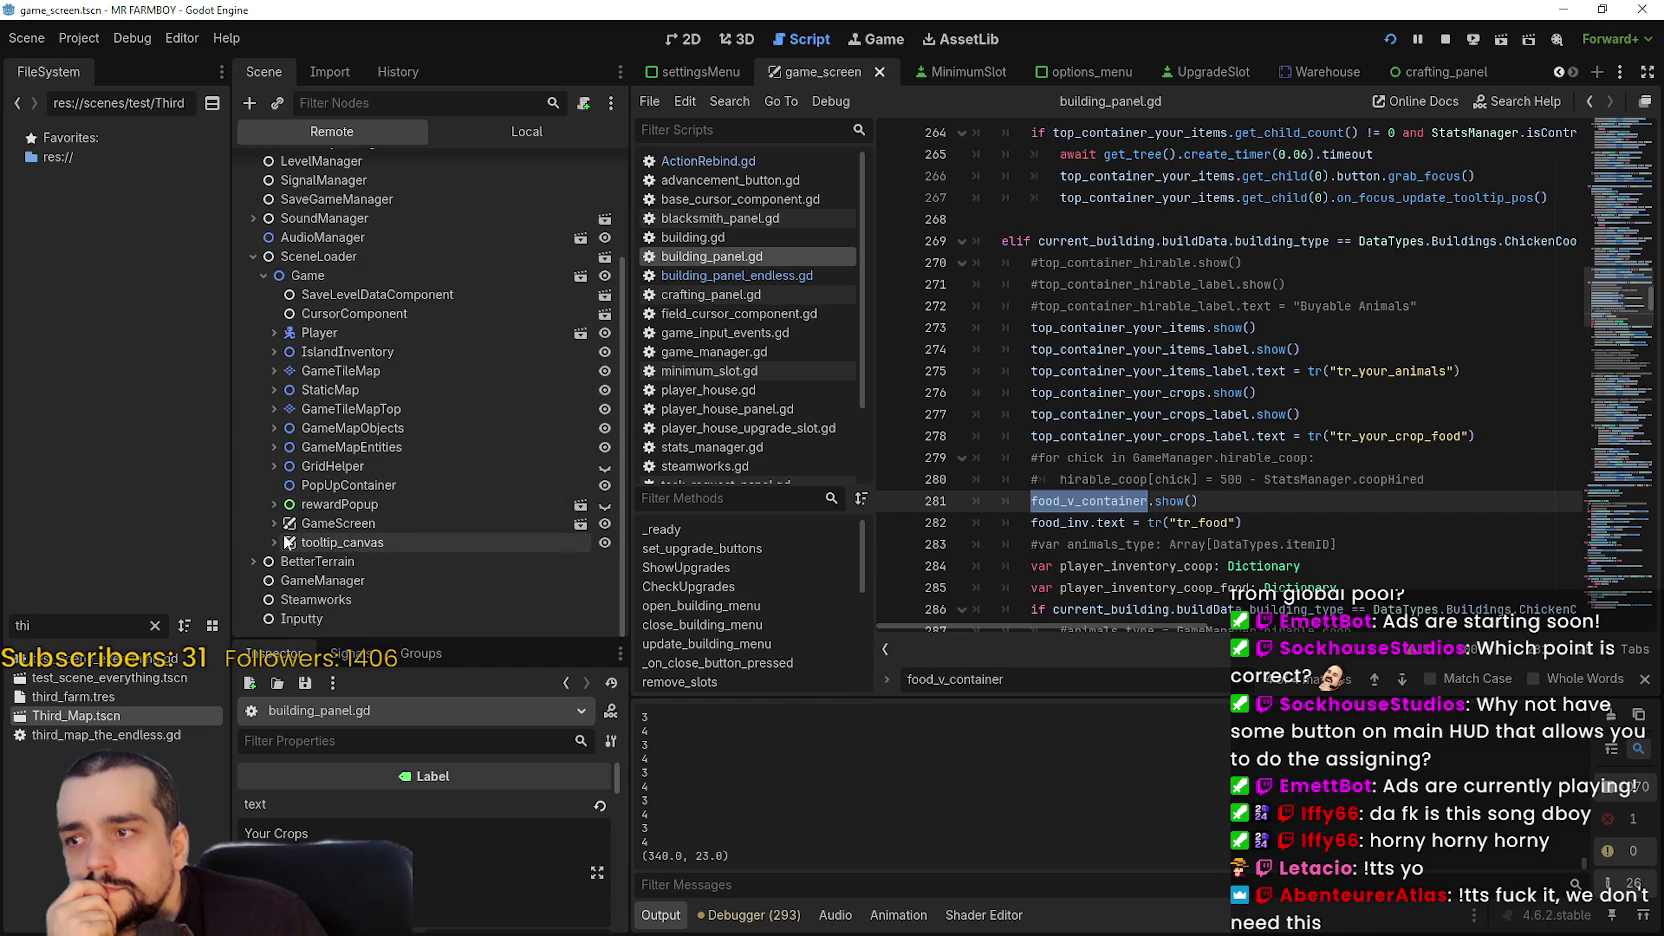
left_click(273, 523)
scroll(273, 510, "down", 2)
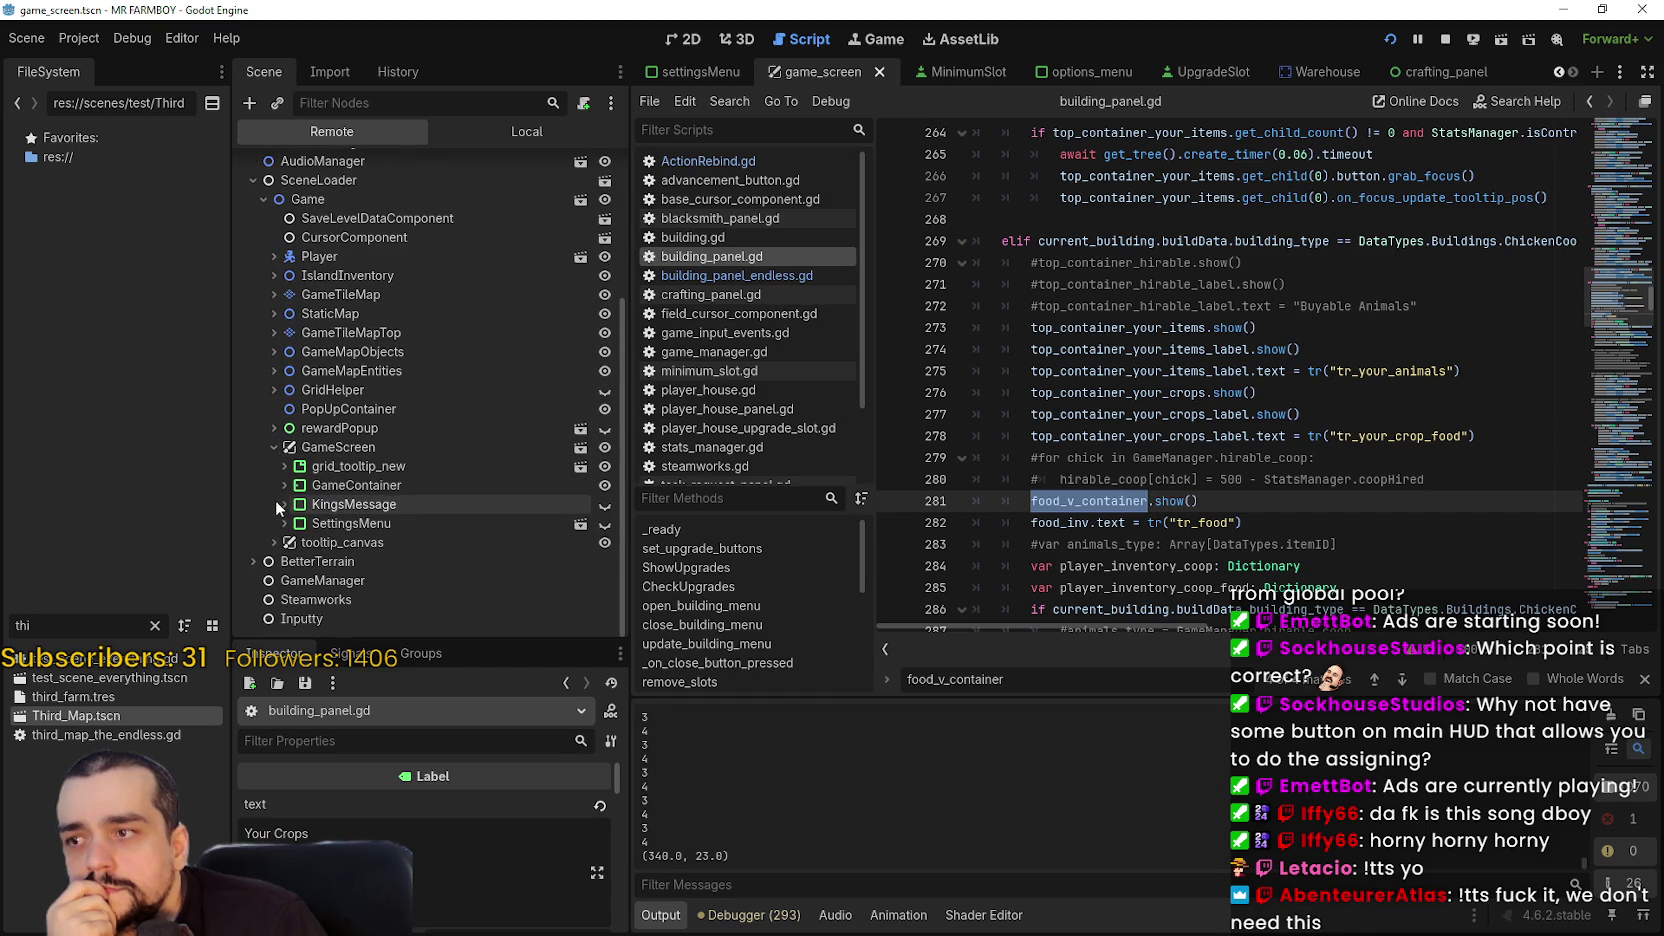
left_click(272, 485)
left_click(294, 561)
scroll(292, 560, "down", 4)
left_click(304, 422)
left_click(316, 440)
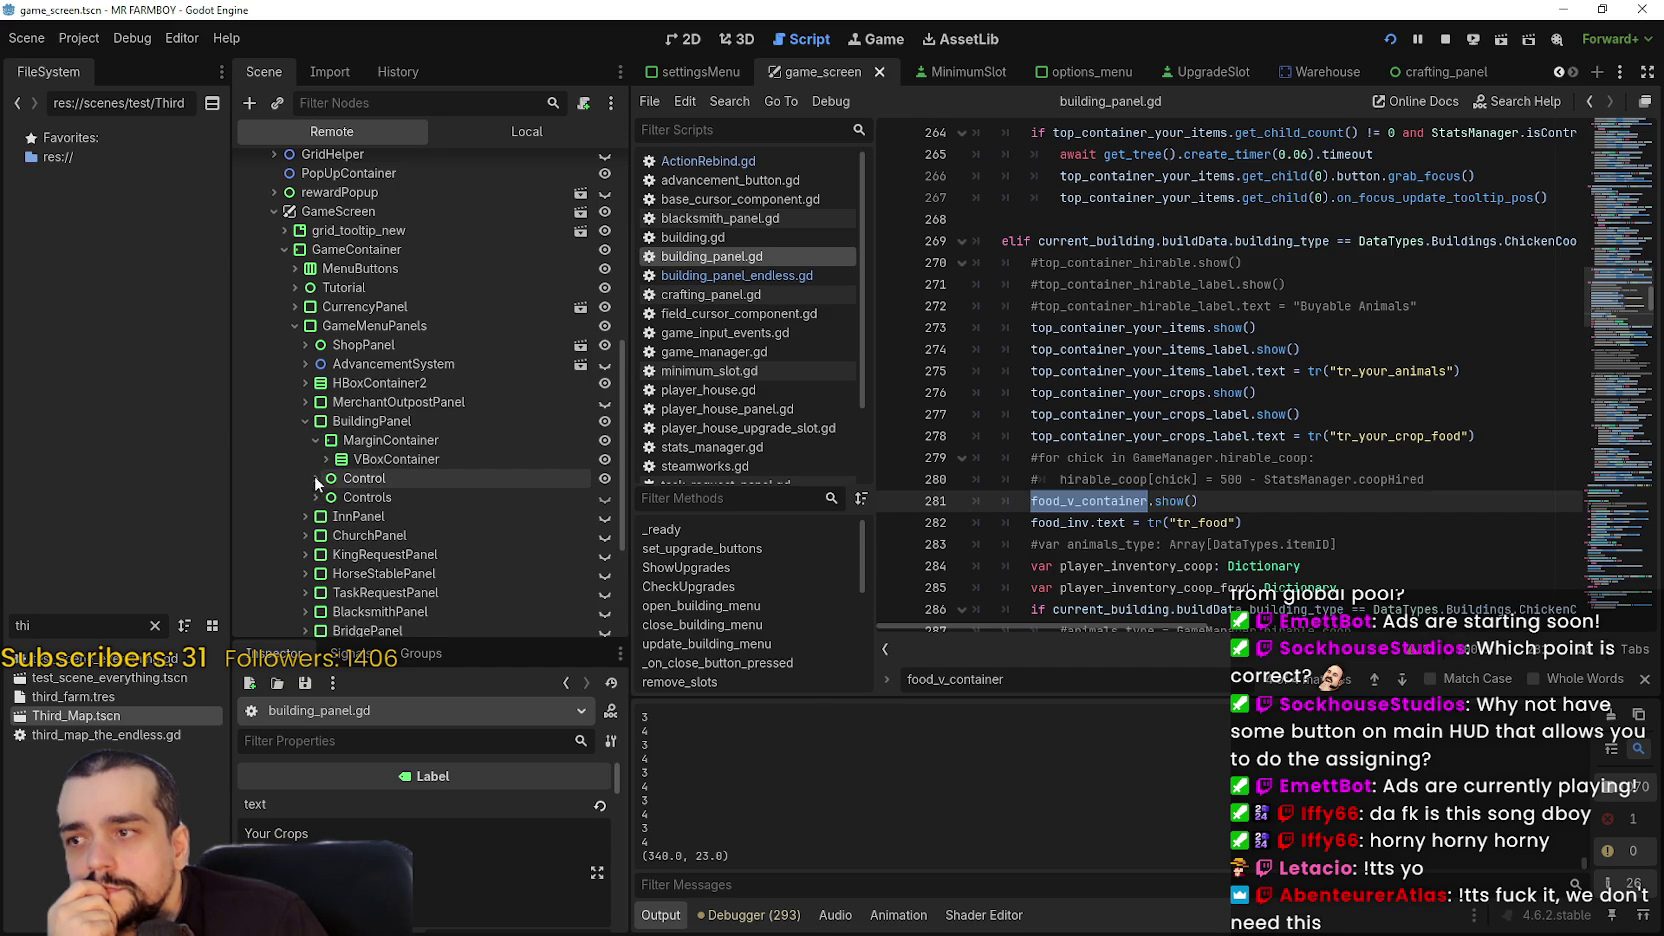
left_click(316, 478)
left_click(326, 535)
scroll(337, 495, "down", 1)
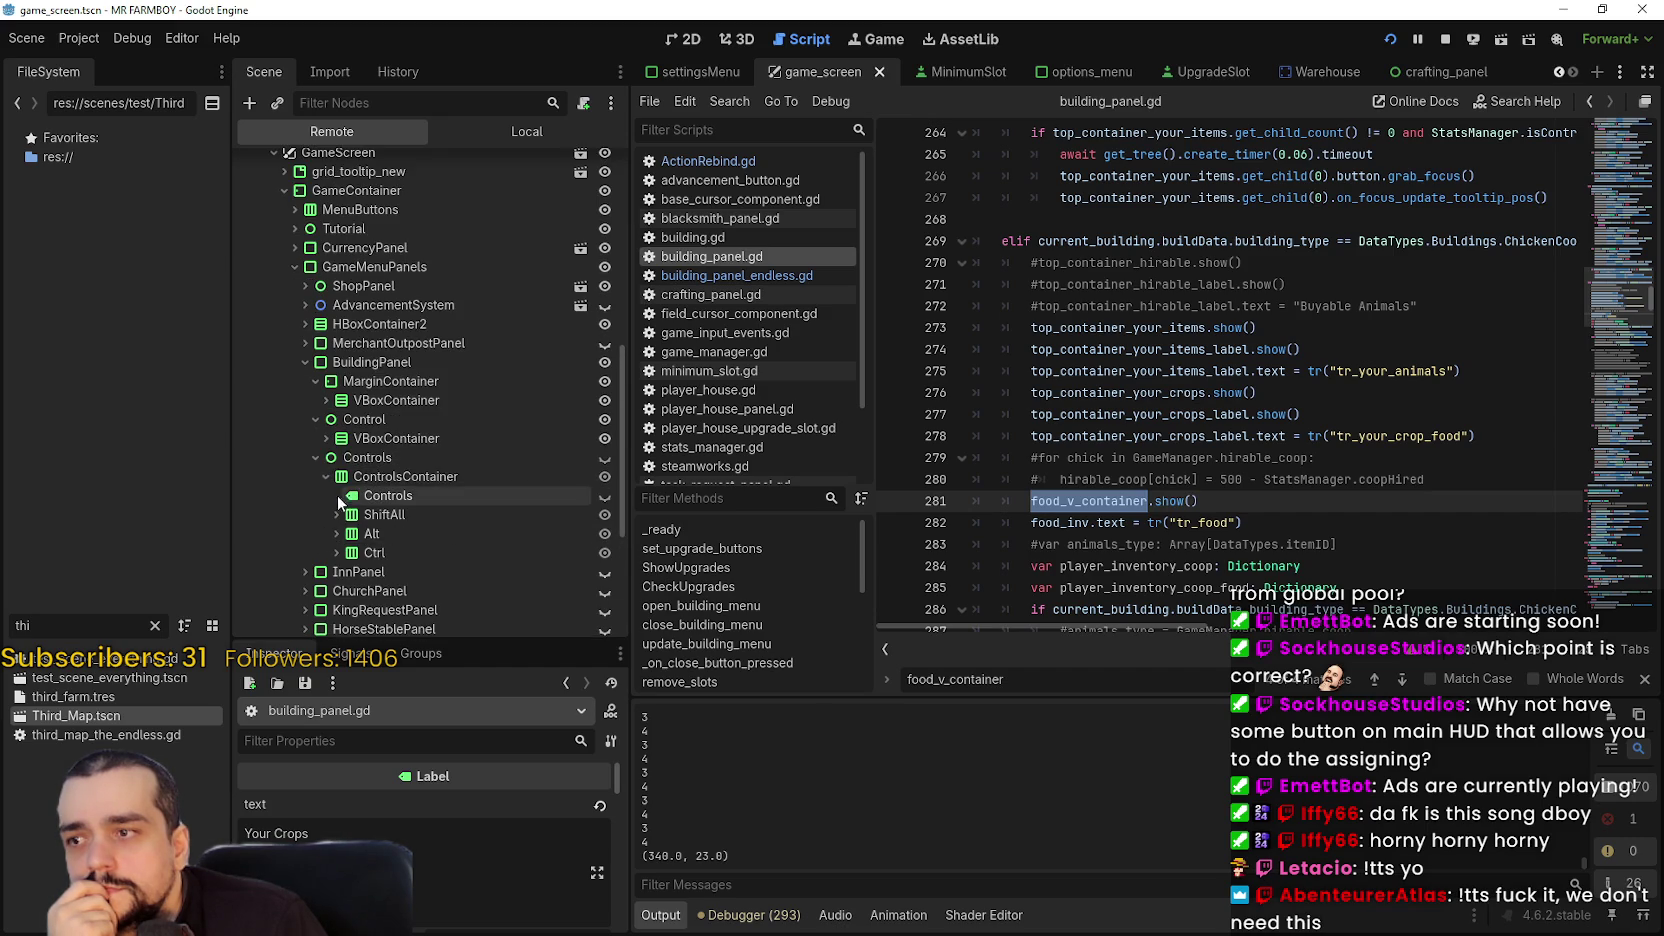
- Expand the VBoxContainers, HBoxContainer4, PanelContainer, BottomPanel2 and VBoxContainer2 branches
left_click(326, 438)
left_click(325, 400)
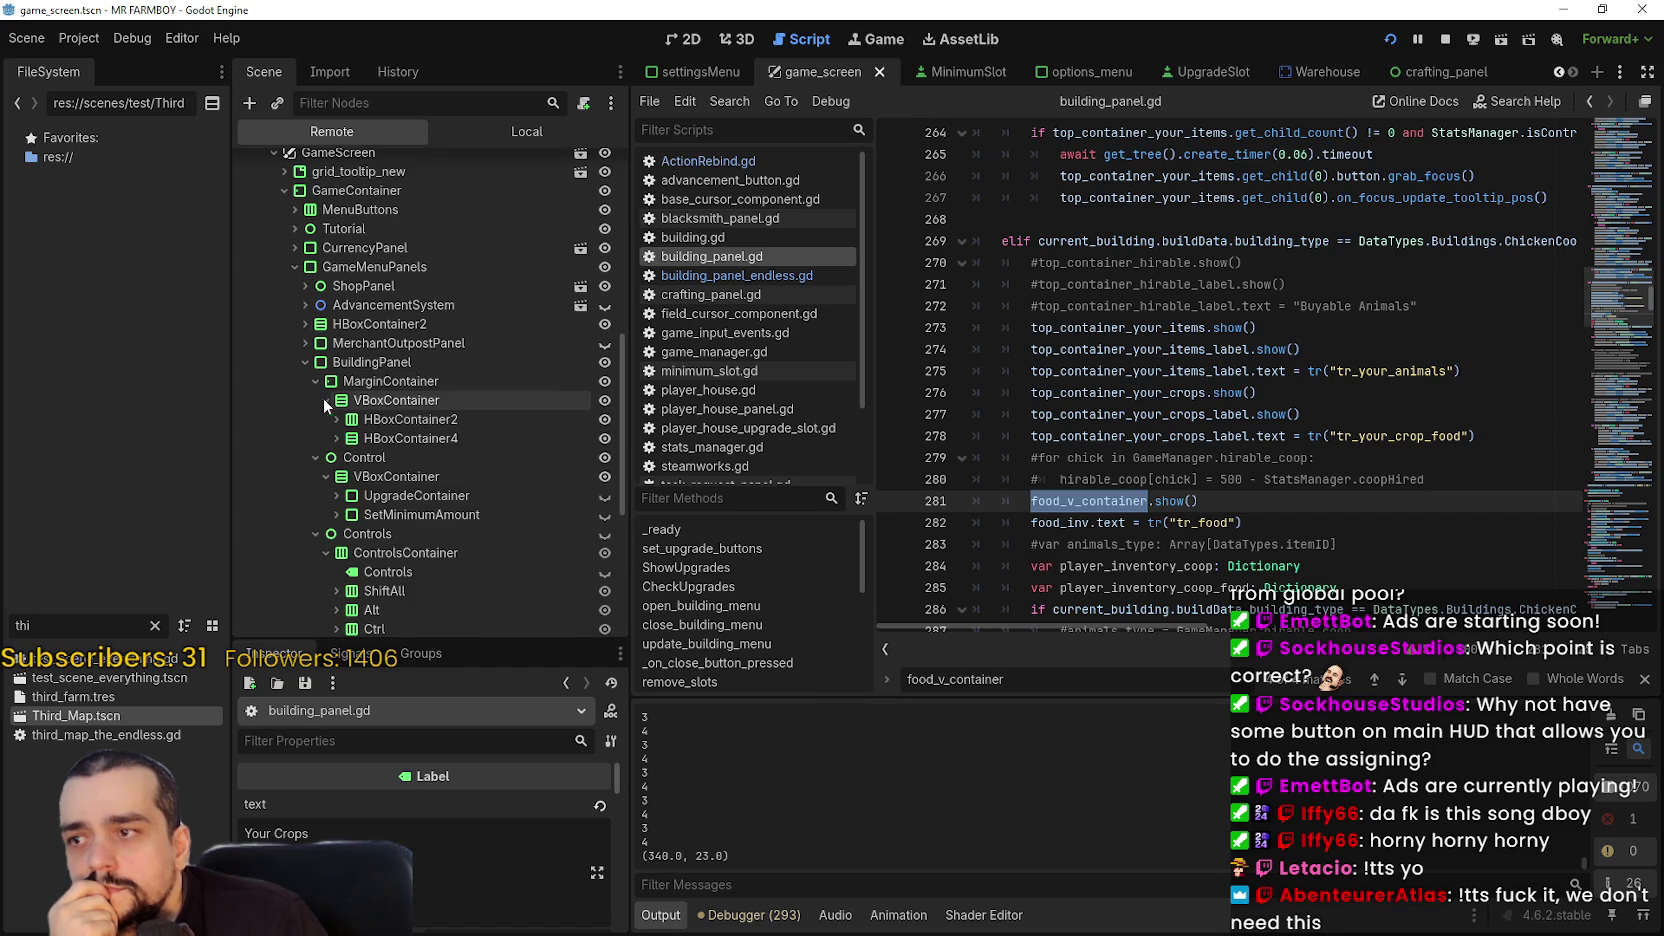
left_click(335, 438)
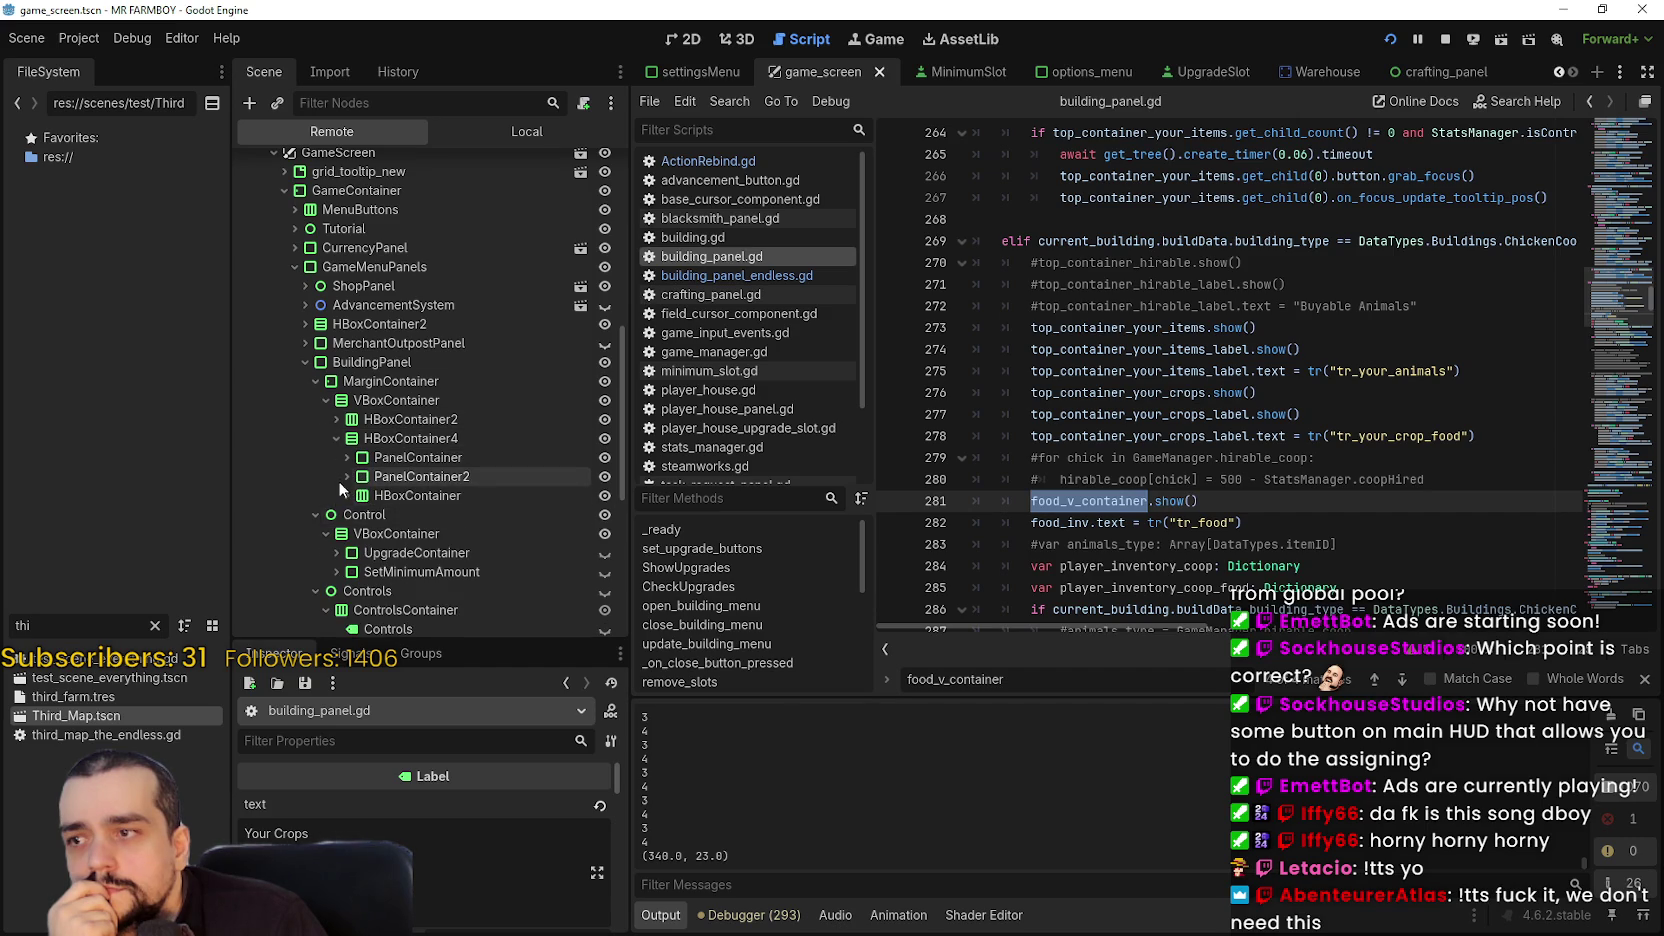
left_click(347, 458)
scroll(347, 460, "down", 1)
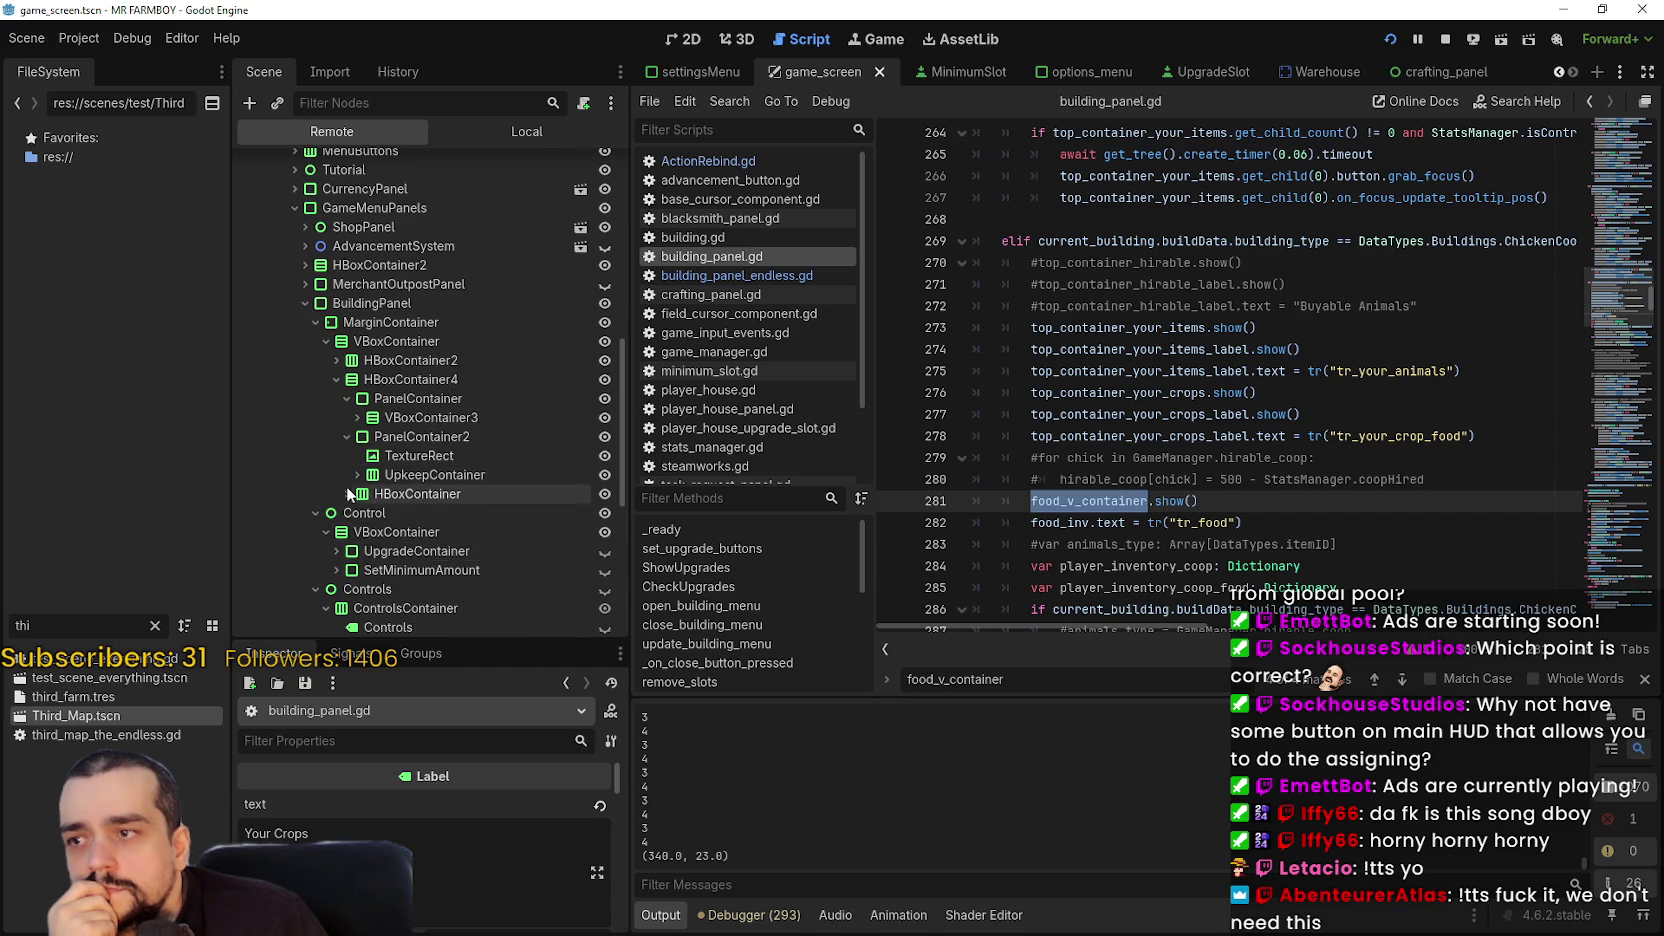
left_click(347, 494)
left_click(357, 532)
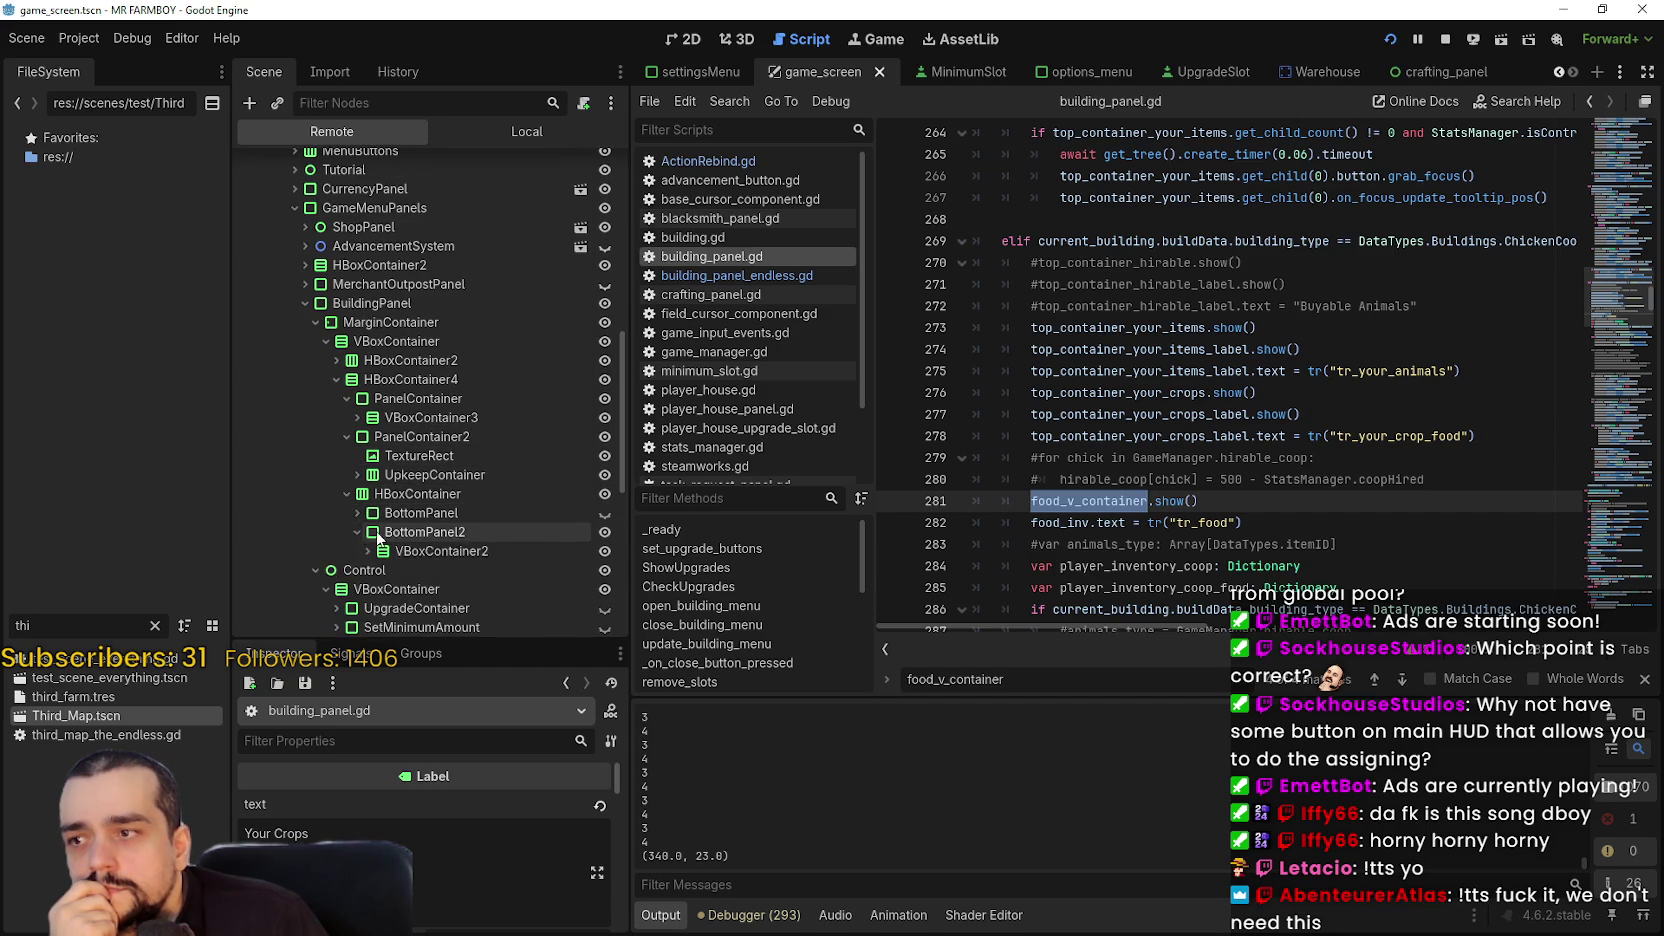
scroll(362, 470, "down", 3)
scroll(368, 420, "up", 2)
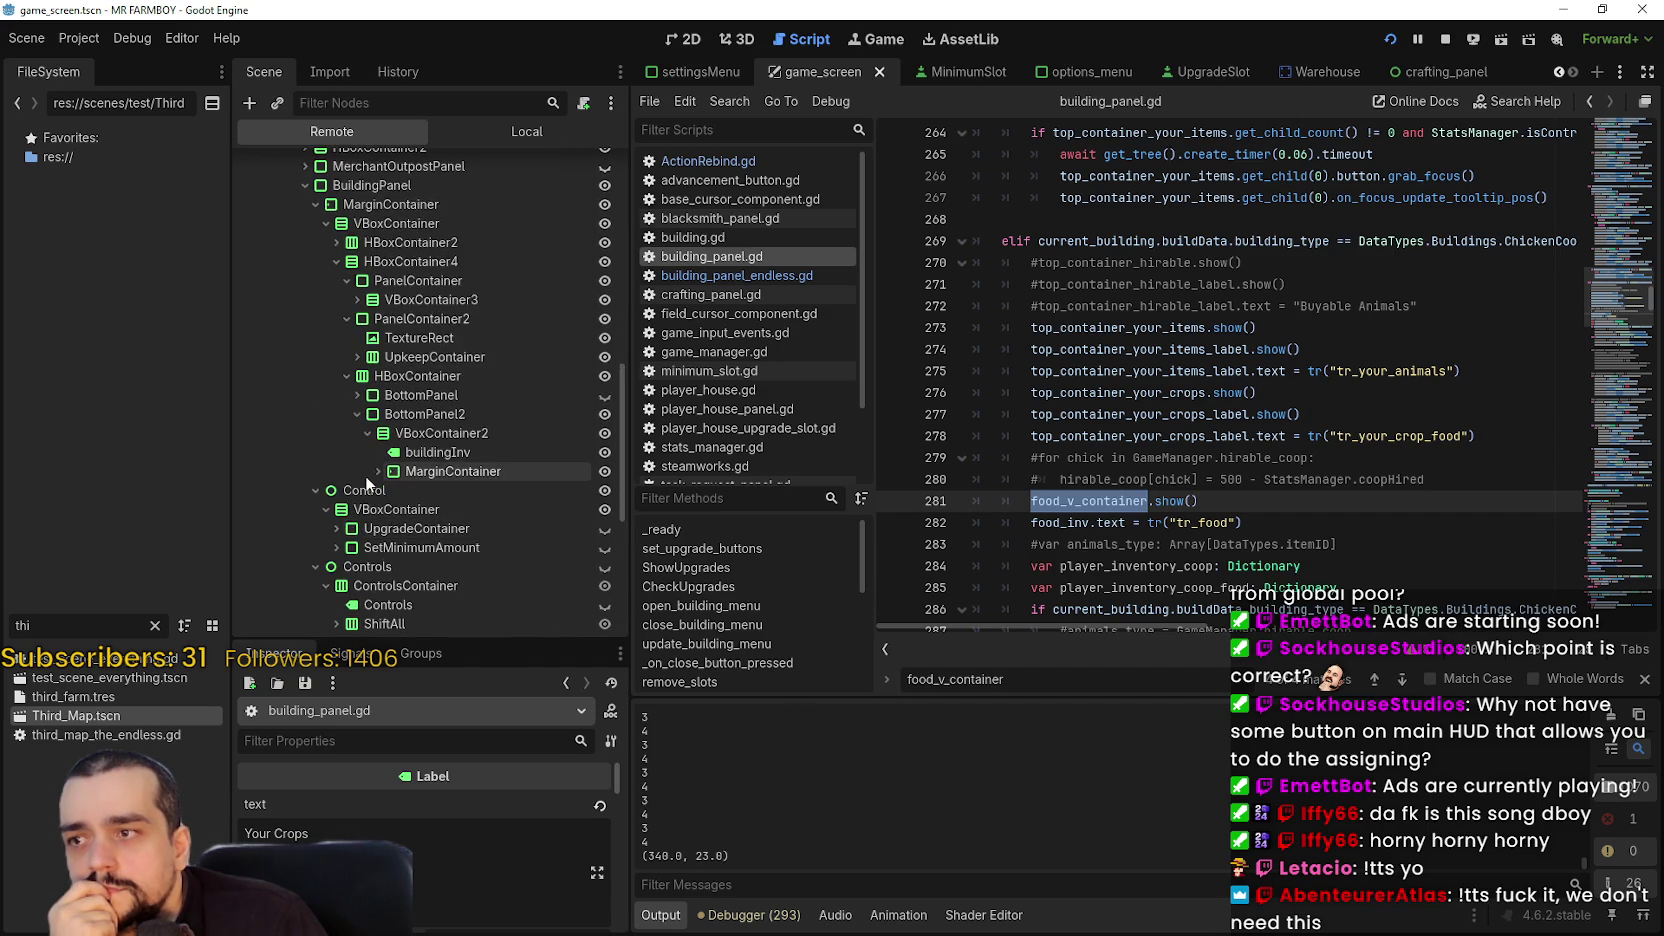
left_click(365, 474)
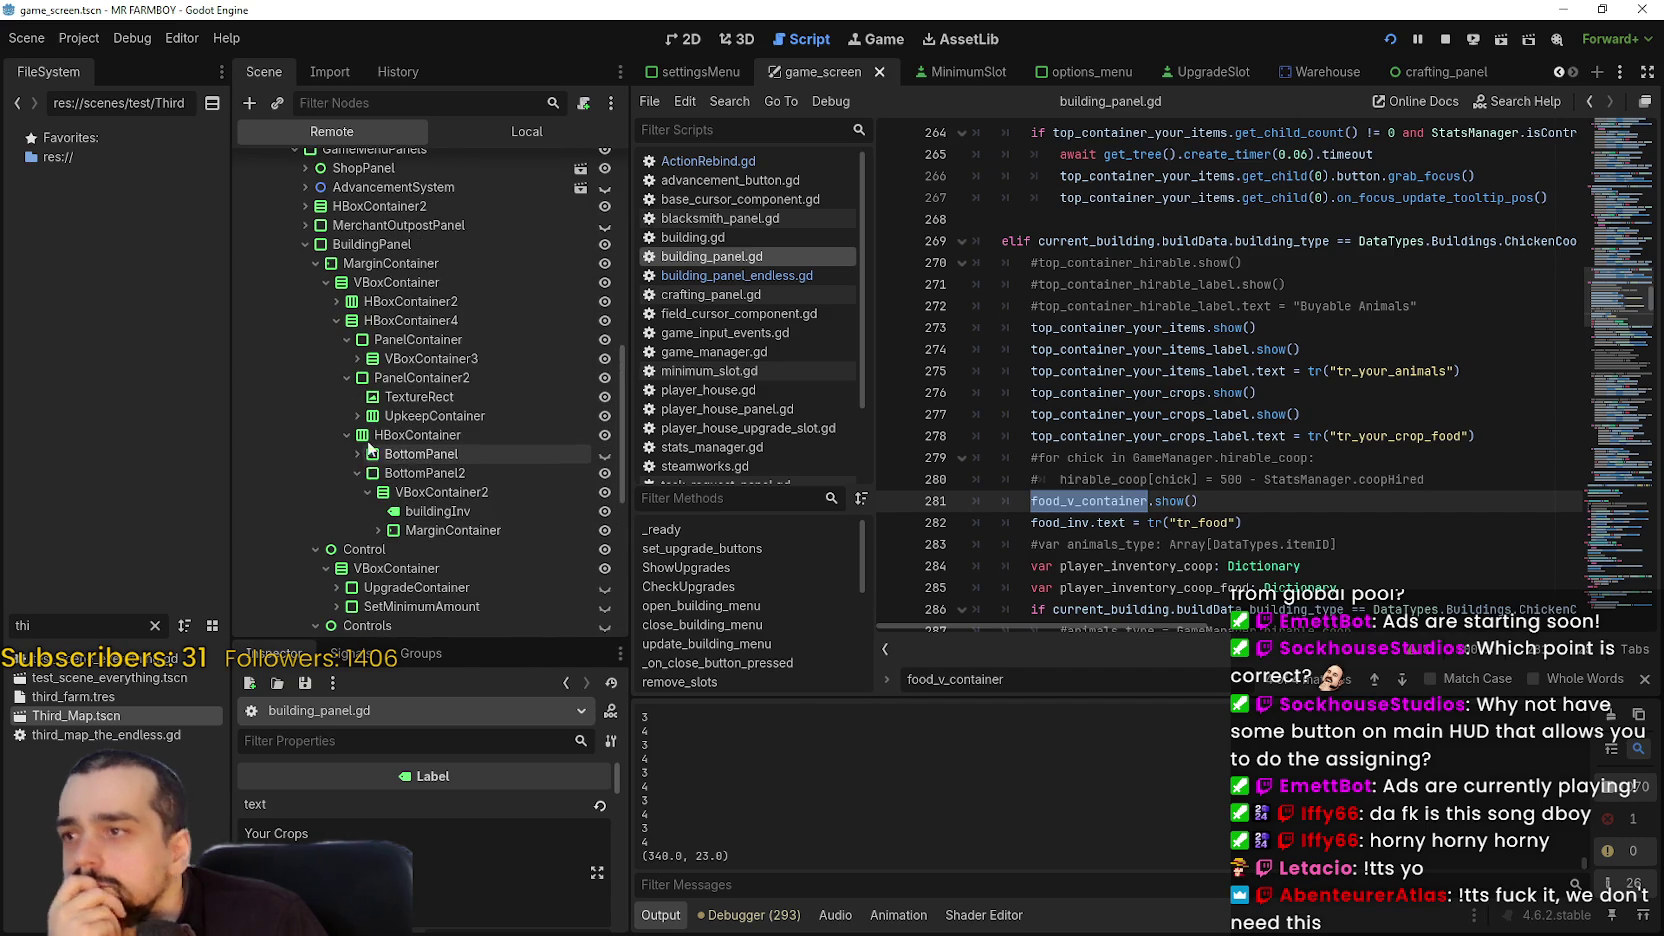
- Drill through VBoxContainer3 and ScrollContainer to TopContainer_Your_Crops and expand its first crop PanelContainer
left_click(353, 358)
left_click(357, 358)
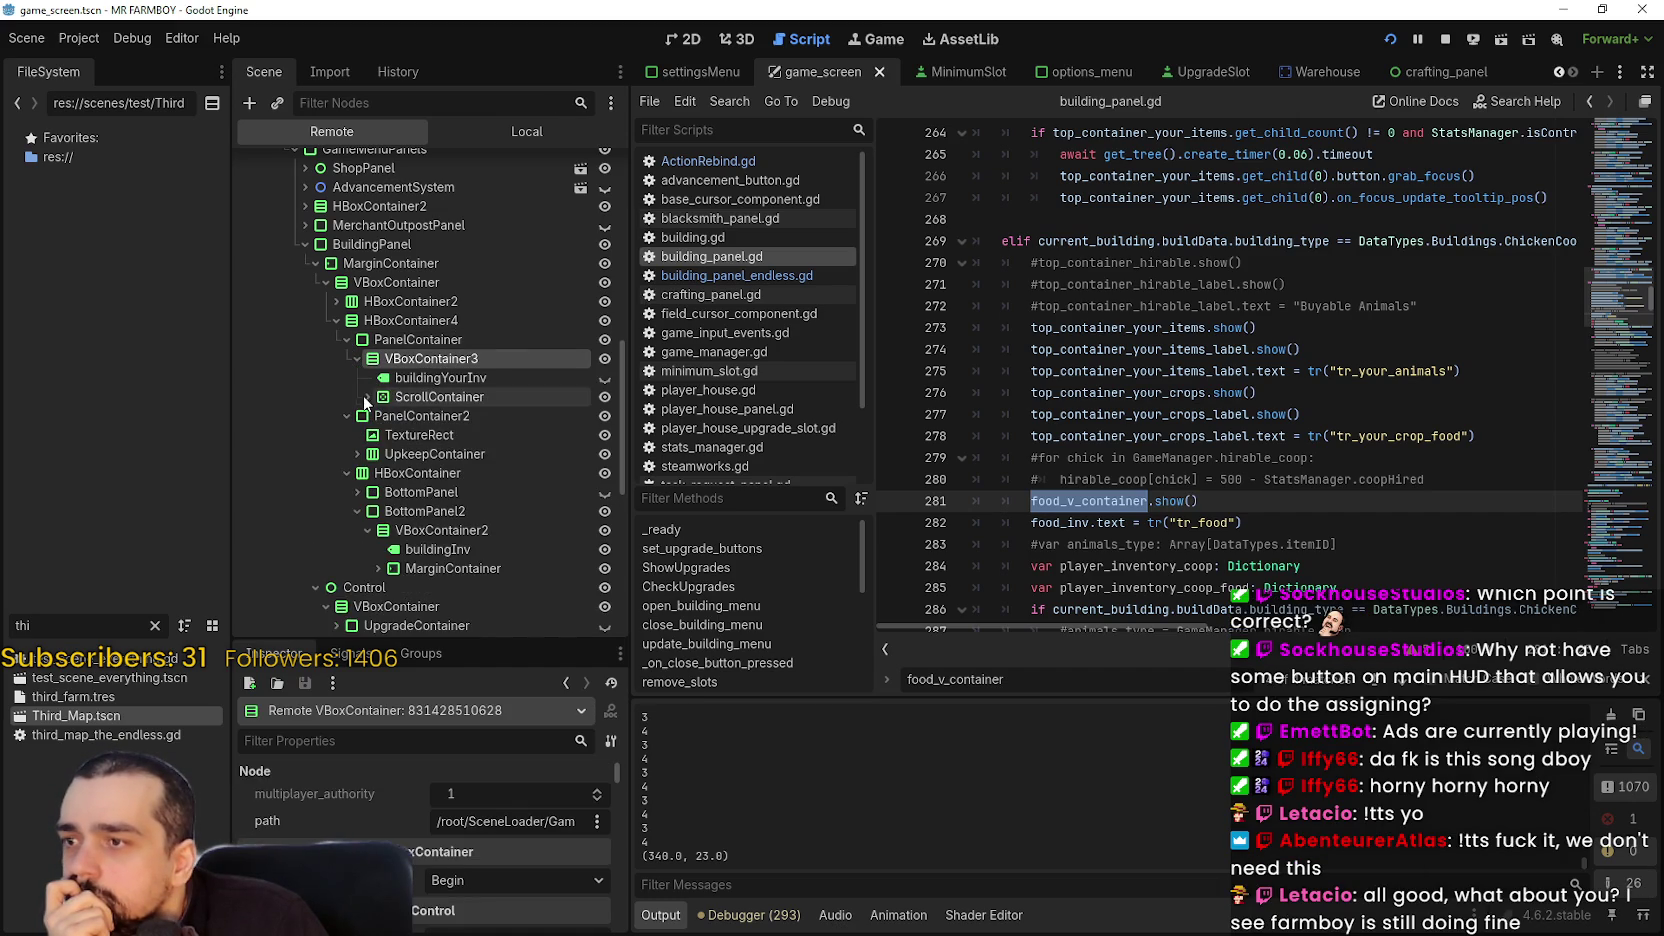
left_click(367, 397)
left_click(378, 415)
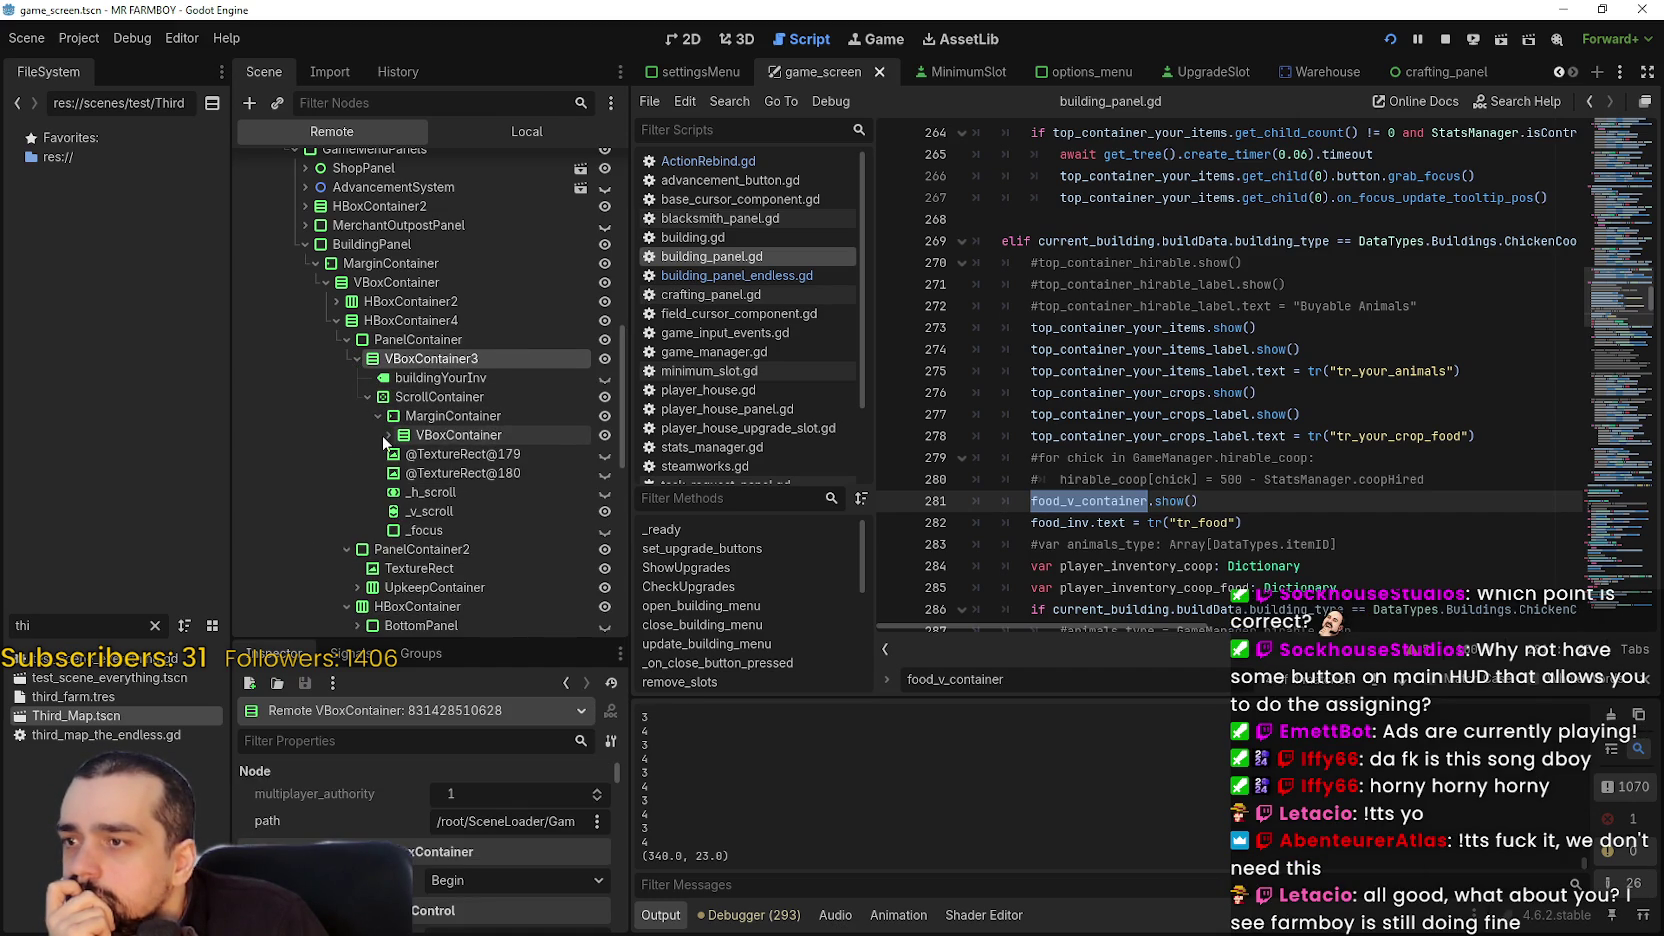
left_click(387, 435)
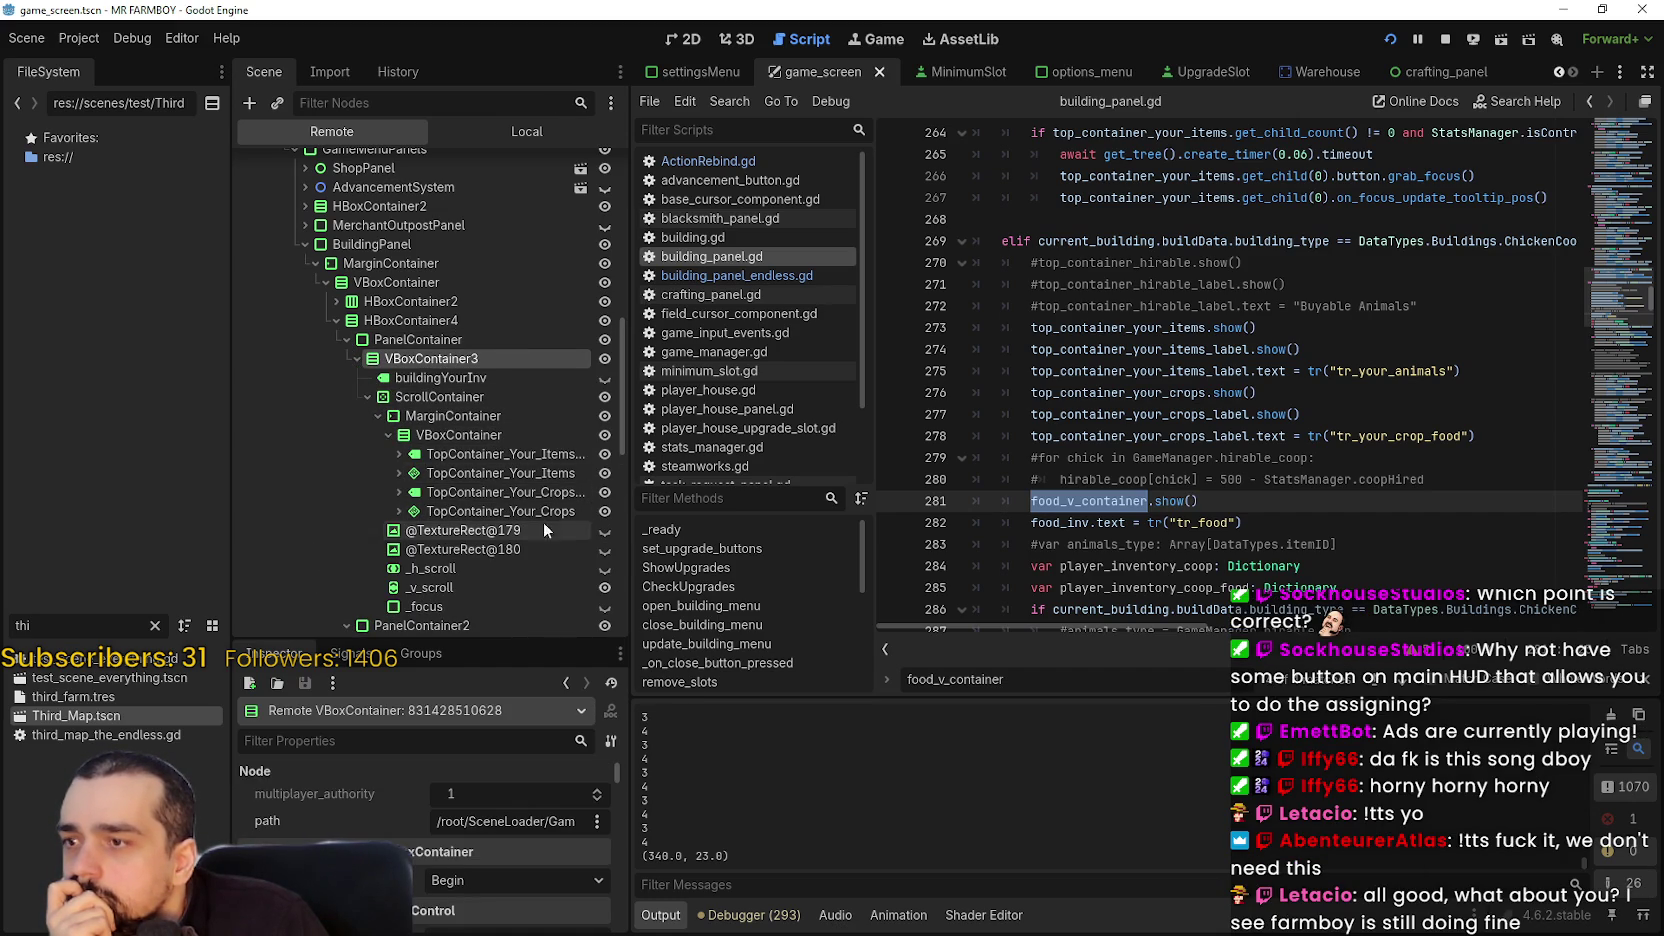
left_click_drag(626, 496, 738, 496)
left_click(400, 510)
scroll(400, 505, "down", 3)
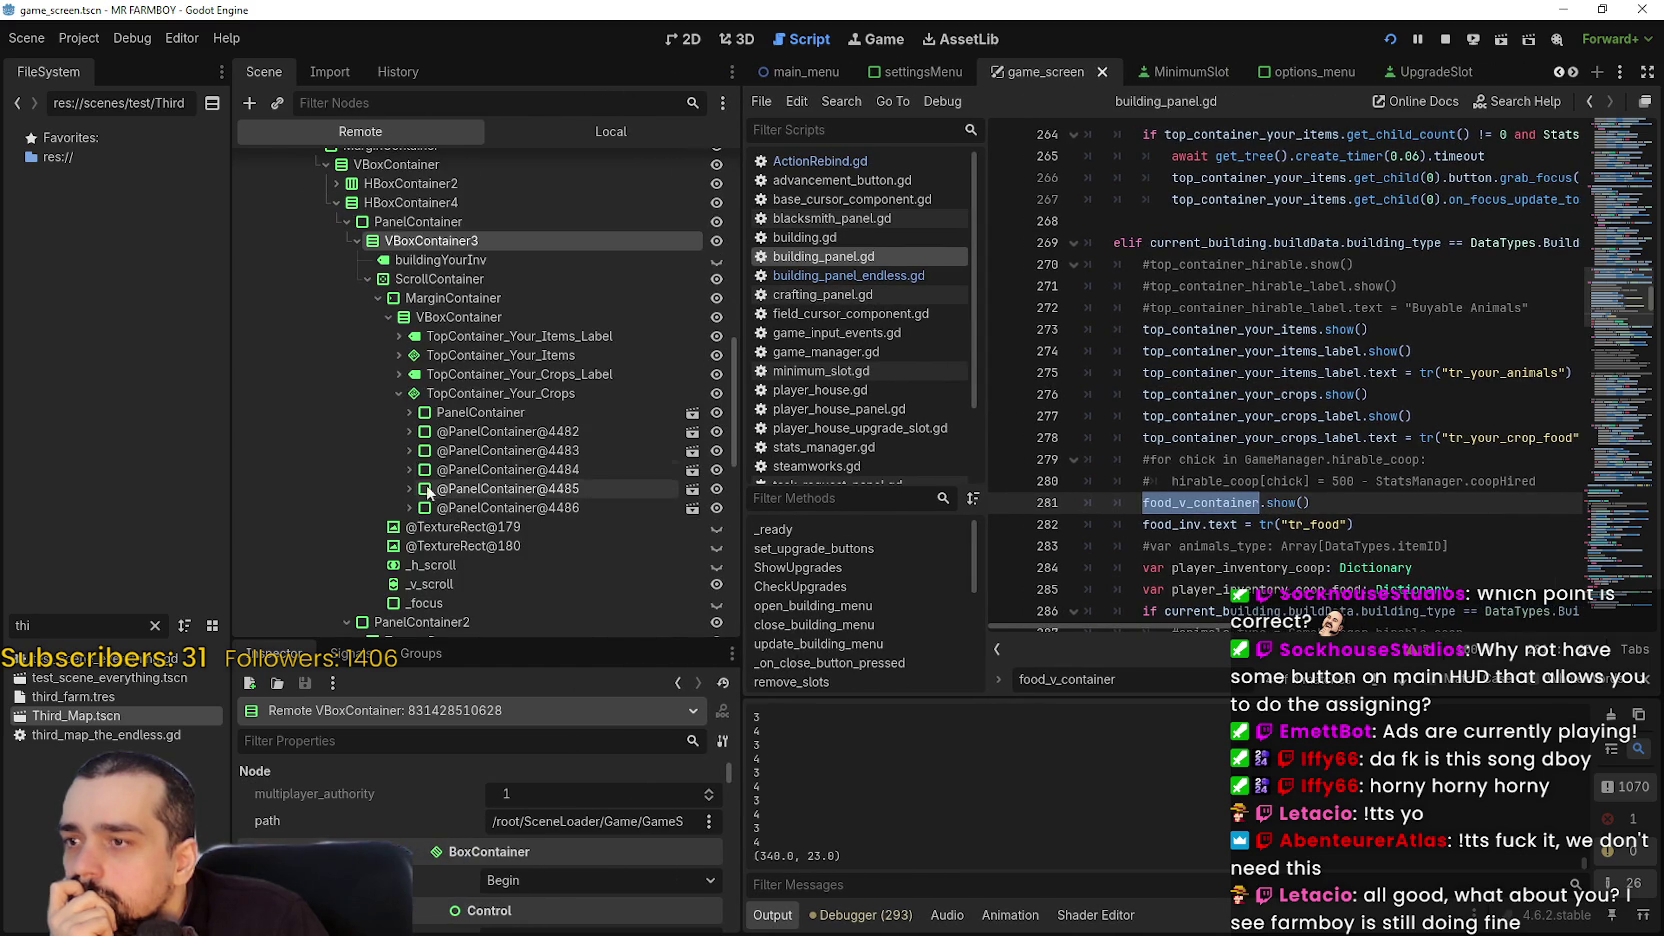
left_click(463, 424)
left_click(410, 413)
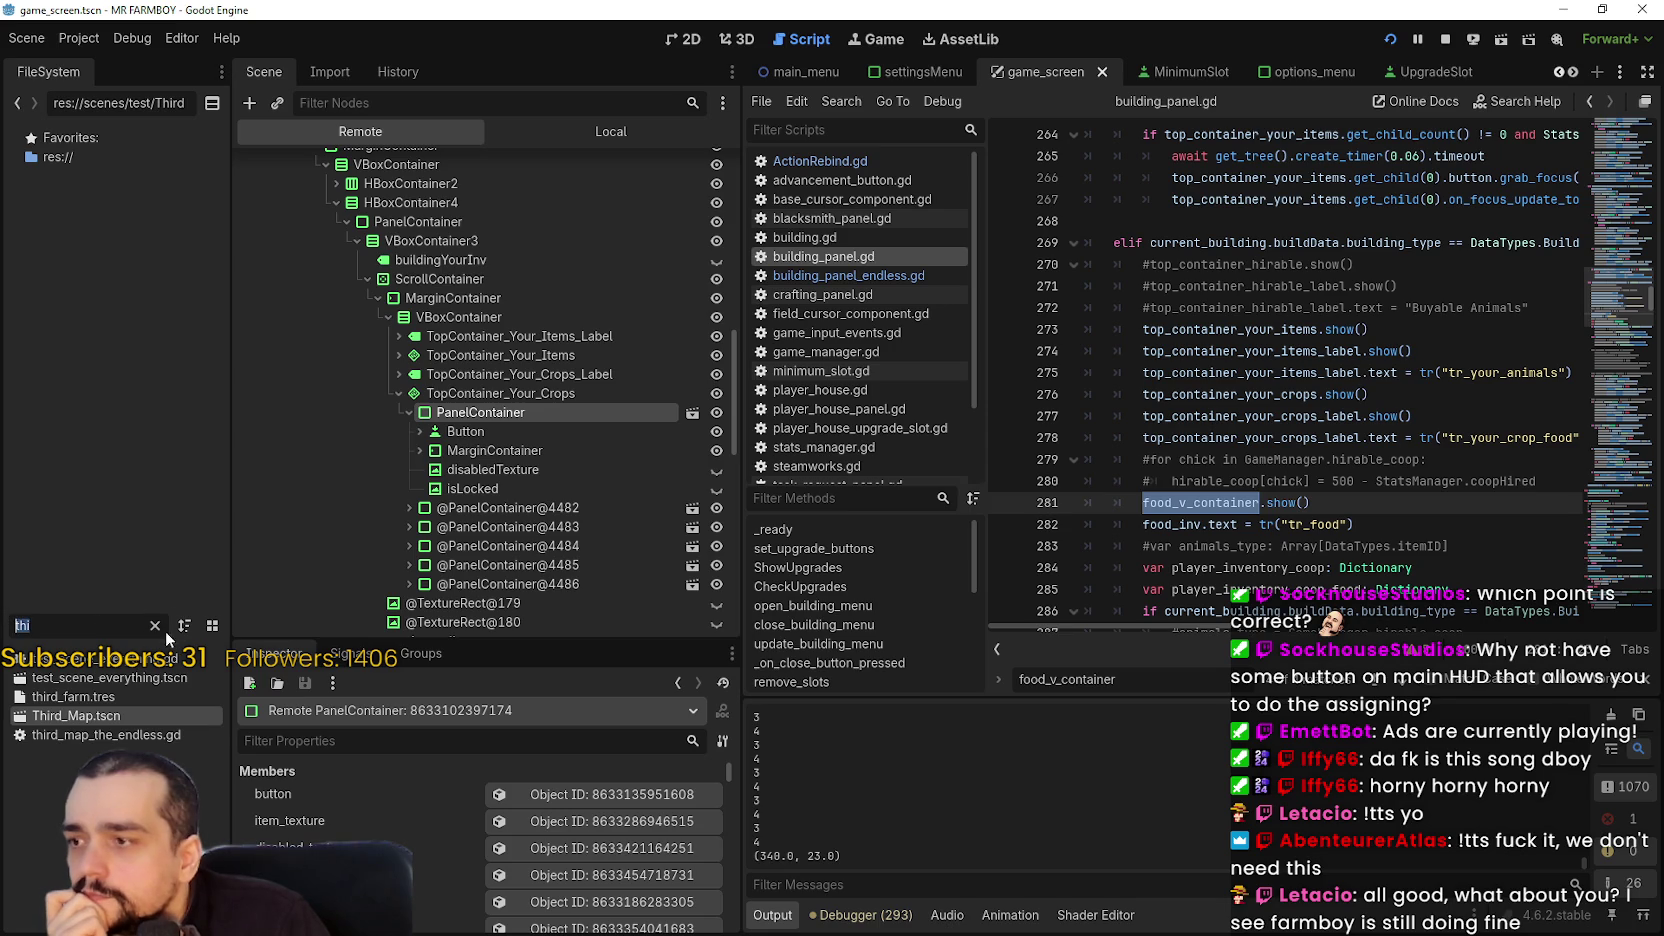
- Locate MerchantItemSlot.tscn in the FileSystem and open it in the 2D view
type("Merchant")
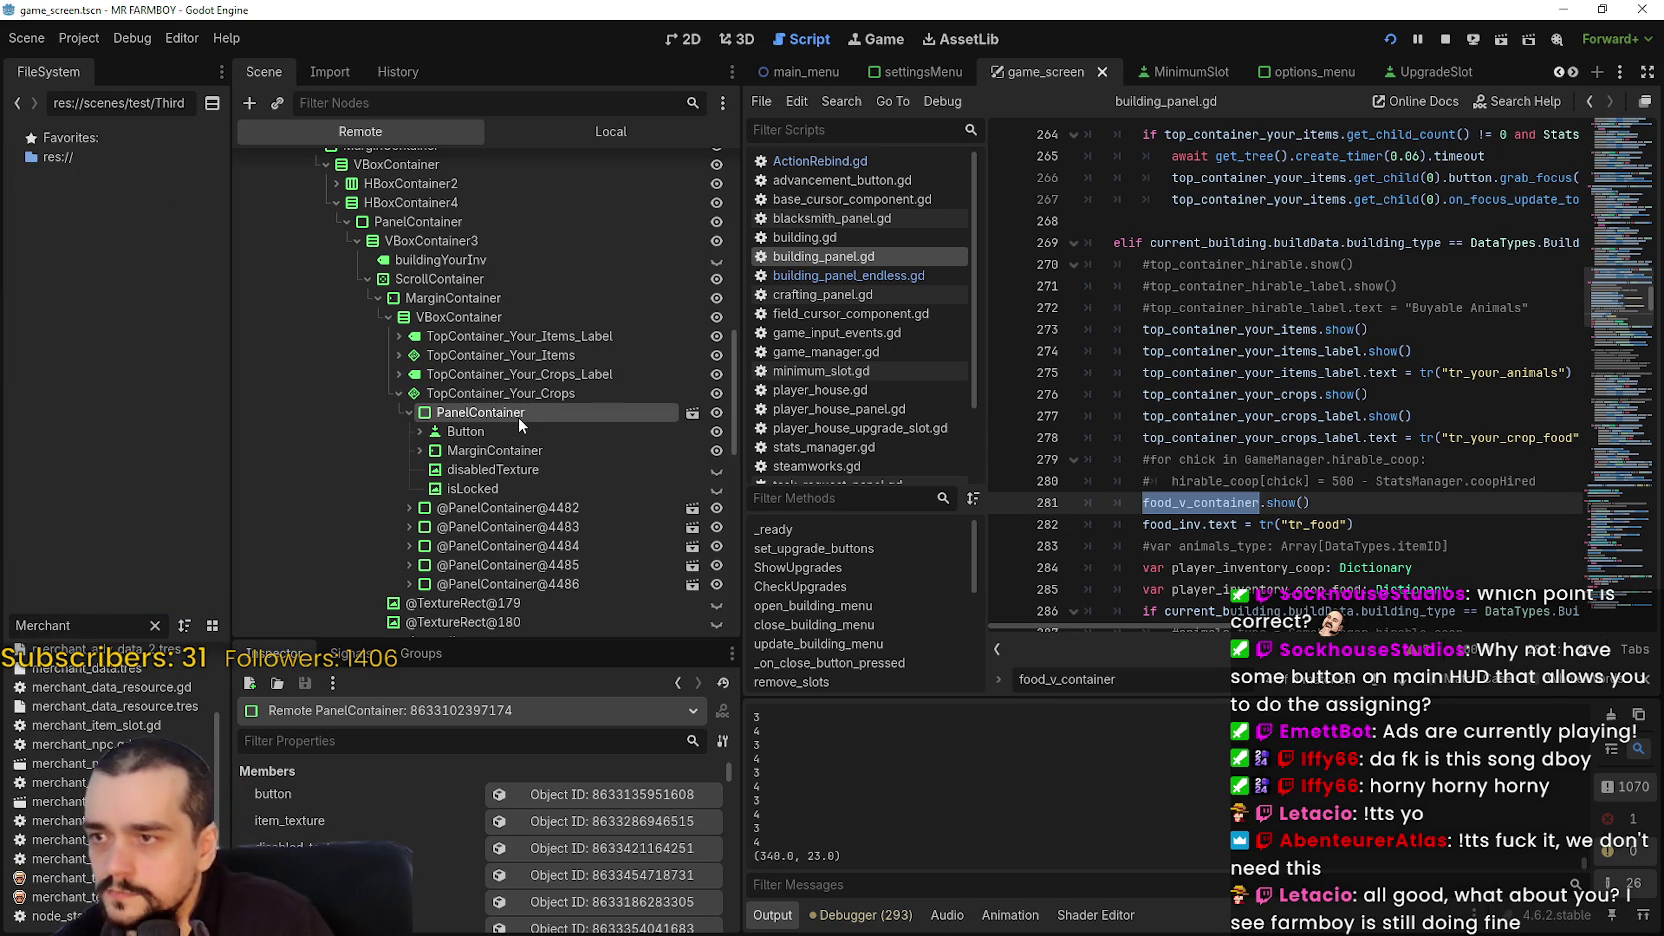
type("I")
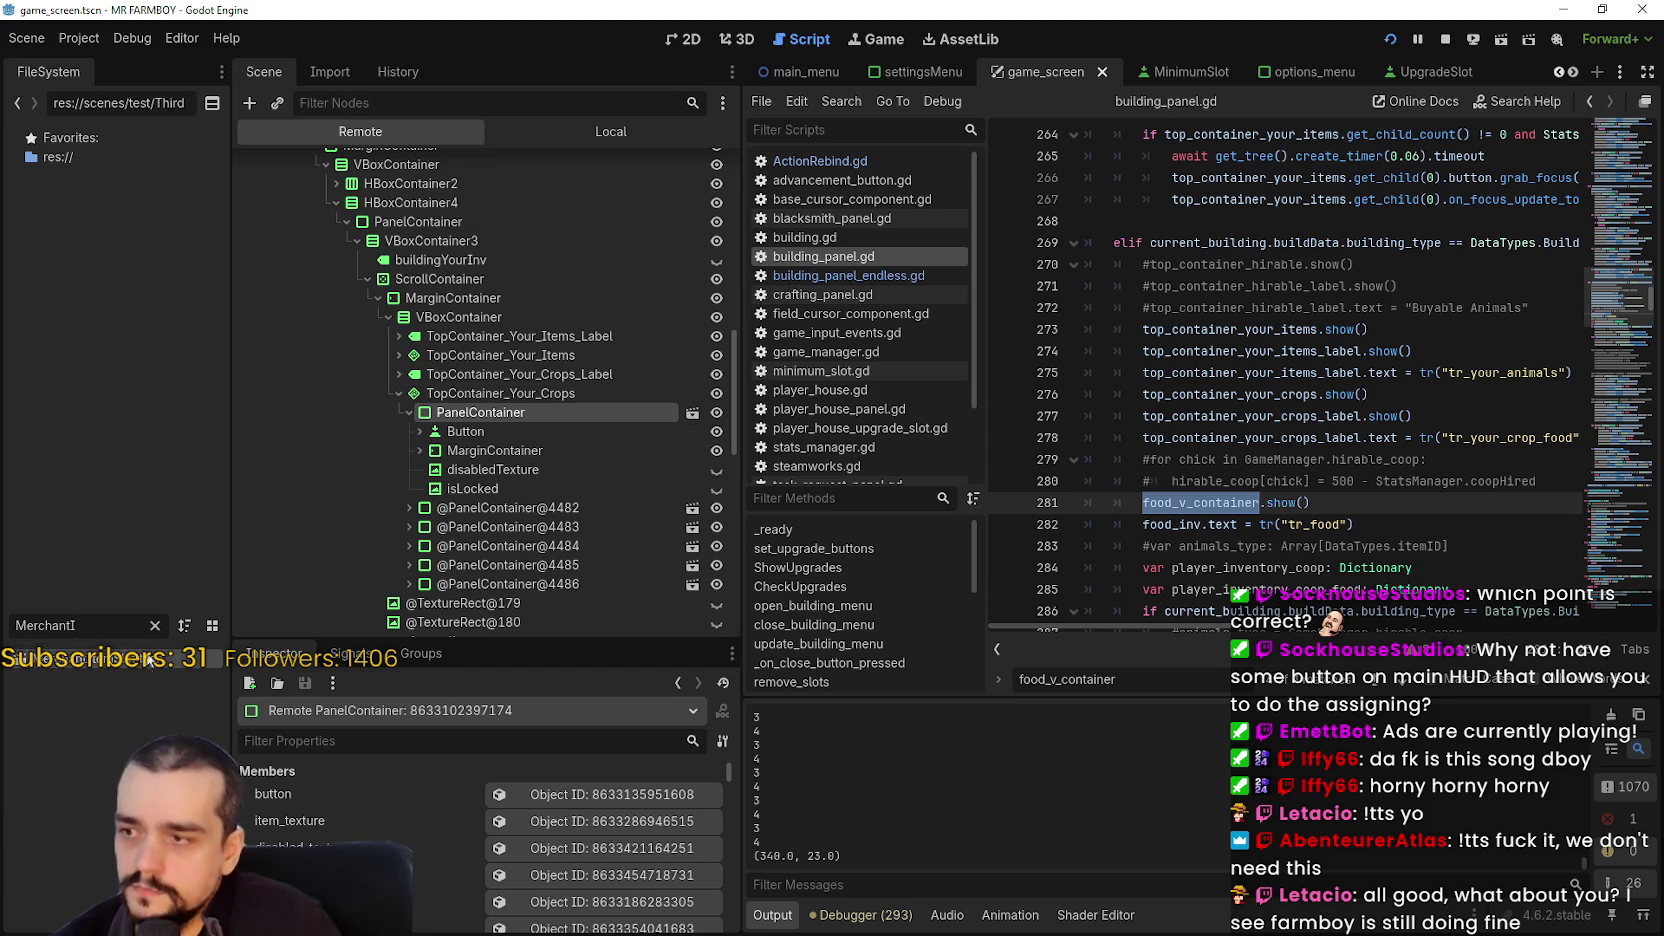
key("ctrl+a")
key("BackSpace")
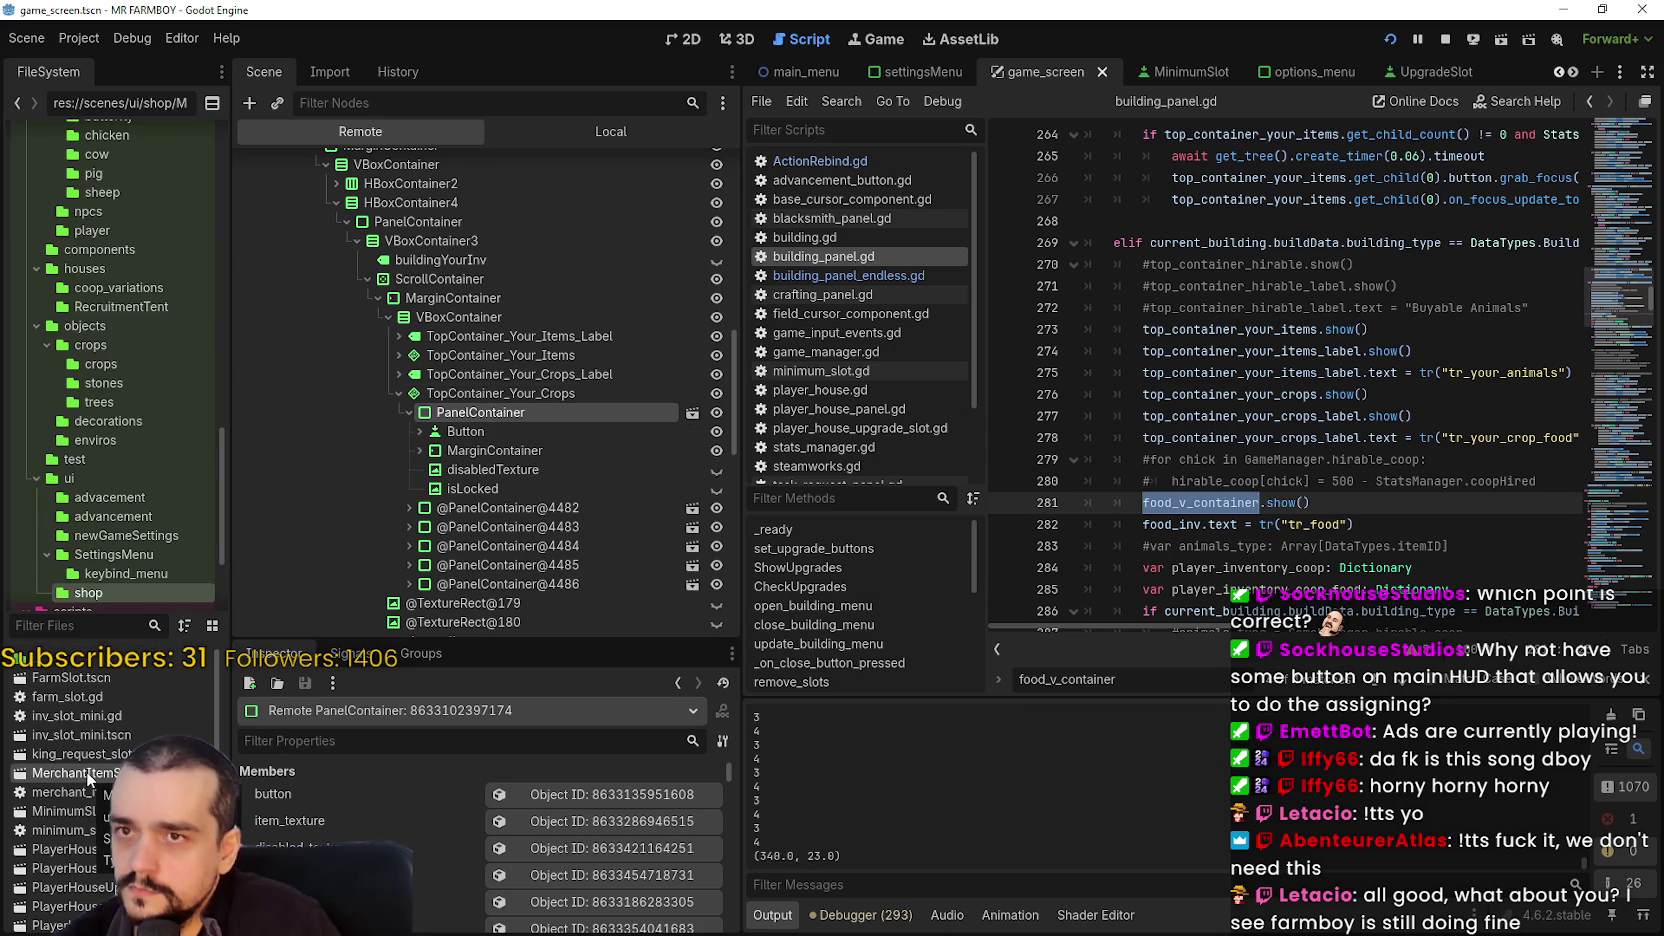
double_click(87, 774)
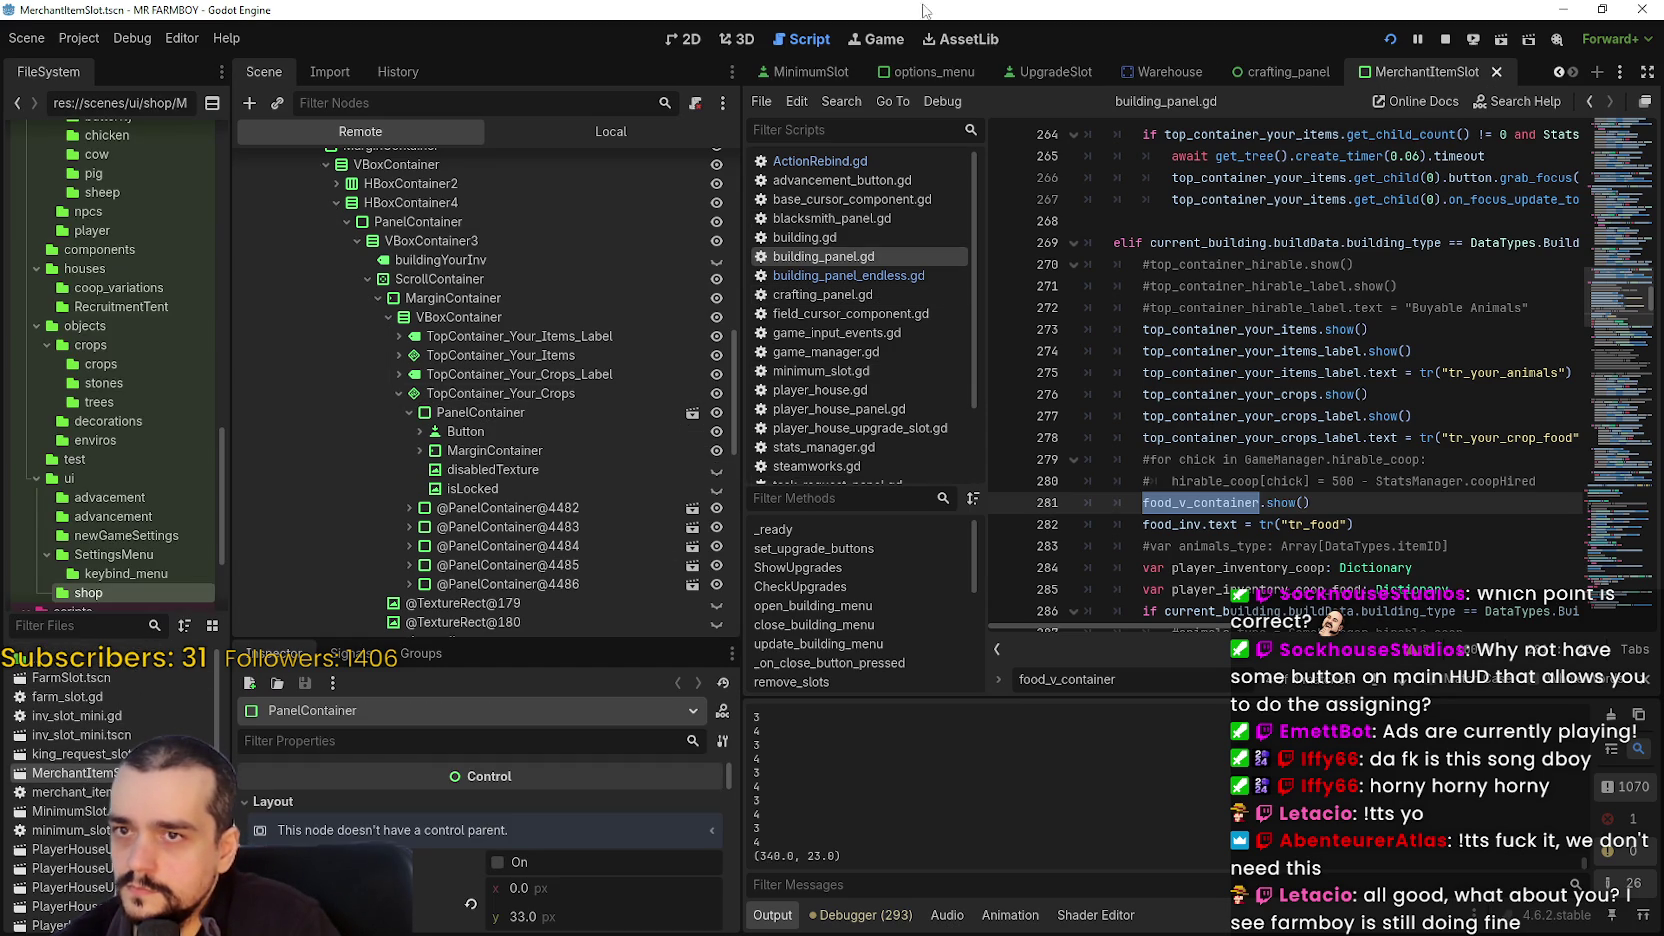
left_click(690, 39)
scroll(1247, 442, "down", 3)
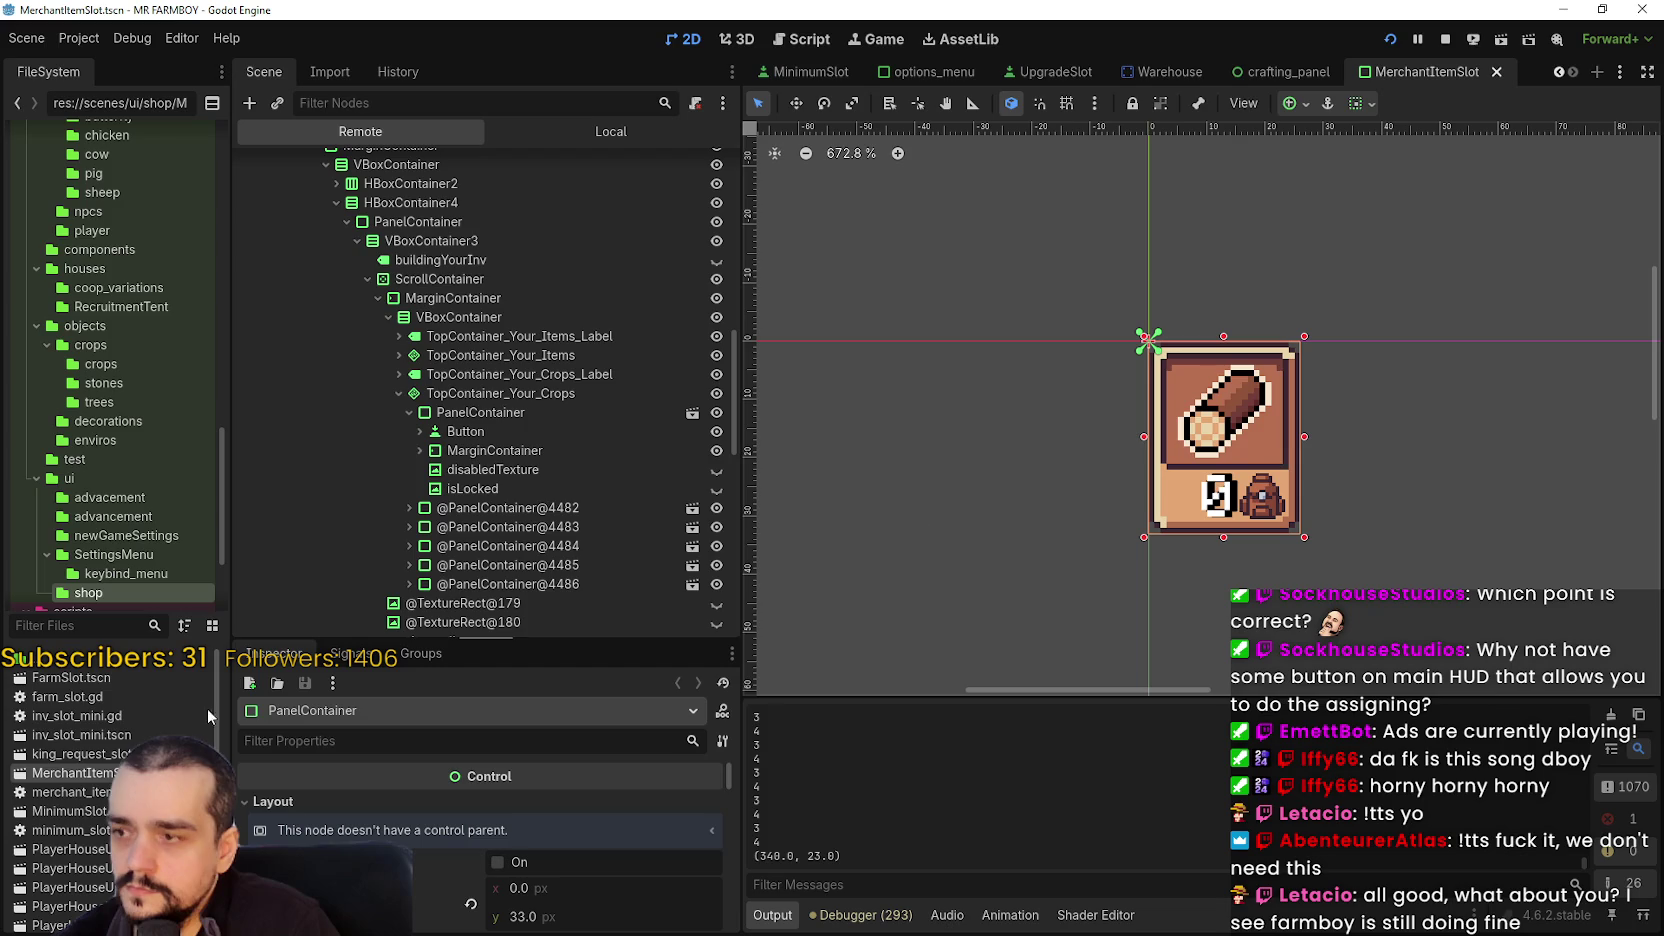
- Duplicate MerchantItemSlot.tscn under the new name PriorityItemSlot.tscn
right_click(130, 773)
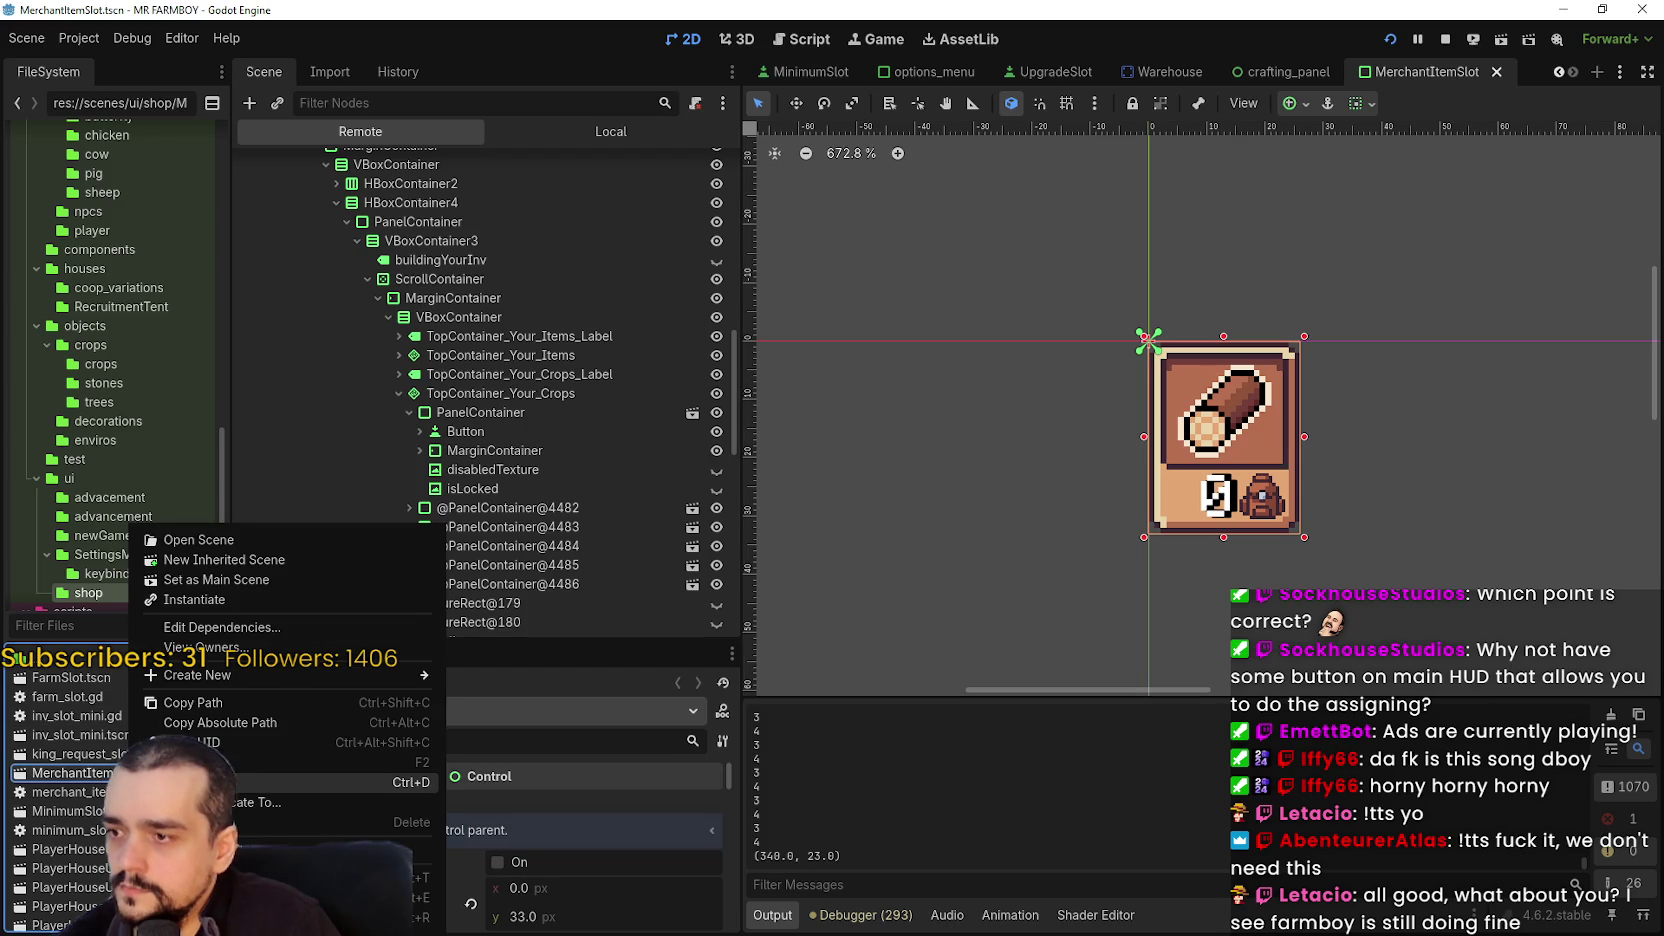
left_click(210, 782)
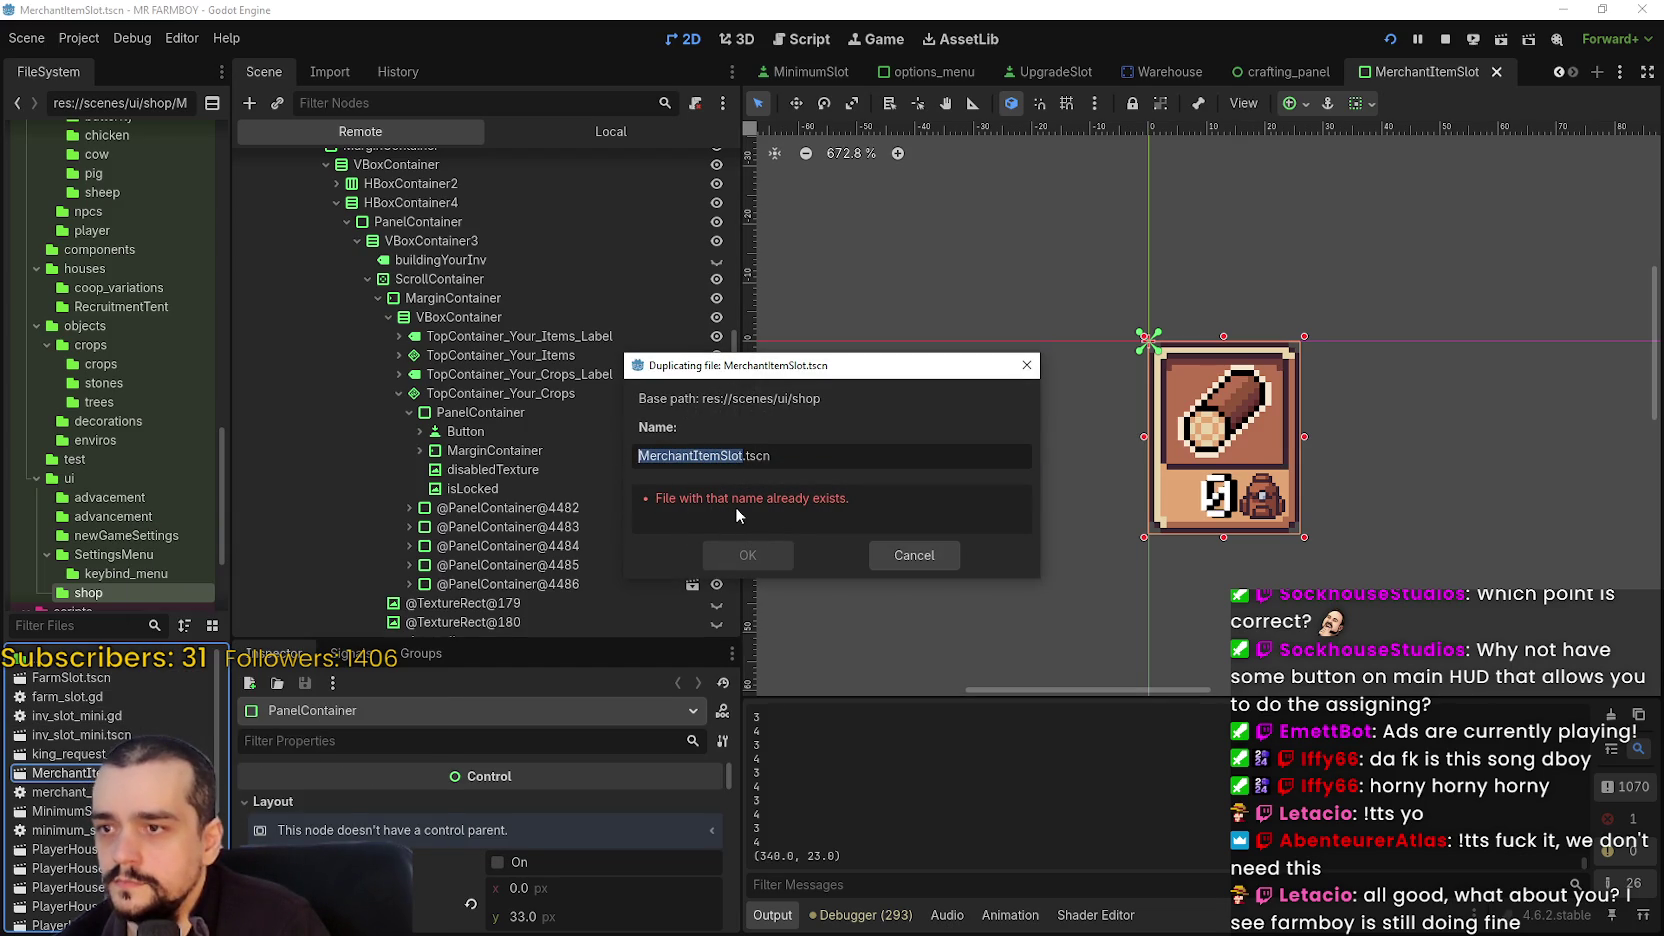
left_click(686, 464)
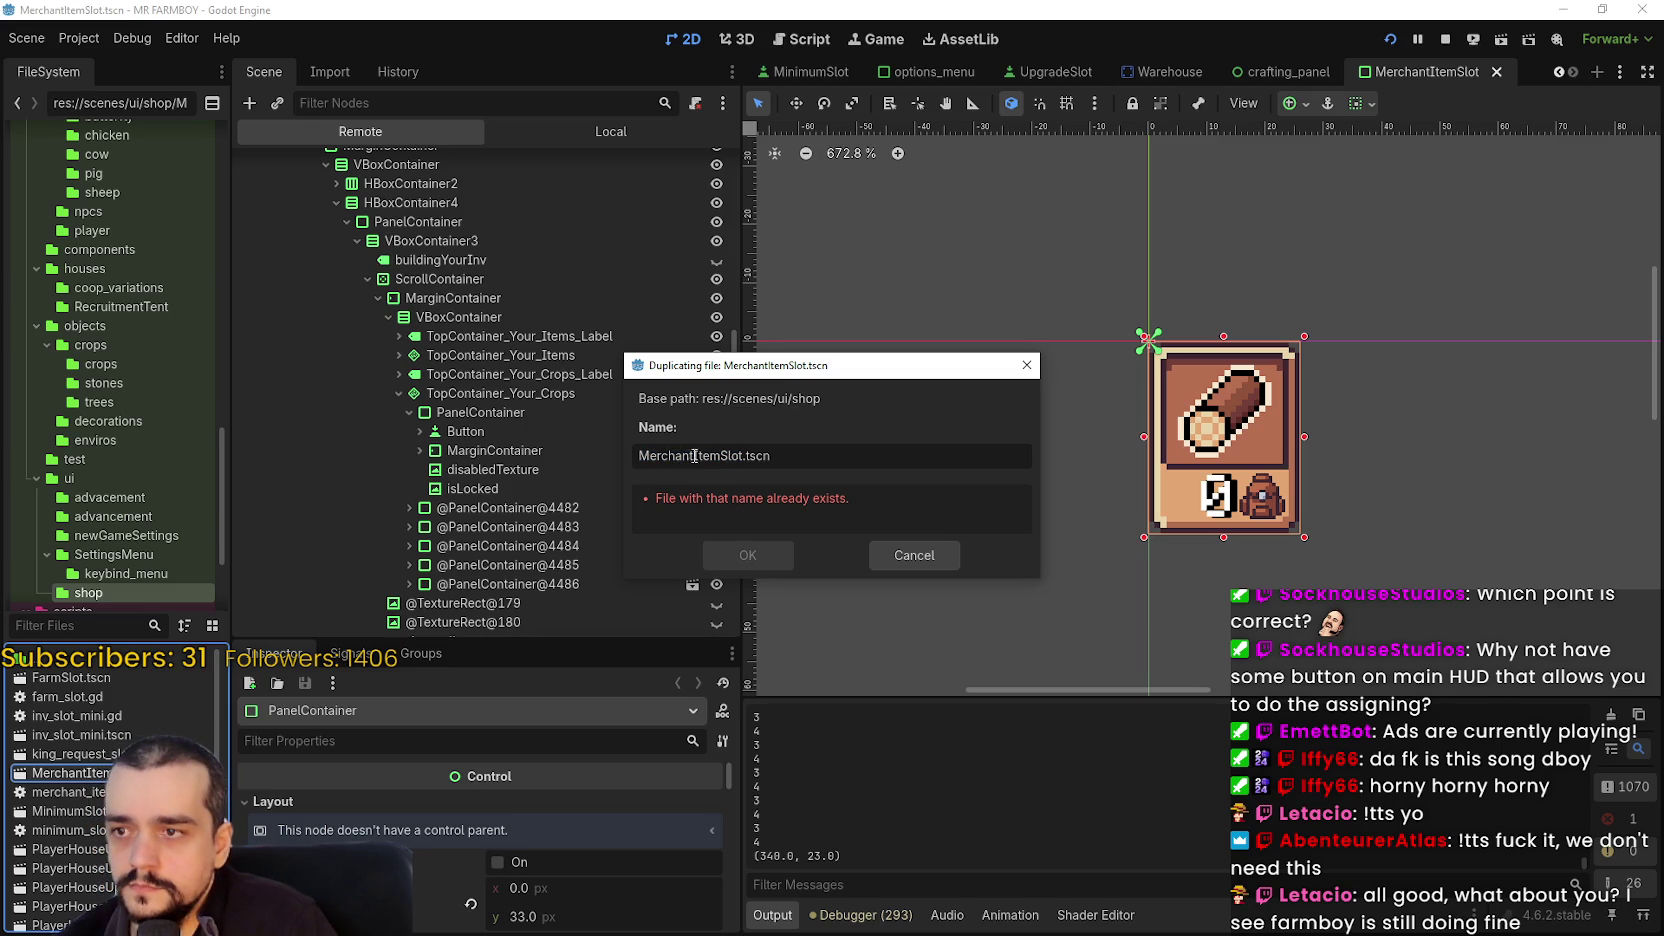
type("ItemPri")
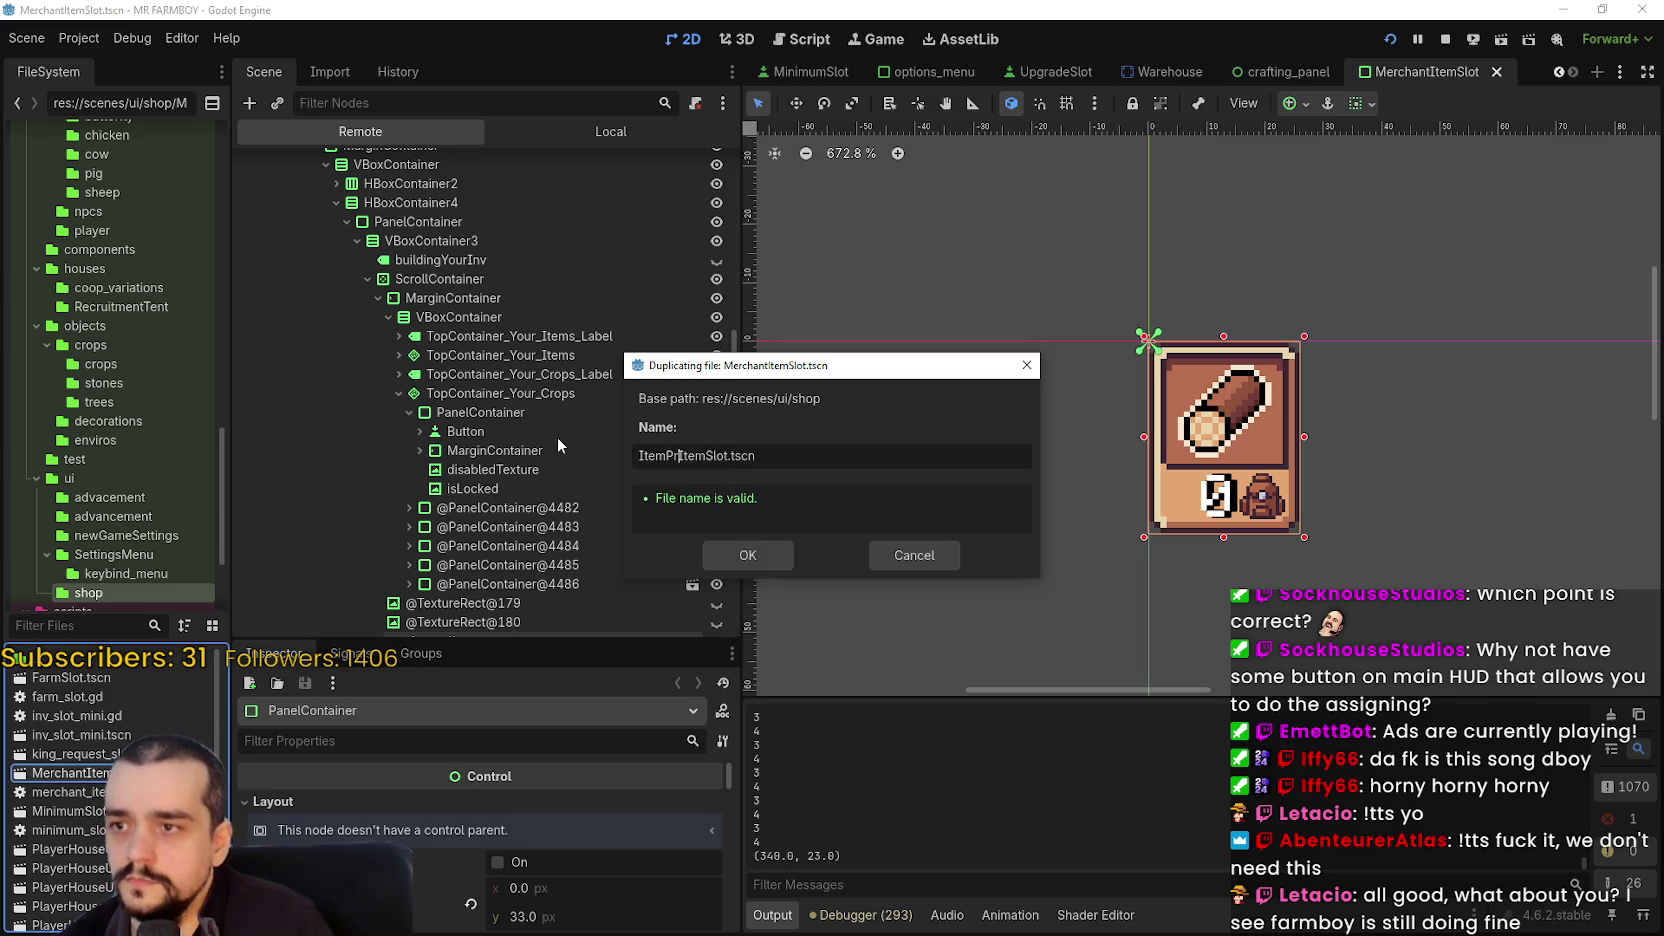
key("BackSpace")
key("BackSpace")
key("BackSpace")
type("R")
key("BackSpace")
type("Pror")
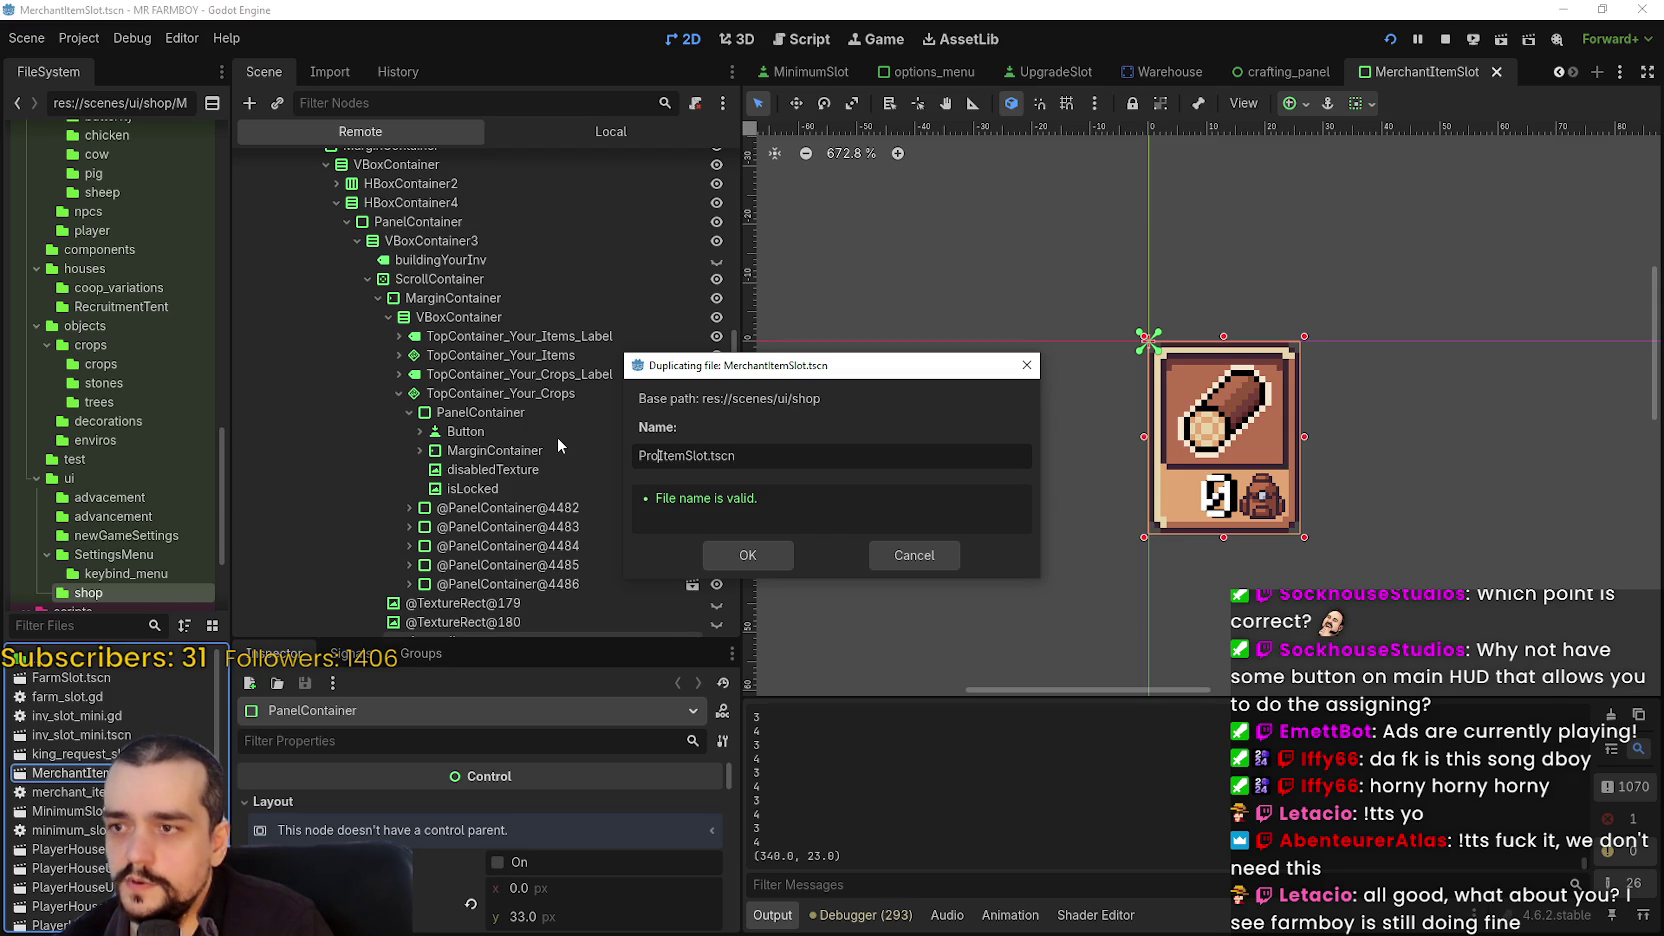
key("BackSpace")
key("BackSpace")
type("oriarity")
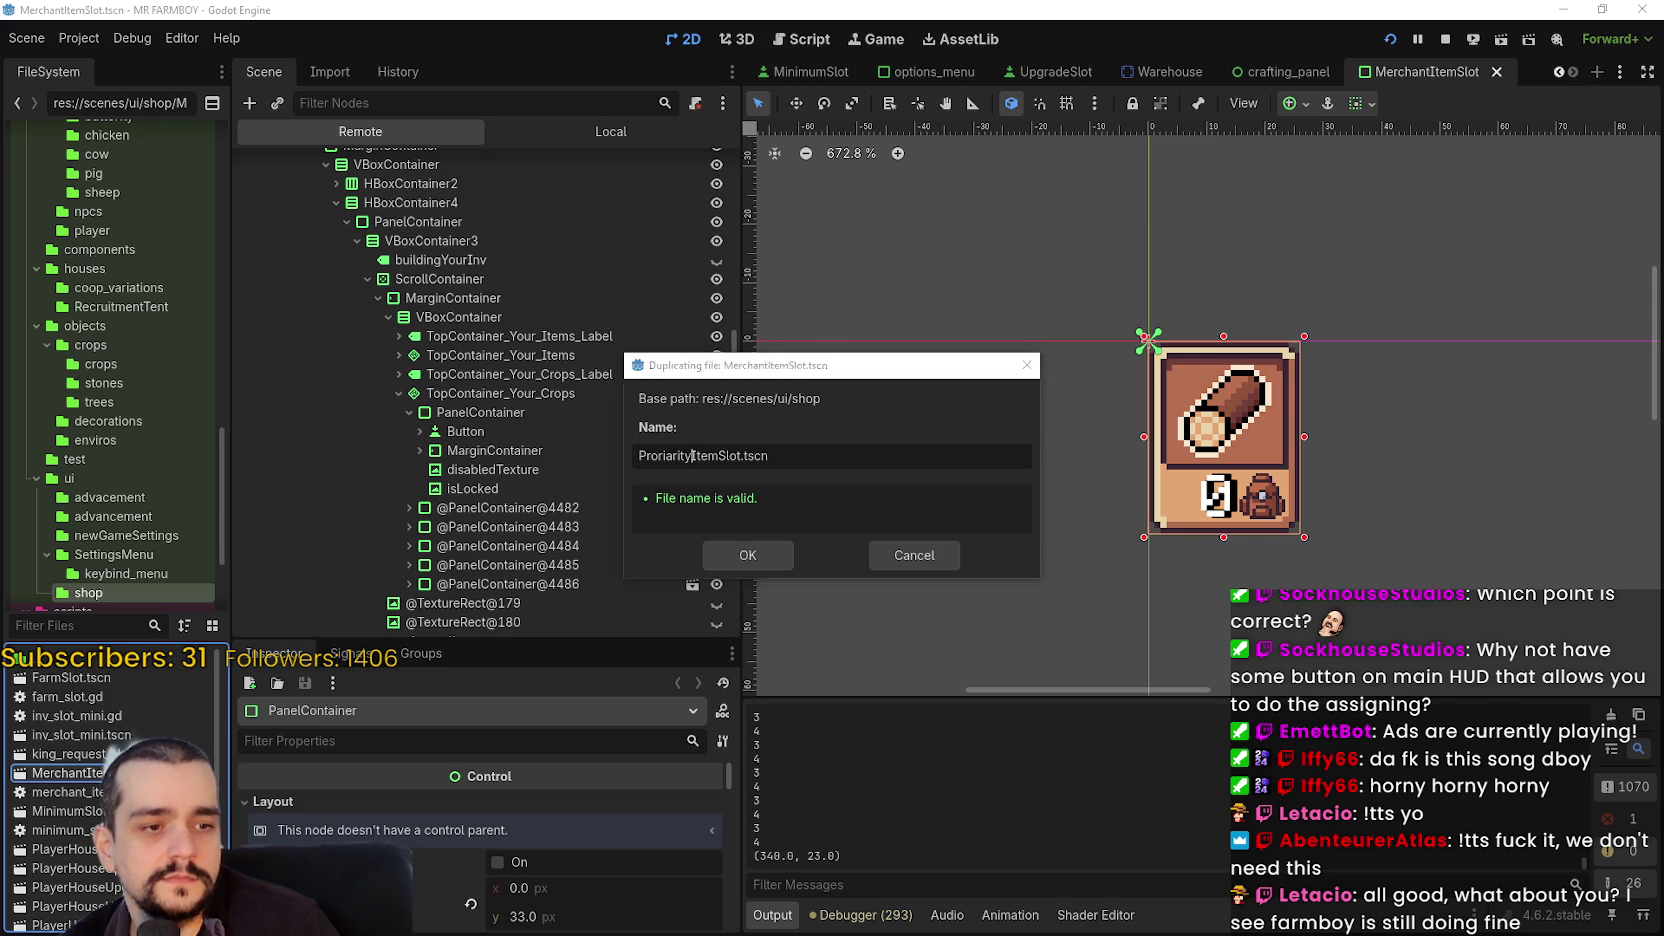
key("alt+Tab")
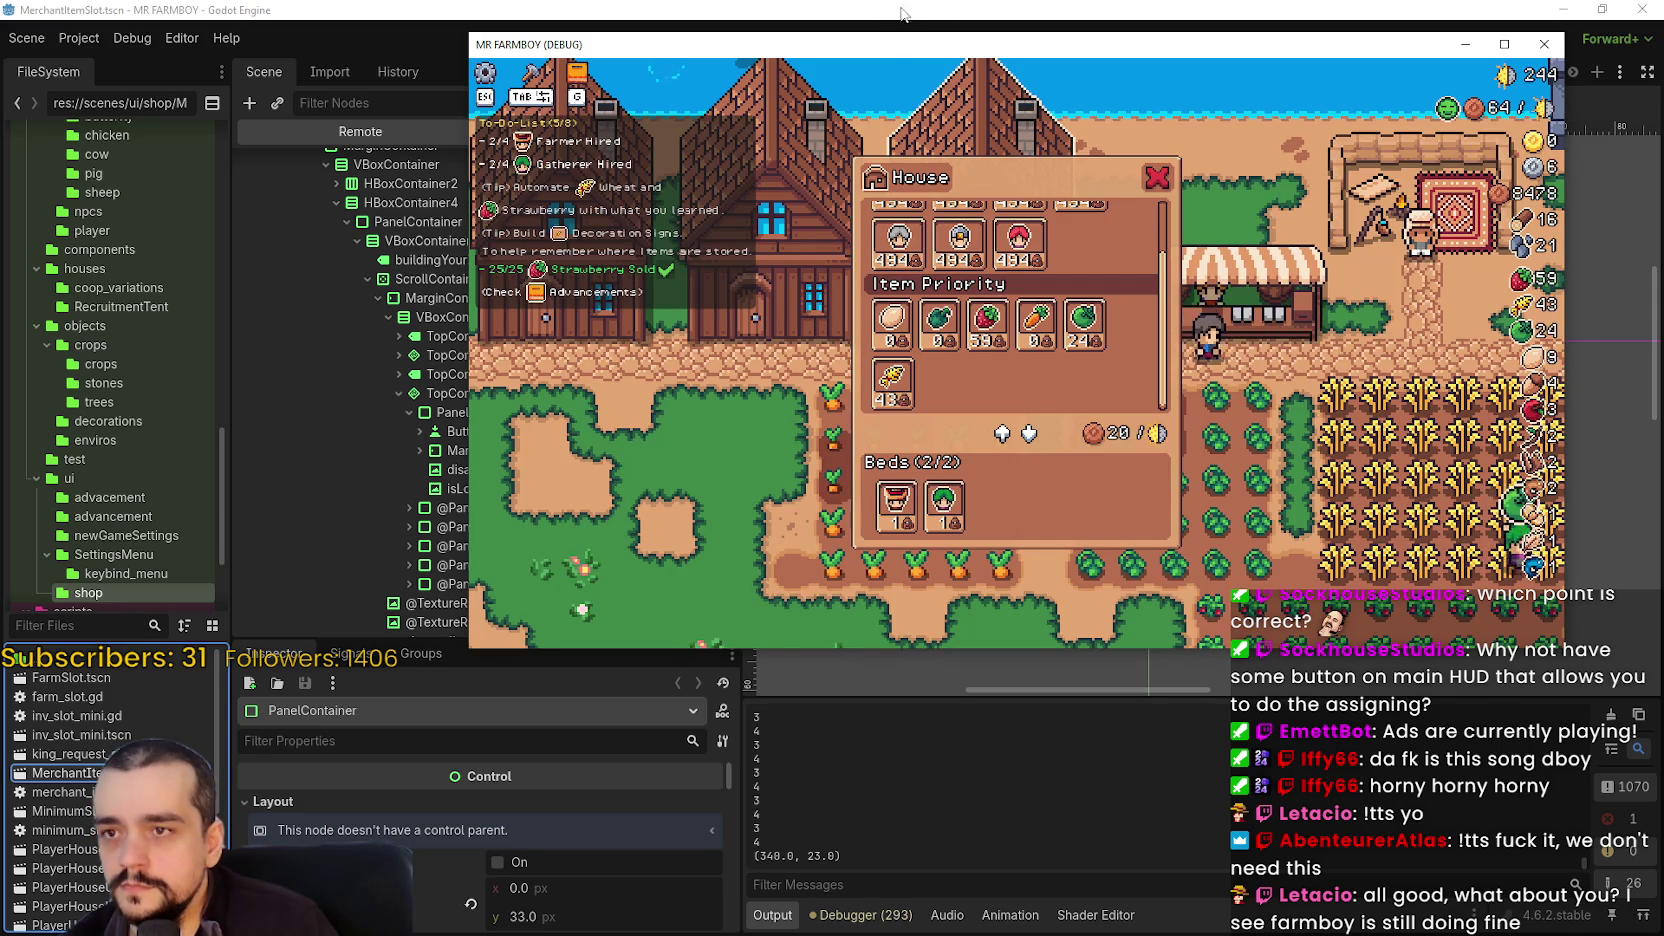
key("alt+Tab")
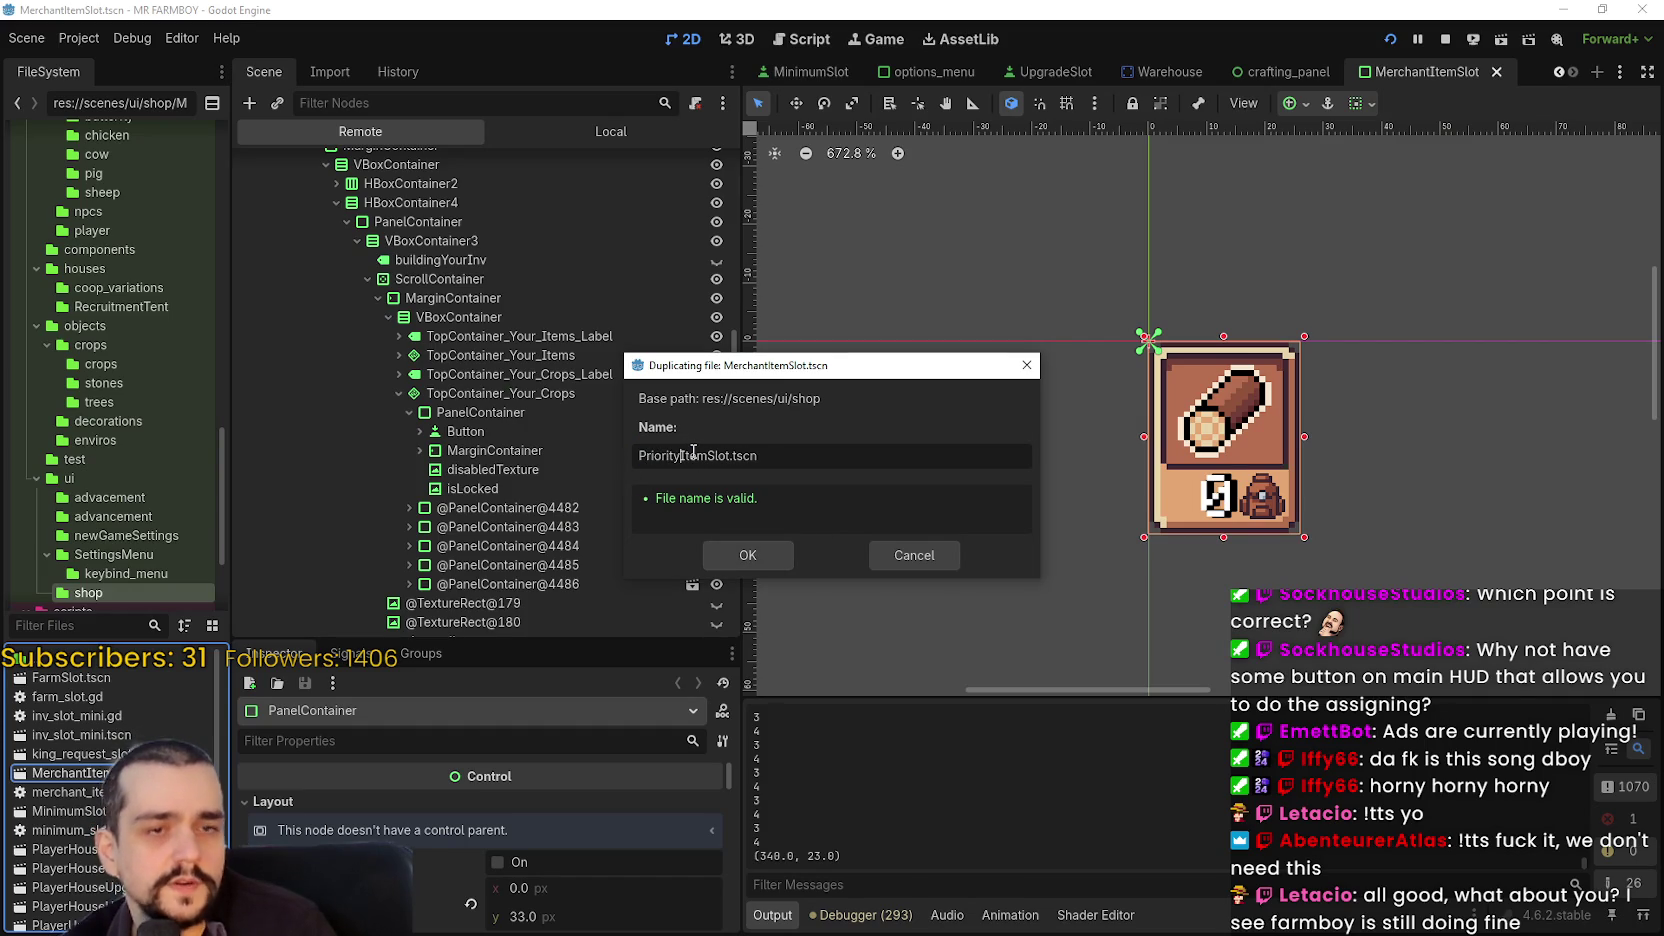
left_click(740, 557)
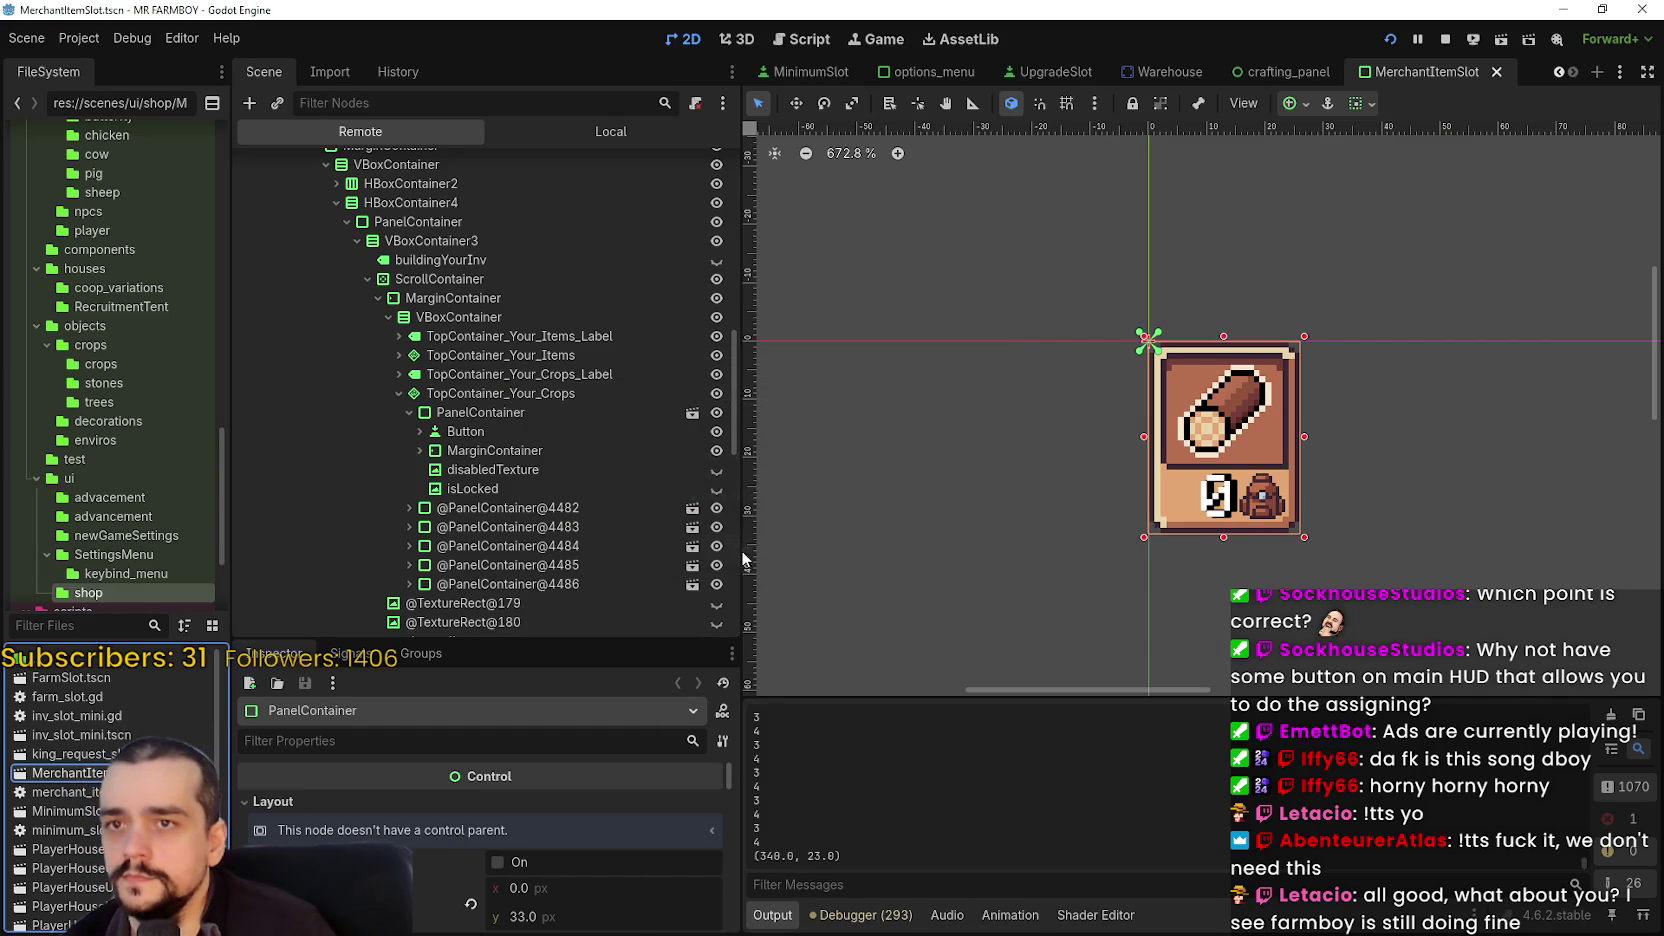
- Open PriorityItemSlot.tscn and rename its root PanelContainer to PrioritySlot
scroll(62, 795, "down", 3)
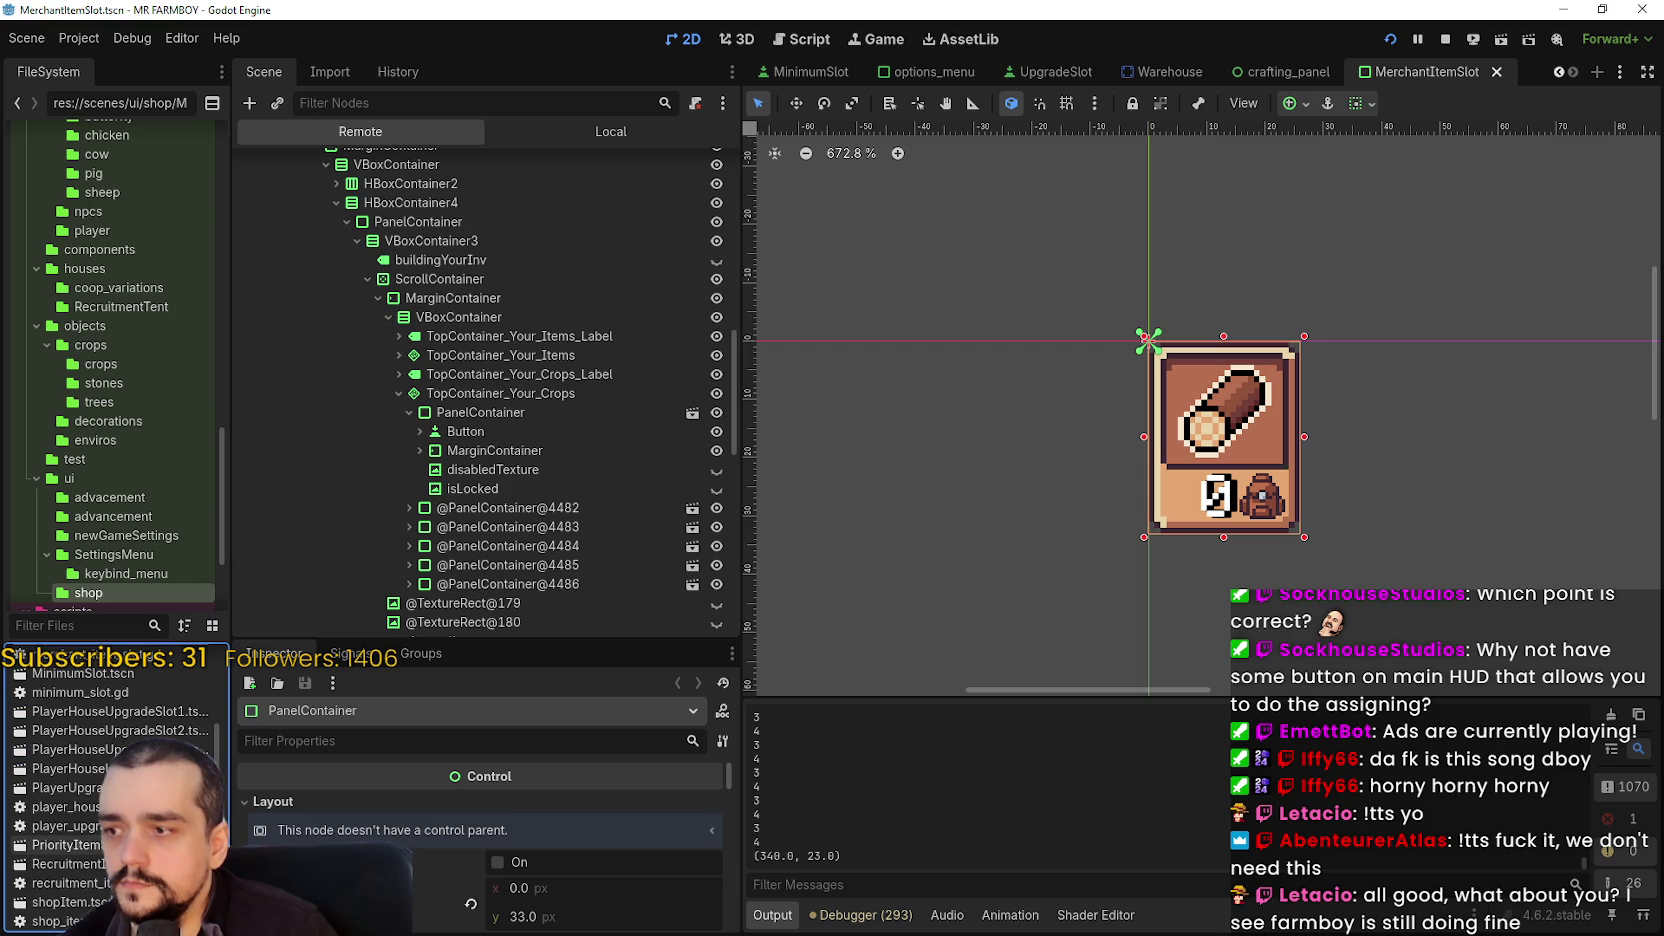
scroll(70, 812, "down", 2)
double_click(80, 764)
scroll(866, 180, "up", 7)
left_click(600, 131)
scroll(927, 244, "up", 12)
left_click(433, 166)
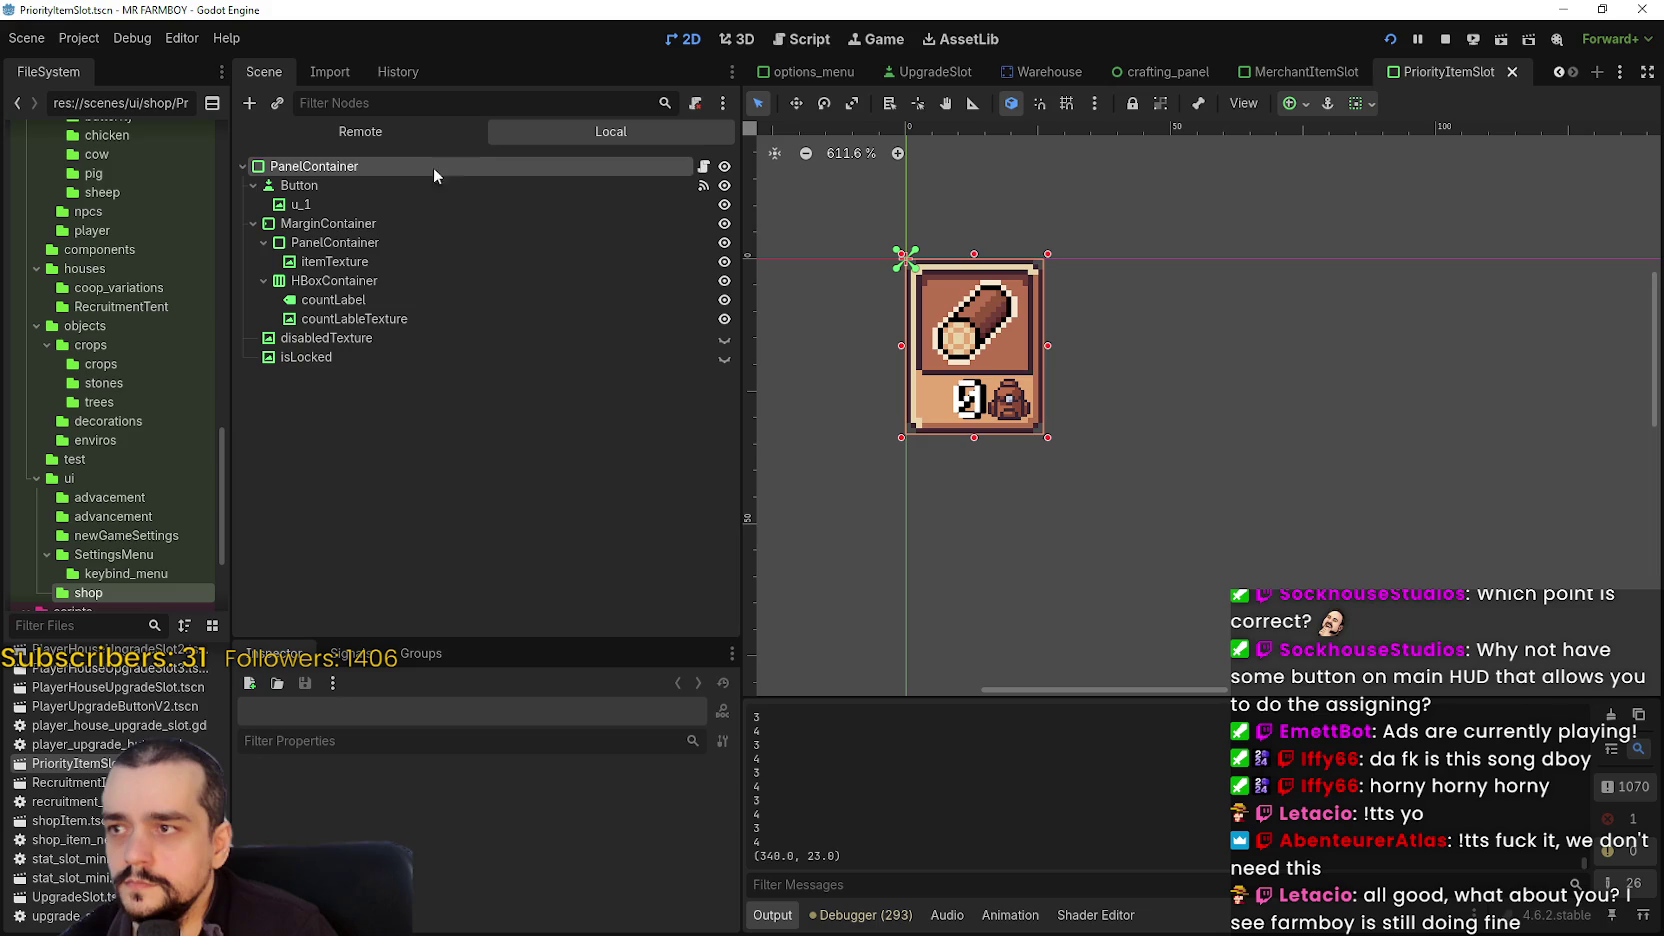
left_click(433, 166)
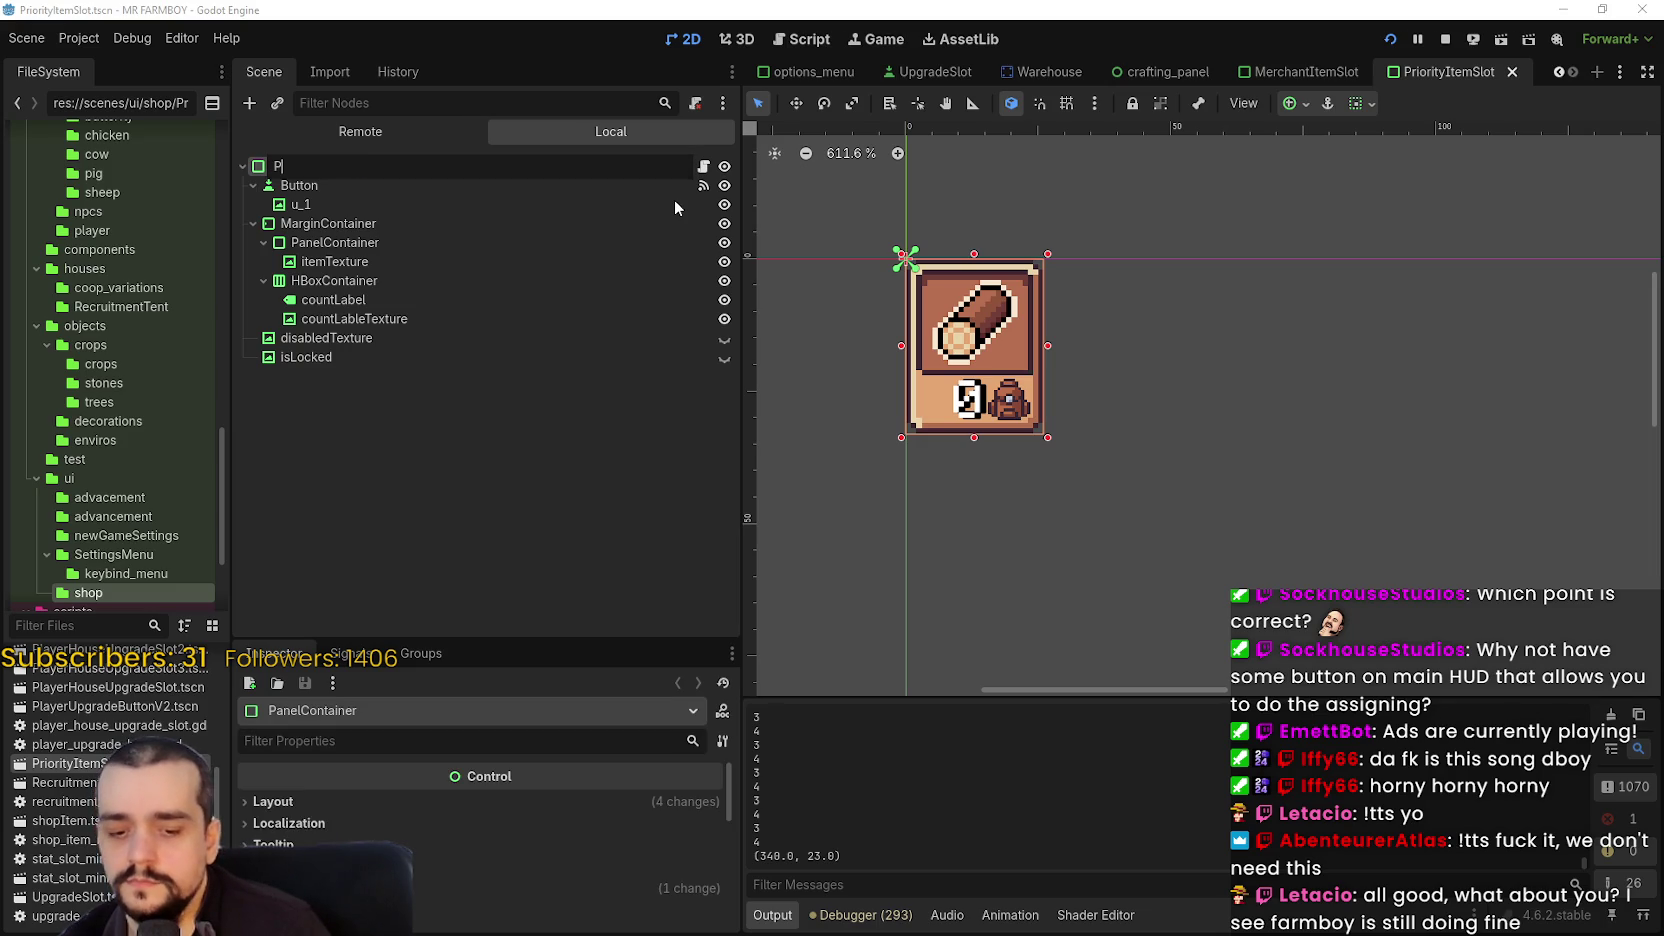
type("PrioritySlot")
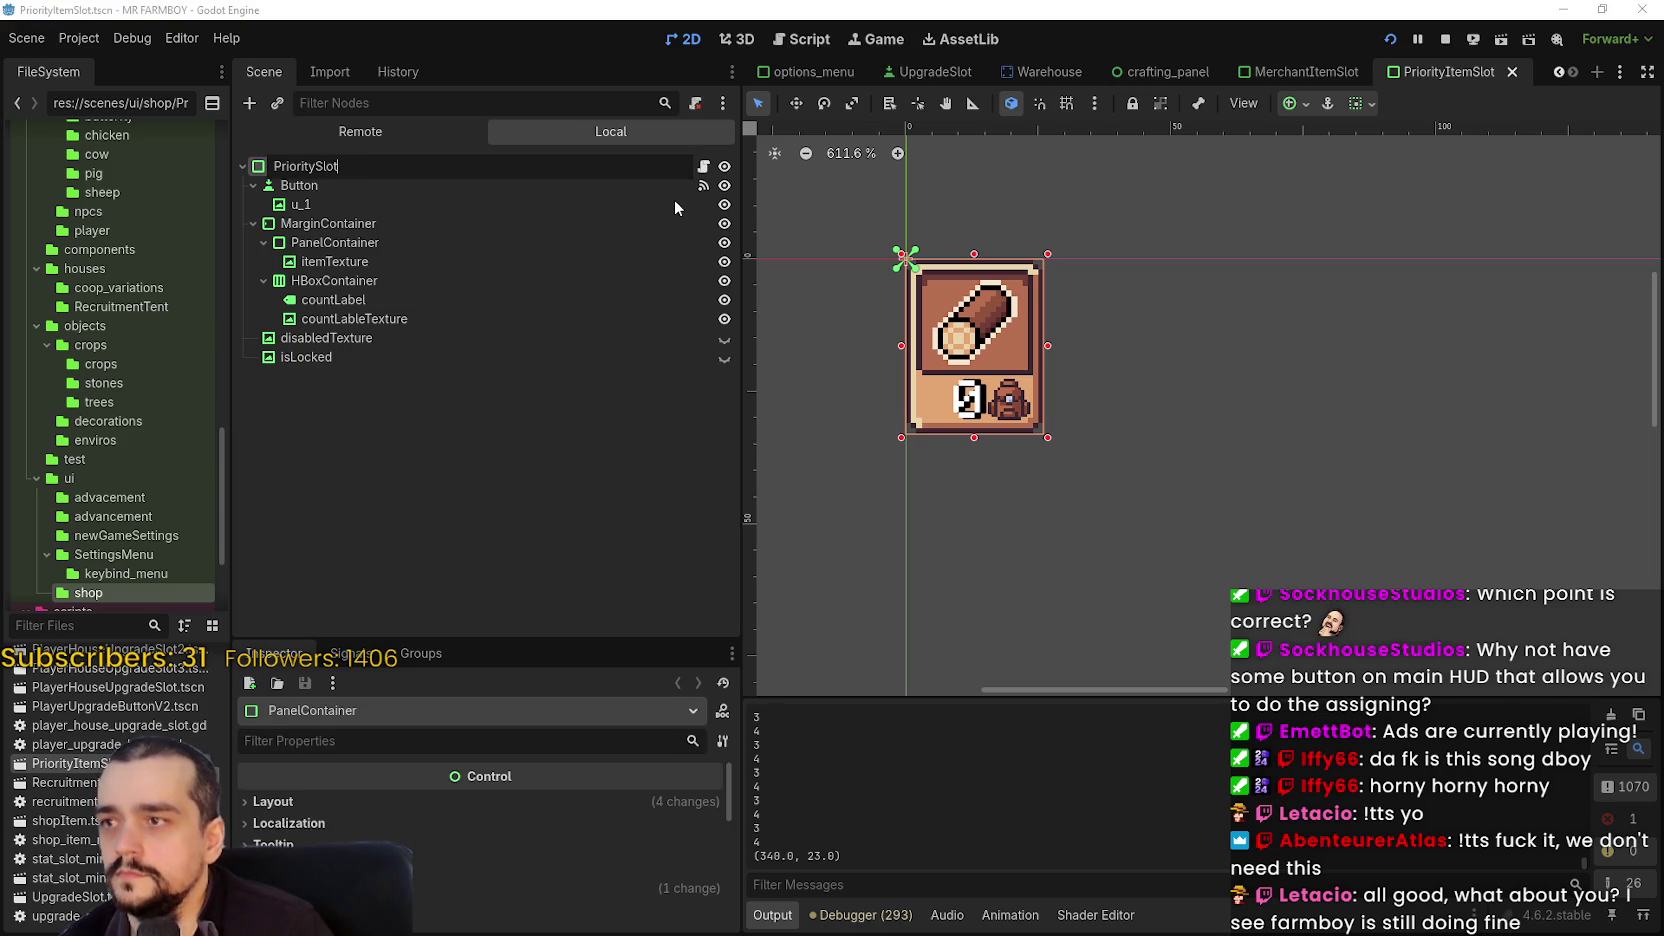
key("Return")
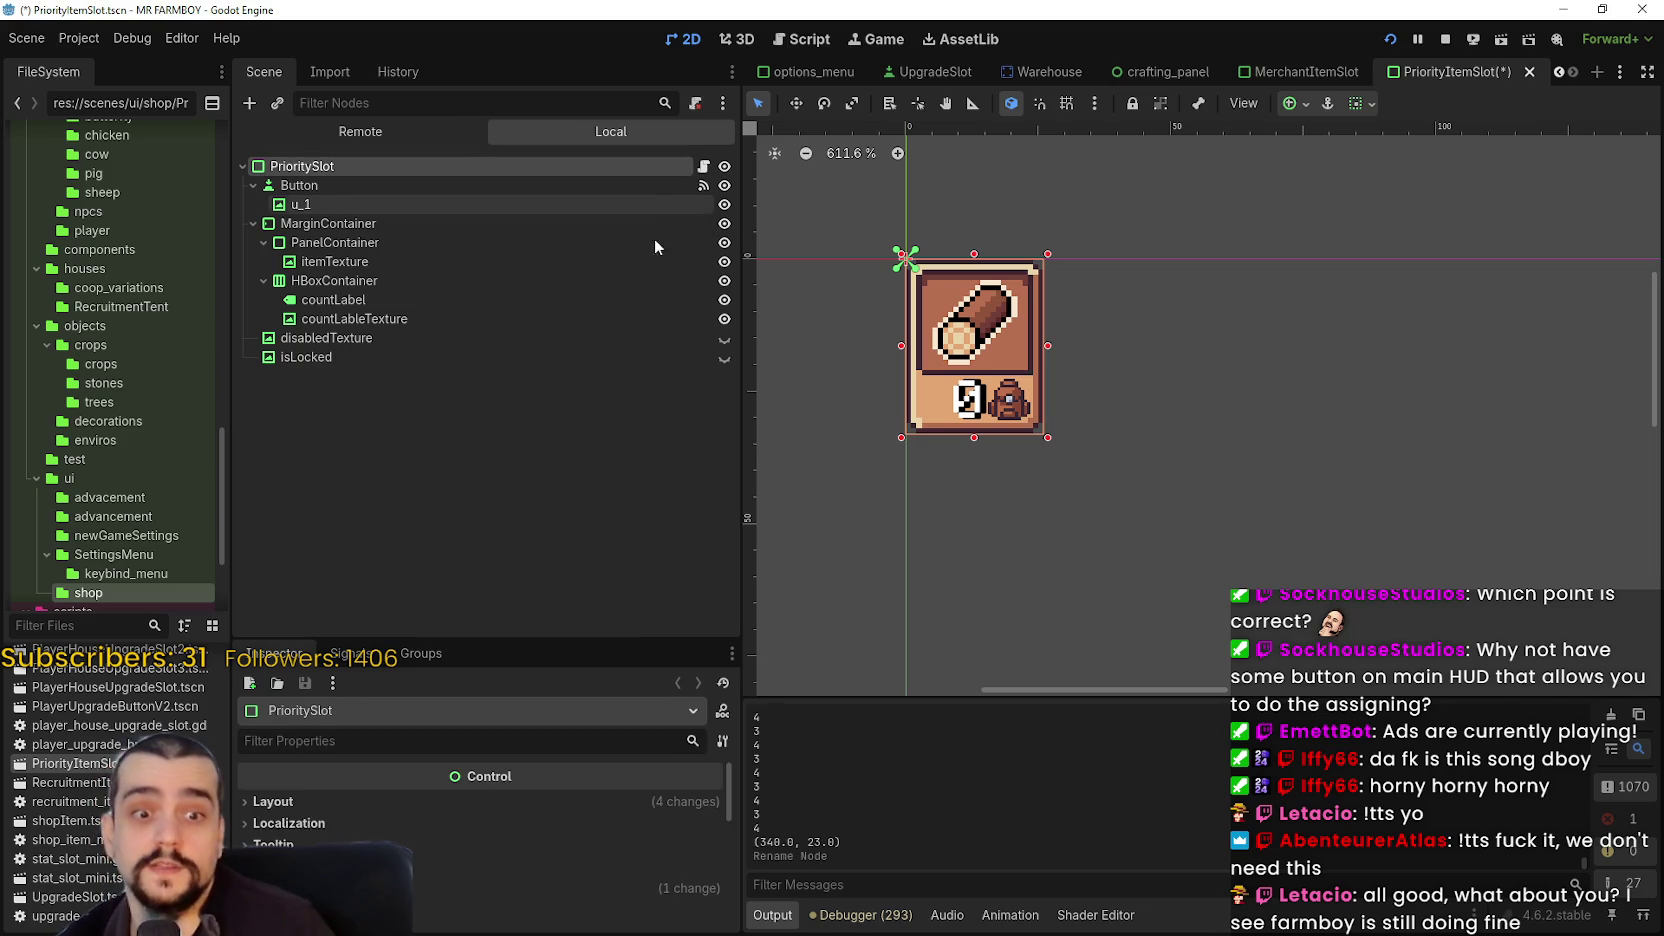
- Replace the root's merchant slot script with a new priority_item_slot.gd script
scroll(996, 348, "up", 4)
scroll(996, 348, "up", 1)
scroll(1100, 300, "down", 1)
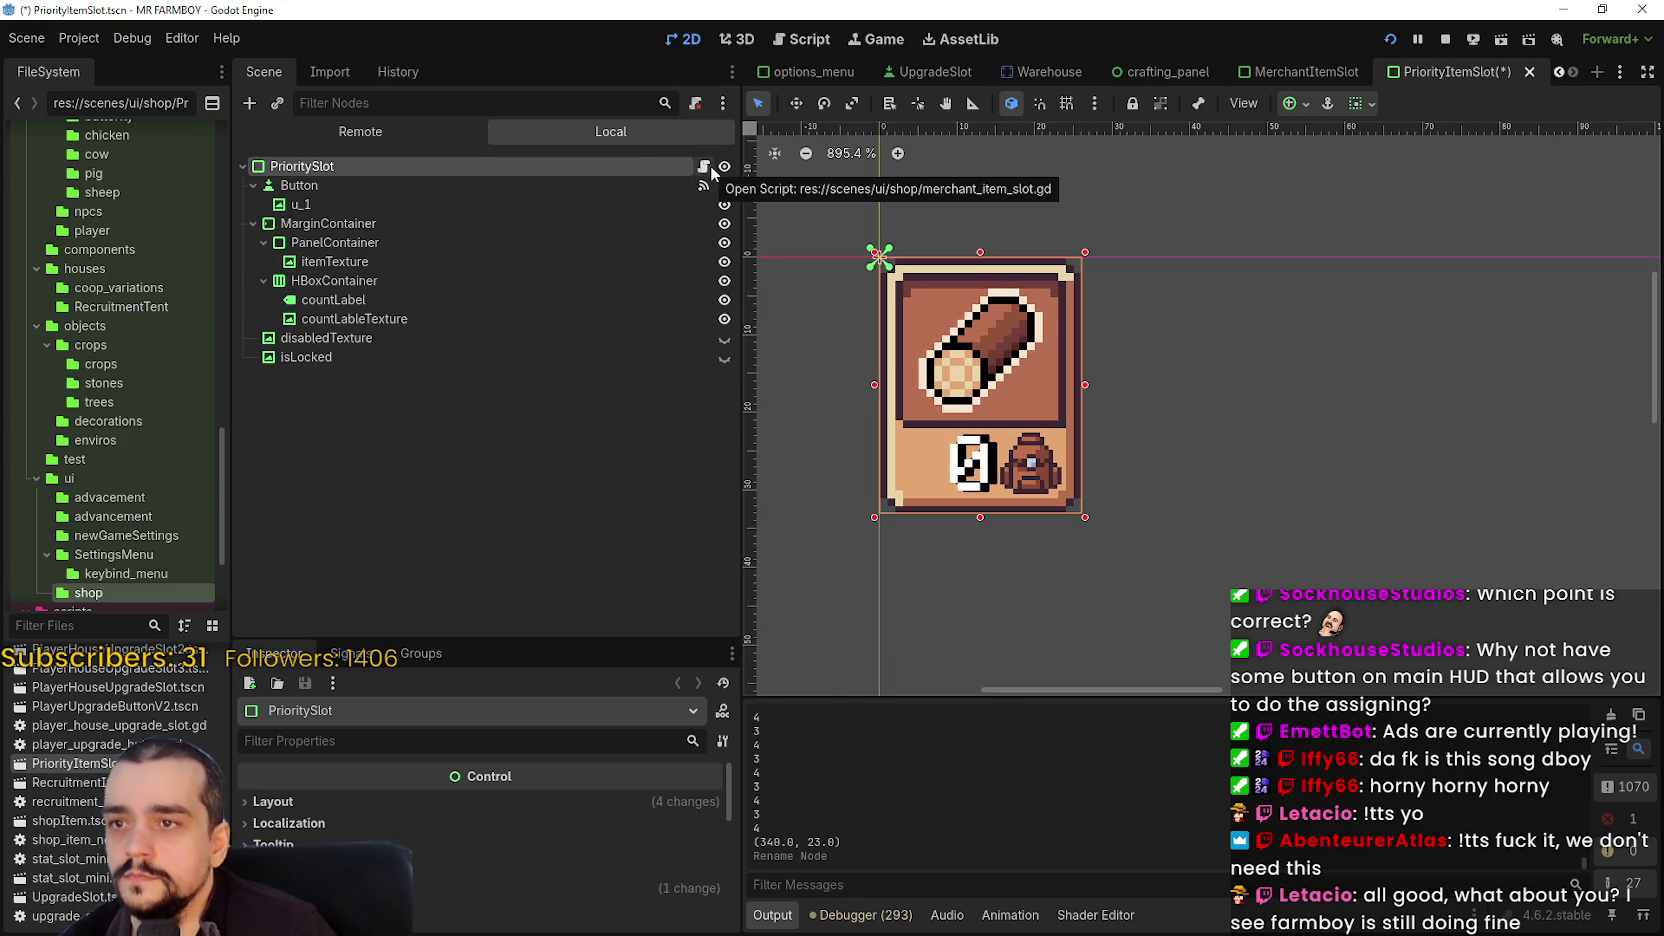
right_click(638, 168)
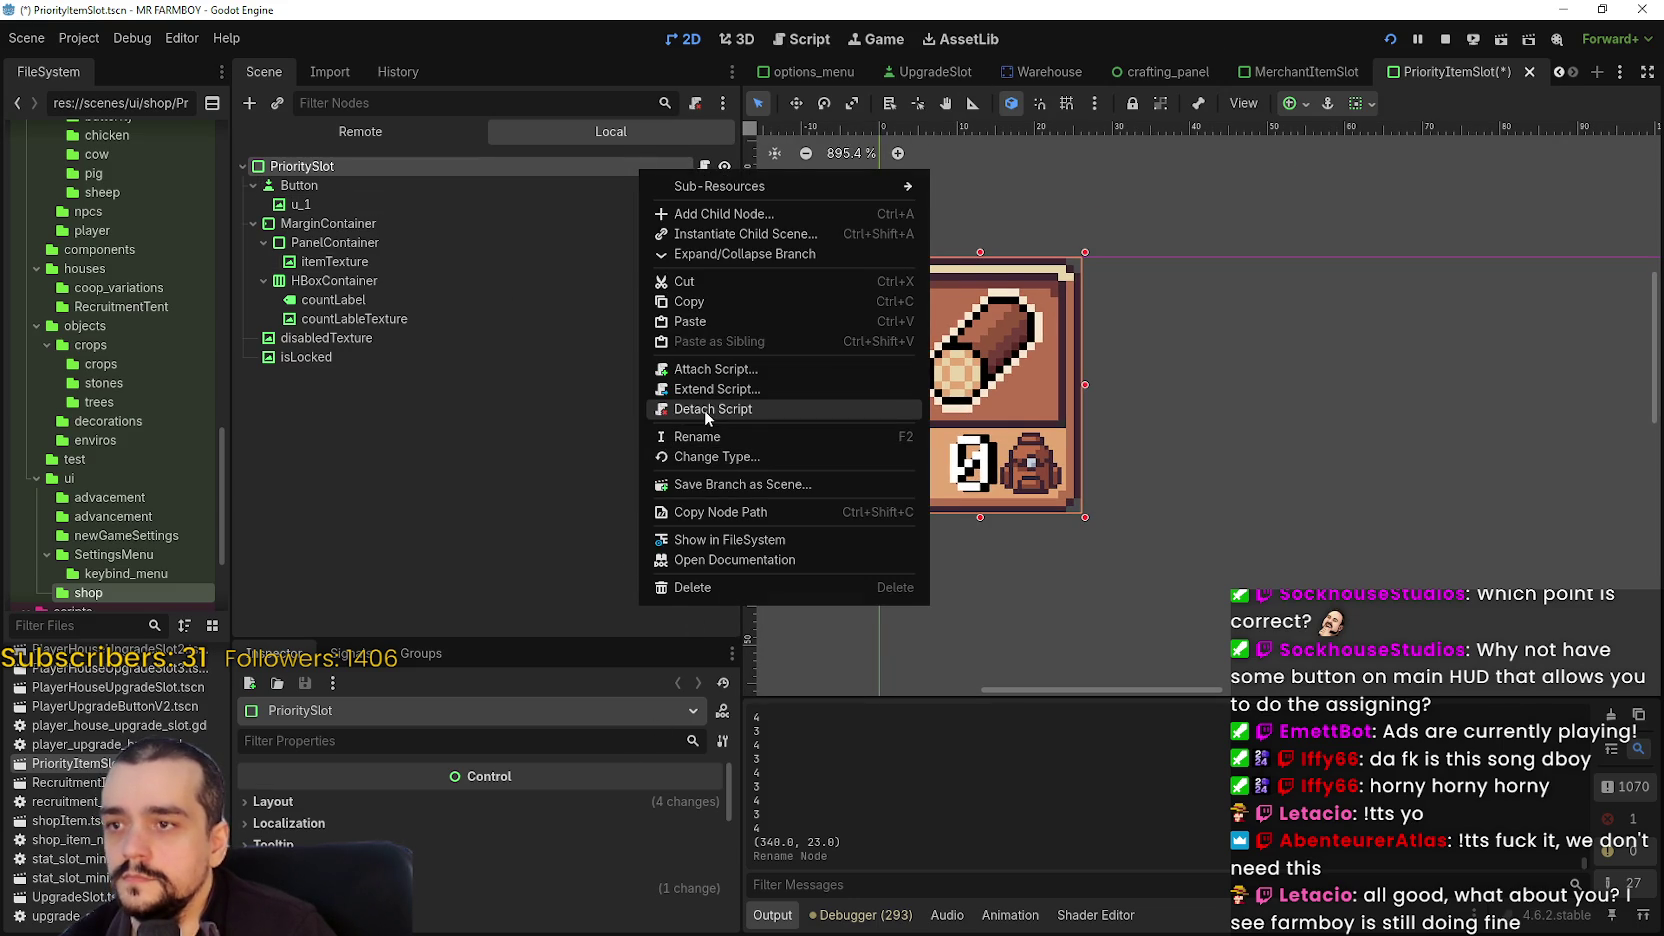
left_click(705, 410)
right_click(439, 168)
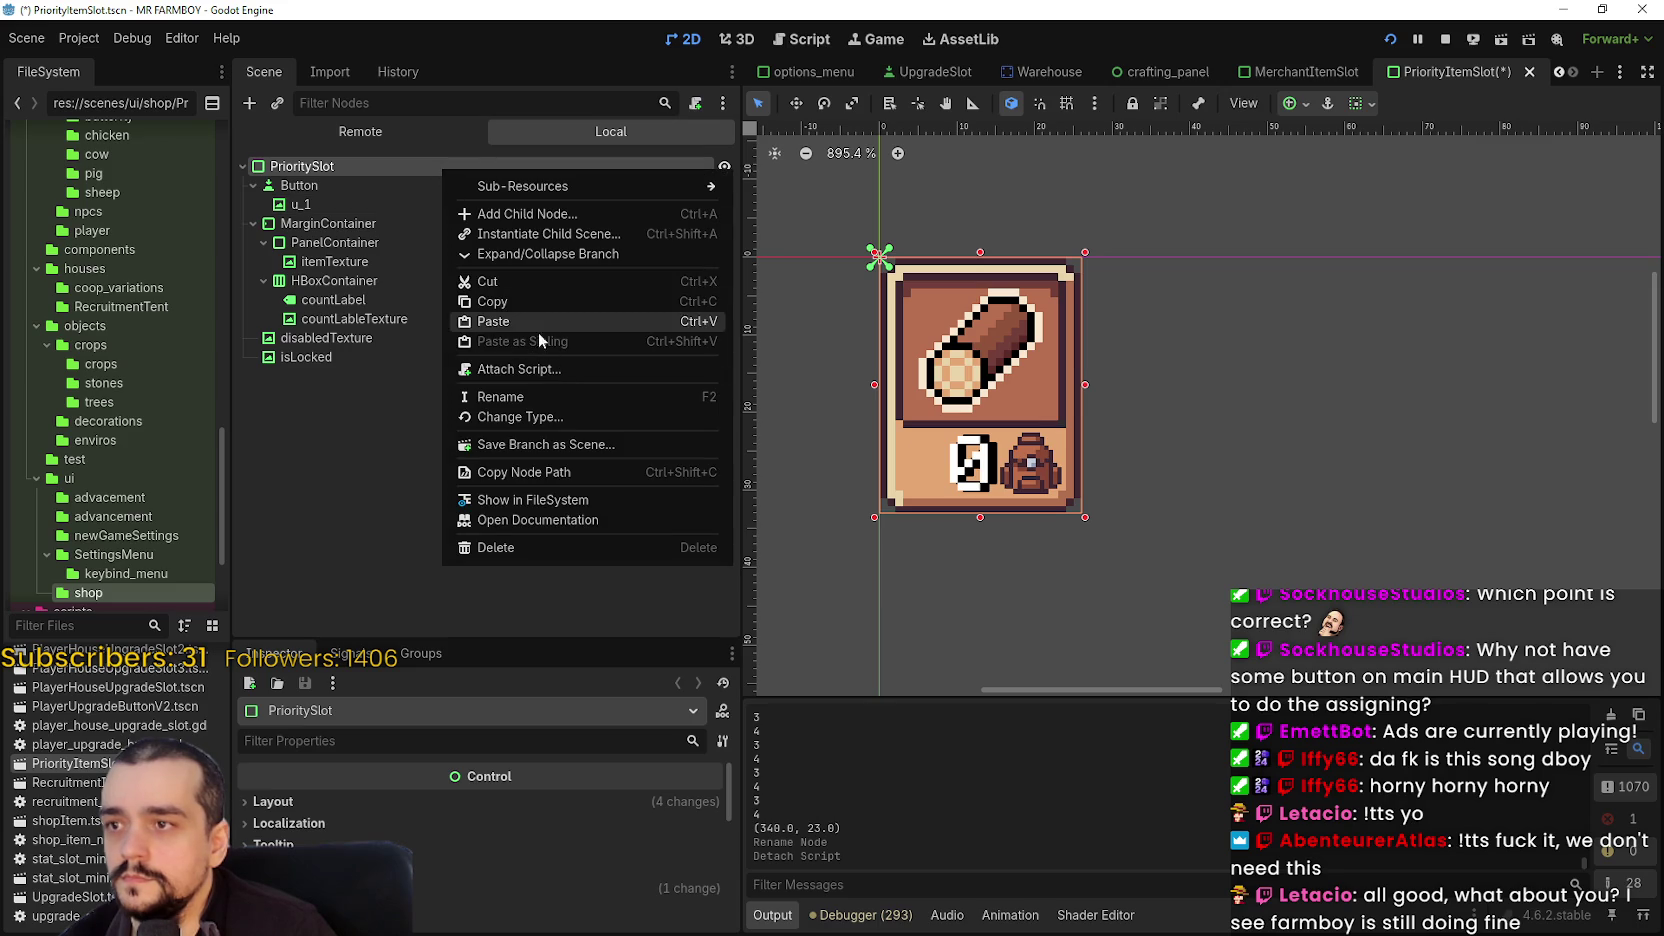
left_click(538, 369)
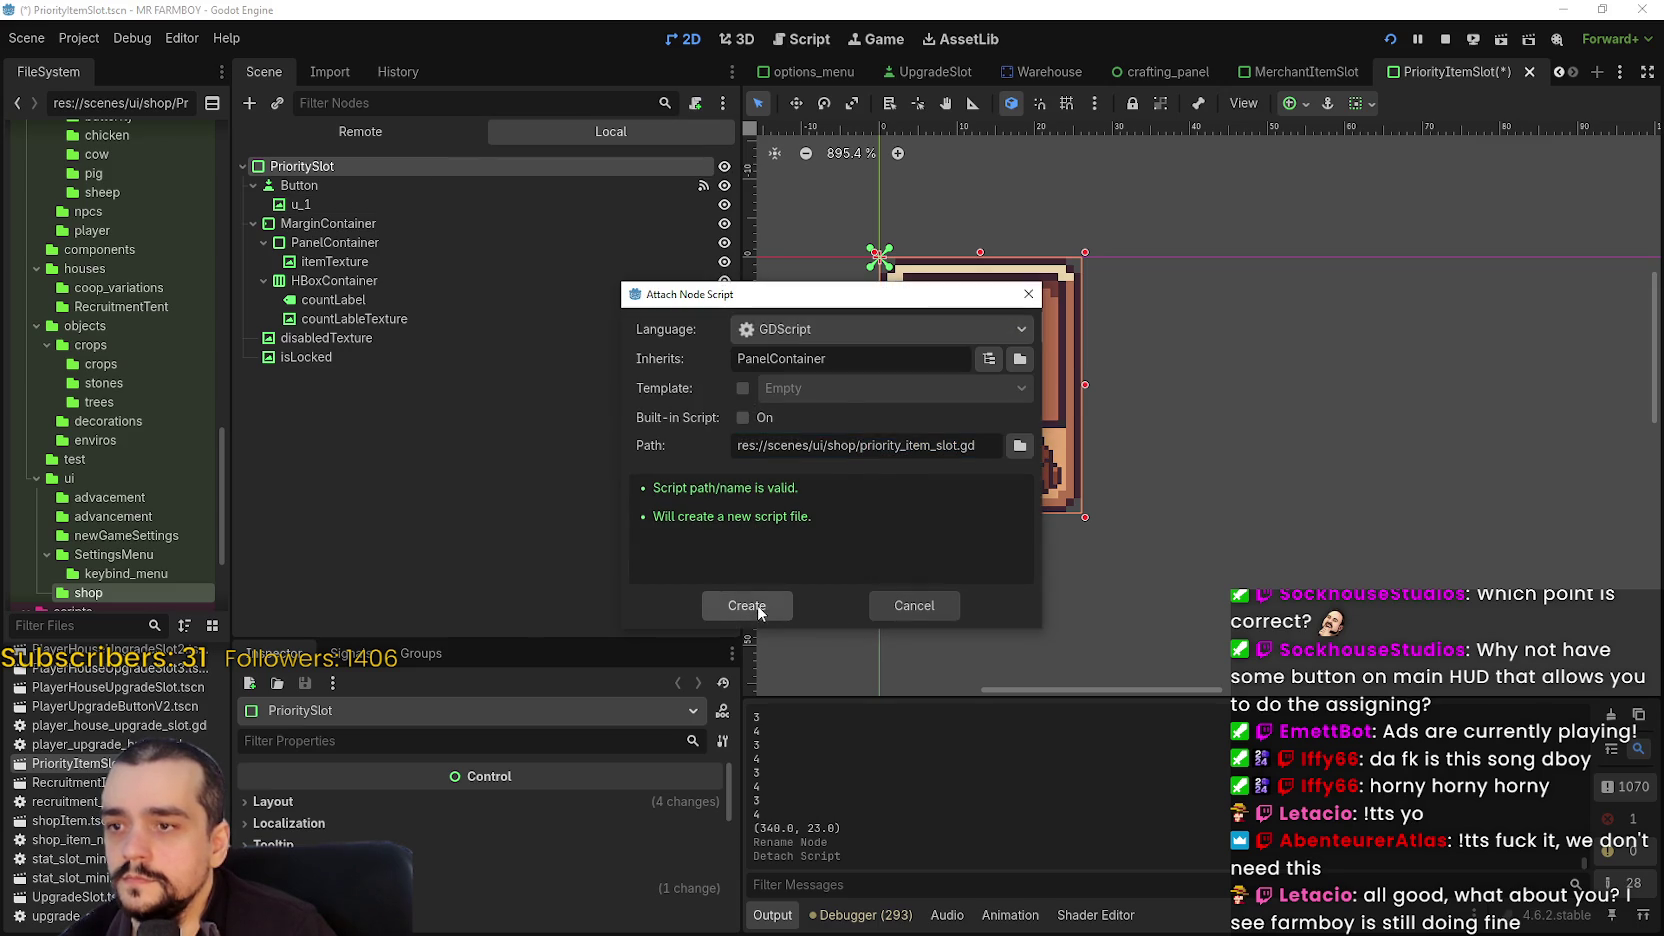
key("Return")
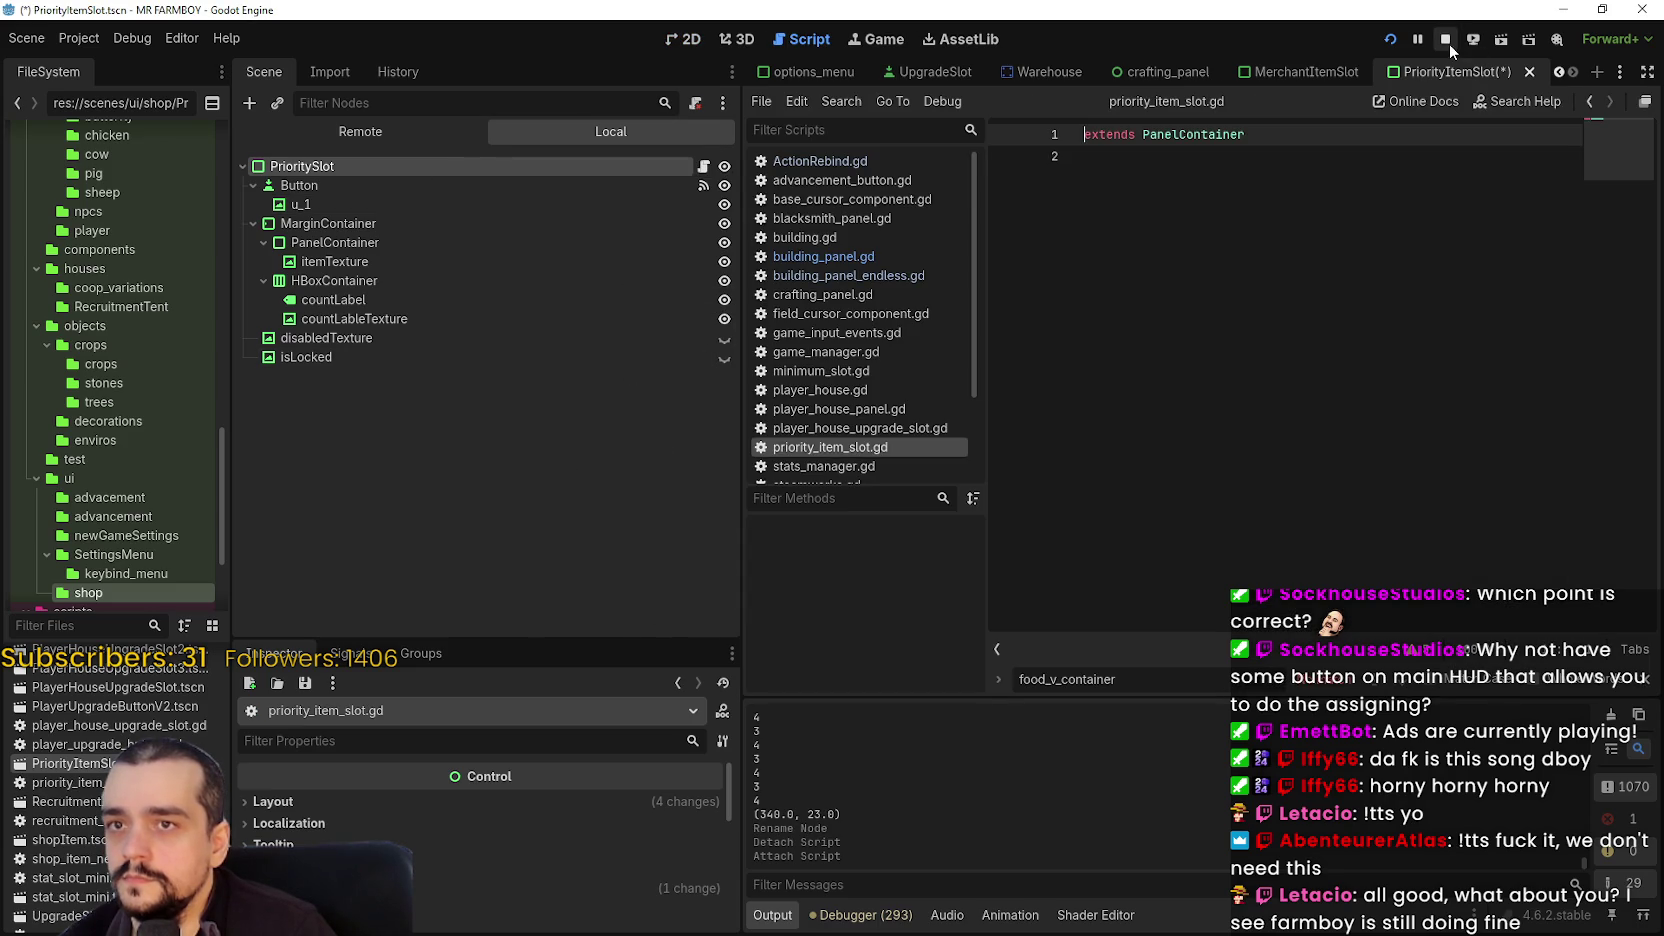
- Stop the running game and inspect the Button and u_1 texture nodes in 2D
left_click(1447, 41)
left_click(370, 156)
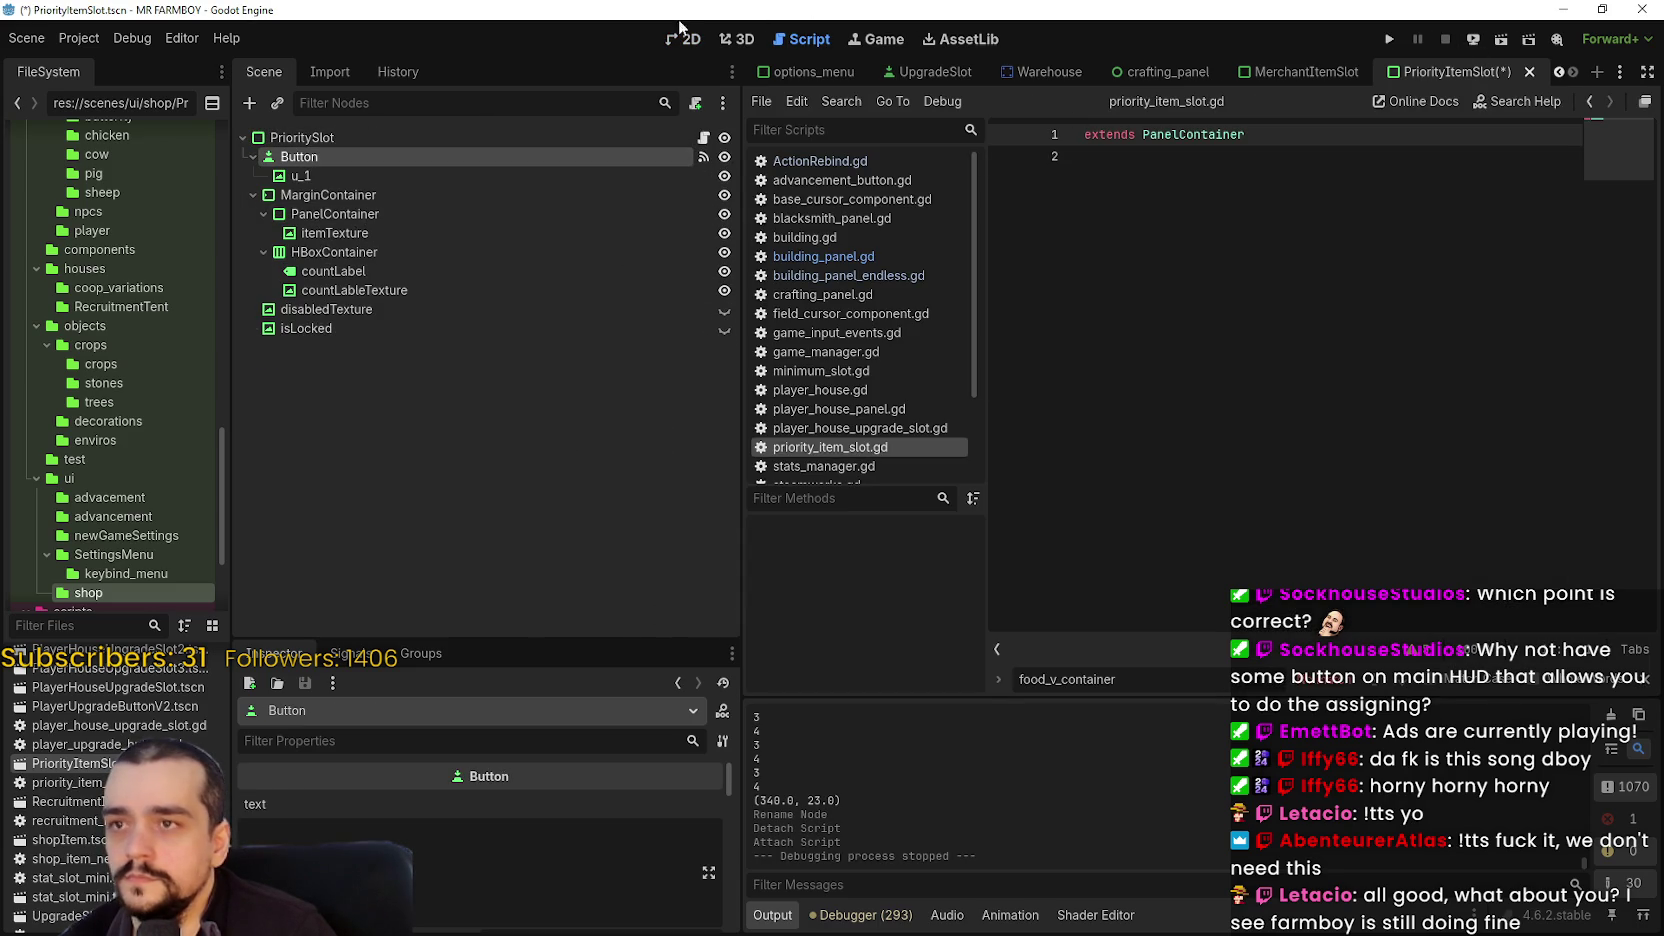
left_click(684, 38)
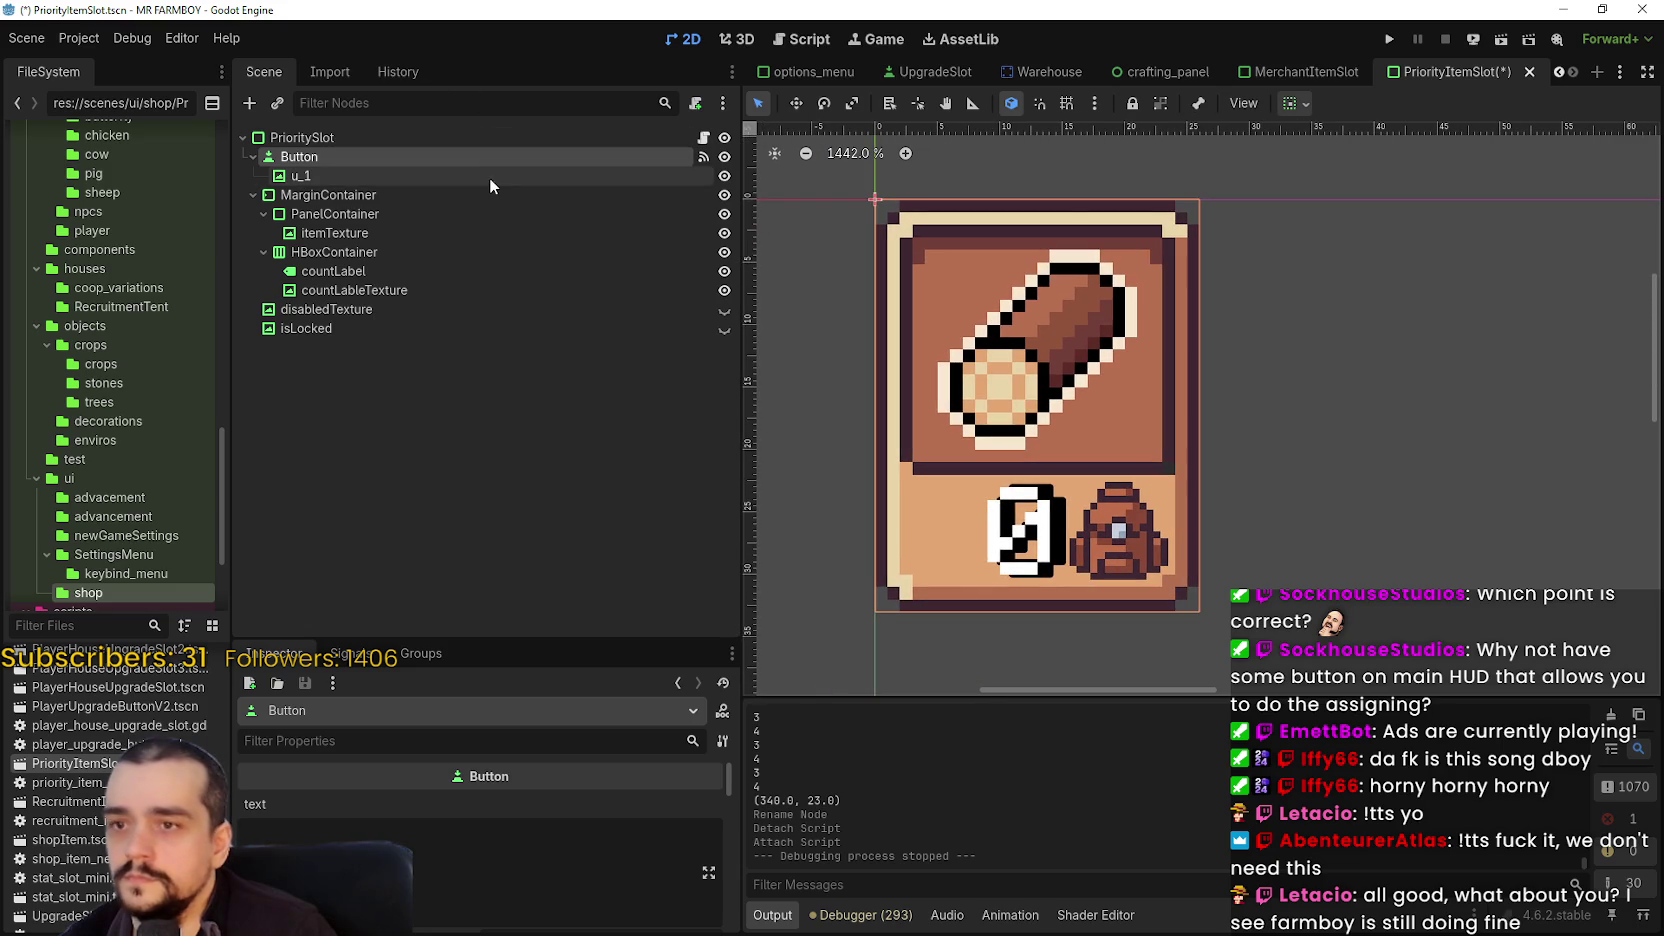
left_click(488, 178)
scroll(1054, 316, "down", 1)
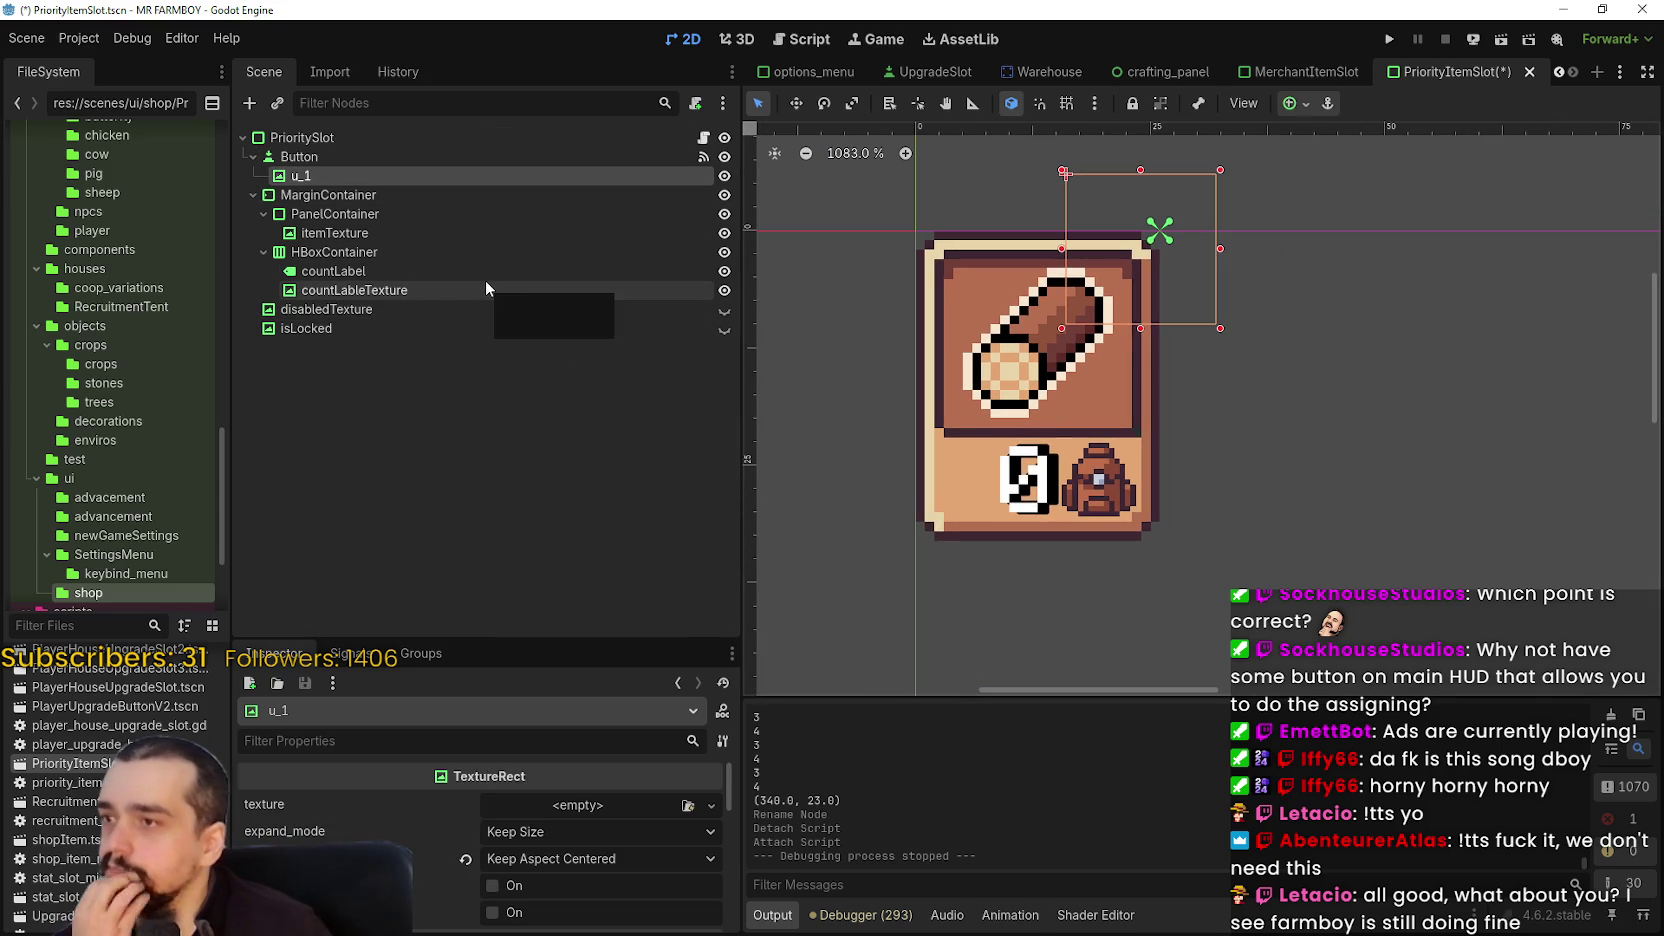
left_click(362, 195)
left_click(364, 215)
left_click(724, 310)
left_click(722, 313)
left_click(726, 330)
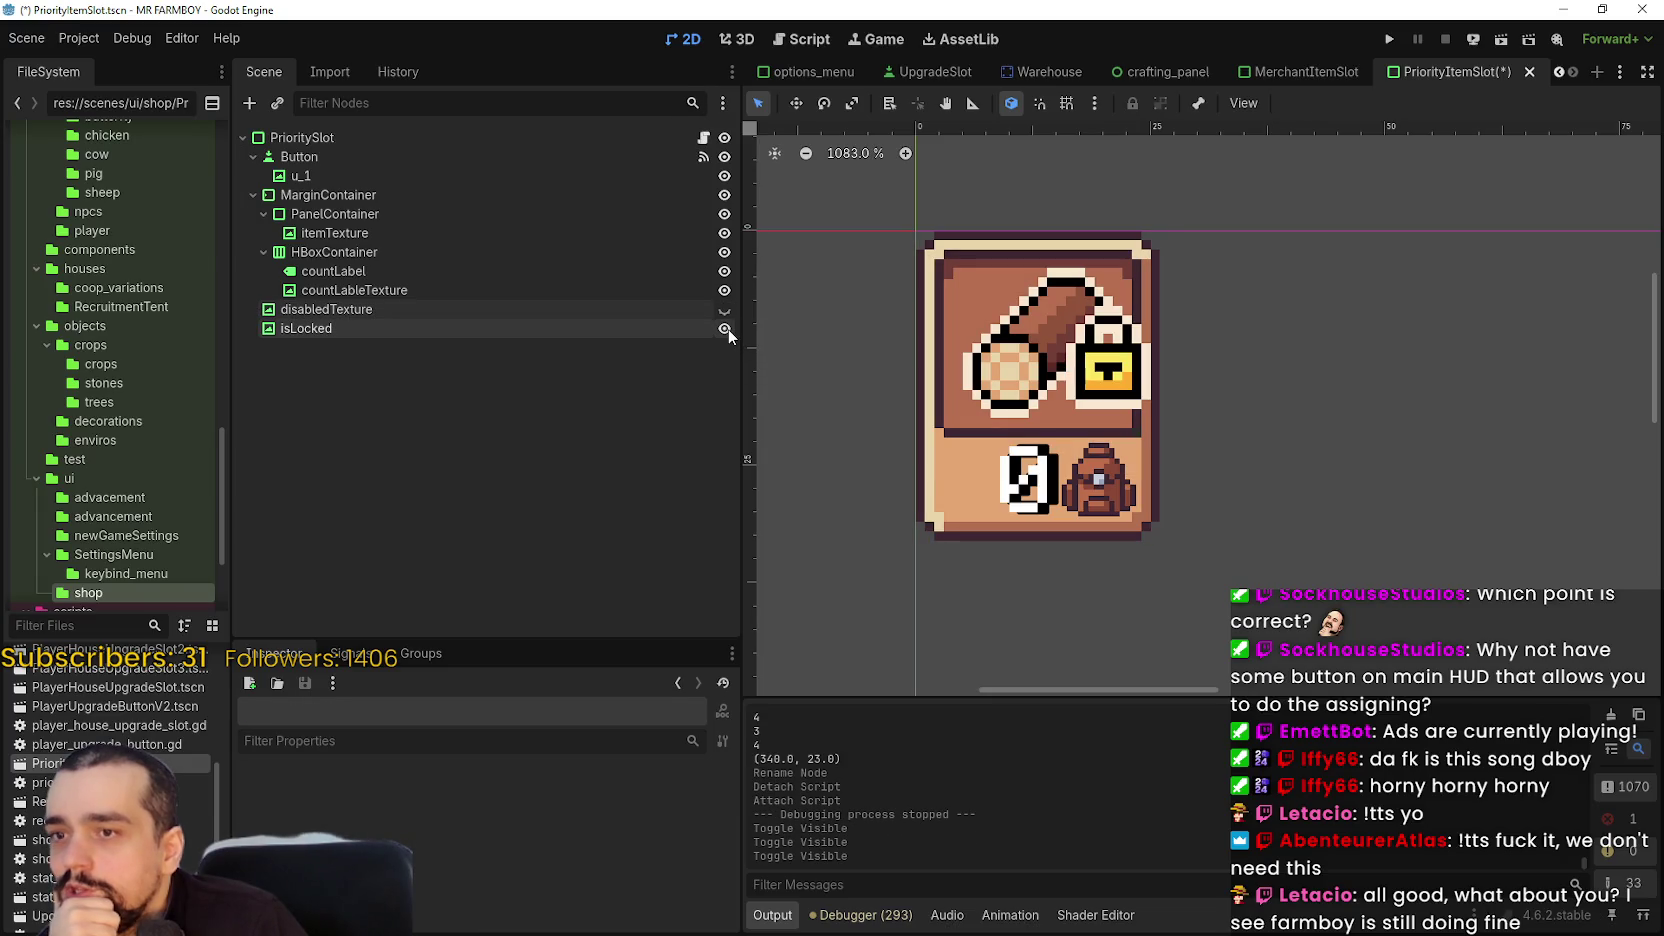
left_click(726, 330)
left_click(726, 330)
left_click(726, 330)
left_click(725, 329)
left_click(725, 329)
left_click(724, 328)
left_click(724, 328)
left_click(724, 328)
left_click(724, 329)
left_click(724, 329)
left_click(724, 329)
left_click(724, 329)
left_click(724, 329)
scroll(975, 395, "down", 1)
scroll(975, 395, "up", 1)
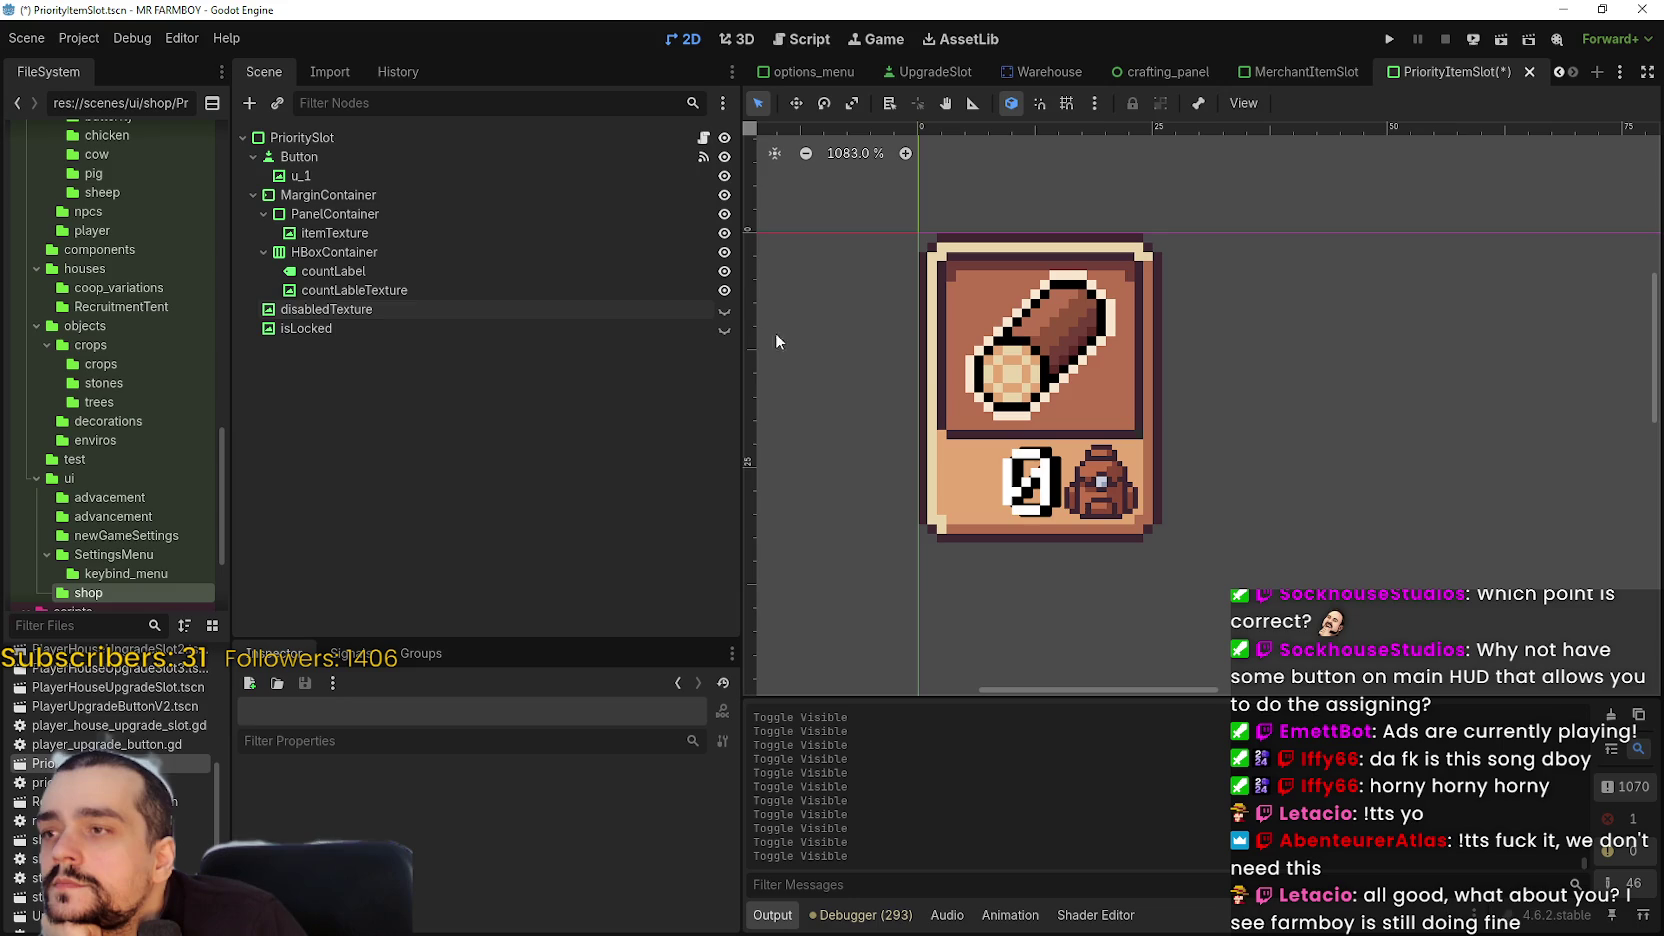
left_click(547, 325)
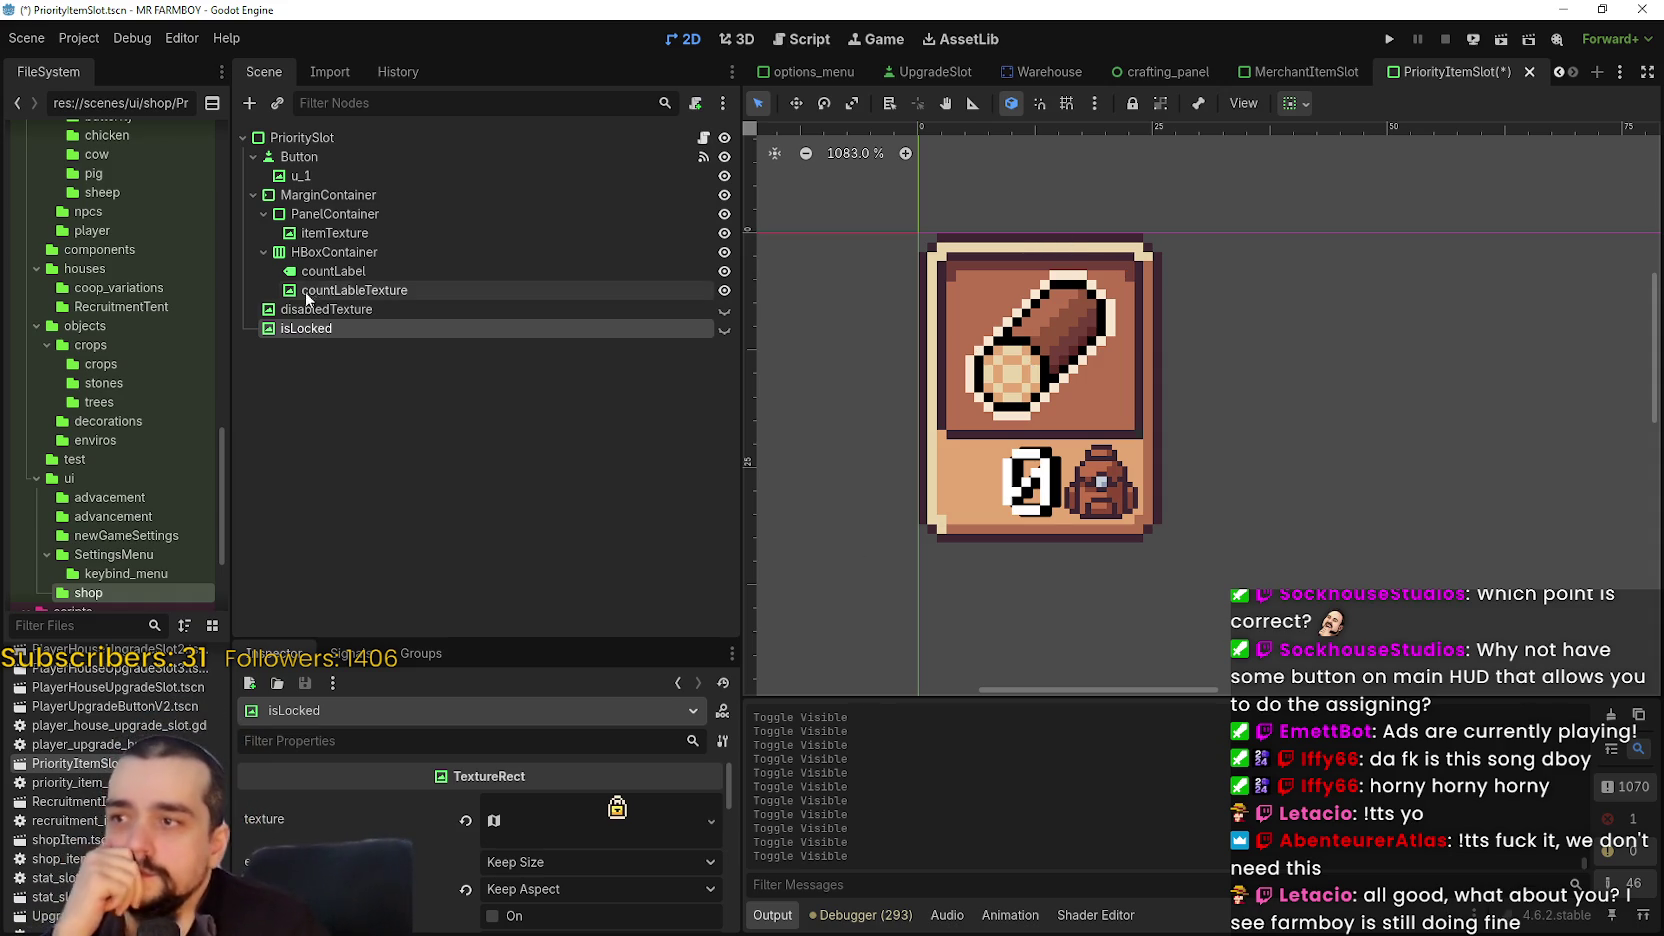
left_click(570, 309)
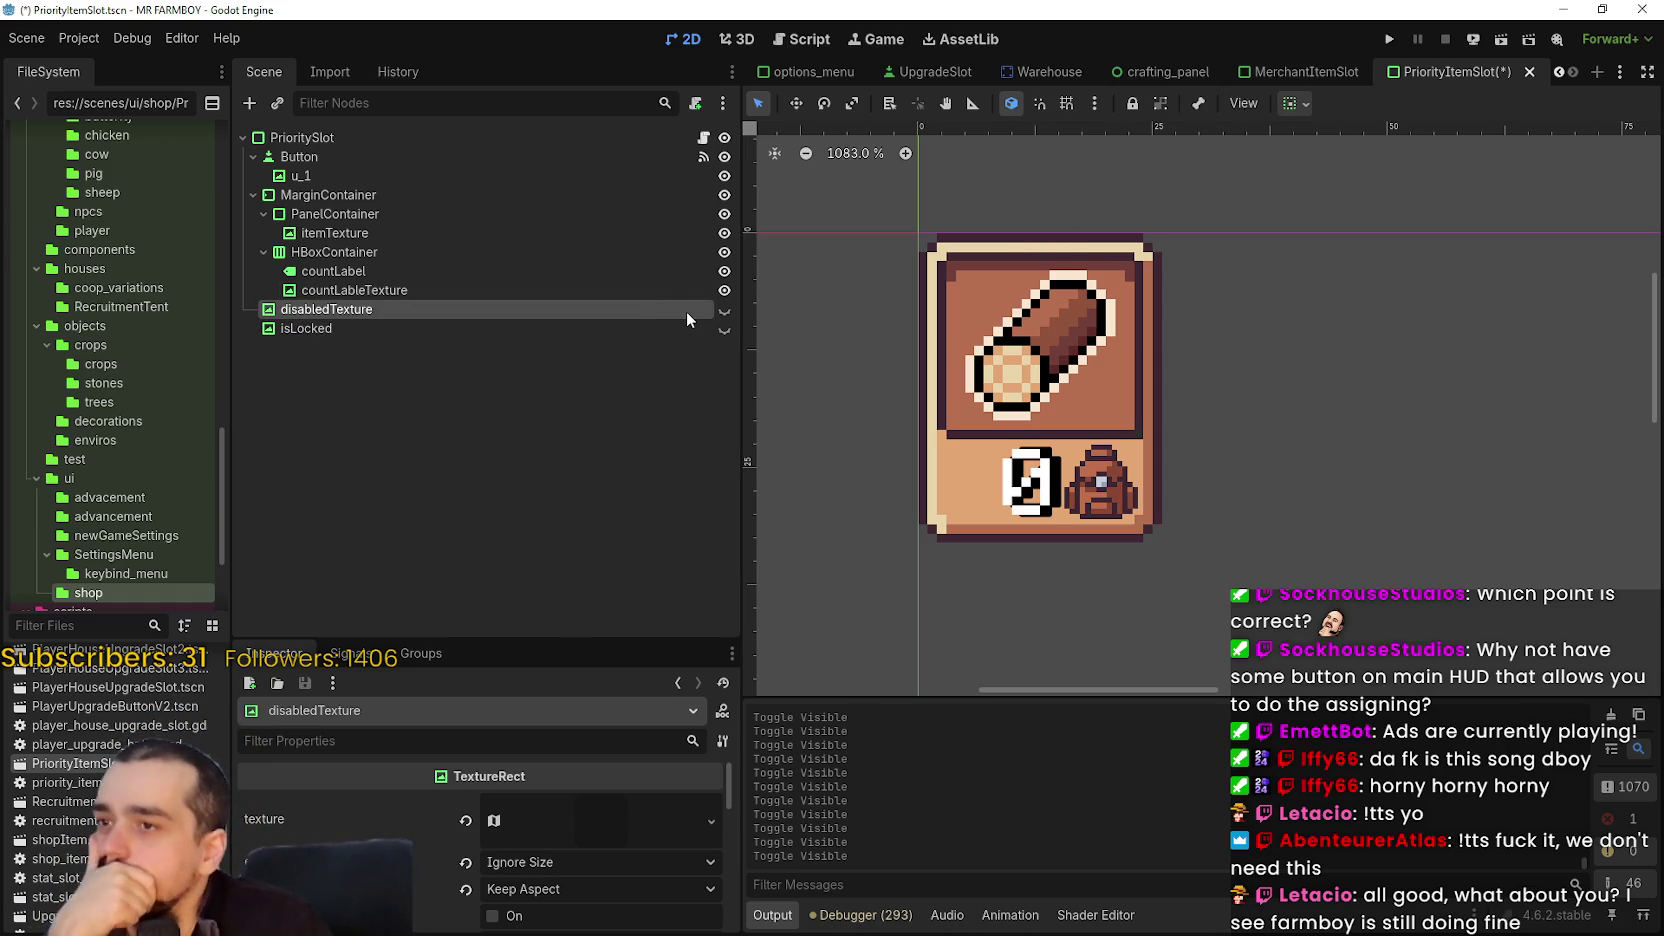
left_click(724, 329)
left_click(724, 329)
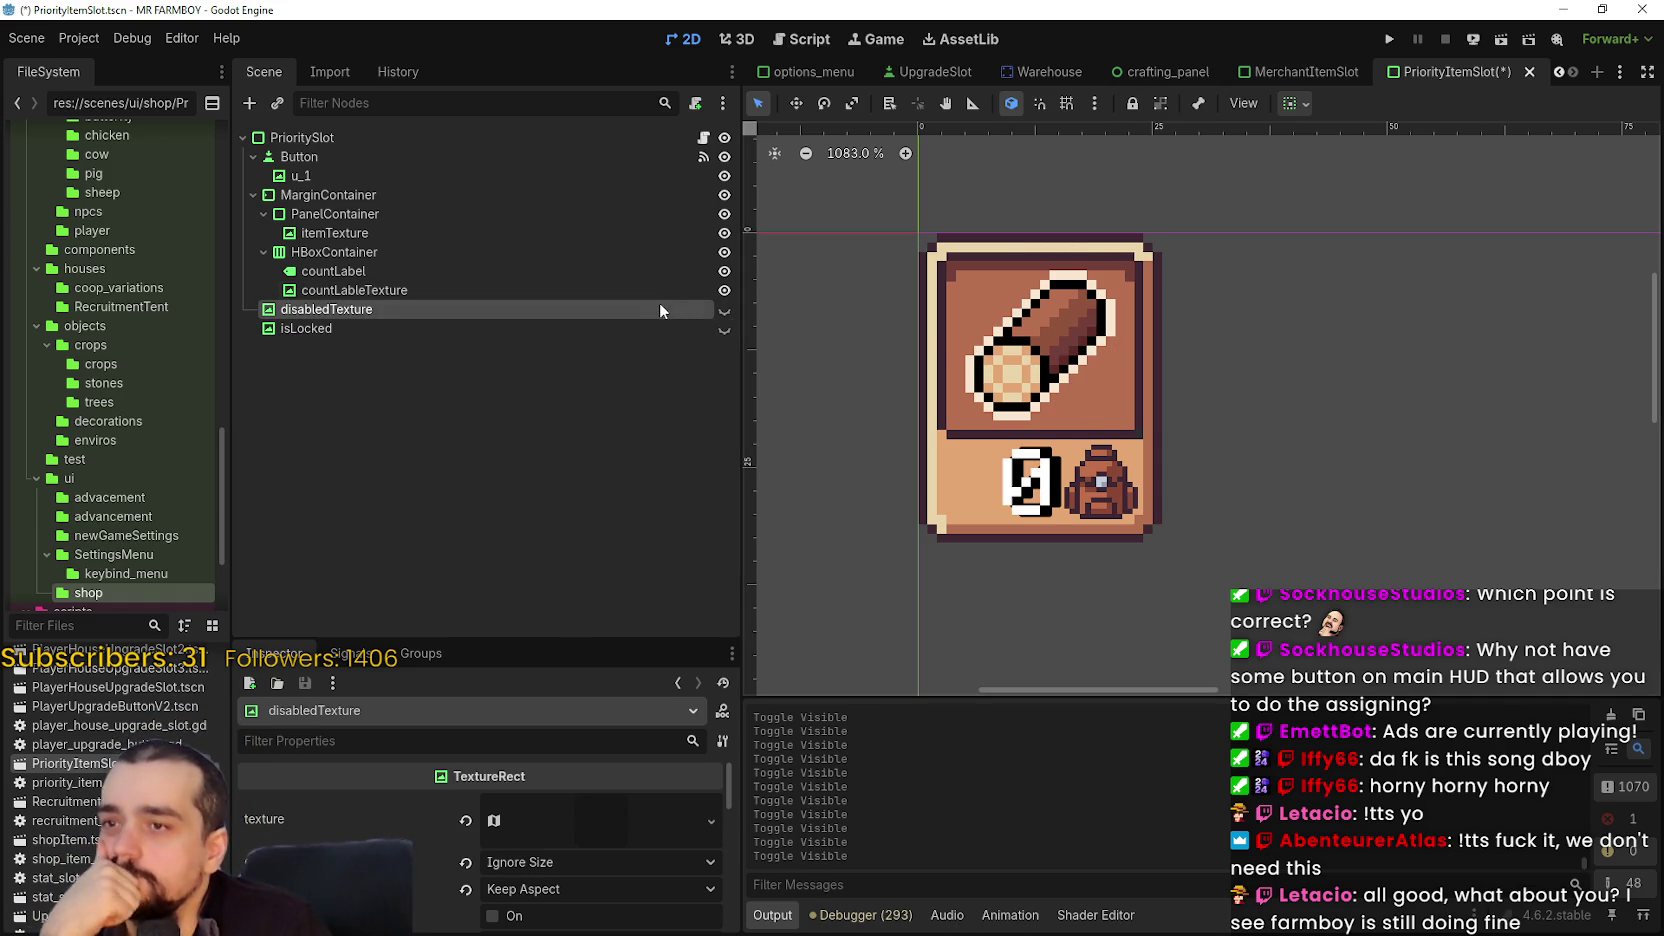
left_click(667, 289)
left_click(665, 272)
left_click(603, 251)
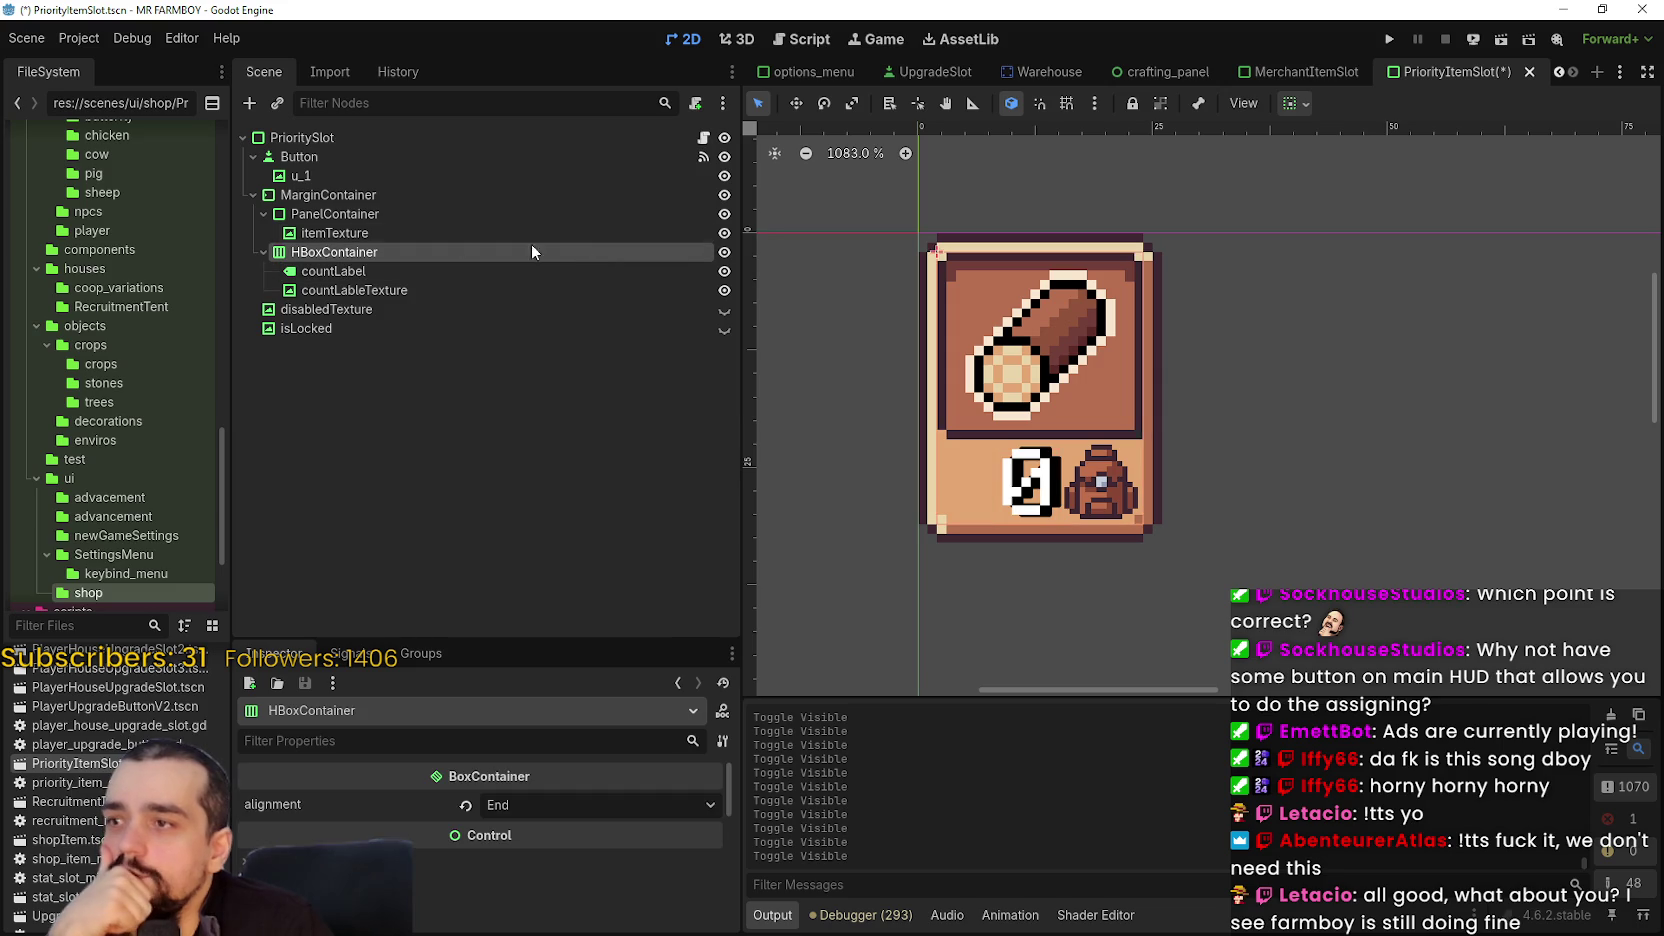
- Delete the HBoxContainer and its count child nodes from PrioritySlot
right_click(497, 254)
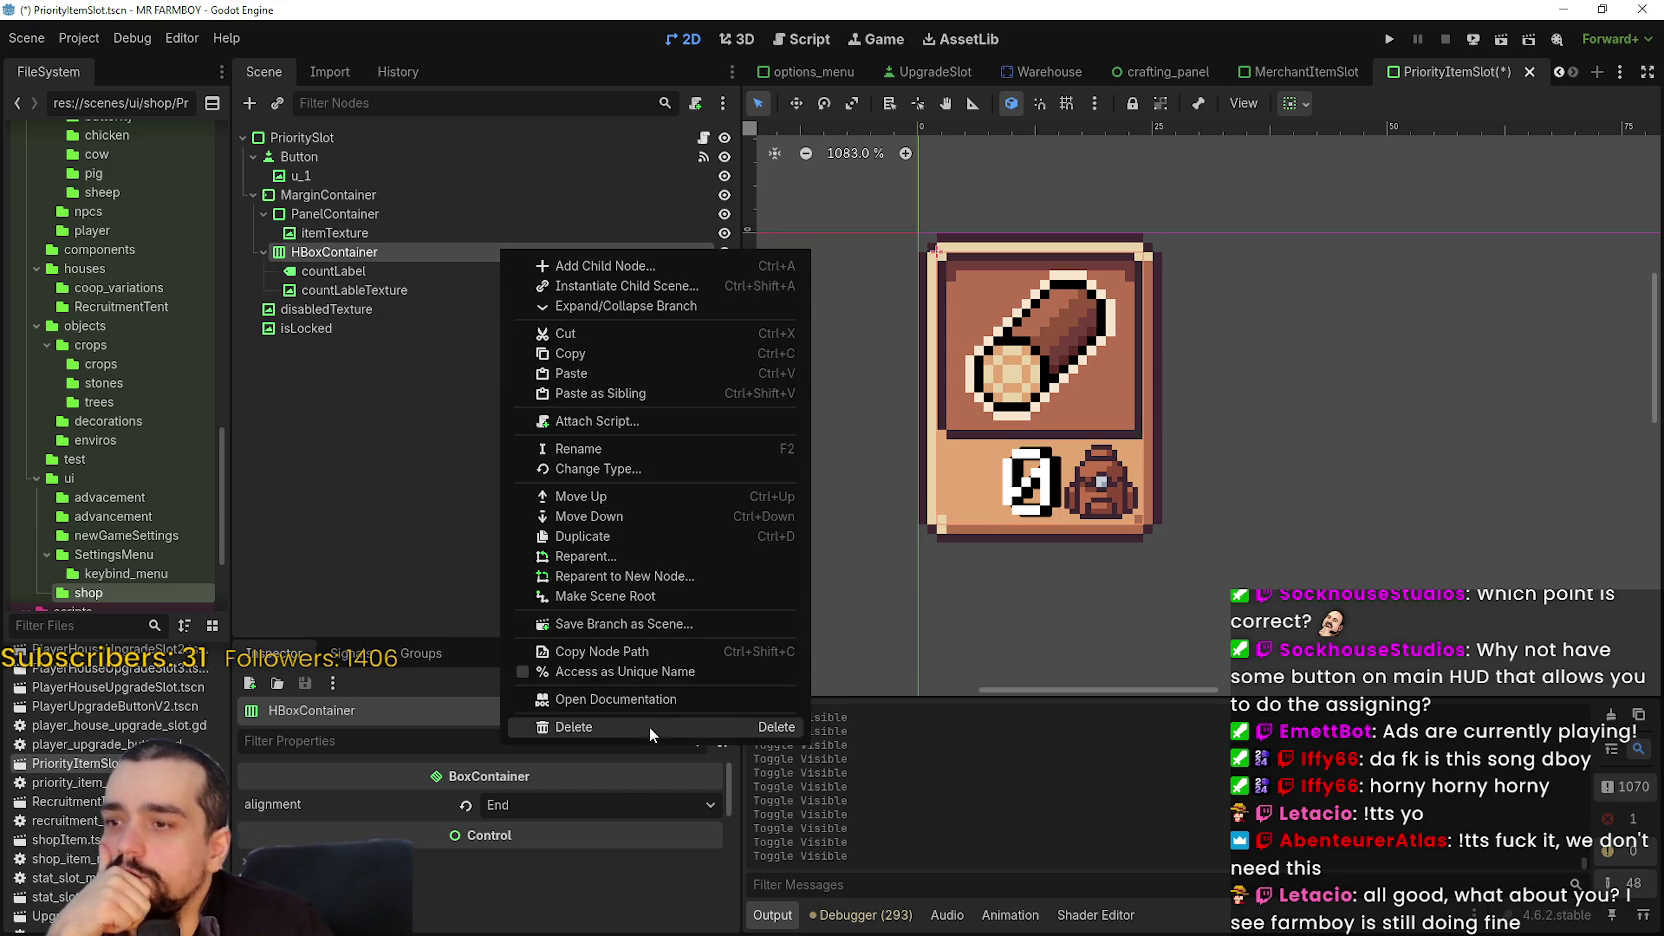
left_click(649, 725)
left_click(792, 488)
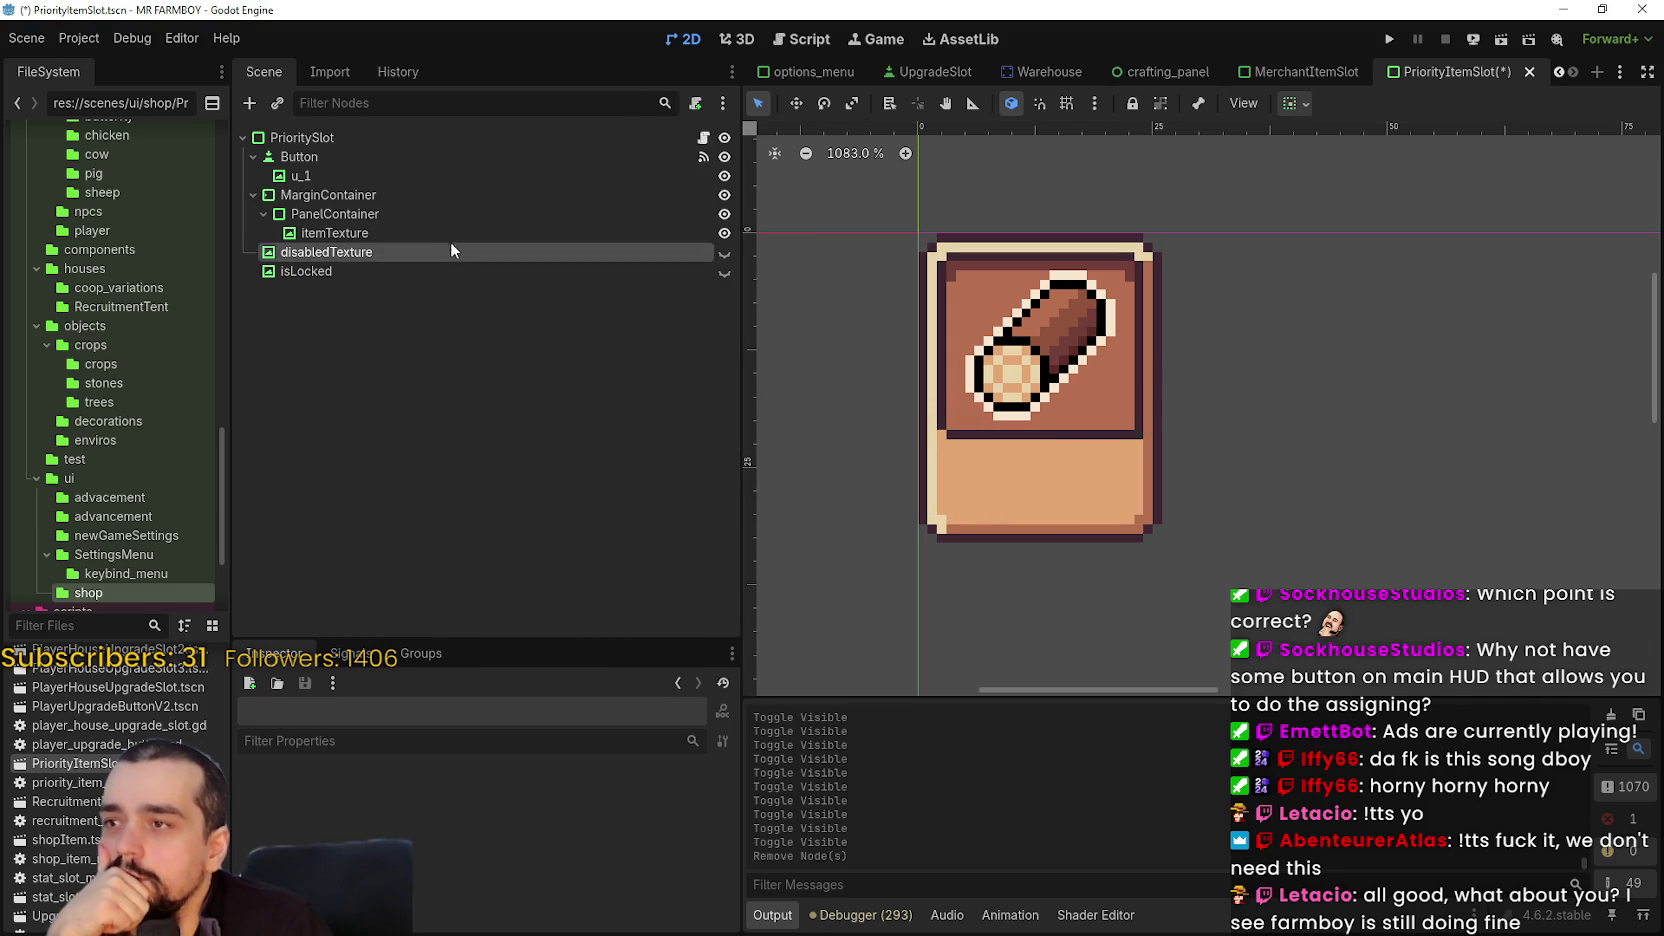
left_click(448, 214)
left_click(456, 195)
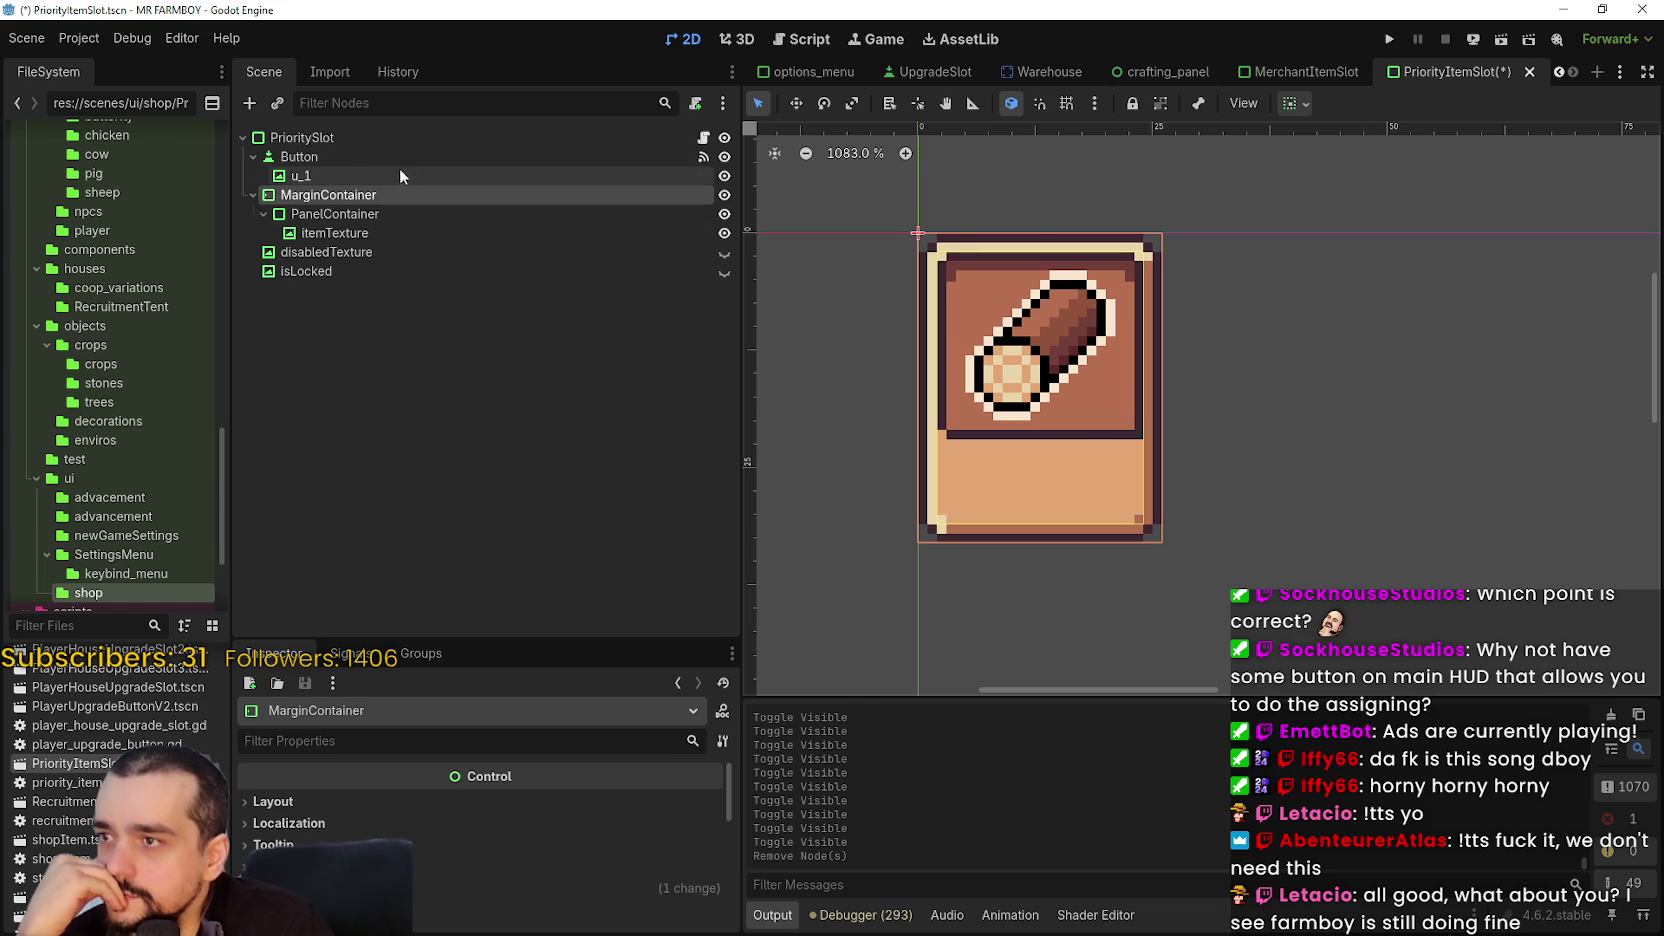
- Drag PrioritySlot's bottom handle up to shrink the slot into a square
left_click(396, 140)
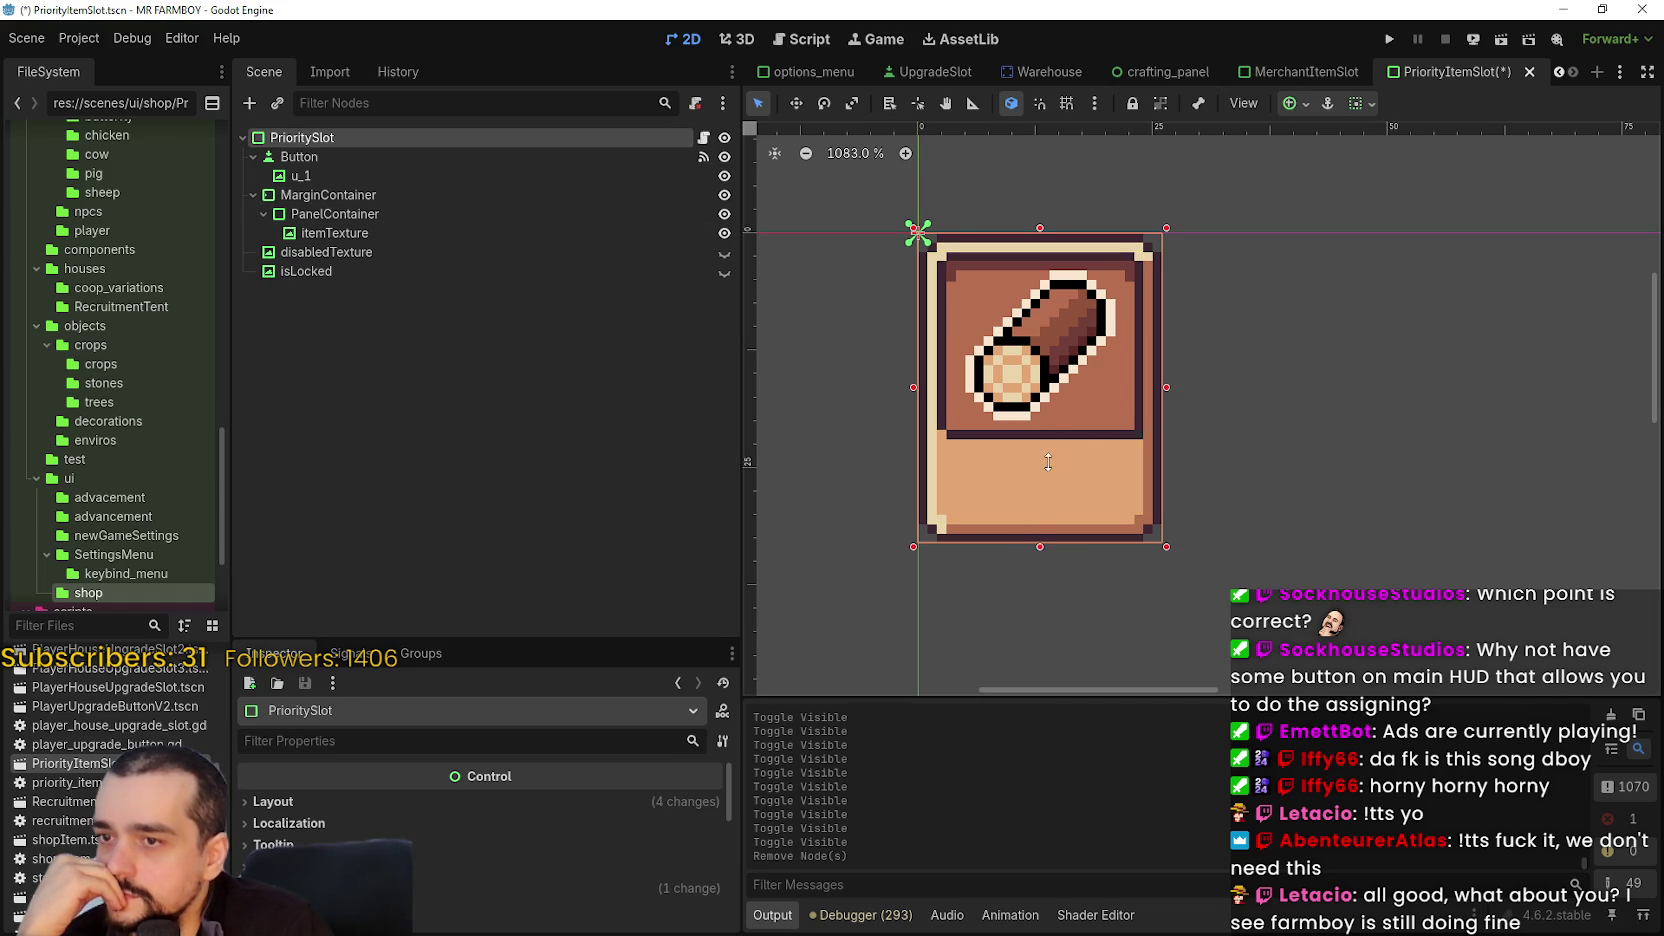
left_click(614, 797)
scroll(604, 874, "down", 1)
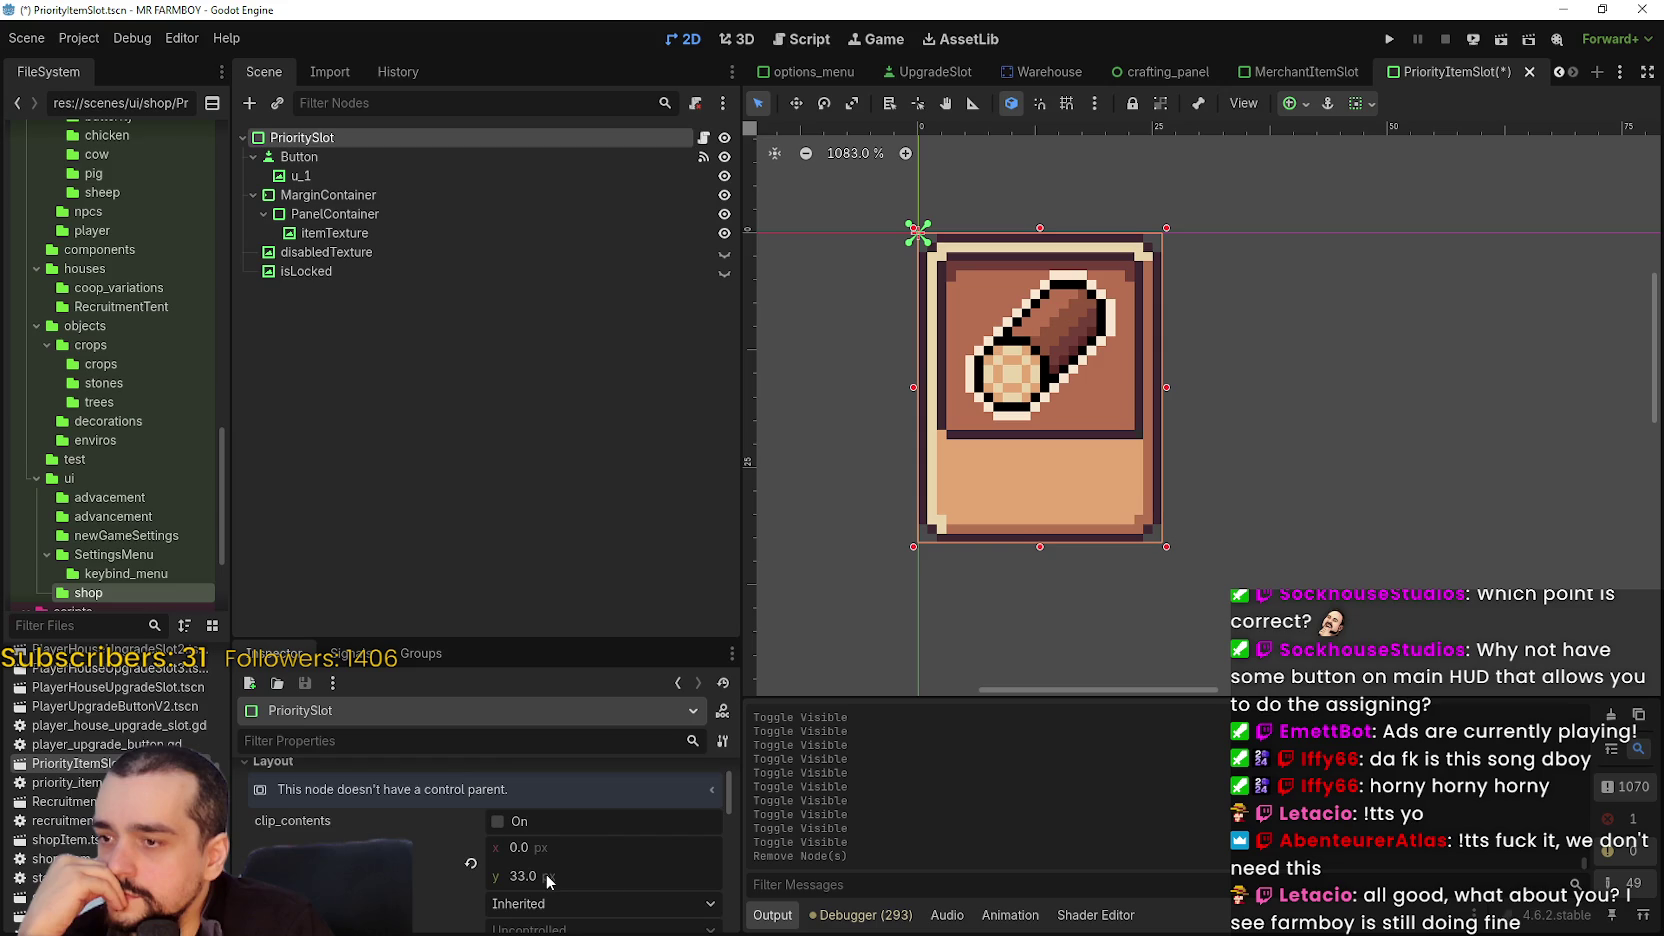
scroll(546, 866, "down", 1)
left_click_drag(552, 820, 1127, 718)
left_click_drag(1046, 547, 1046, 481)
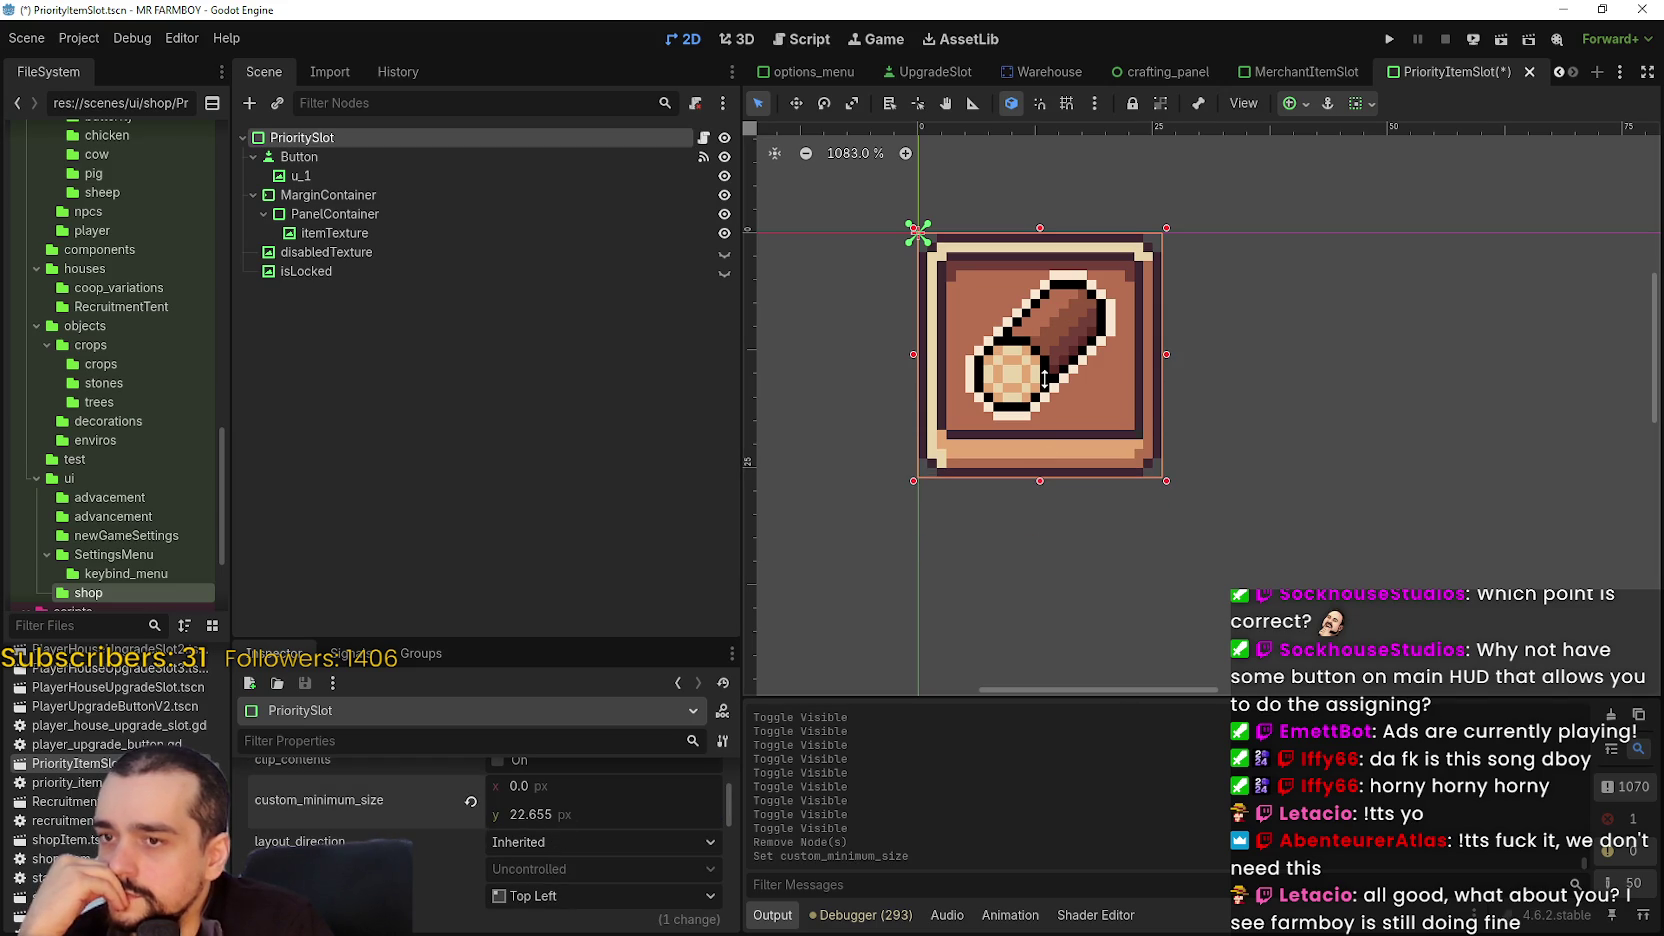
mouse_move(560, 814)
left_mouse_down()
mouse_move(536, 814)
mouse_move(621, 810)
left_mouse_up()
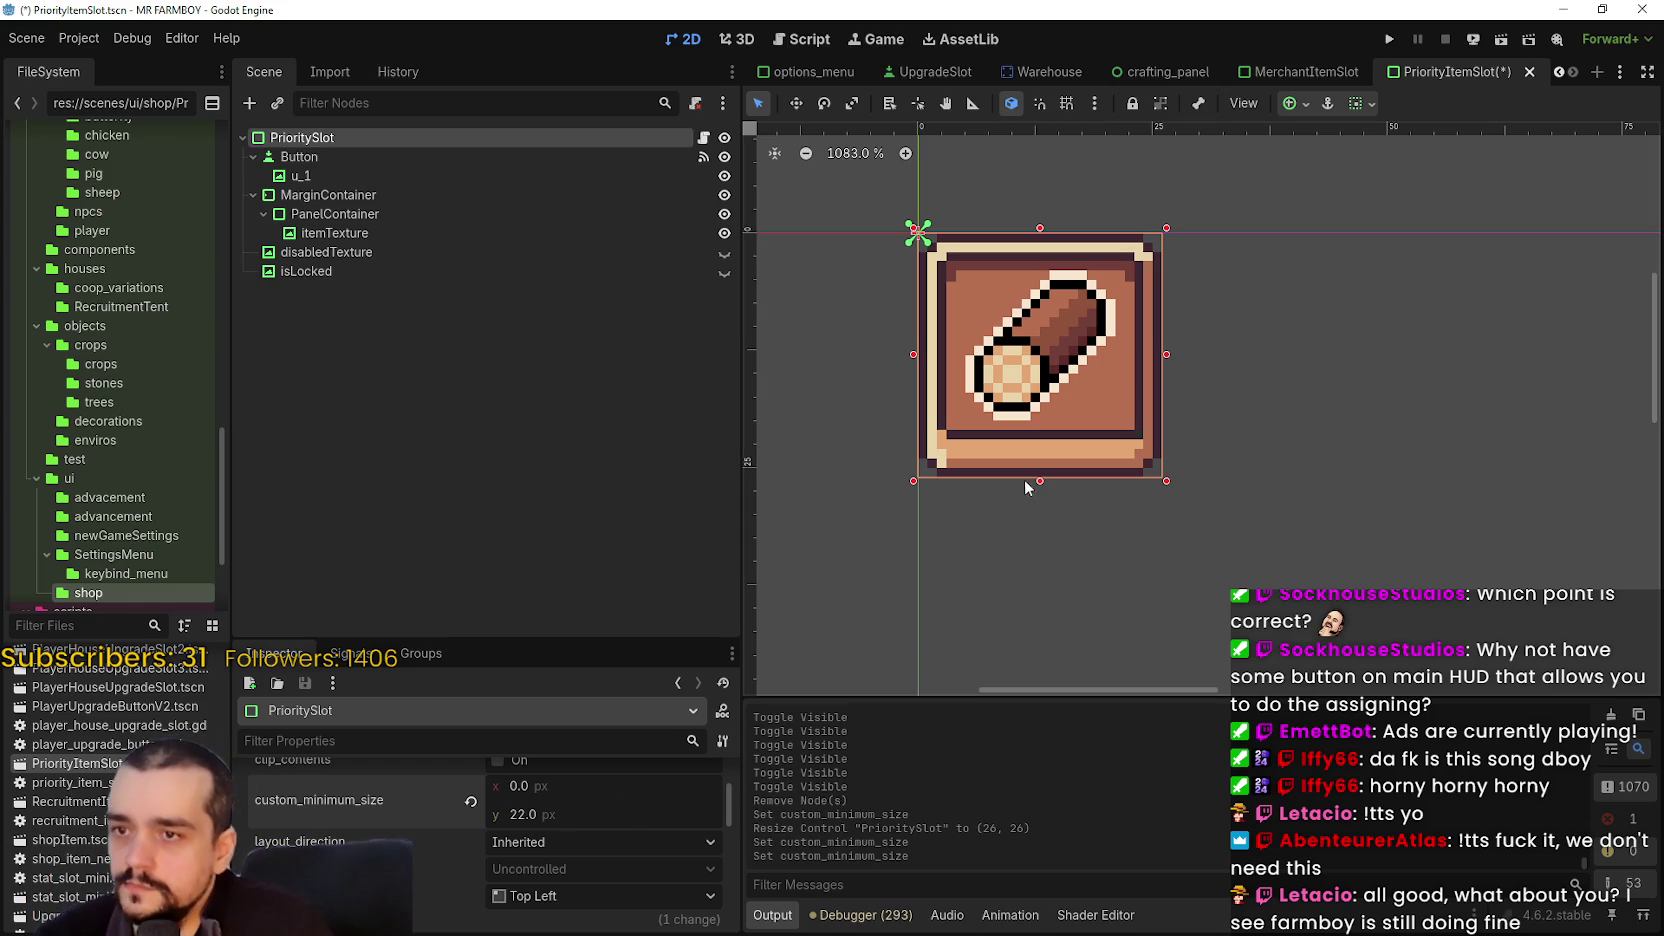
- Set PrioritySlot's custom minimum height to 20, then to 18
left_click(578, 814)
type("20")
key("Return")
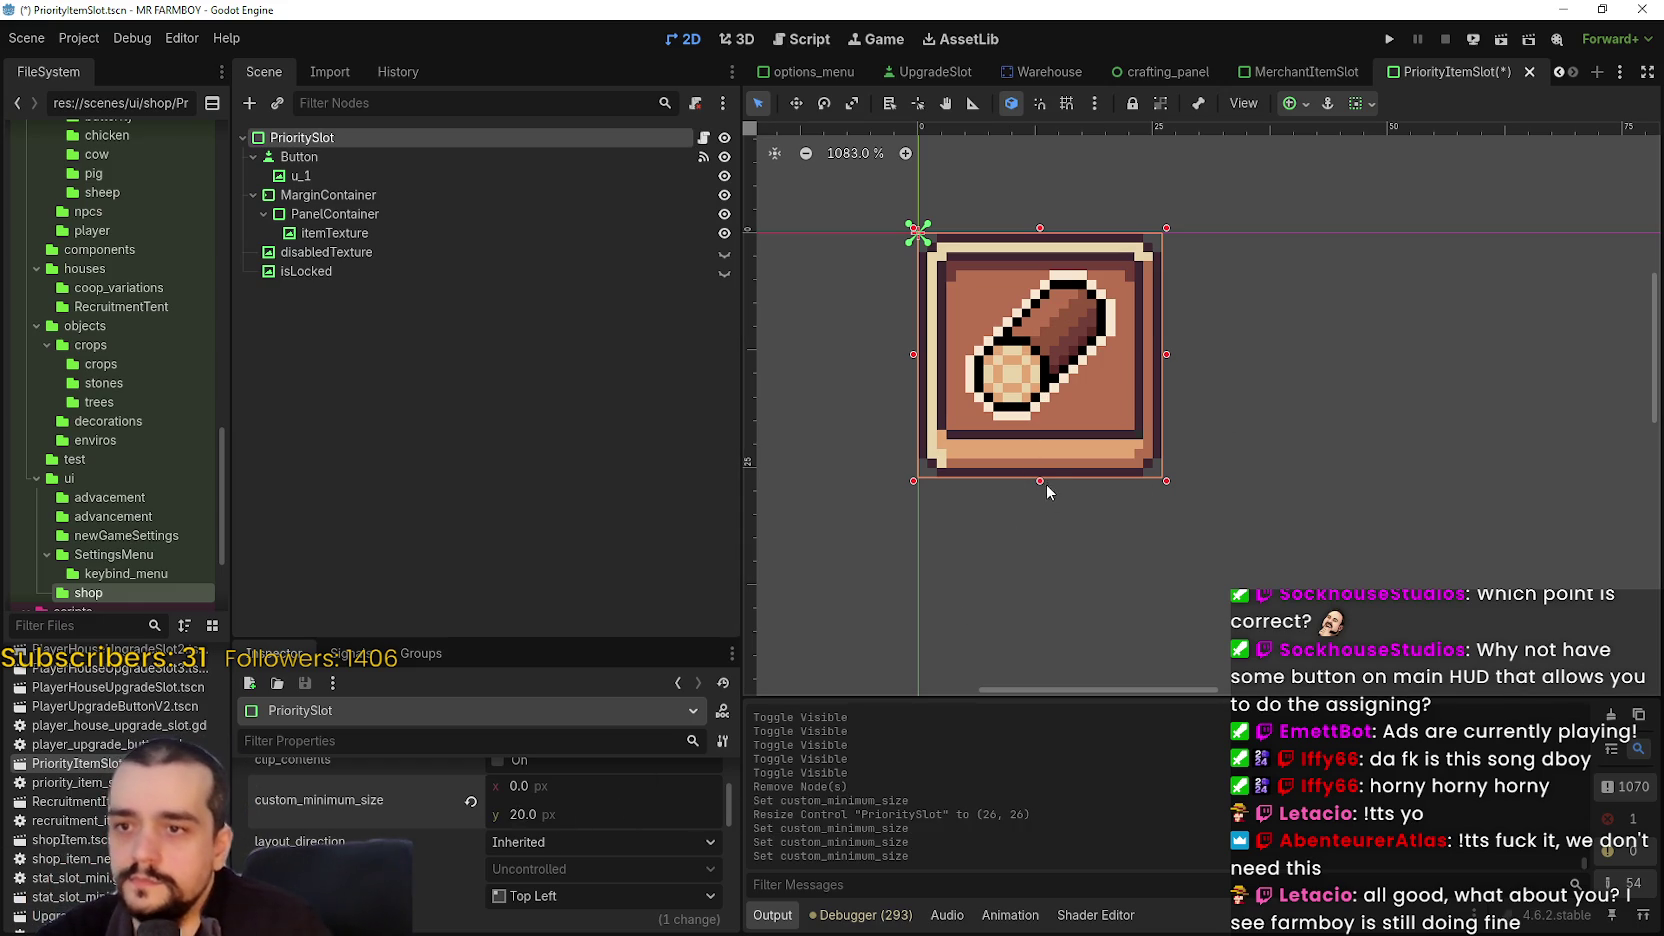
left_click(556, 818)
type("18")
key("Return")
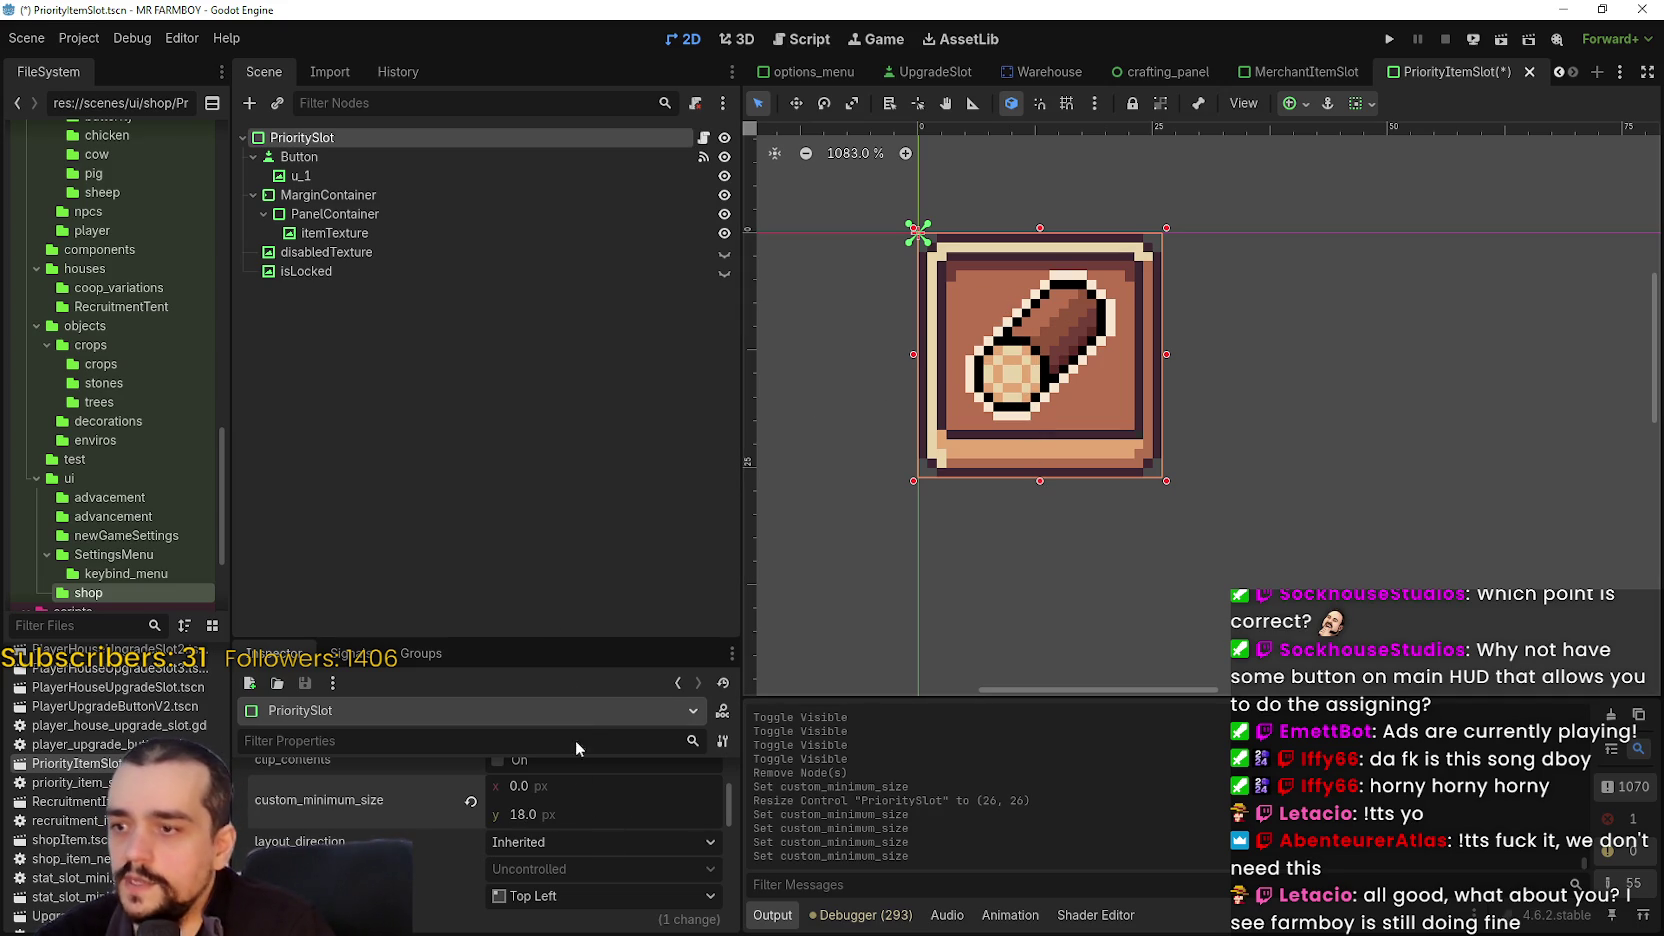
left_click(332, 158)
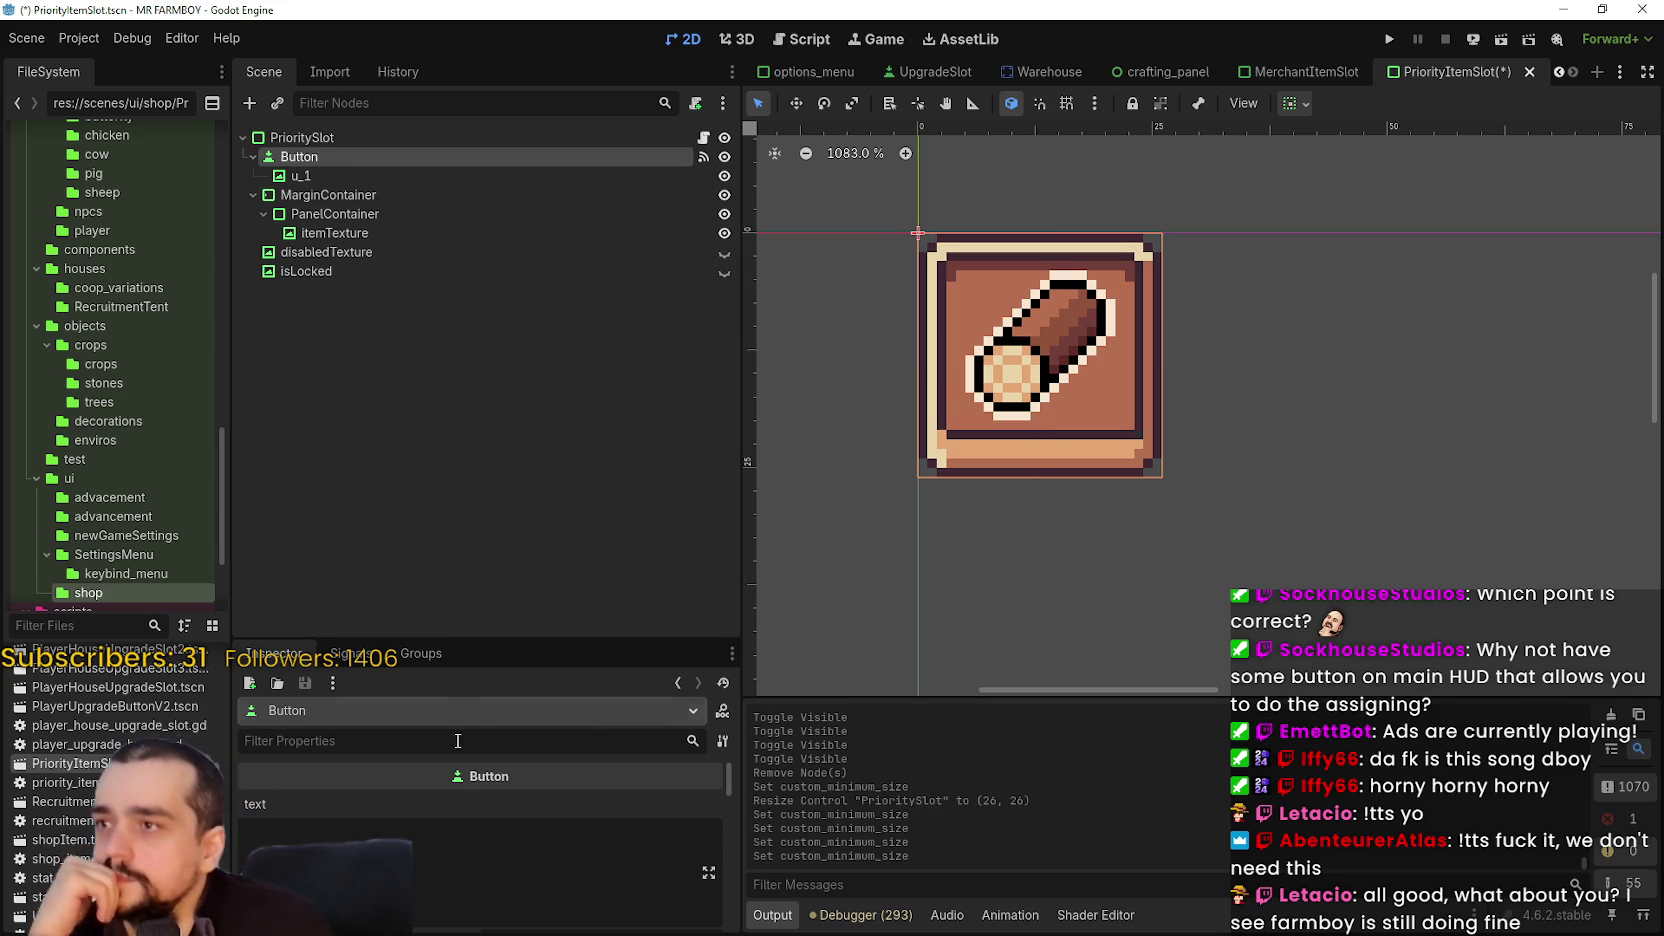
- Lower the Button's custom minimum height by dragging its value in the Inspector
scroll(455, 878, "down", 2)
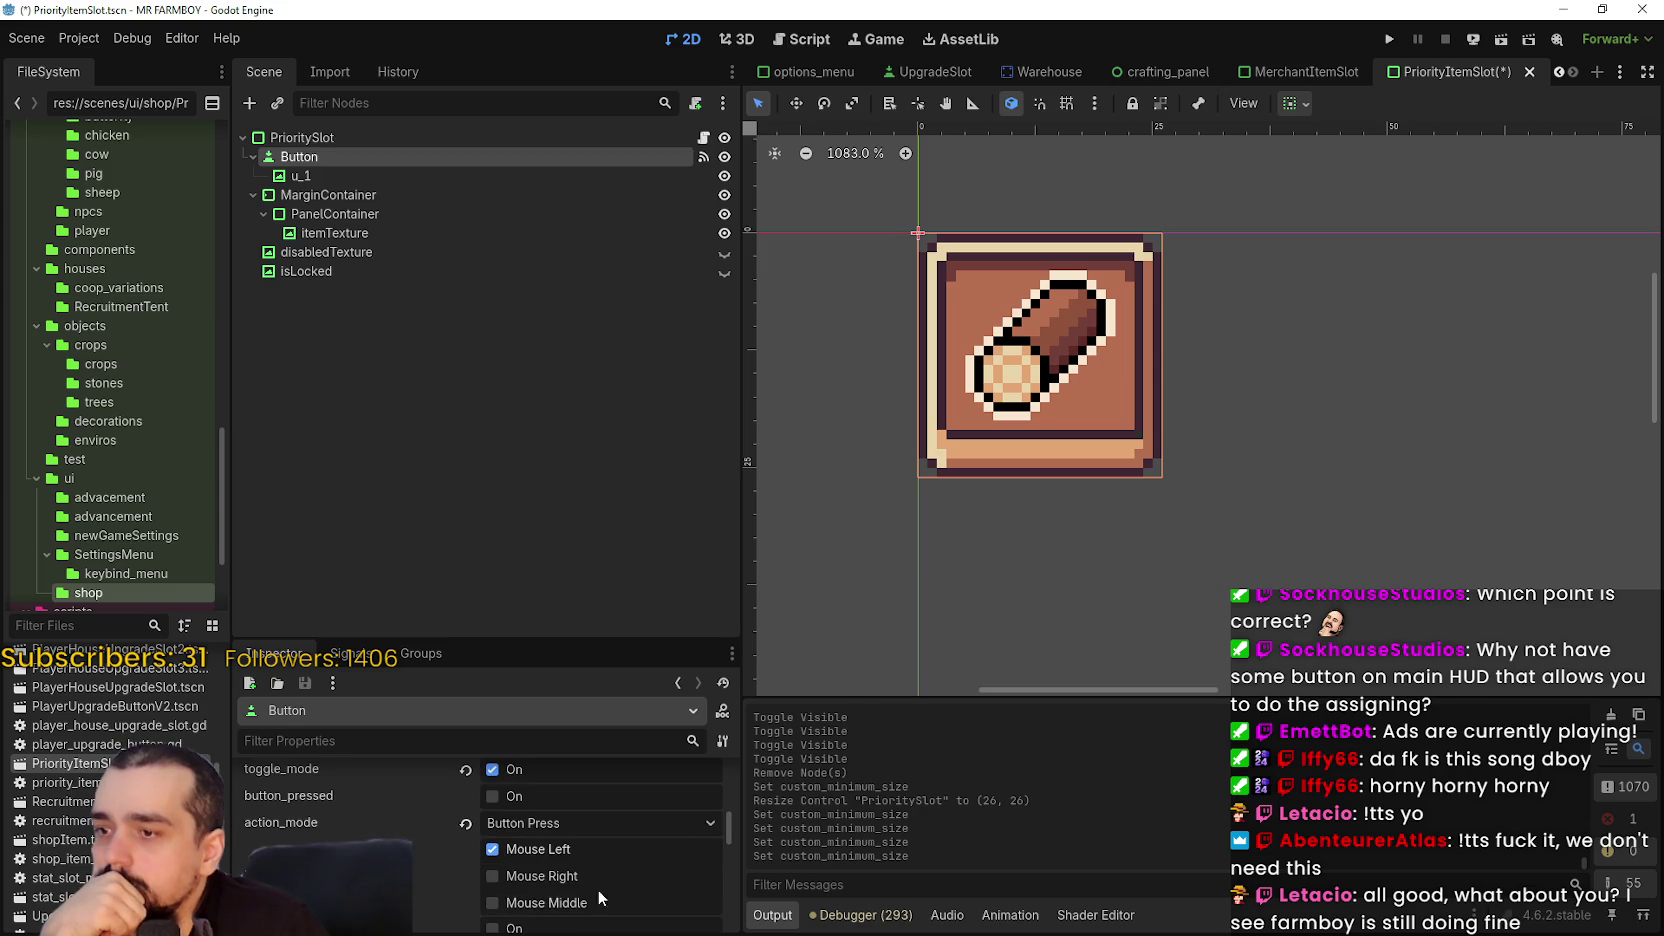
scroll(725, 816, "down", 4)
scroll(722, 840, "up", 2)
scroll(705, 842, "down", 2)
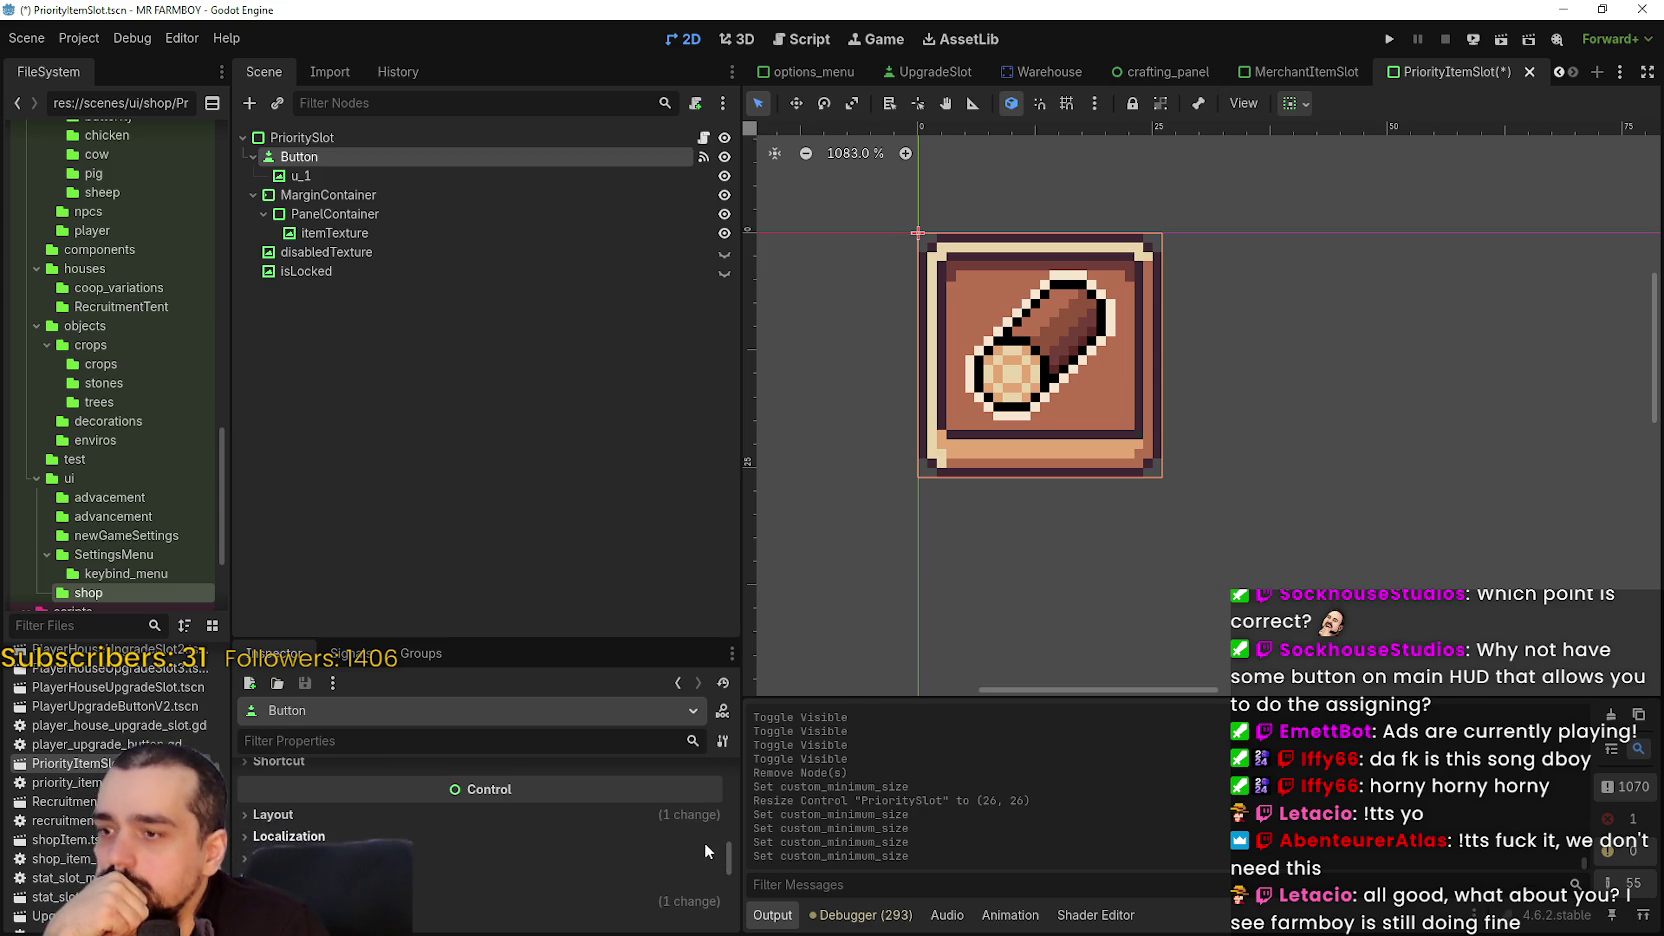
scroll(696, 819, "up", 1)
scroll(562, 841, "down", 1)
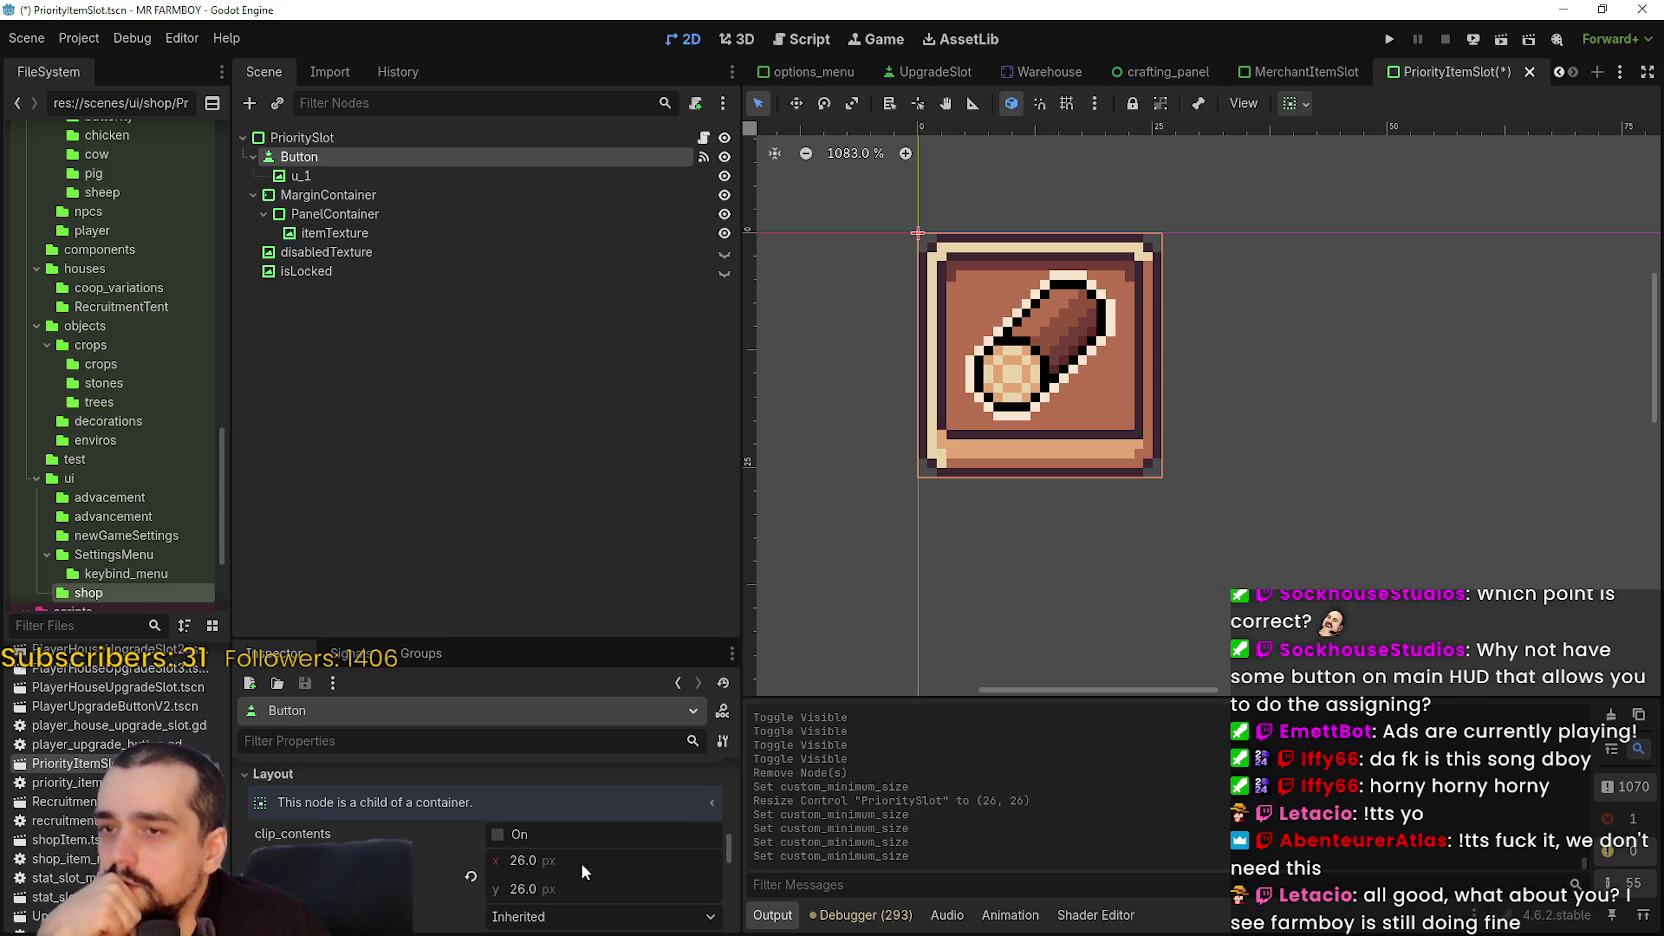
scroll(1056, 603, "down", 3)
scroll(1060, 550, "up", 2)
scroll(1020, 543, "up", 8)
left_click_drag(985, 453, 1012, 430)
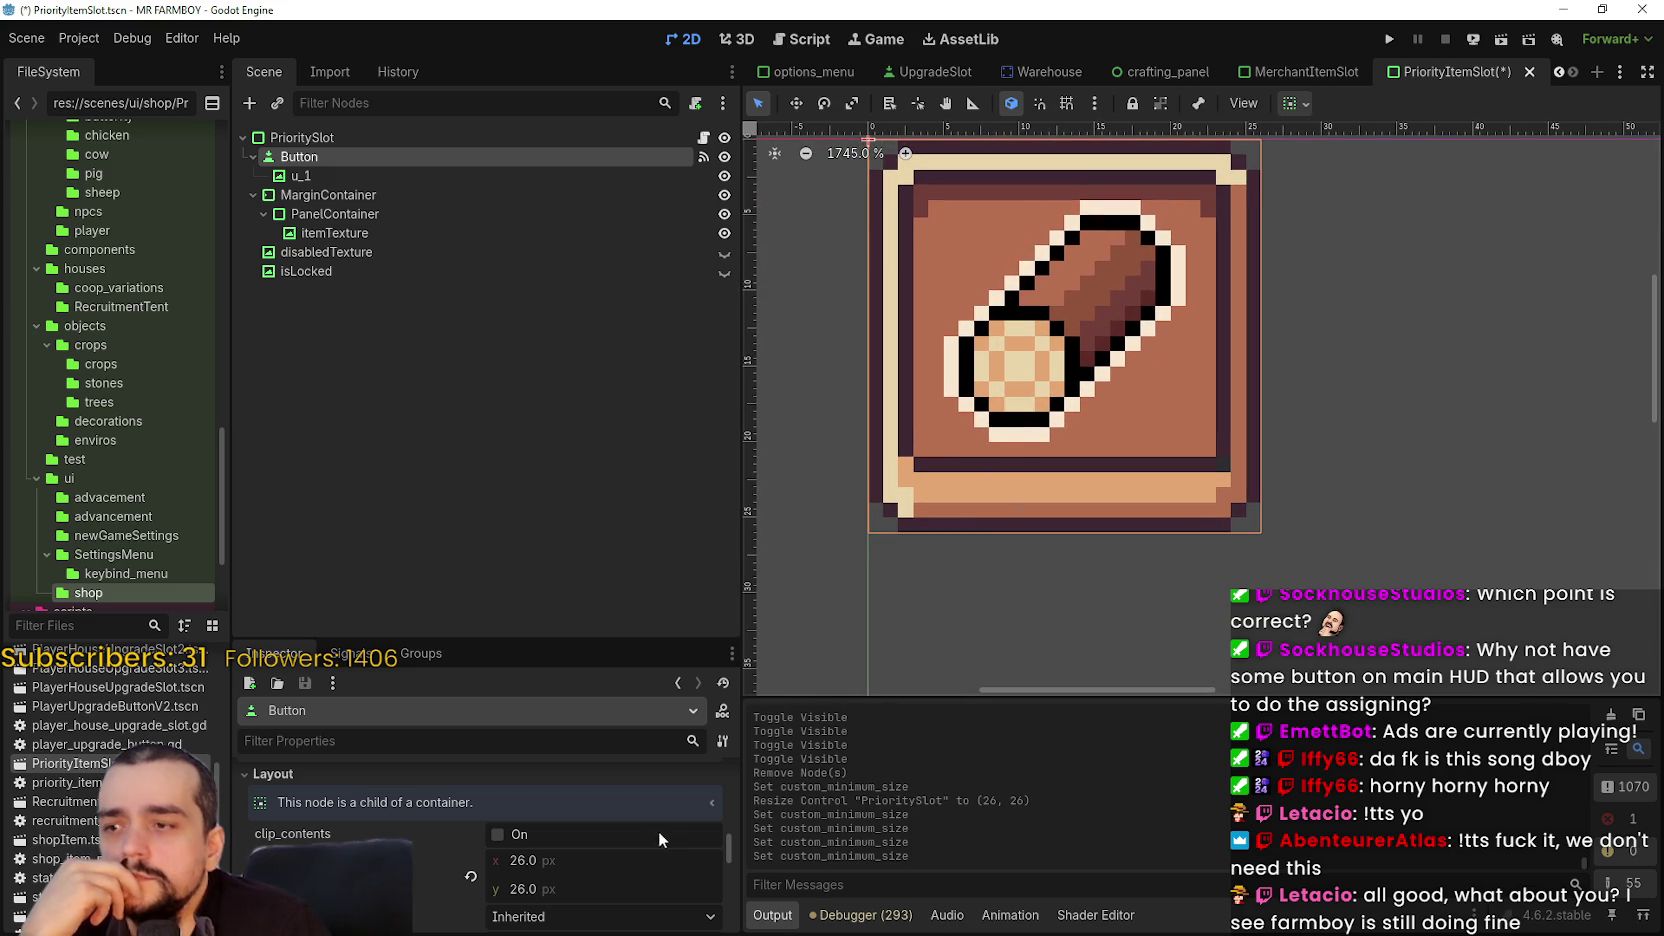
mouse_move(557, 893)
left_mouse_down()
mouse_move(515, 893)
mouse_move(536, 889)
left_mouse_up()
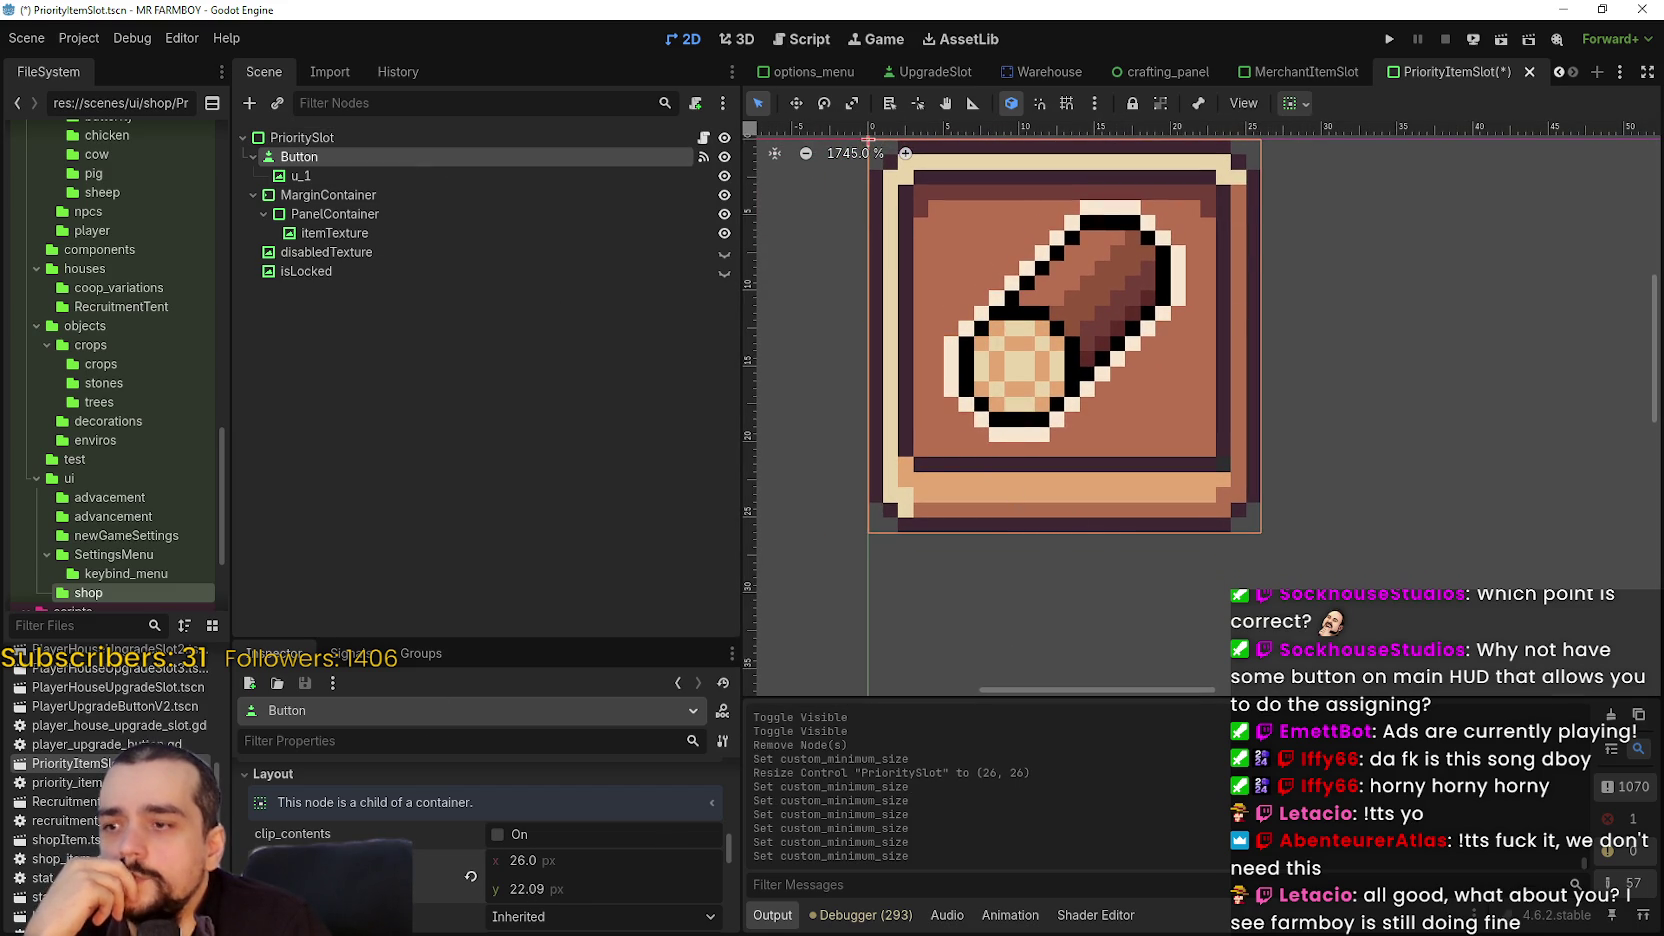
- Drag PrioritySlot's bottom edge toward a height of 24 px
left_click(375, 140)
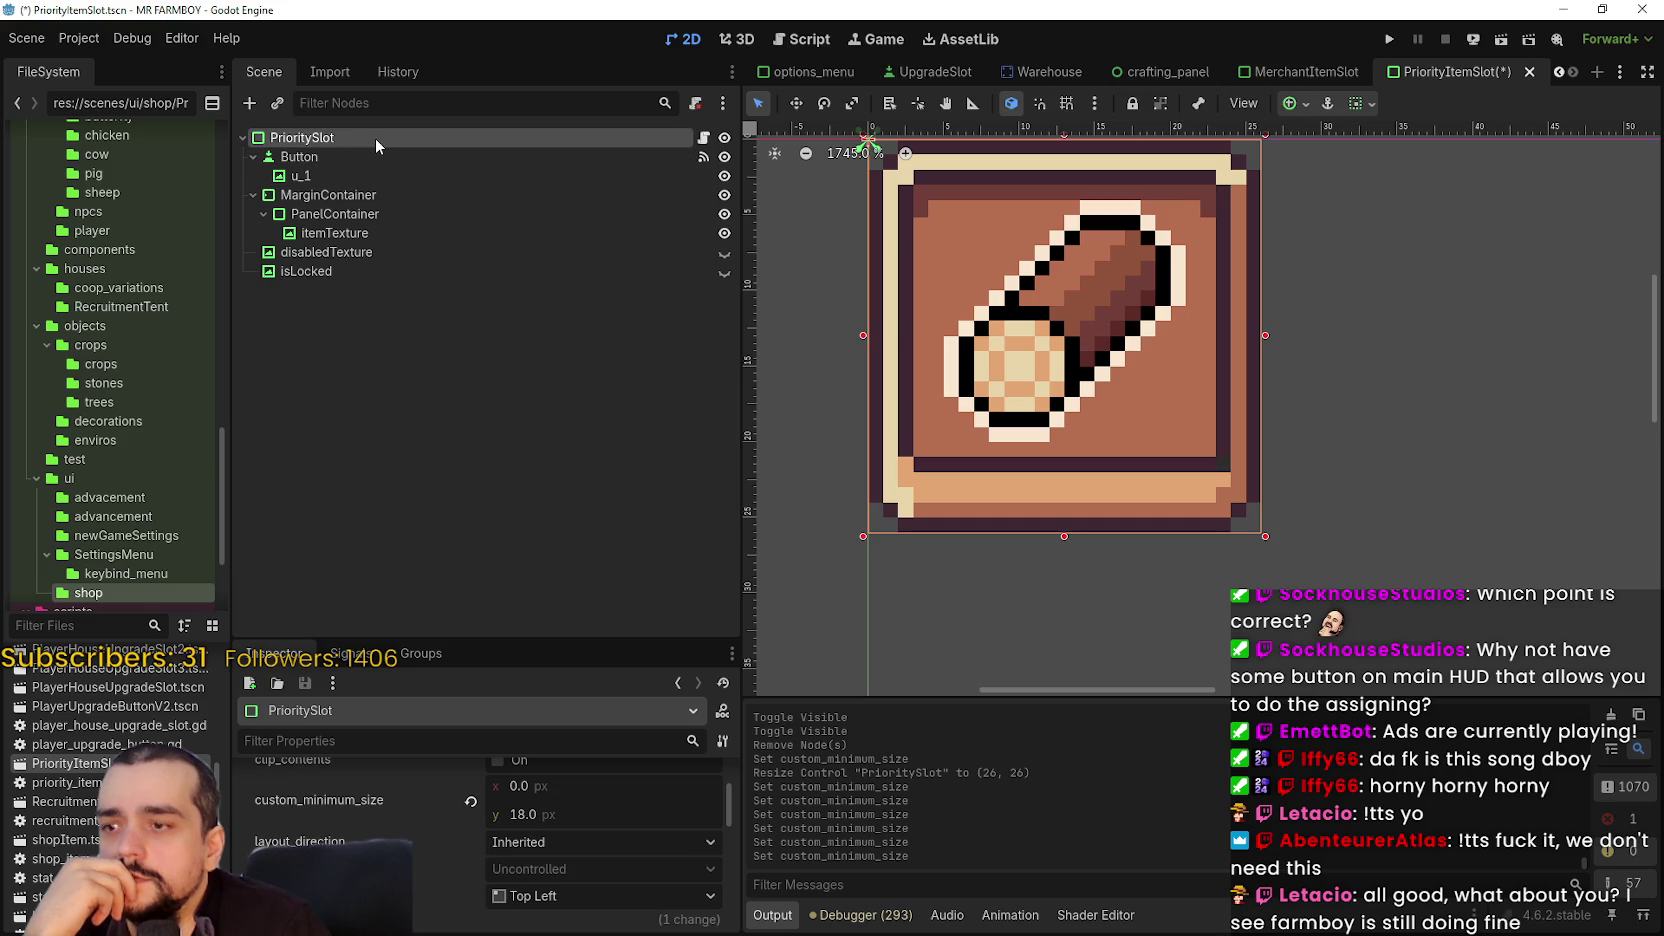
left_click(1069, 526)
left_click(441, 143)
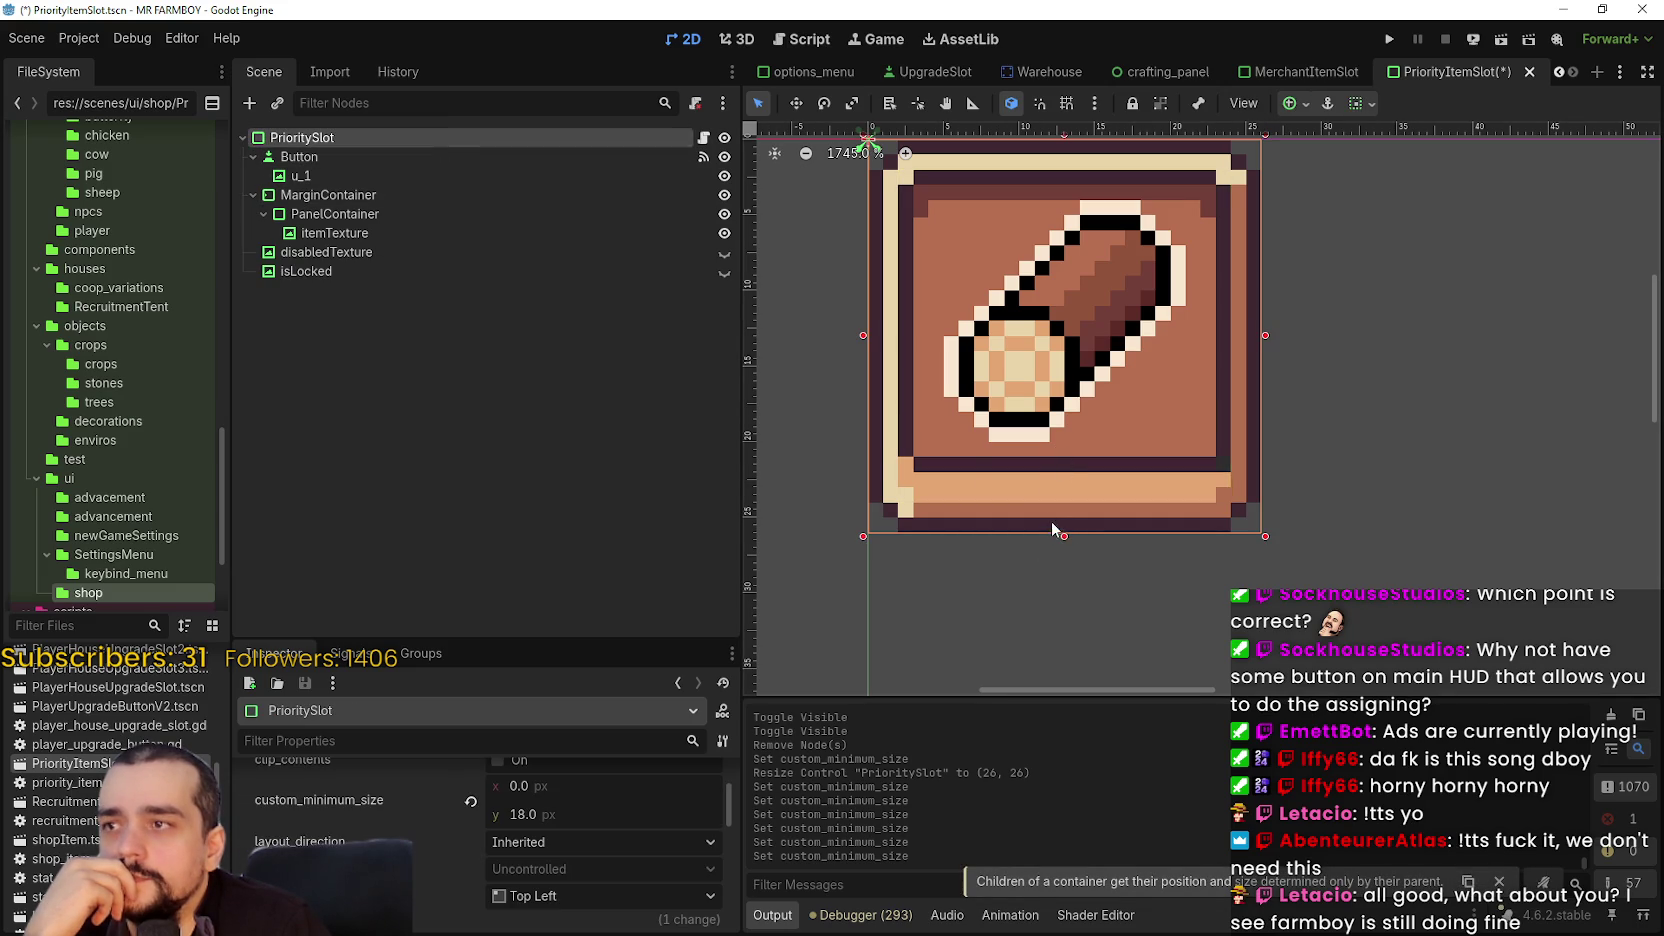
mouse_move(1056, 502)
left_mouse_down()
mouse_move(1060, 462)
mouse_move(1042, 555)
mouse_move(1041, 503)
left_mouse_up()
scroll(1037, 443, "down", 3)
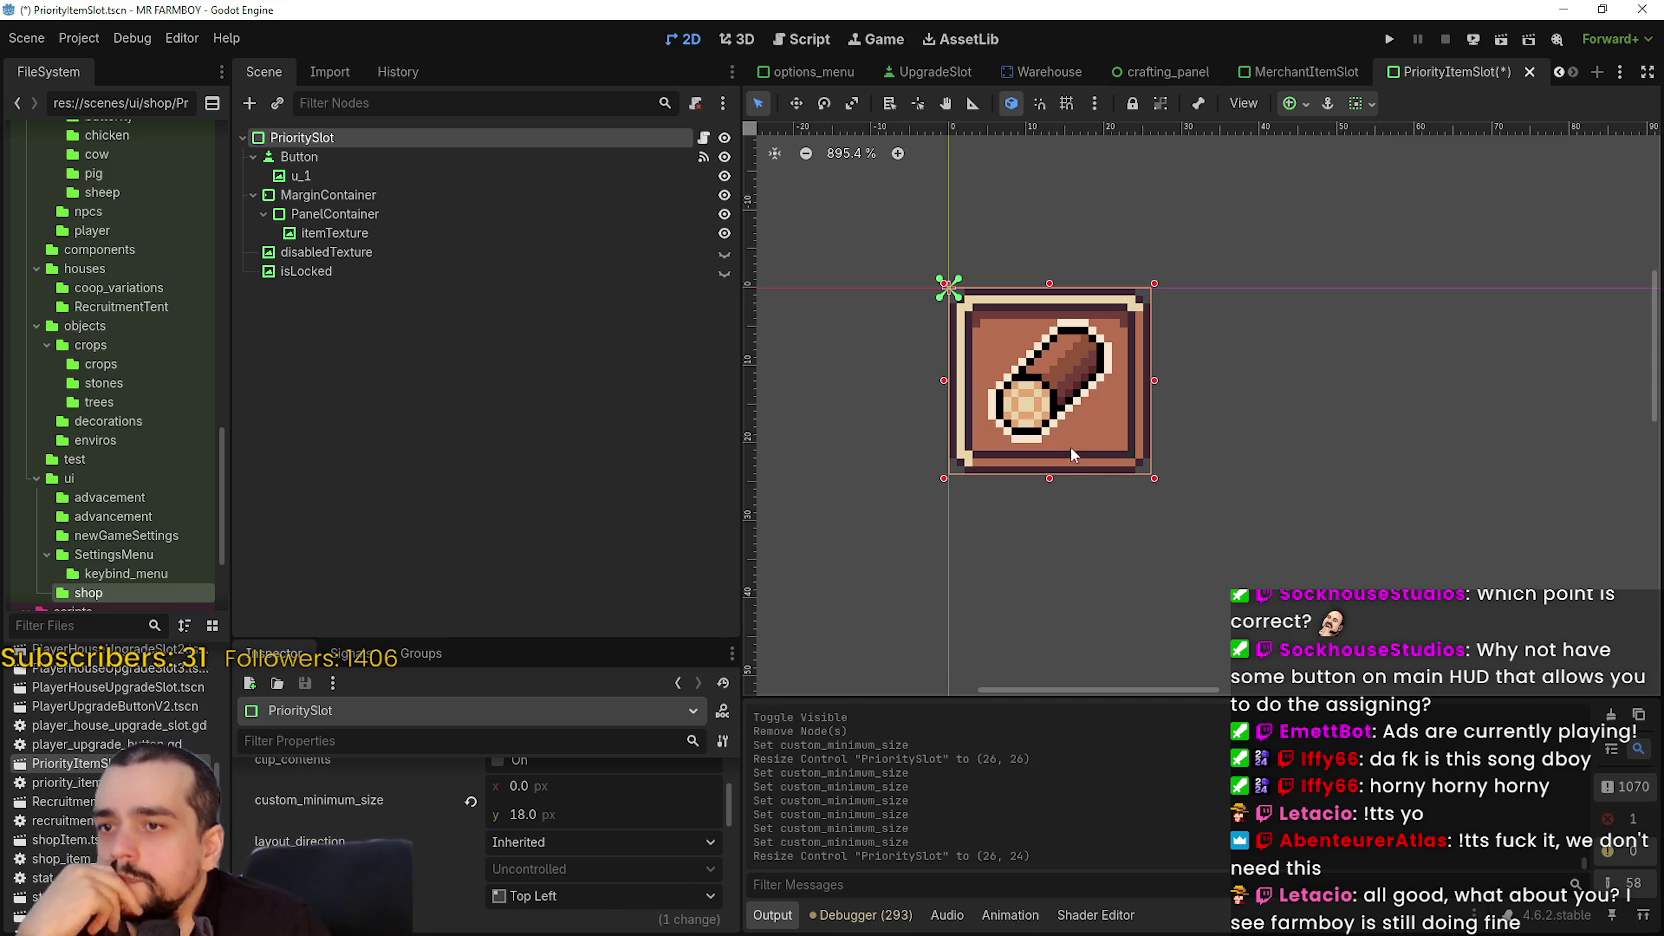
scroll(1105, 435, "up", 4)
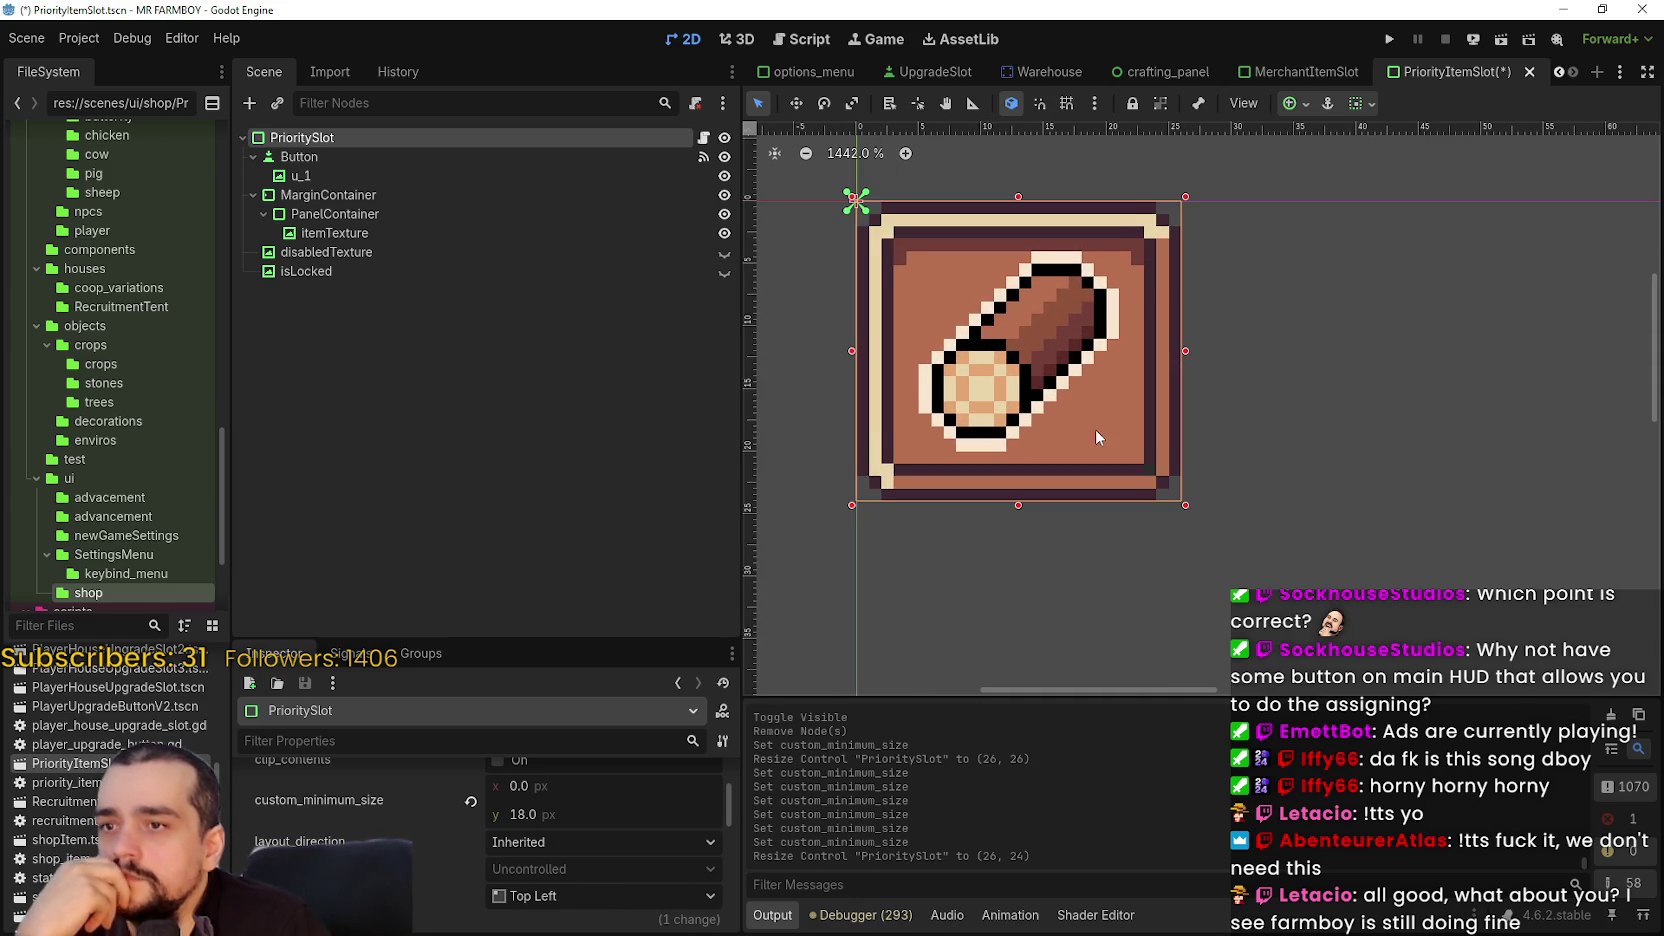
scroll(1093, 430, "down", 2)
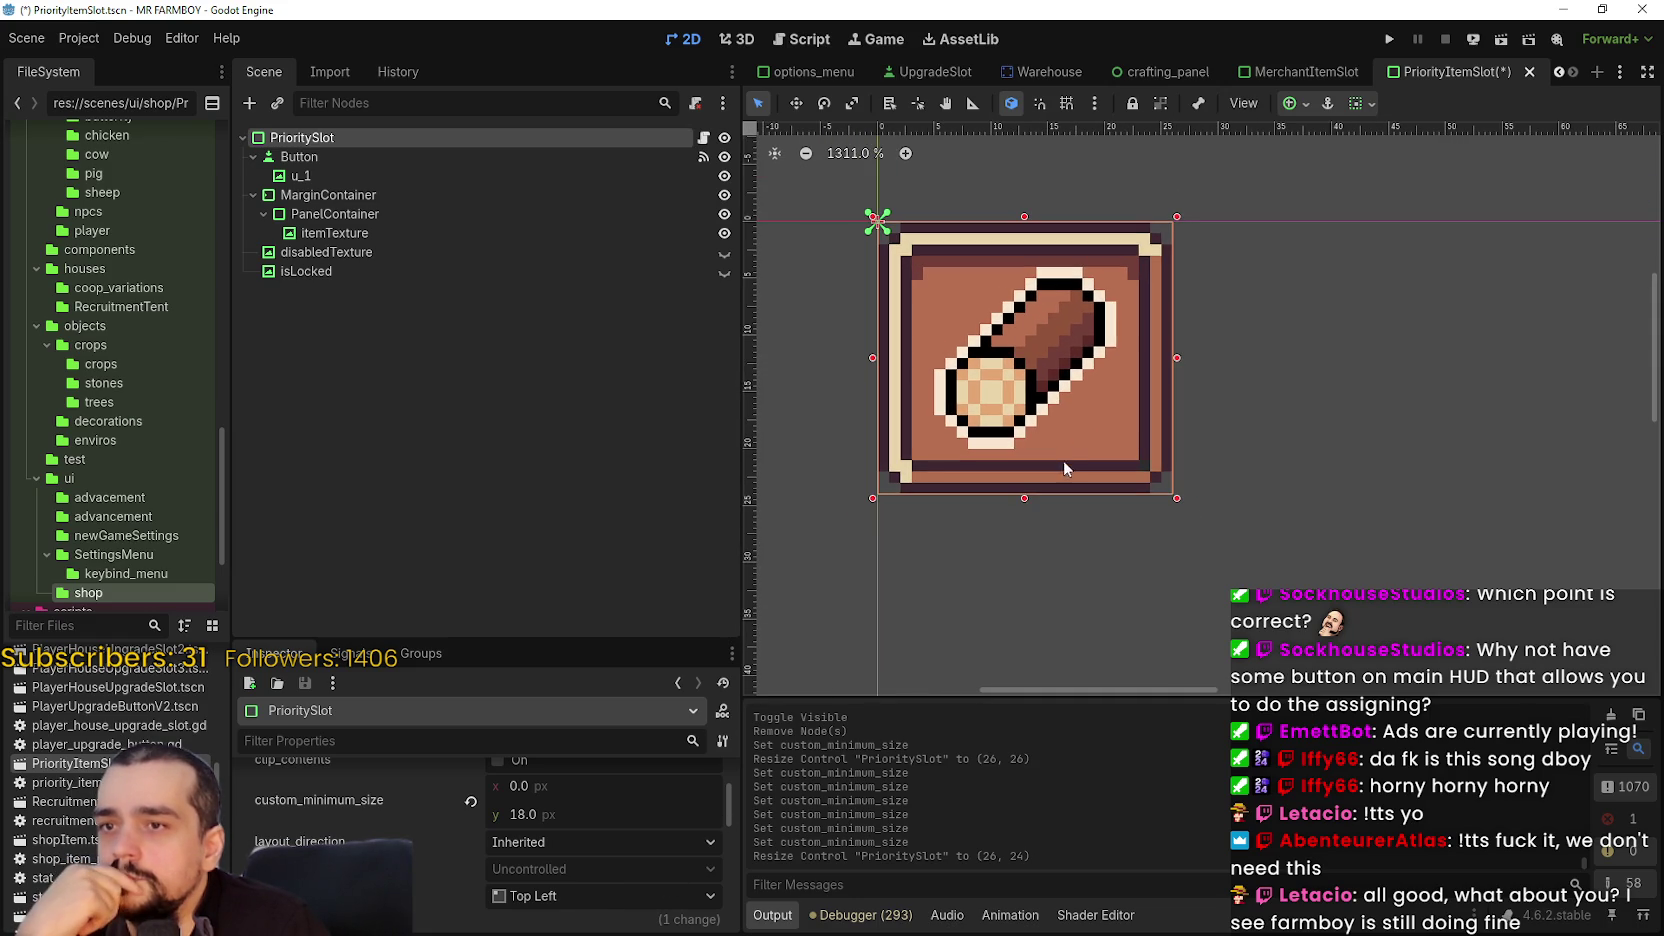
mouse_move(1025, 497)
left_mouse_down()
mouse_move(1028, 575)
mouse_move(1040, 496)
mouse_move(1038, 624)
mouse_move(1040, 496)
left_mouse_up()
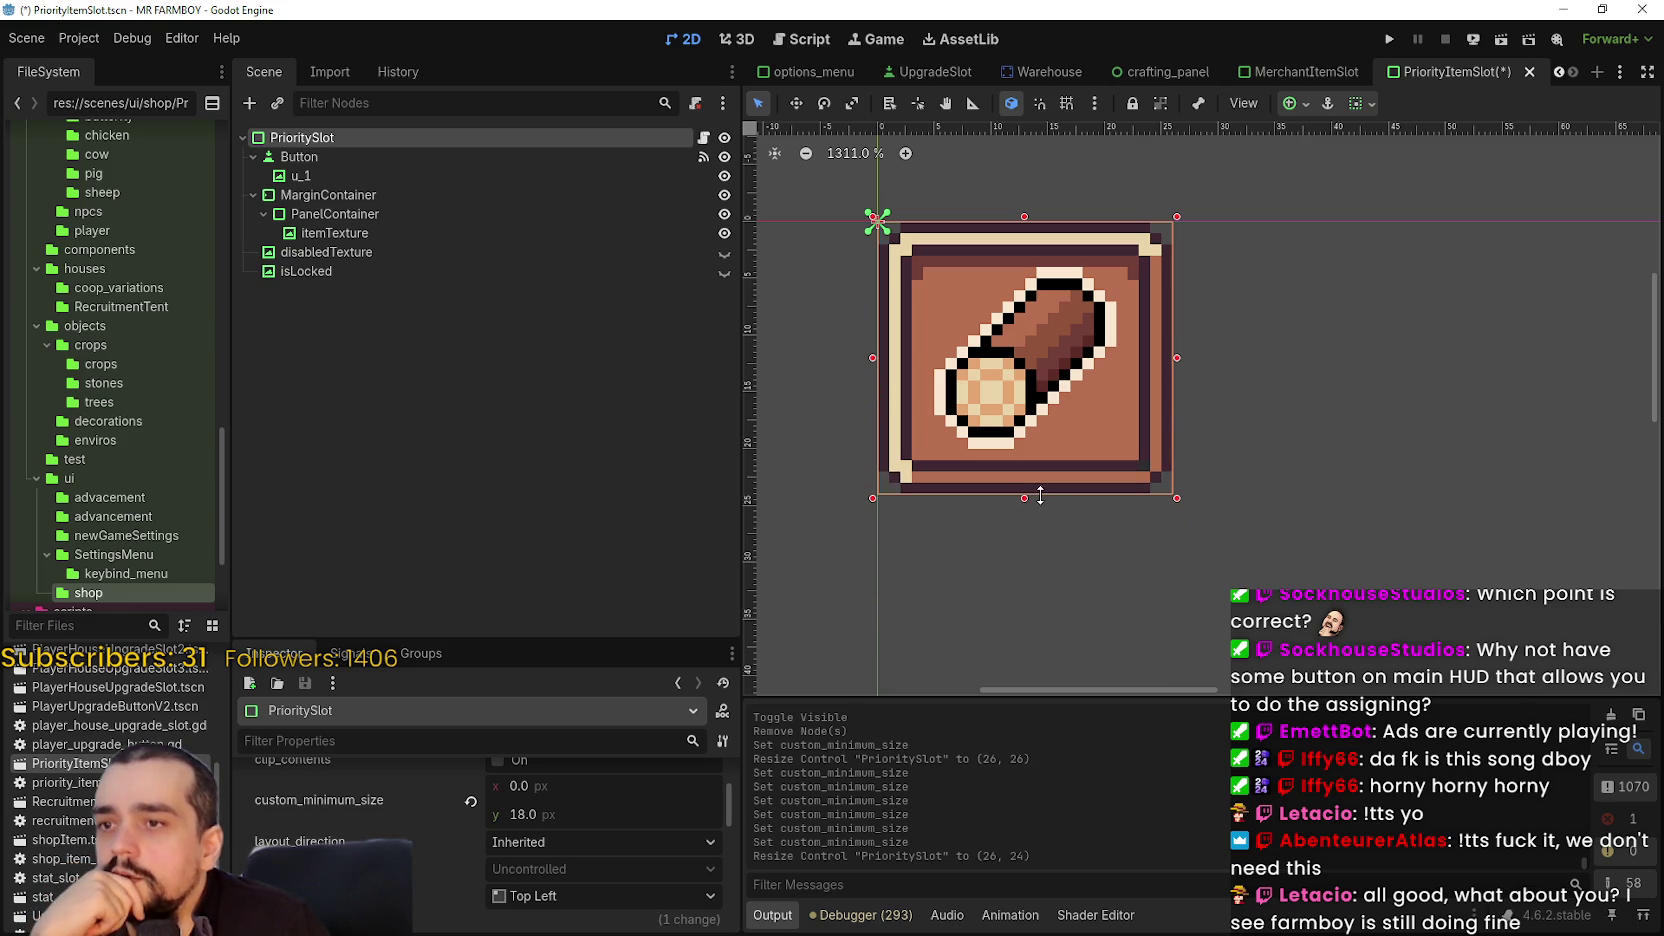
scroll(1030, 575, "down", 2)
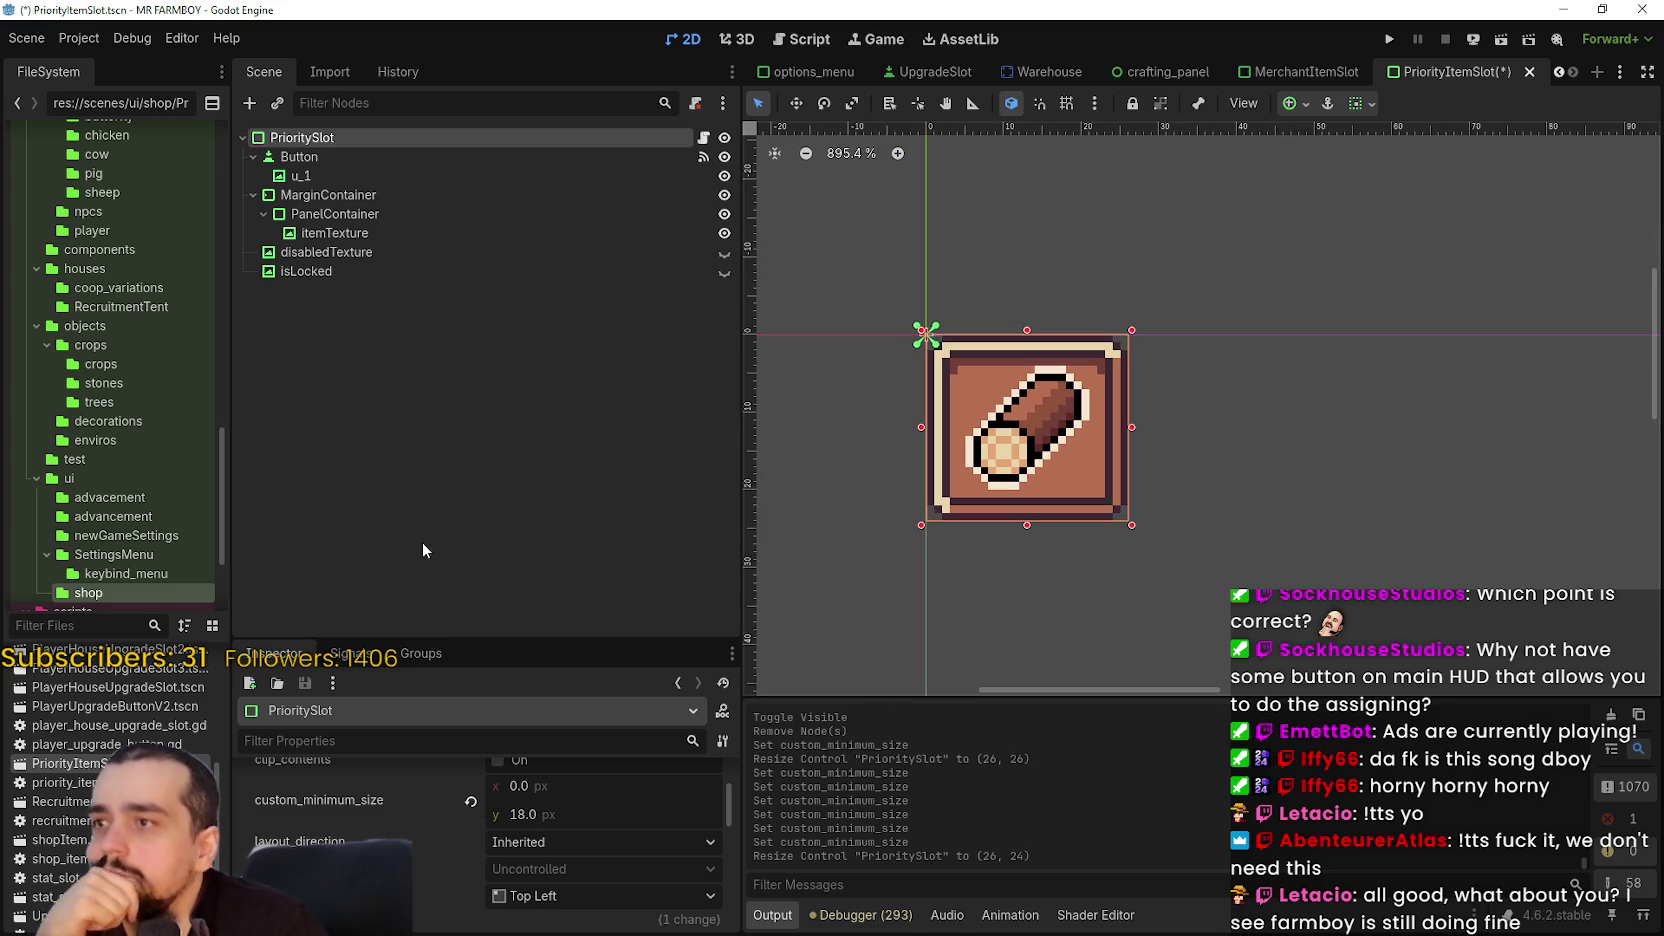
scroll(593, 826, "up", 2)
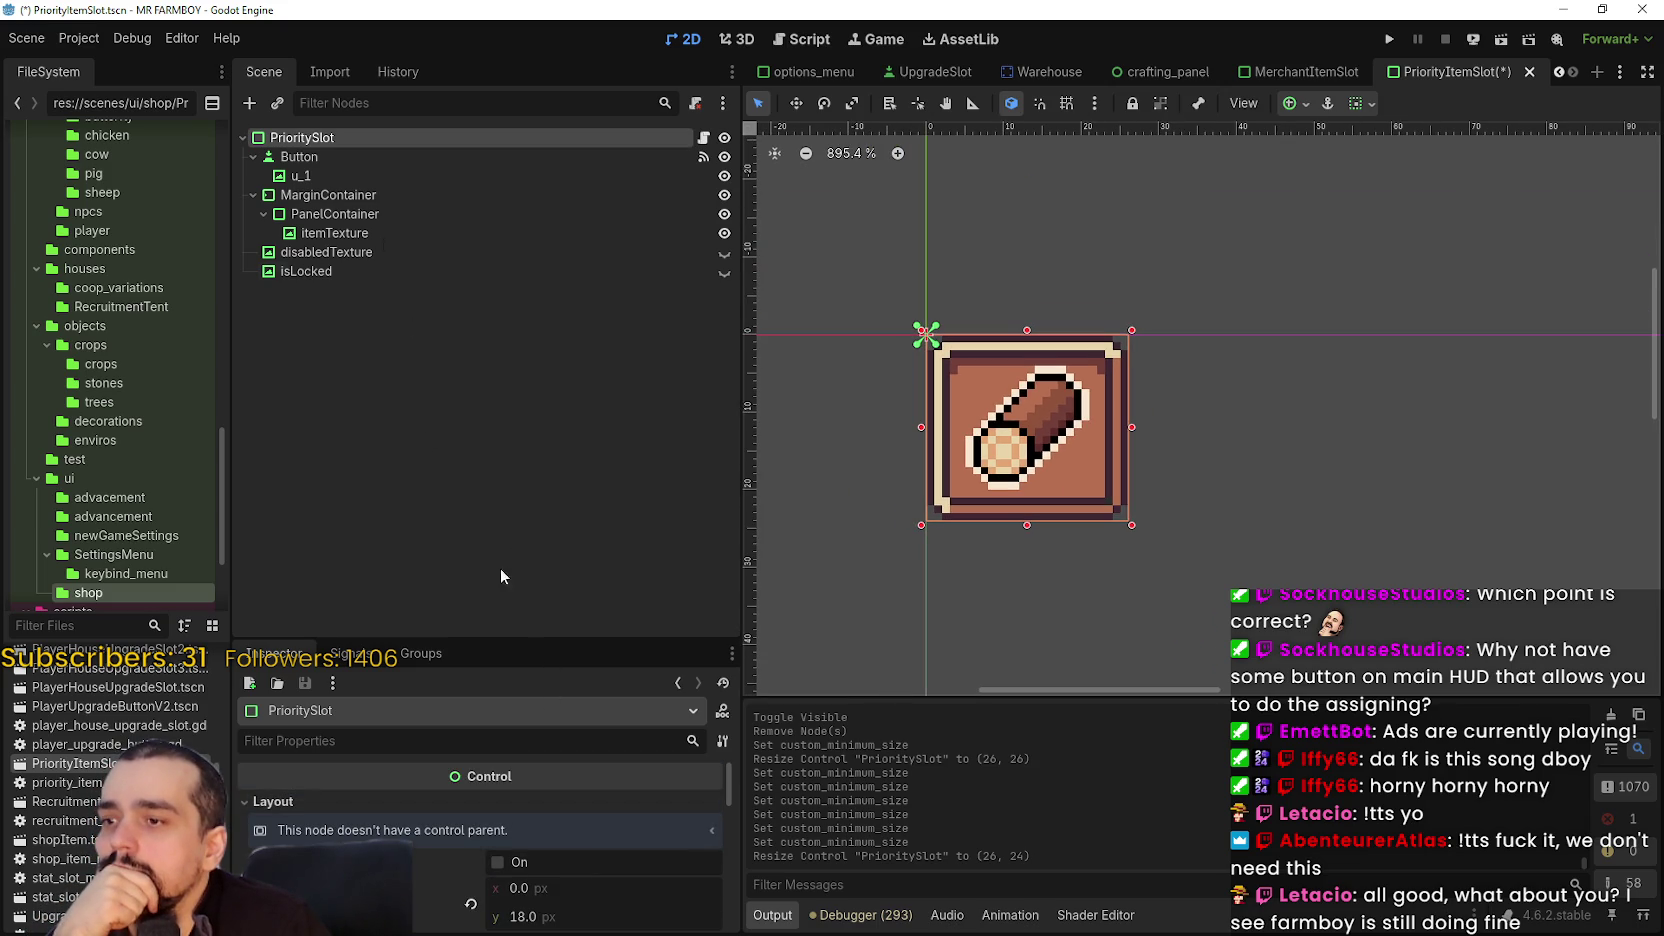
scroll(540, 829, "down", 2)
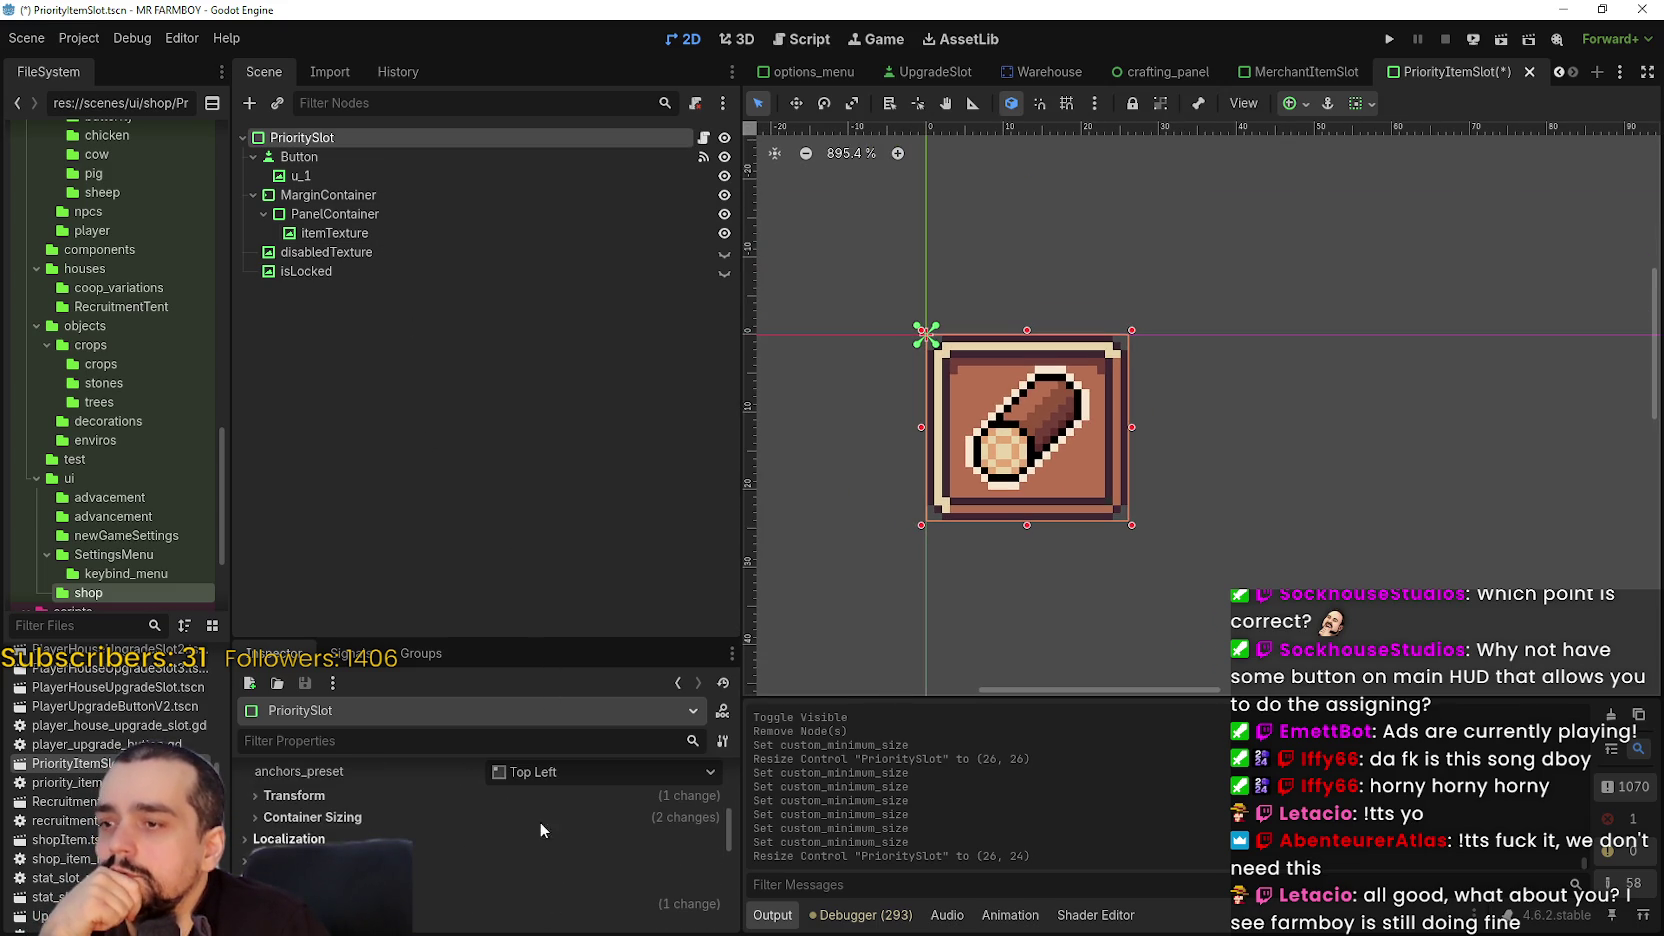
- Try setting PrioritySlot's Transform size width to 24
left_click(374, 792)
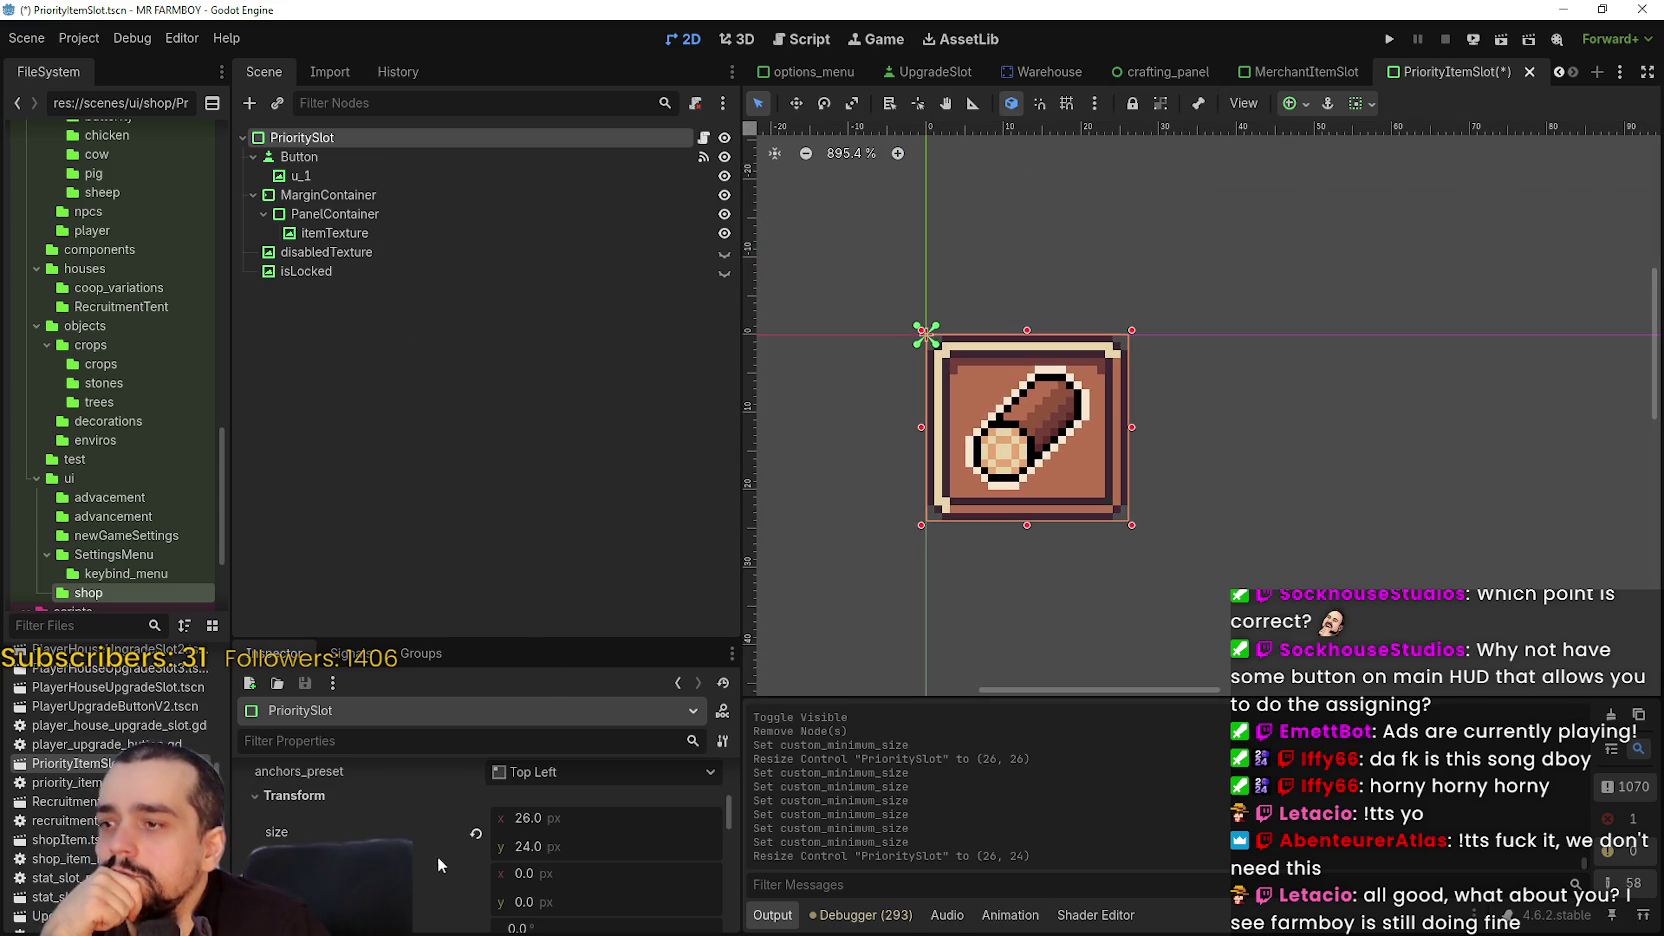
scroll(1110, 550, "down", 2)
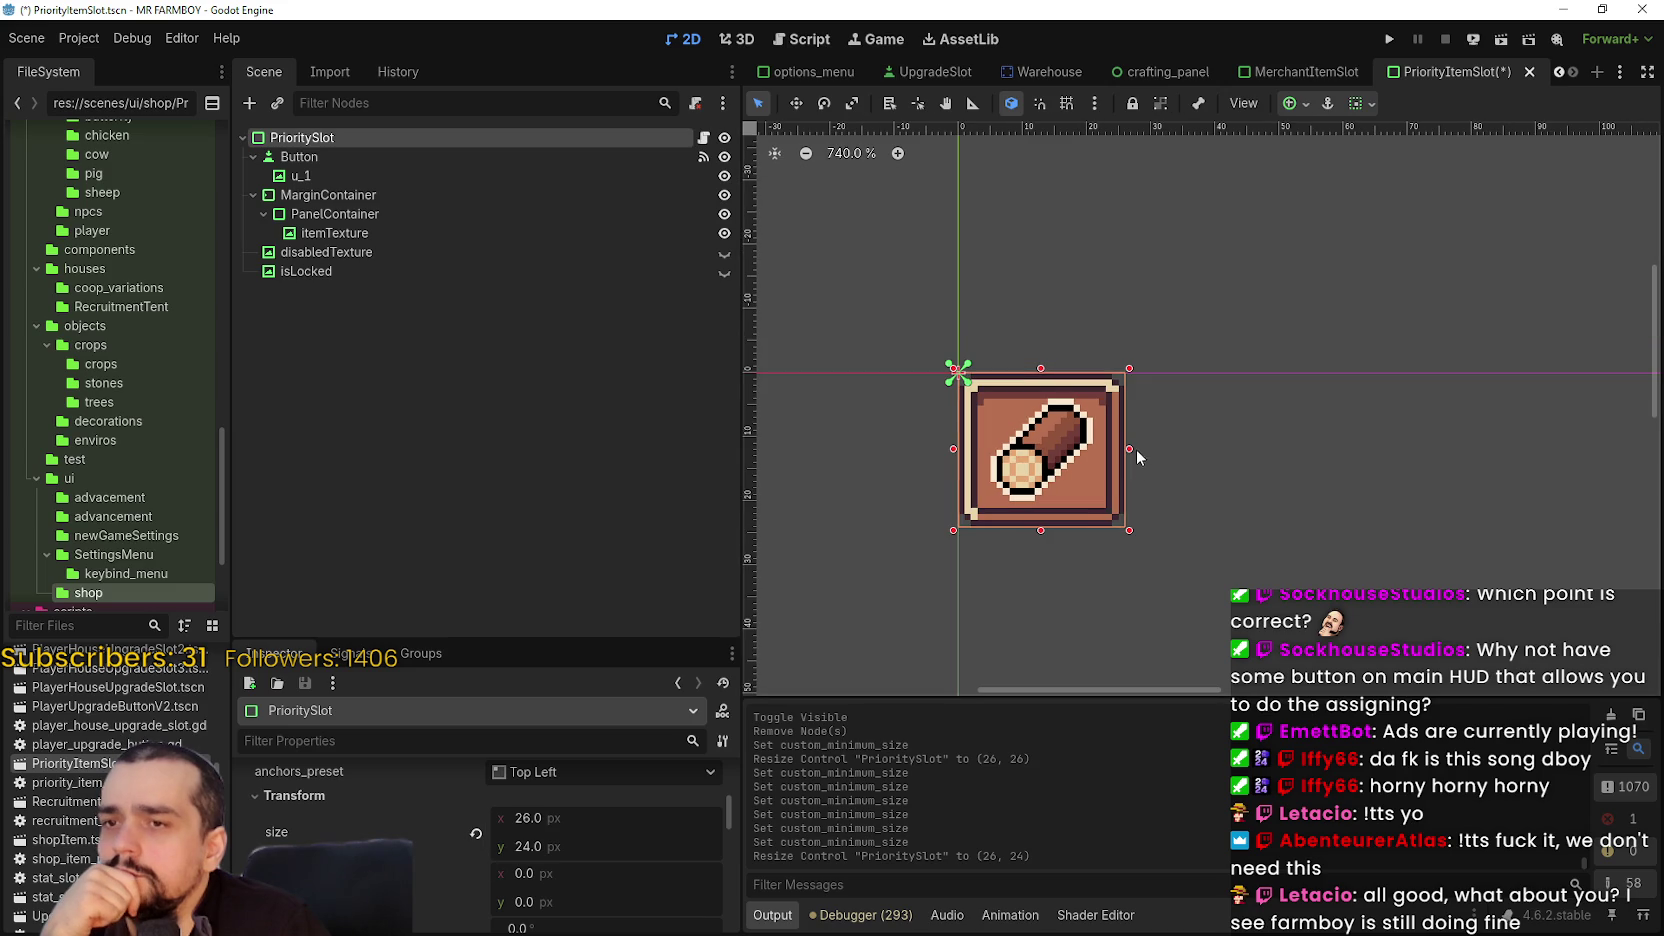
scroll(1072, 450, "up", 2)
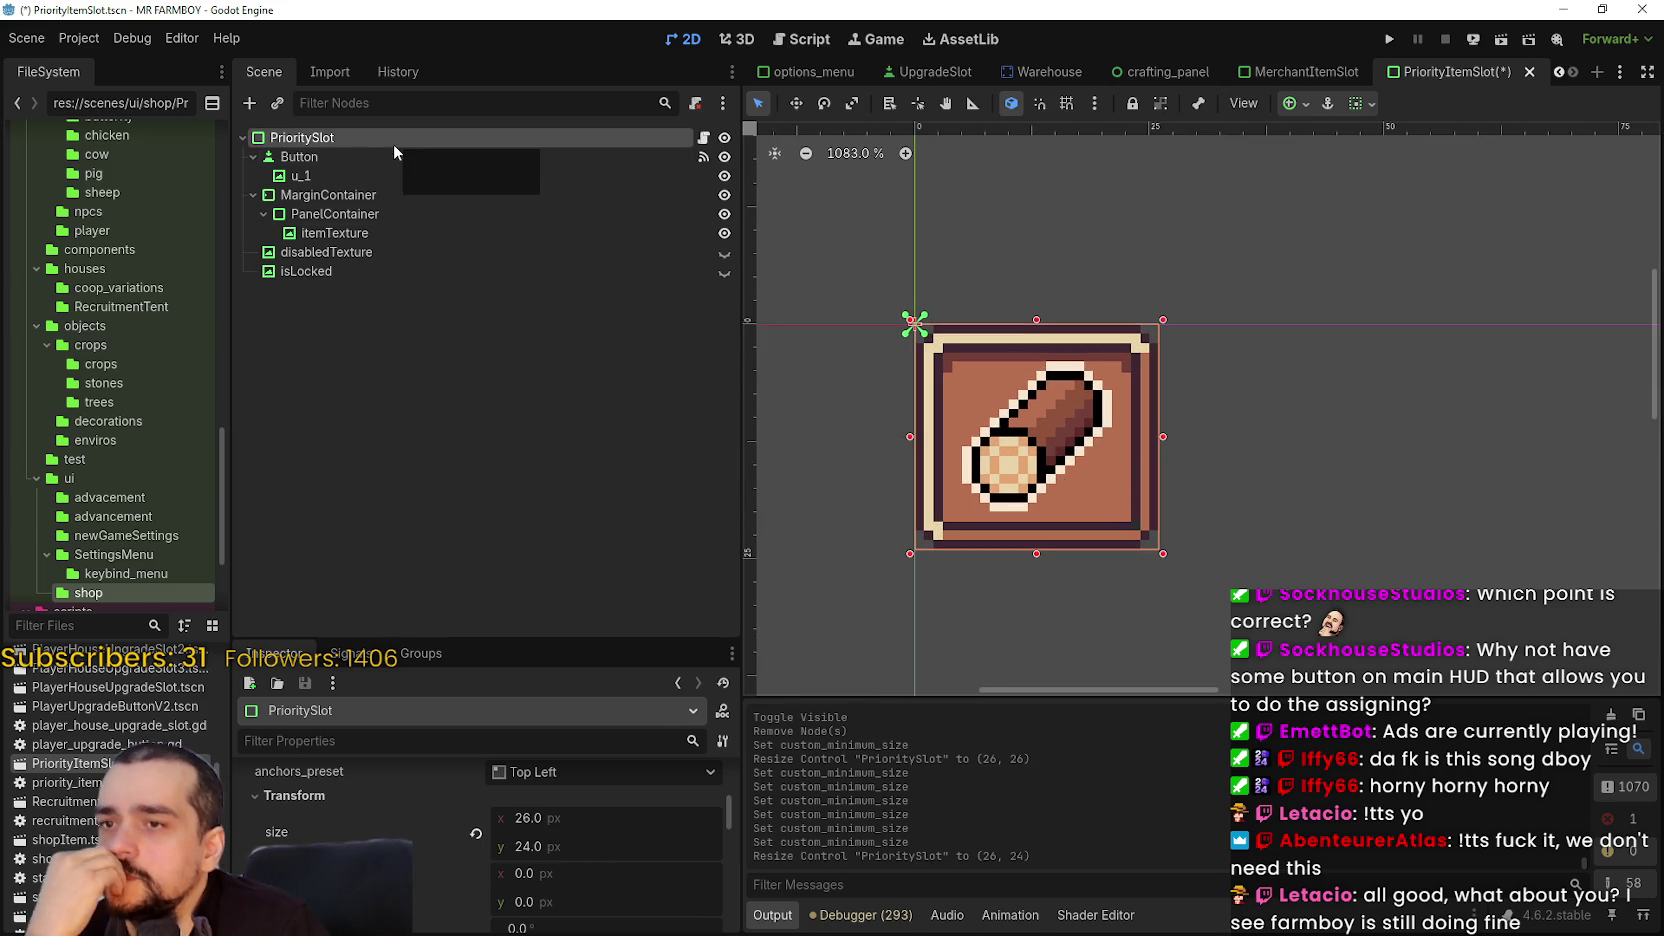
scroll(1104, 443, "up", 1)
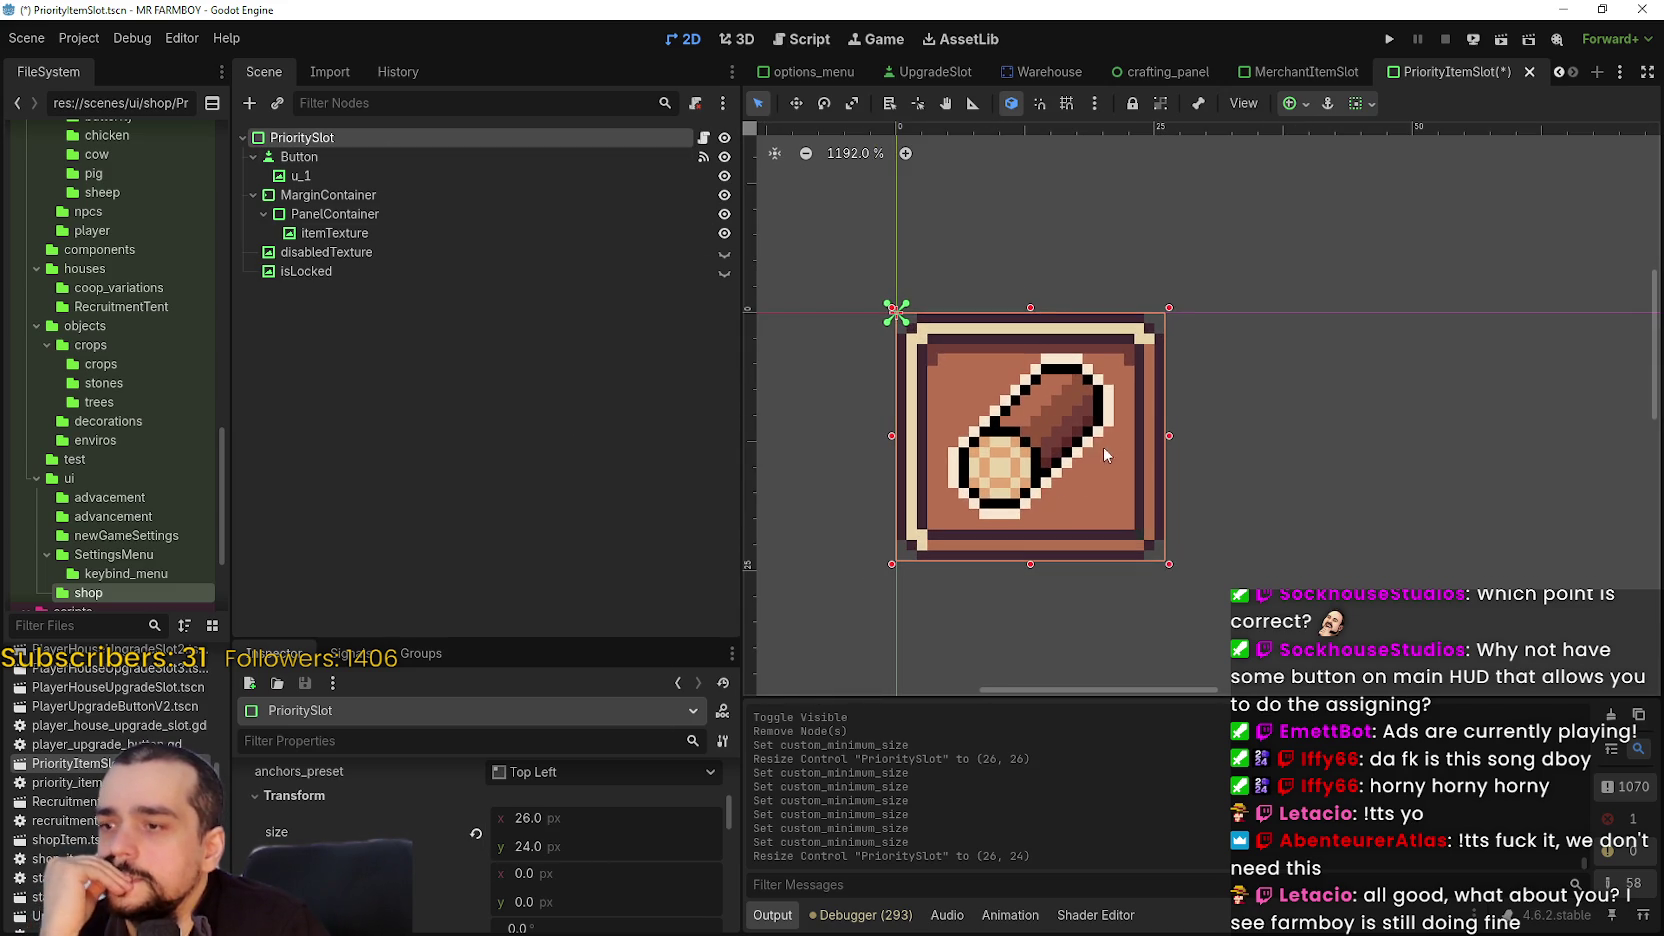
scroll(564, 822, "down", 2)
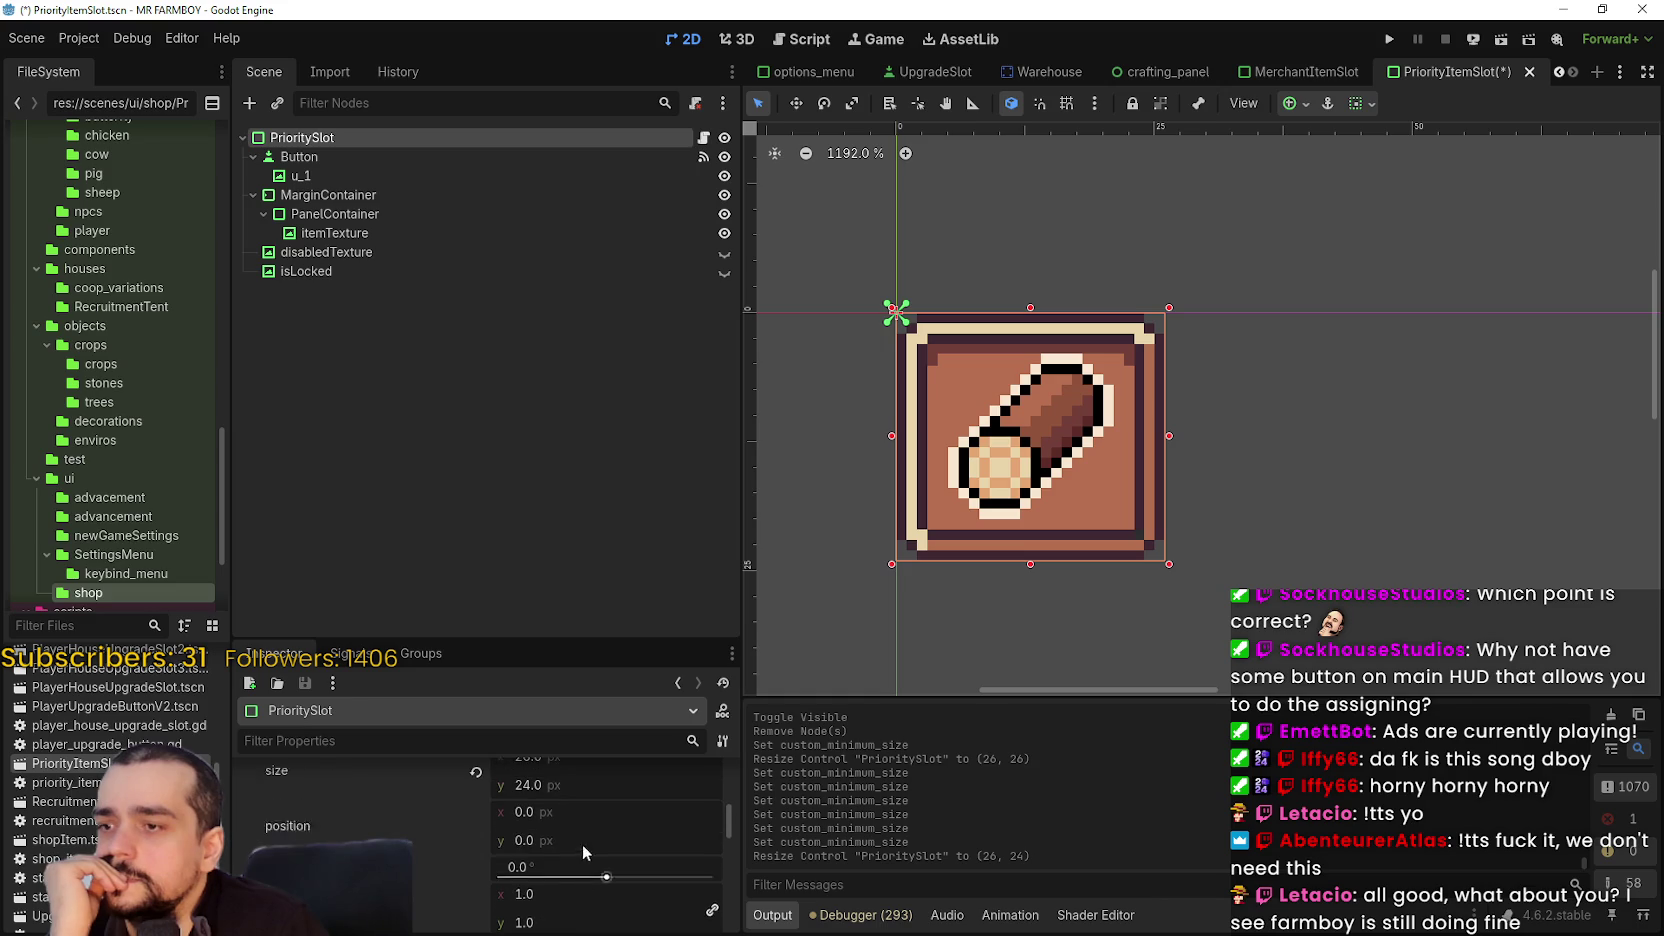
left_click(557, 784)
left_click(559, 778)
key("Return")
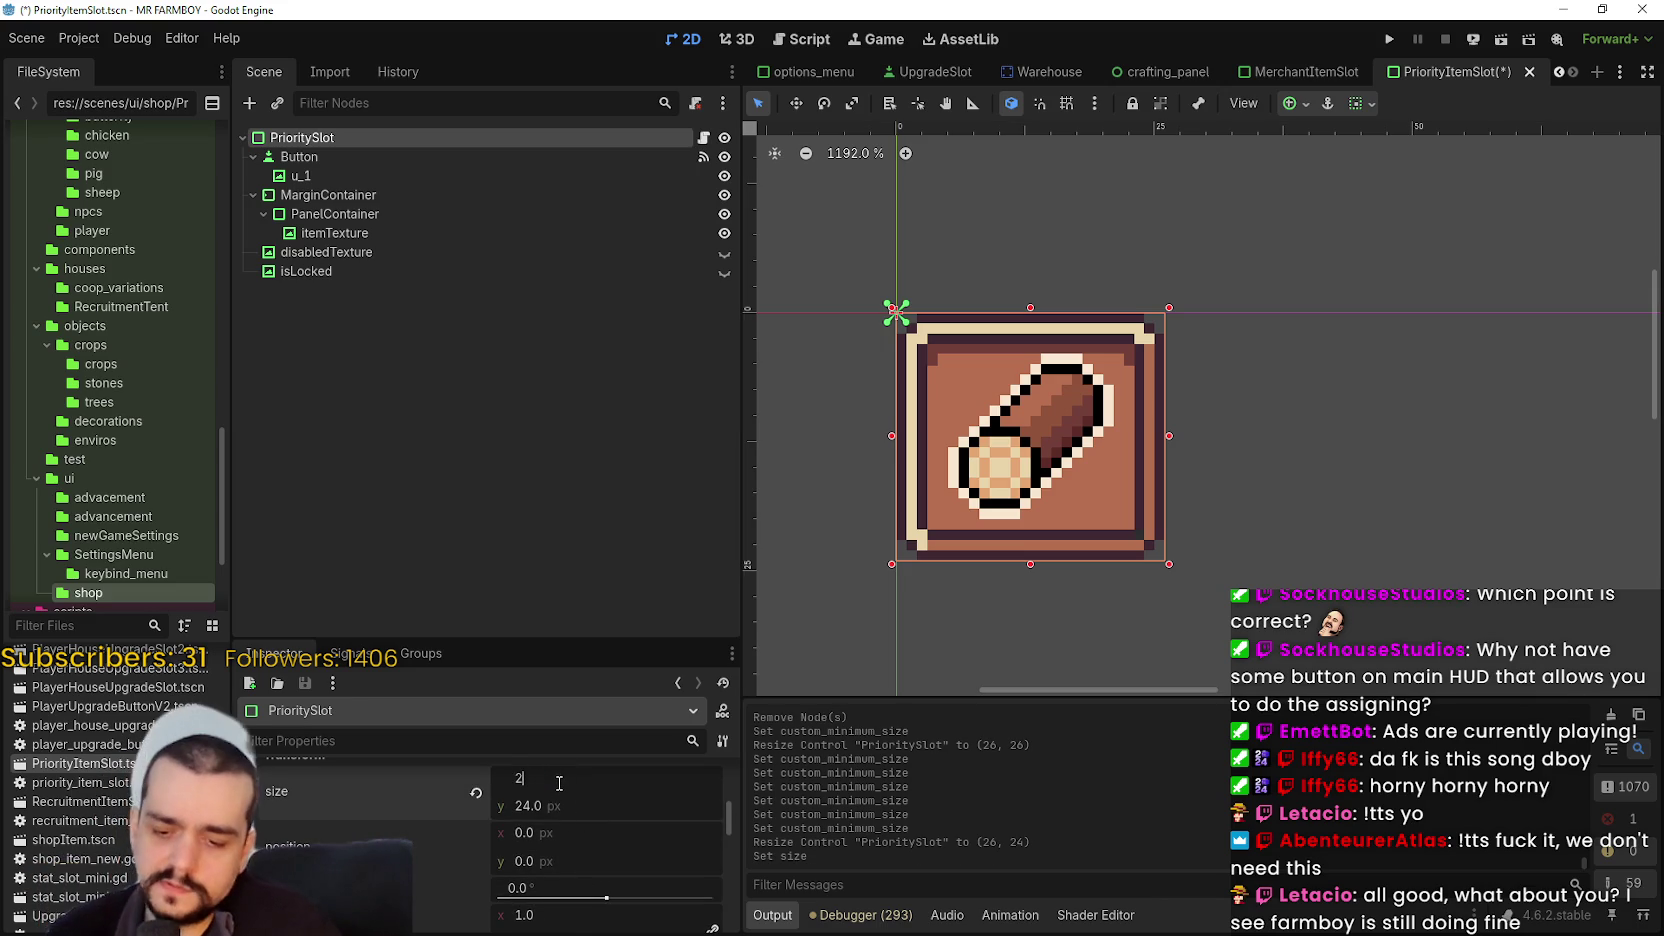
left_click(559, 778)
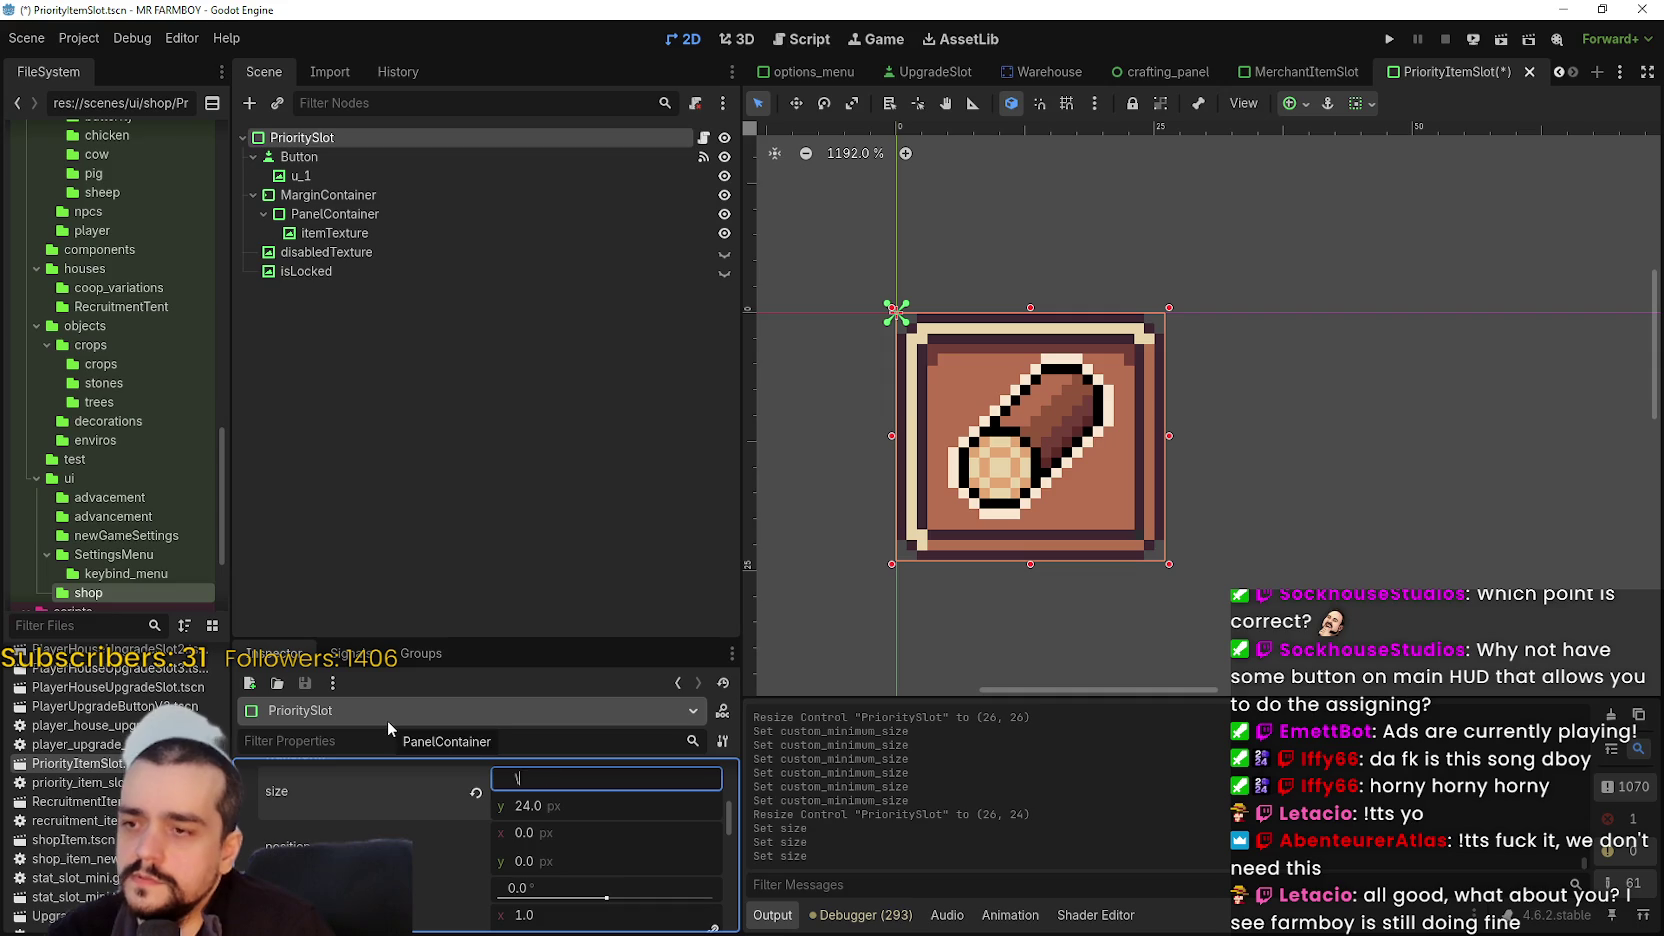
type("24")
key("Escape")
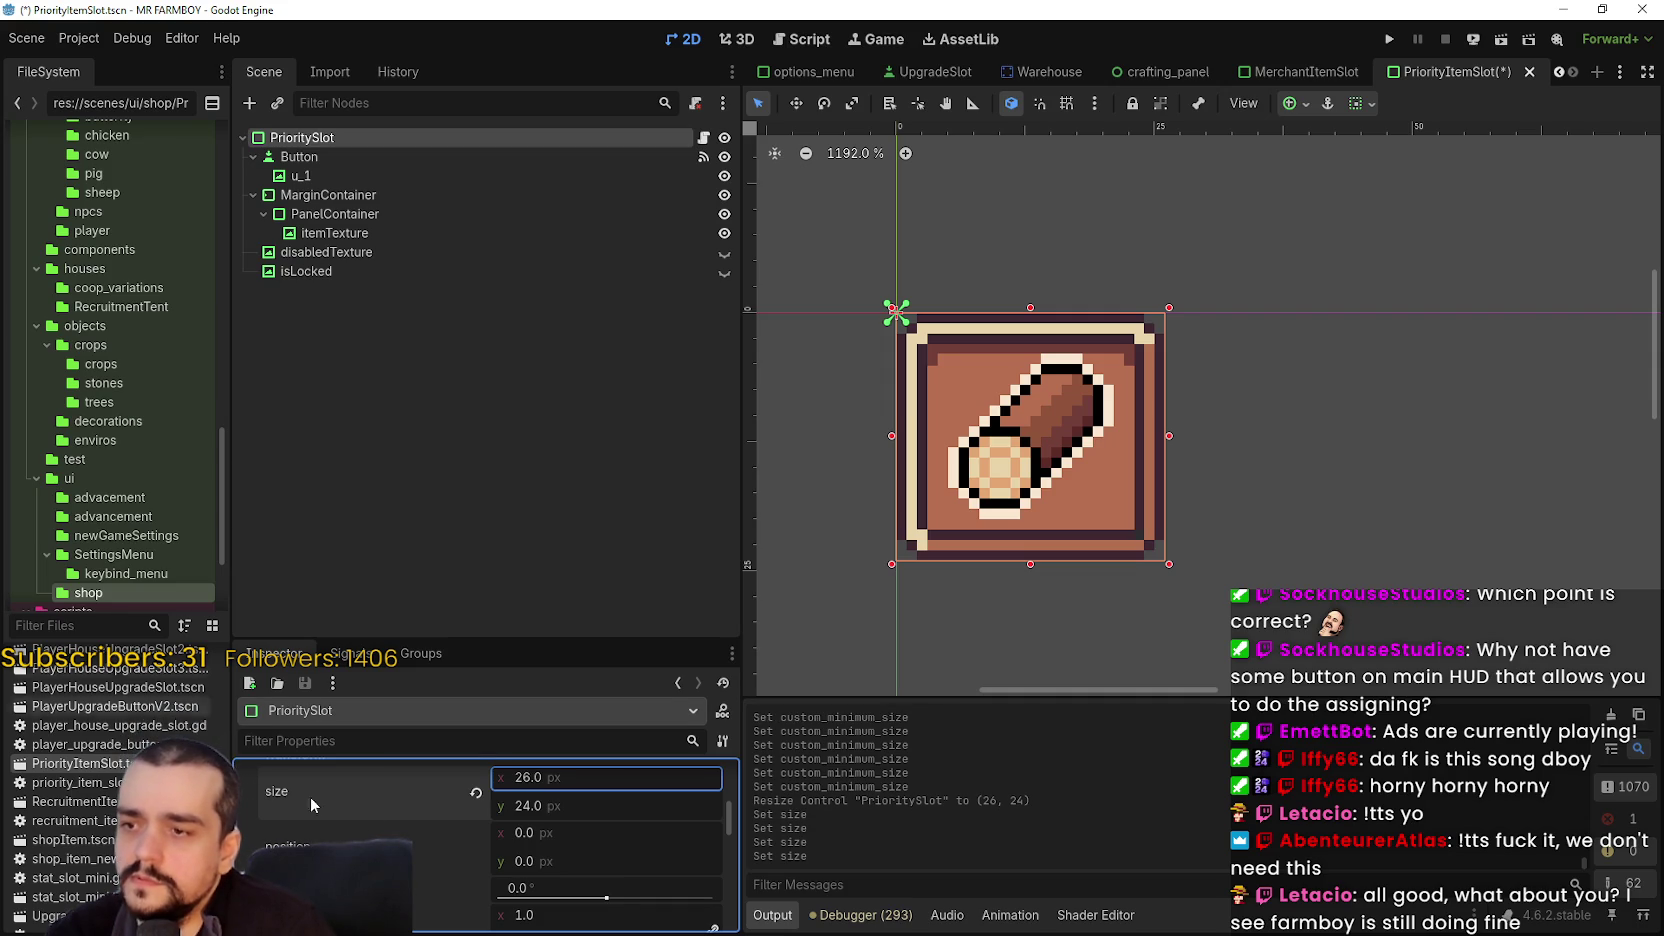
scroll(543, 815, "up", 5)
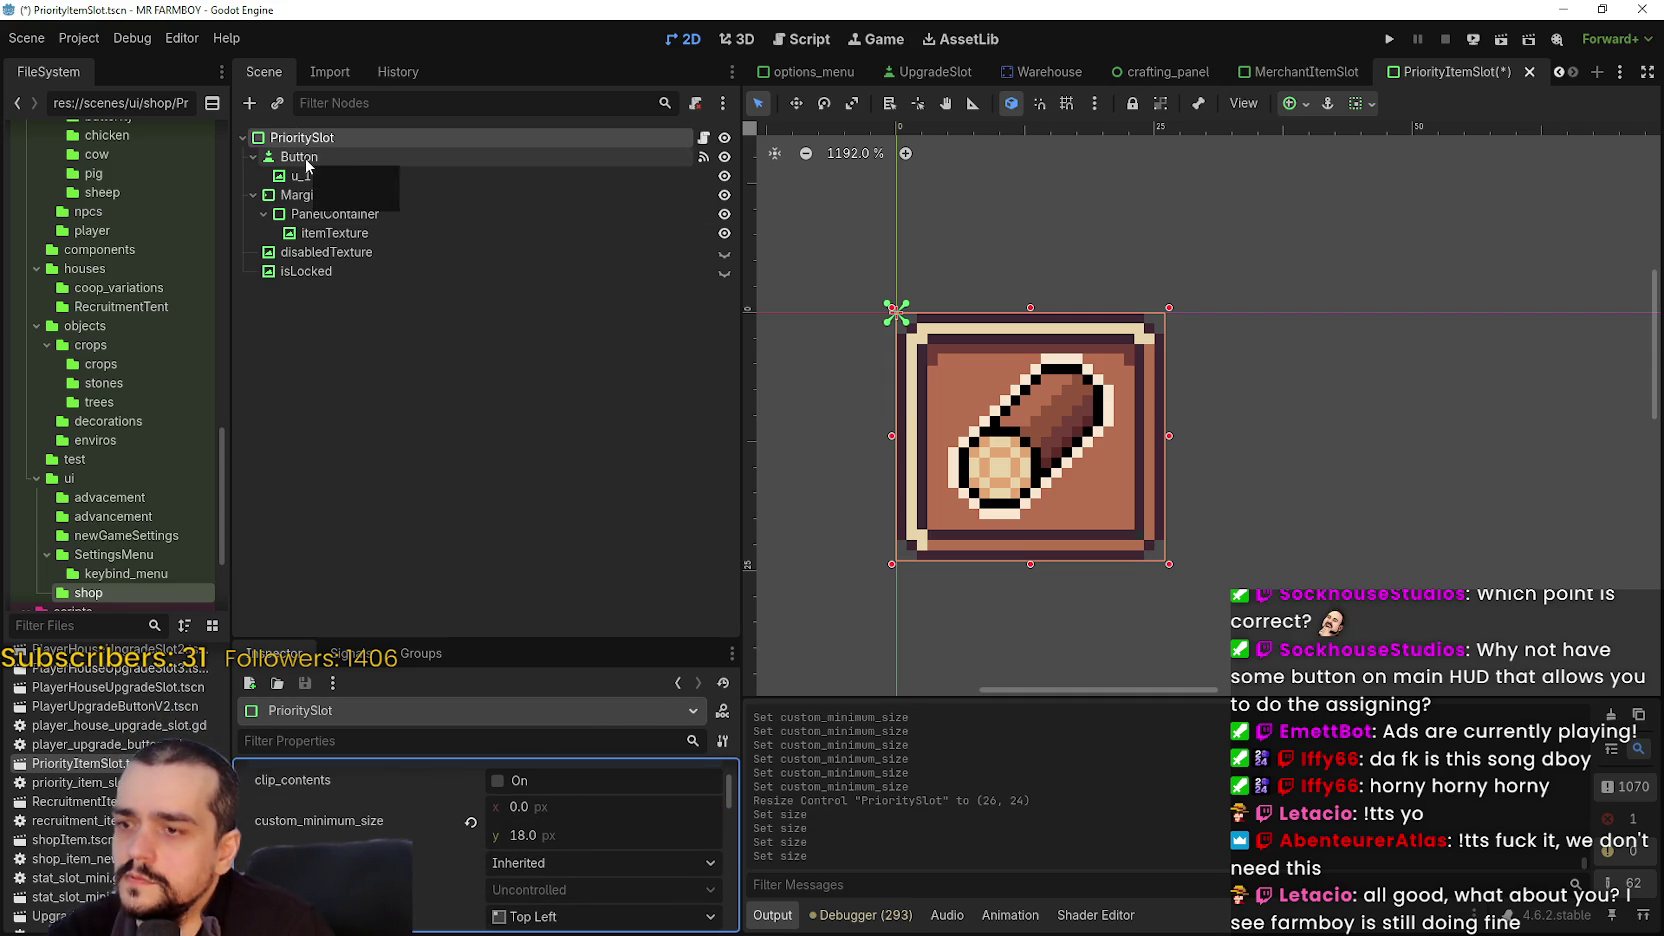
- Set the Button's custom minimum size to 20 × 20
left_click(306, 158)
left_click(586, 886)
type("20")
left_click(597, 859)
type("20")
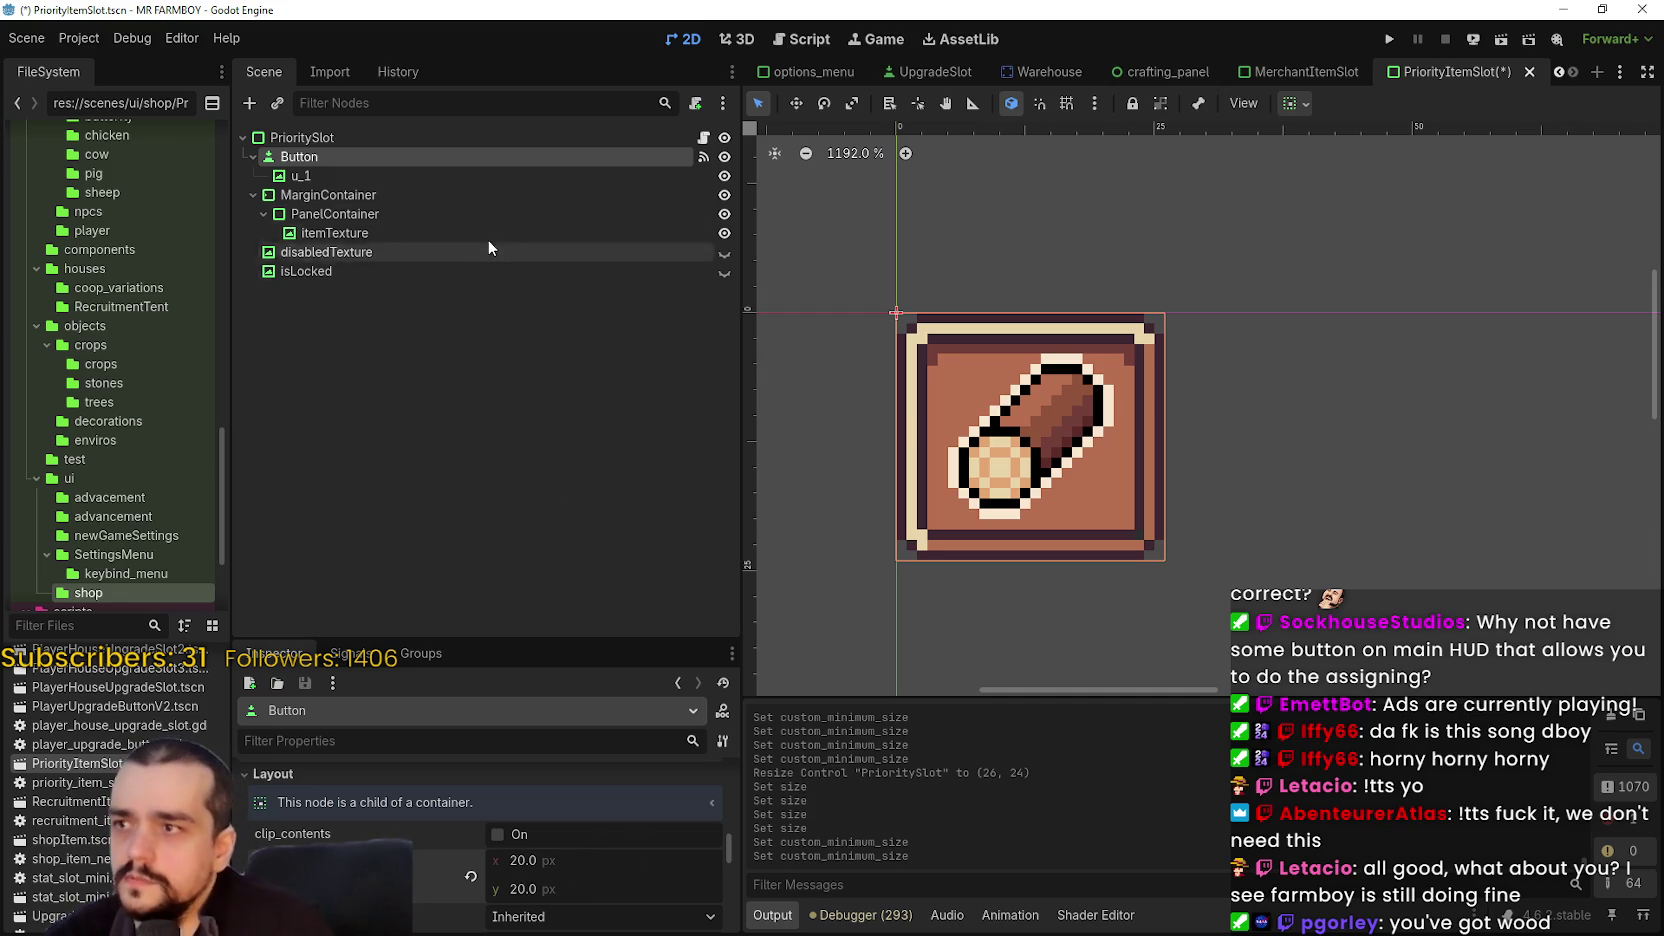
left_click(449, 140)
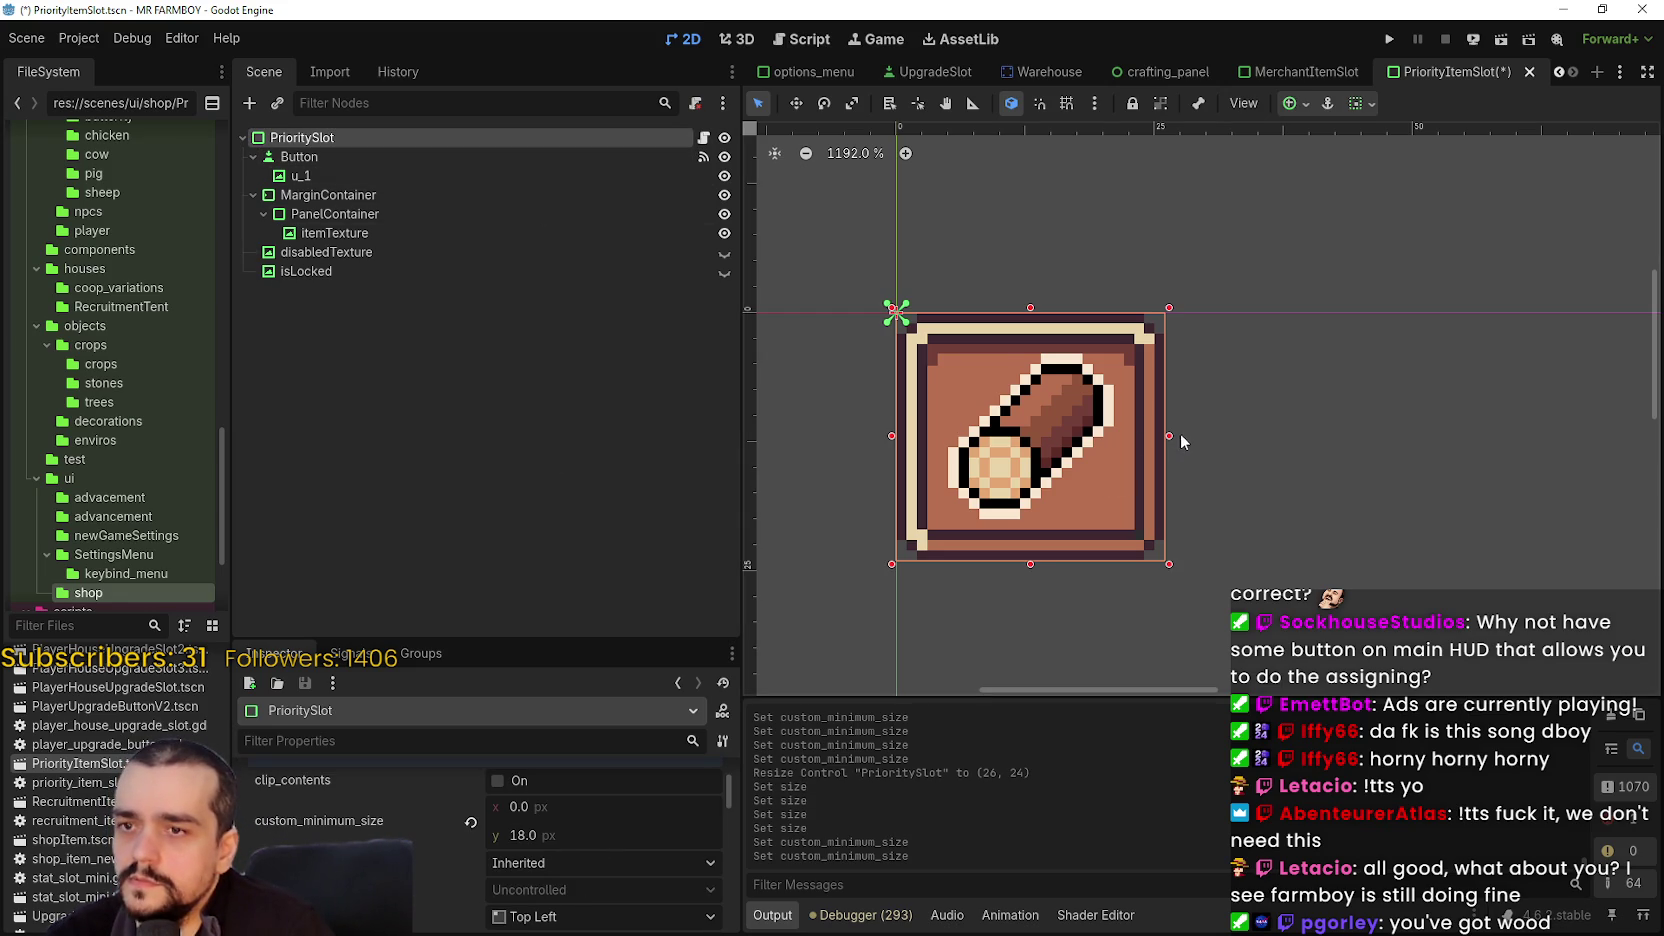
- Shrink PrioritySlot to 24 × 24 px and save the scene
left_click_drag(1164, 436, 1148, 436)
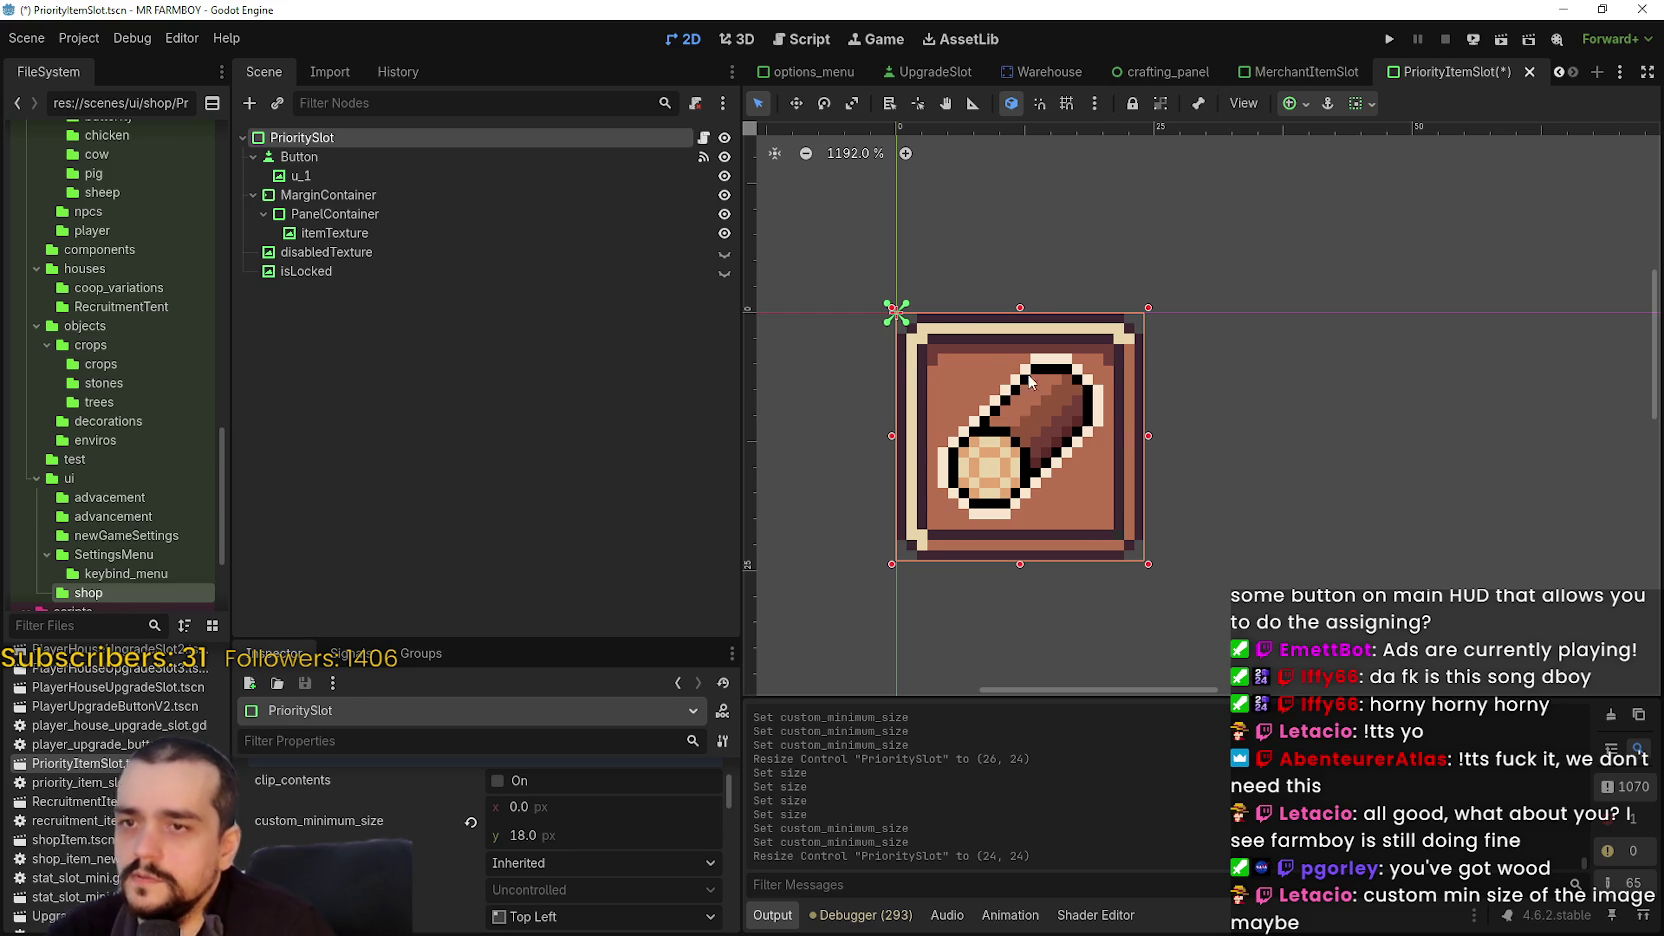
scroll(1043, 398, "down", 4)
scroll(1043, 398, "down", 1)
key("ctrl+s")
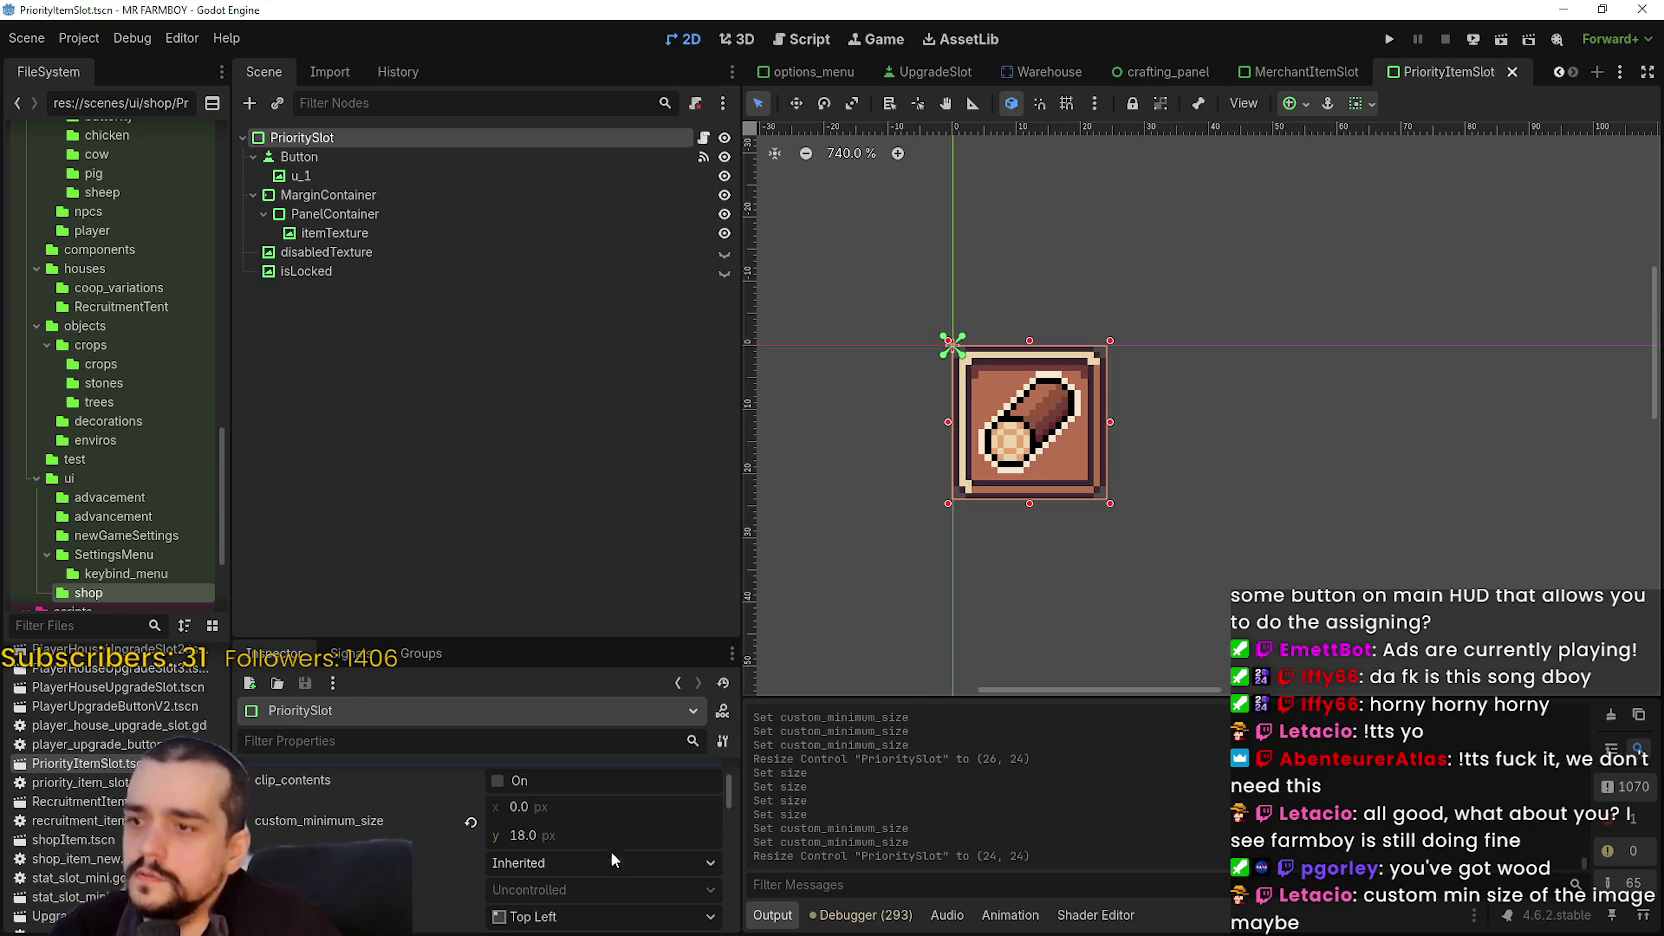
- Give the PrioritySlot root a custom minimum size of 24 × 24
scroll(580, 850, "down", 3)
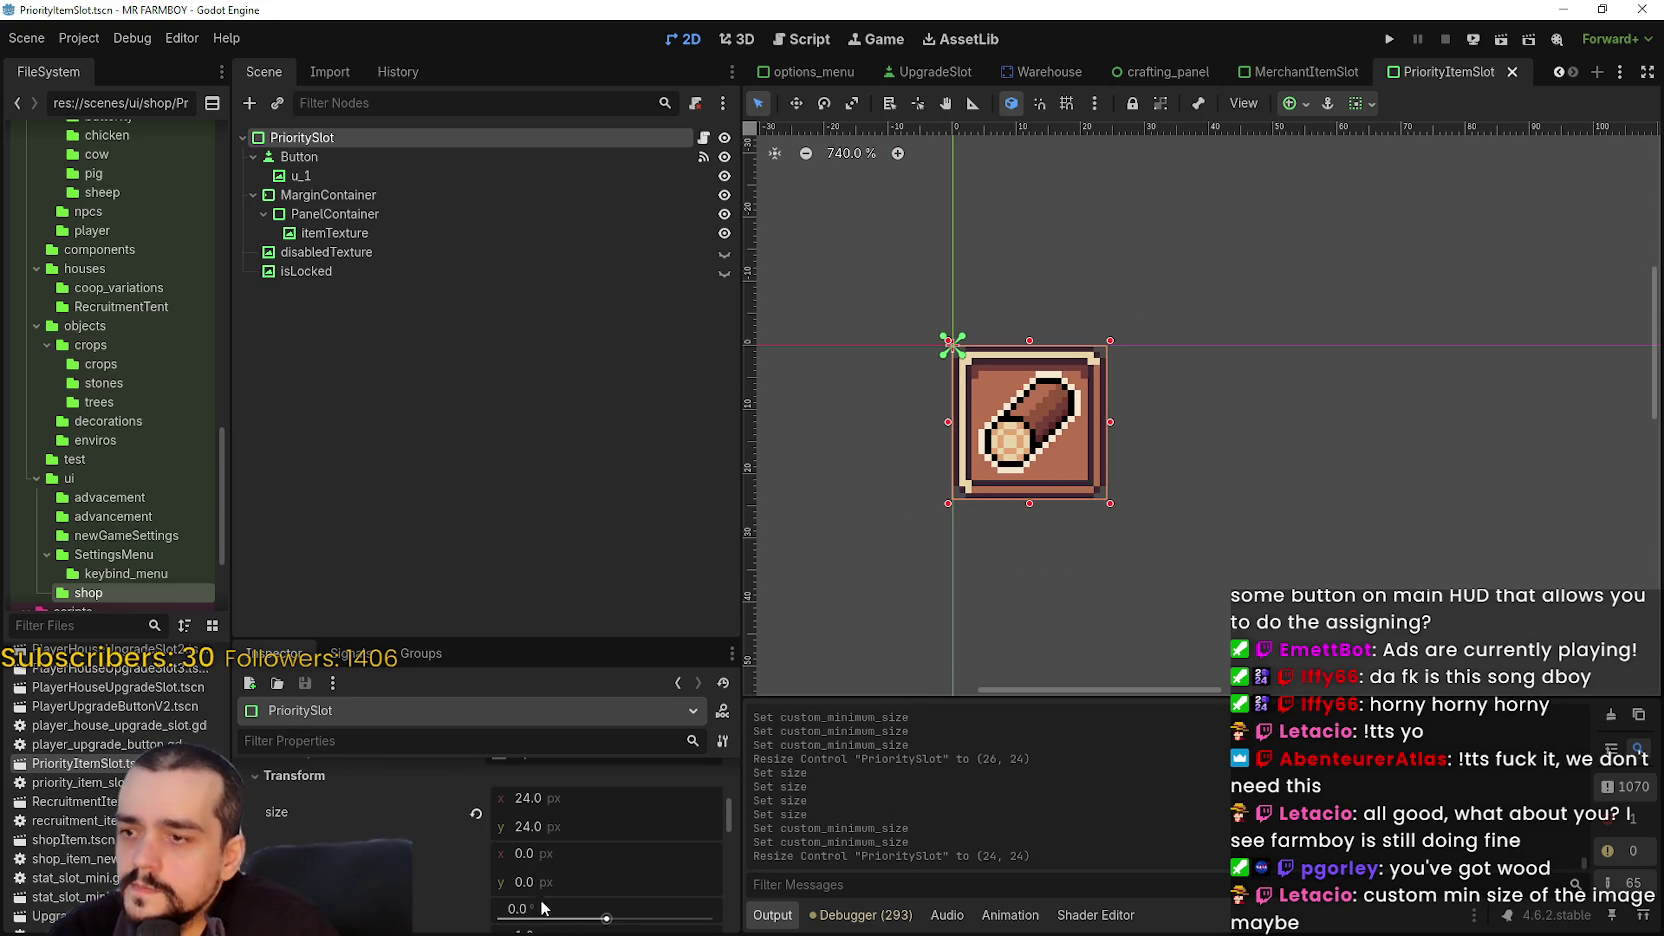
scroll(554, 874, "up", 3)
left_click(558, 808)
type("24")
key("Return")
left_click(564, 838)
type("24")
key("Return")
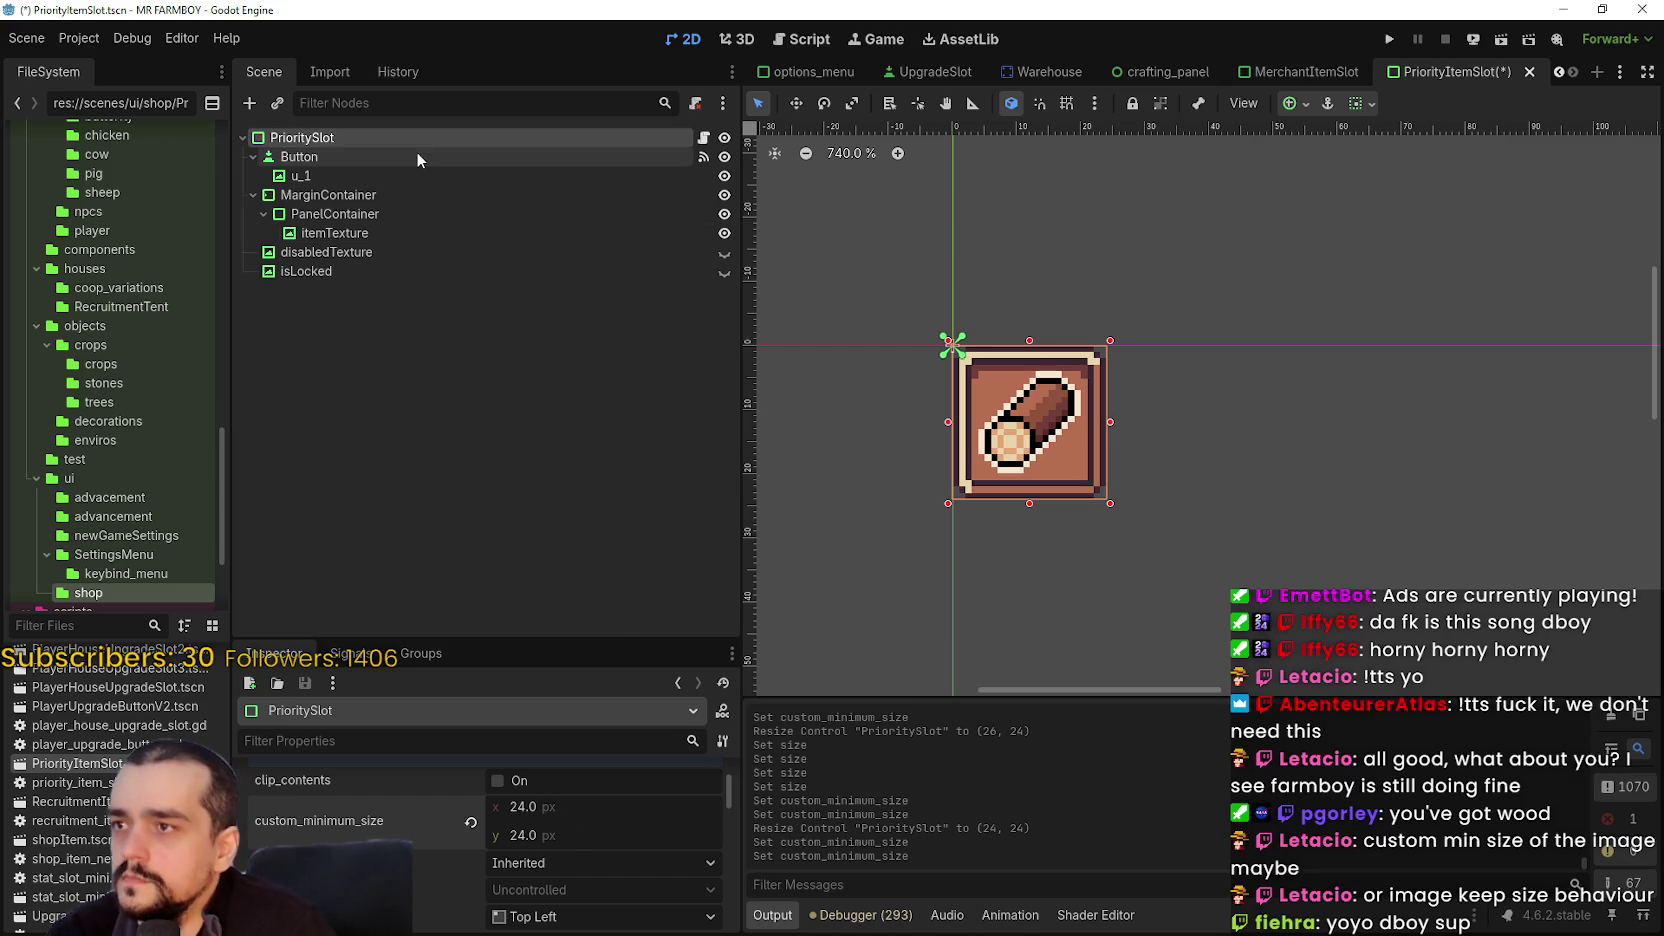
- Set the Button's custom minimum size to 24 × 24 and save PriorityItemSlot.tscn
left_click(418, 159)
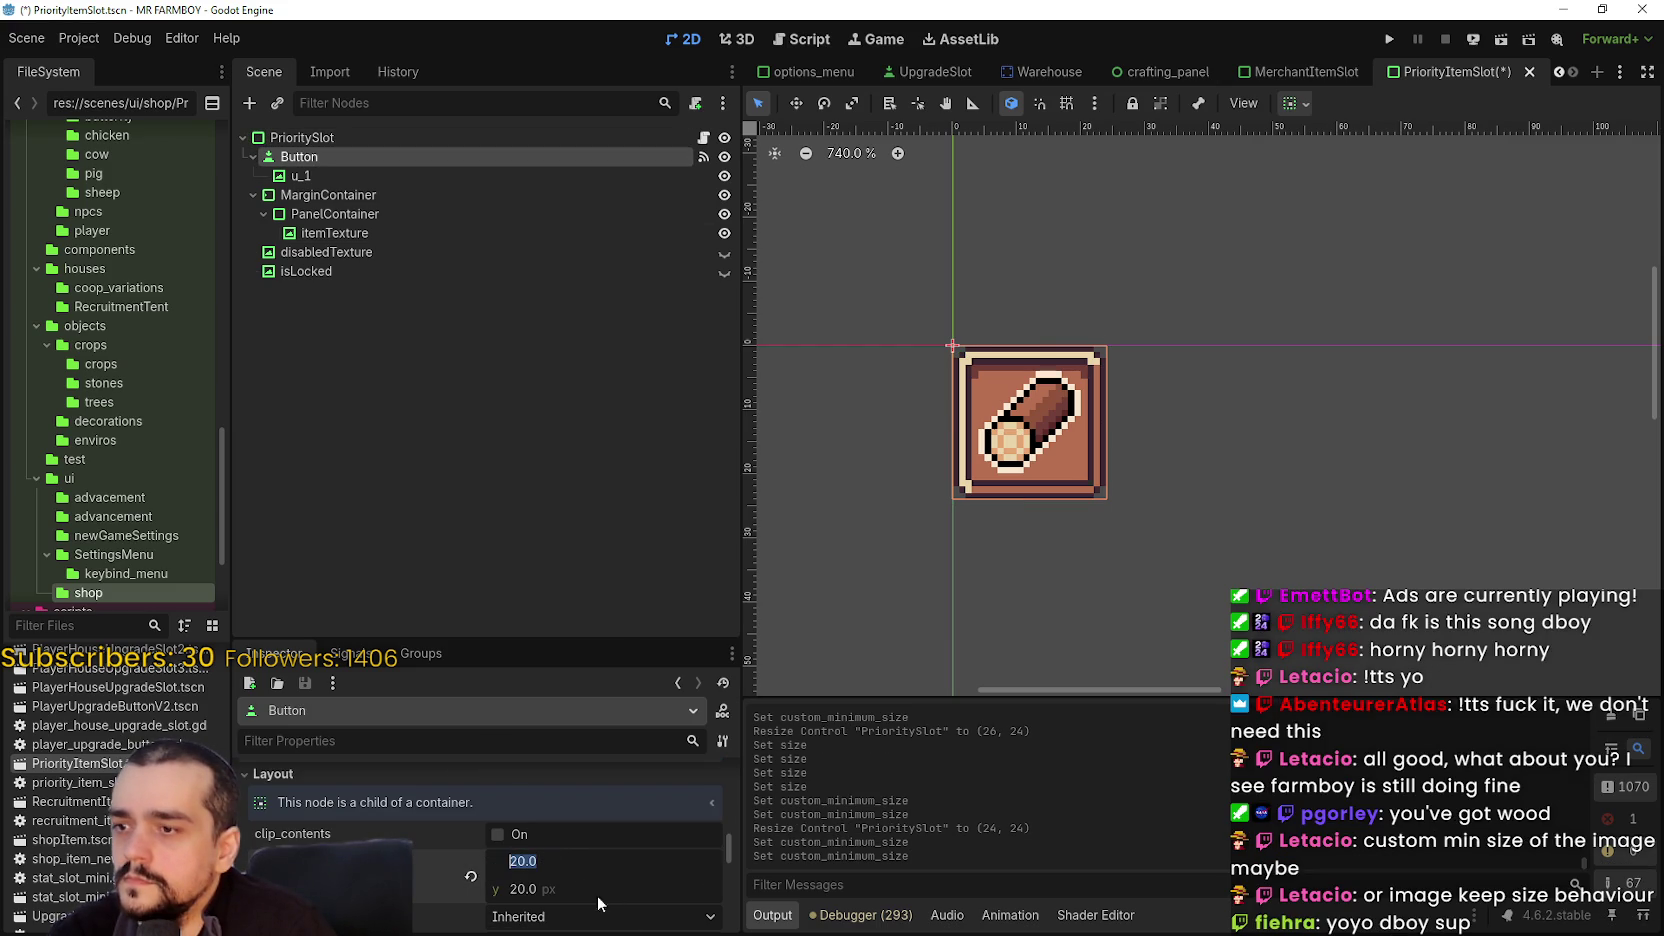
scroll(585, 880, "down", 2)
scroll(592, 884, "down", 5)
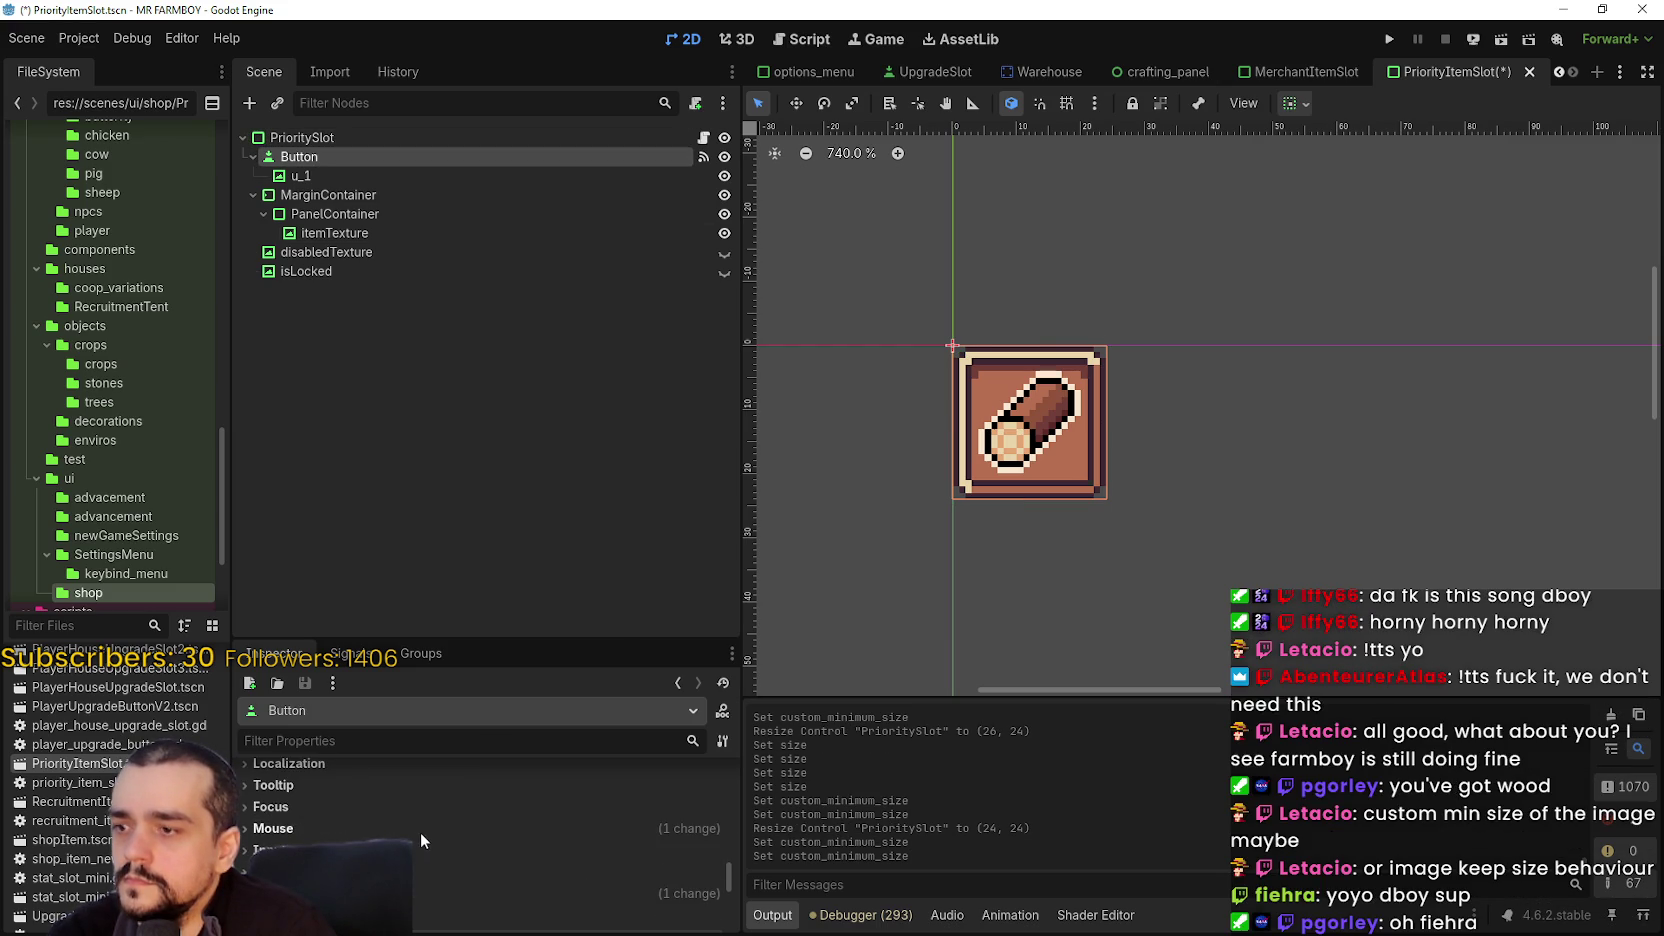
scroll(453, 844, "up", 5)
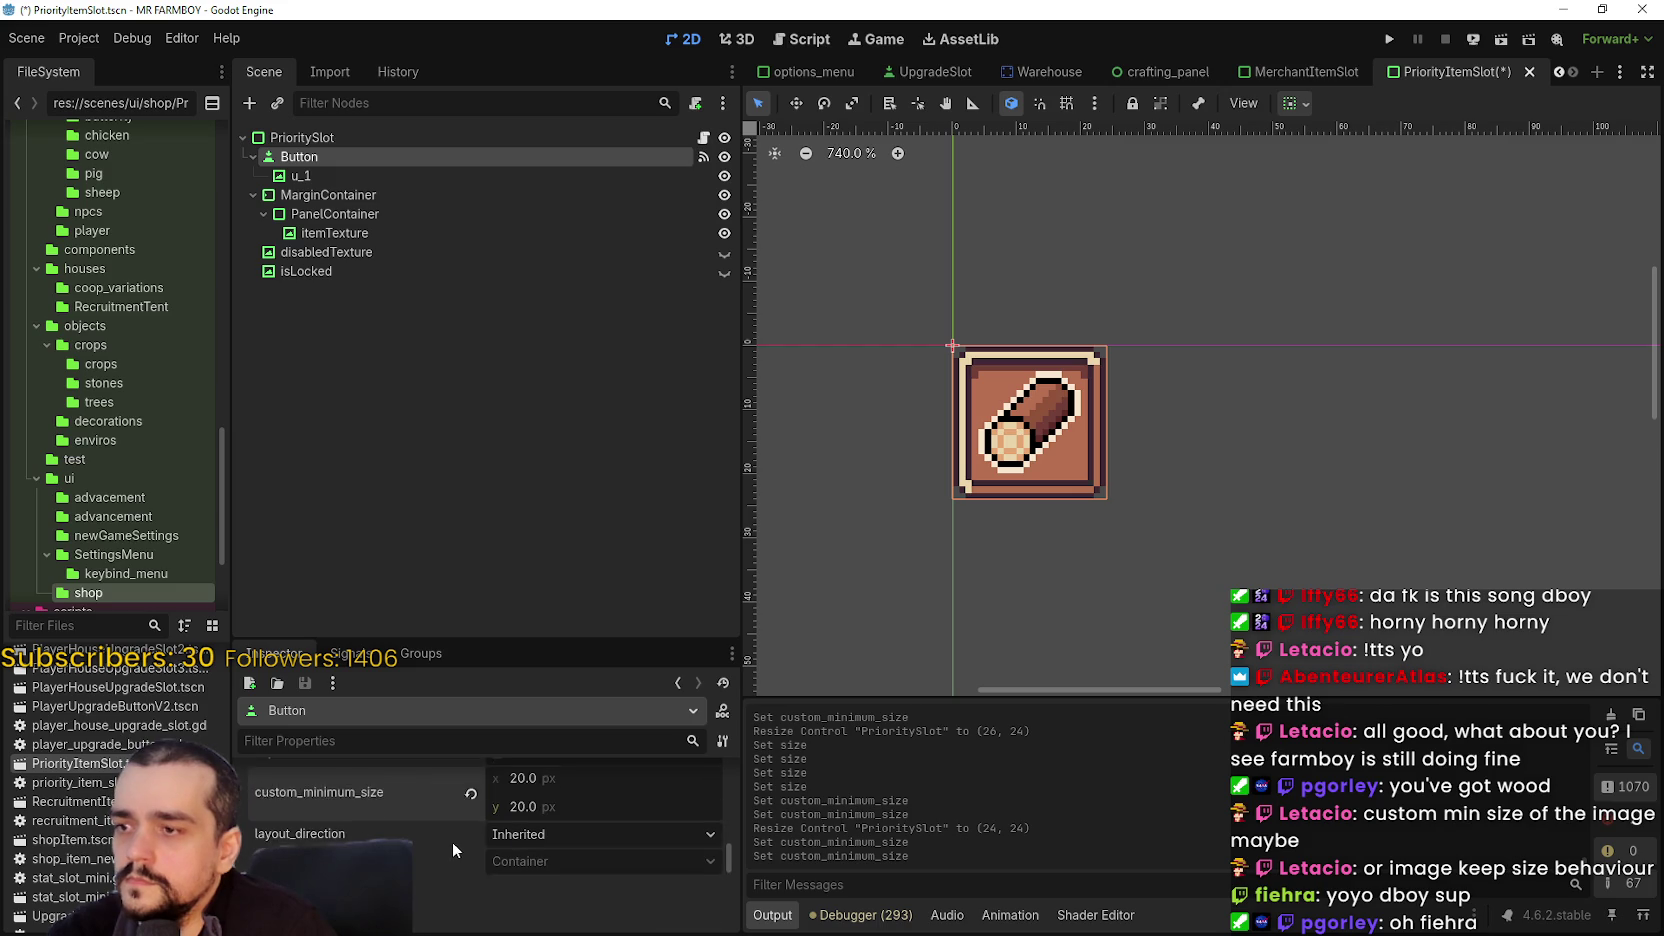
scroll(433, 837, "down", 2)
scroll(433, 837, "up", 3)
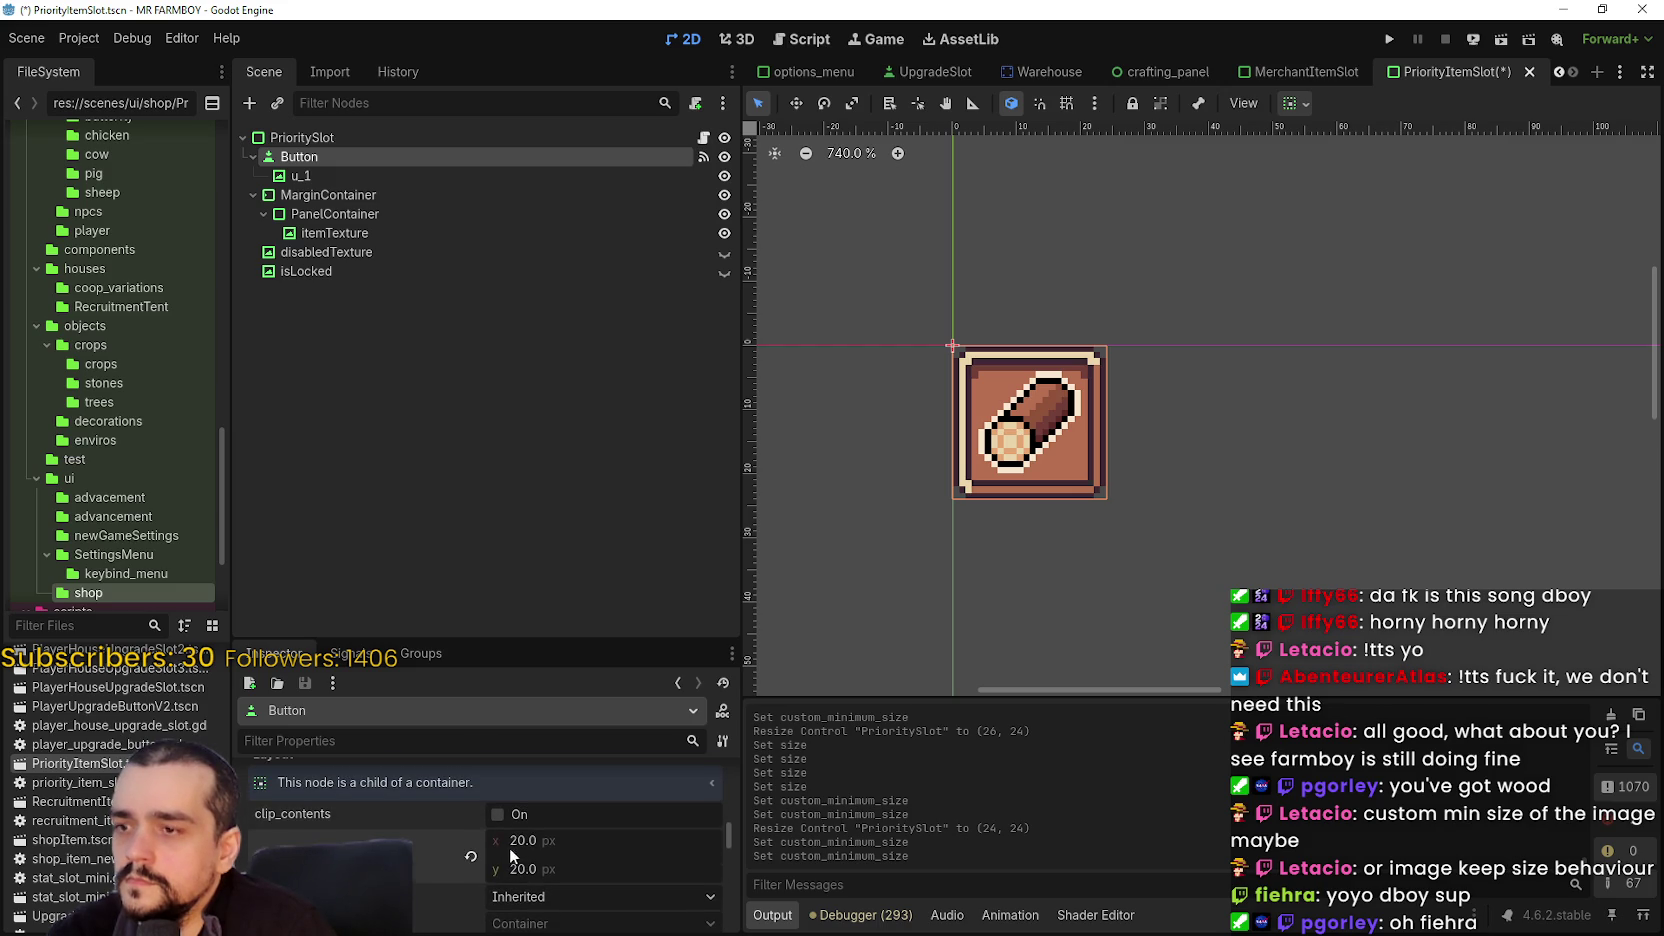
left_click_drag(539, 832, 575, 832)
type("24")
key("Return")
key("ctrl+s")
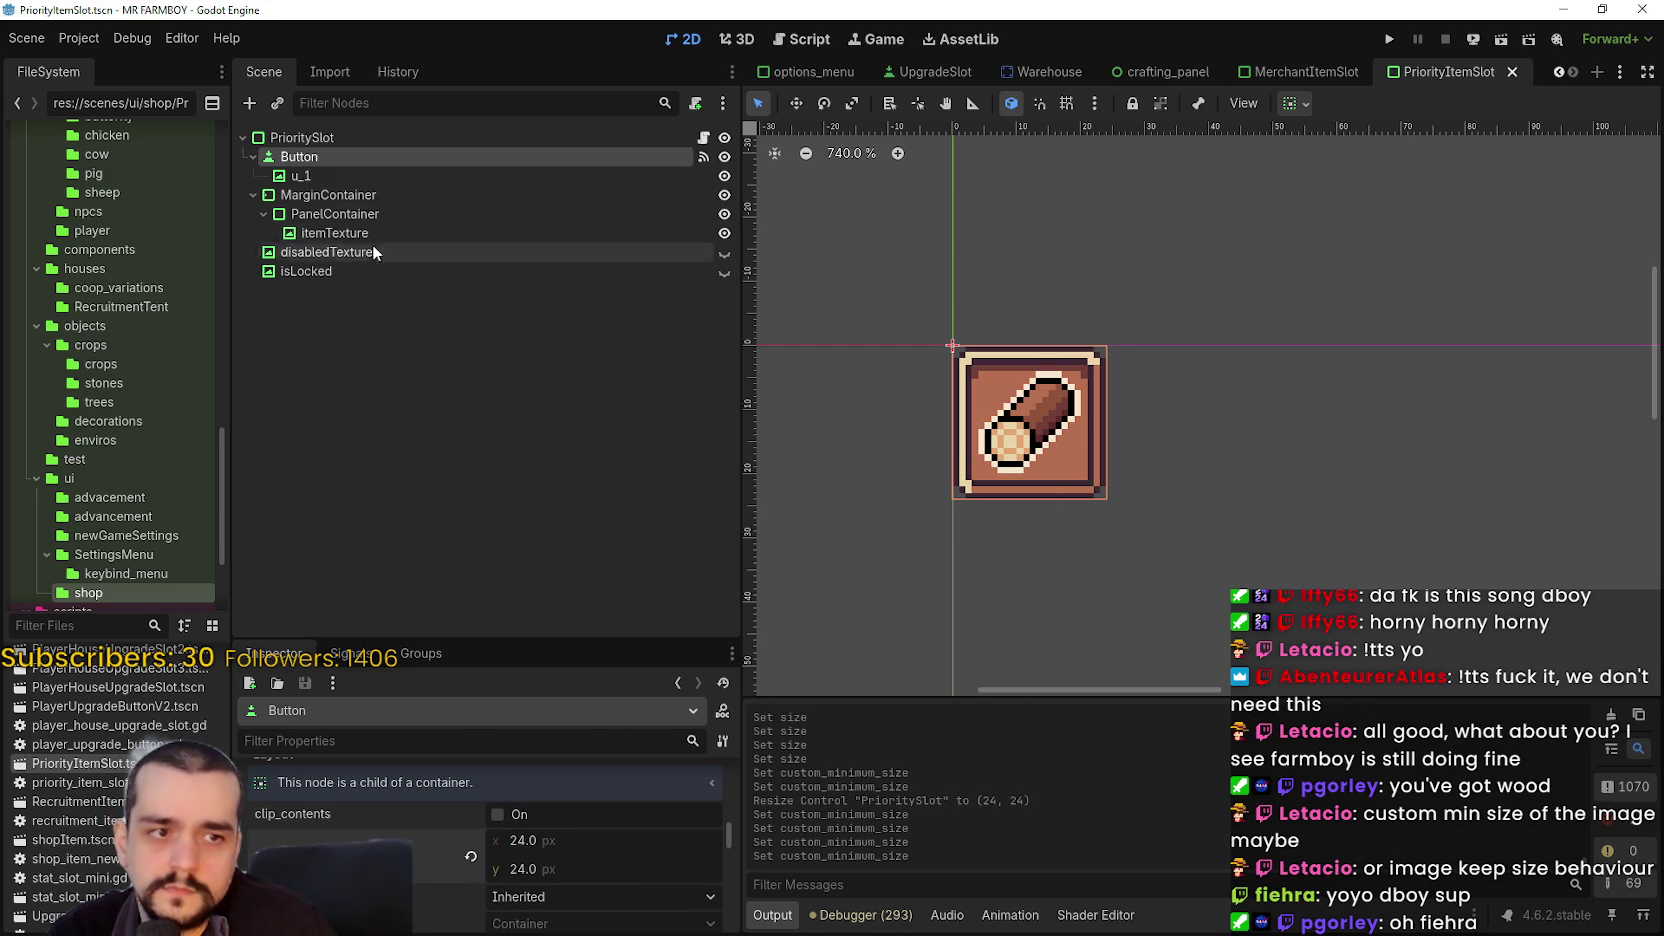
left_click(354, 177)
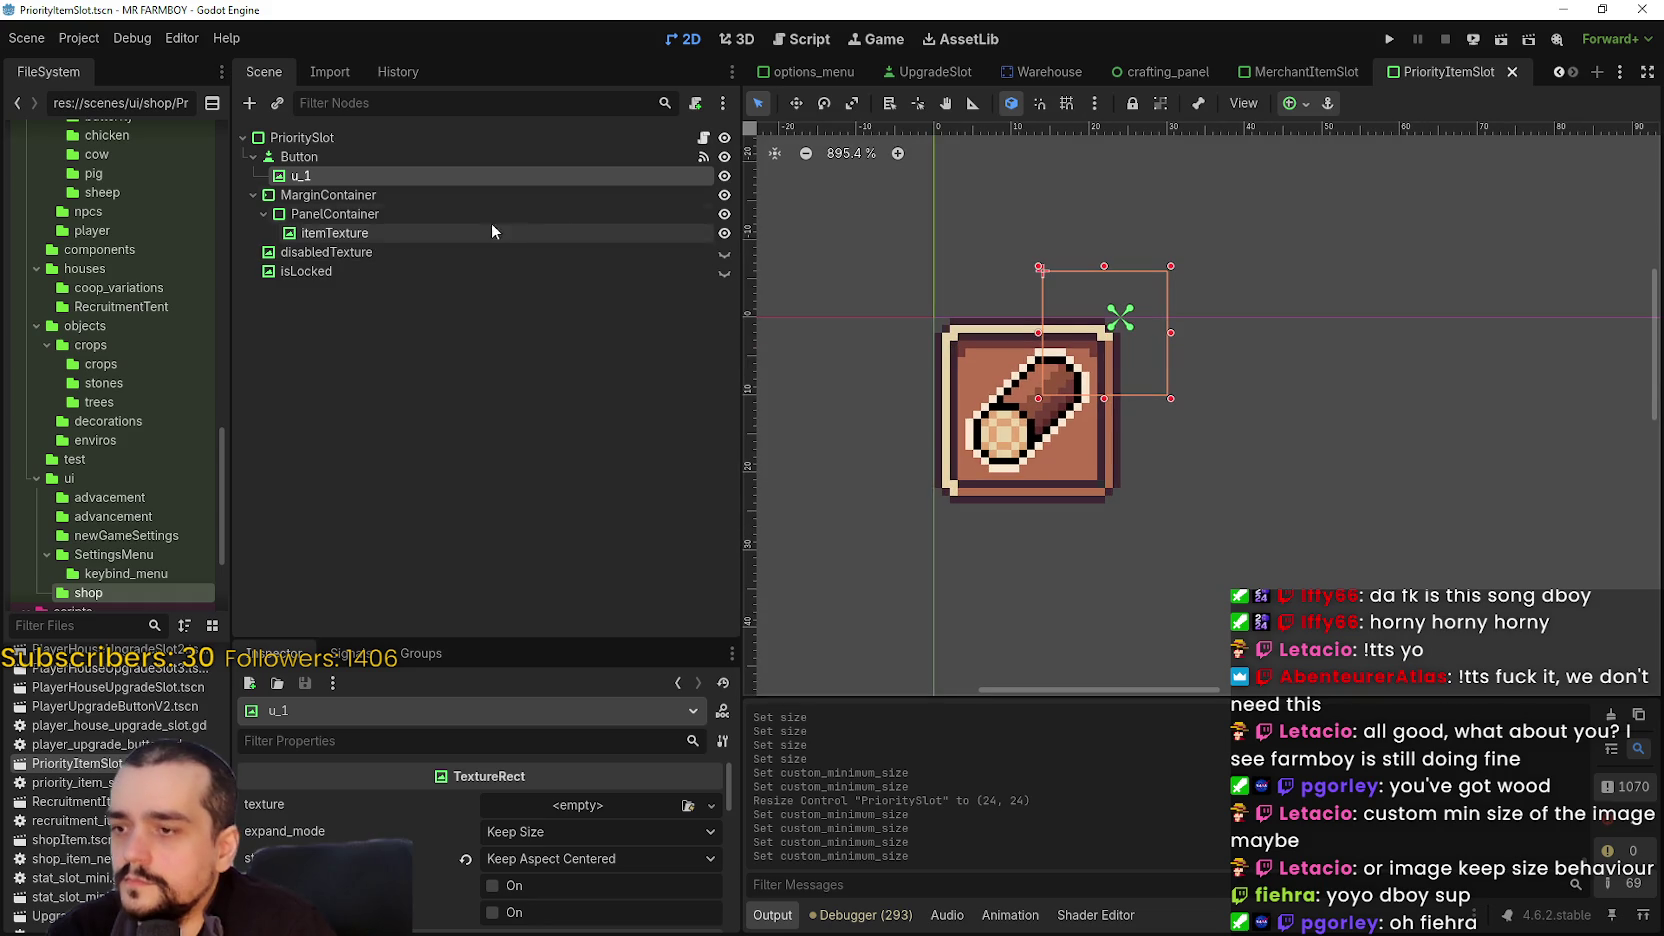
- Delete the u_1 node from the Scene dock
right_click(445, 192)
left_click(404, 170)
left_click(380, 176)
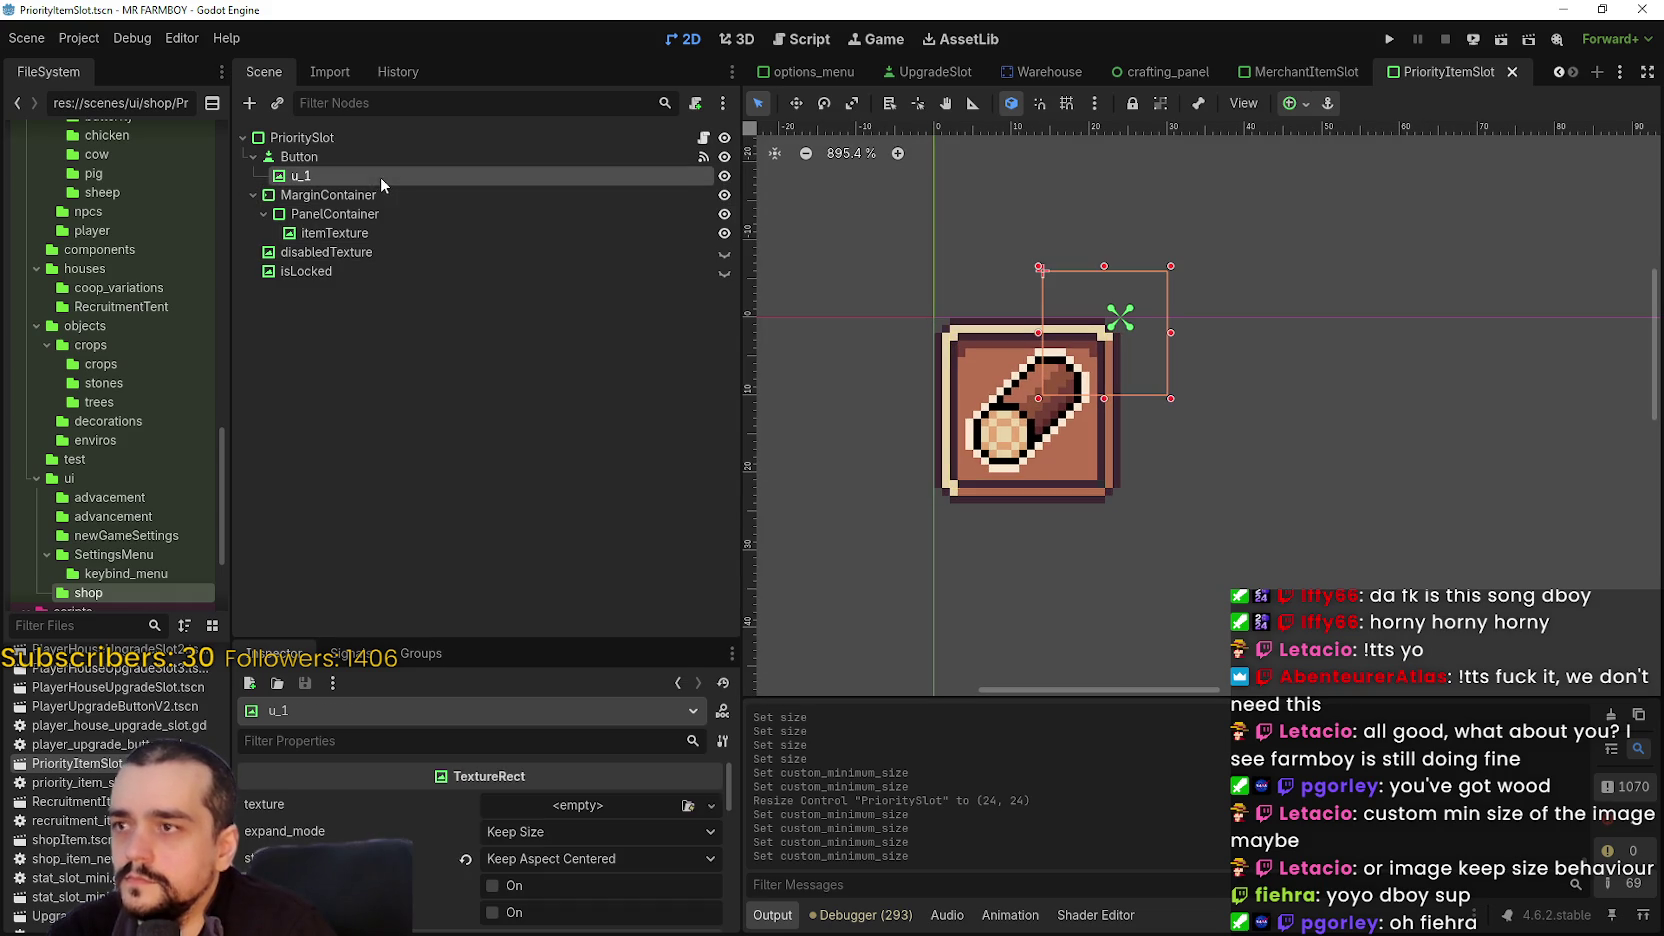
right_click(380, 176)
left_click(458, 657)
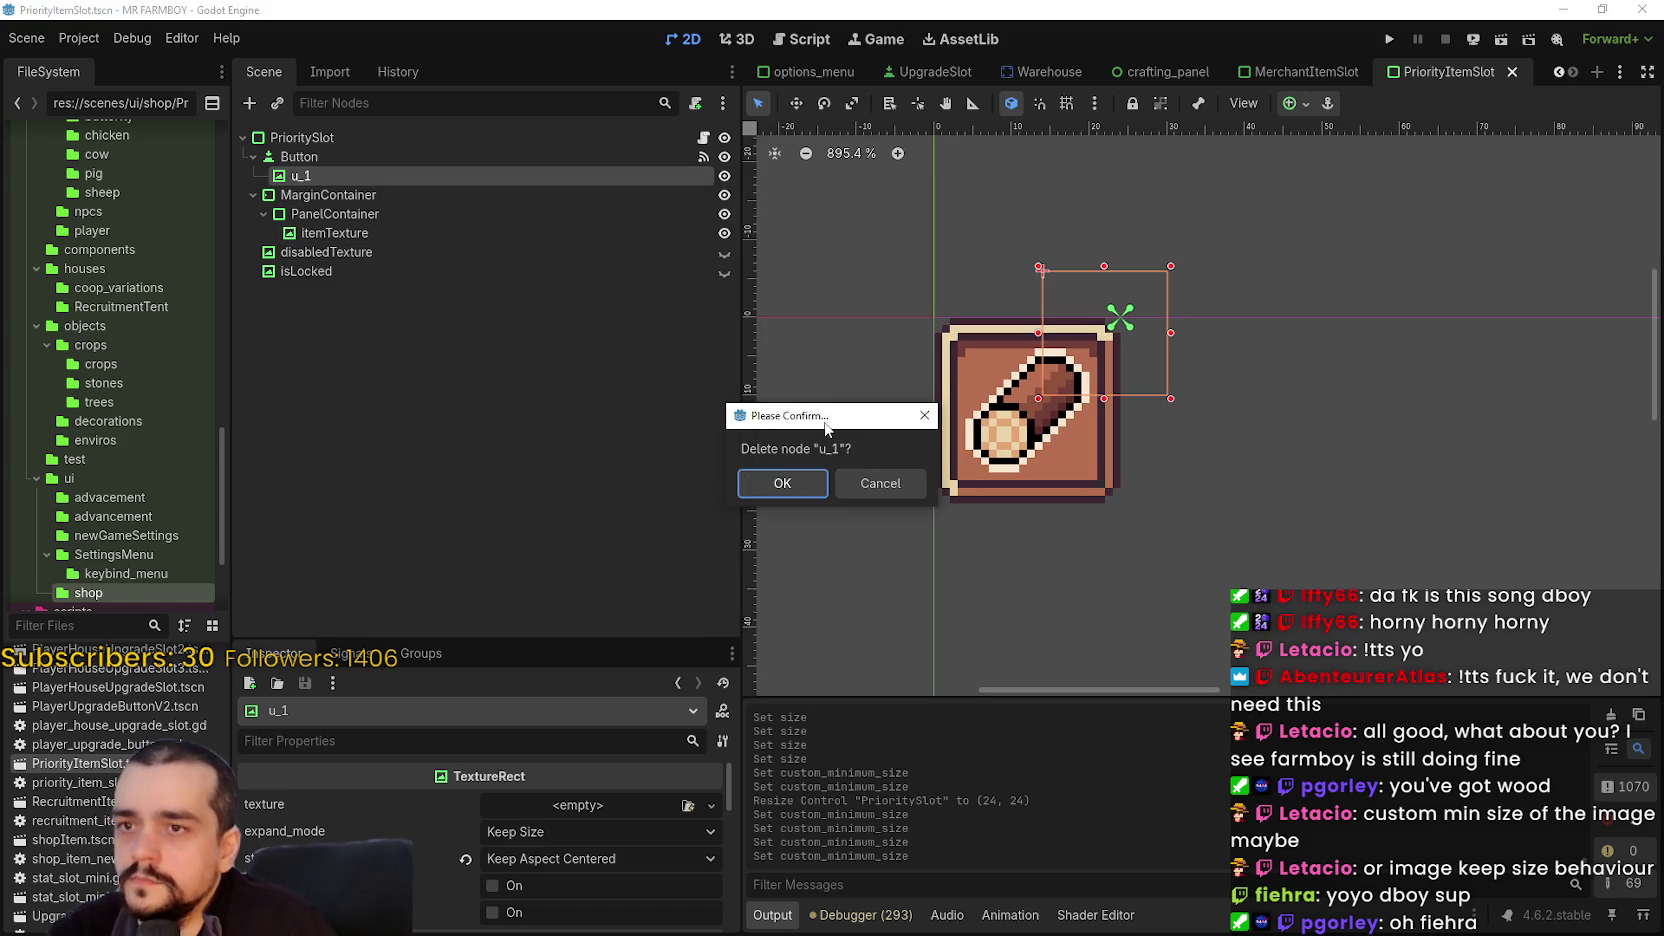
left_click(782, 483)
- Delete the disabledTexture node
left_click(335, 214)
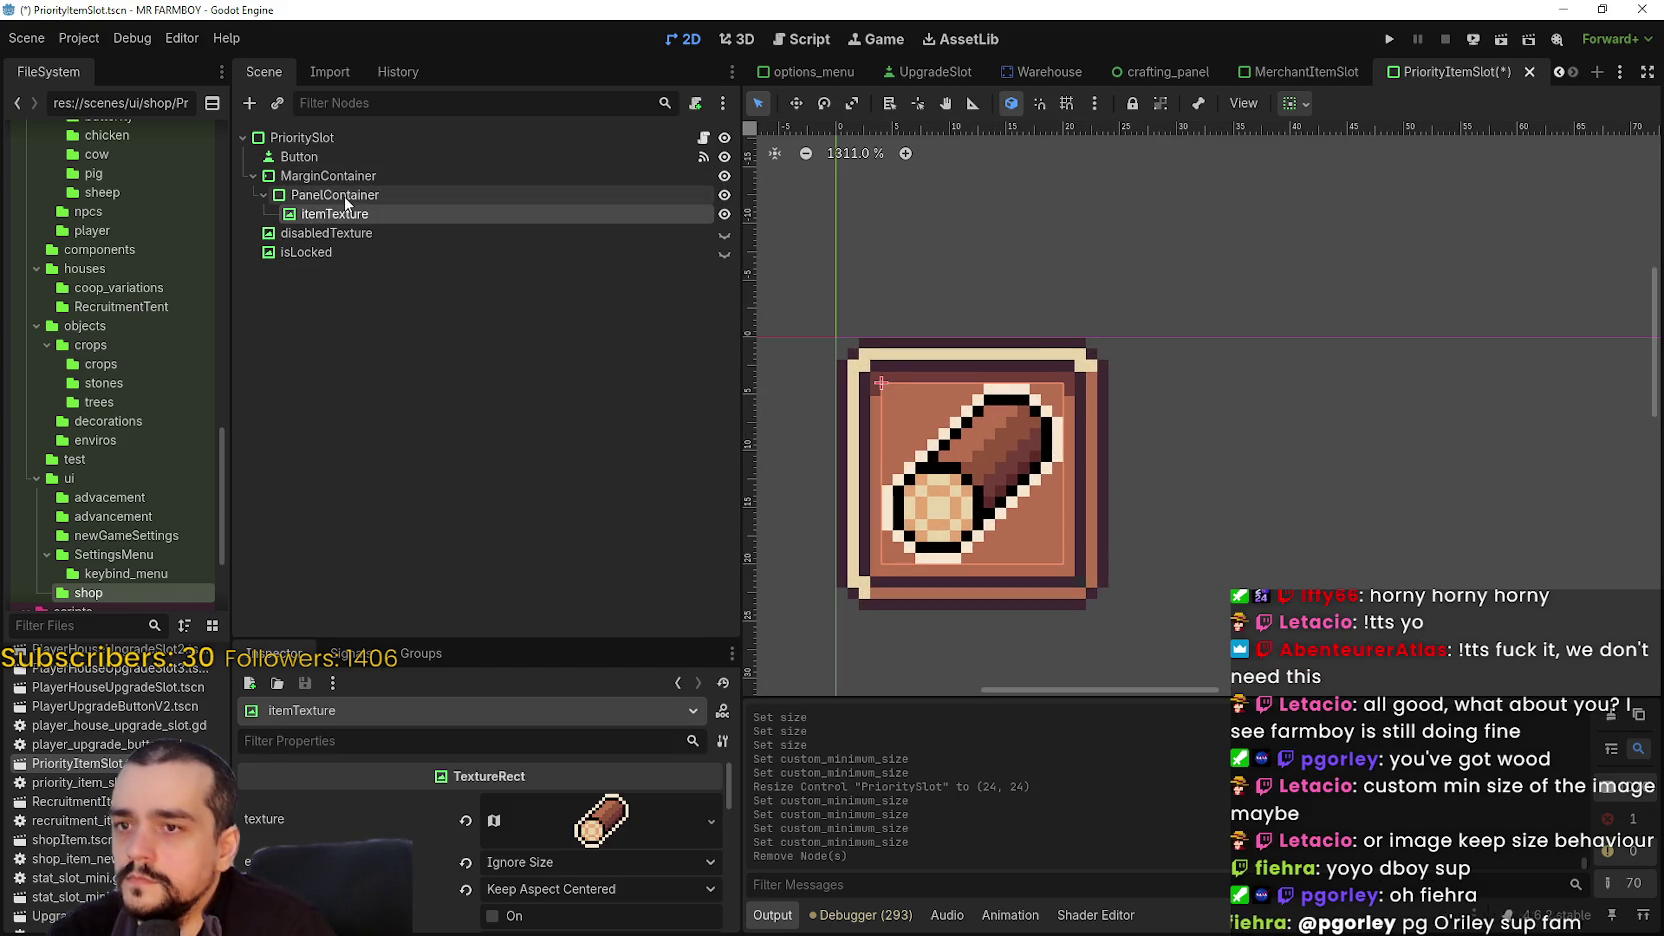
left_click(345, 196)
left_click(362, 178)
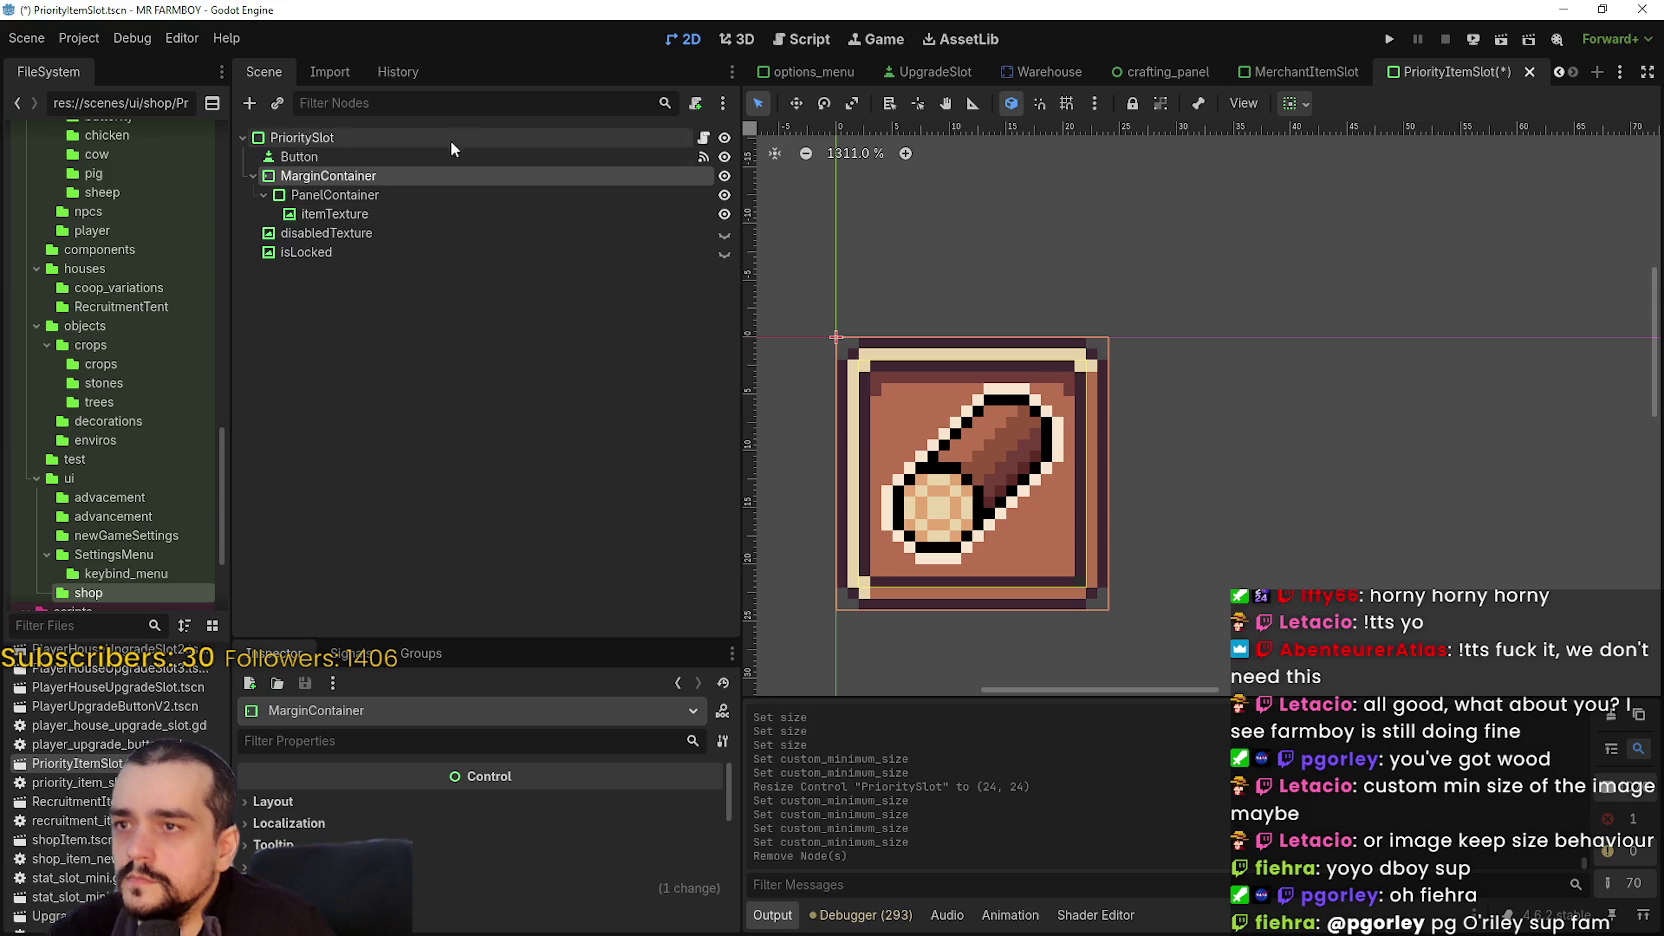
left_click(380, 213)
right_click(347, 233)
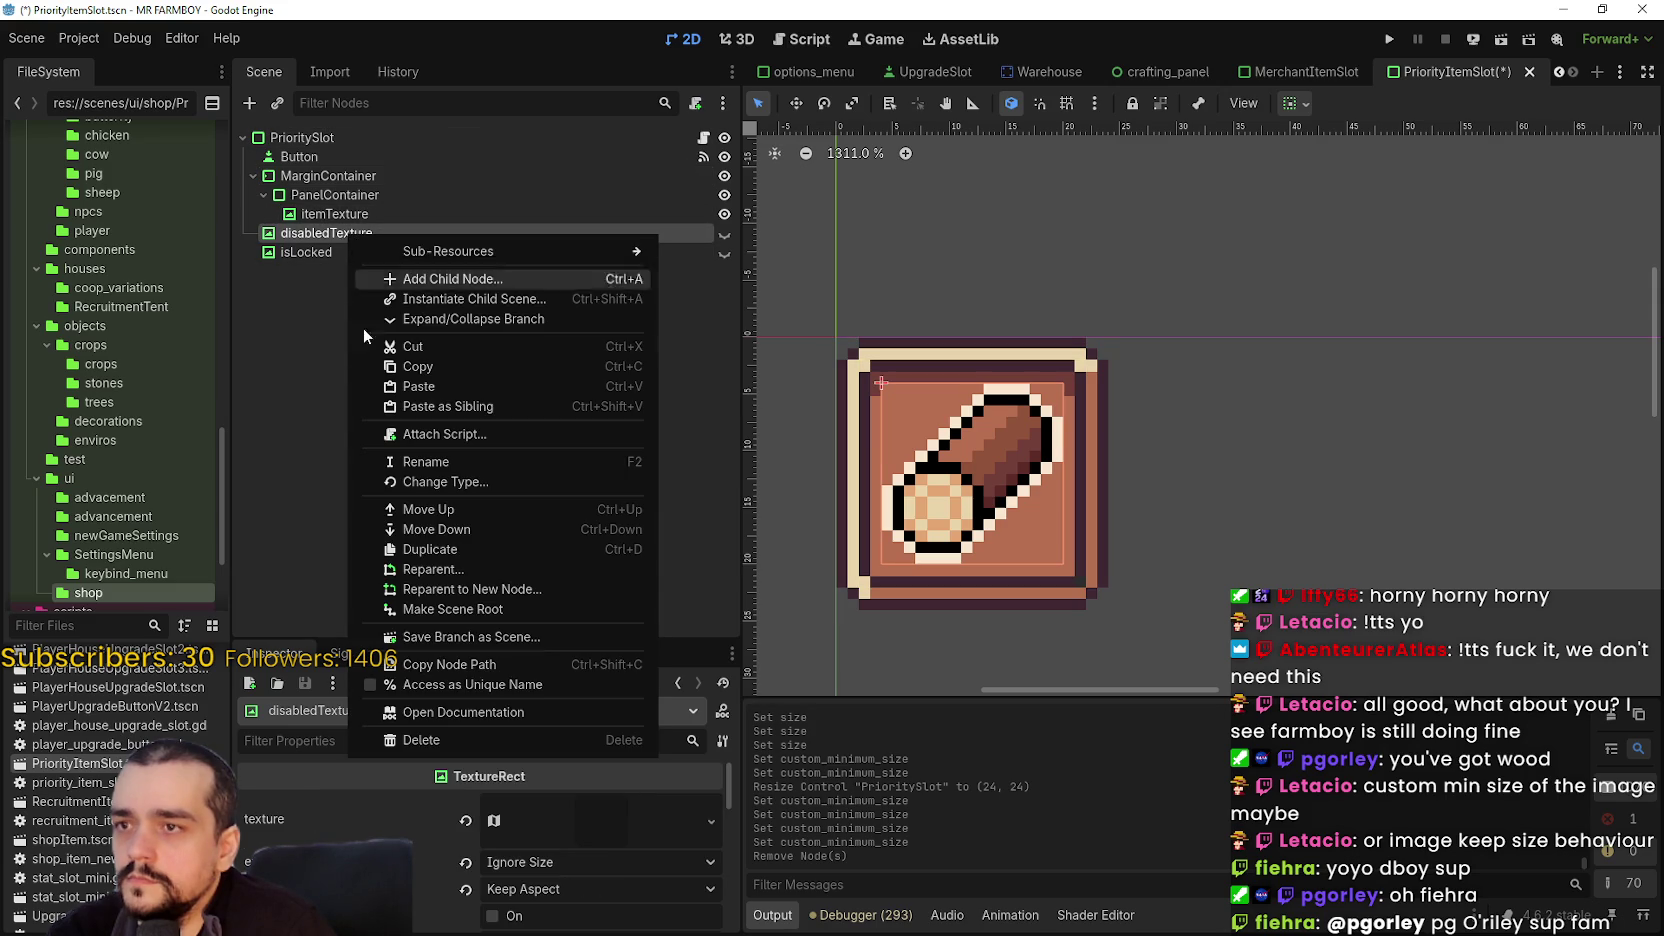
left_click(395, 741)
left_click(782, 484)
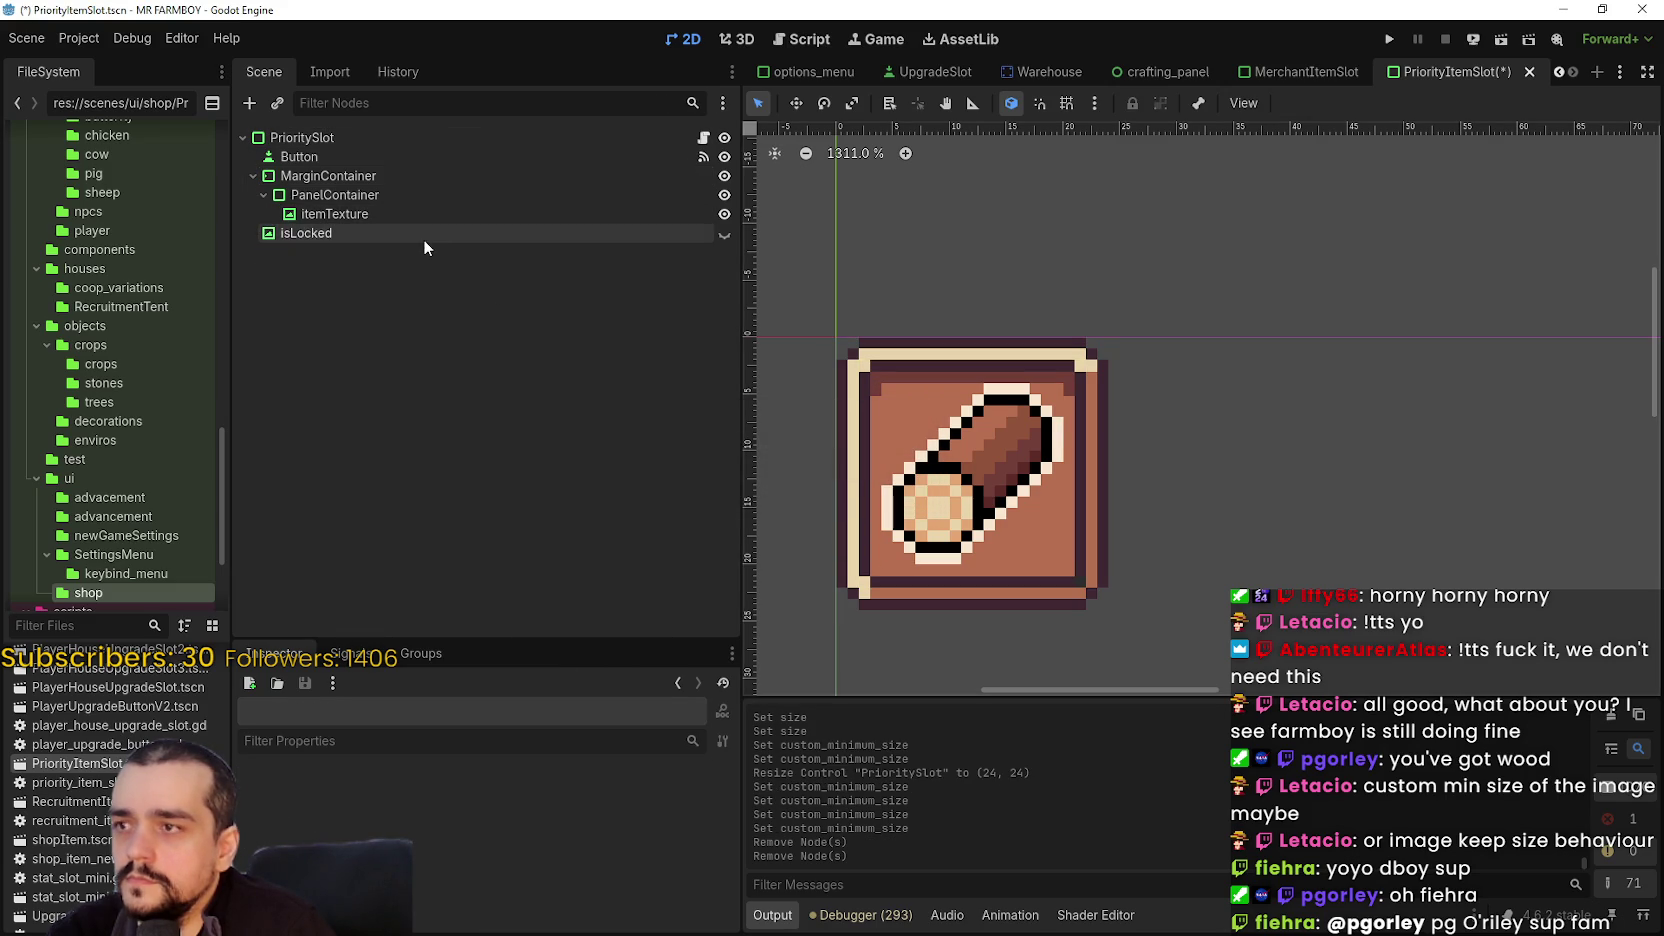
- Delete the isLocked node, leaving its lock overlay hidden
left_click(724, 233)
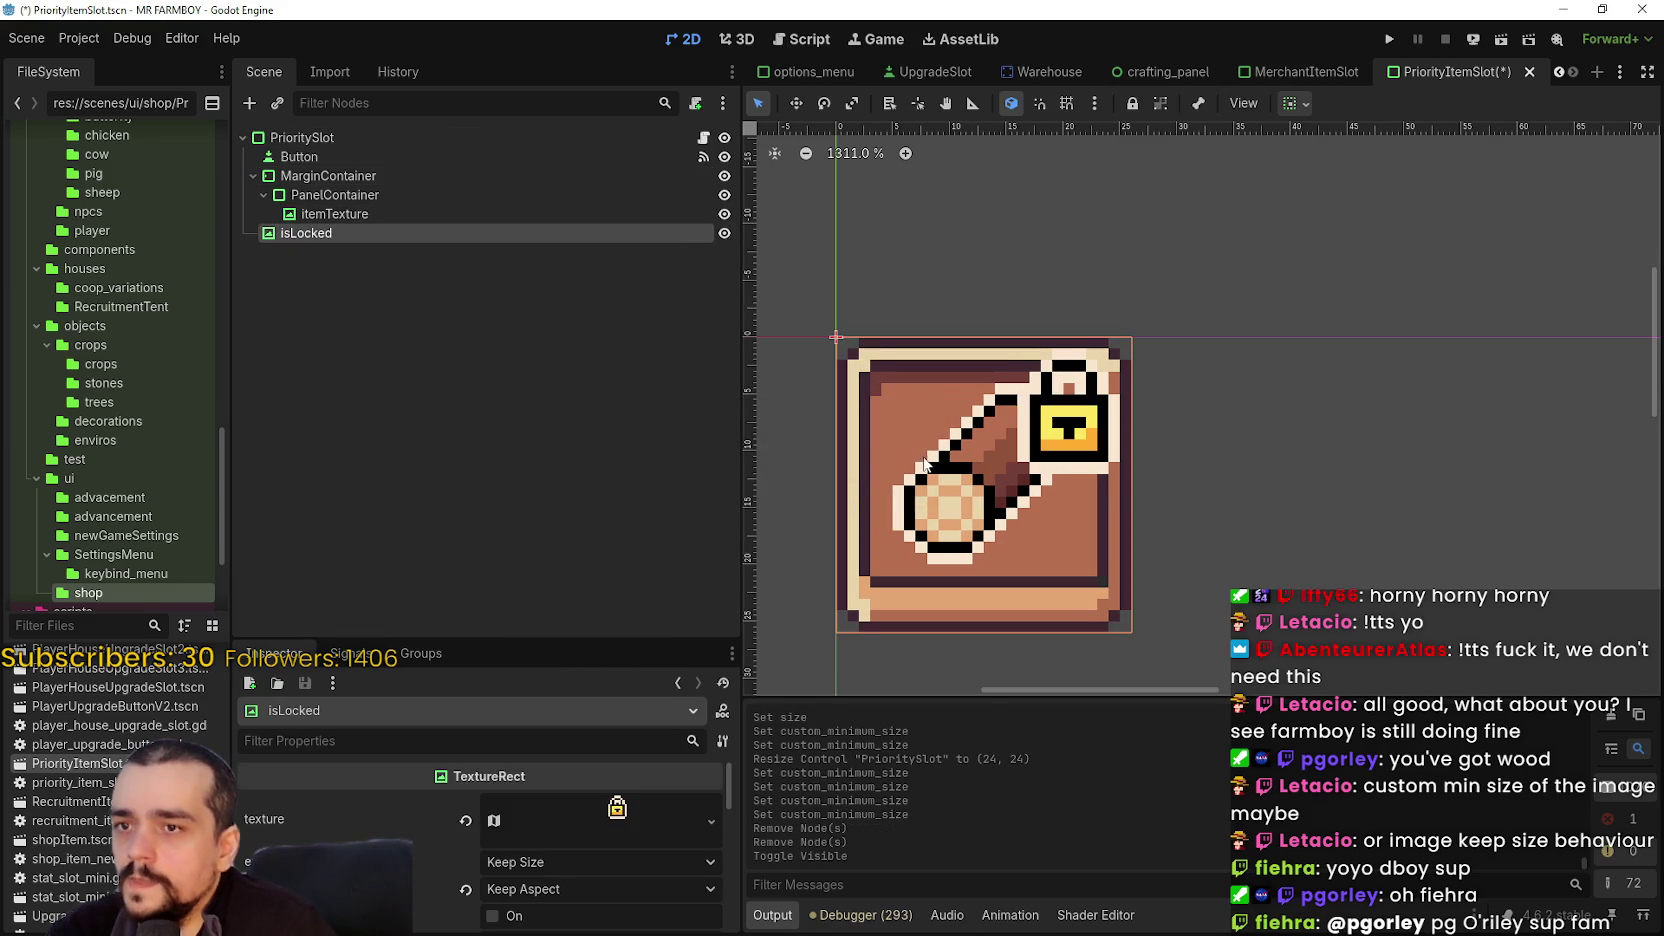
key("ctrl+z")
right_click(334, 234)
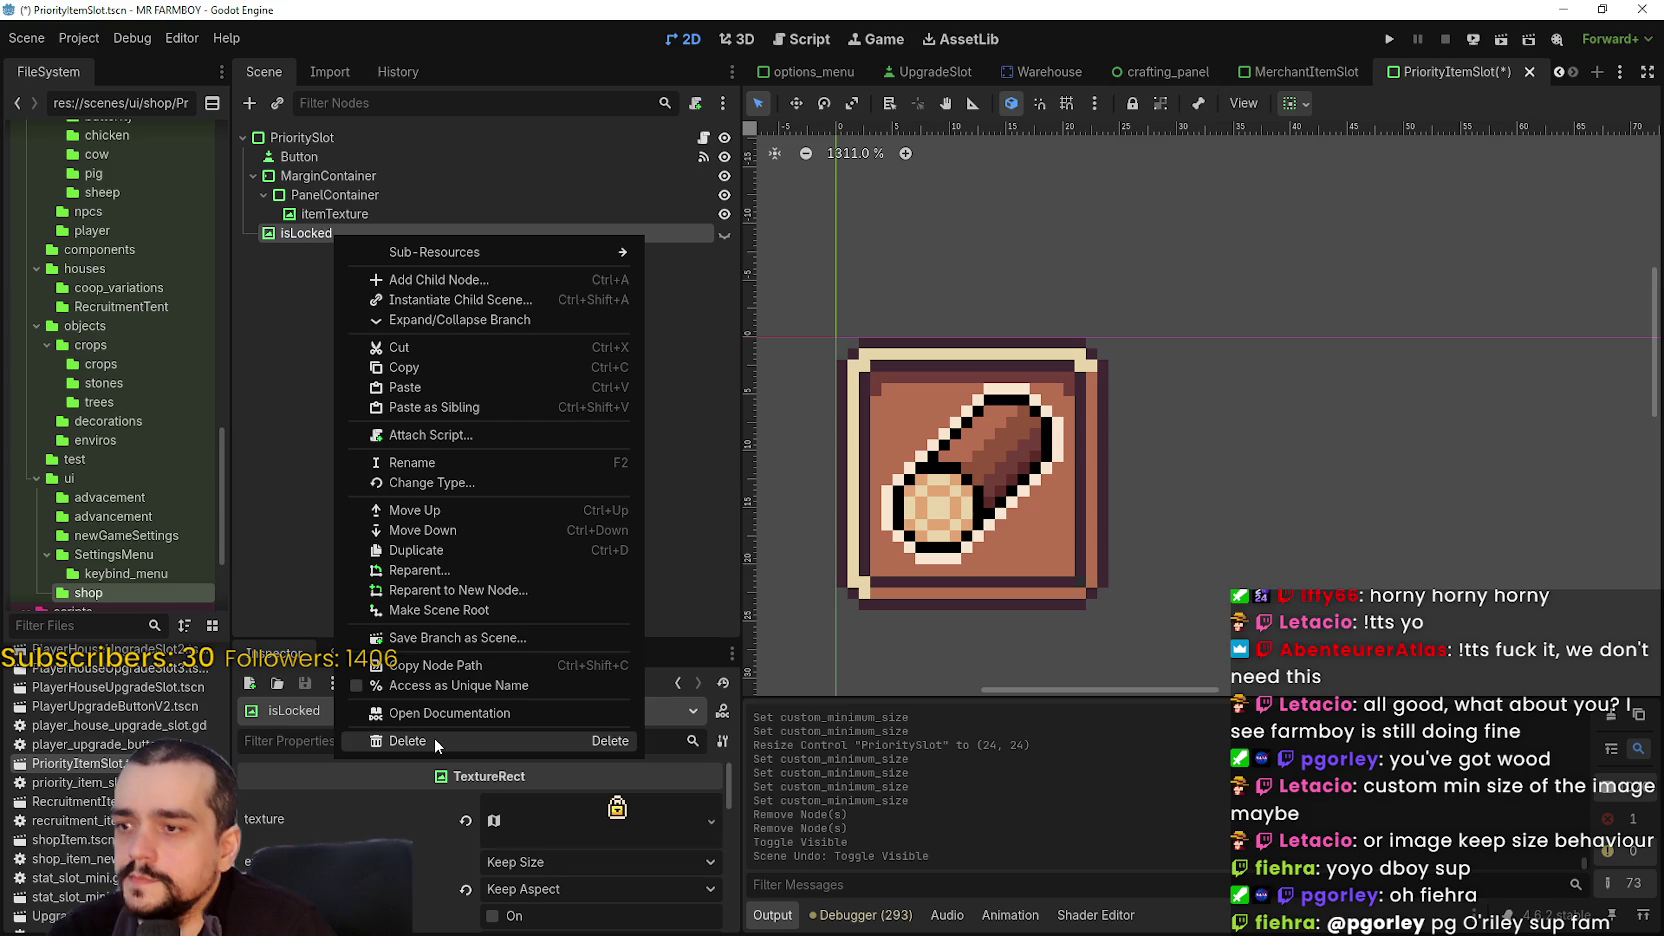
left_click(434, 740)
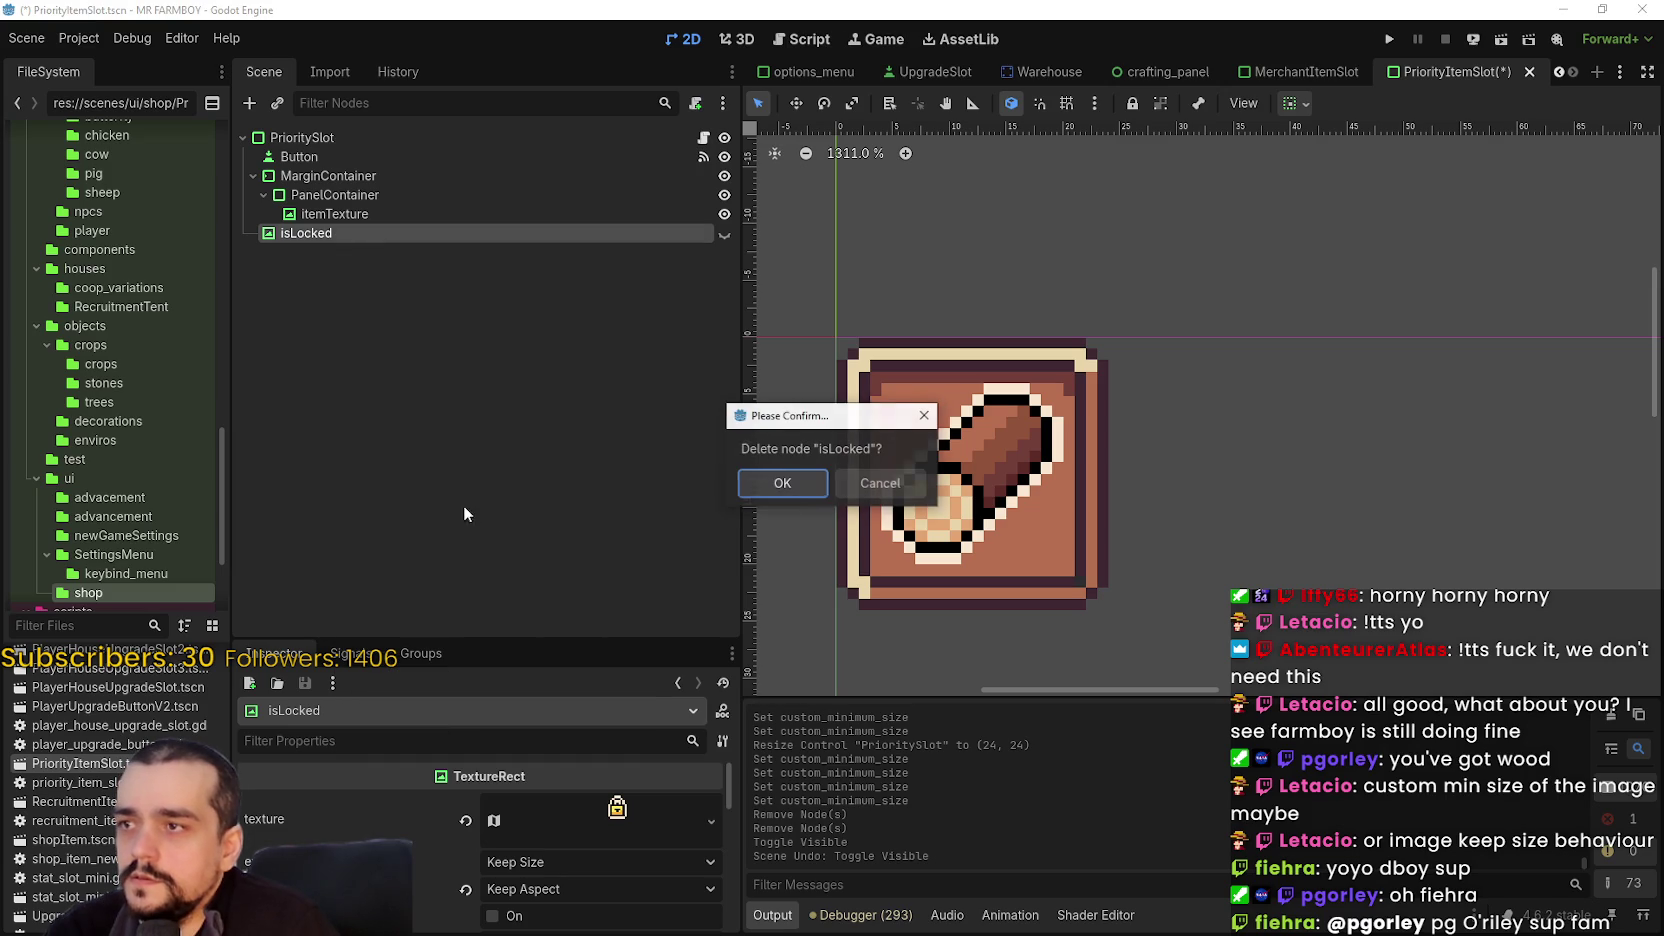
left_click(781, 484)
- Save the trimmed scene, keeping Button and the MarginContainer–PanelContainer–itemTexture branch
left_click(397, 210)
left_click(406, 195)
left_click(421, 176)
left_click(431, 137)
key("ctrl+s")
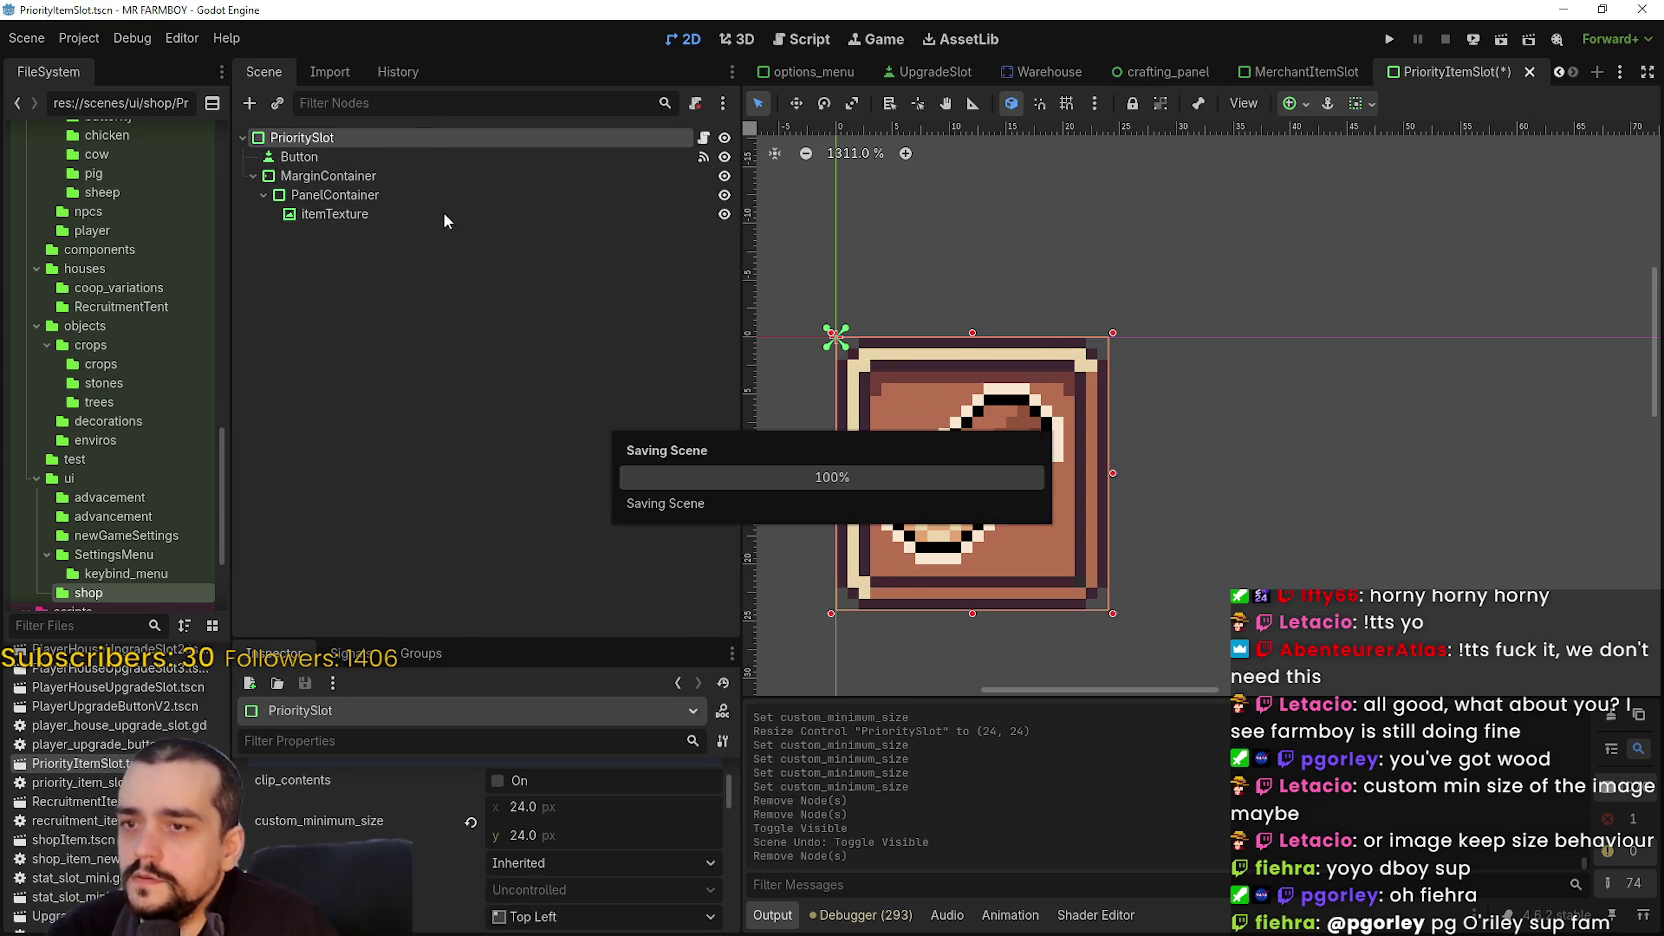
scroll(915, 380, "down", 2)
right_click(322, 159)
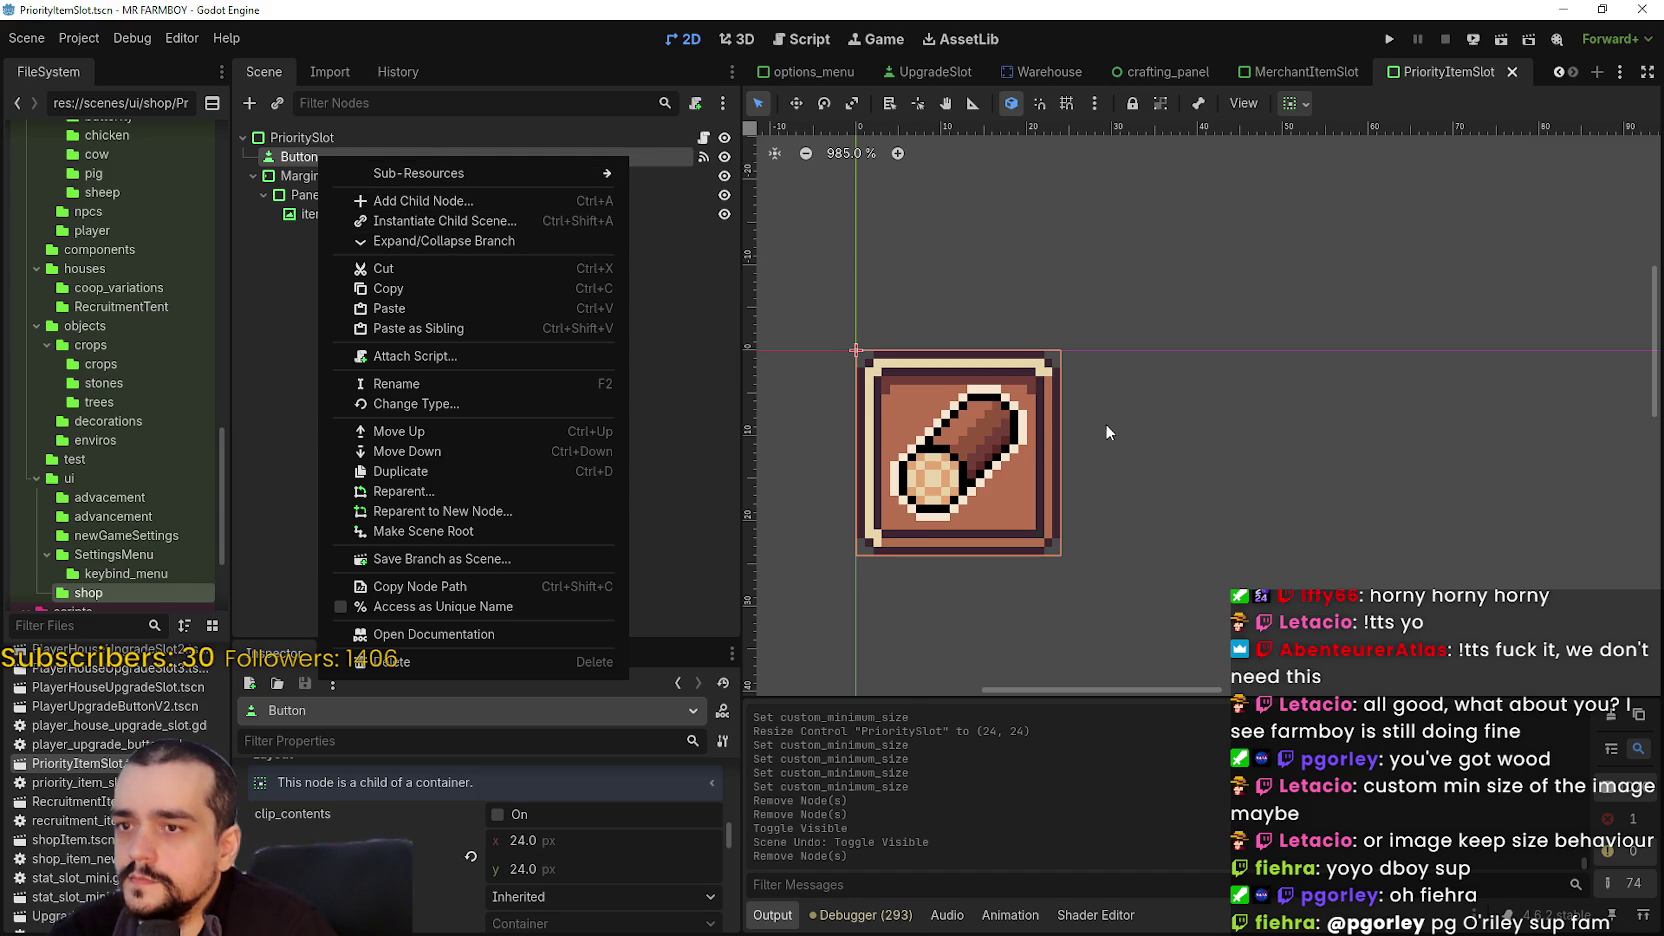
scroll(994, 422, "down", 3)
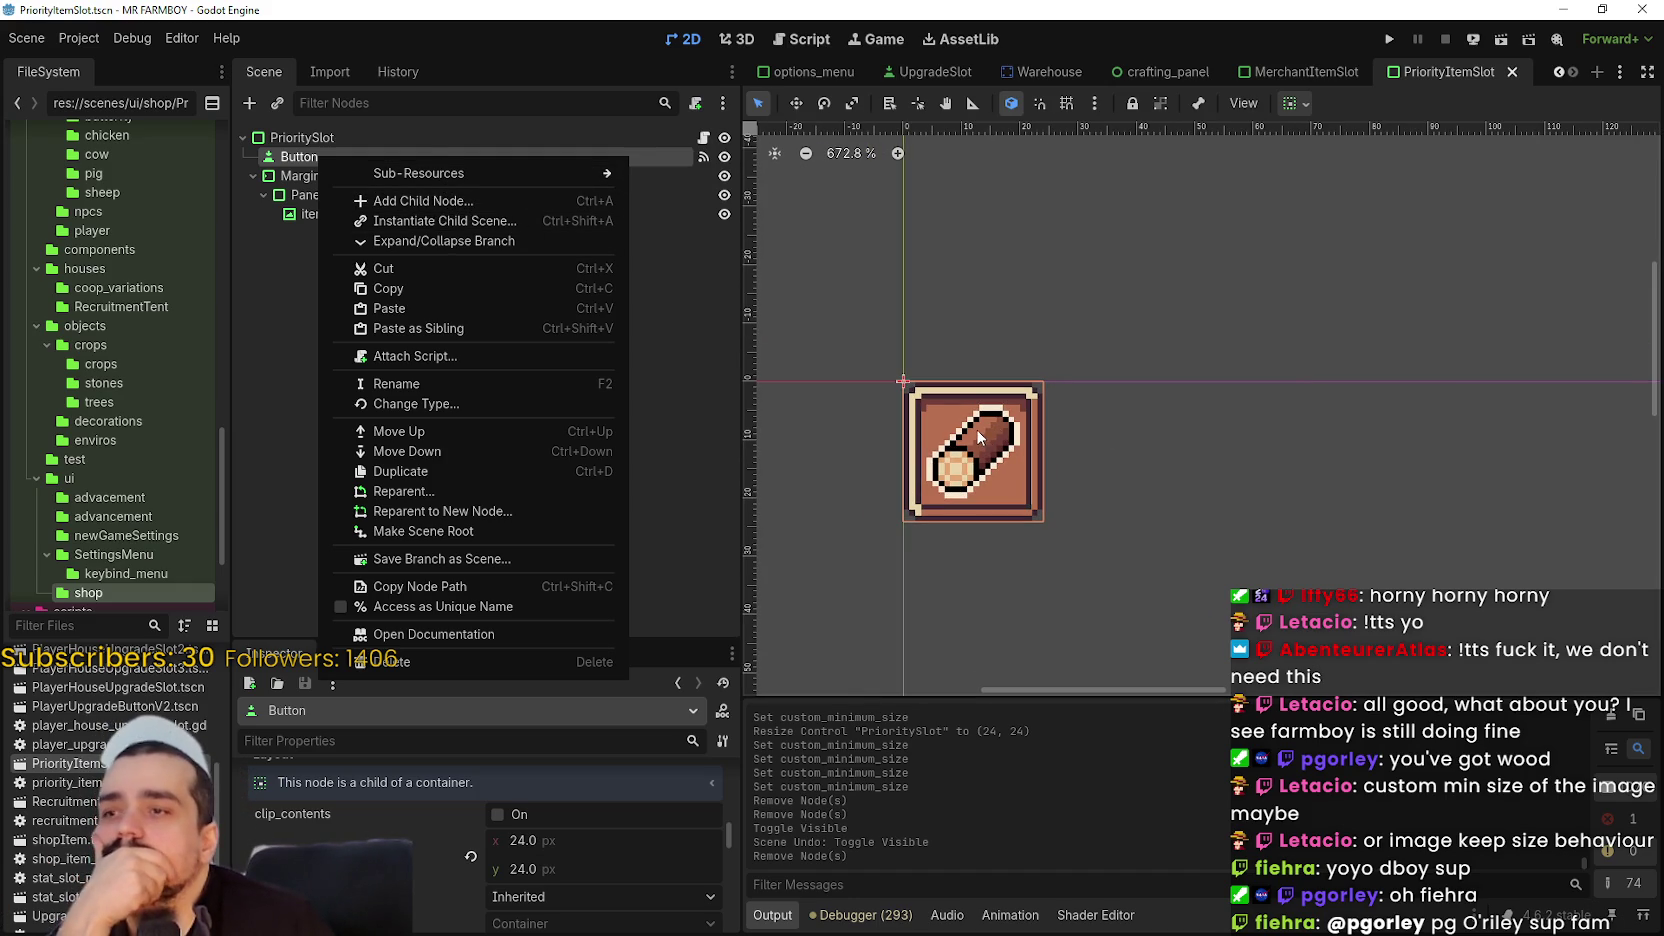
scroll(976, 429, "up", 2)
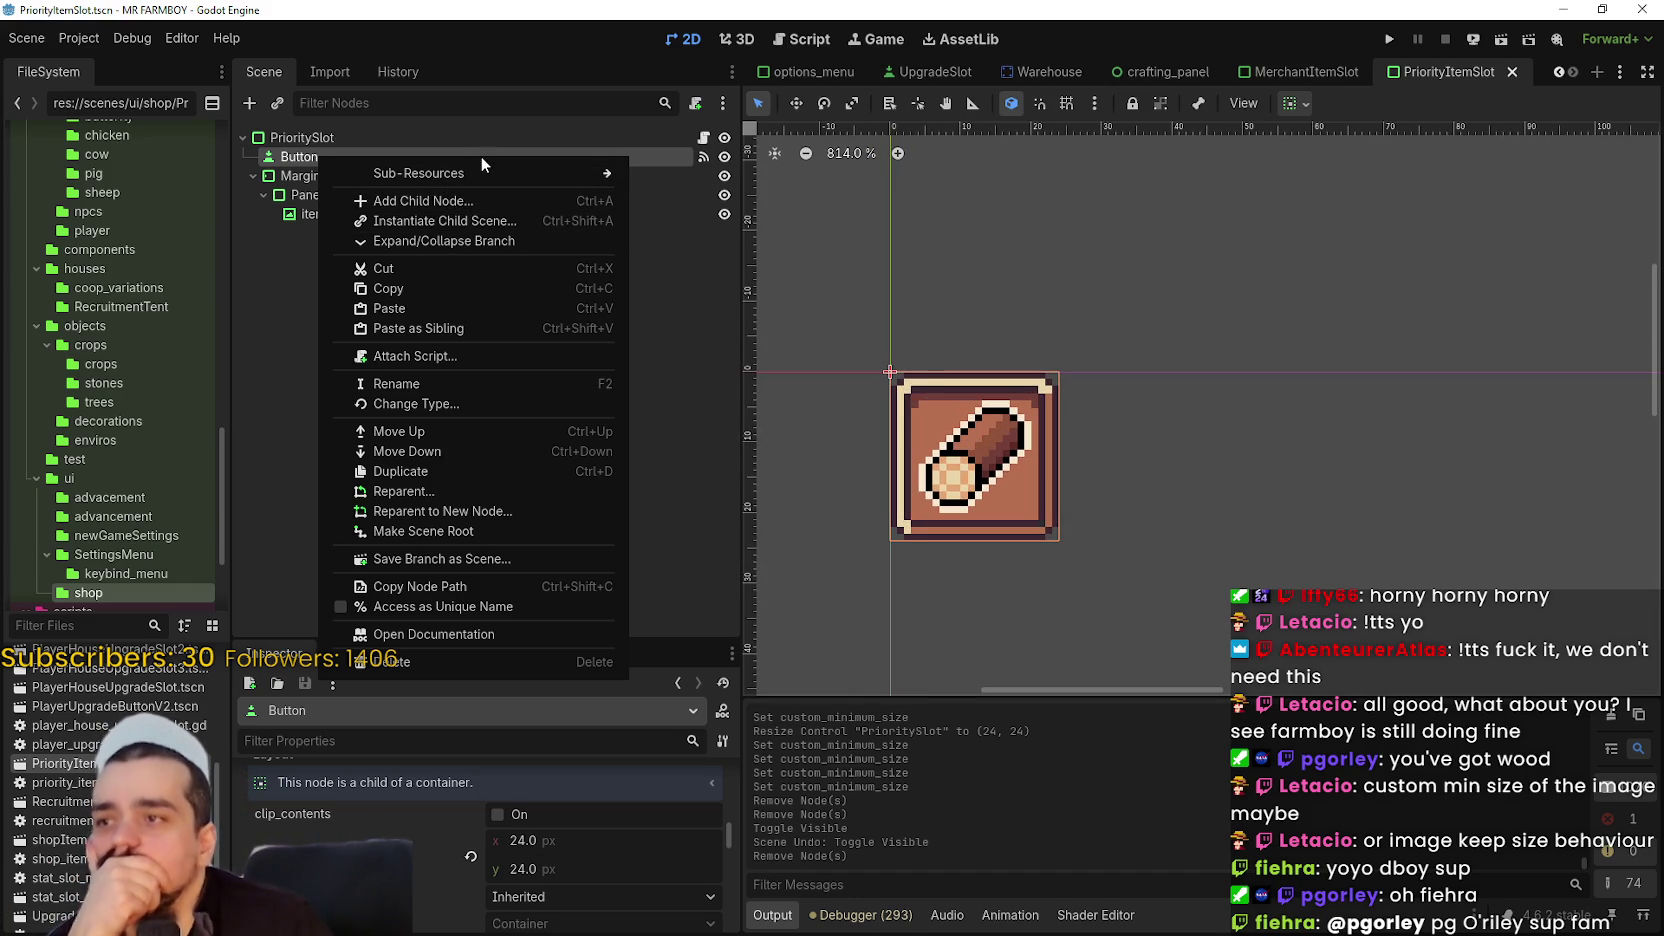
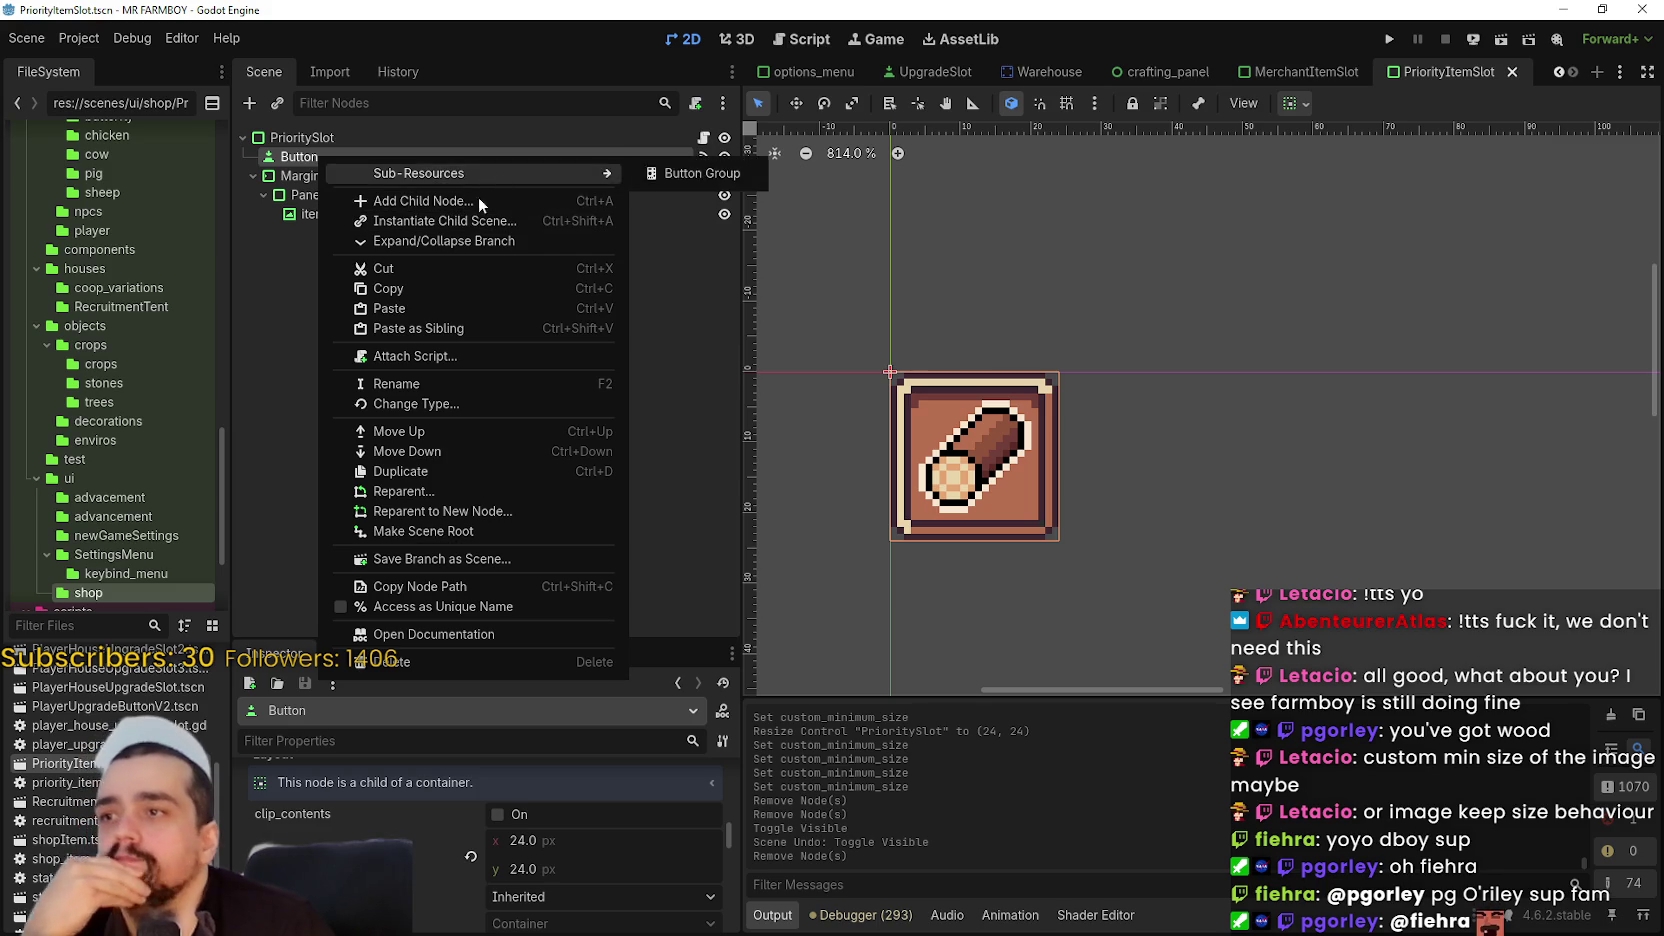
- Select the itemTexture node in the PrioritySlot scene tree
left_click(333, 240)
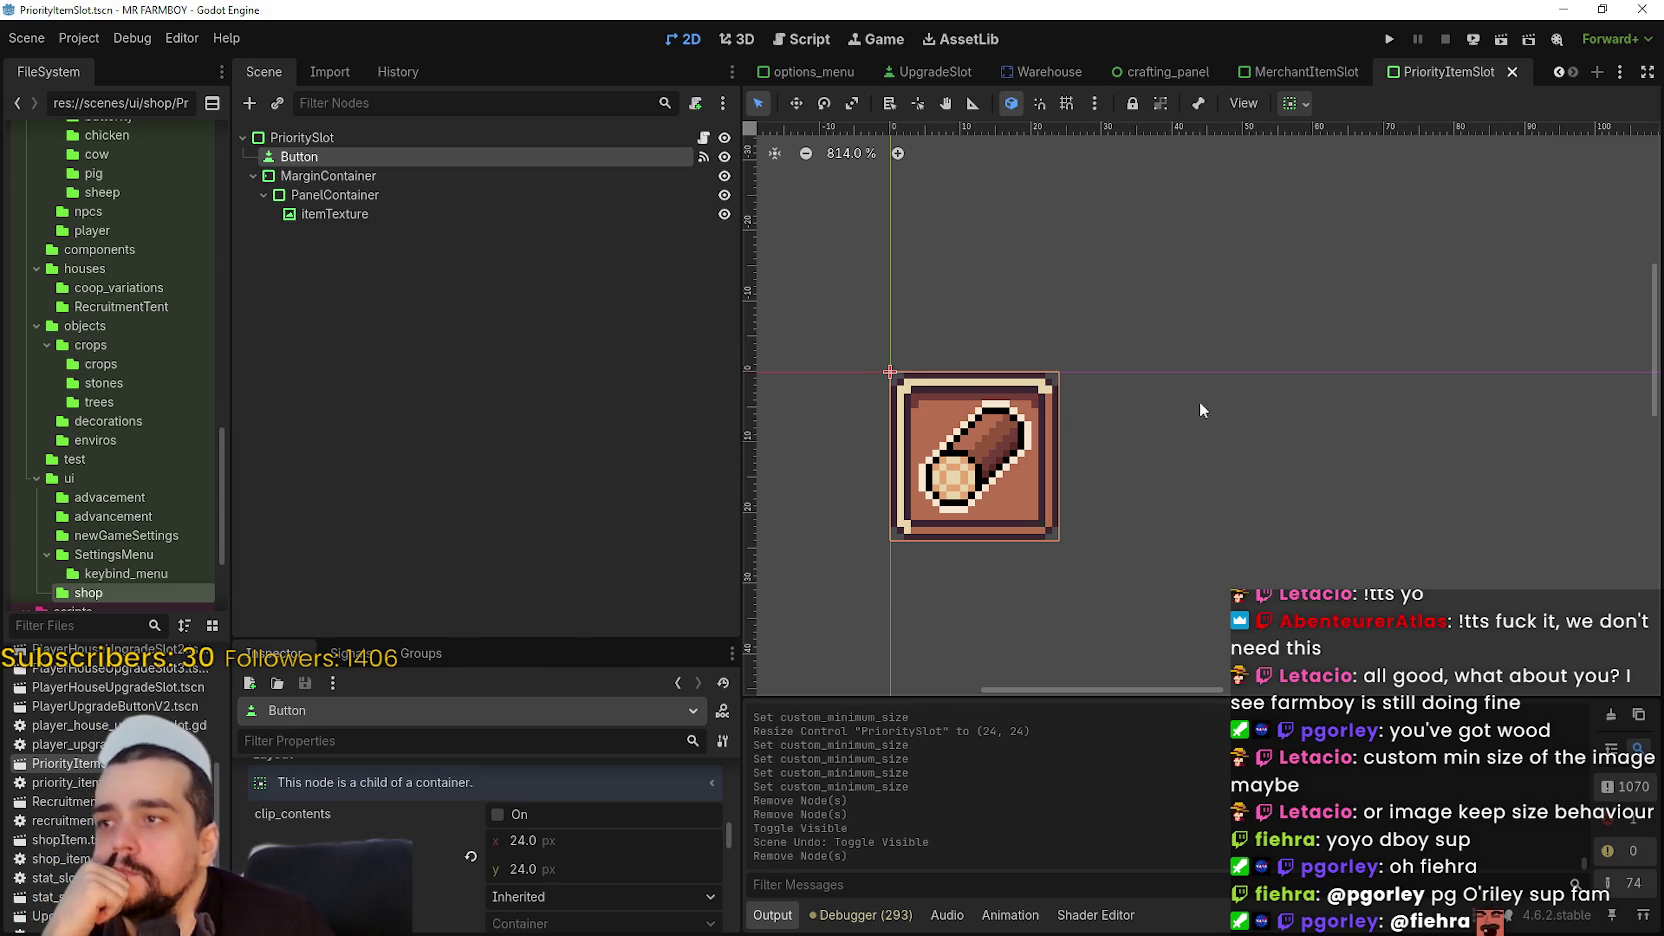
scroll(980, 437, "down", 1)
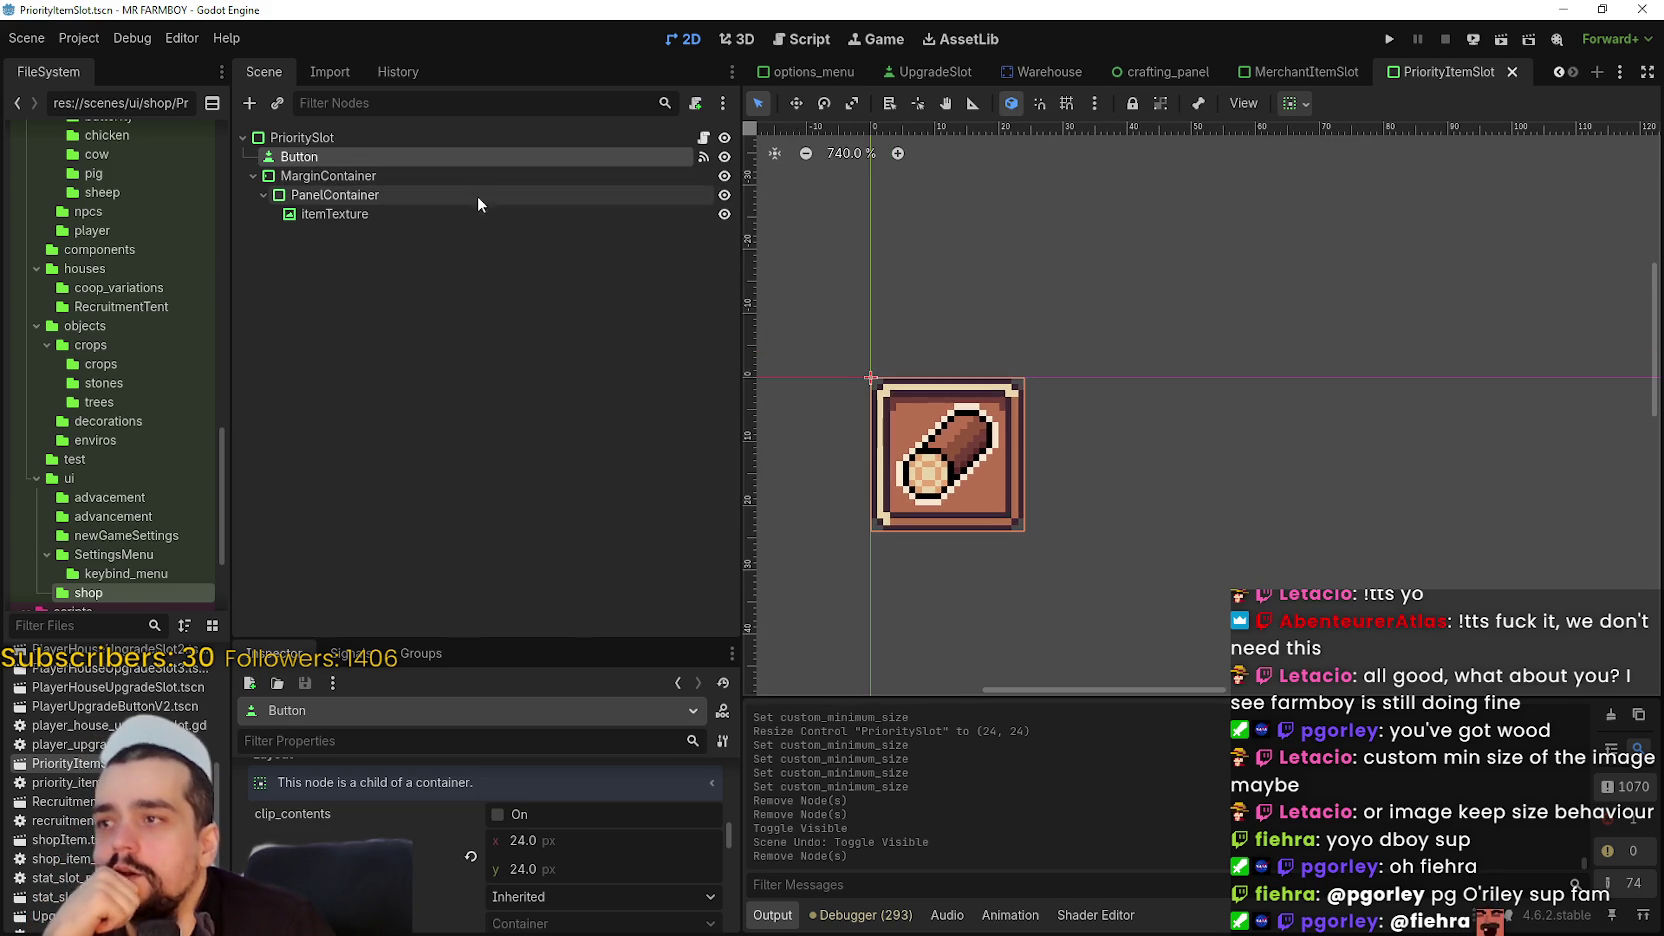
left_click(478, 130)
key("Down")
key("Down")
key("Down")
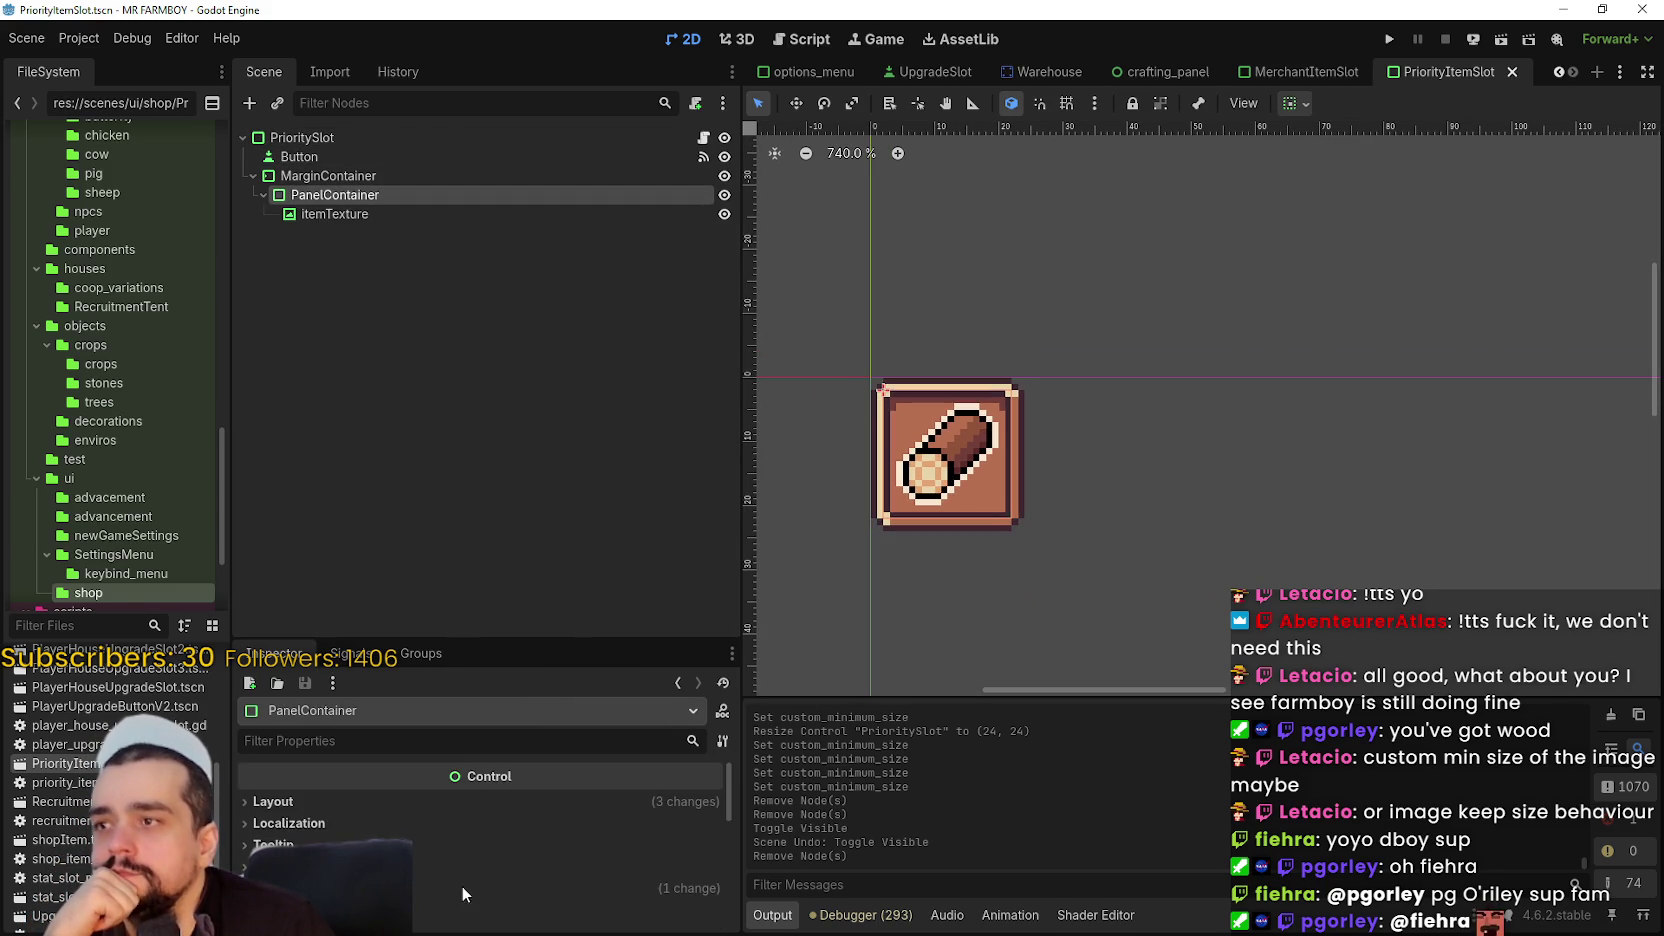
left_click(377, 216)
- Expand itemTexture's AtlasTexture in the Inspector and open its Edit Region editor
right_click(552, 816)
key("Escape")
scroll(570, 800, "down", 3)
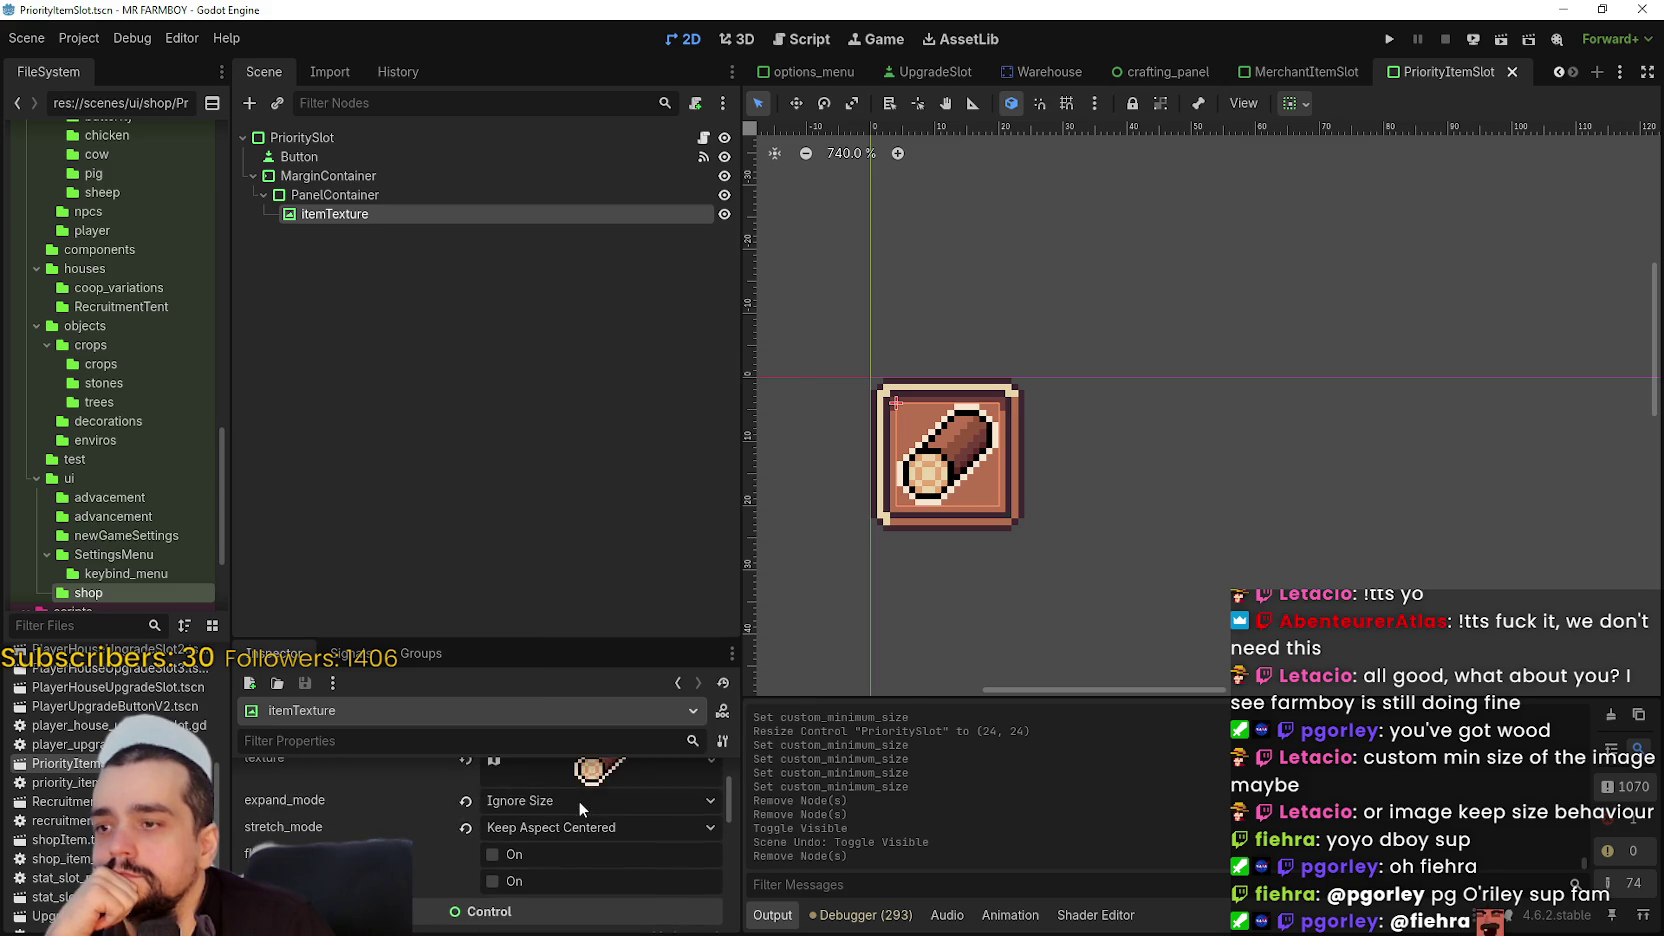
left_click(593, 770)
scroll(500, 840, "down", 4)
scroll(474, 858, "down", 2)
left_click(482, 886)
- Set the atlas region to the golden corn sprite at x 96, y 976, then save the scene
scroll(757, 540, "up", 5)
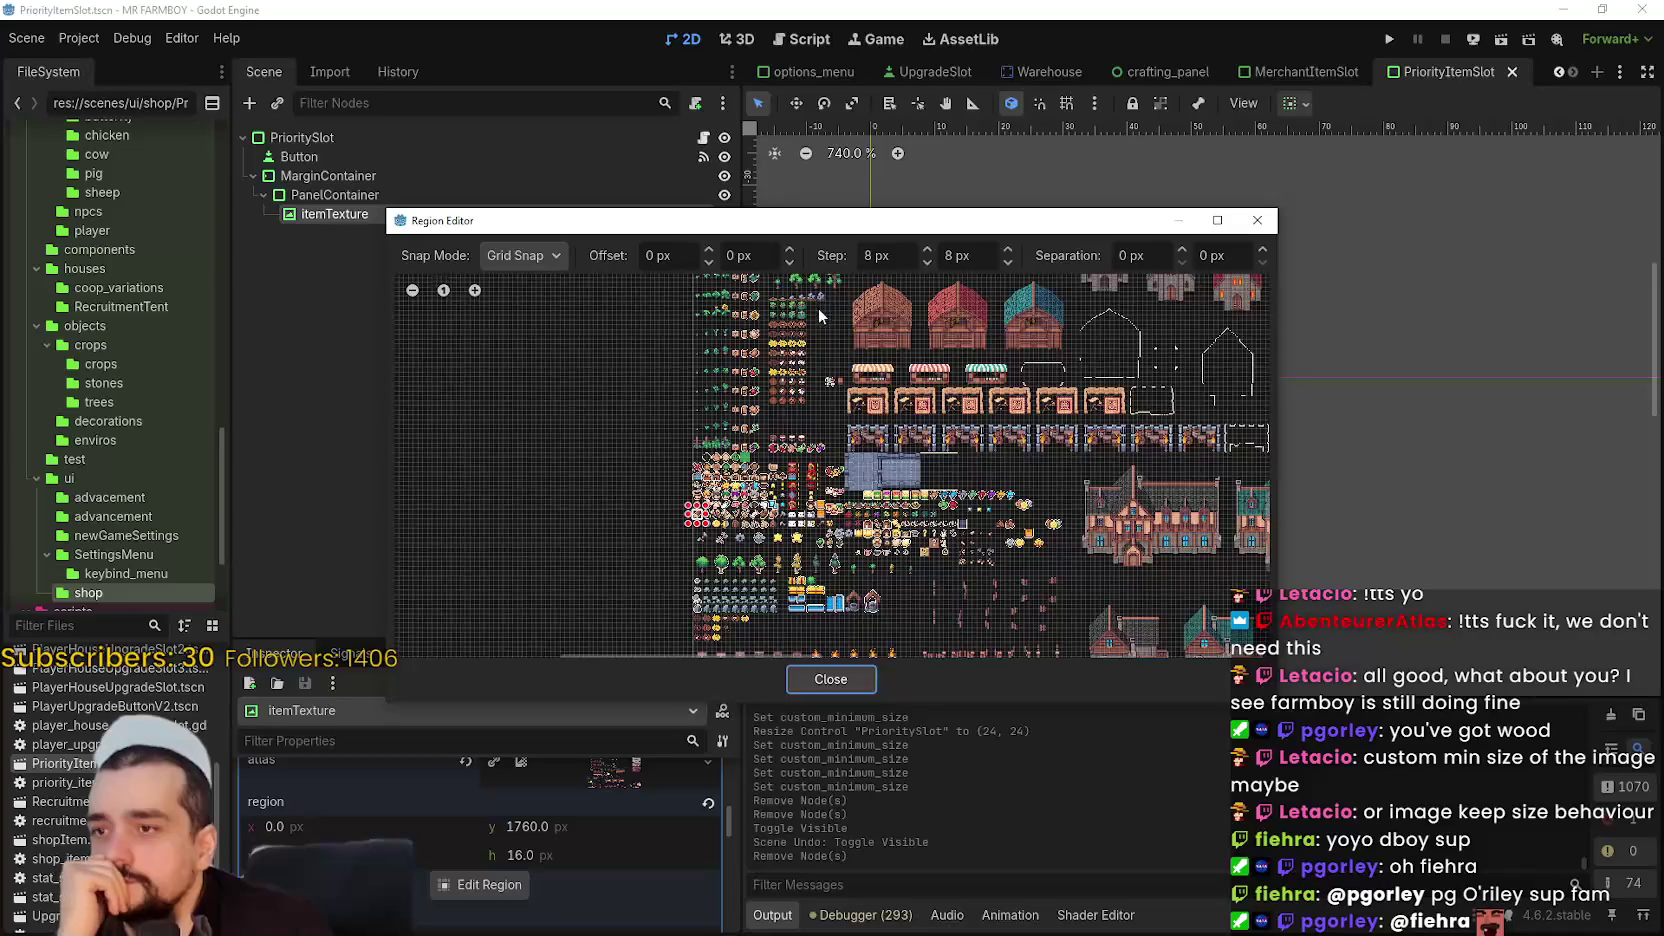
scroll(818, 308, "up", 3)
scroll(664, 586, "up", 5)
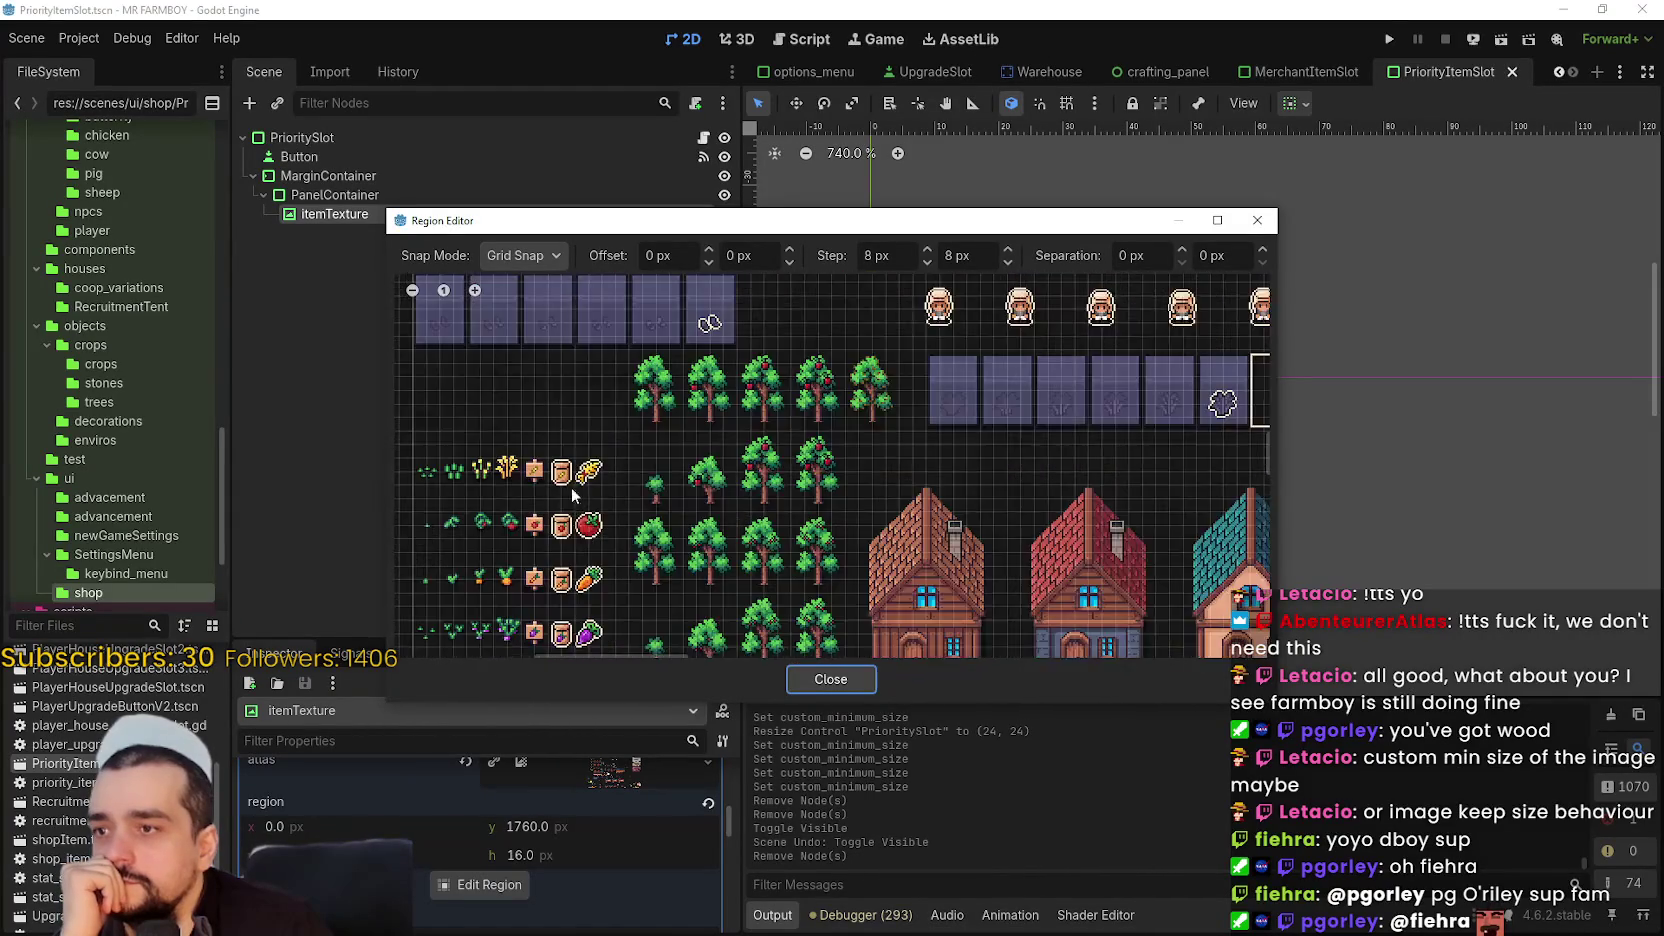
scroll(574, 494, "up", 2)
left_click_drag(584, 451, 629, 505)
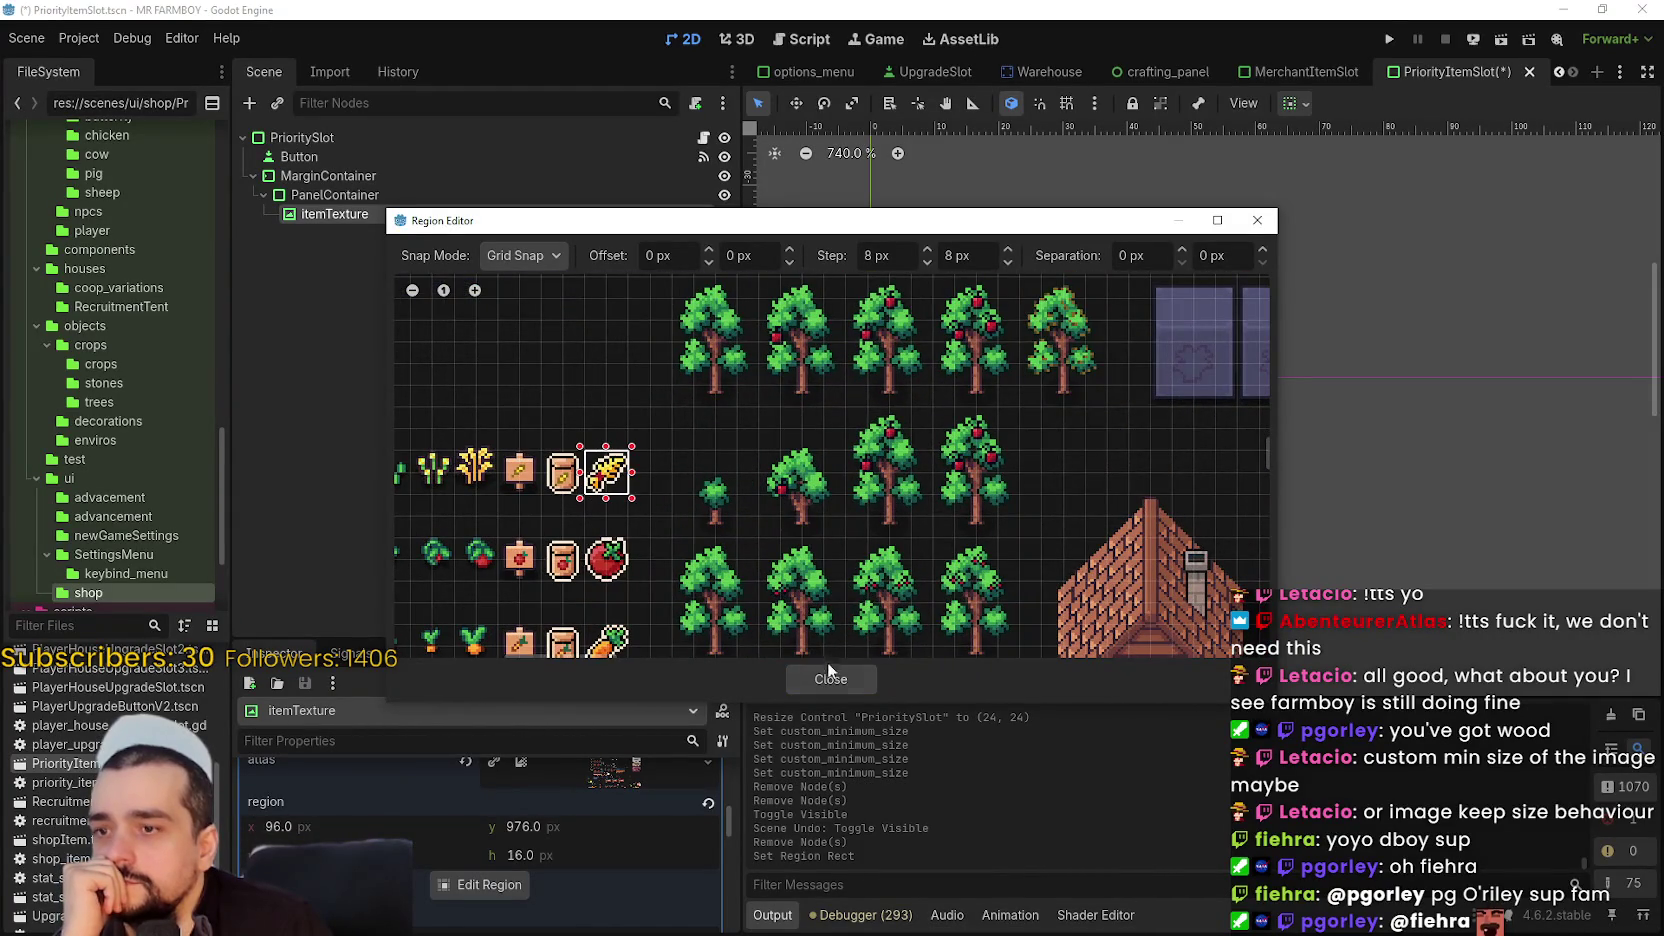
left_click(829, 678)
key("ctrl+s")
- Inspect the PanelContainer, MarginContainer and itemTexture nodes, ending on MarginContainer's options
left_click(494, 190)
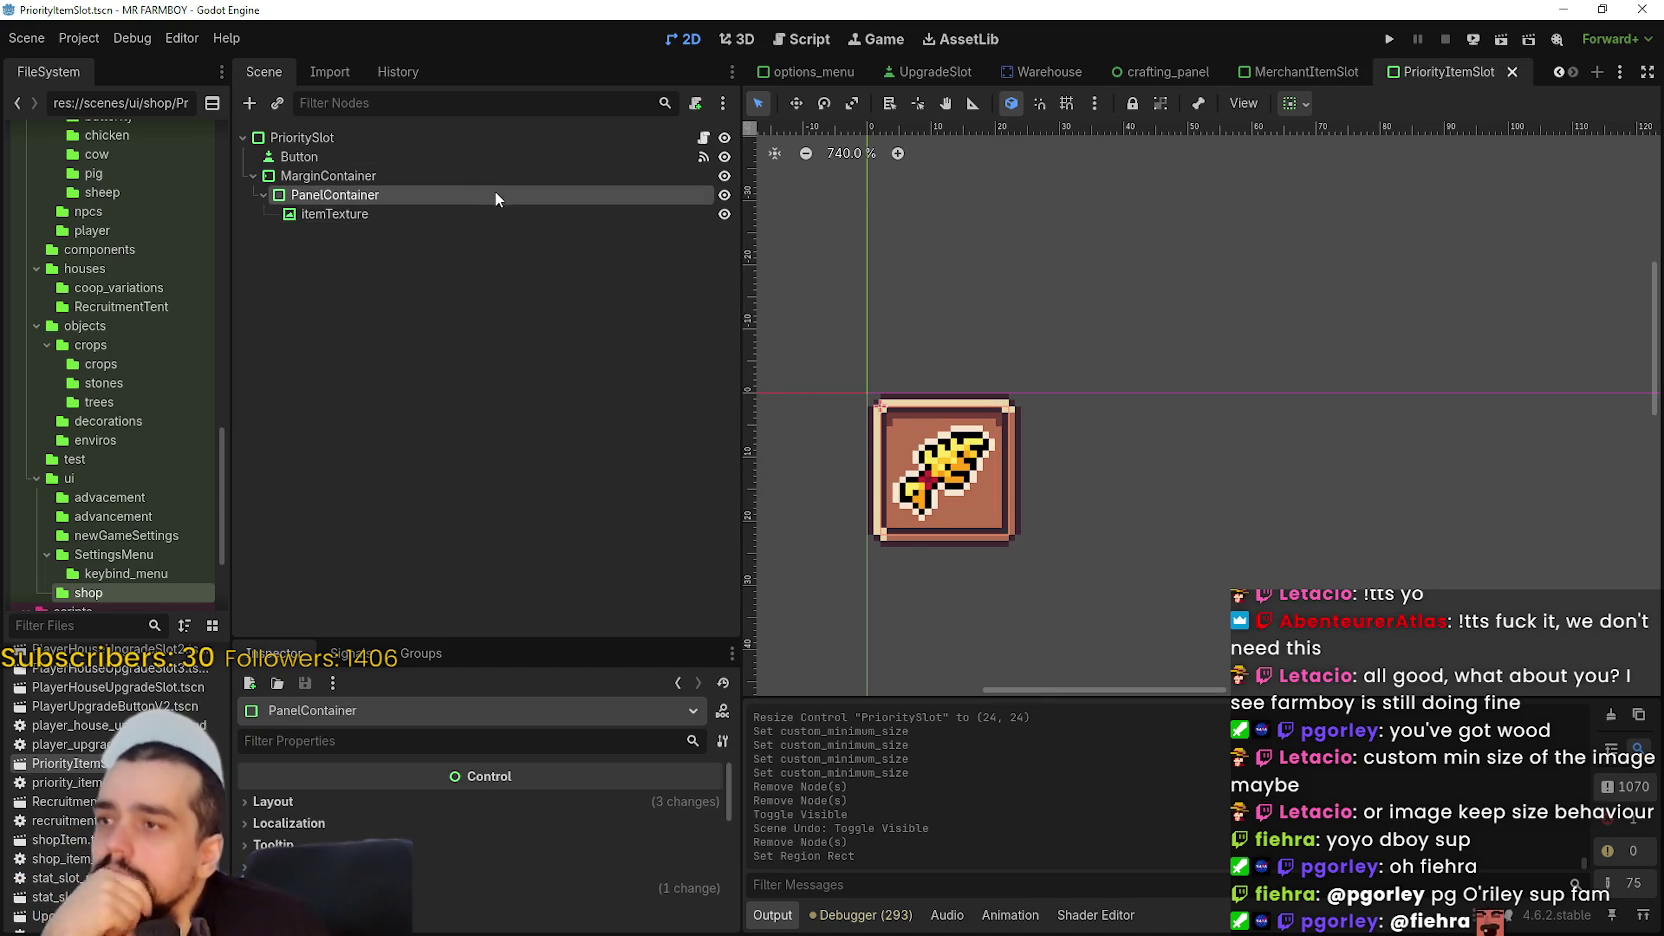
left_click(484, 177)
scroll(886, 448, "up", 2)
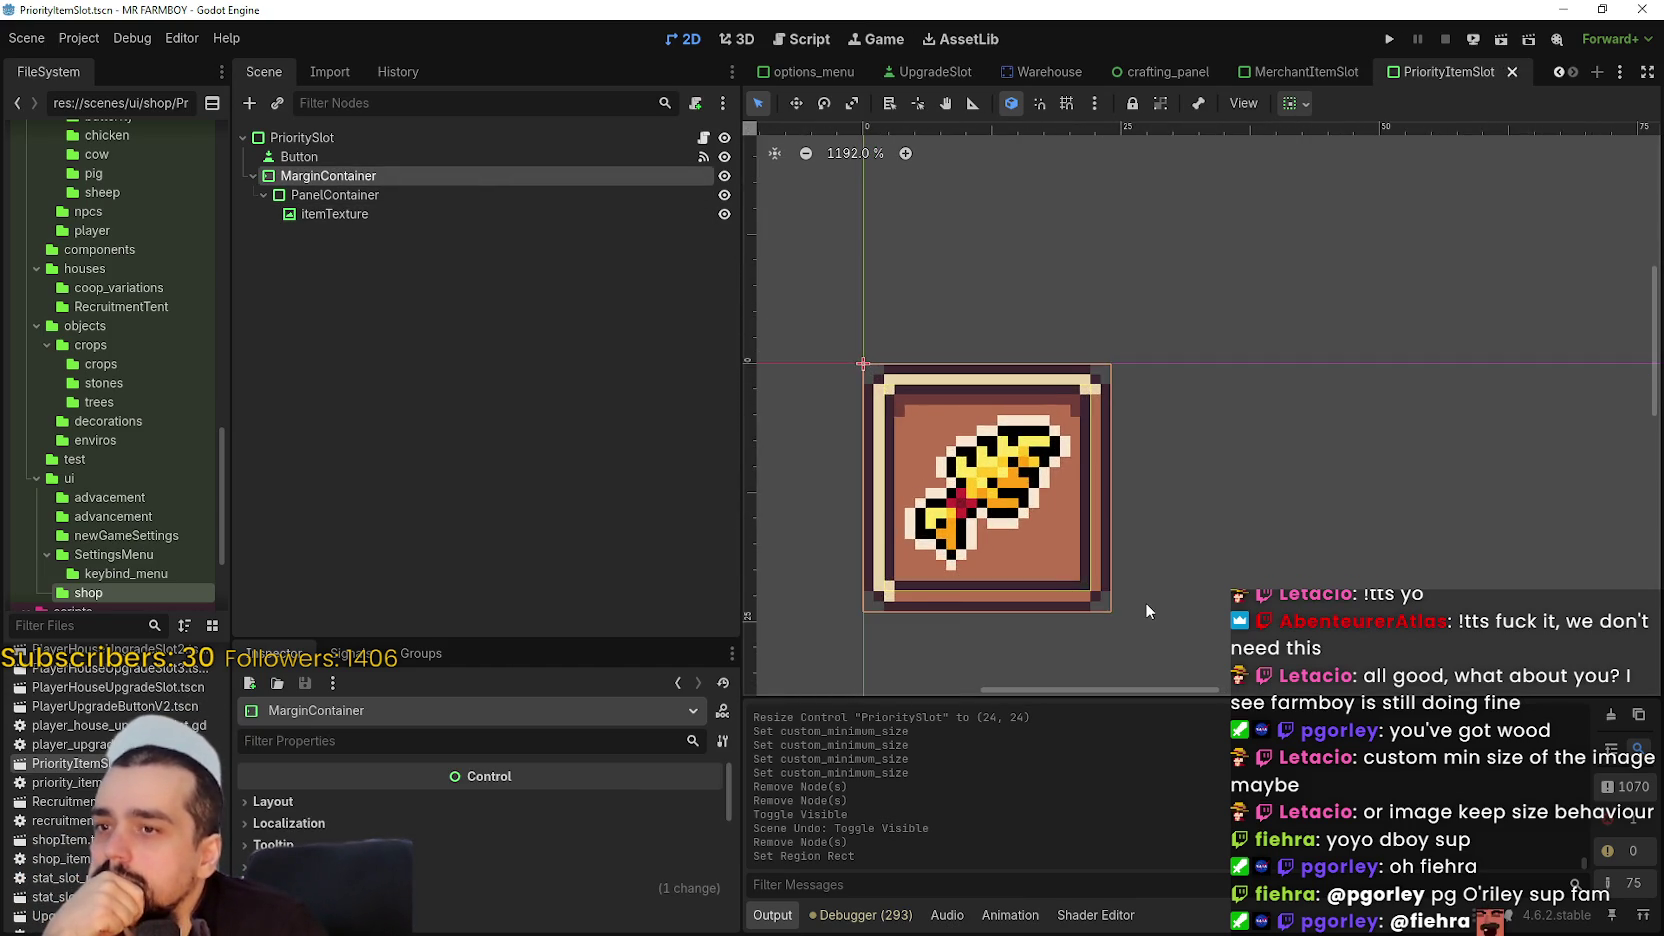
scroll(1145, 602, "down", 2)
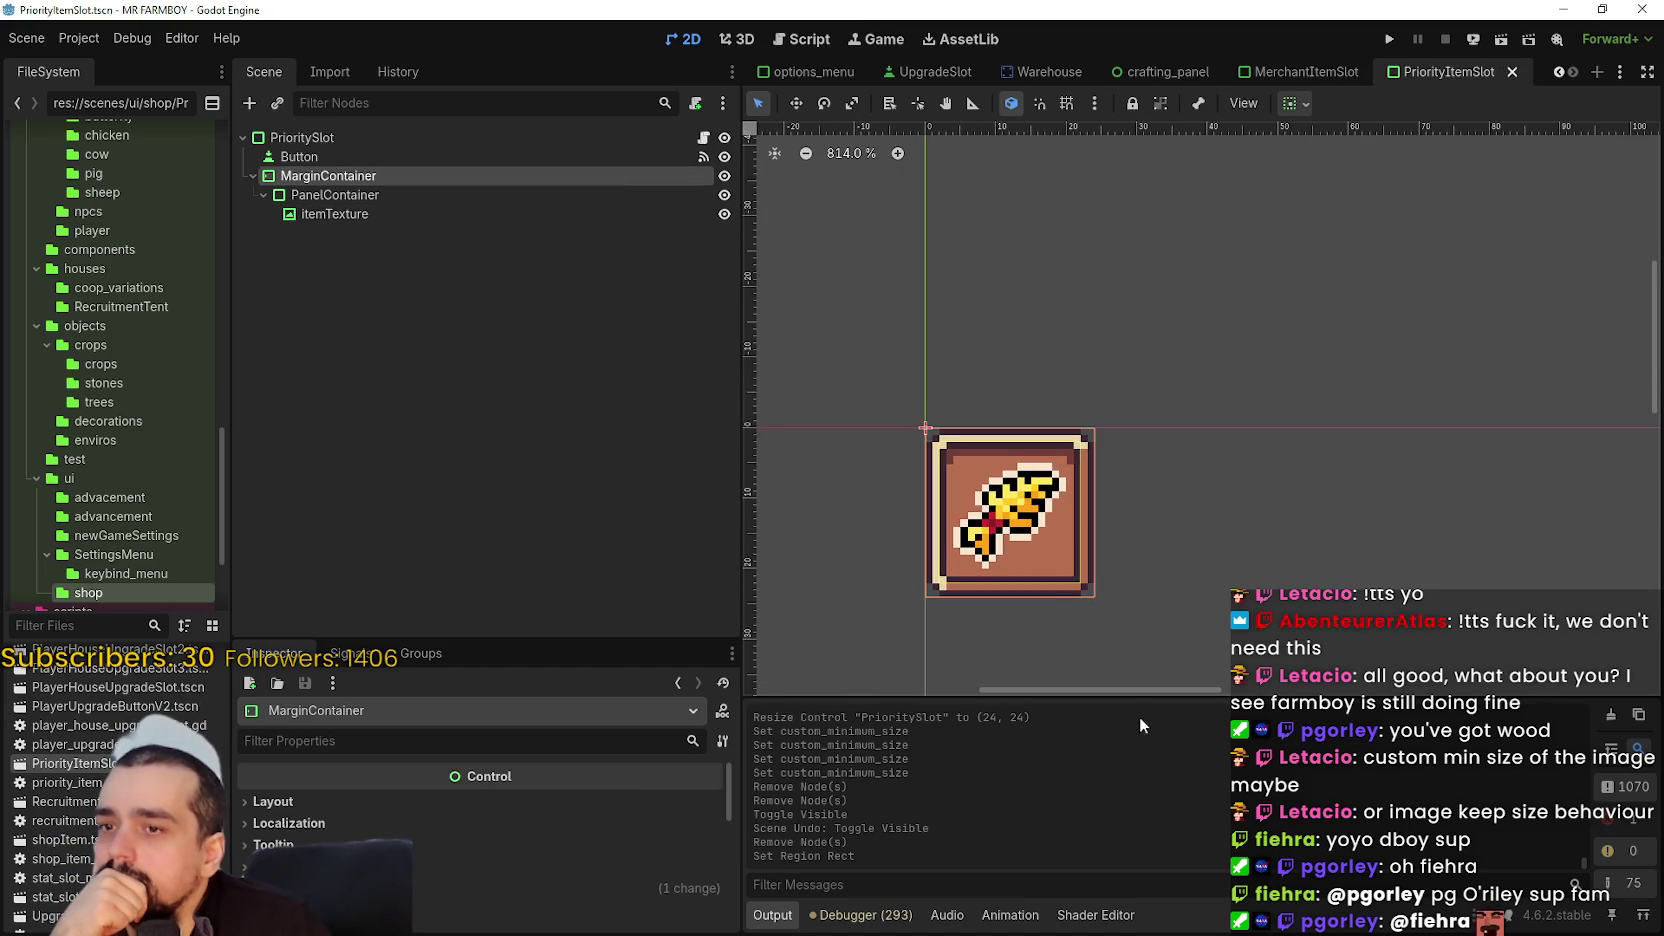
scroll(1100, 642, "down", 1)
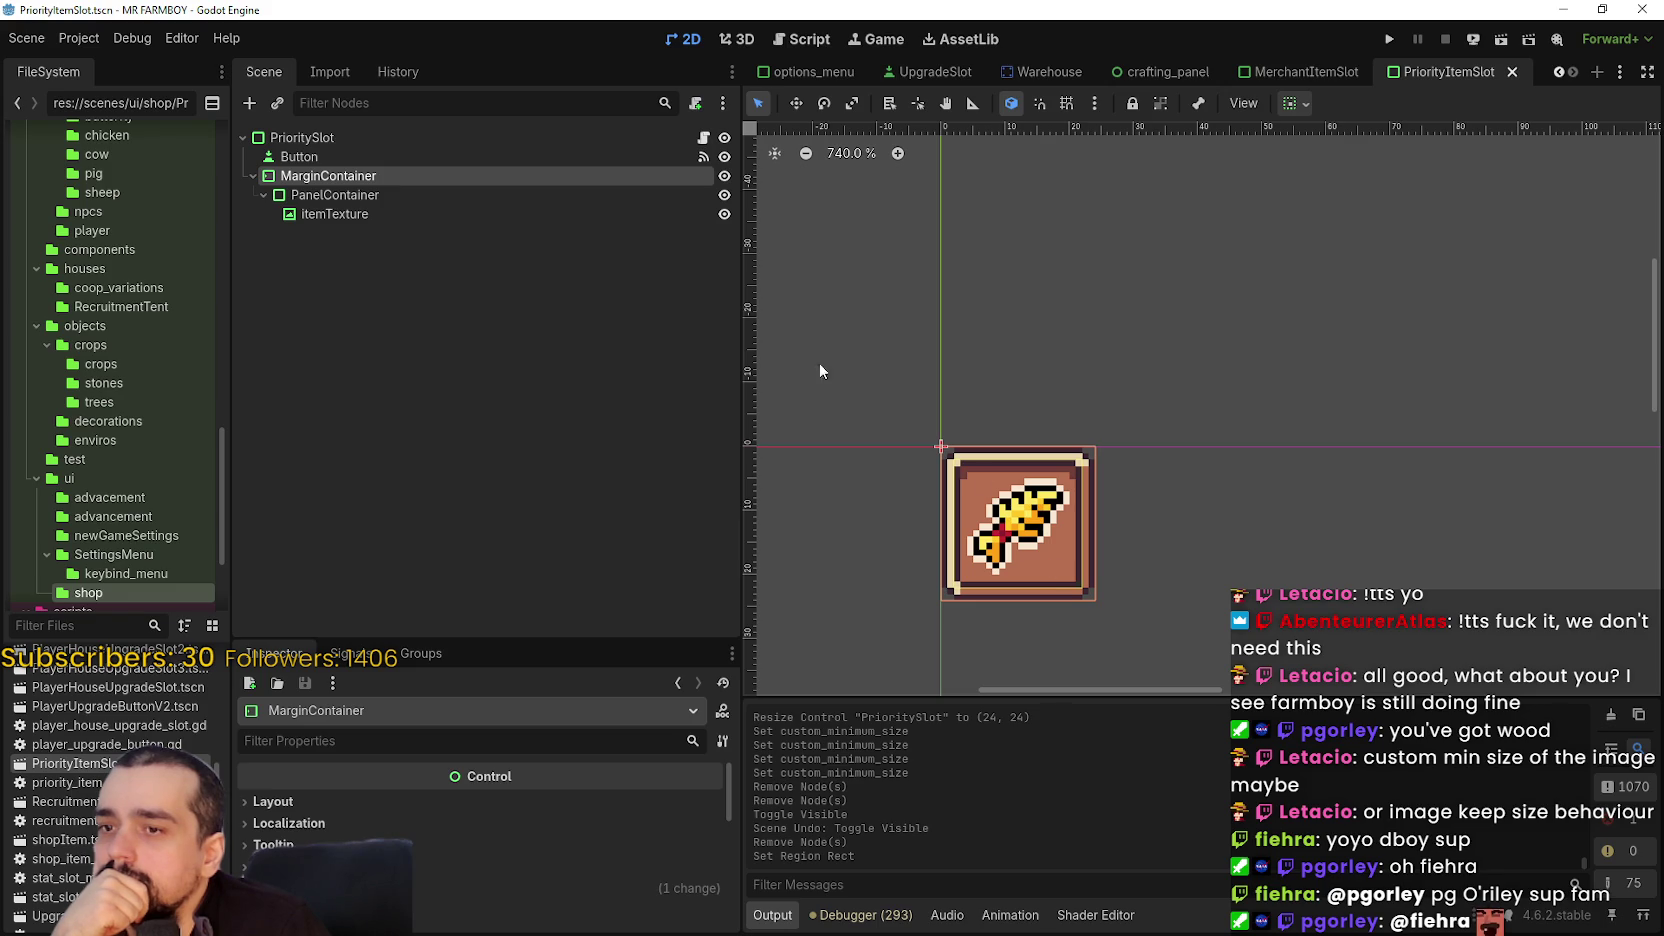
left_click(446, 213)
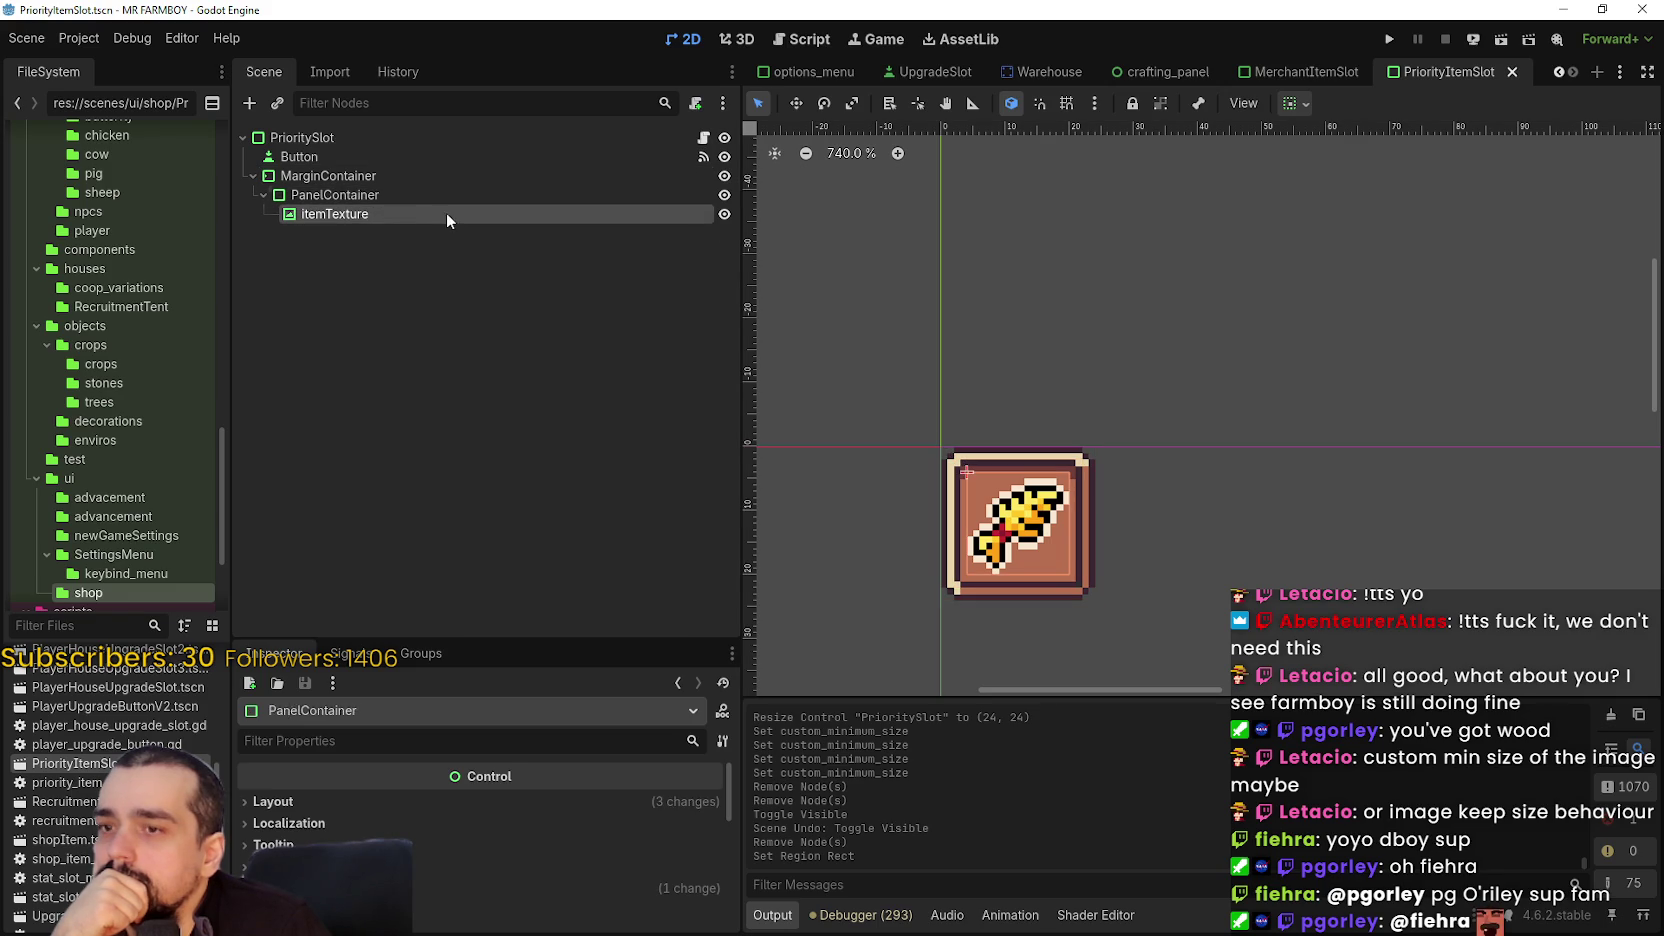
left_click(381, 174)
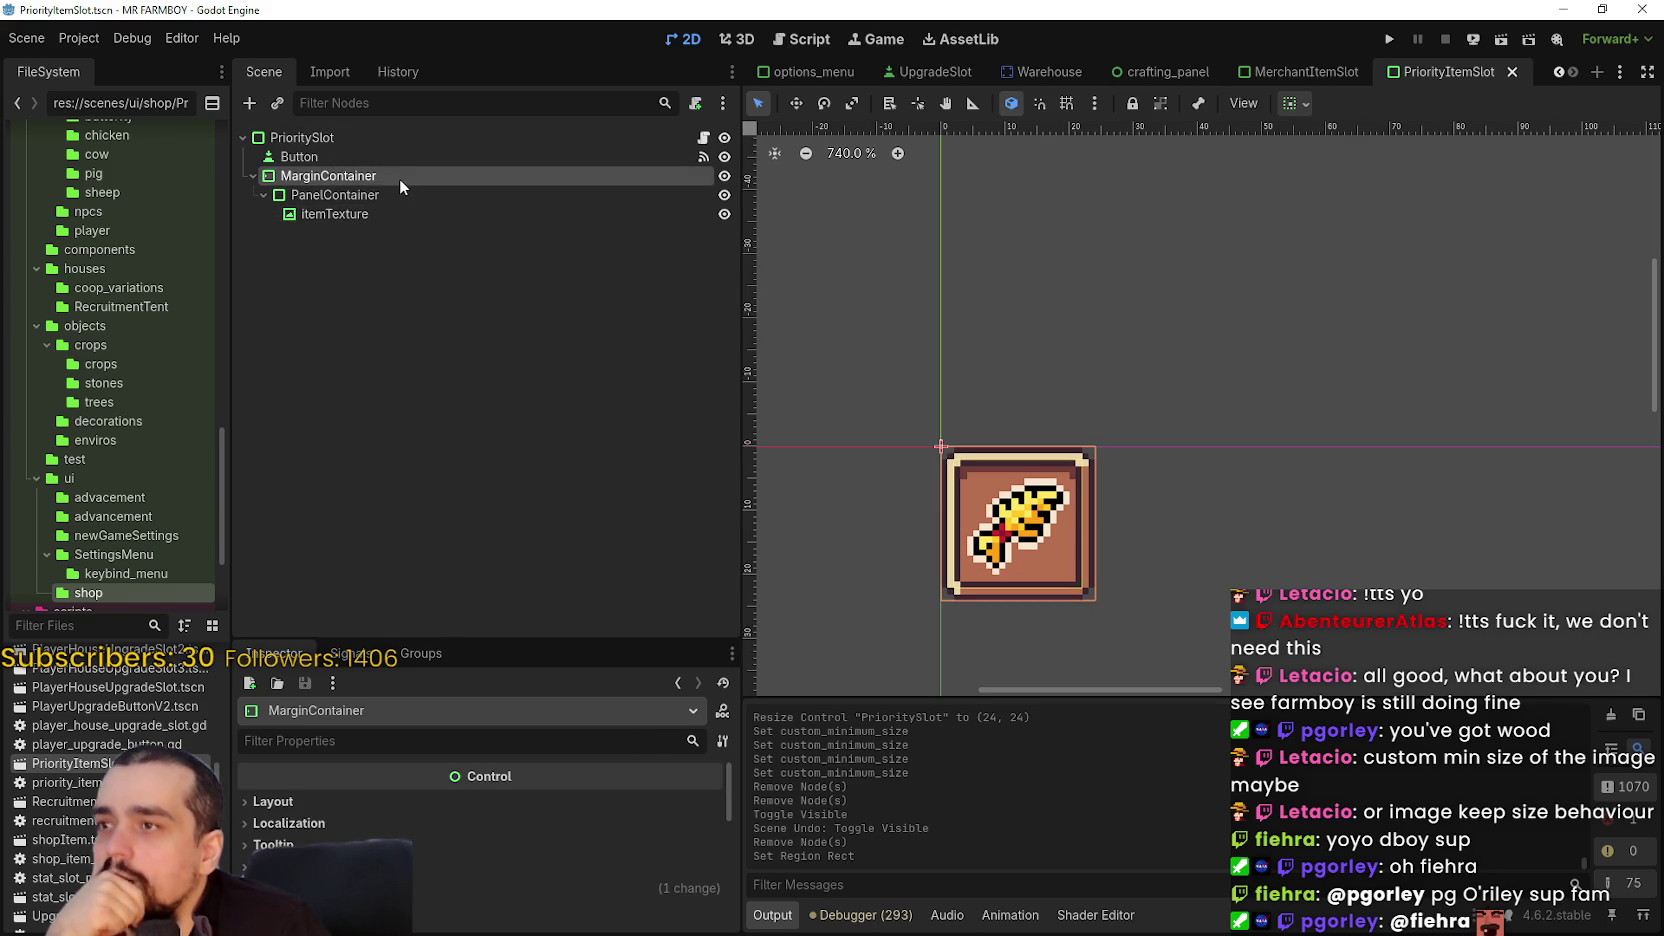
right_click(374, 174)
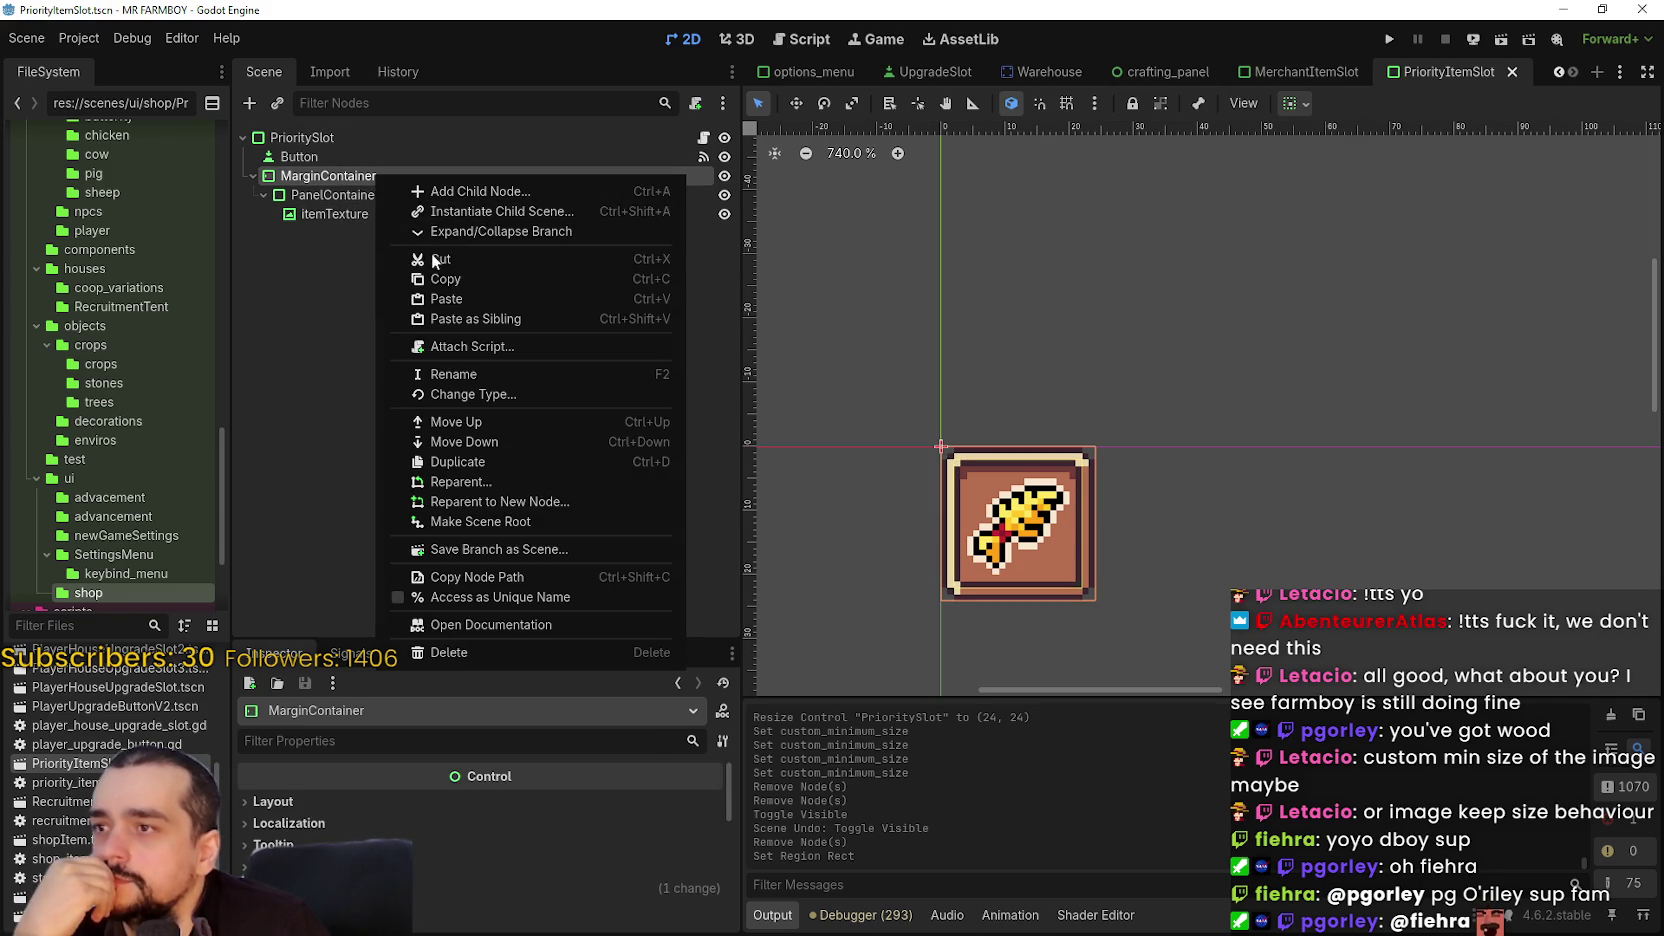
- Add a Label child under MarginContainer with its text set to 1
left_click(476, 190)
type("l;a")
key("BackSpace")
key("BackSpace")
type("abel")
key("Return")
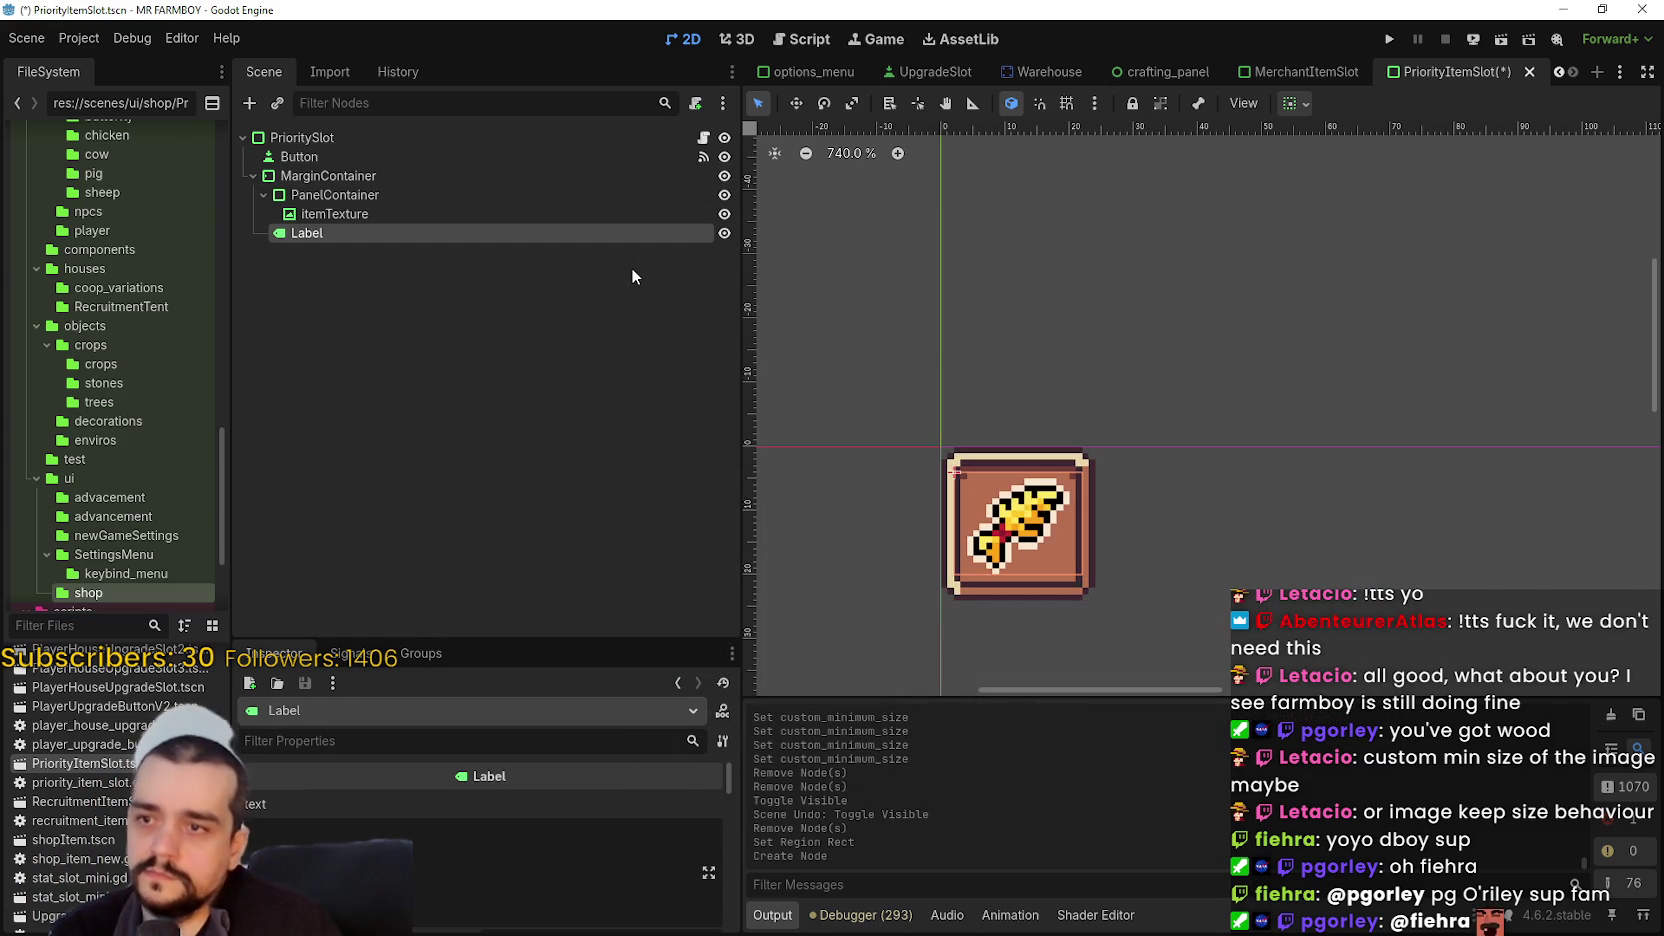
left_click(245, 834)
type("1")
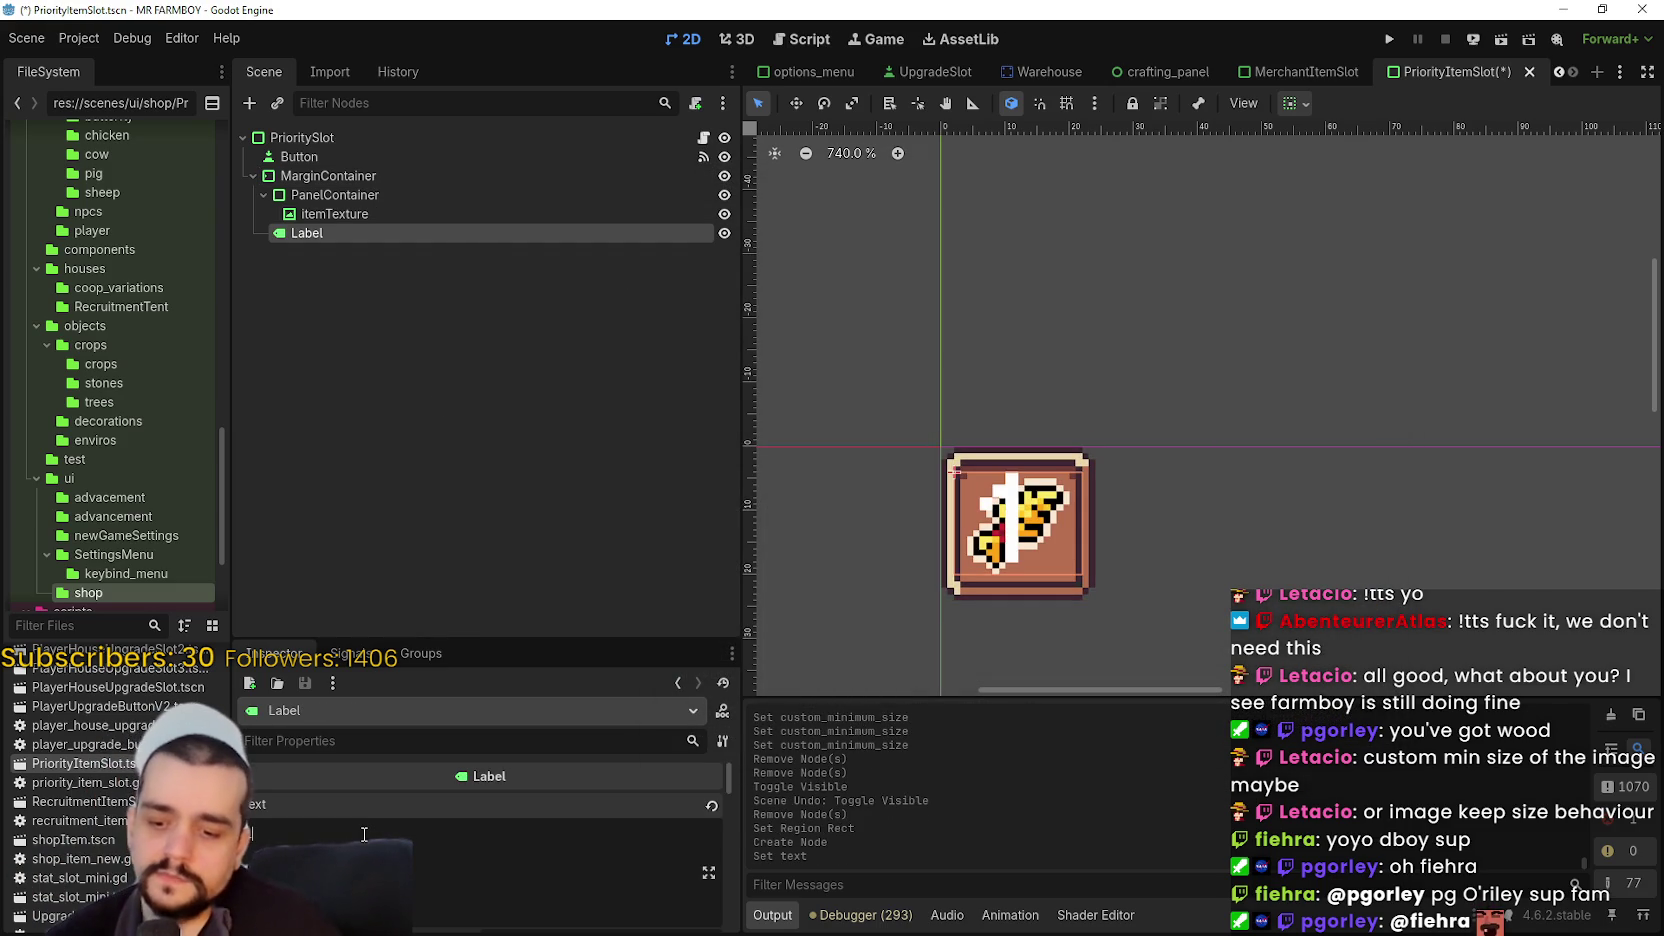
- Browse the Label's Inspector and expand its Theme properties
scroll(1004, 585, "up", 3)
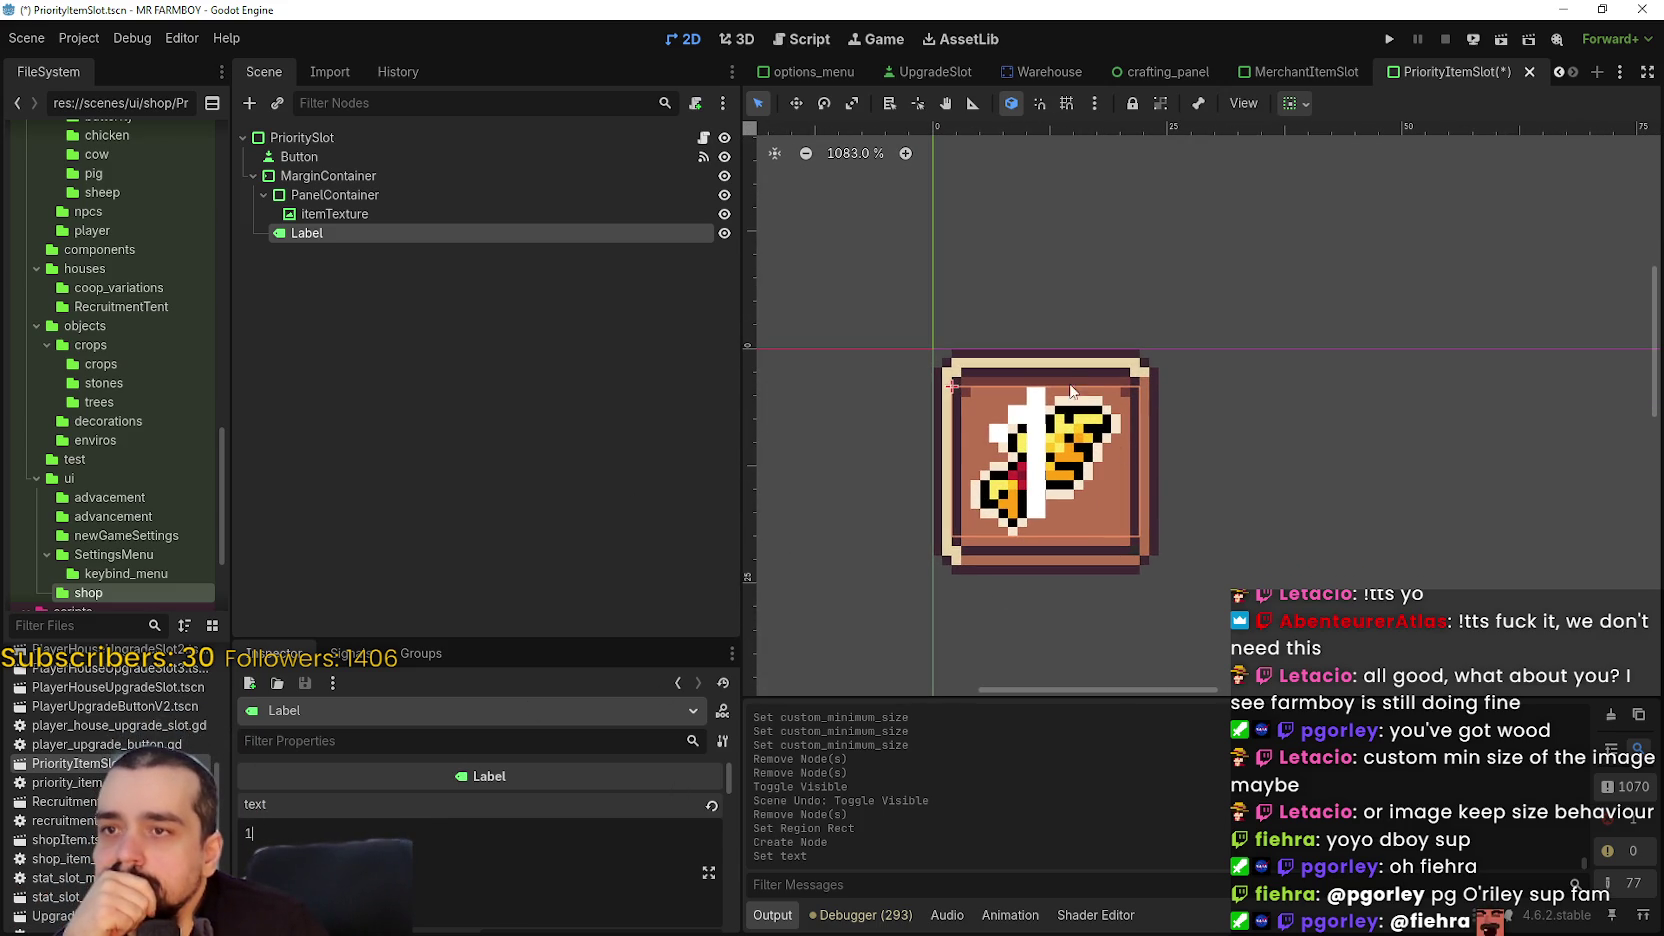
scroll(493, 915, "down", 6)
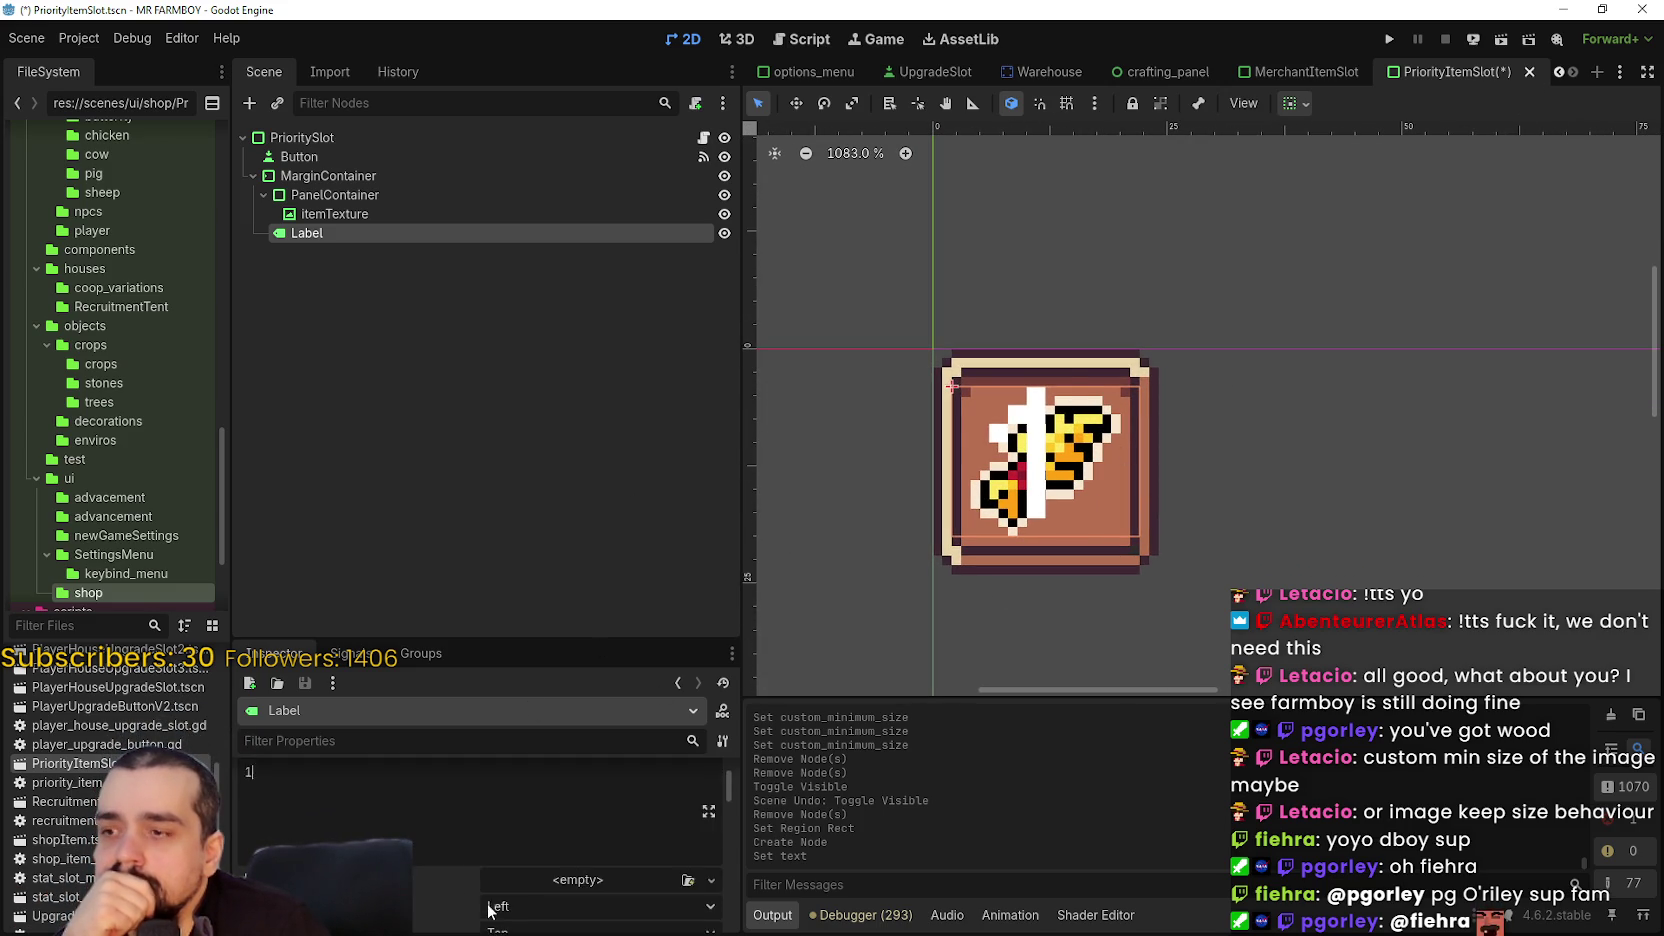
scroll(468, 870, "down", 4)
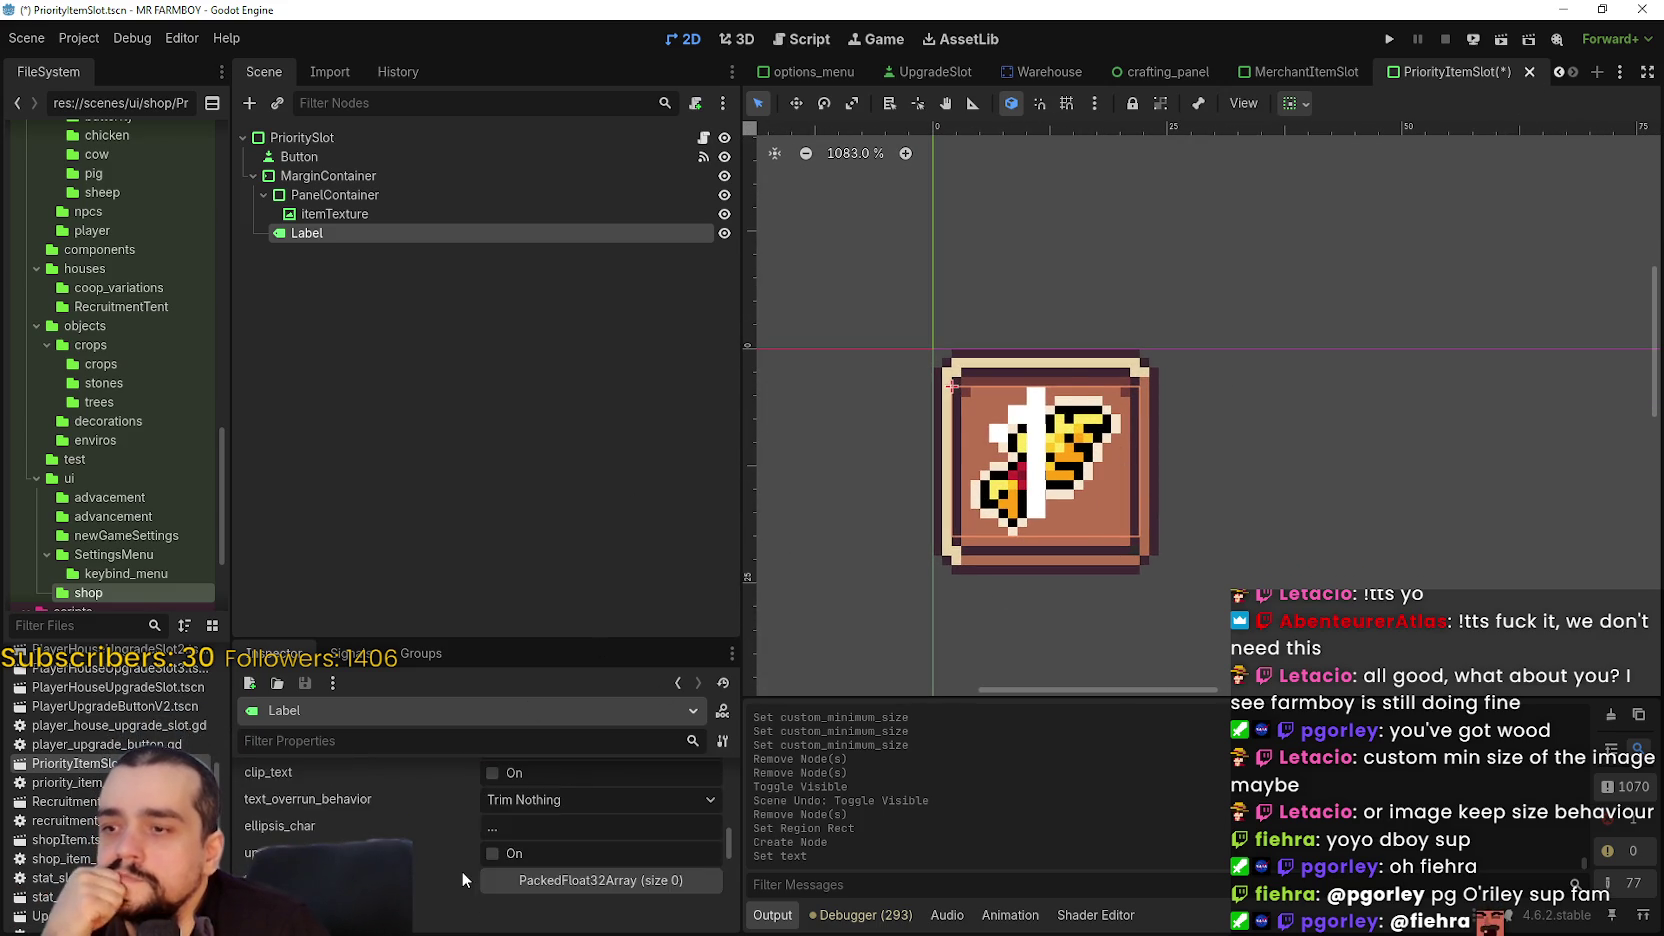
scroll(547, 900, "down", 3)
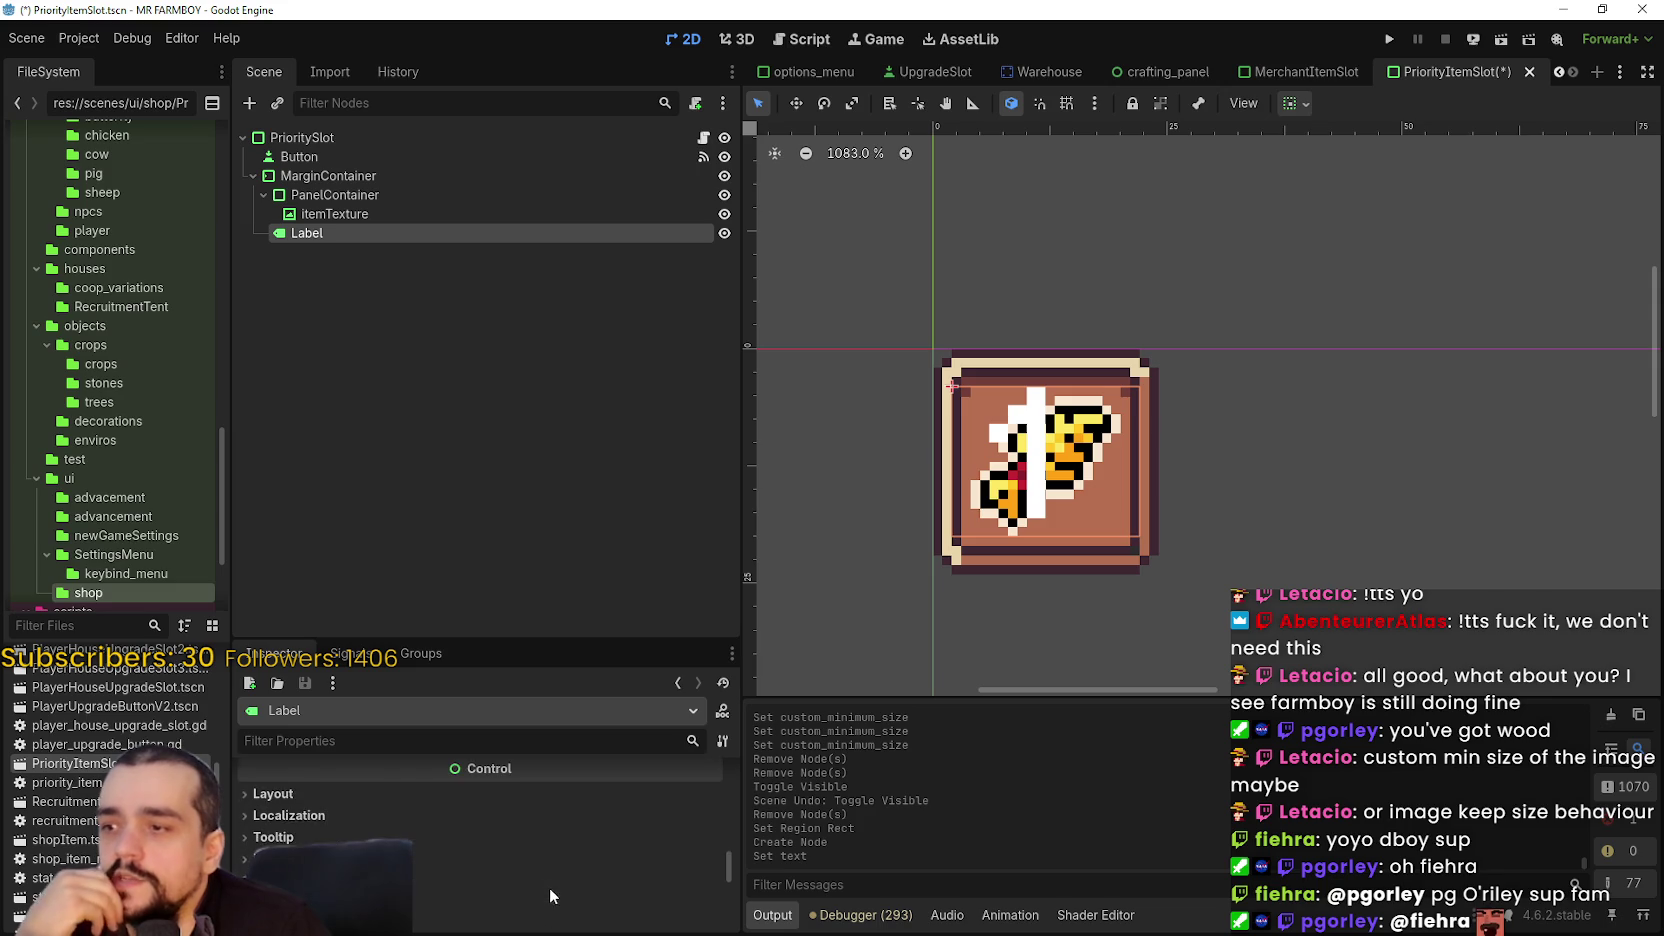
scroll(520, 845, "up", 6)
scroll(521, 842, "up", 8)
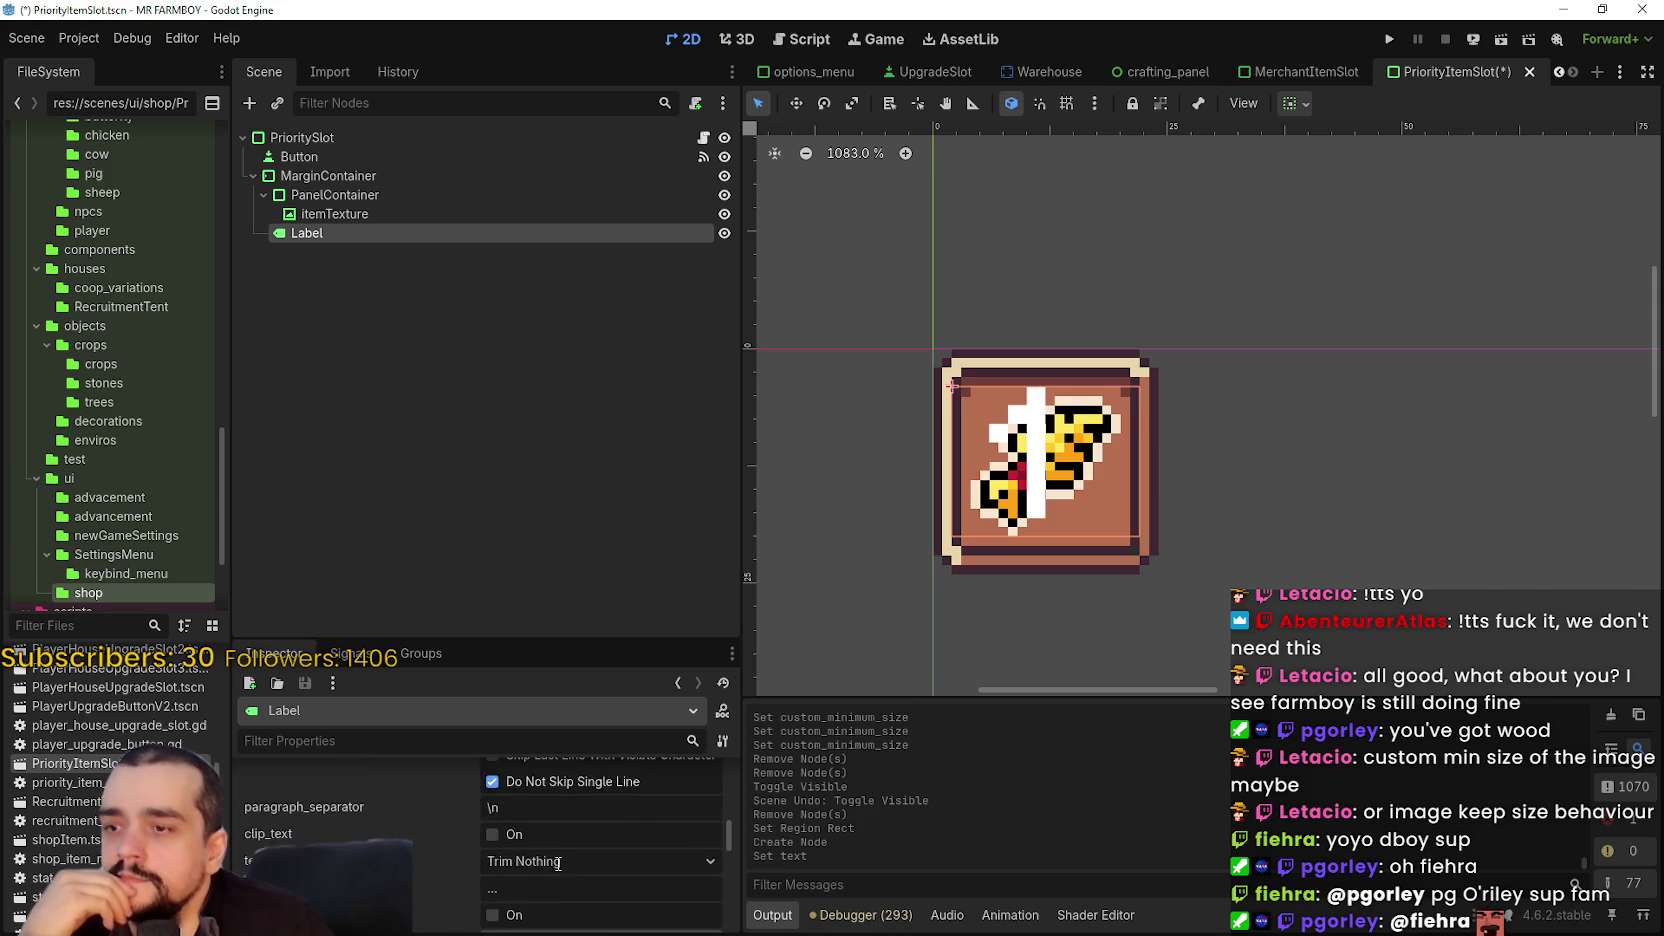
scroll(545, 848, "down", 2)
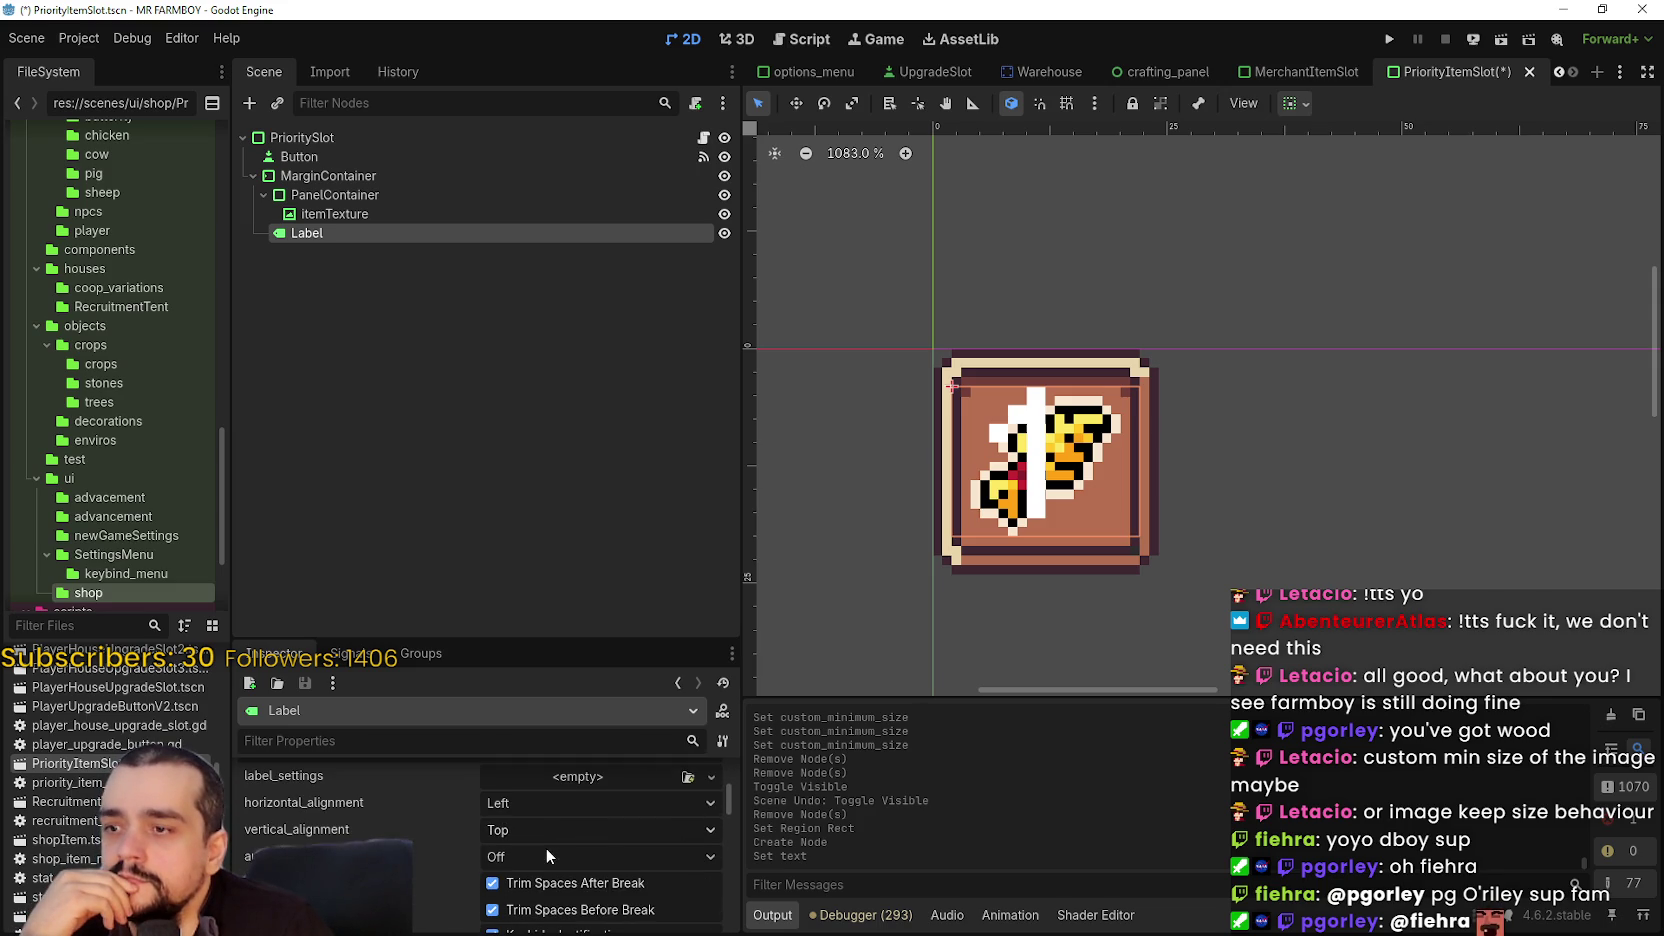
mouse_move(712, 793)
left_mouse_down()
mouse_move(722, 884)
mouse_move(719, 871)
left_mouse_up()
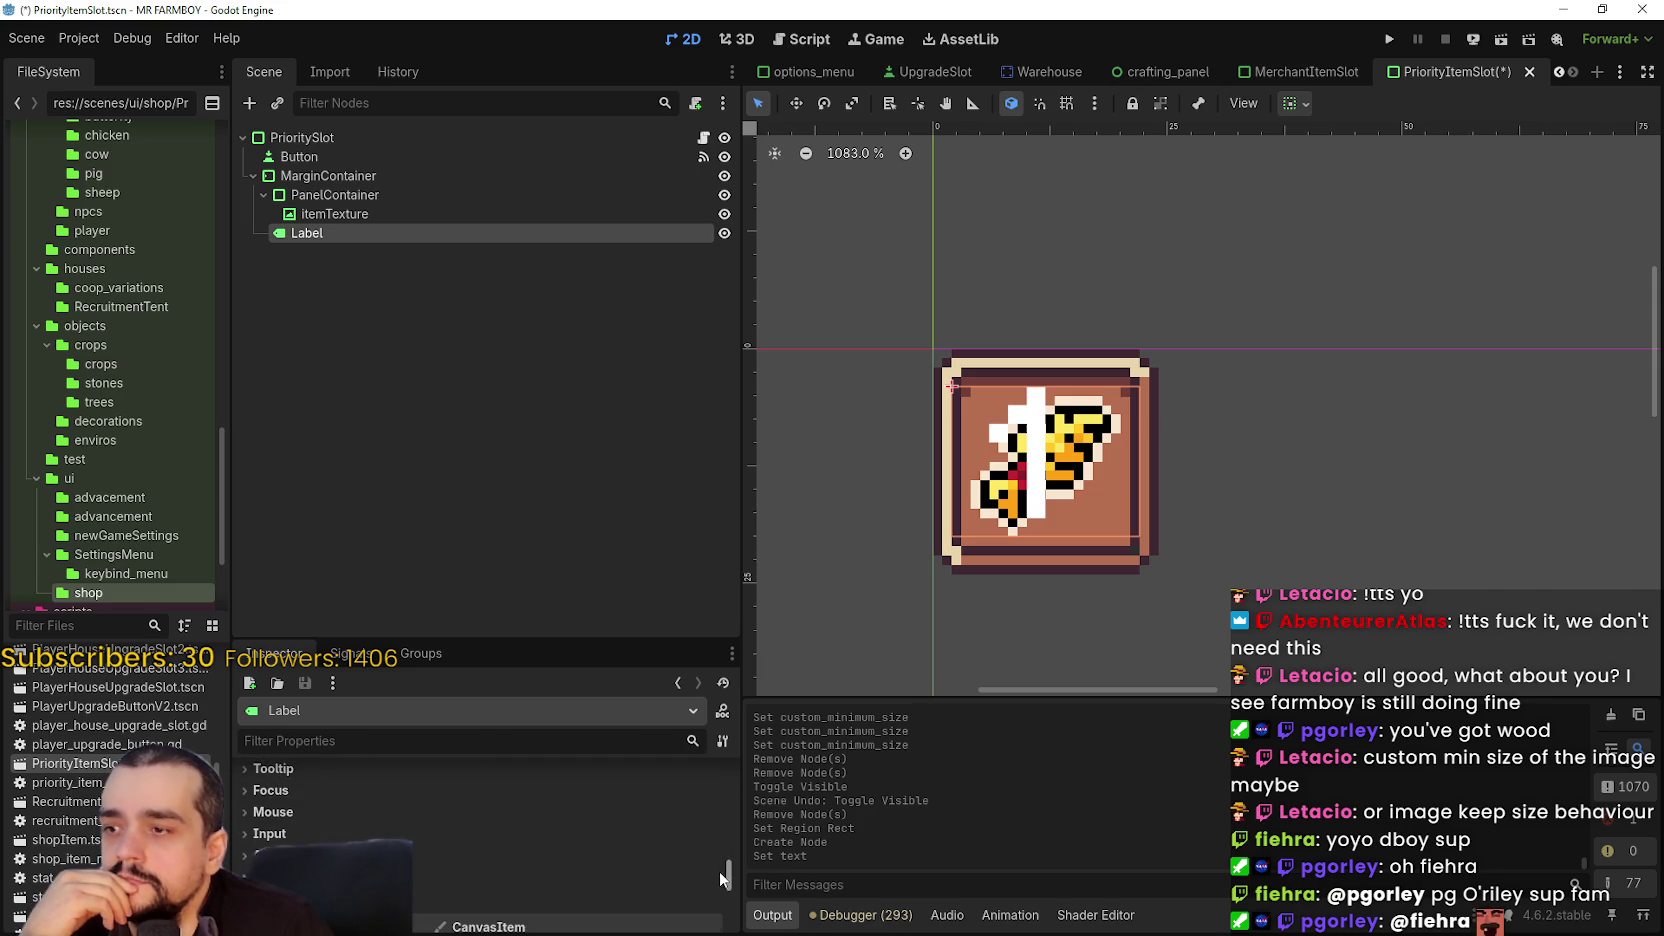
left_click(540, 878)
scroll(562, 874, "down", 2)
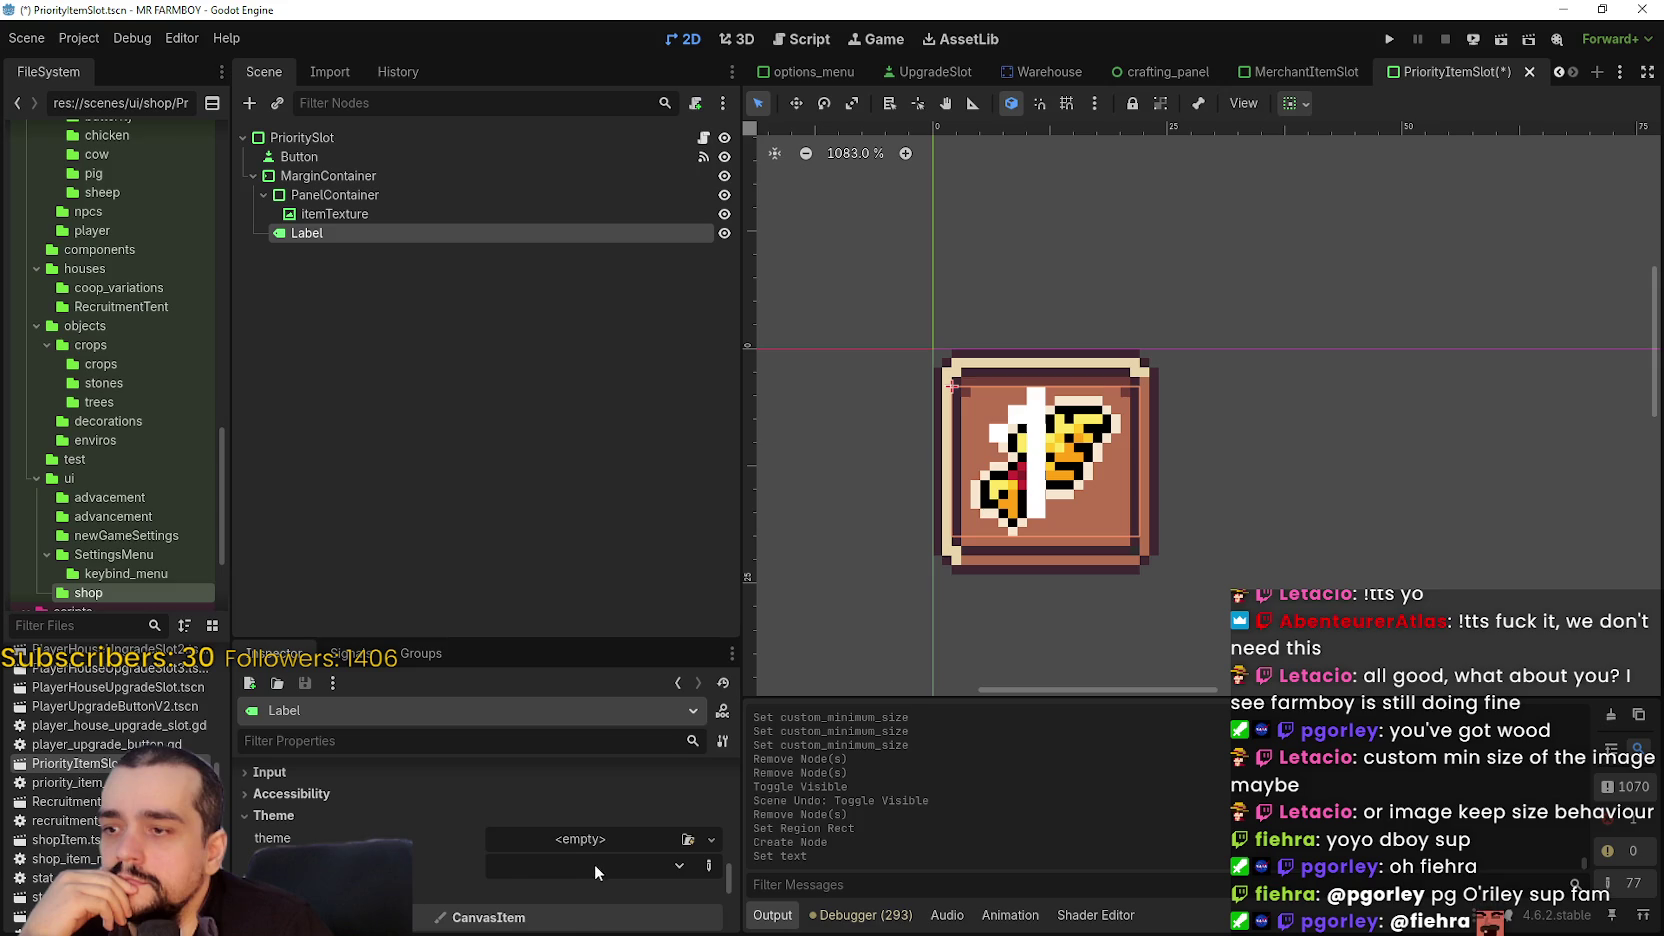
- Apply the InventoryLabel theme type variation to the Label and try moving it within the slot
left_click(594, 864)
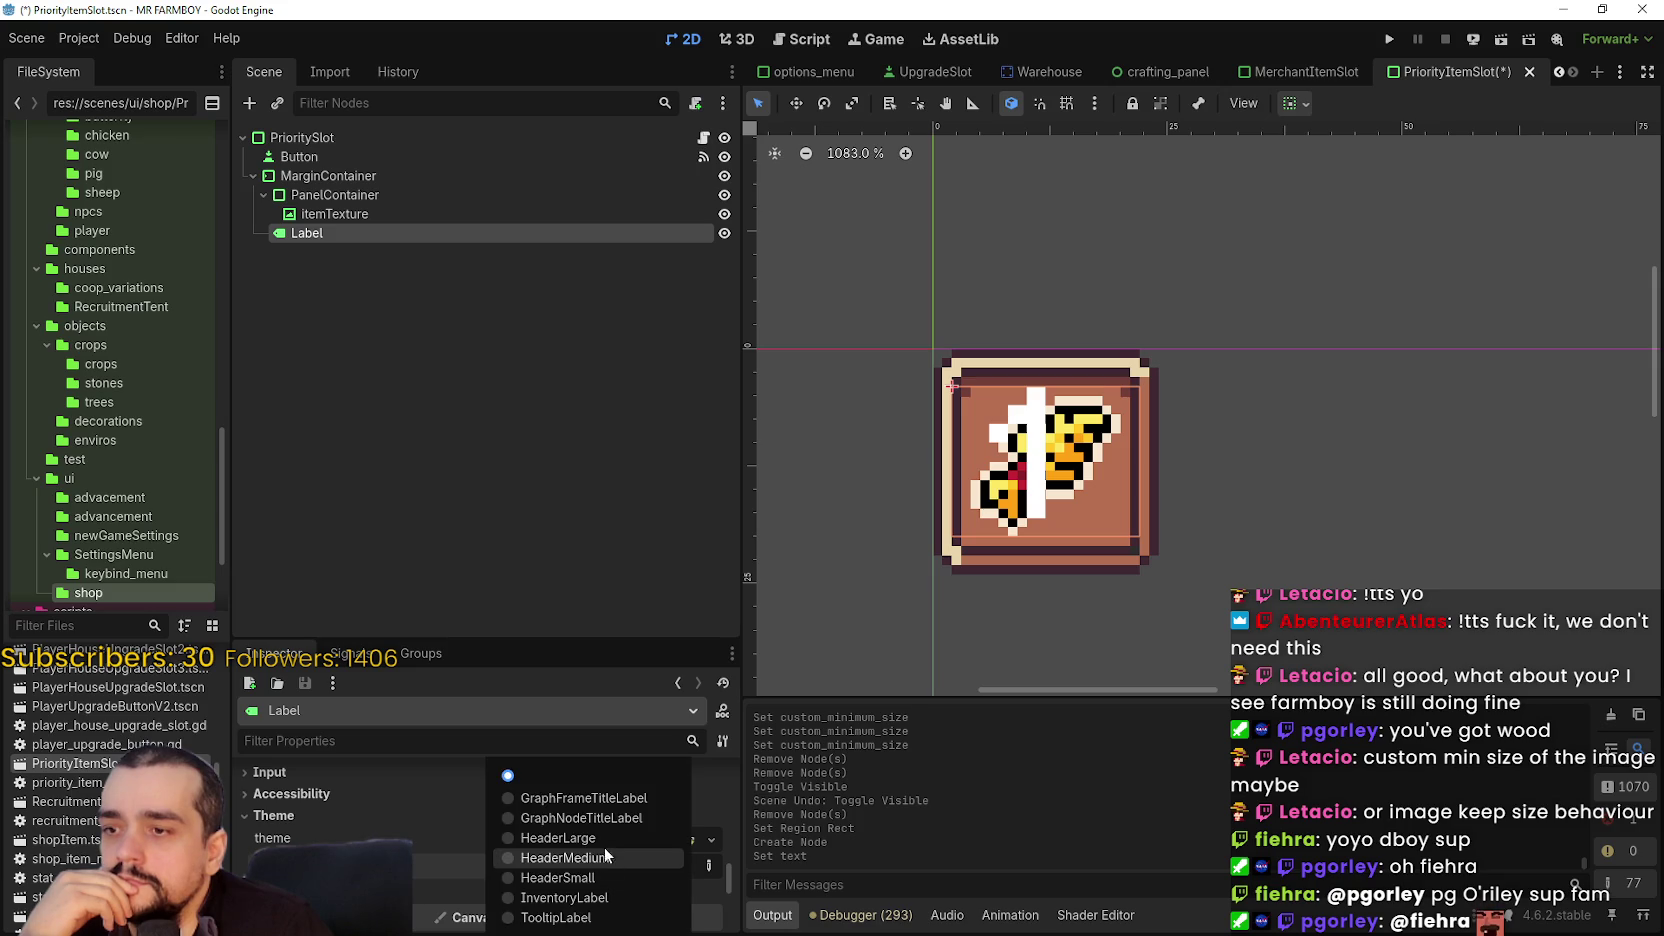
left_click(598, 898)
scroll(1015, 450, "up", 1)
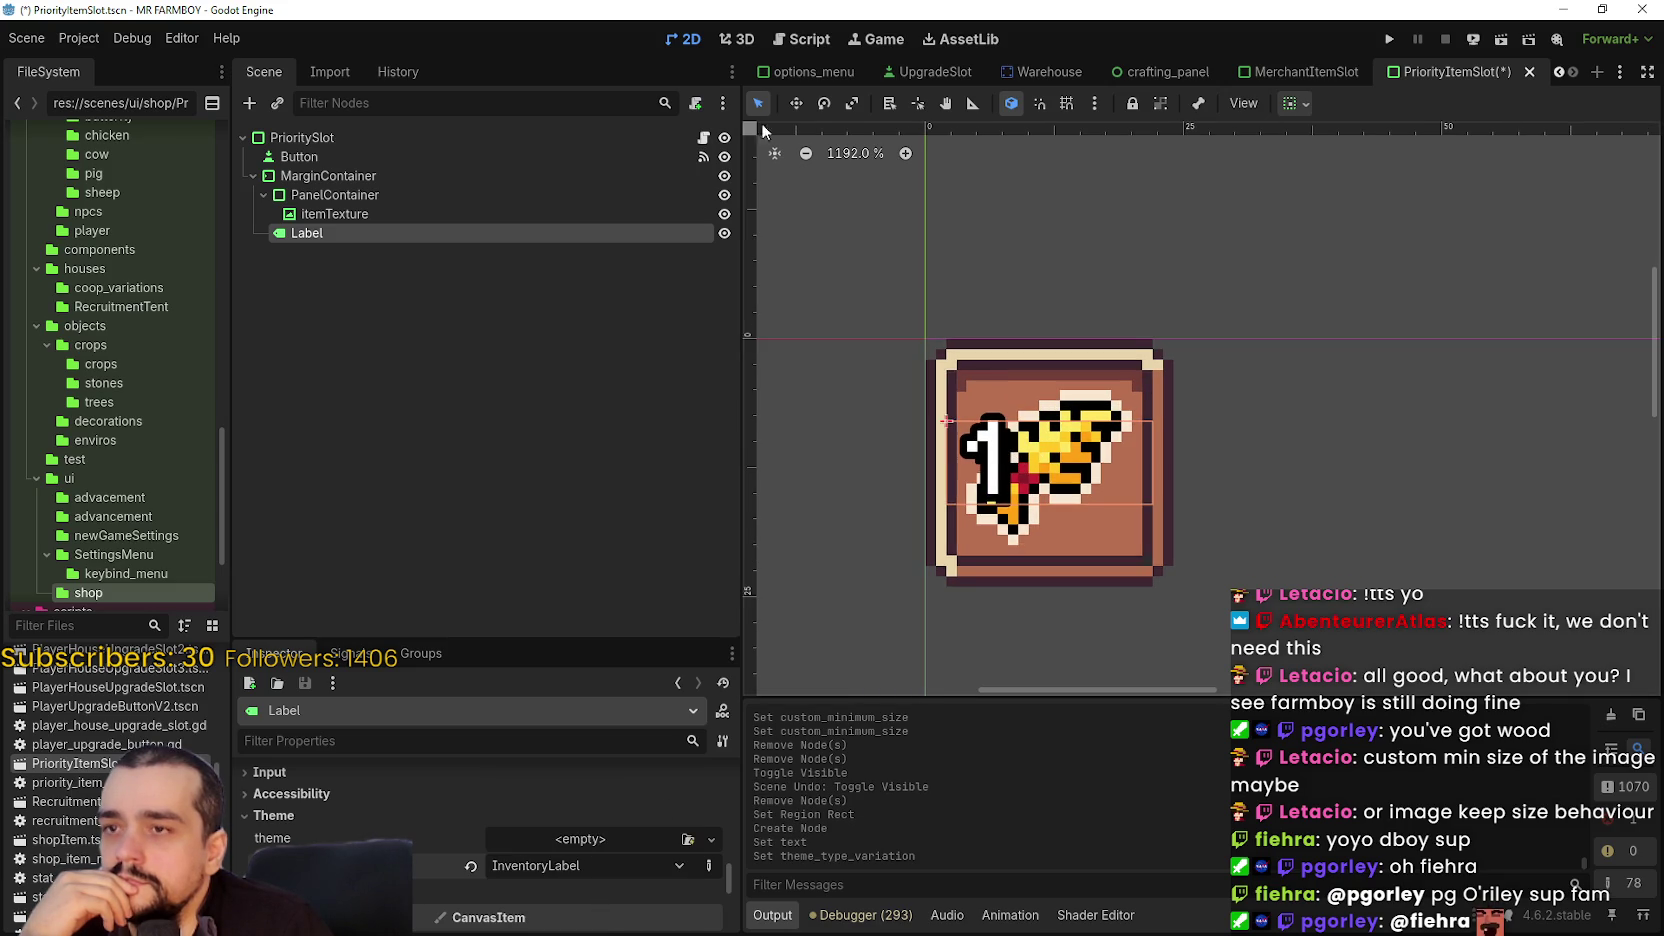
left_click(793, 110)
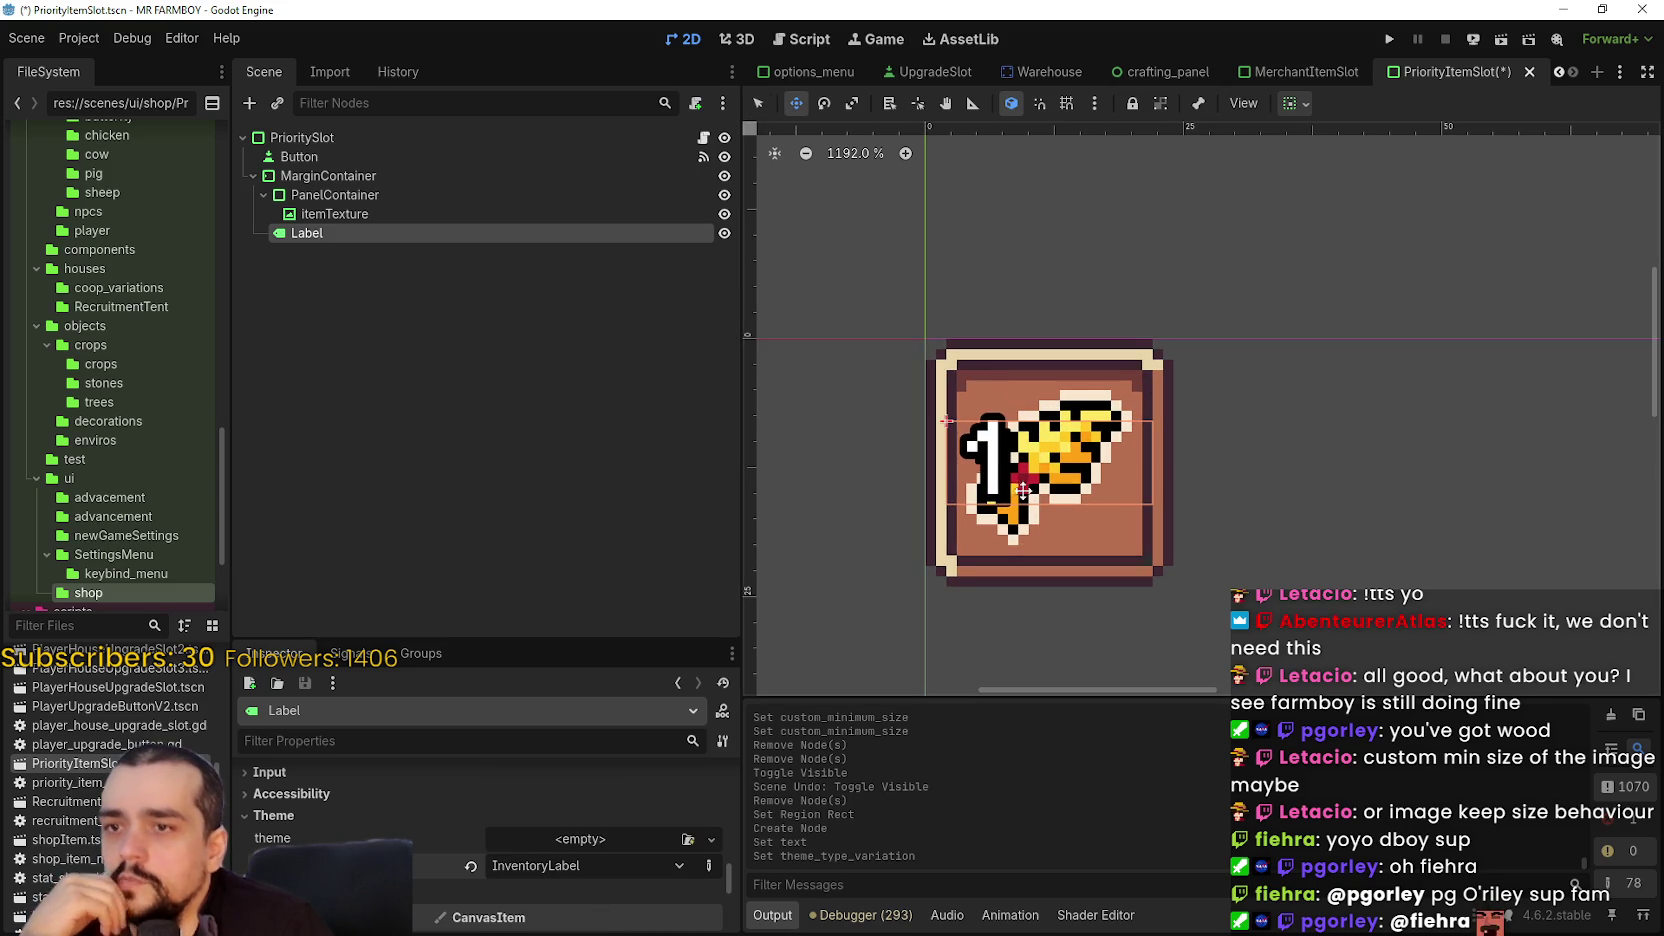
left_click_drag(1022, 490, 762, 391)
scroll(586, 832, "up", 10)
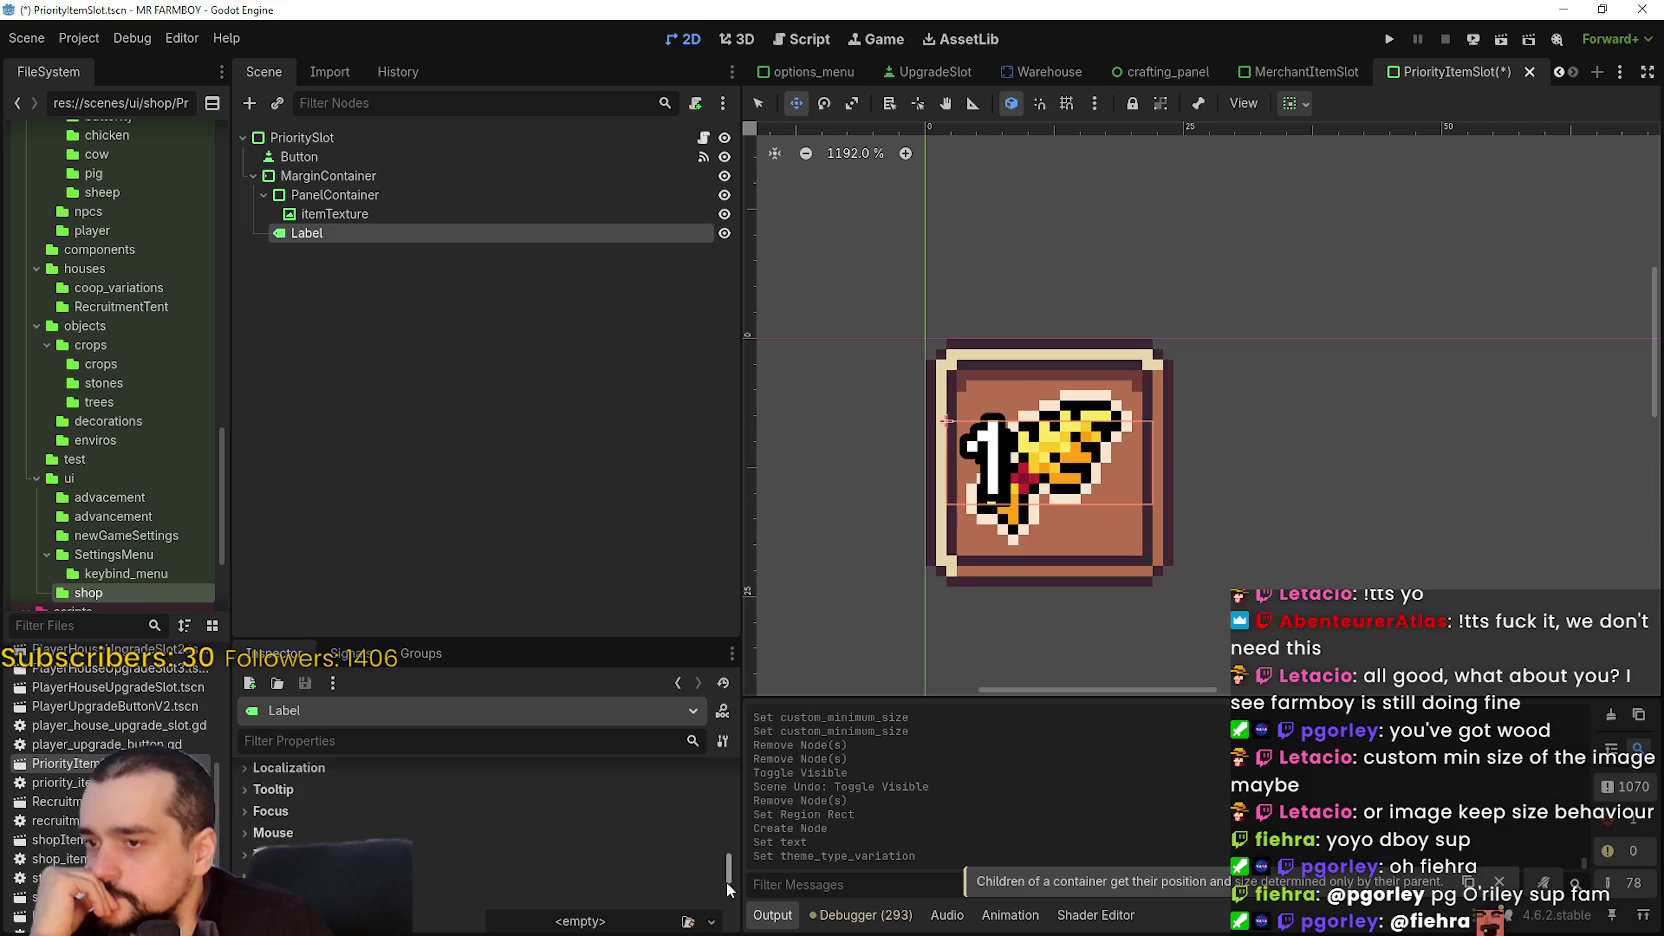
scroll(578, 878, "down", 5)
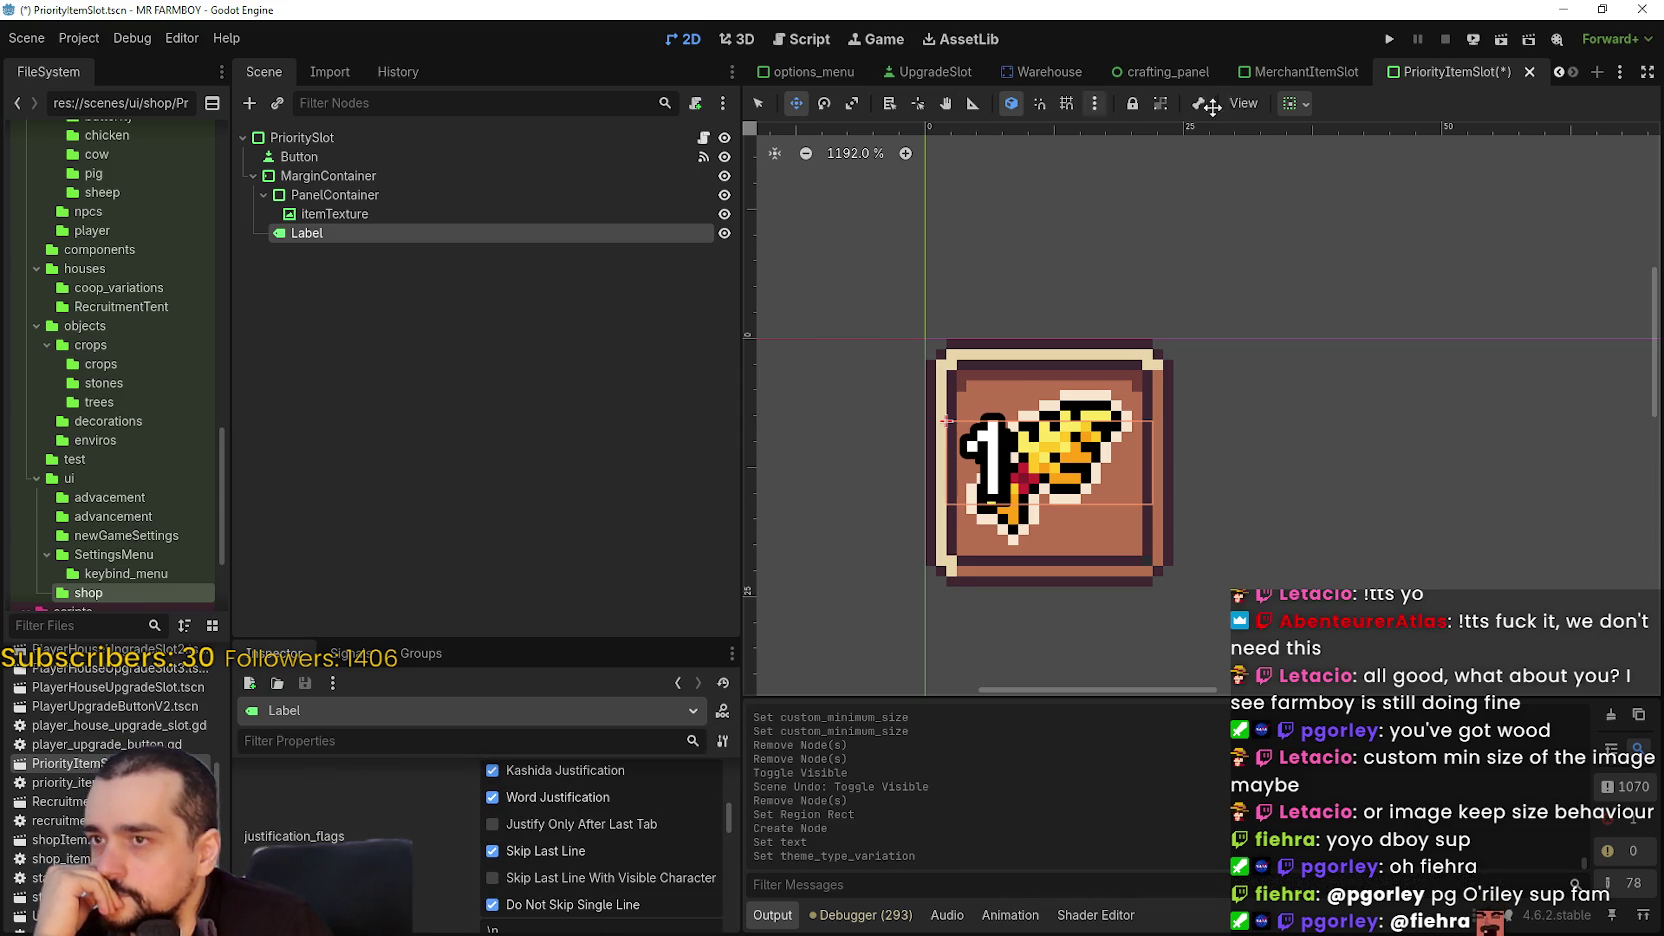
- Align the Label to the right and bottom of the slot using the sizing-flags options
left_click(1297, 104)
left_click(1367, 167)
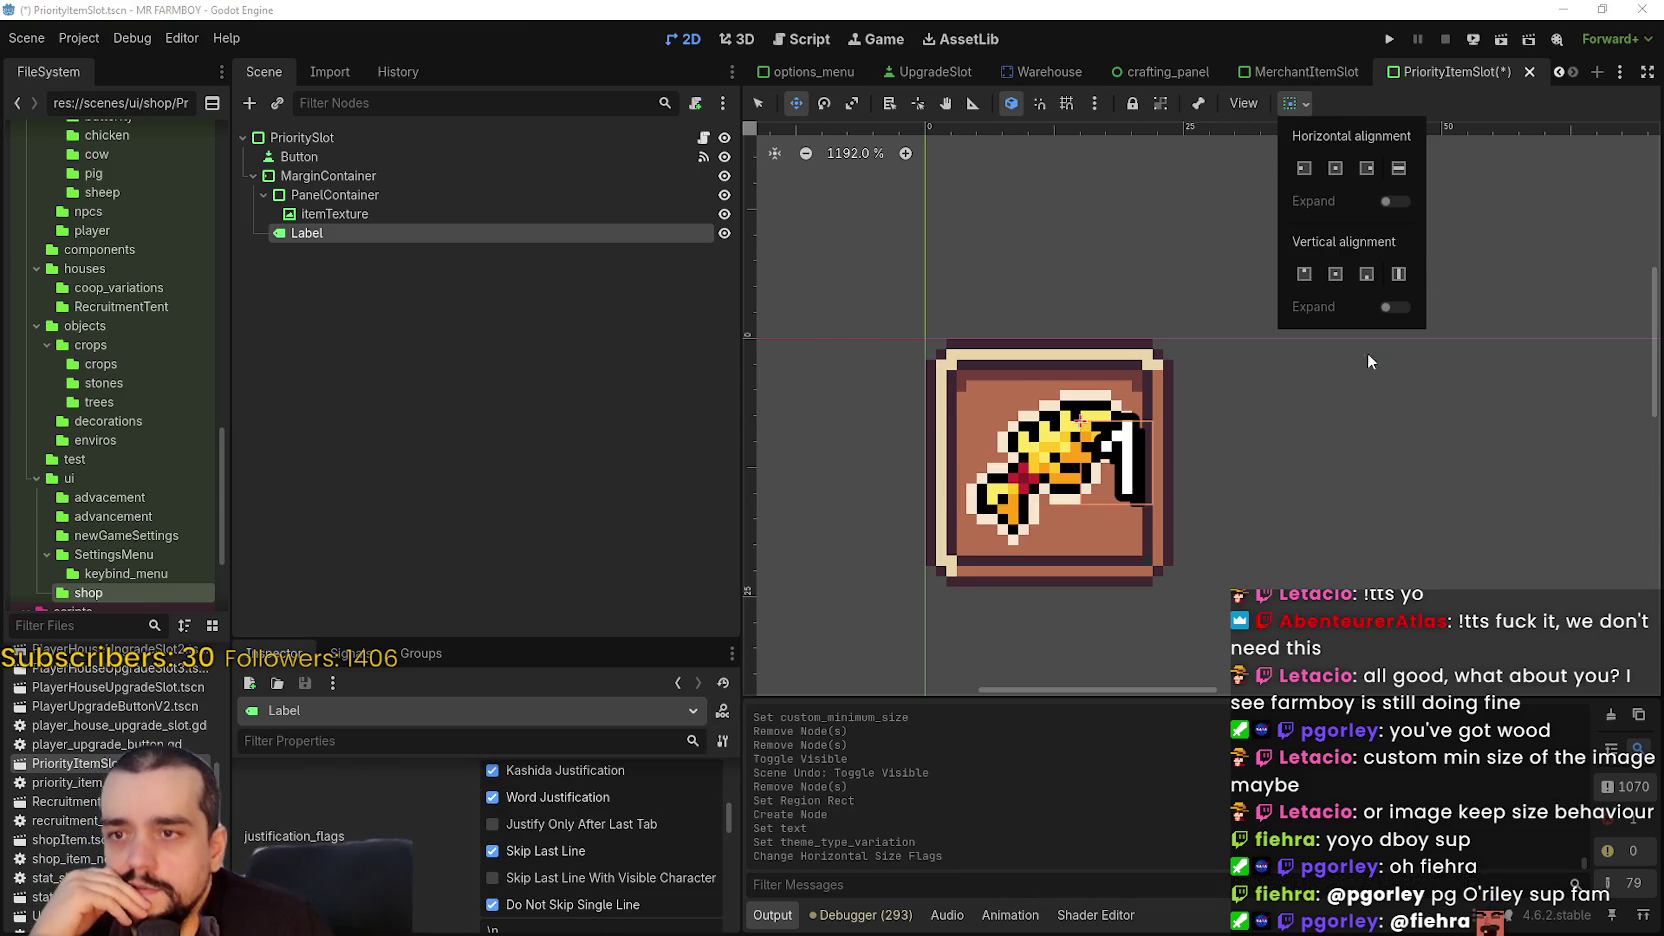
left_click(1398, 275)
scroll(1253, 604, "down", 1)
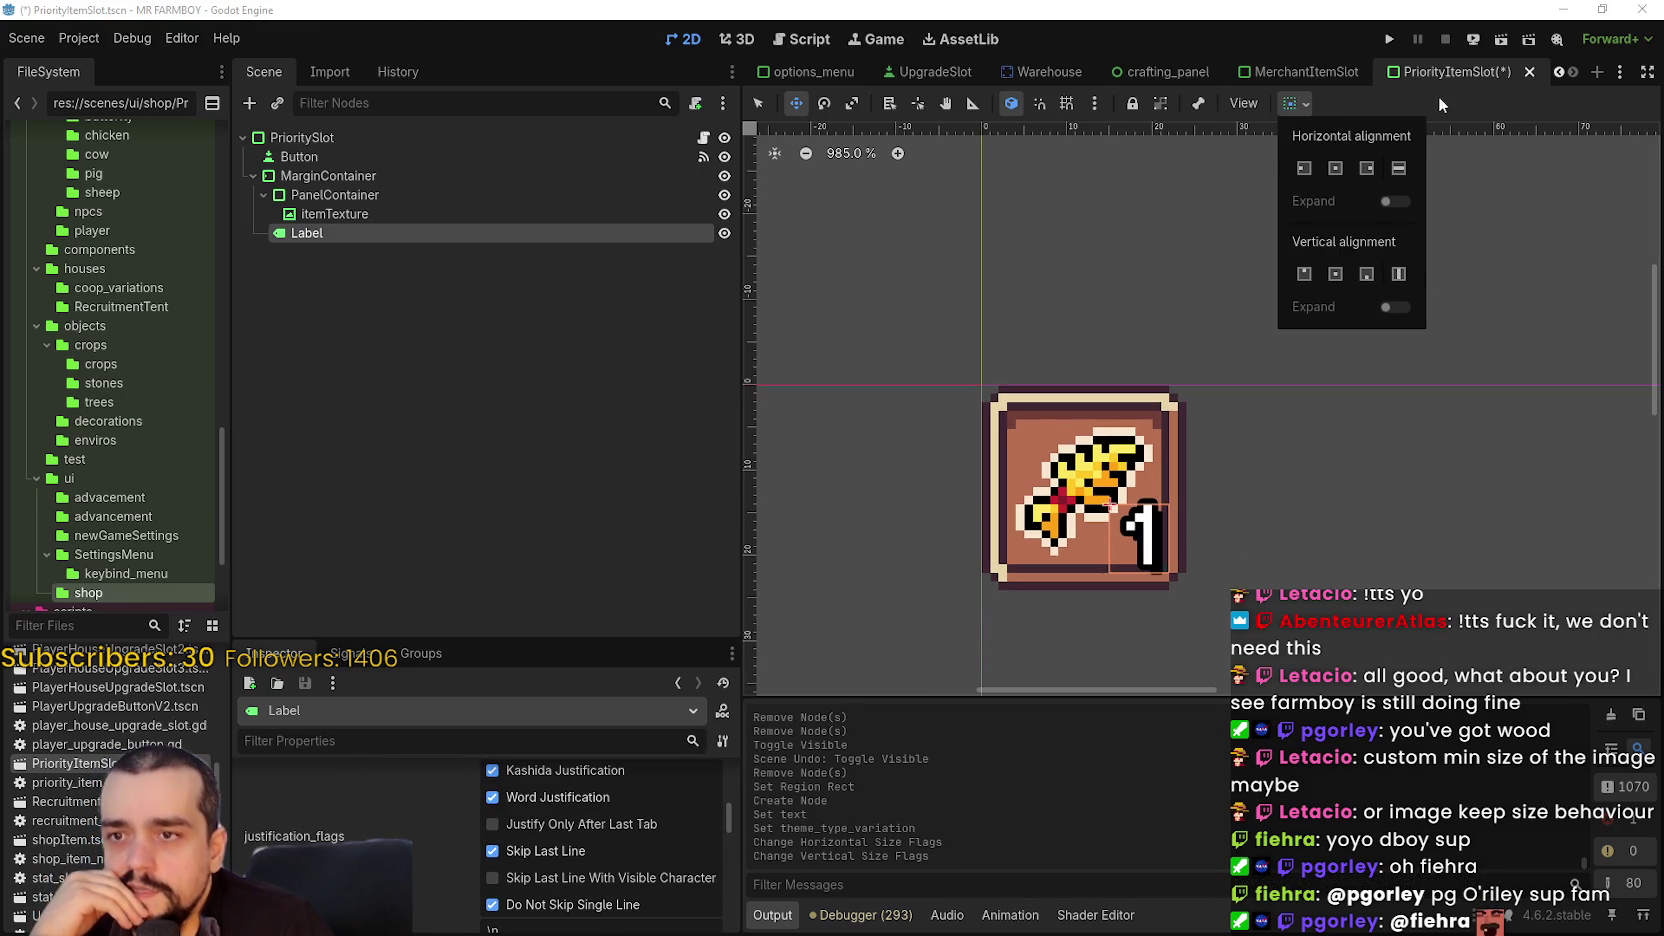
left_click(1439, 102)
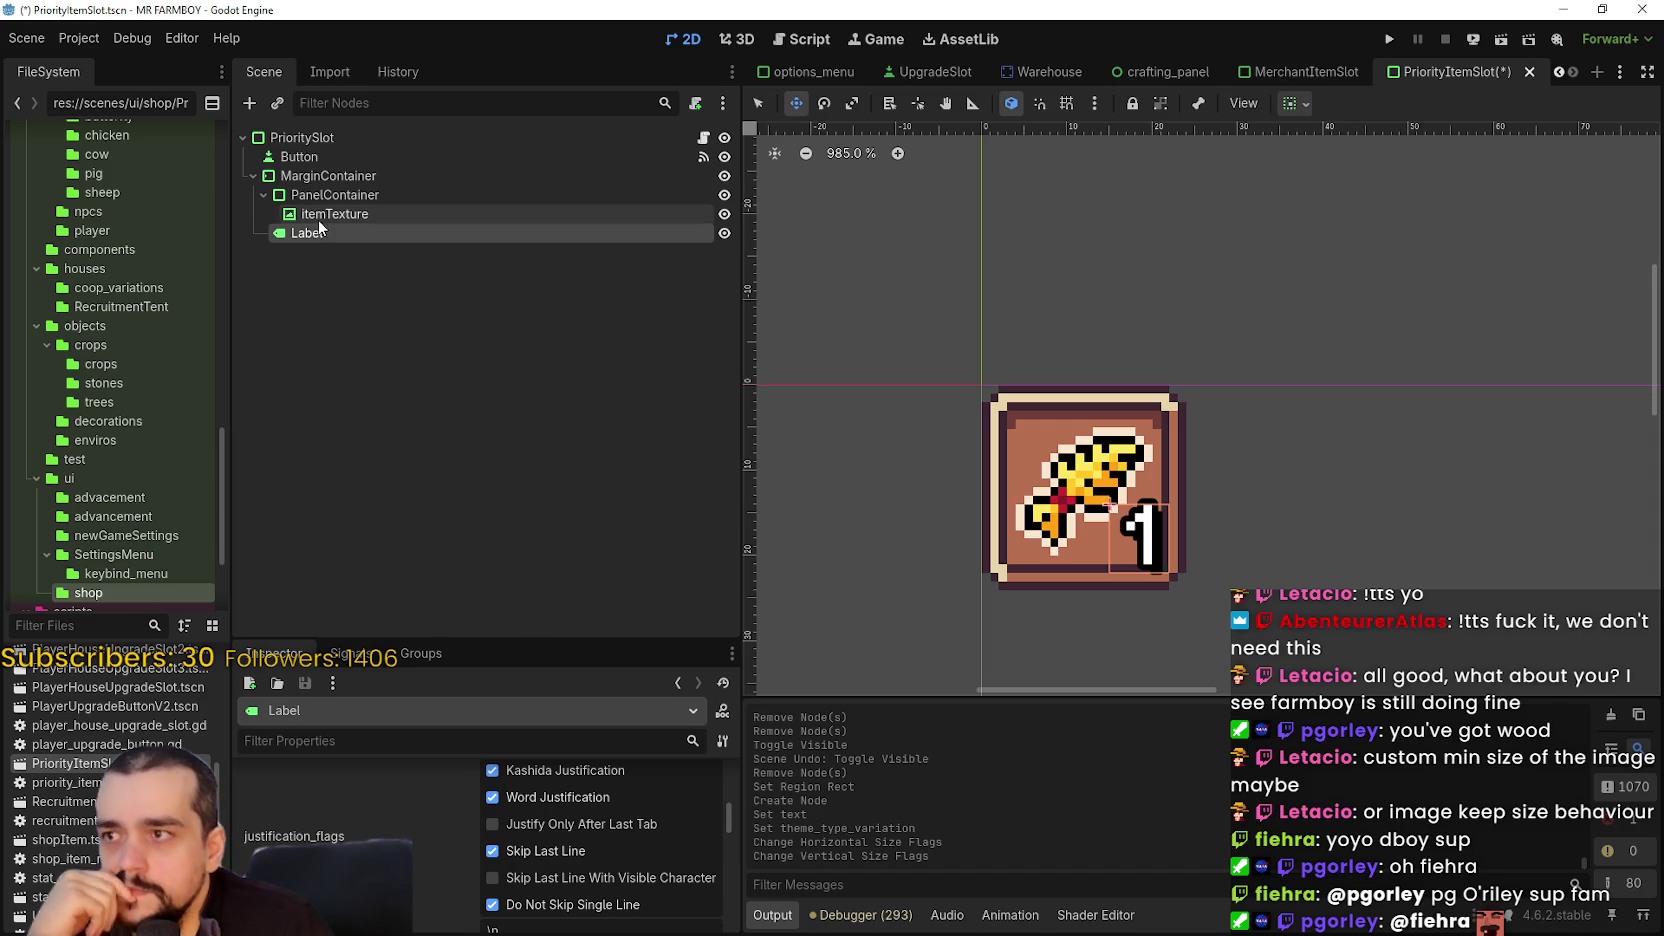
- Reparent the Label so it is a direct child of PrioritySlot
left_click(306, 181)
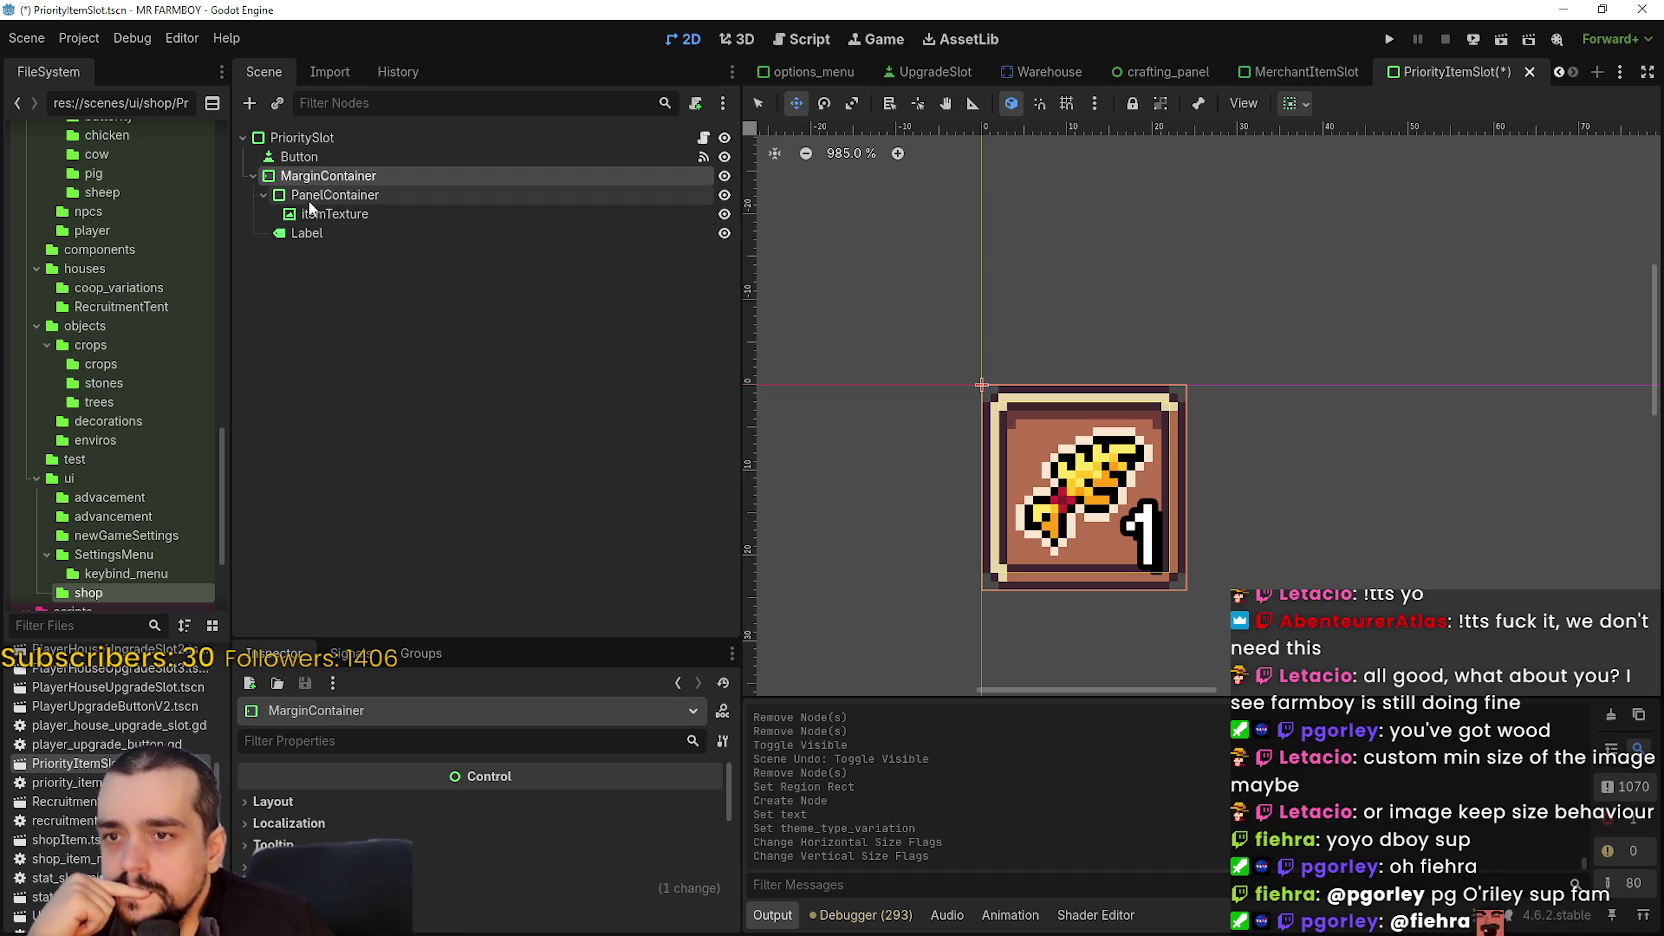
left_click(309, 235)
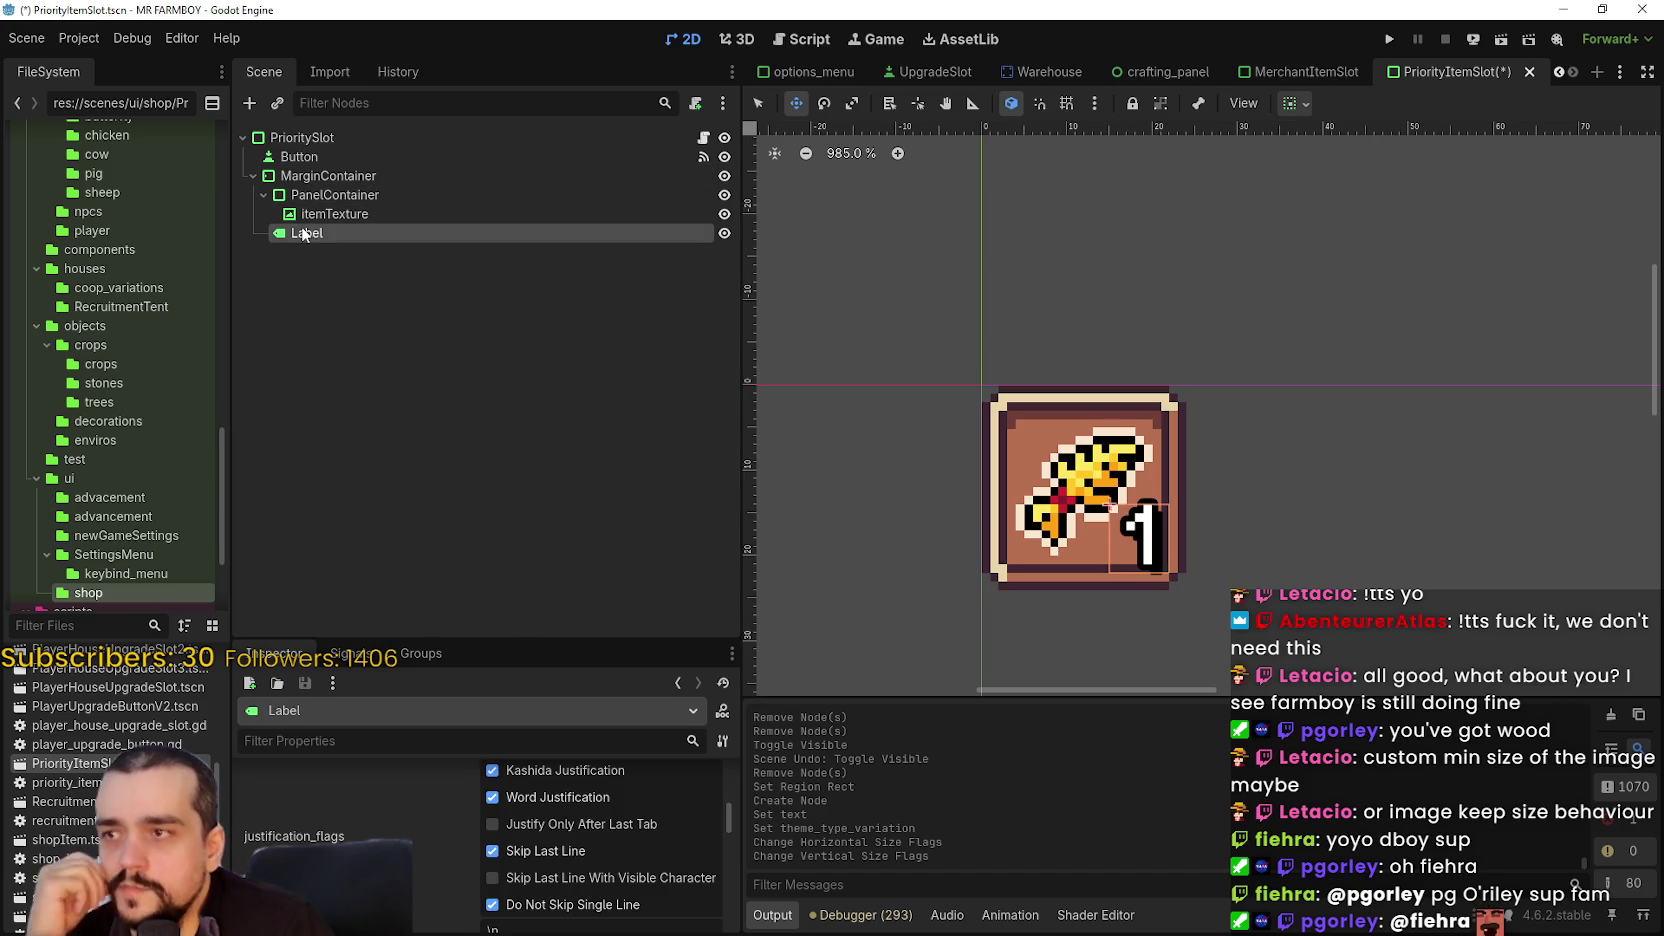
left_click(263, 195)
left_click_drag(295, 213, 316, 140)
- Review the reparented Label's properties in the Inspector
scroll(1240, 582, "up", 3)
scroll(1225, 576, "down", 5)
scroll(1200, 565, "up", 4)
scroll(1192, 560, "up", 2)
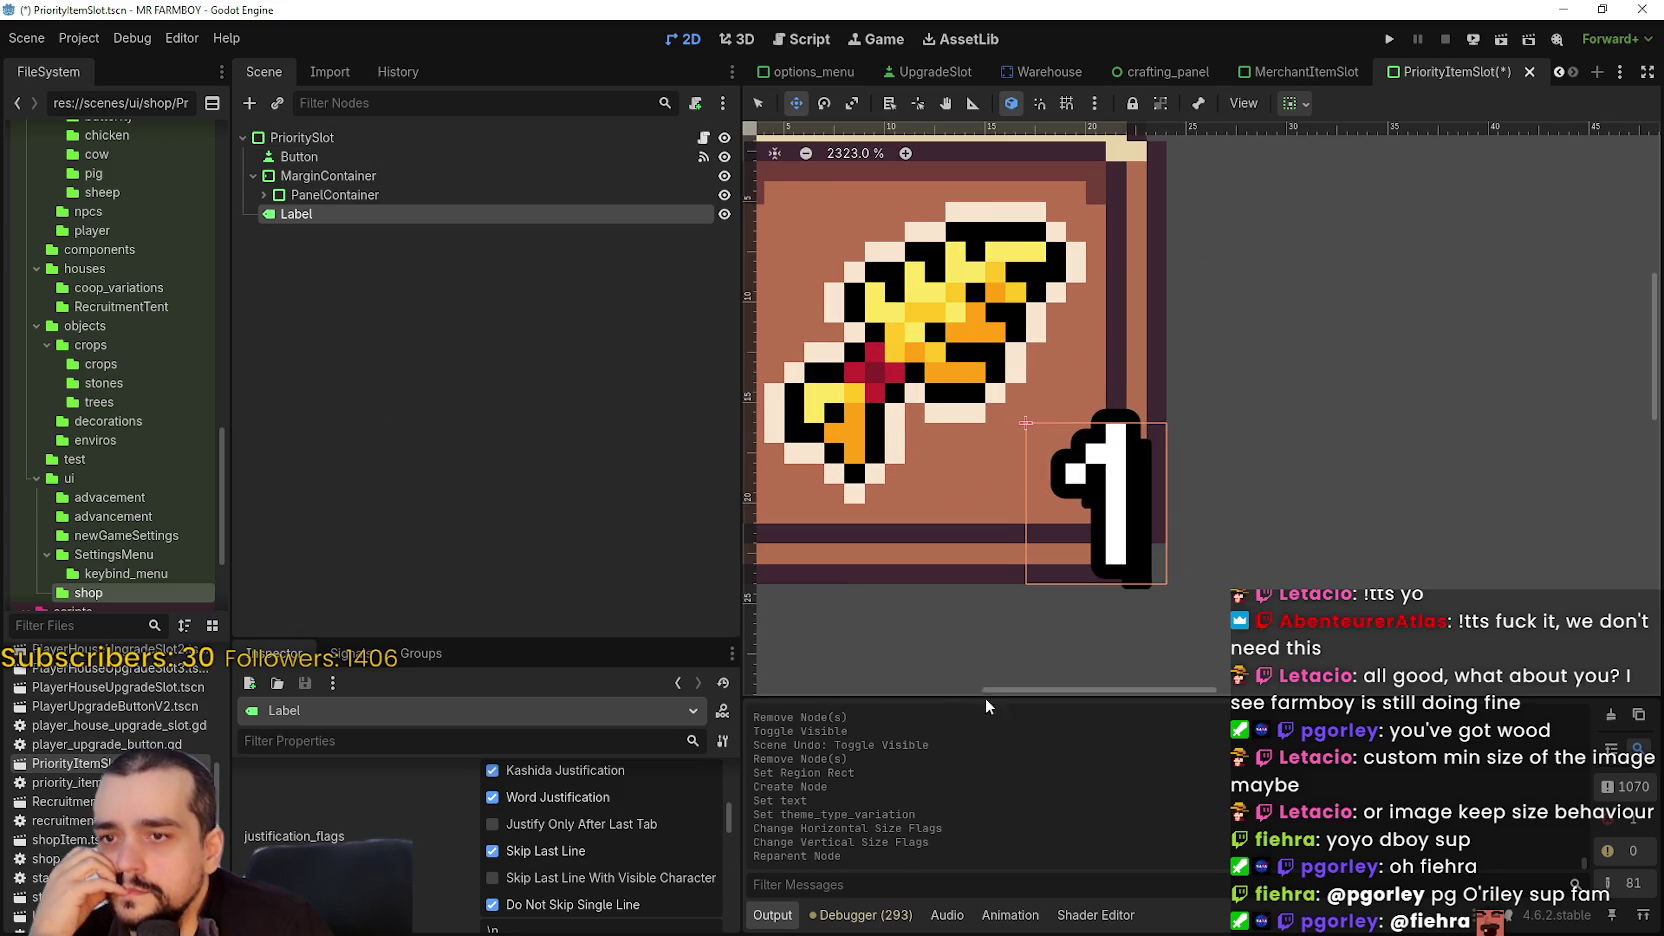
scroll(1160, 560, "up", 5)
scroll(1160, 560, "down", 5)
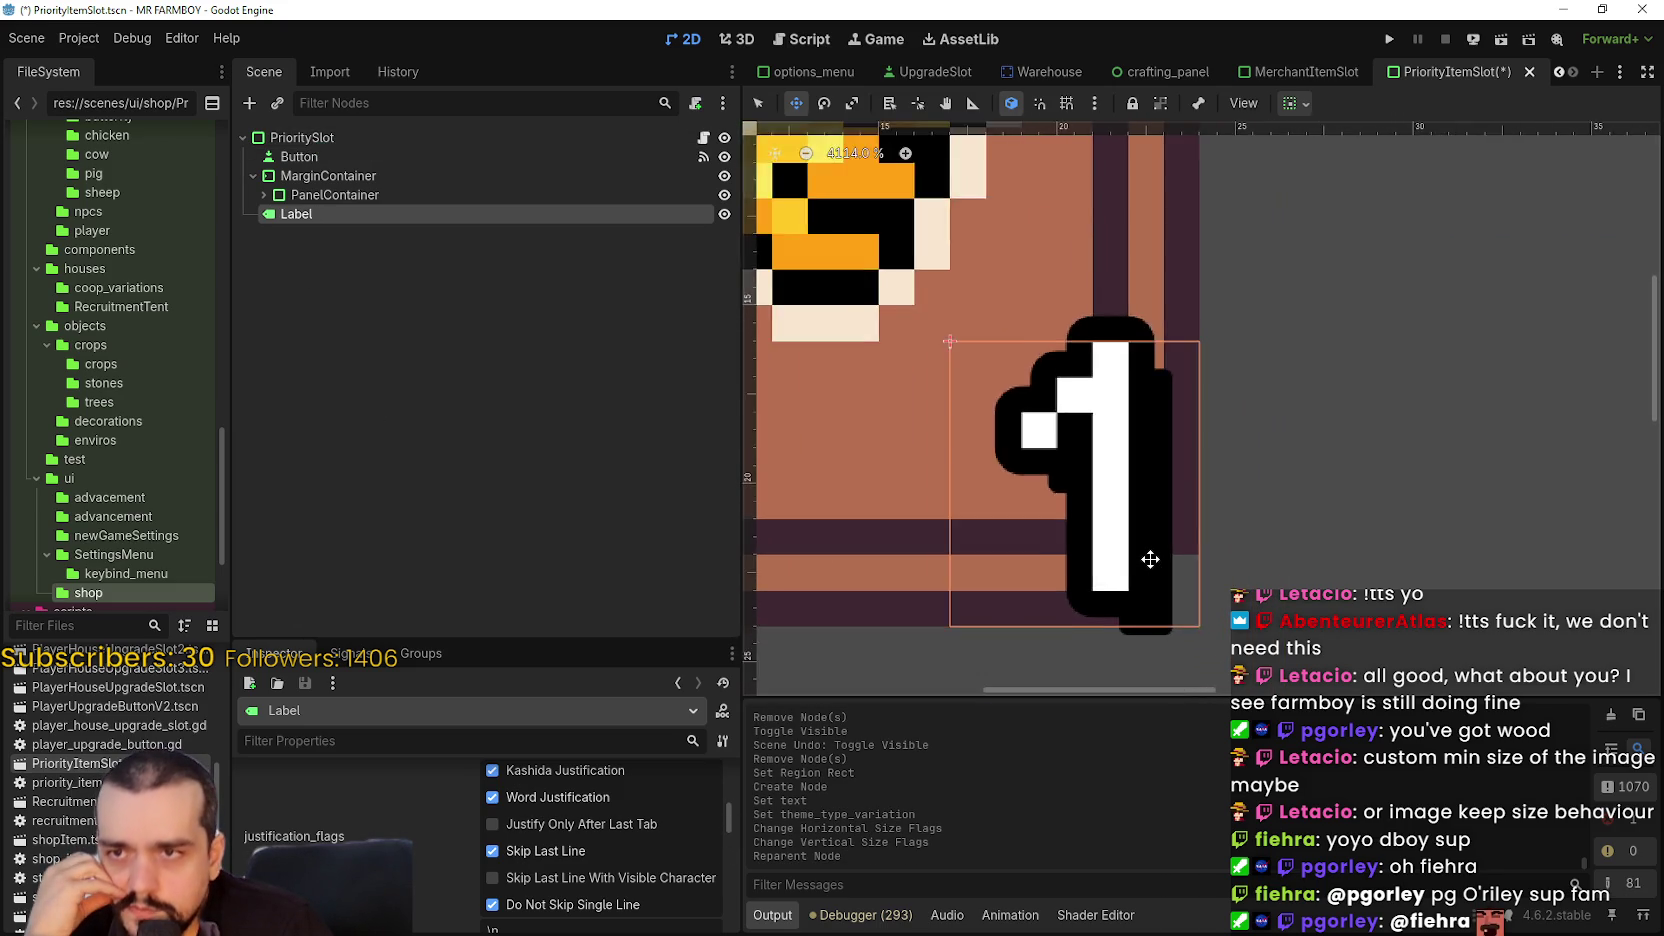
scroll(562, 861, "down", 2)
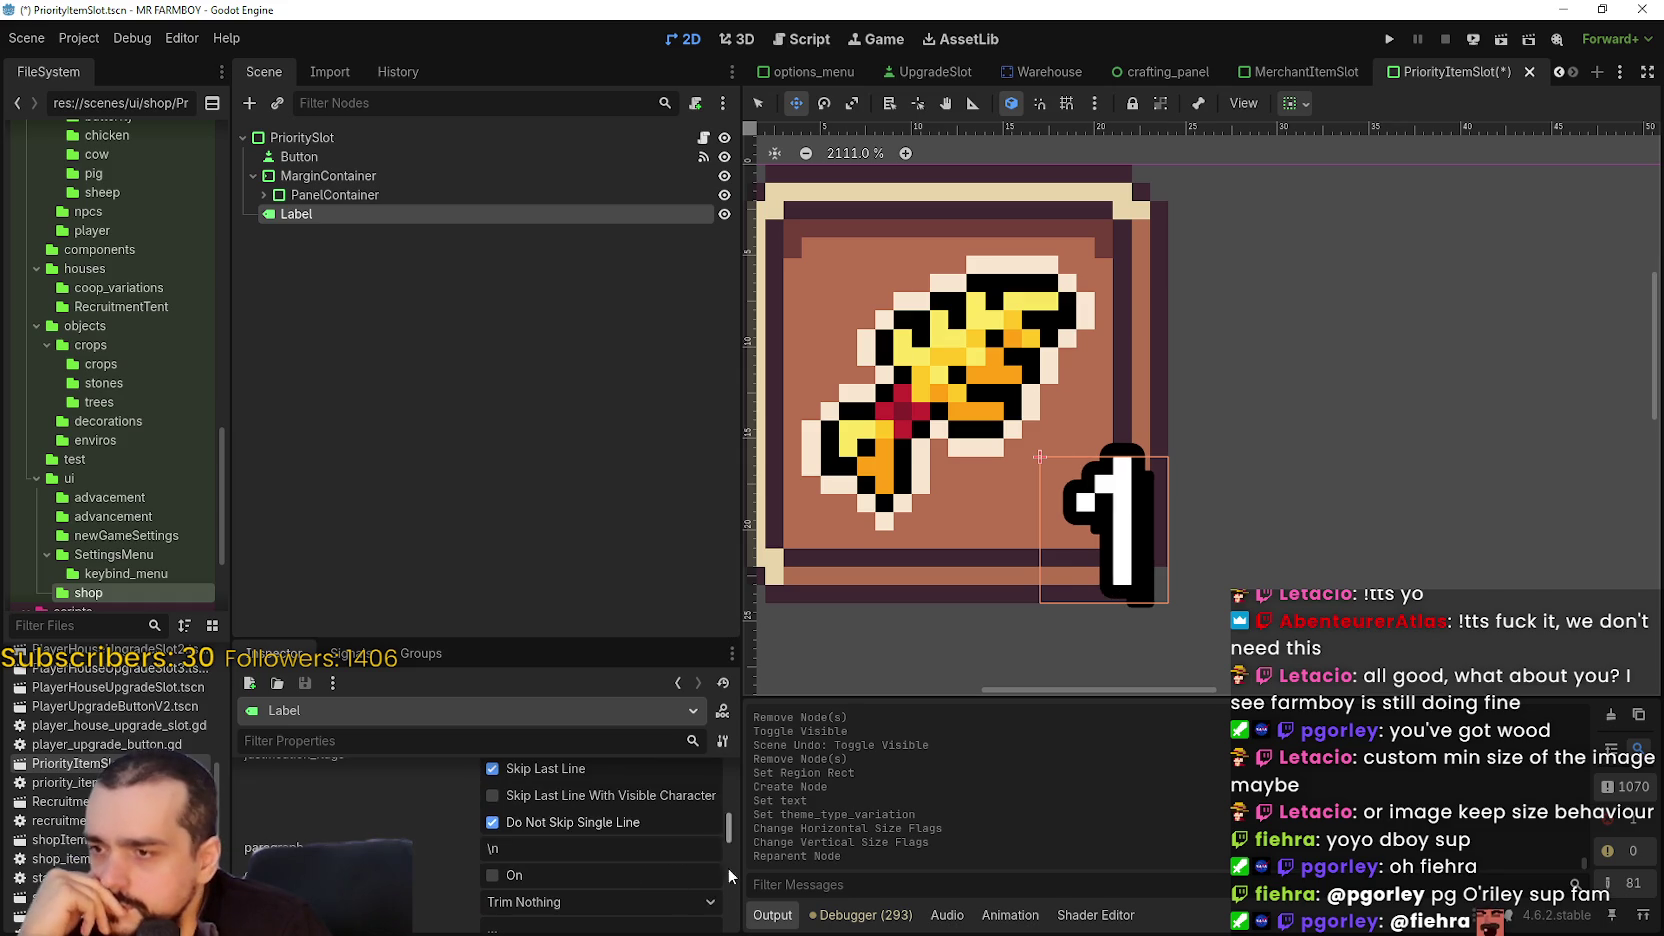
left_click_drag(725, 835, 729, 865)
scroll(729, 865, "down", 3)
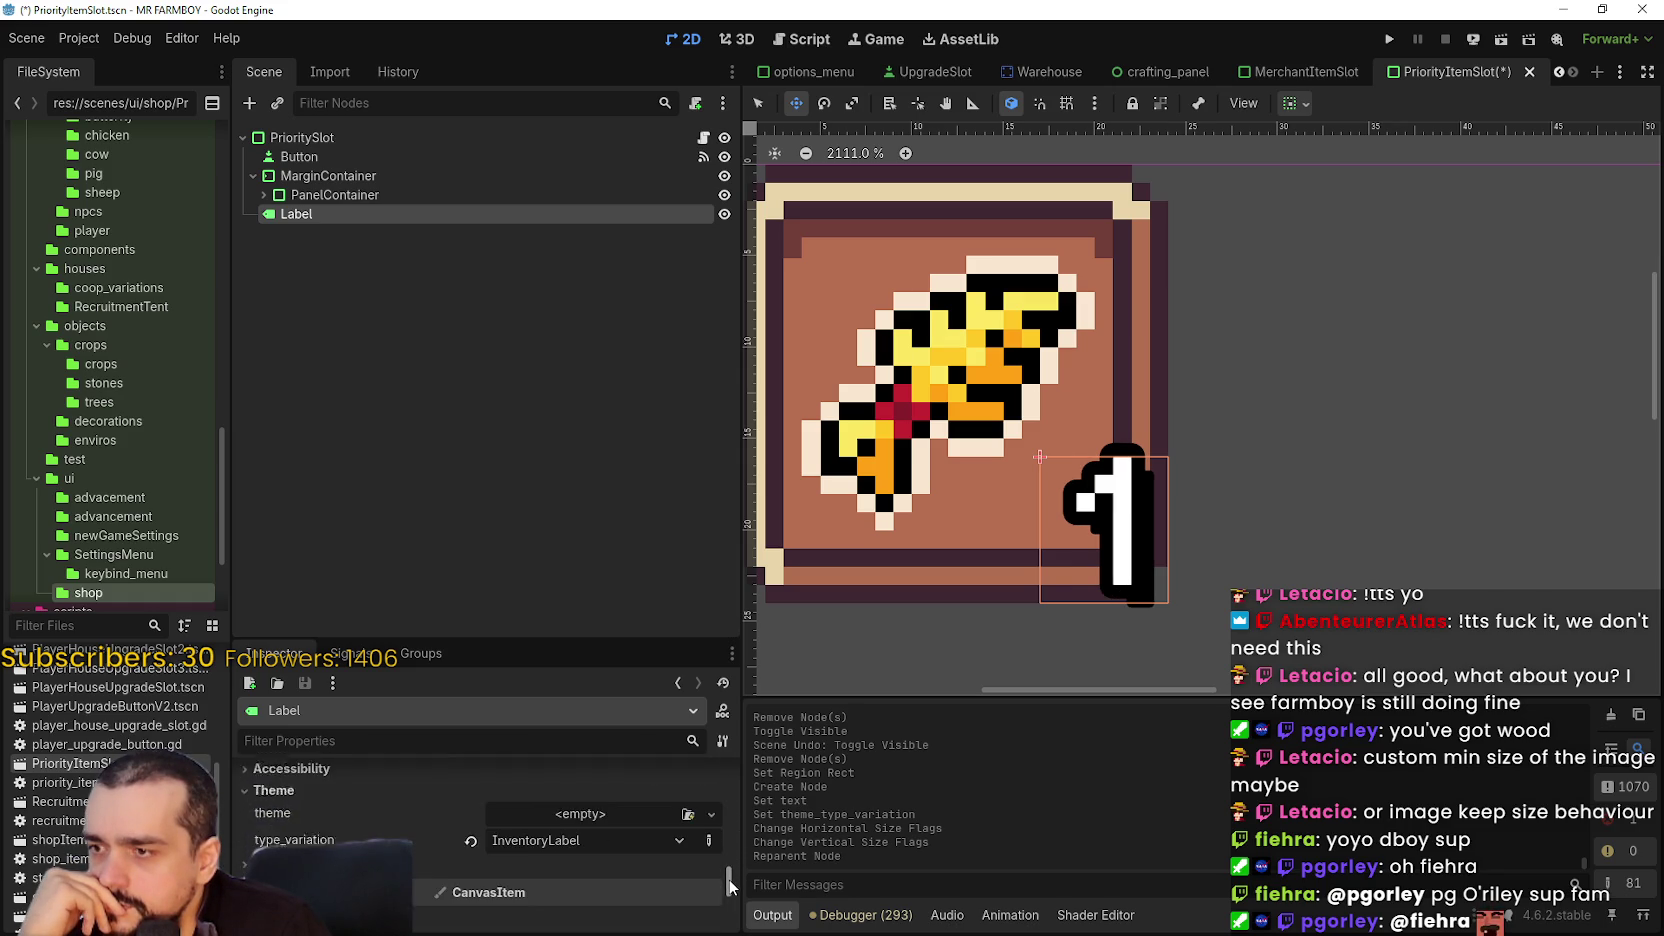
scroll(1002, 553, "down", 3)
scroll(547, 866, "up", 5)
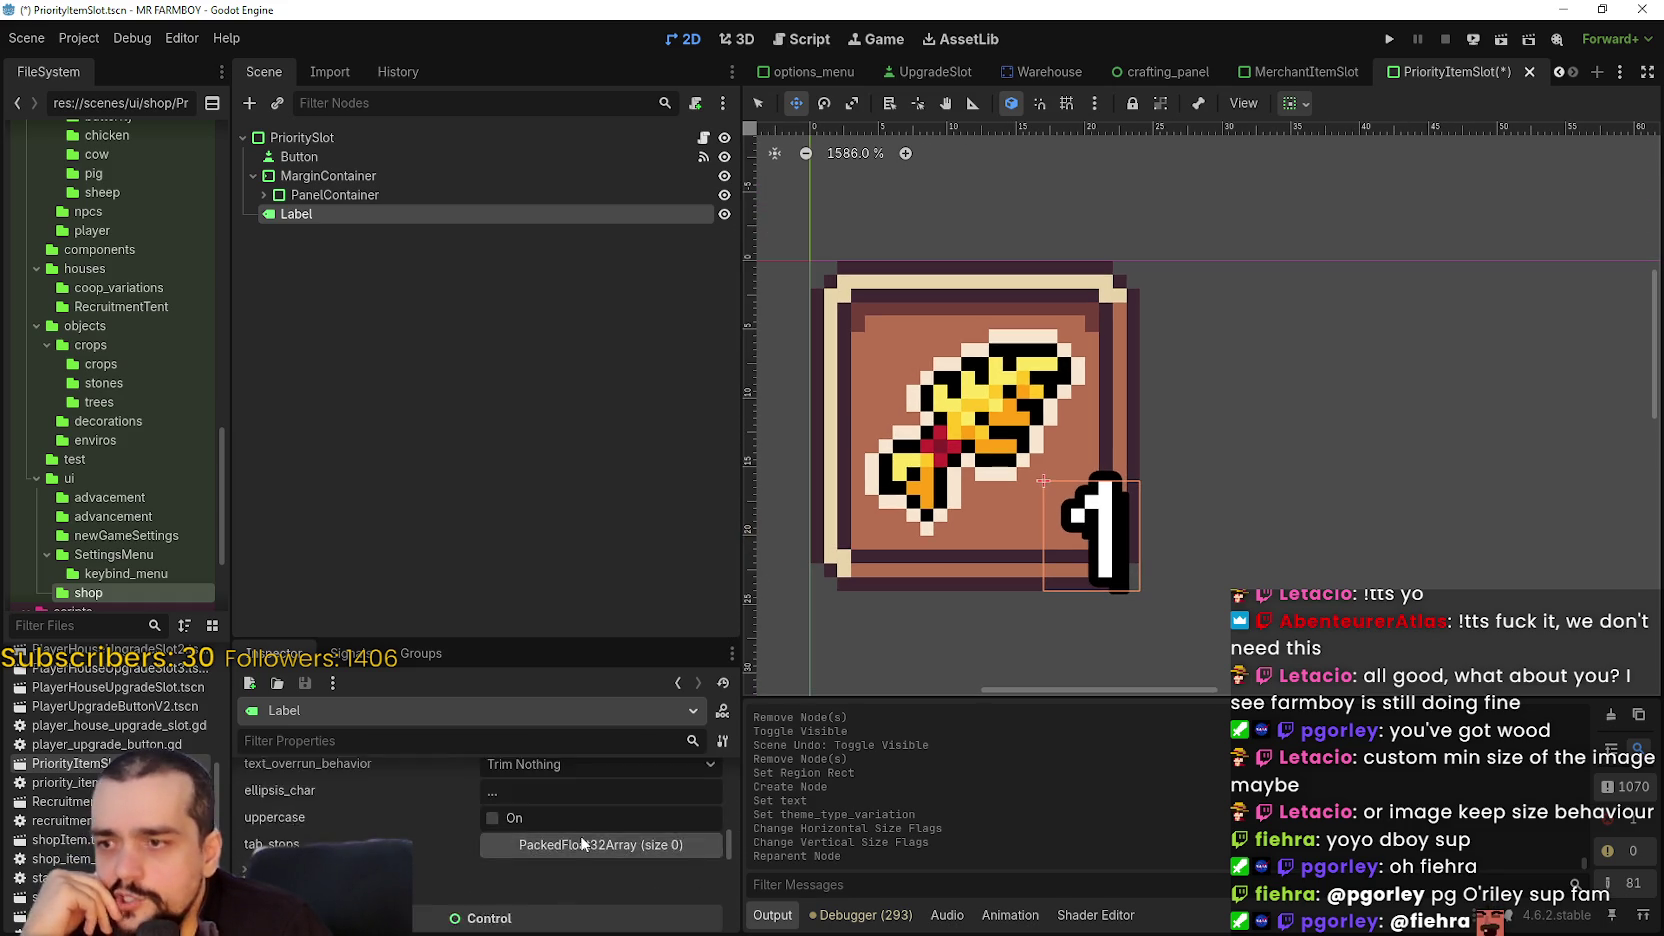
scroll(567, 848, "up", 5)
left_click(547, 856)
type("2")
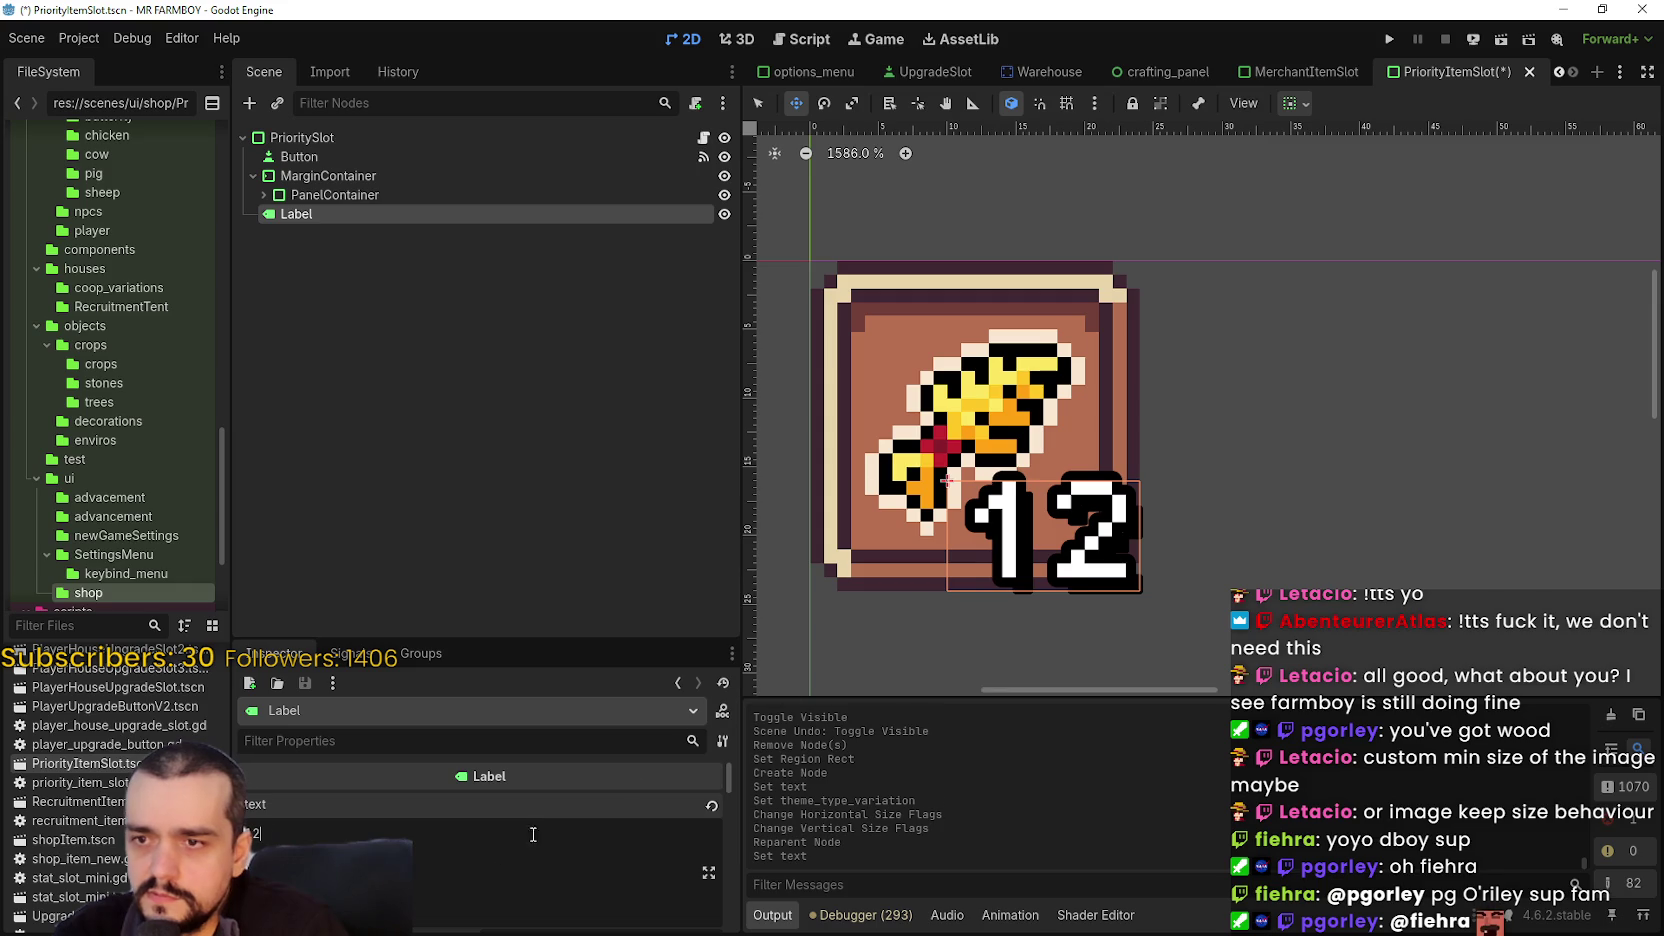
type("3")
scroll(917, 620, "up", 10)
scroll(1010, 527, "up", 1)
scroll(1011, 528, "down", 4)
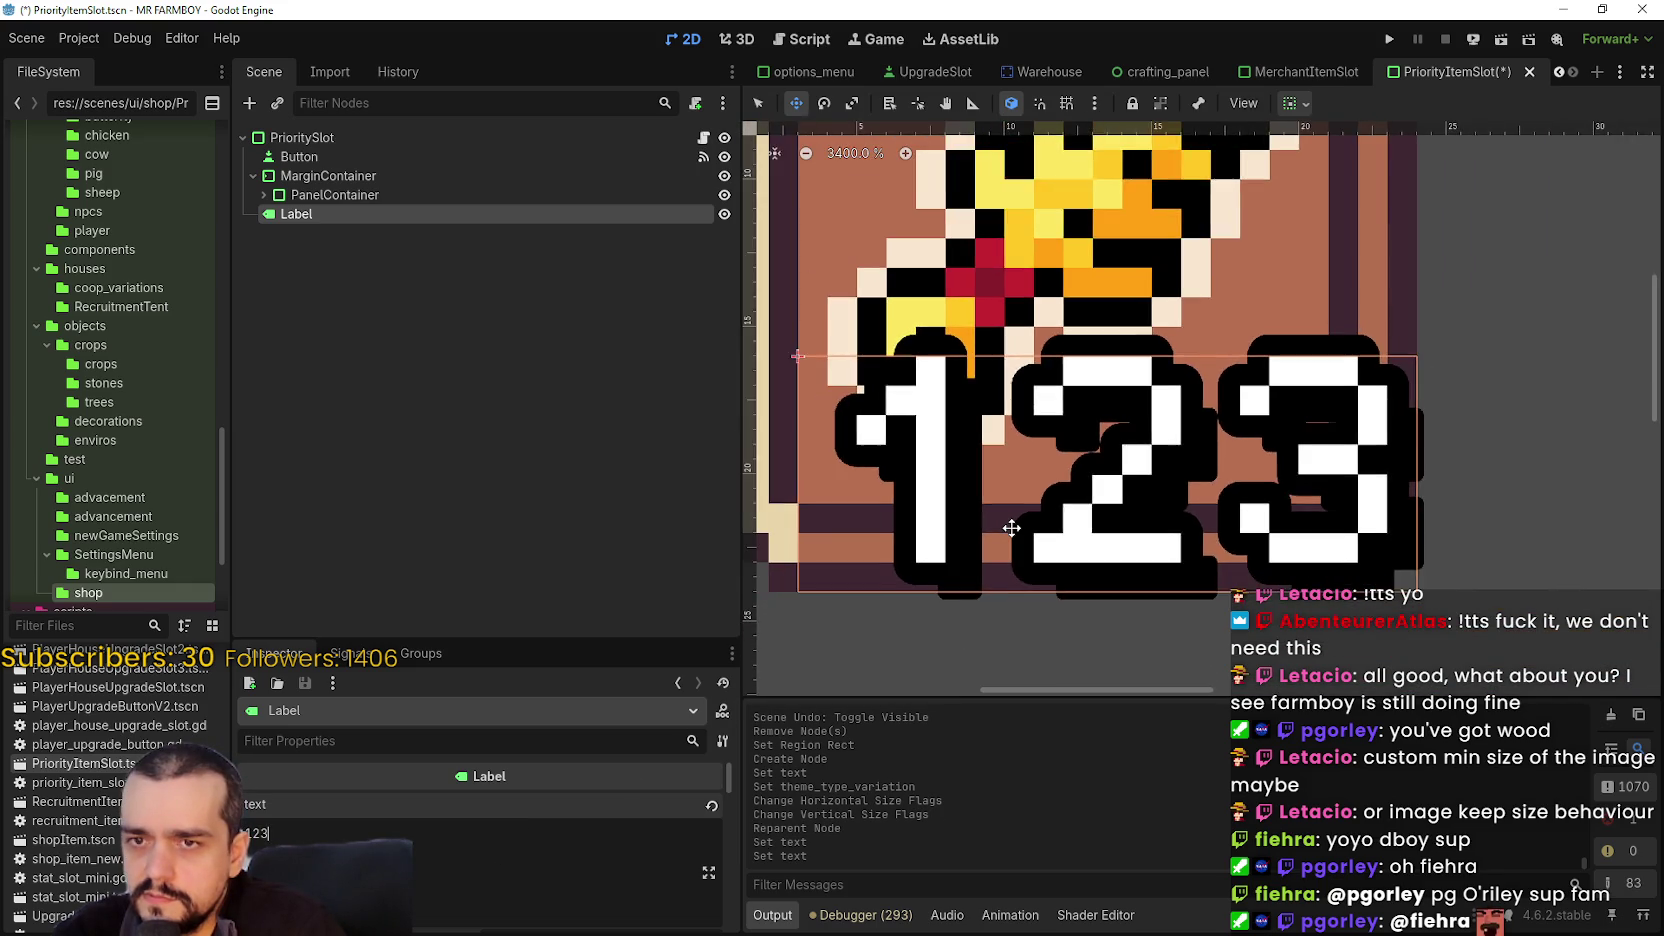
scroll(1012, 540, "down", 12)
scroll(1040, 560, "up", 10)
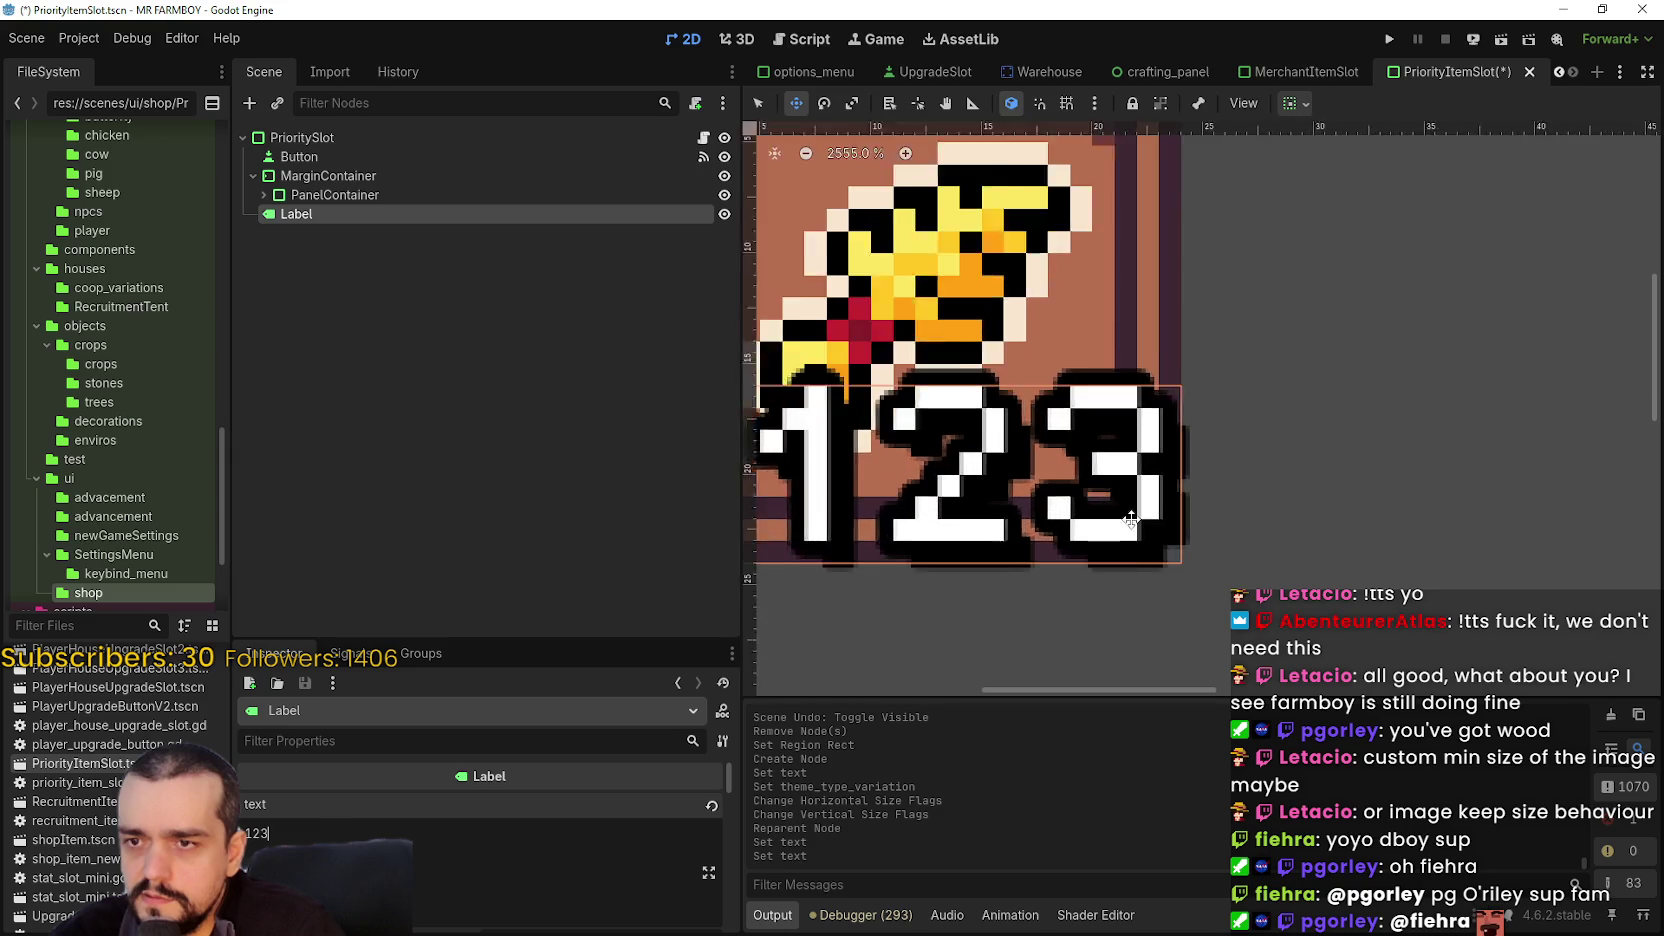
scroll(1130, 518, "up", 10)
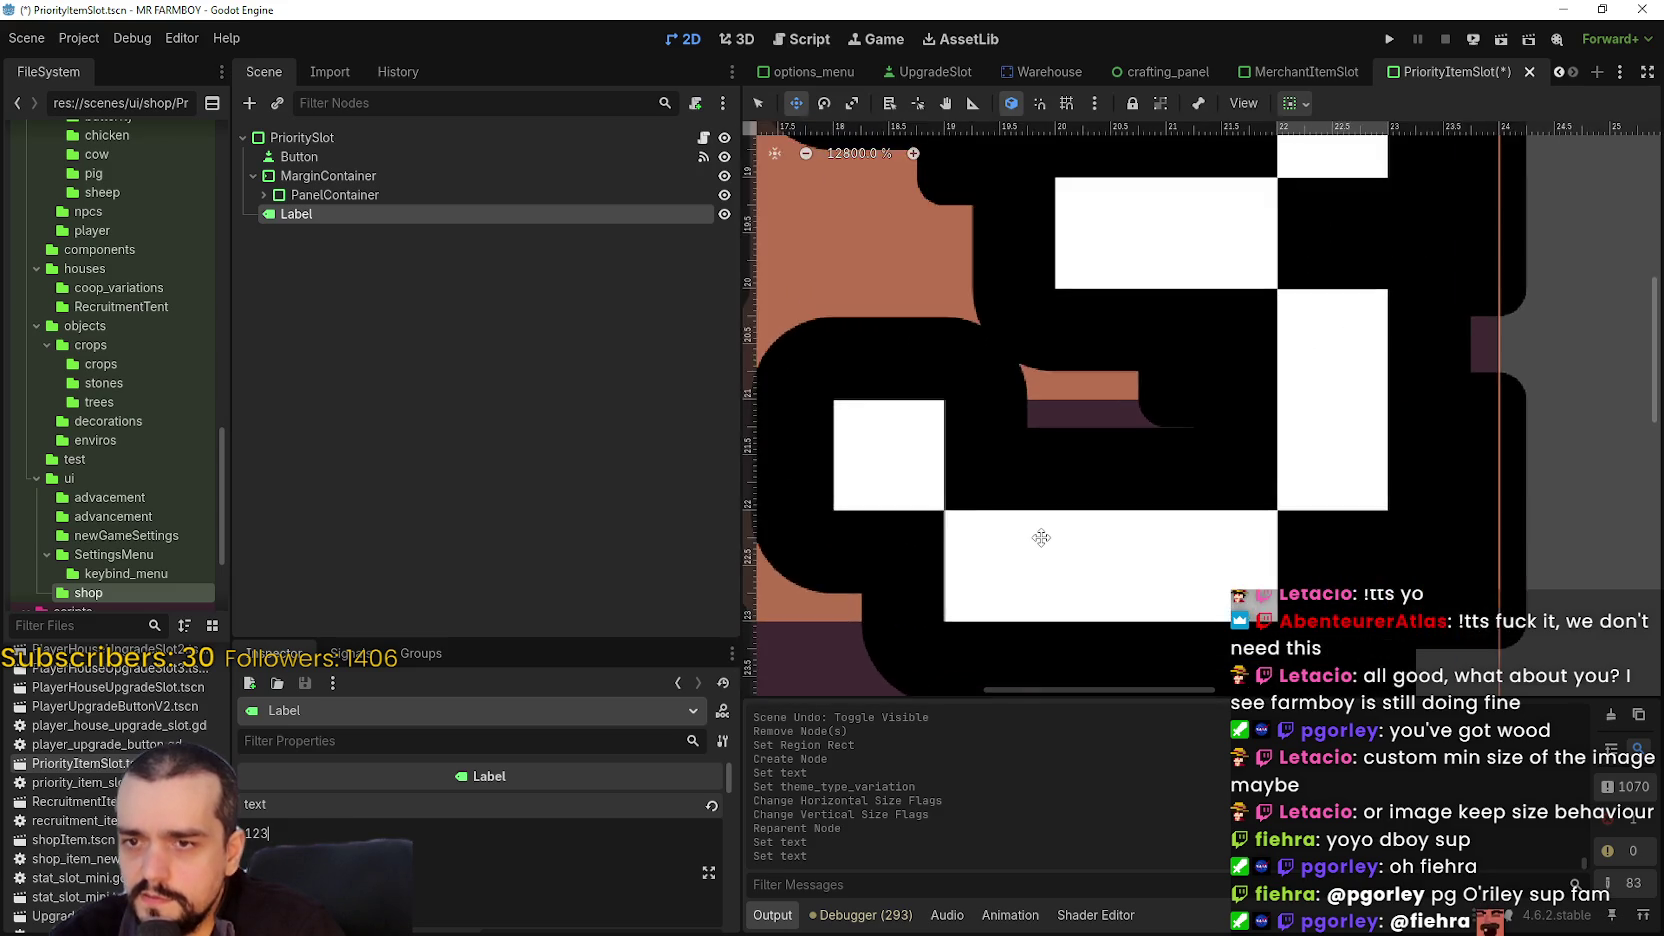
scroll(1041, 538, "down", 7)
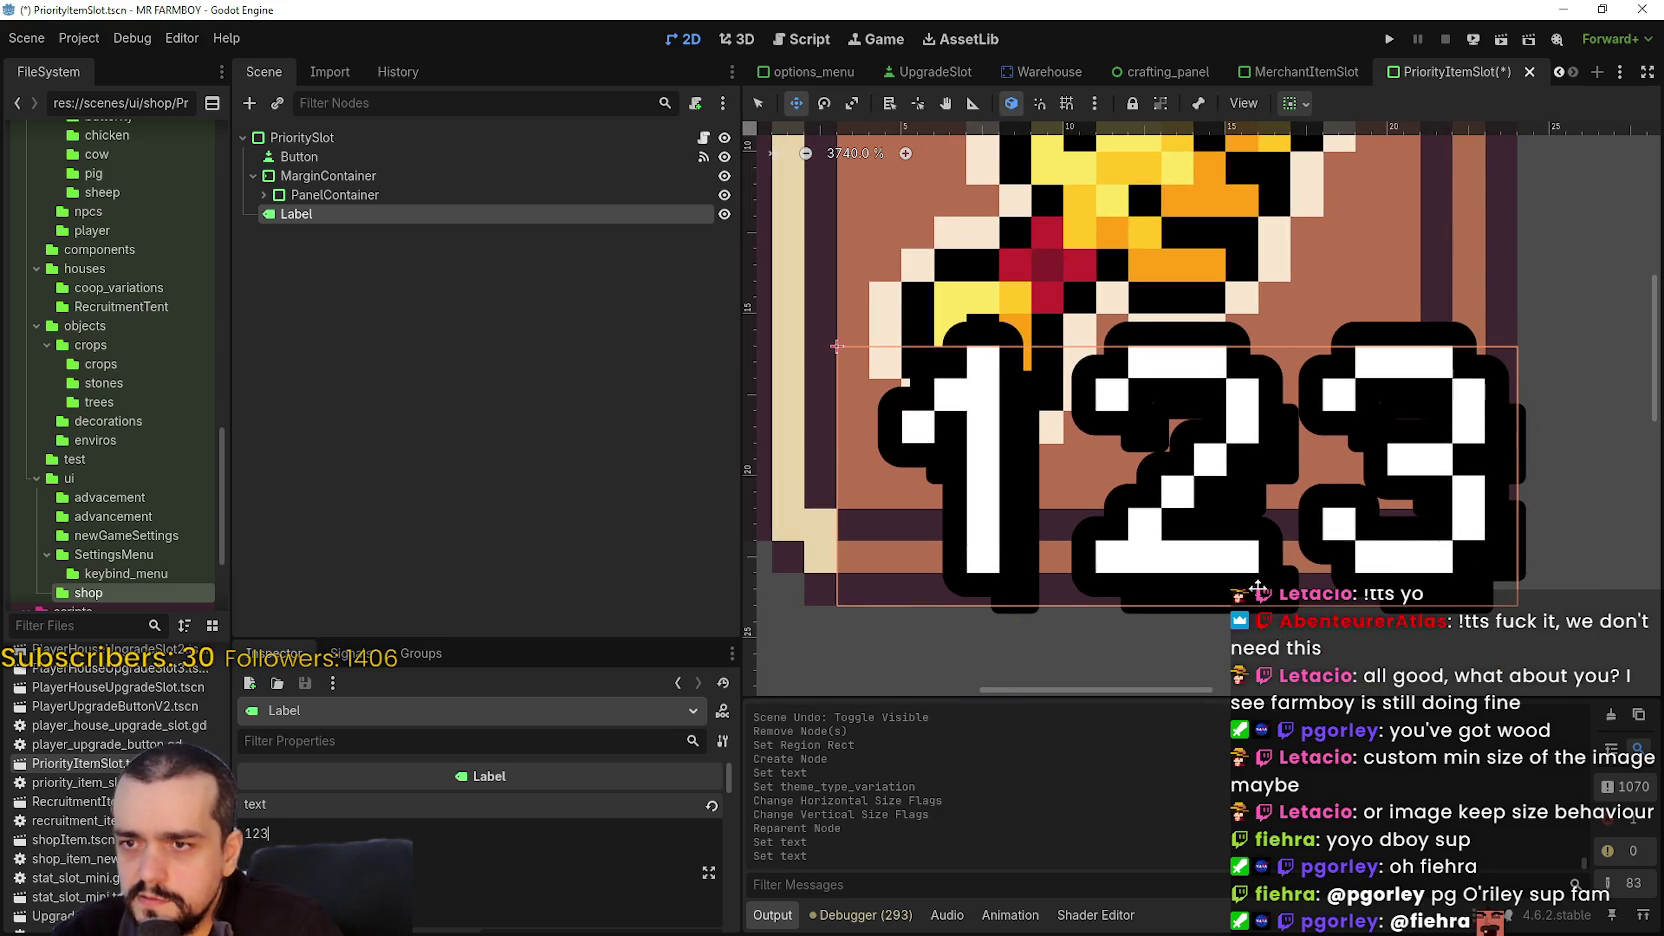
scroll(1160, 535, "down", 10)
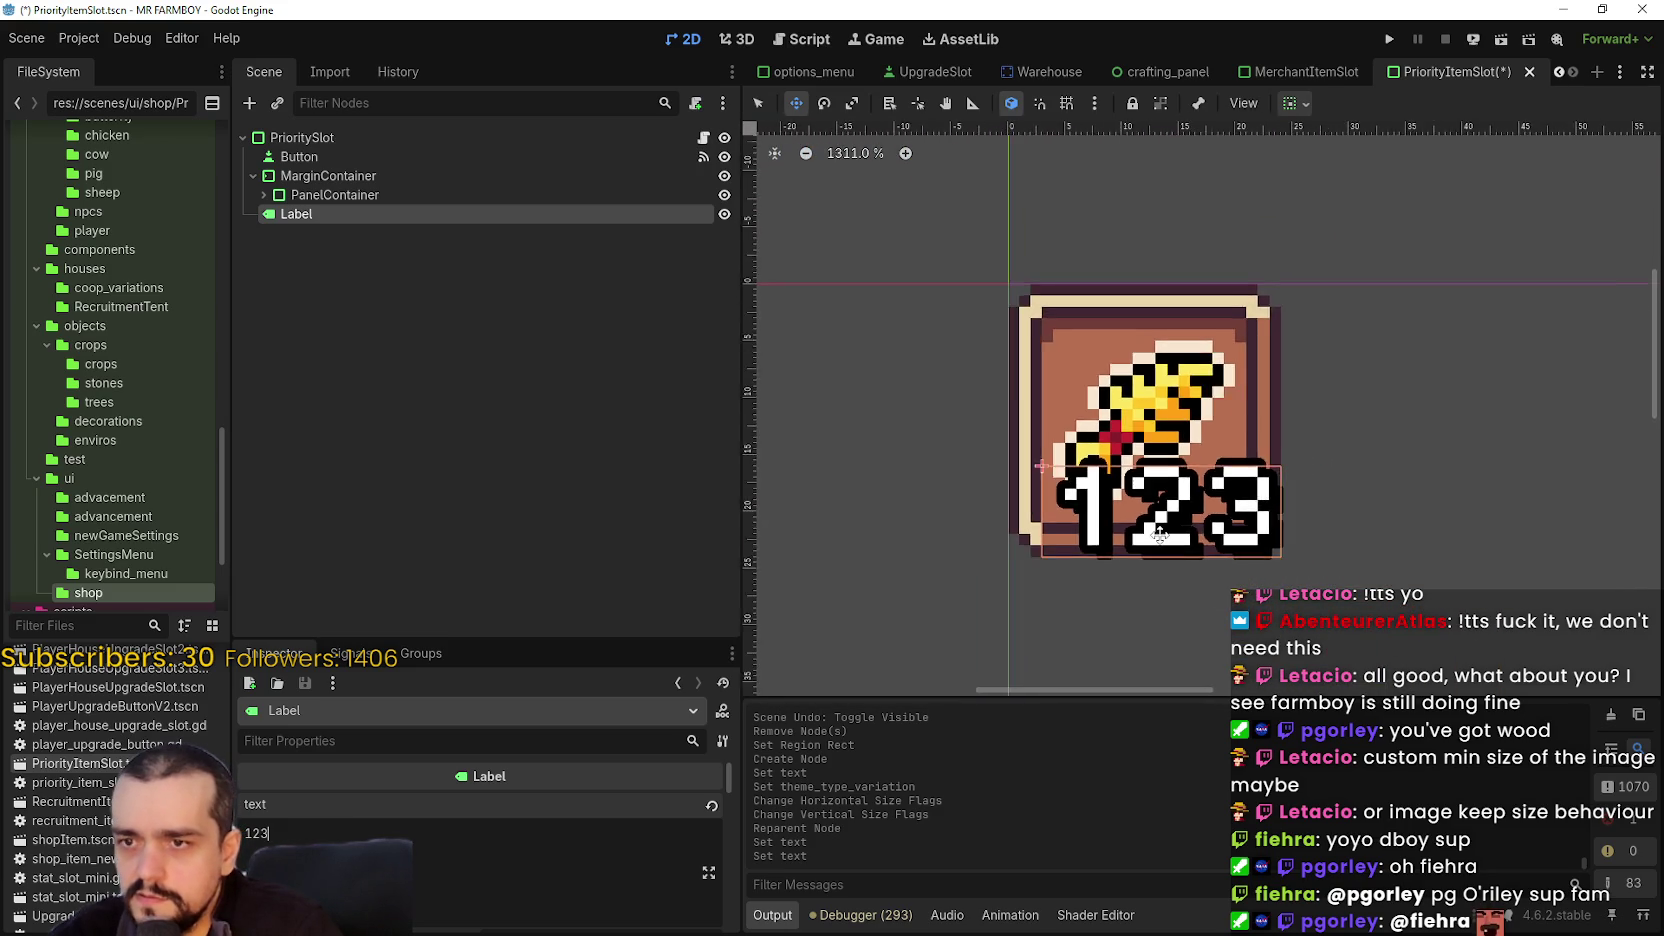
scroll(1160, 535, "down", 2)
type("1")
scroll(1238, 454, "up", 5)
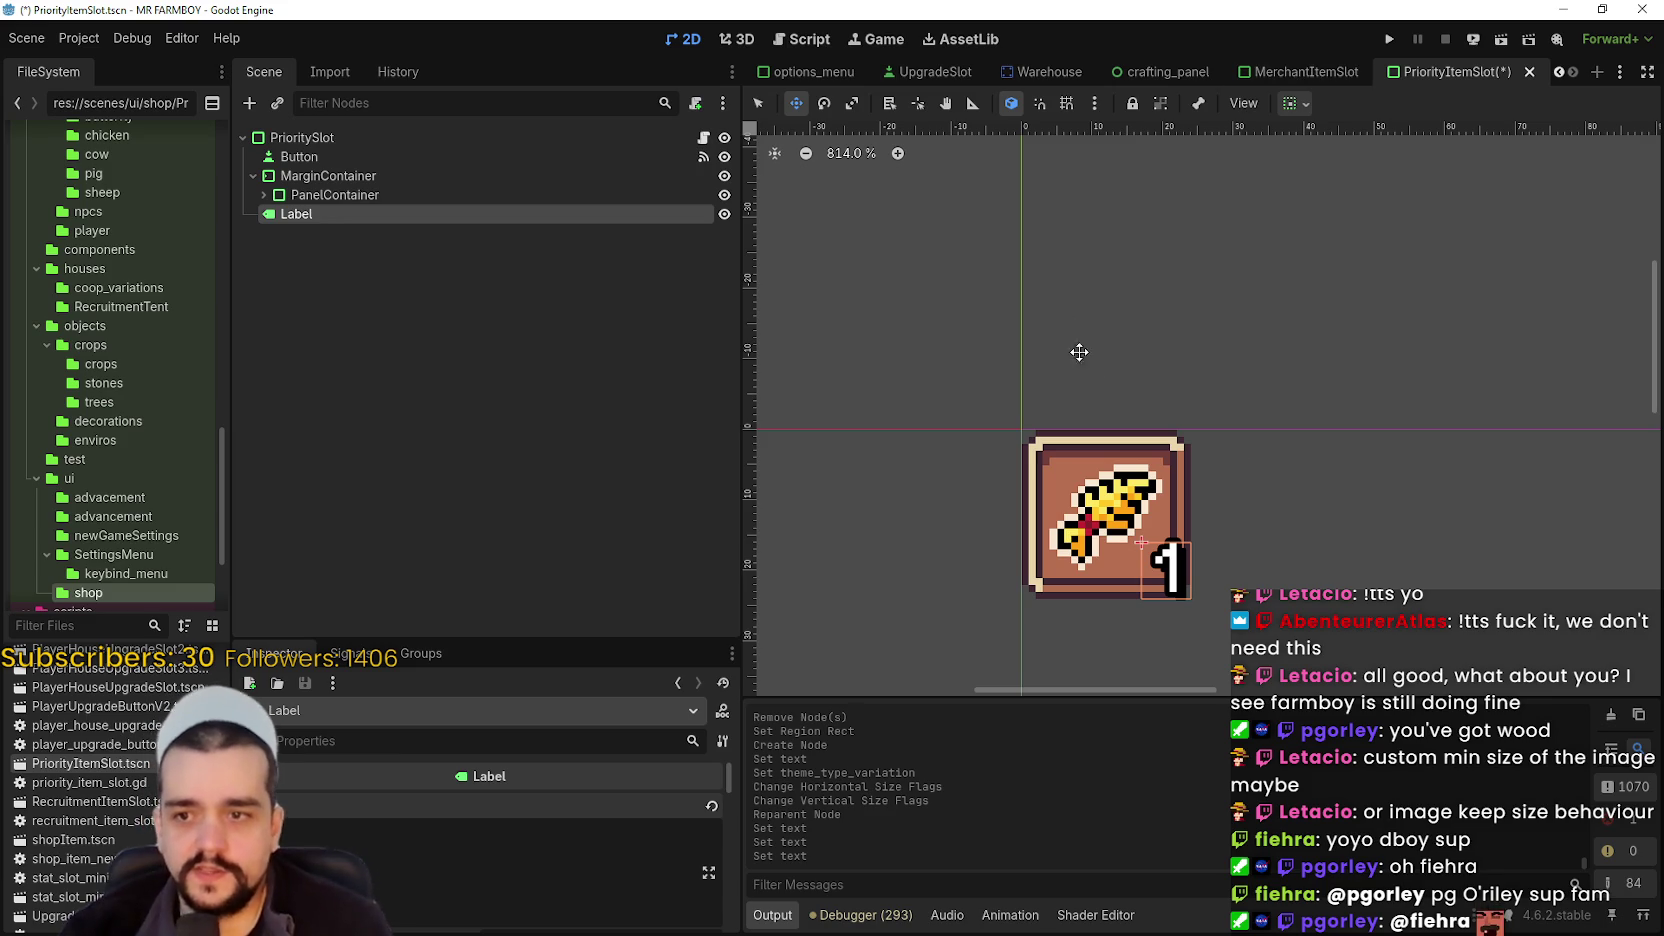
- Set the Label's vertical alignment to top and horizontal alignment to center
left_click(1297, 104)
left_click(1303, 274)
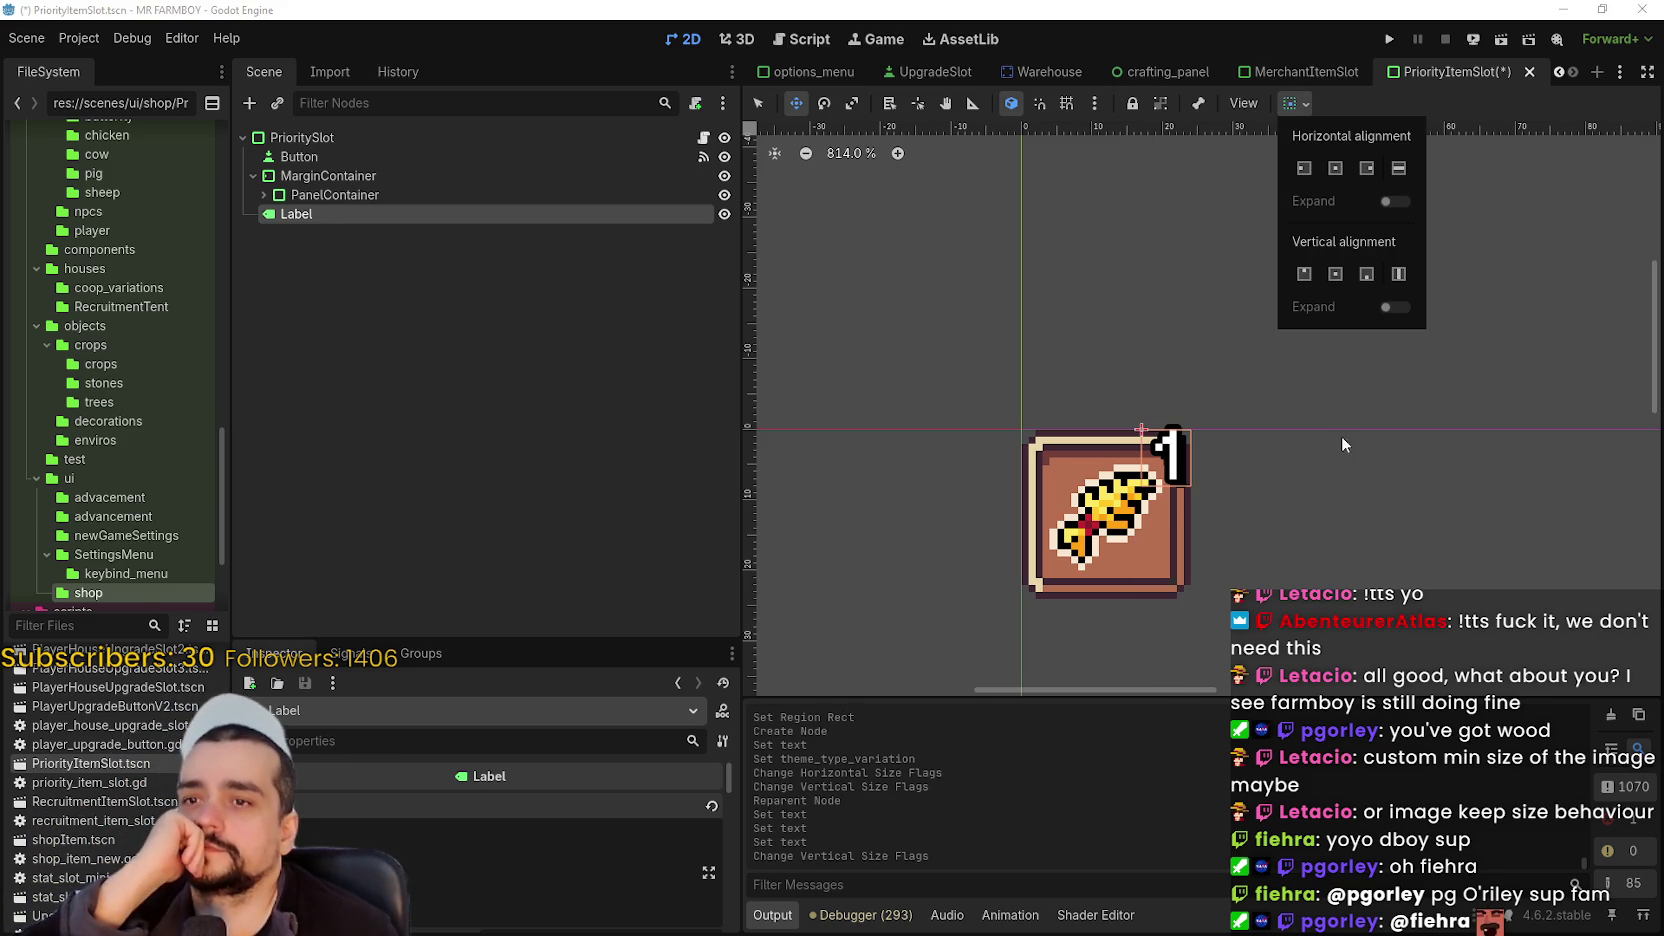
left_click(1377, 105)
scroll(1240, 450, "up", 3)
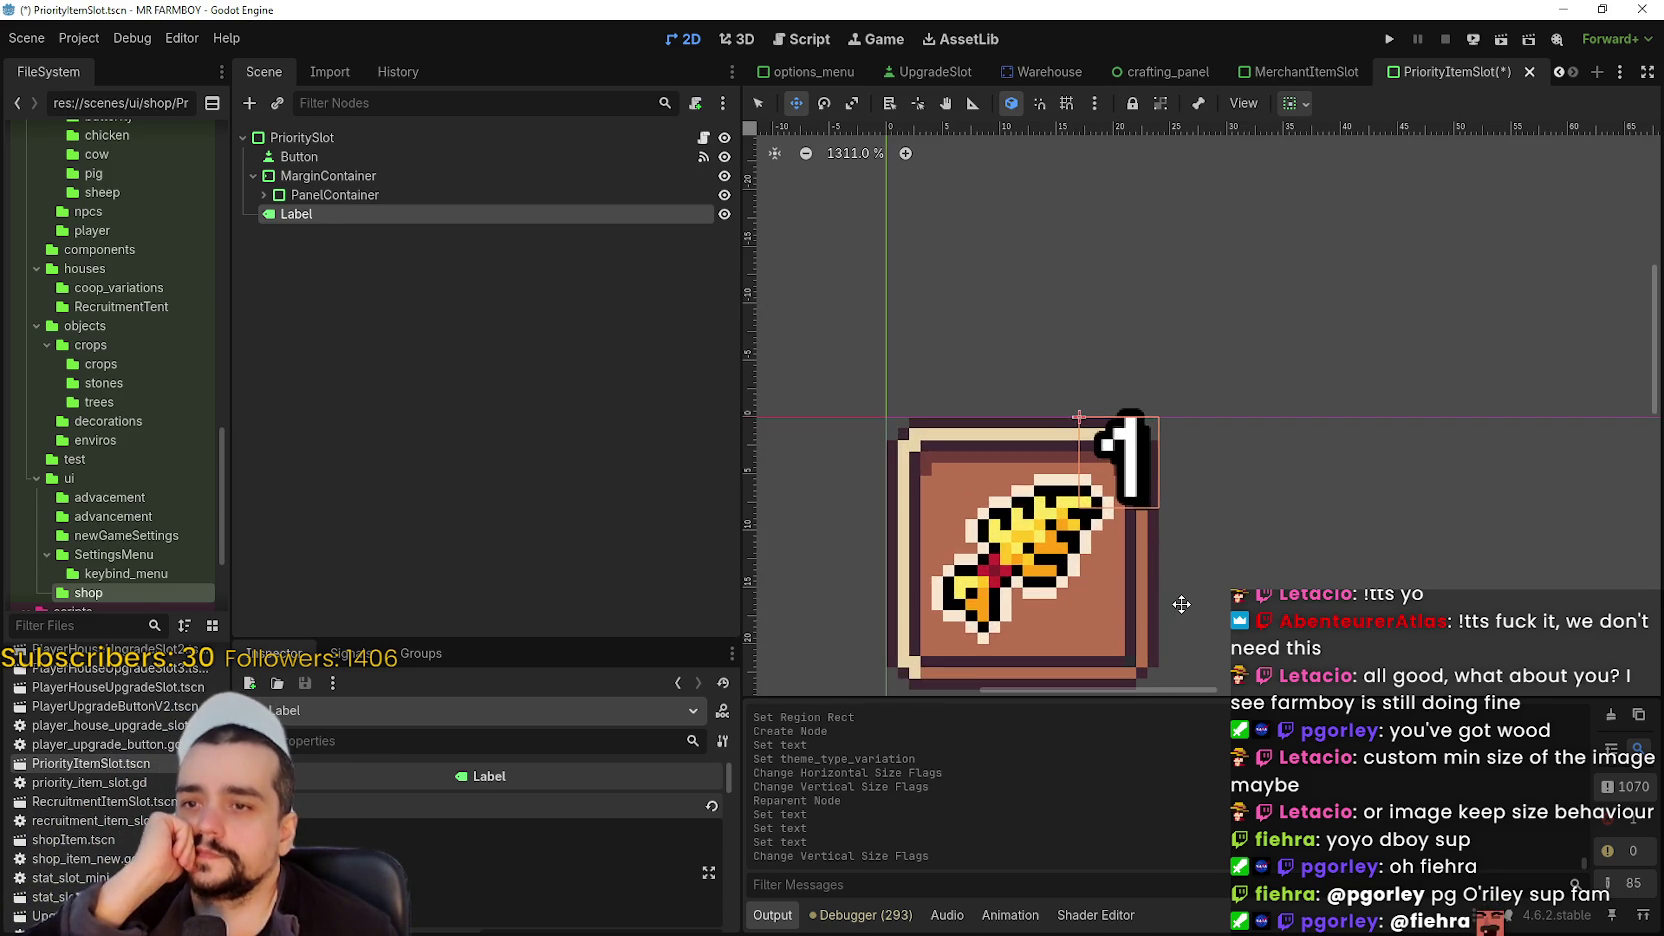
scroll(1181, 594, "down", 2)
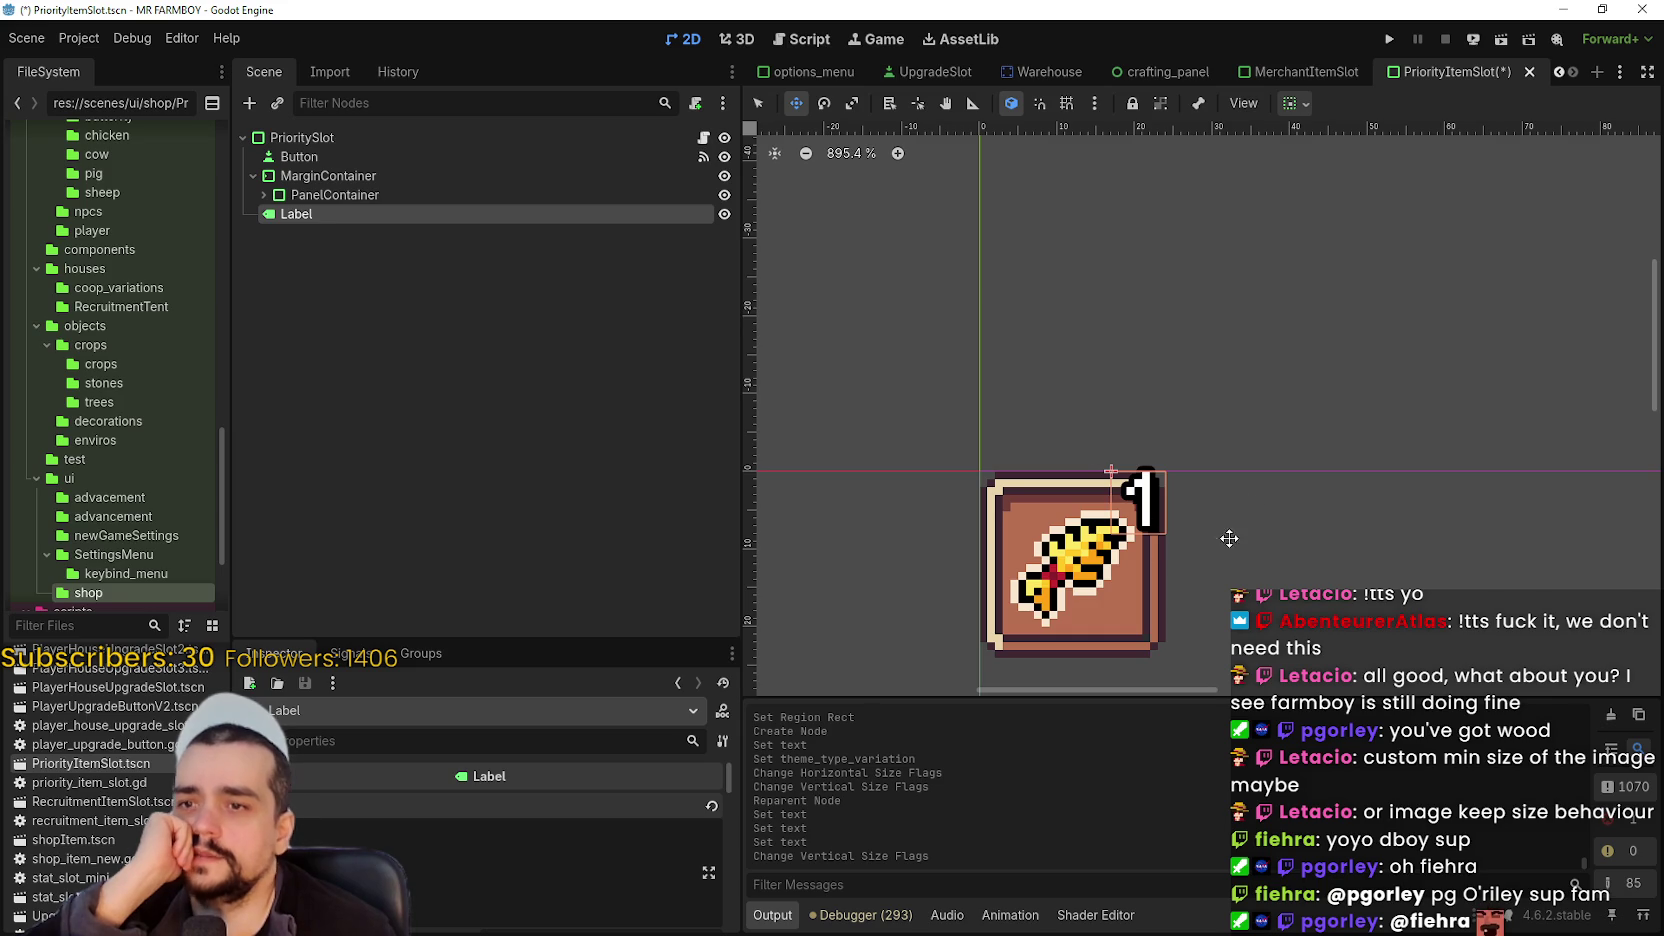
scroll(1036, 562, "left", 2)
scroll(1100, 600, "down", 2)
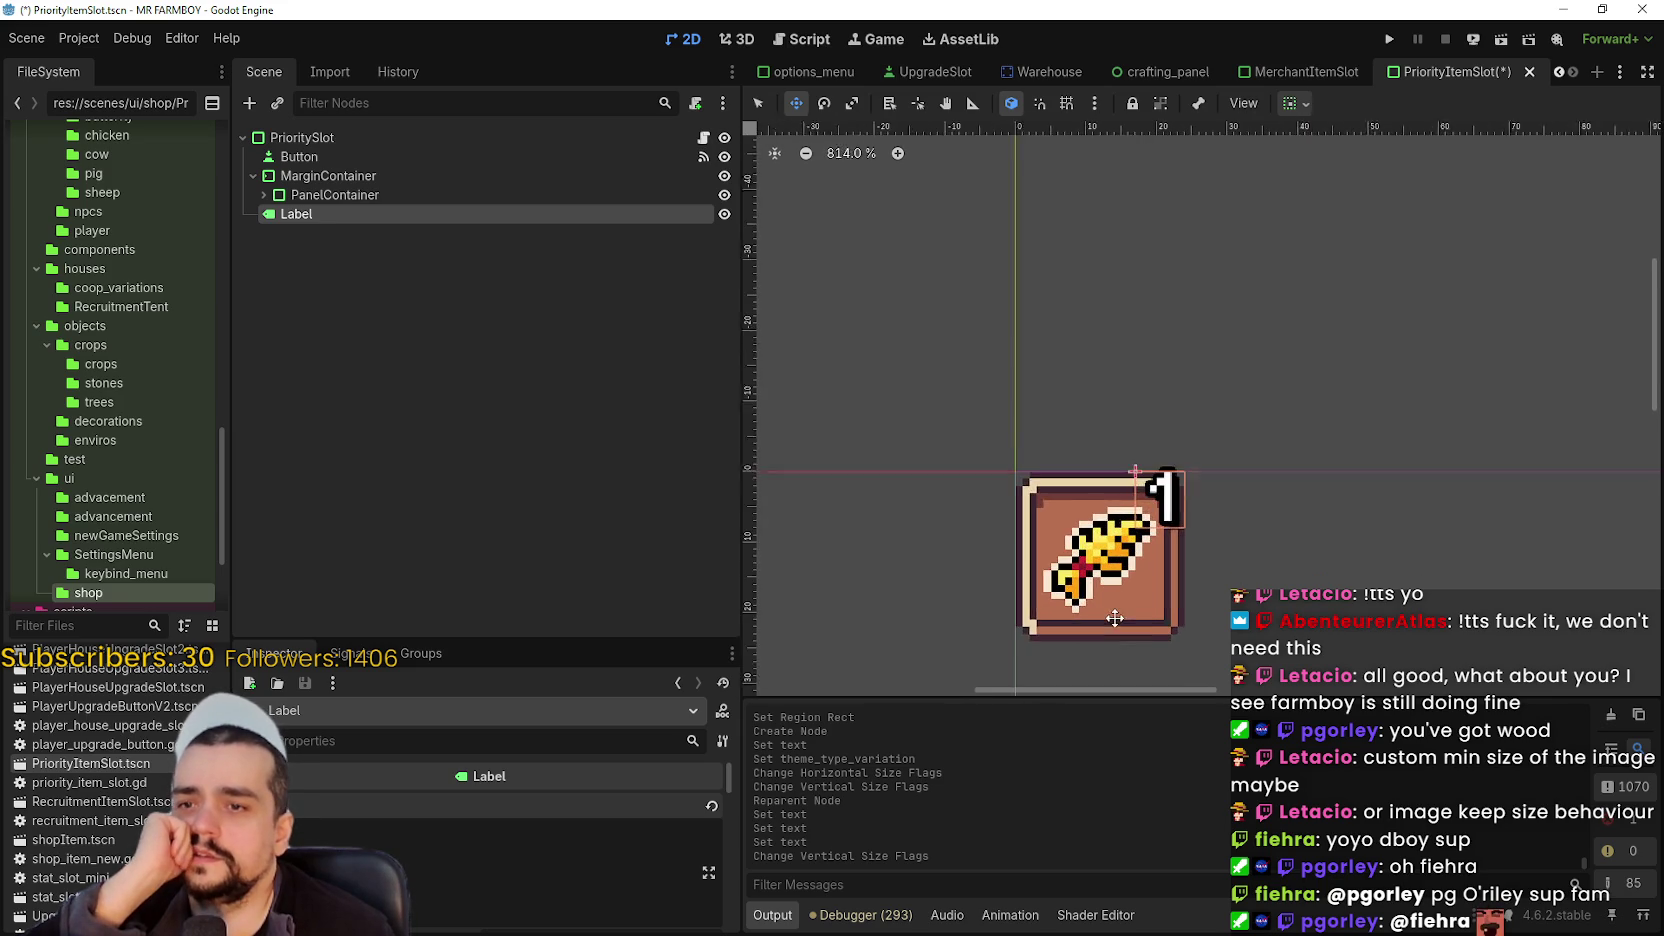
scroll(1115, 612, "up", 2)
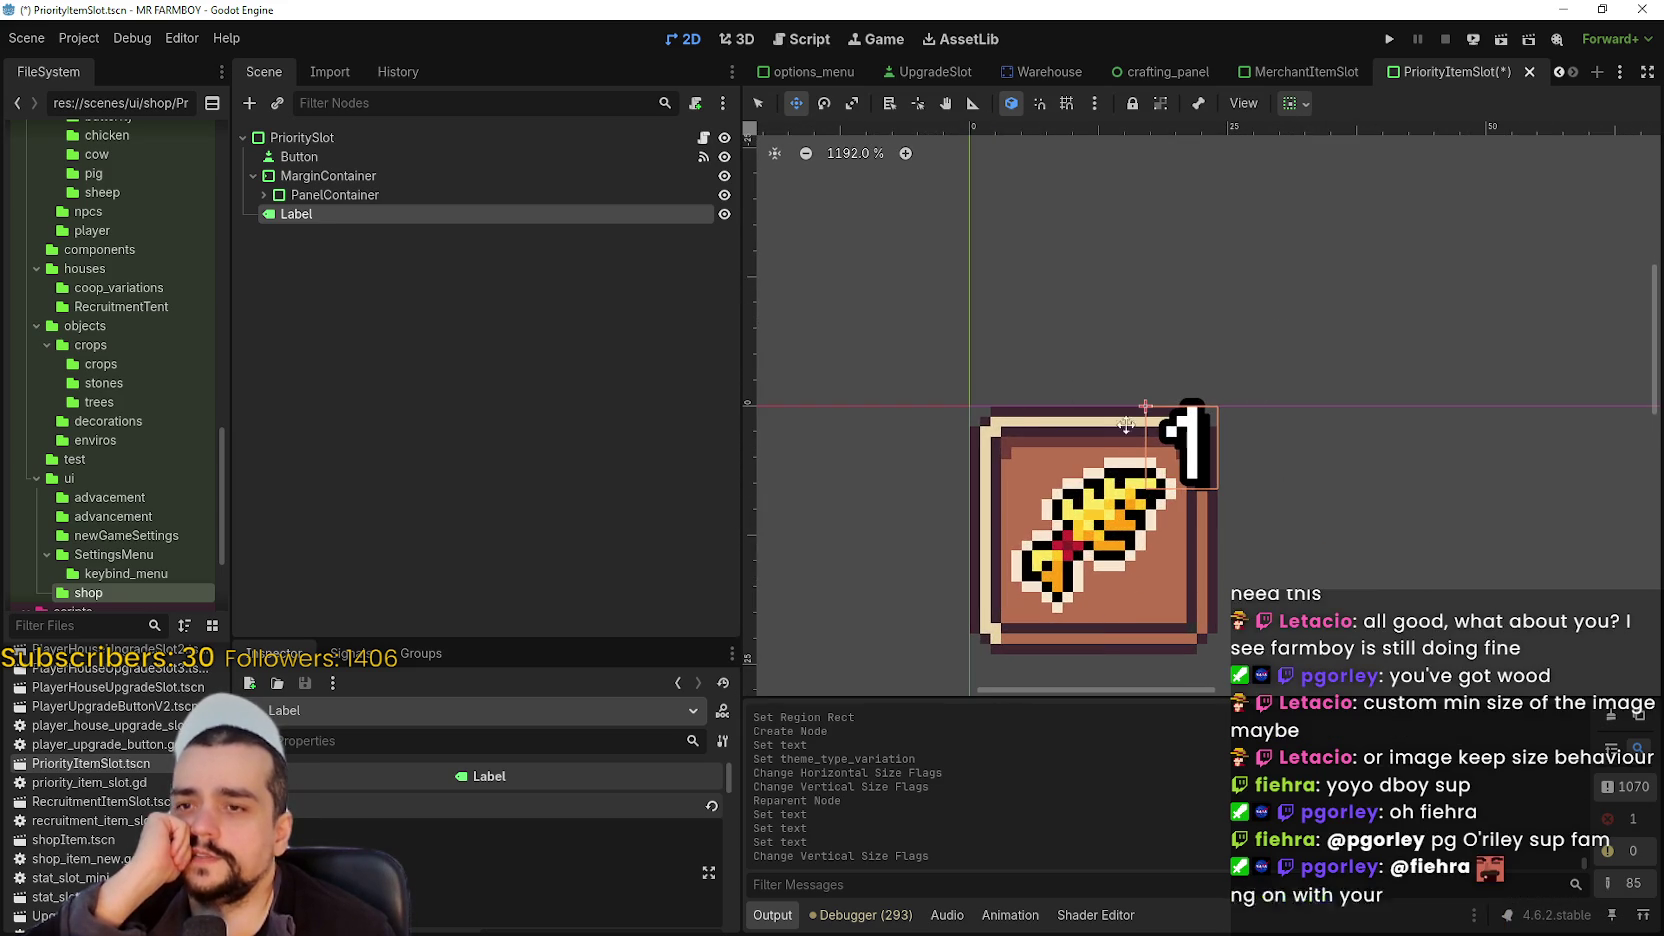
left_click(1292, 104)
left_click(1334, 170)
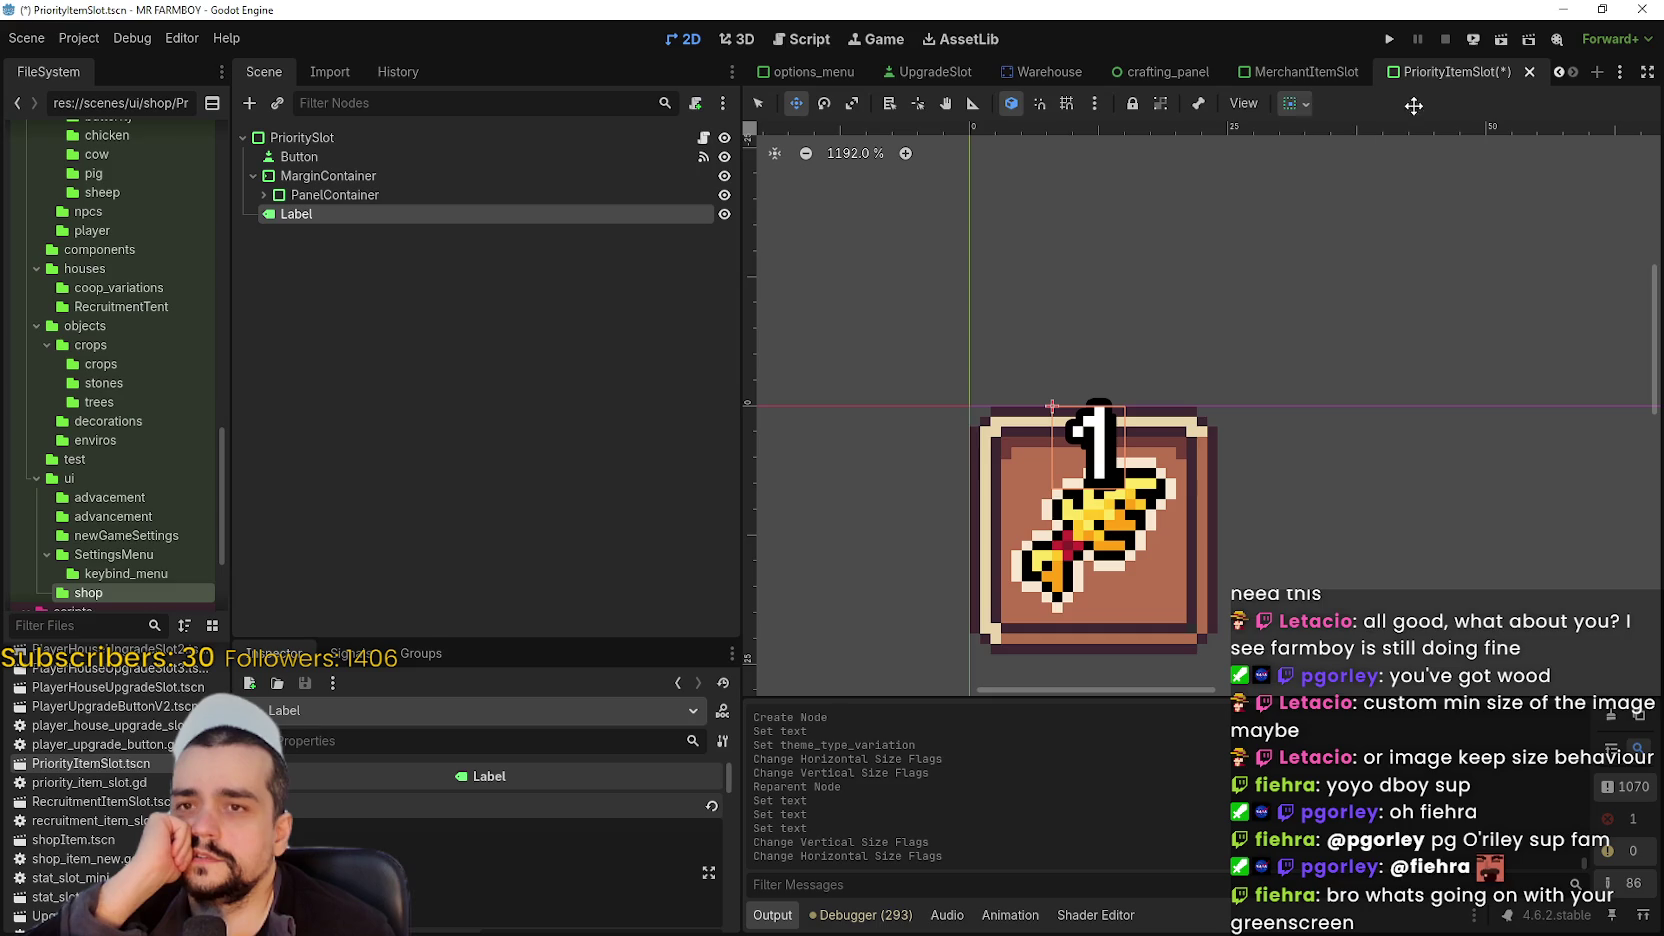
scroll(1157, 534, "down", 1)
scroll(1135, 538, "up", 2)
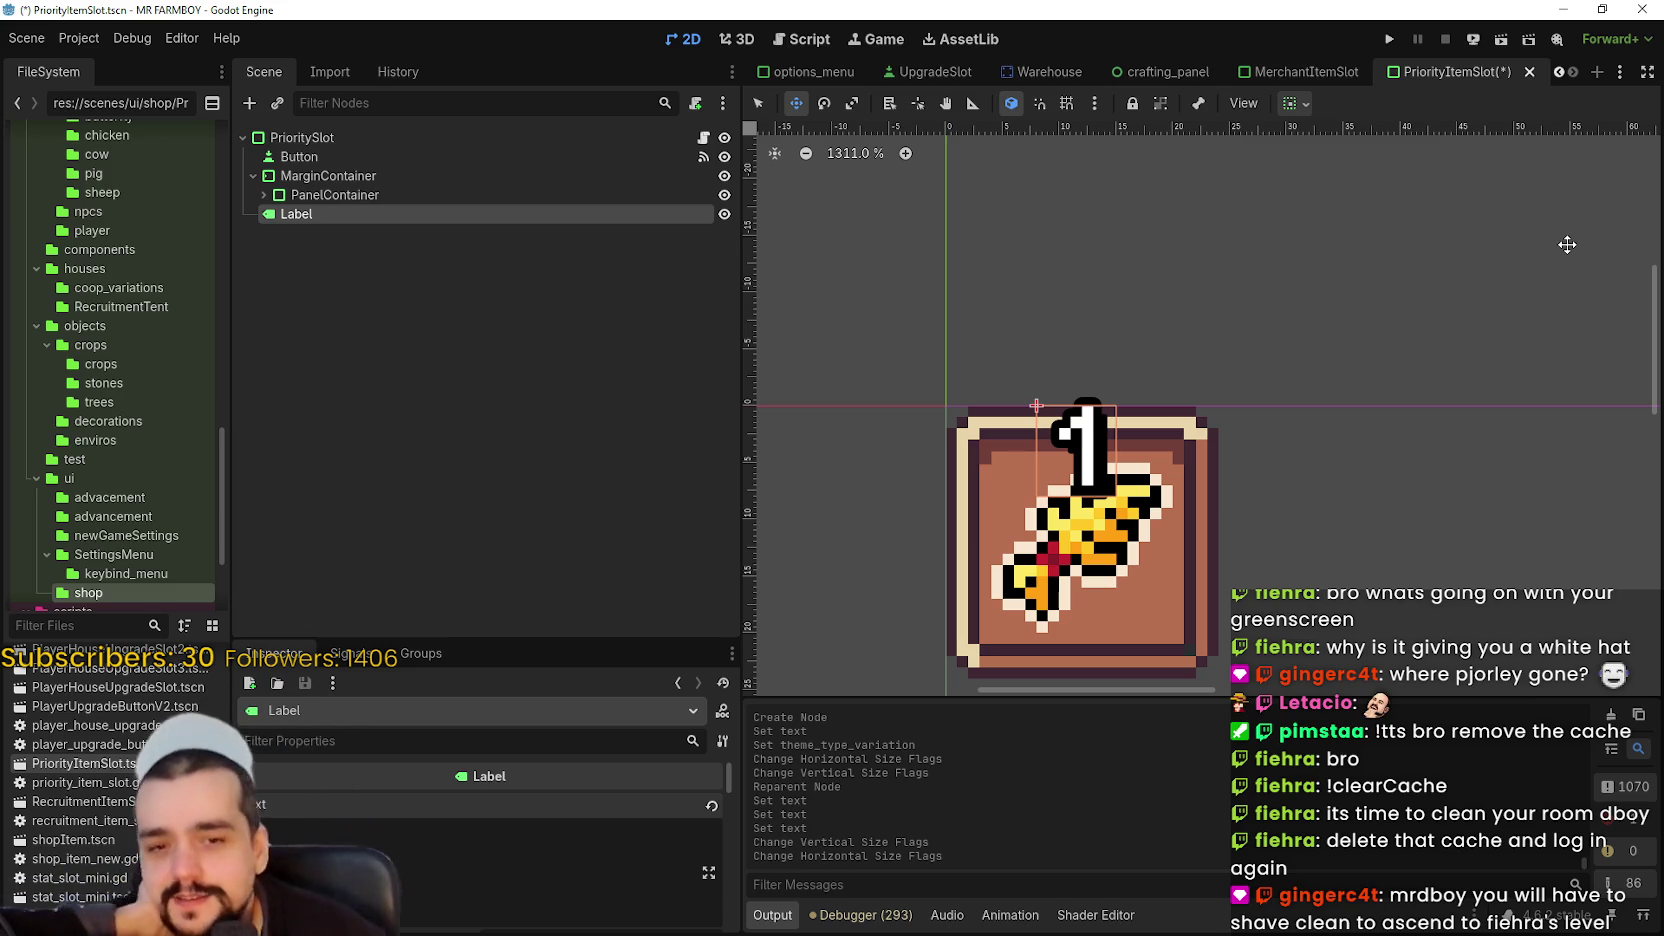
- Set the Label's vertical alignment to the bottom of the slot
scroll(1180, 560, "down", 1)
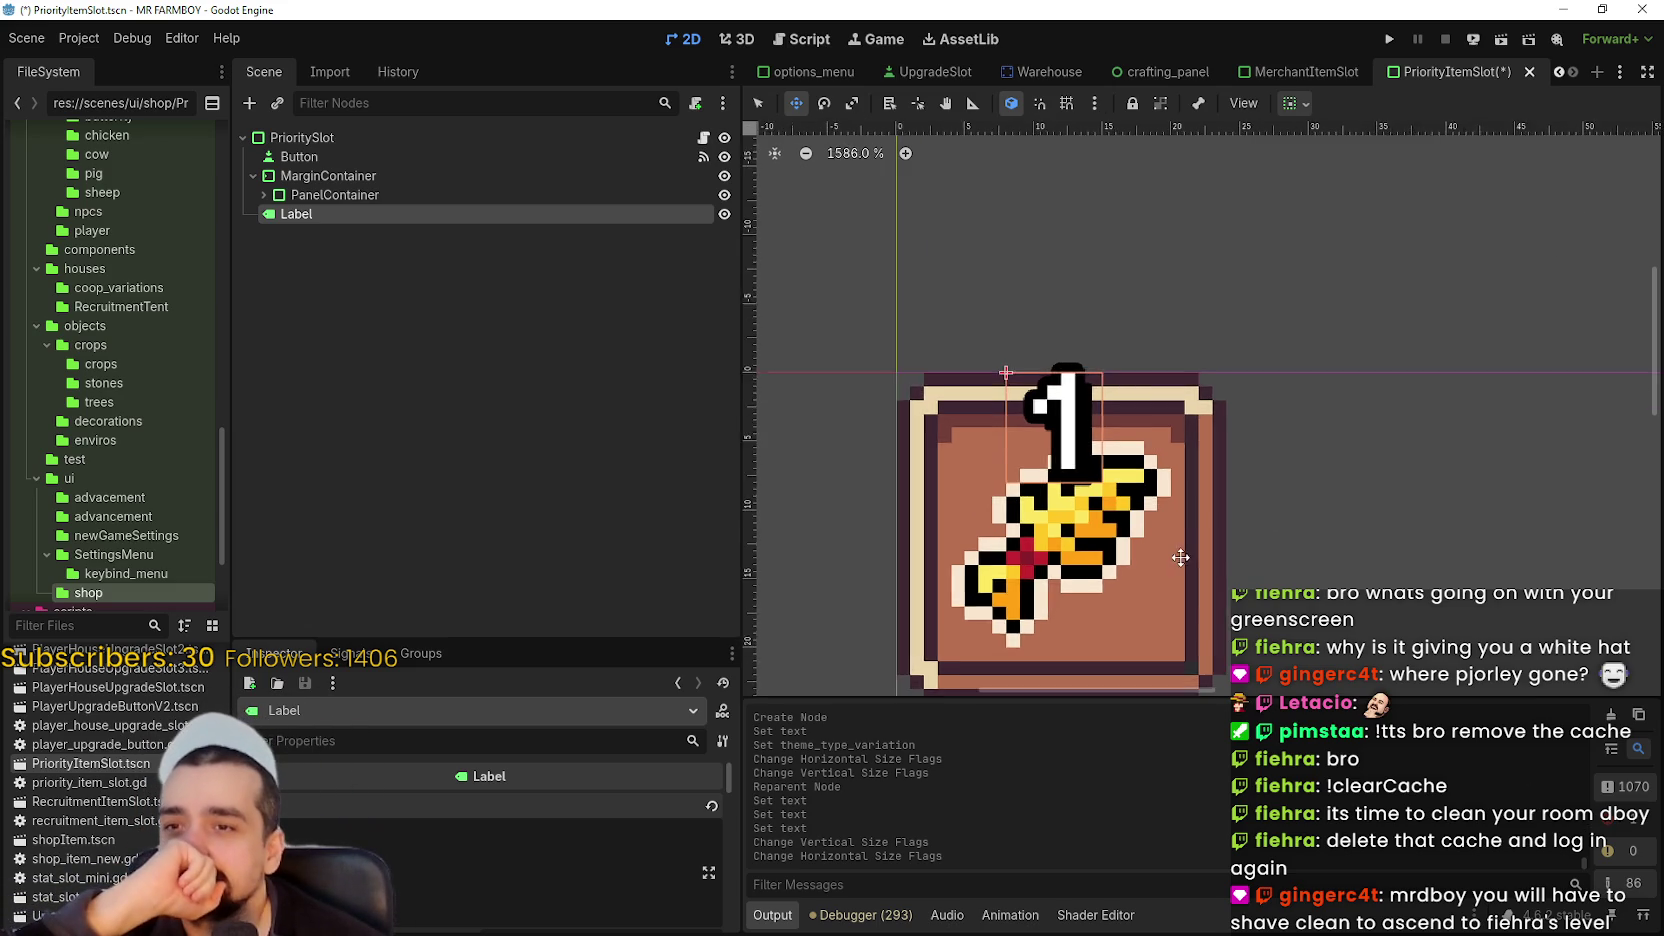
left_click(1300, 103)
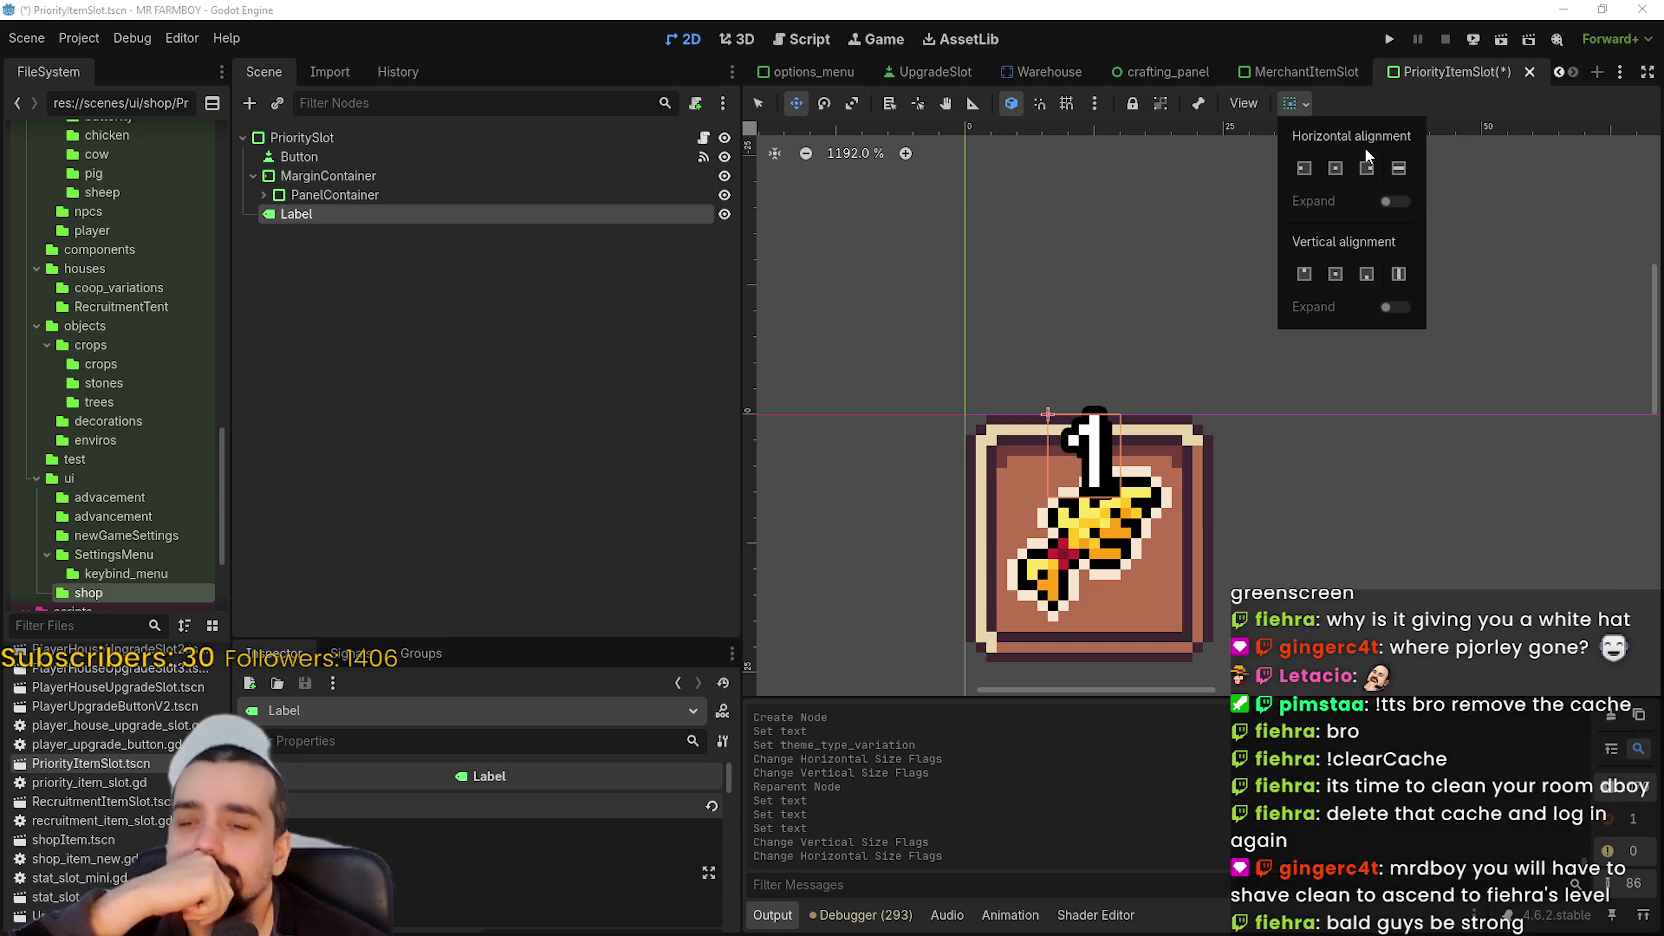
scroll(1372, 595, "down", 6)
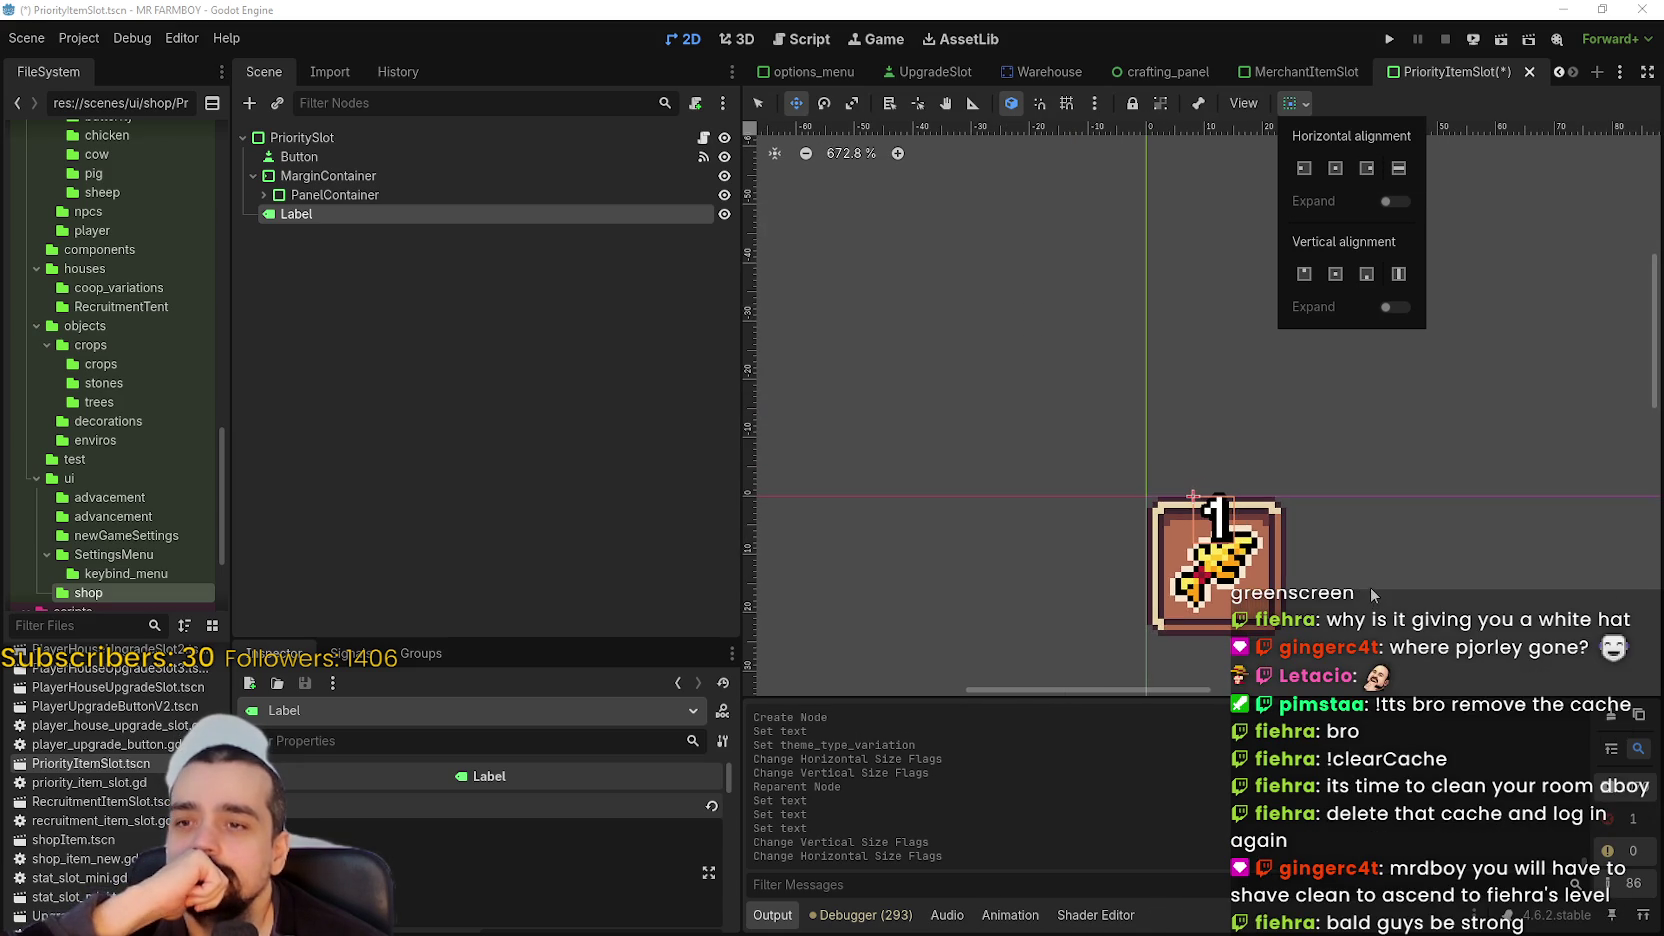
left_click(1364, 276)
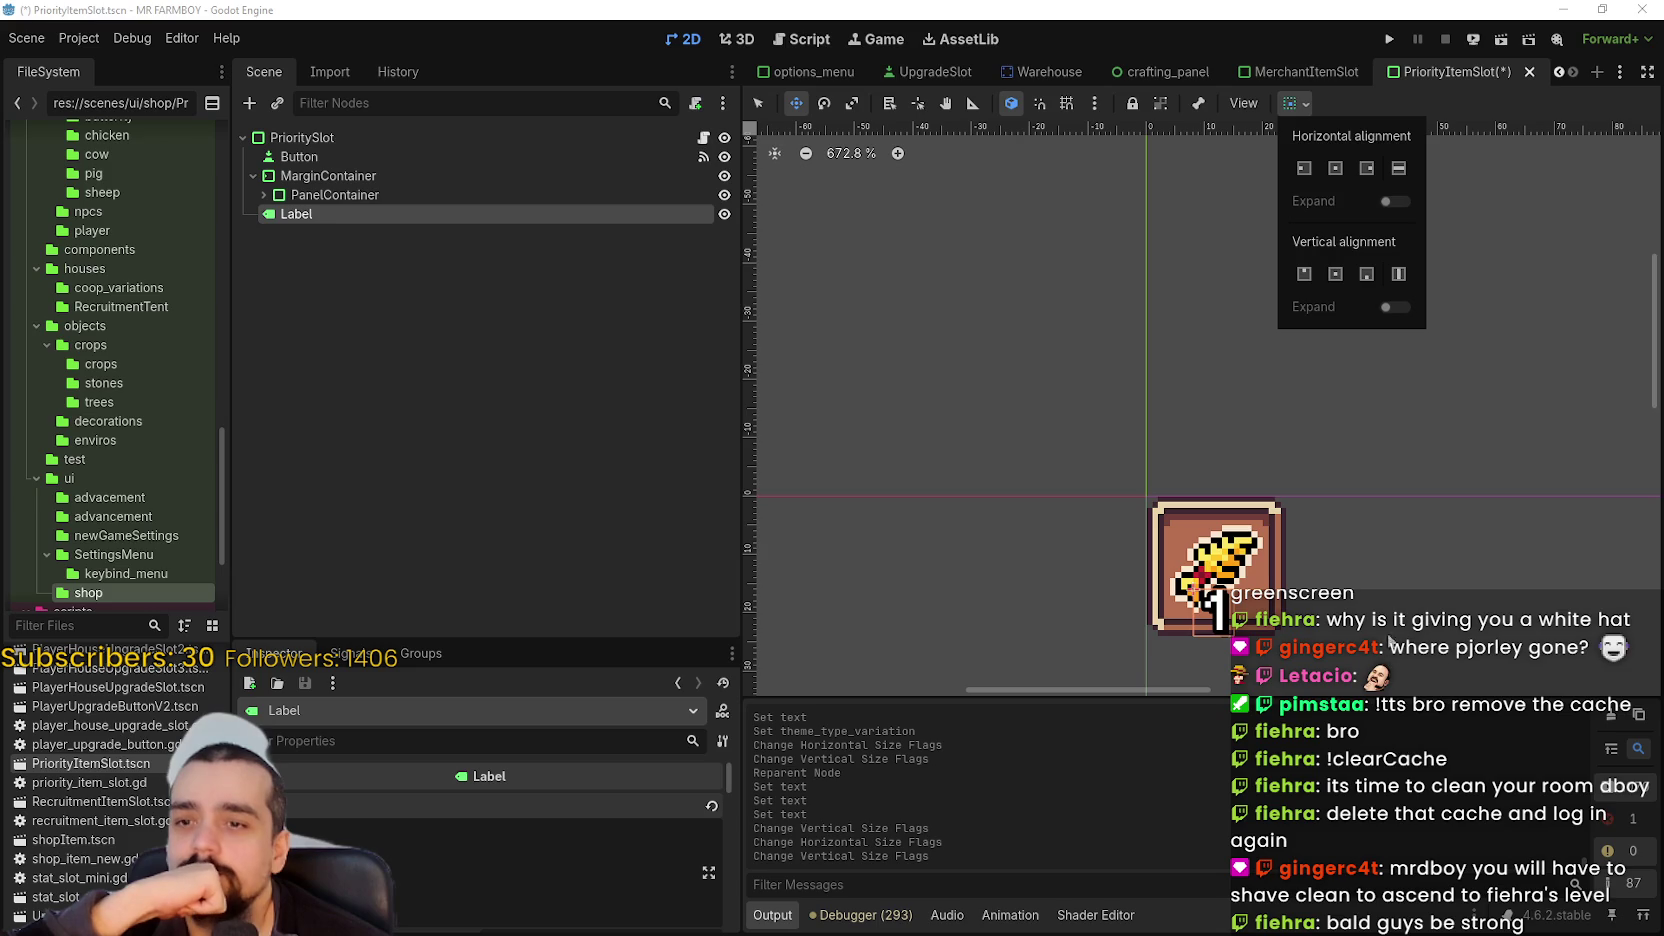
left_click_drag(1369, 608, 1062, 494)
scroll(1003, 527, "up", 5)
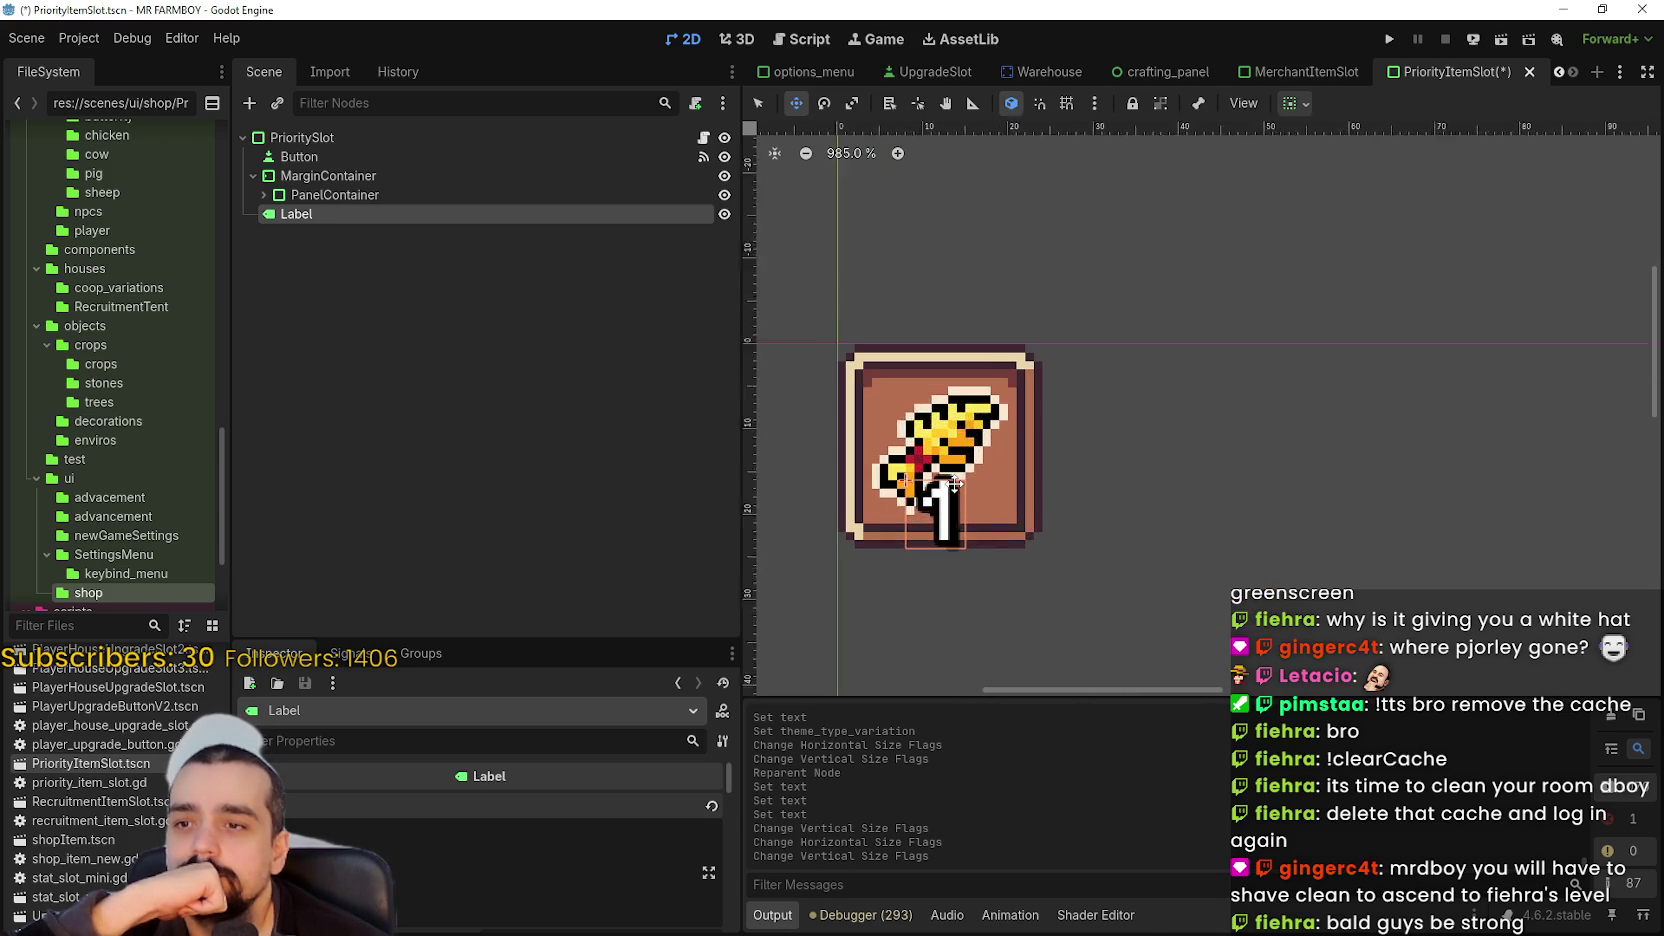
scroll(1031, 517, "down", 7)
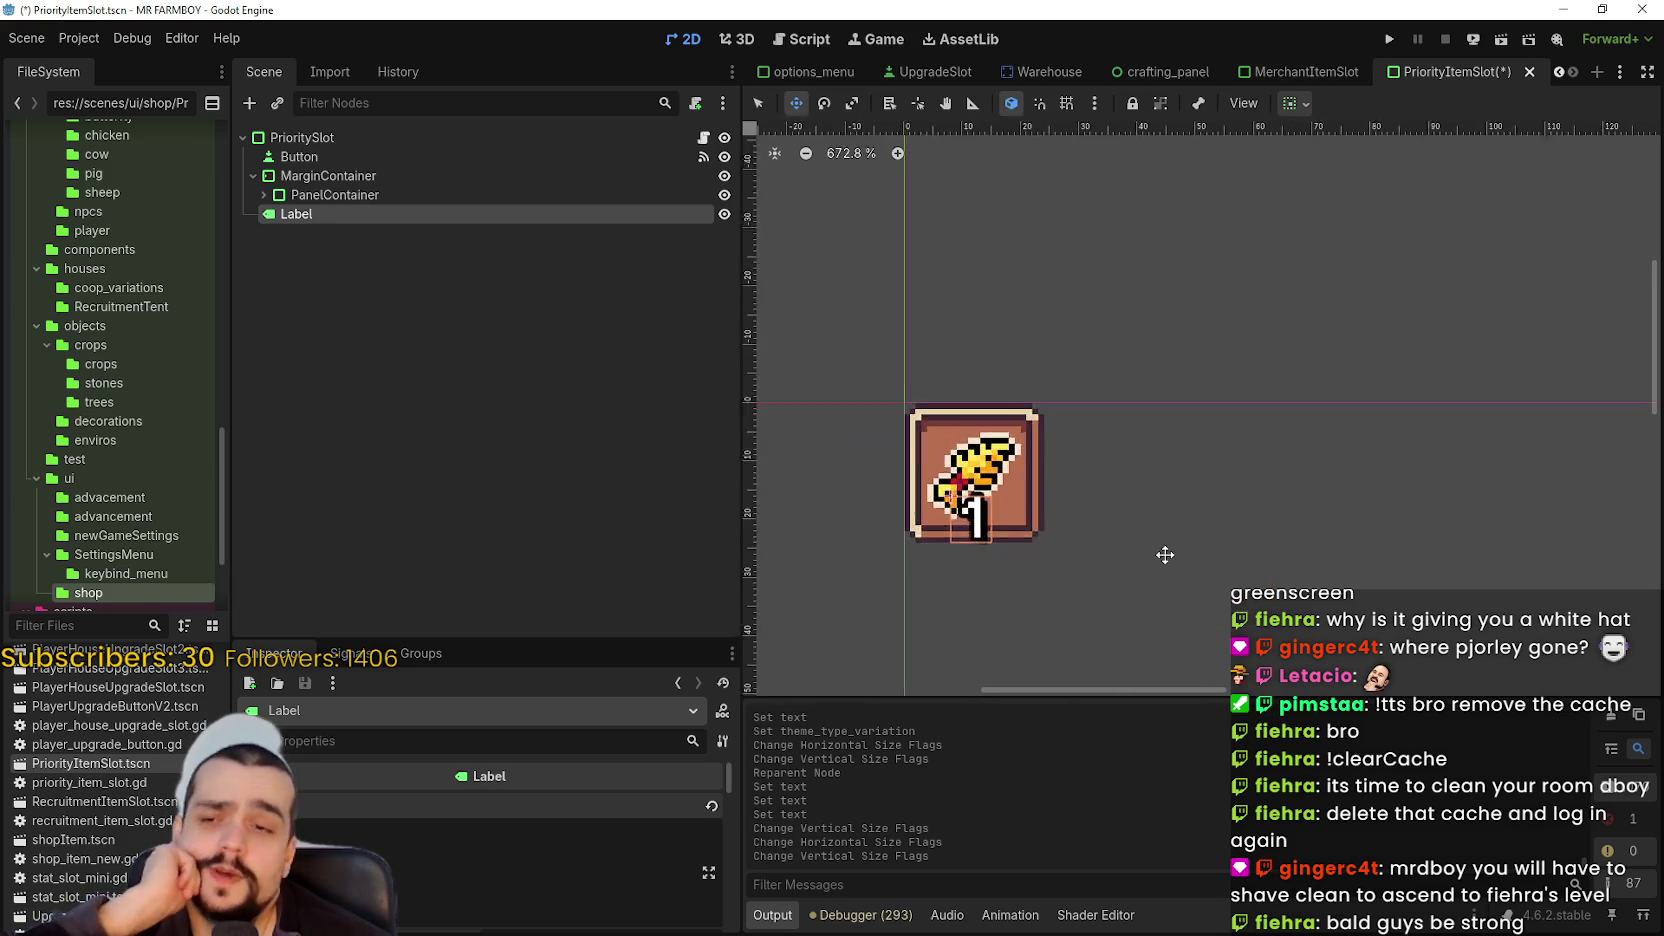
scroll(1160, 542, "down", 2)
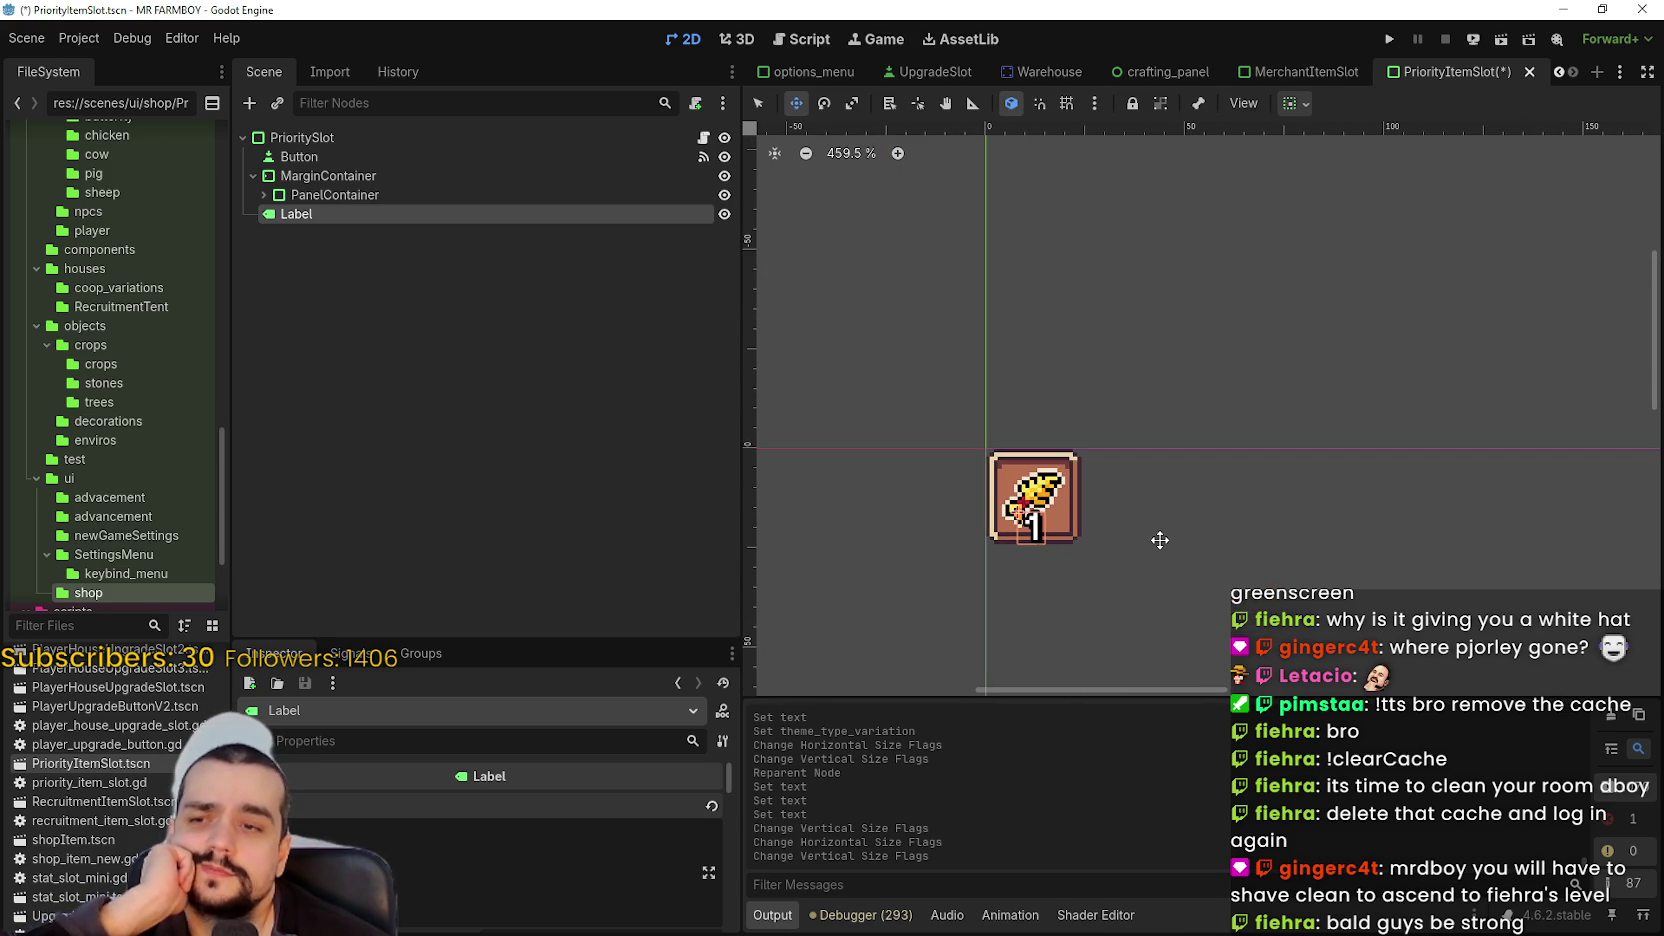
scroll(1160, 540, "up", 2)
- Keep the 1 centred along the slot's bottom edge and save the PriorityItemSlot scene
left_click(1295, 103)
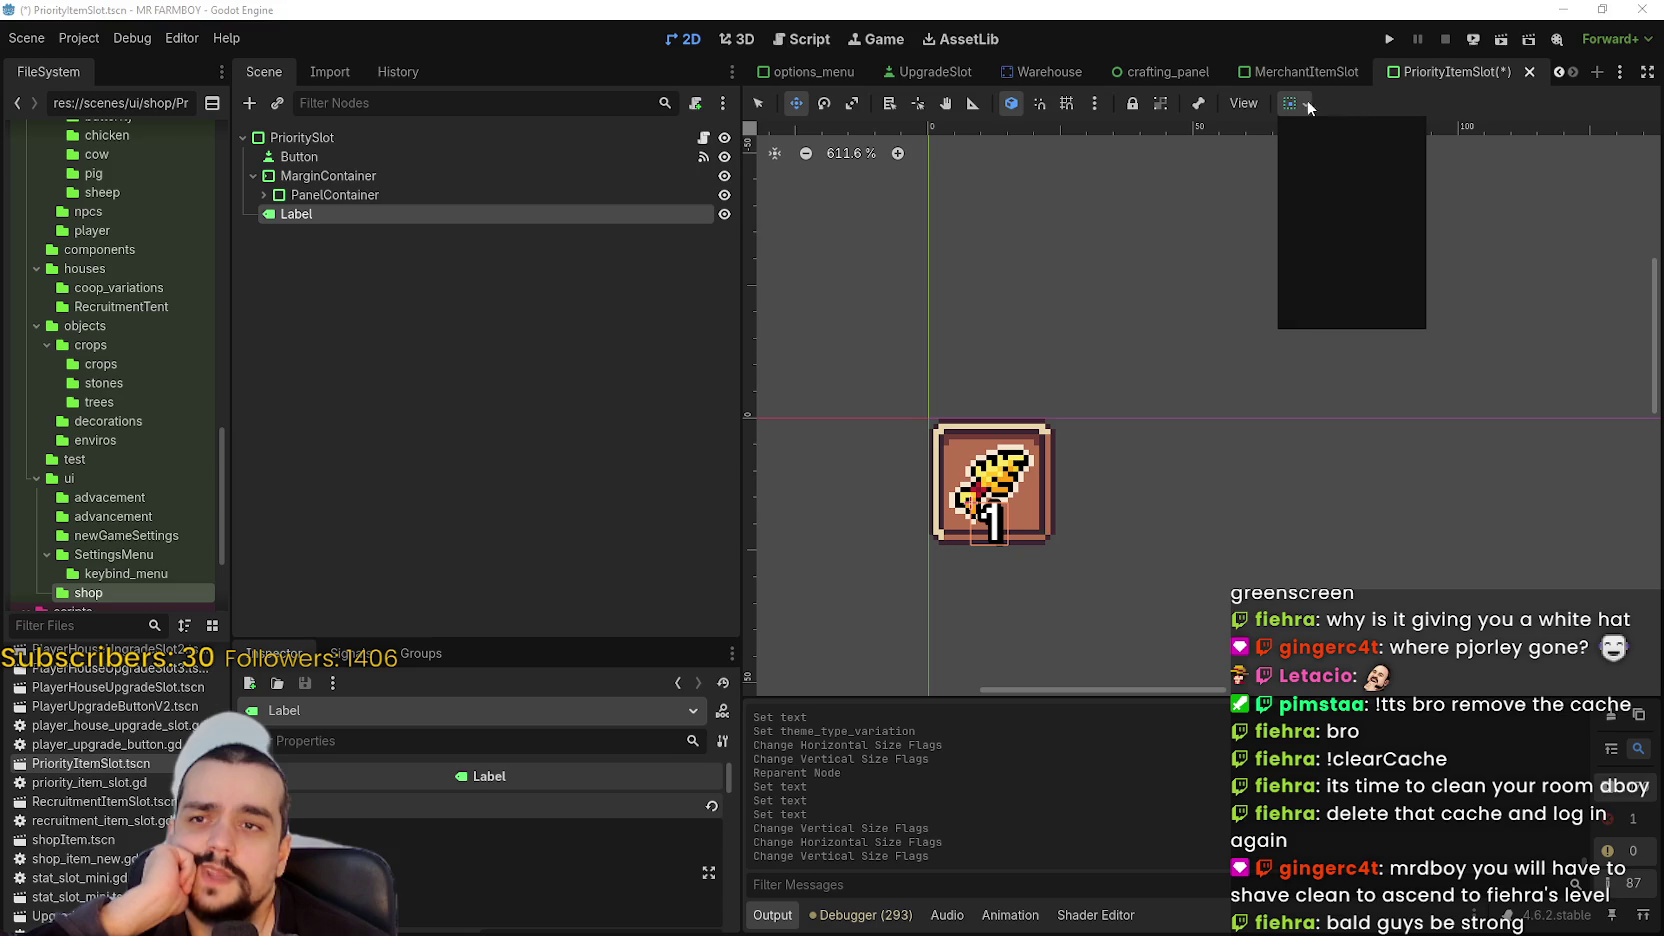
left_click(1332, 169)
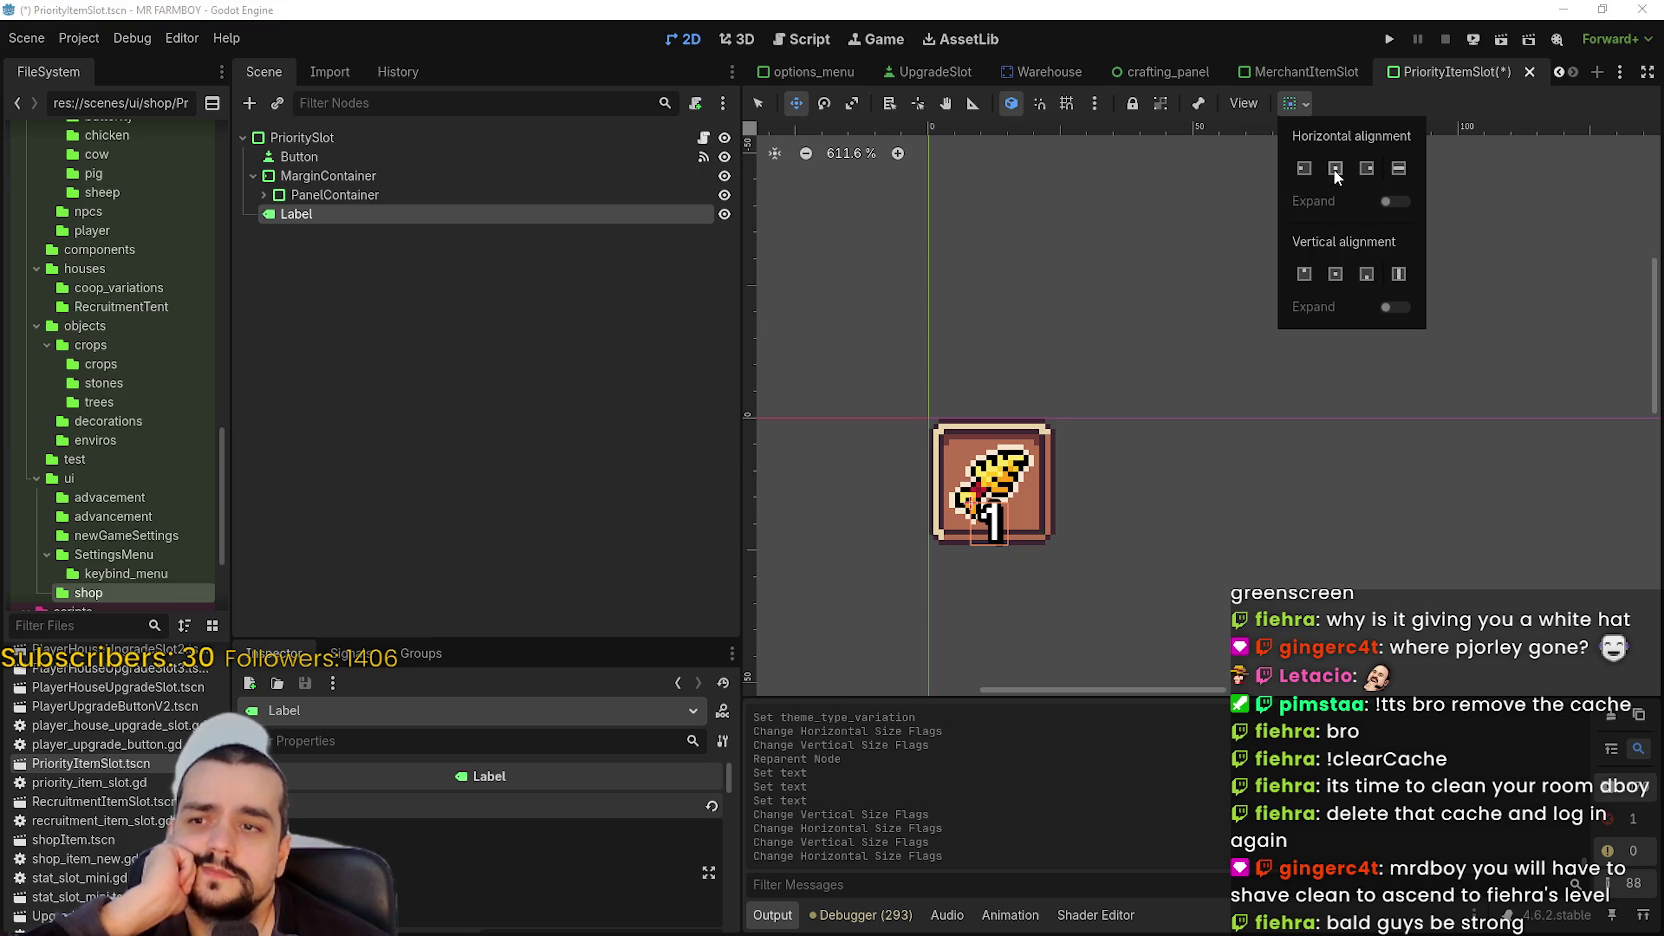
left_click(1335, 273)
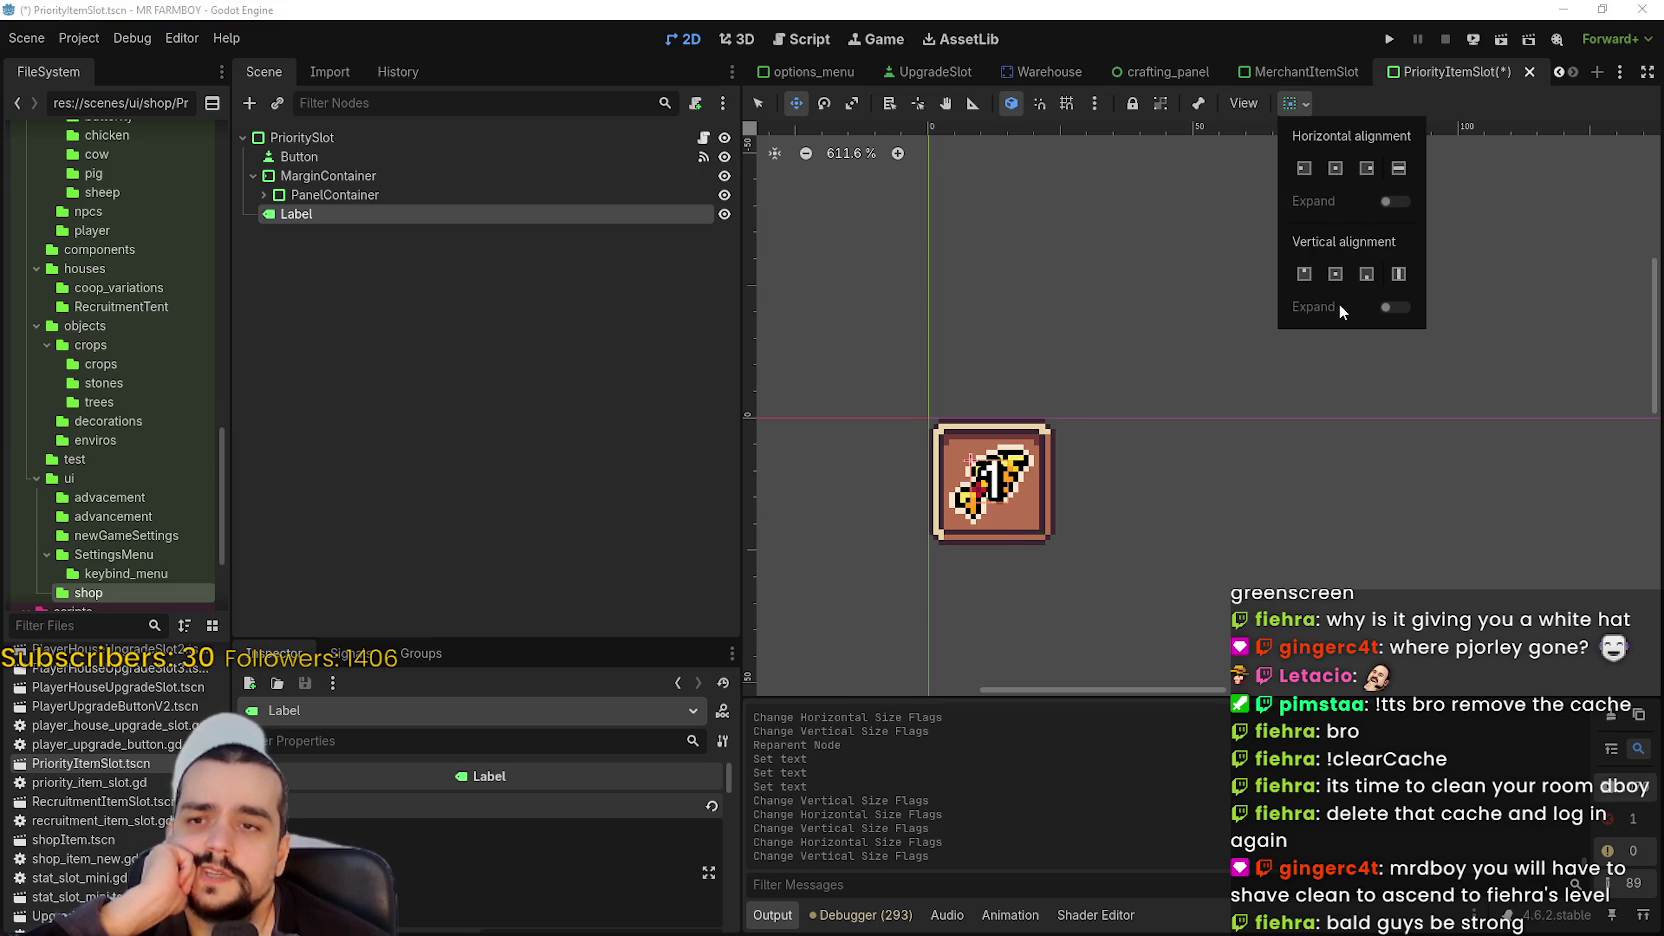
left_click(1366, 273)
left_click(1338, 182)
scroll(1159, 538, "up", 1)
scroll(1155, 523, "down", 3)
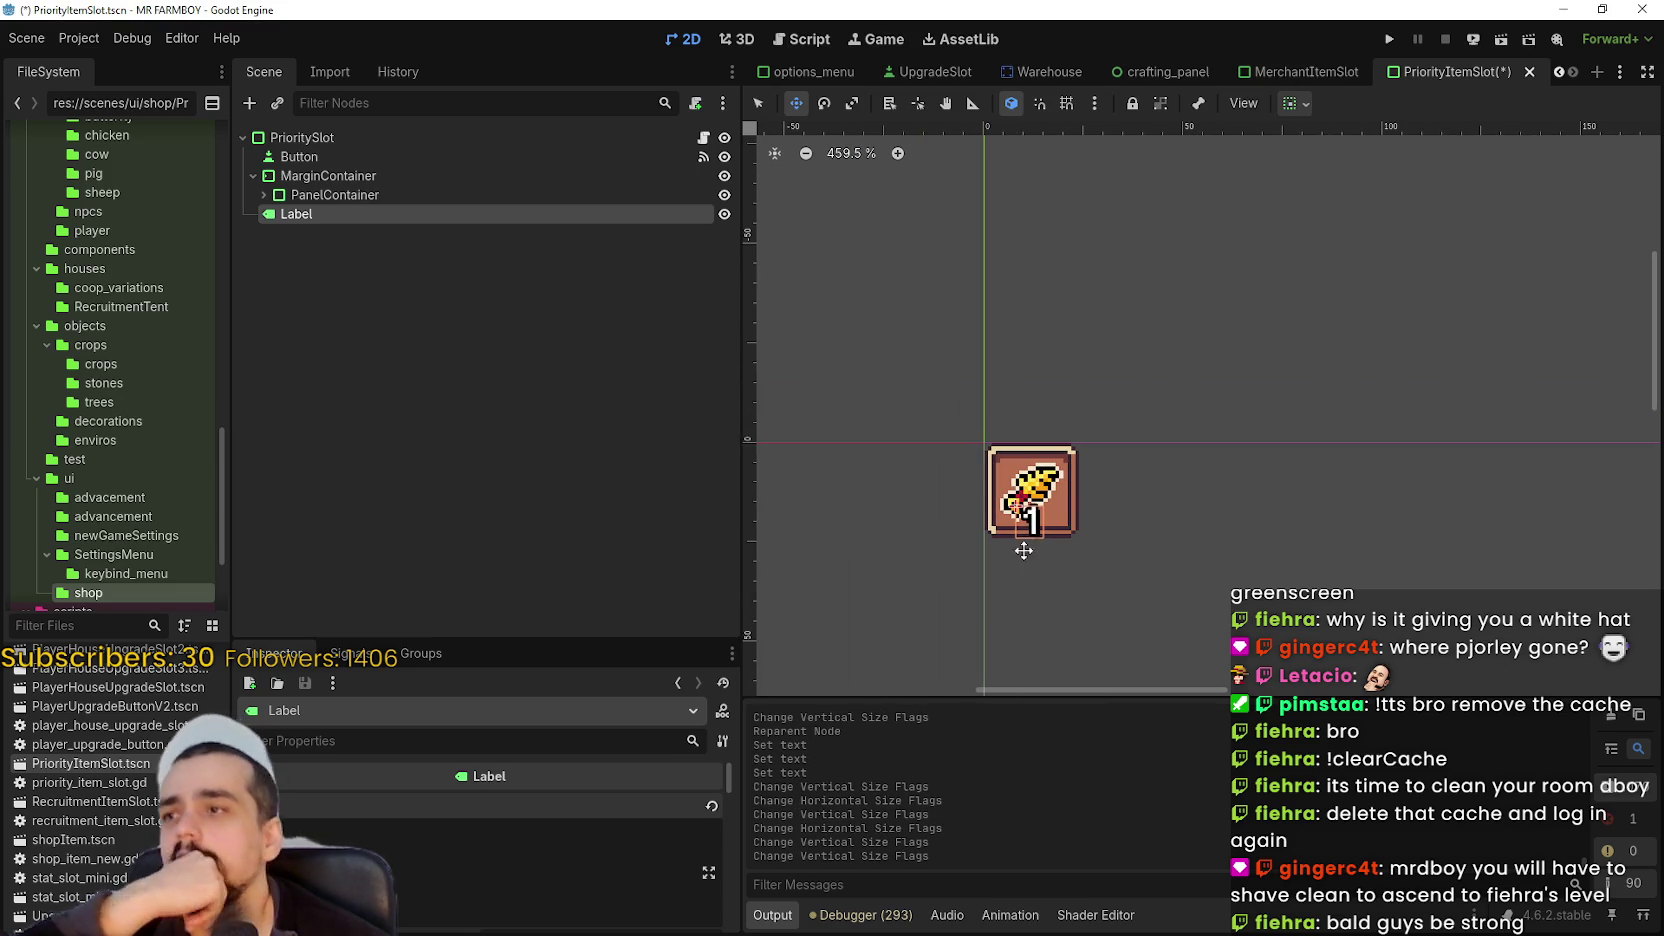
key("ctrl+s")
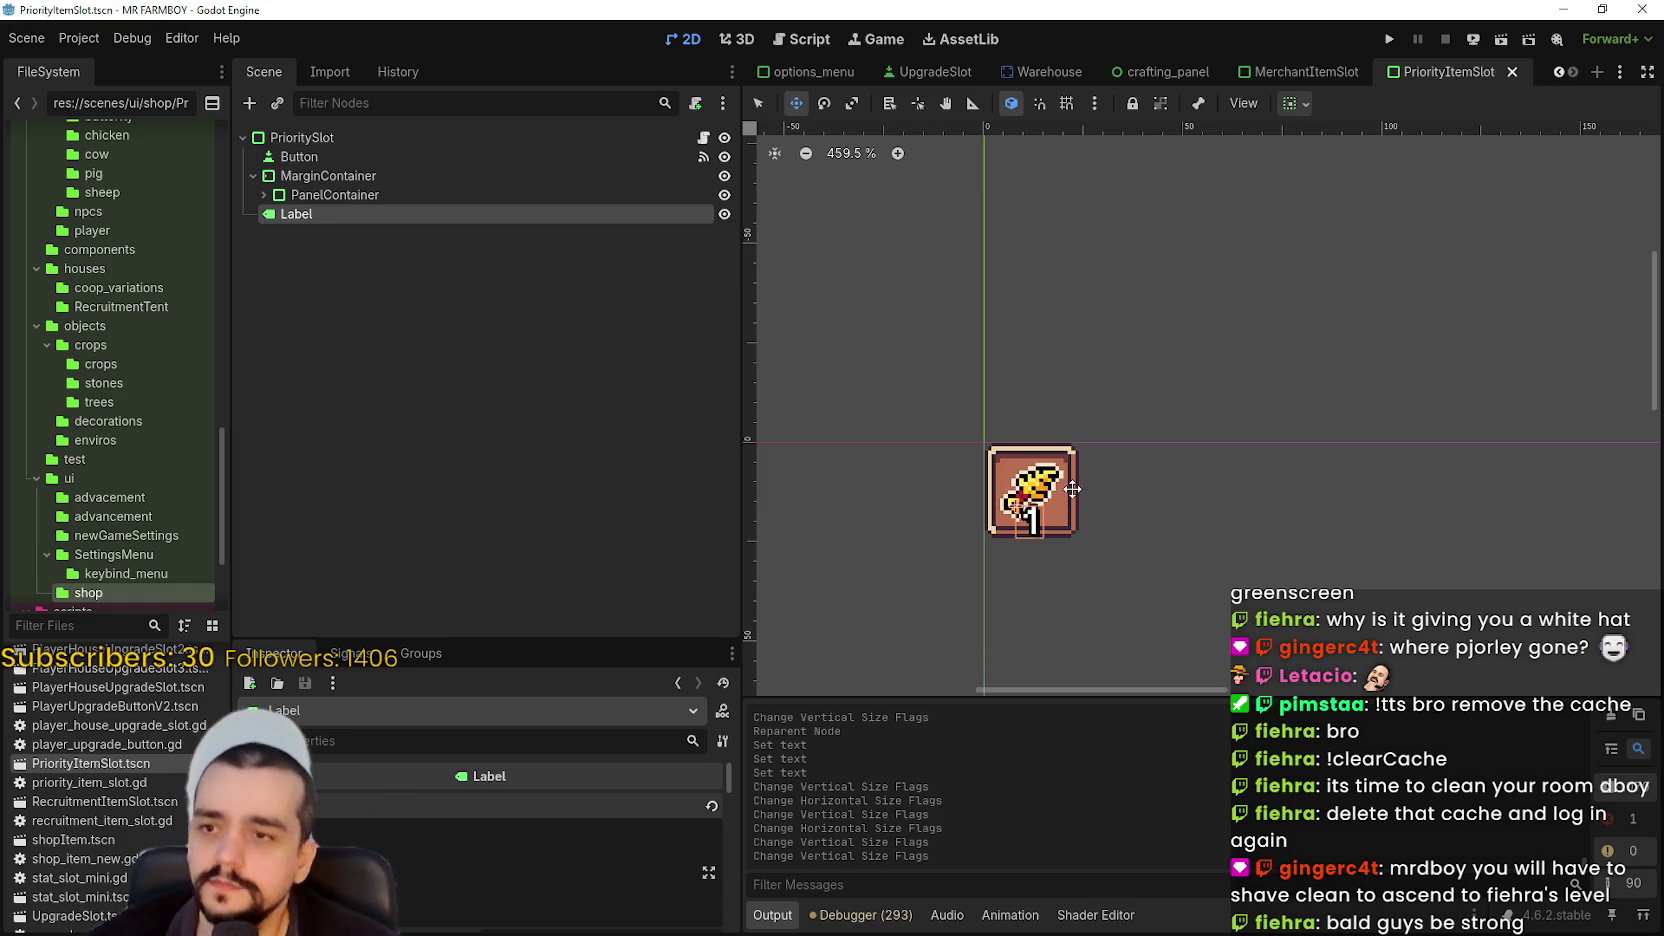
- Copy the entire merchant_item_slot.gd script from the MerchantItemSlot scene
left_click(575, 157)
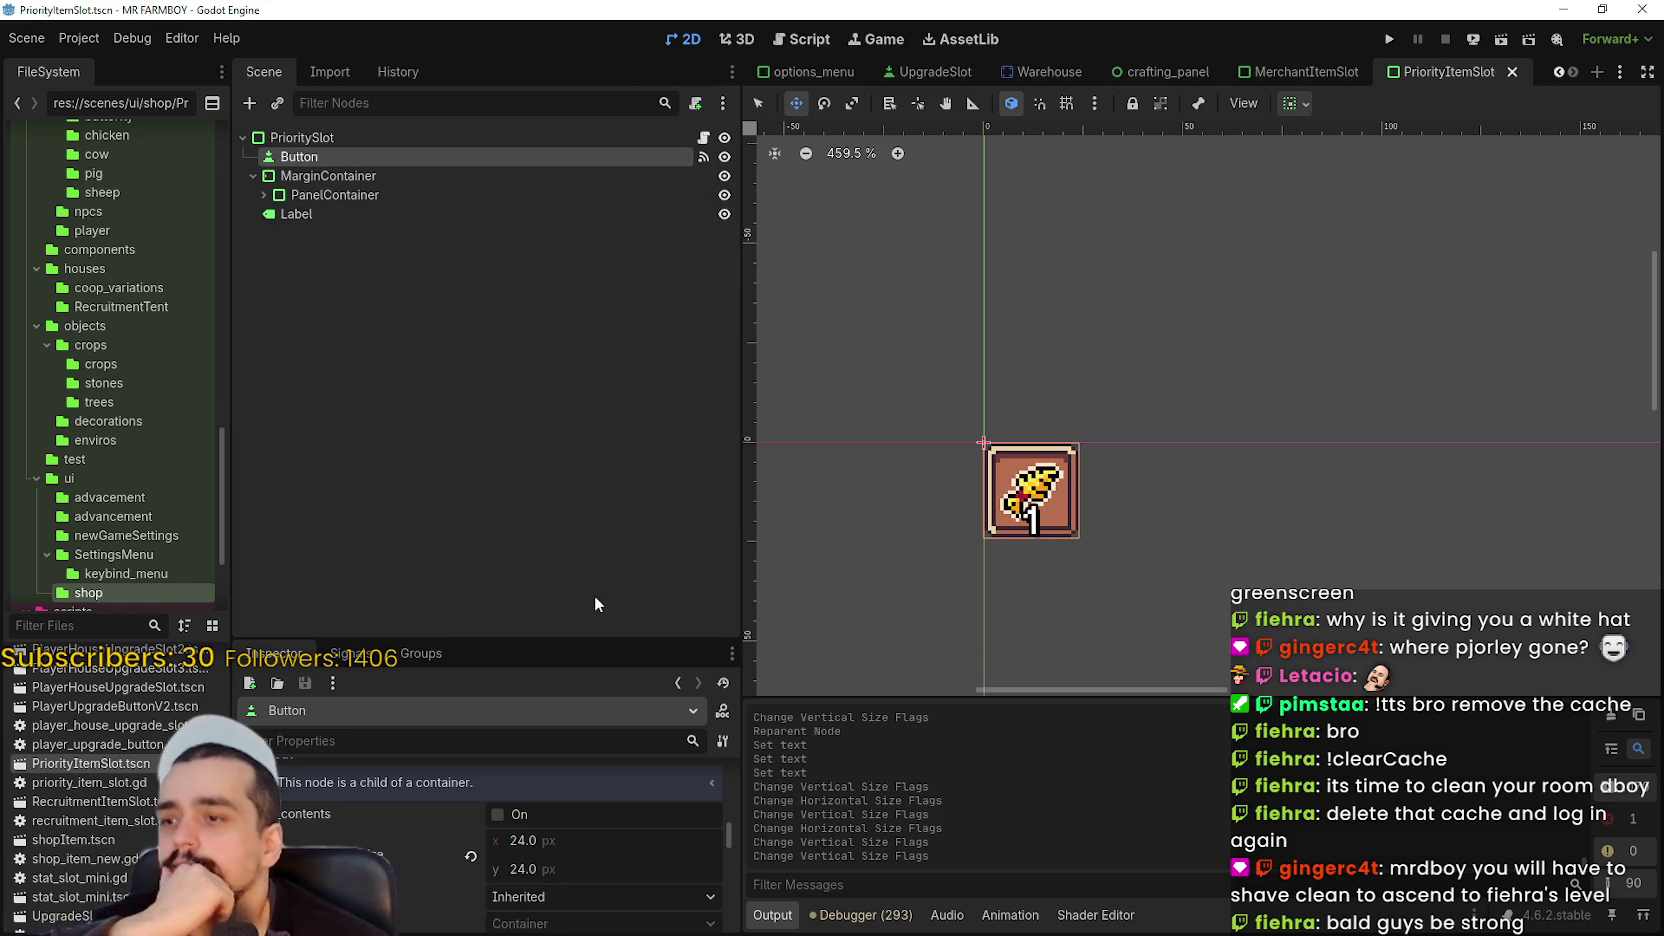
left_click(340, 654)
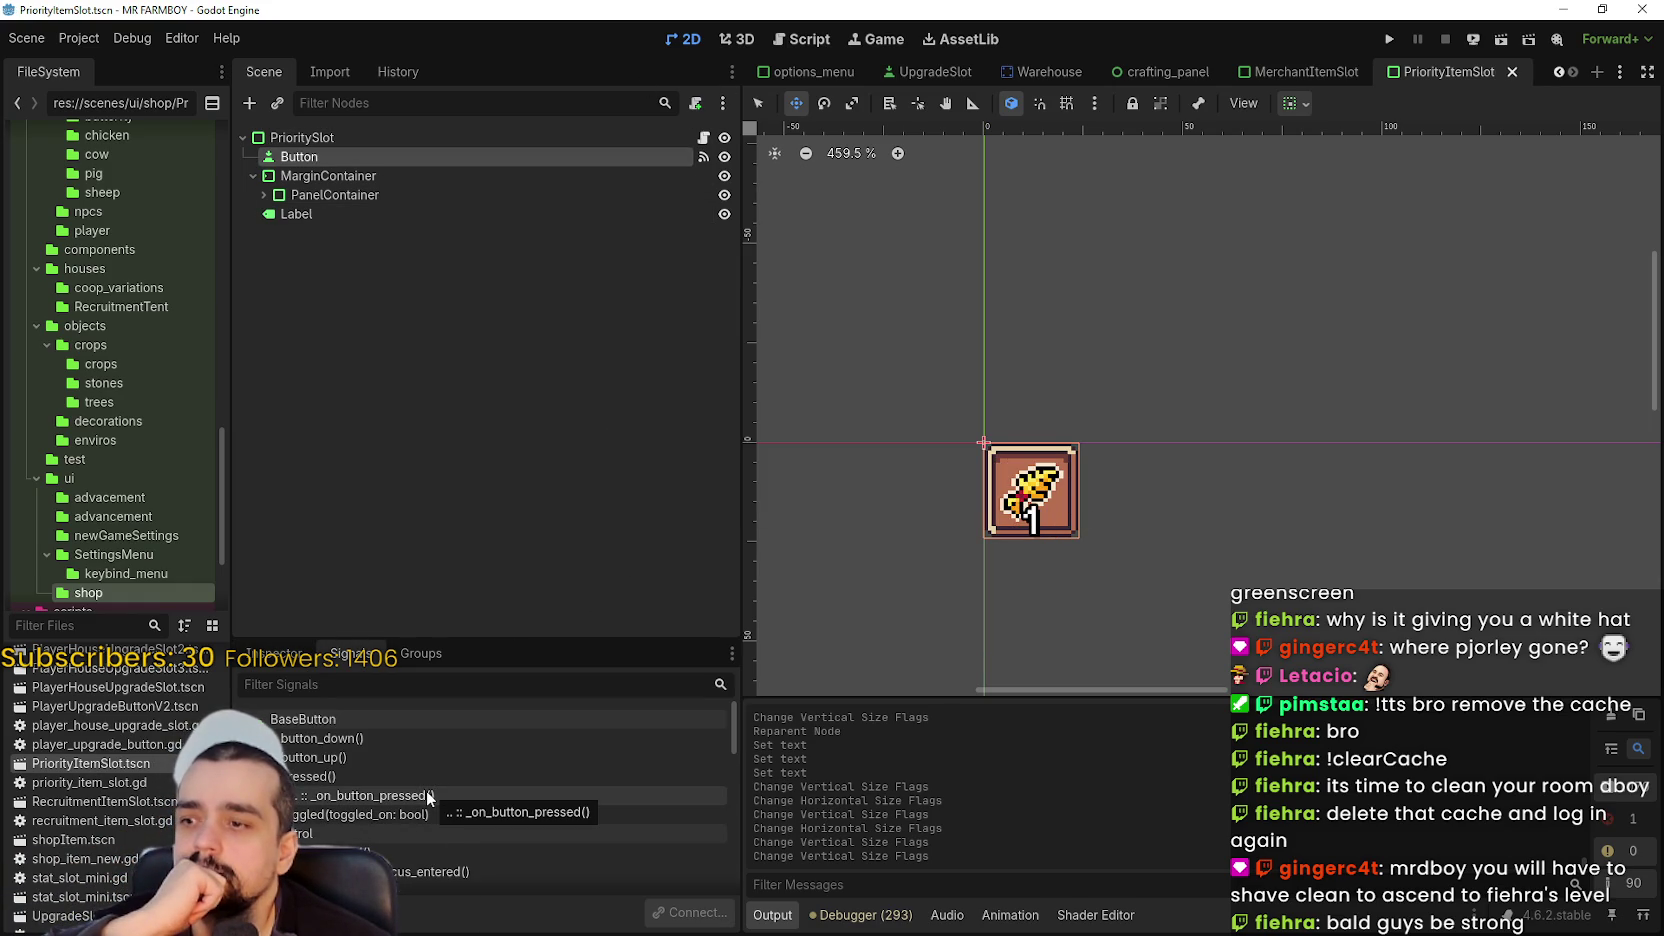
left_click(1340, 72)
left_click(704, 138)
scroll(1598, 488, "down", 5)
scroll(1598, 488, "down", 10)
left_click_drag(1372, 583, 1245, 280)
mouse_move(1307, 368)
left_mouse_down()
mouse_move(1096, 37)
mouse_move(1090, 475)
mouse_move(1086, 133)
left_mouse_up()
right_click(1088, 135)
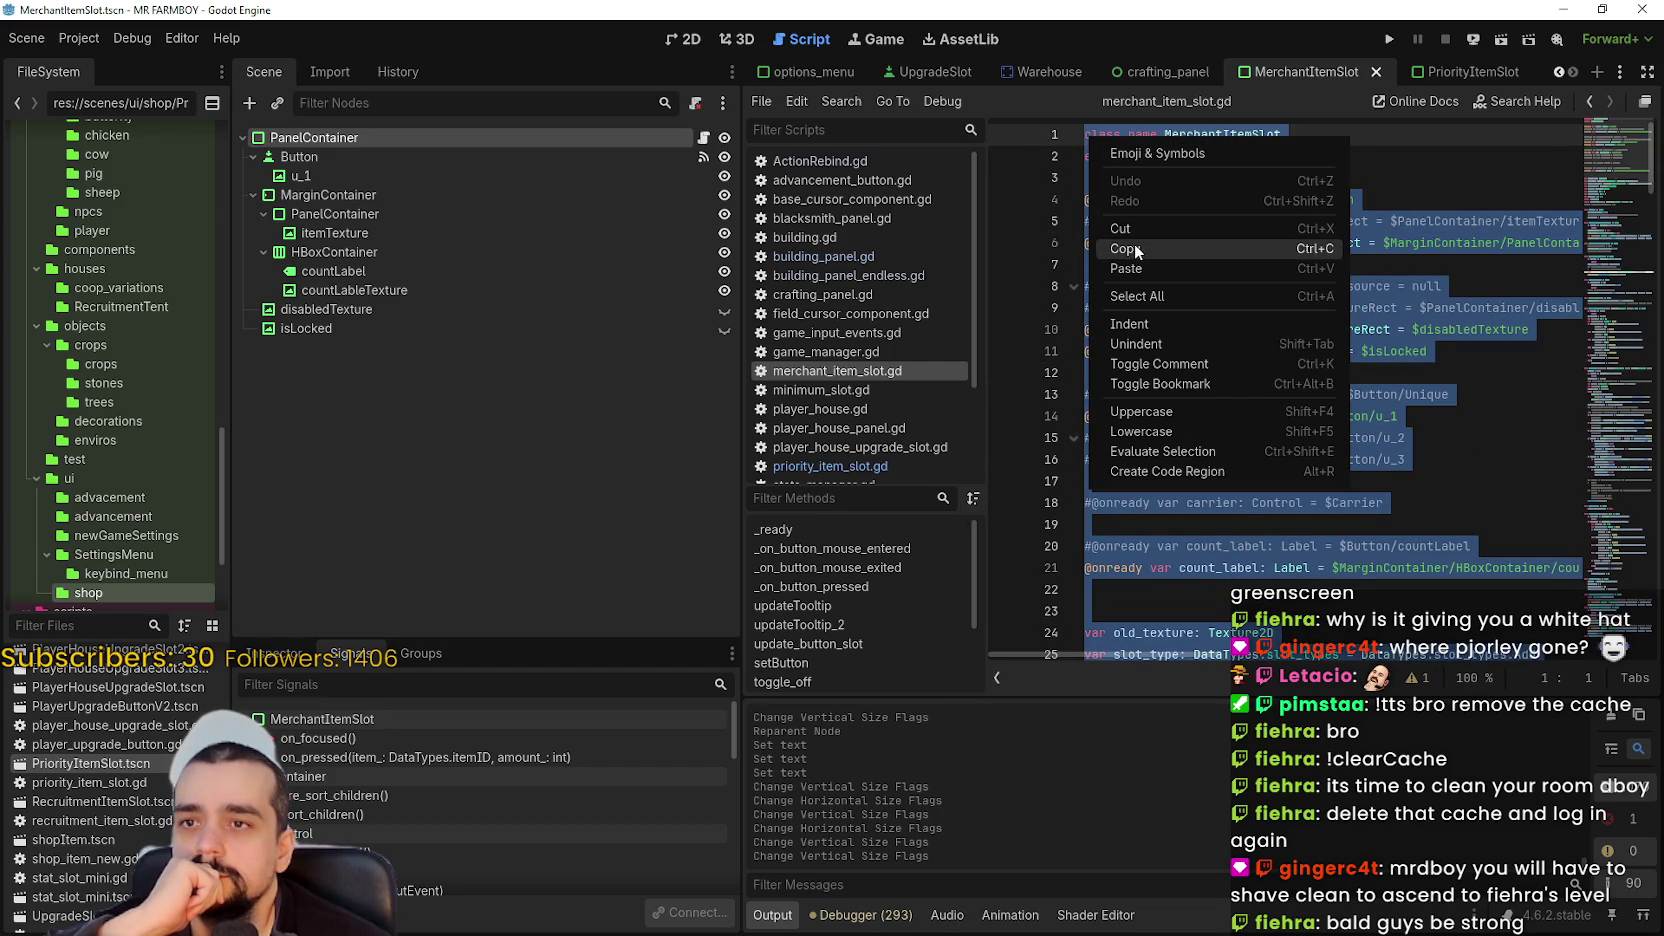
left_click(1126, 249)
- Paste the merchant code over the extends line in priority_item_slot.gd
left_click(1455, 72)
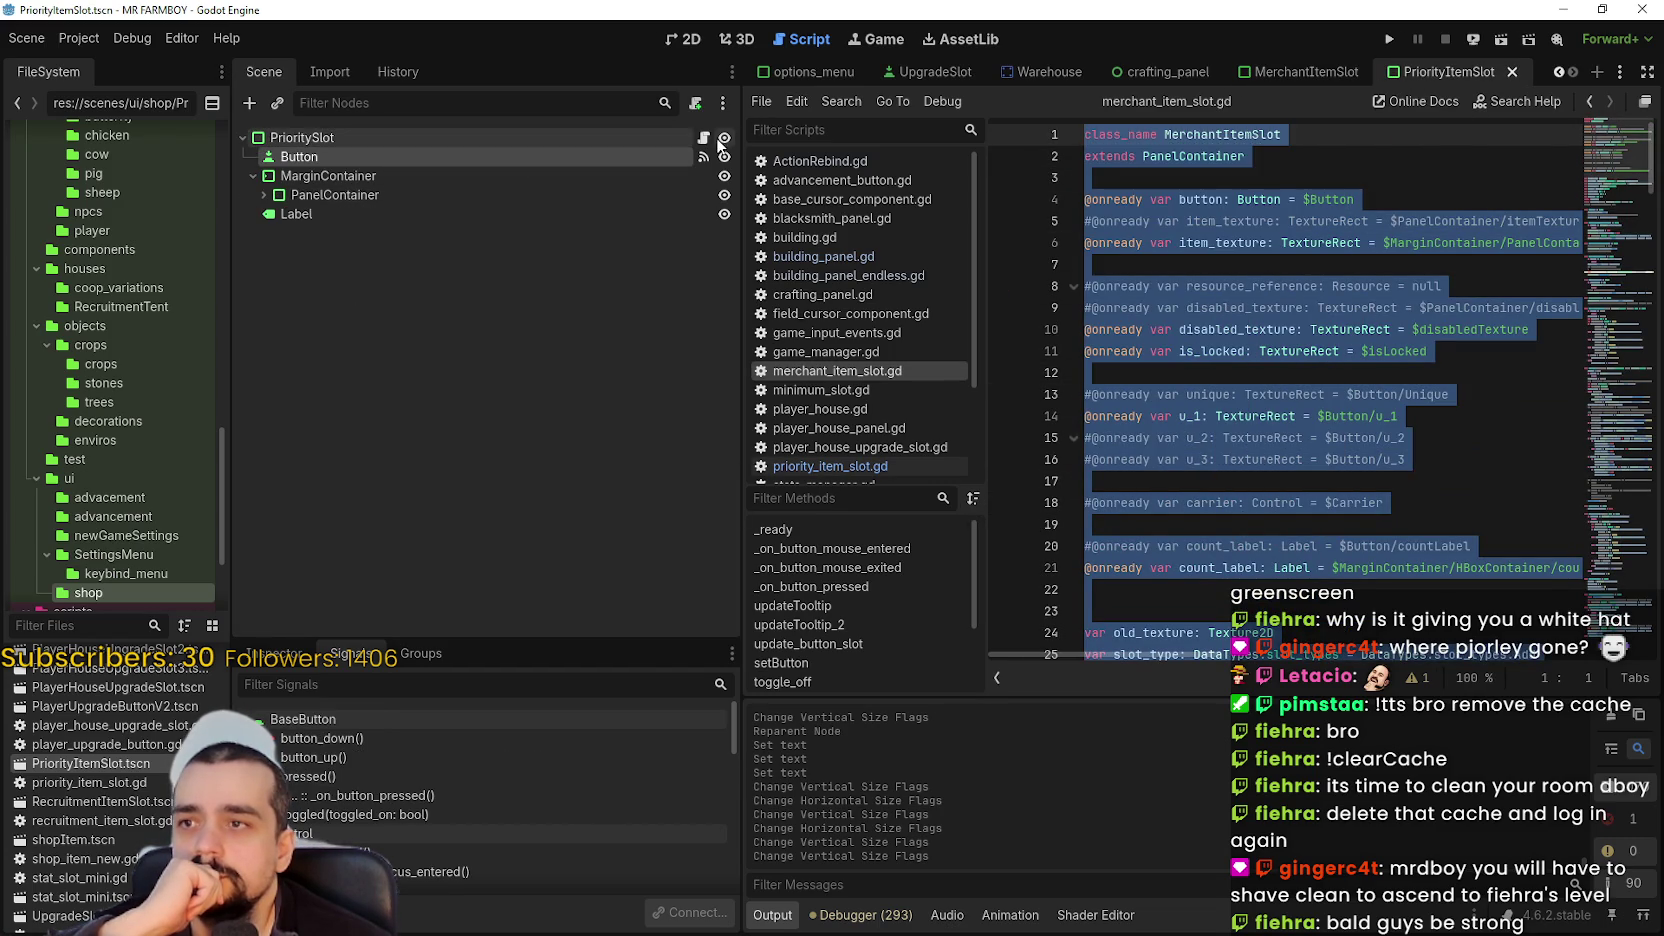
left_click(704, 137)
left_click_drag(1254, 134, 1086, 134)
right_click(1112, 136)
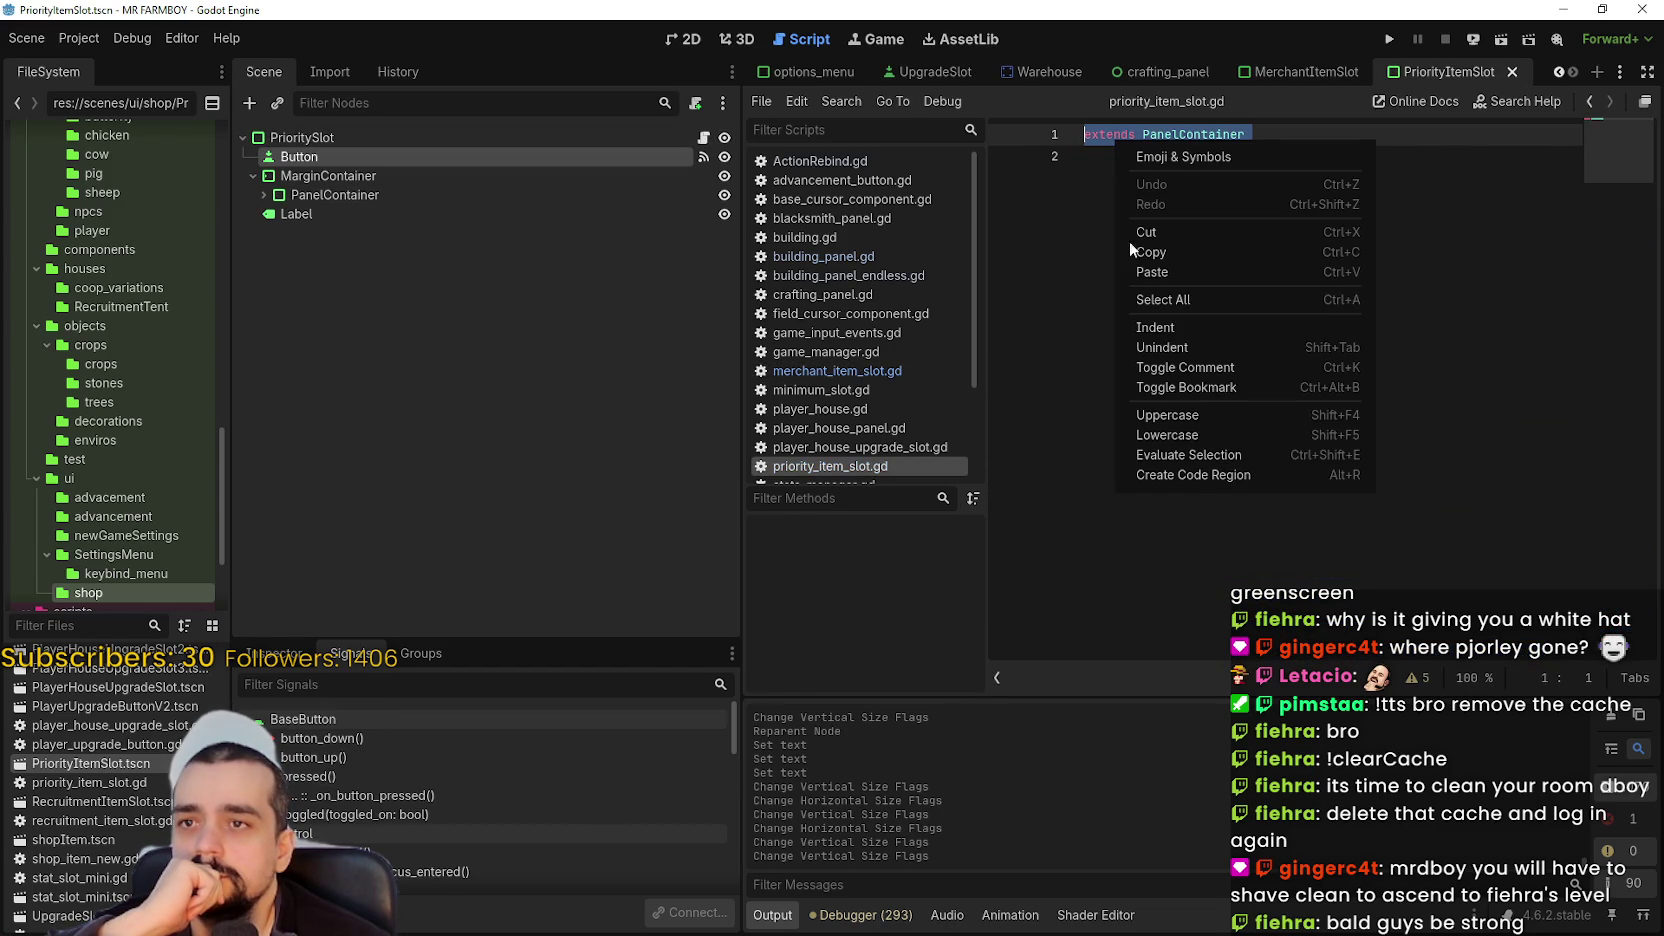
left_click(1170, 265)
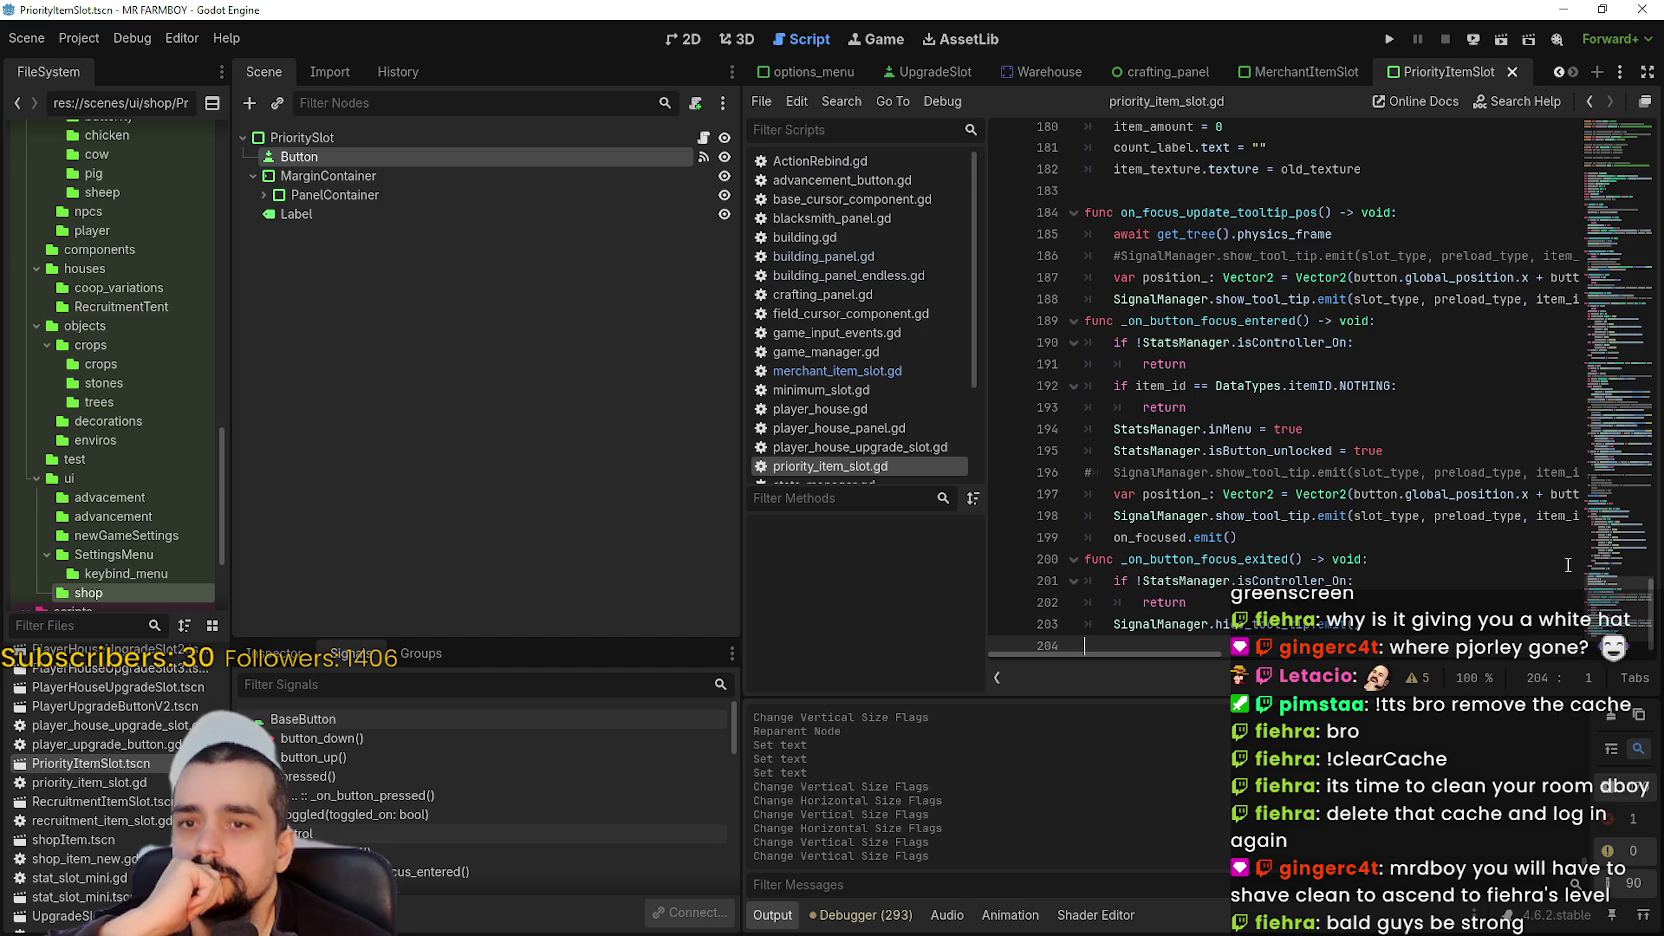
- Rename the class_name to PriorityItemSlot and save the script
scroll(1568, 565, "up", 20)
left_click_drag(1222, 134, 1165, 134)
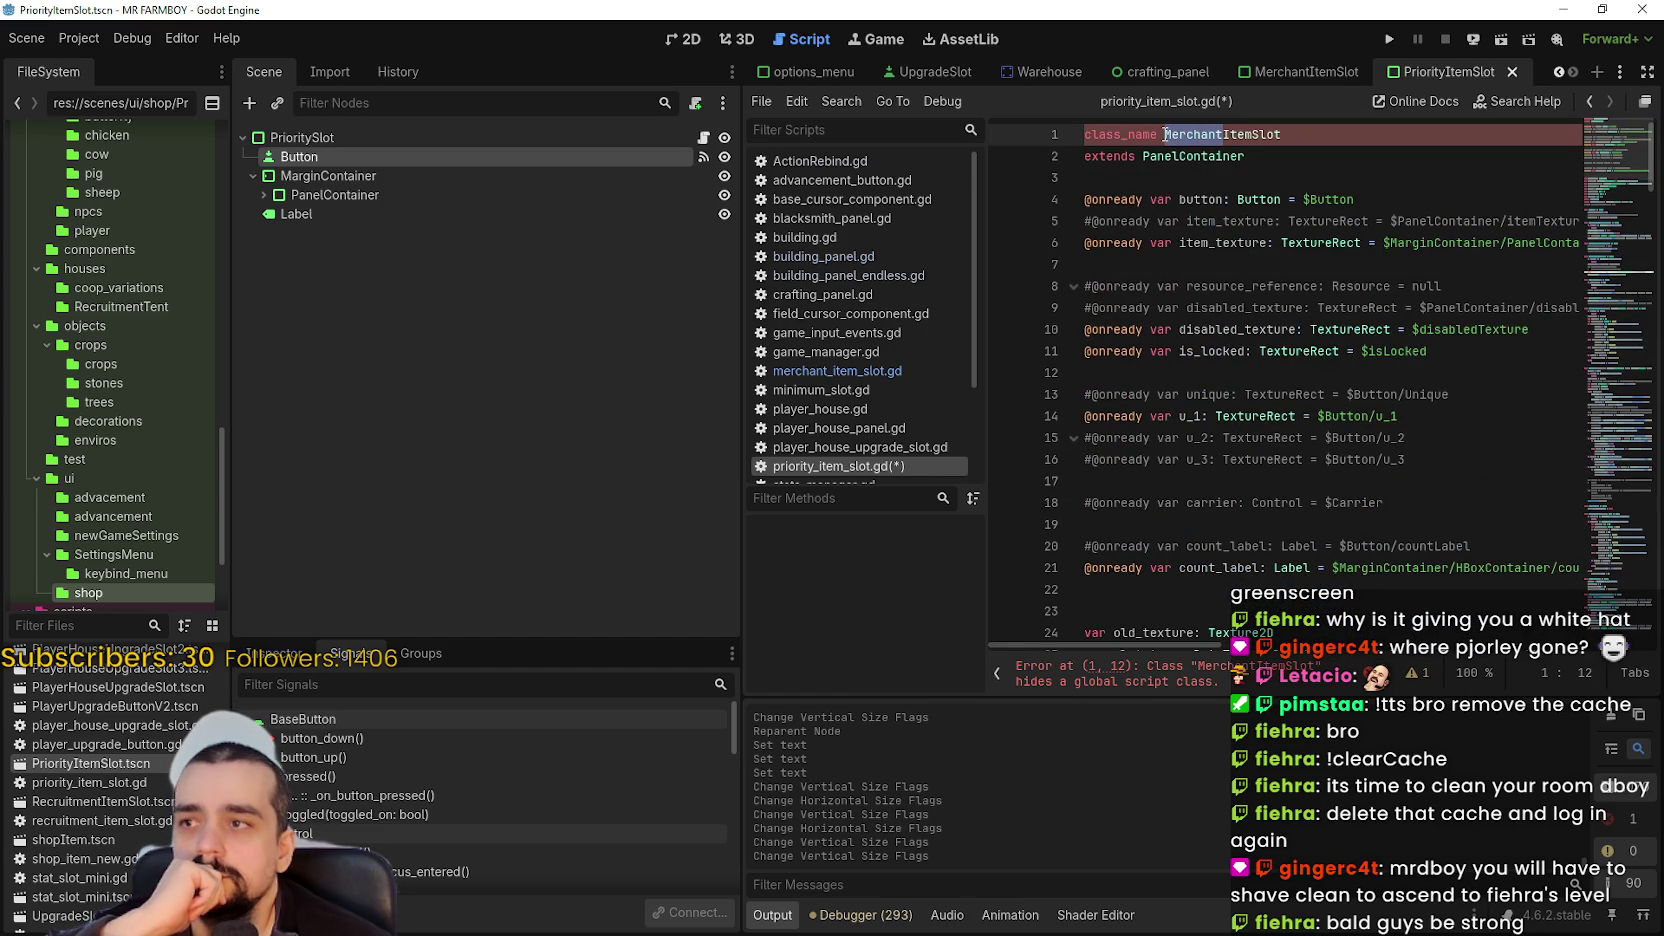
type("Priority")
key("ctrl+s")
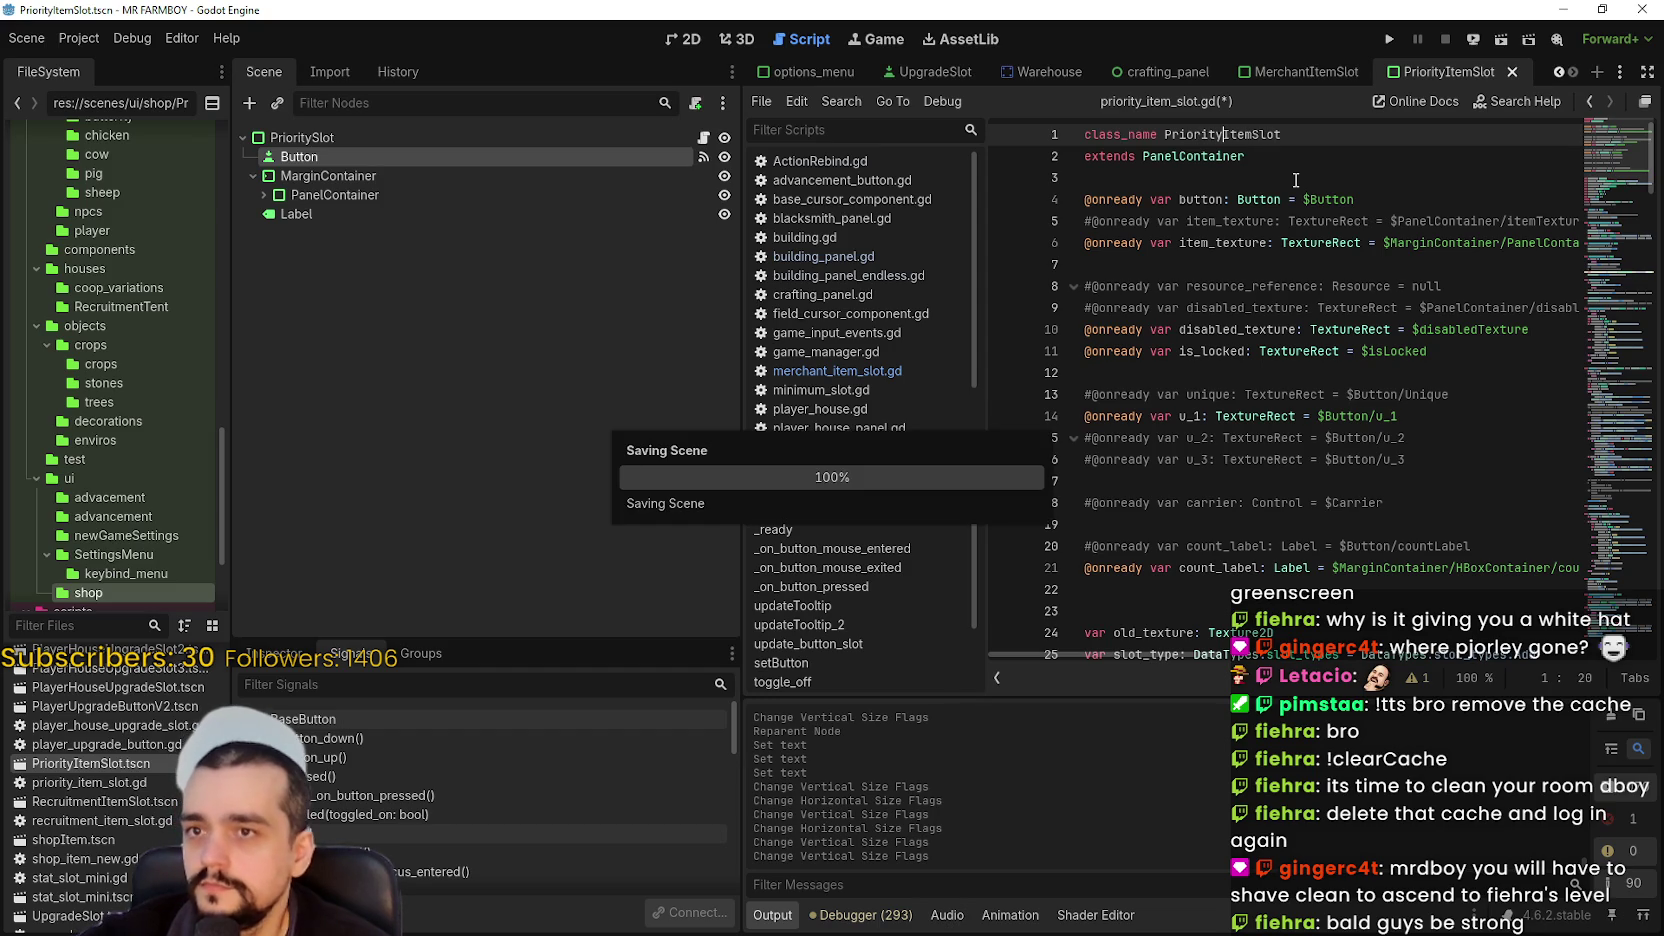
- Delete the unique and u_1 to u_3 texture variable lines
left_click(1296, 180)
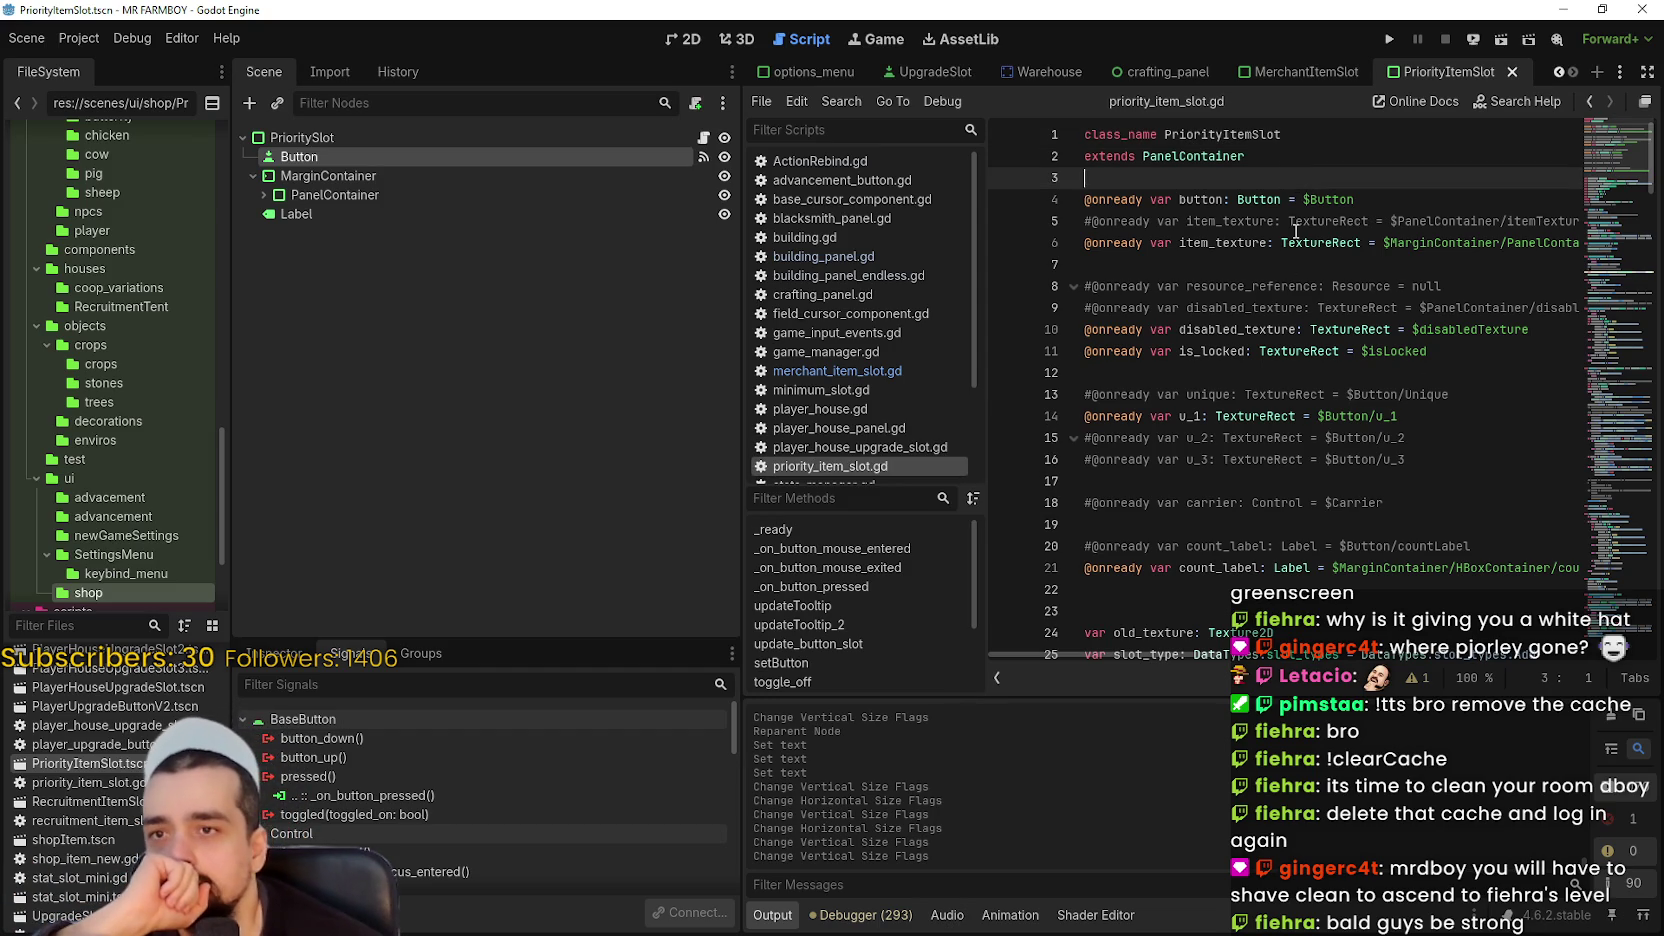
left_click(1290, 221)
mouse_move(1414, 448)
left_mouse_down()
mouse_move(1250, 445)
mouse_move(1064, 378)
left_mouse_up()
key("BackSpace")
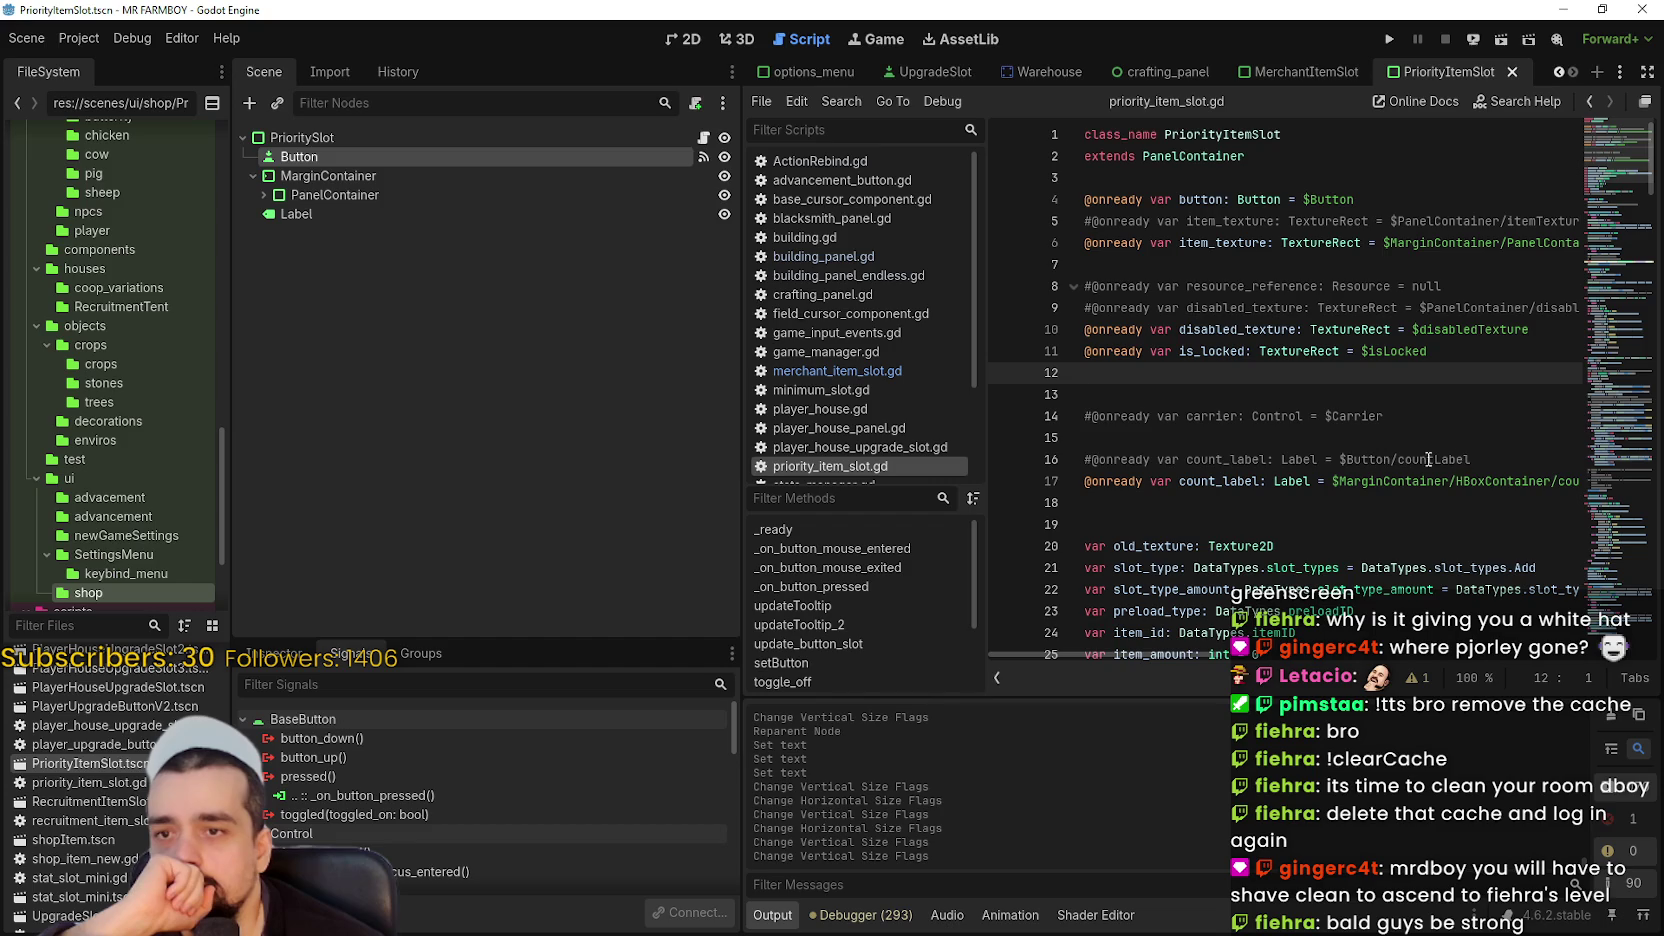
- Delete the resource, disabled, locked and carrier variables, rename Label to ProrityLabel, and reference it in the script
mouse_move(1497, 468)
left_mouse_down()
mouse_move(1012, 348)
mouse_move(1010, 282)
left_mouse_up()
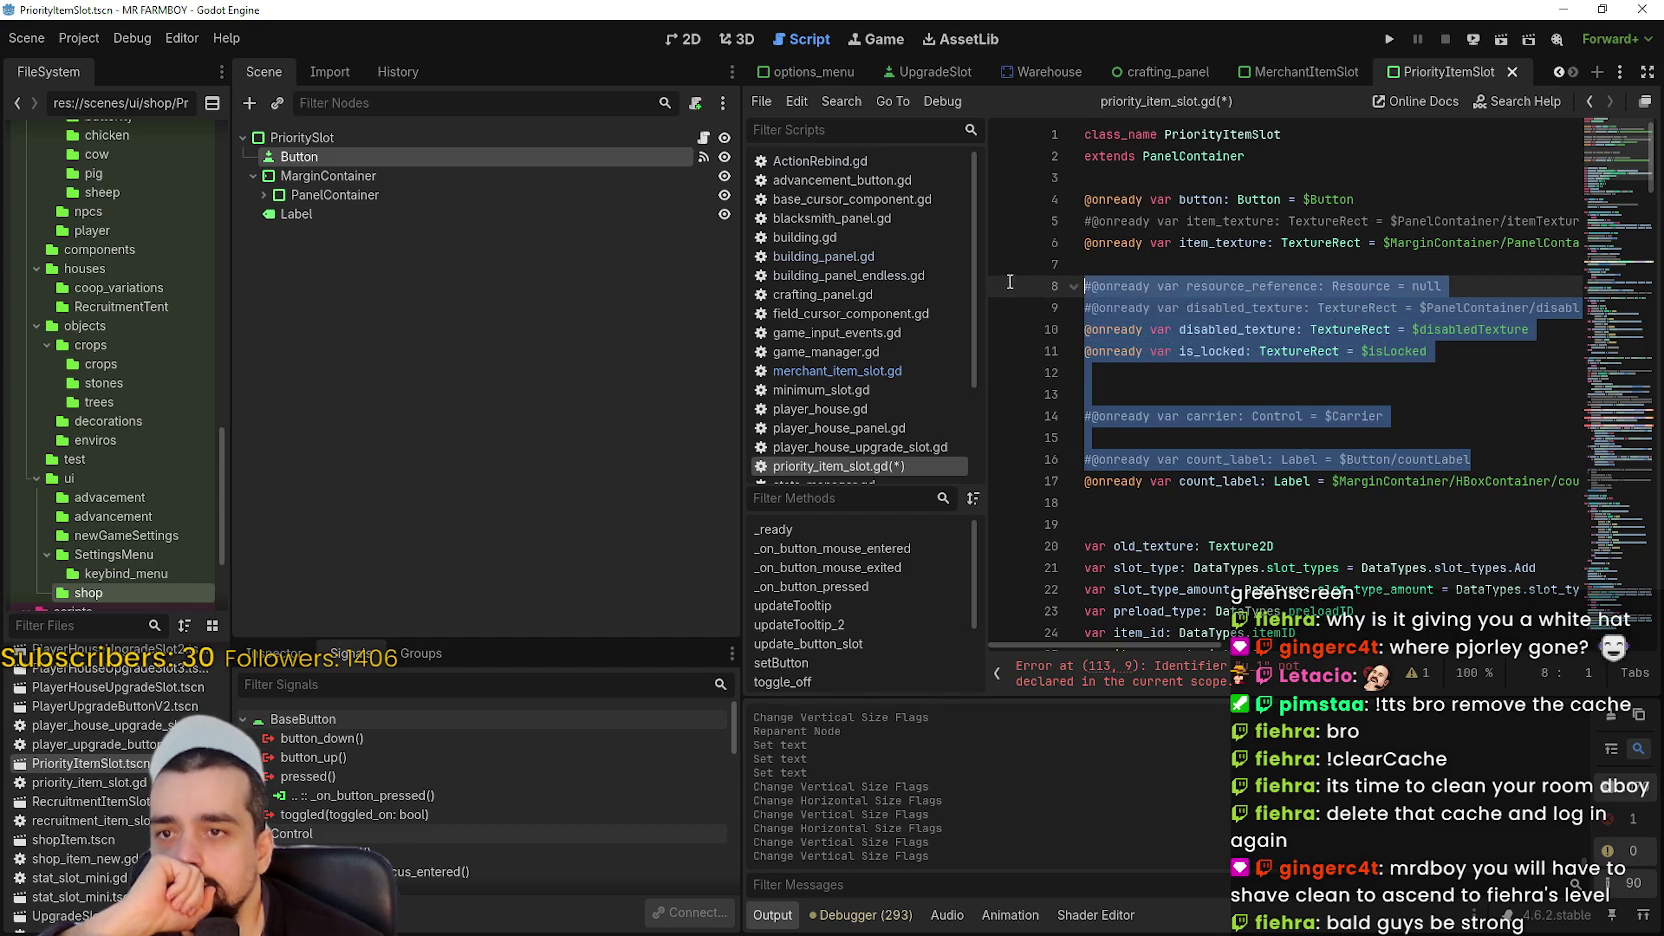
key("BackSpace")
key("BackSpace")
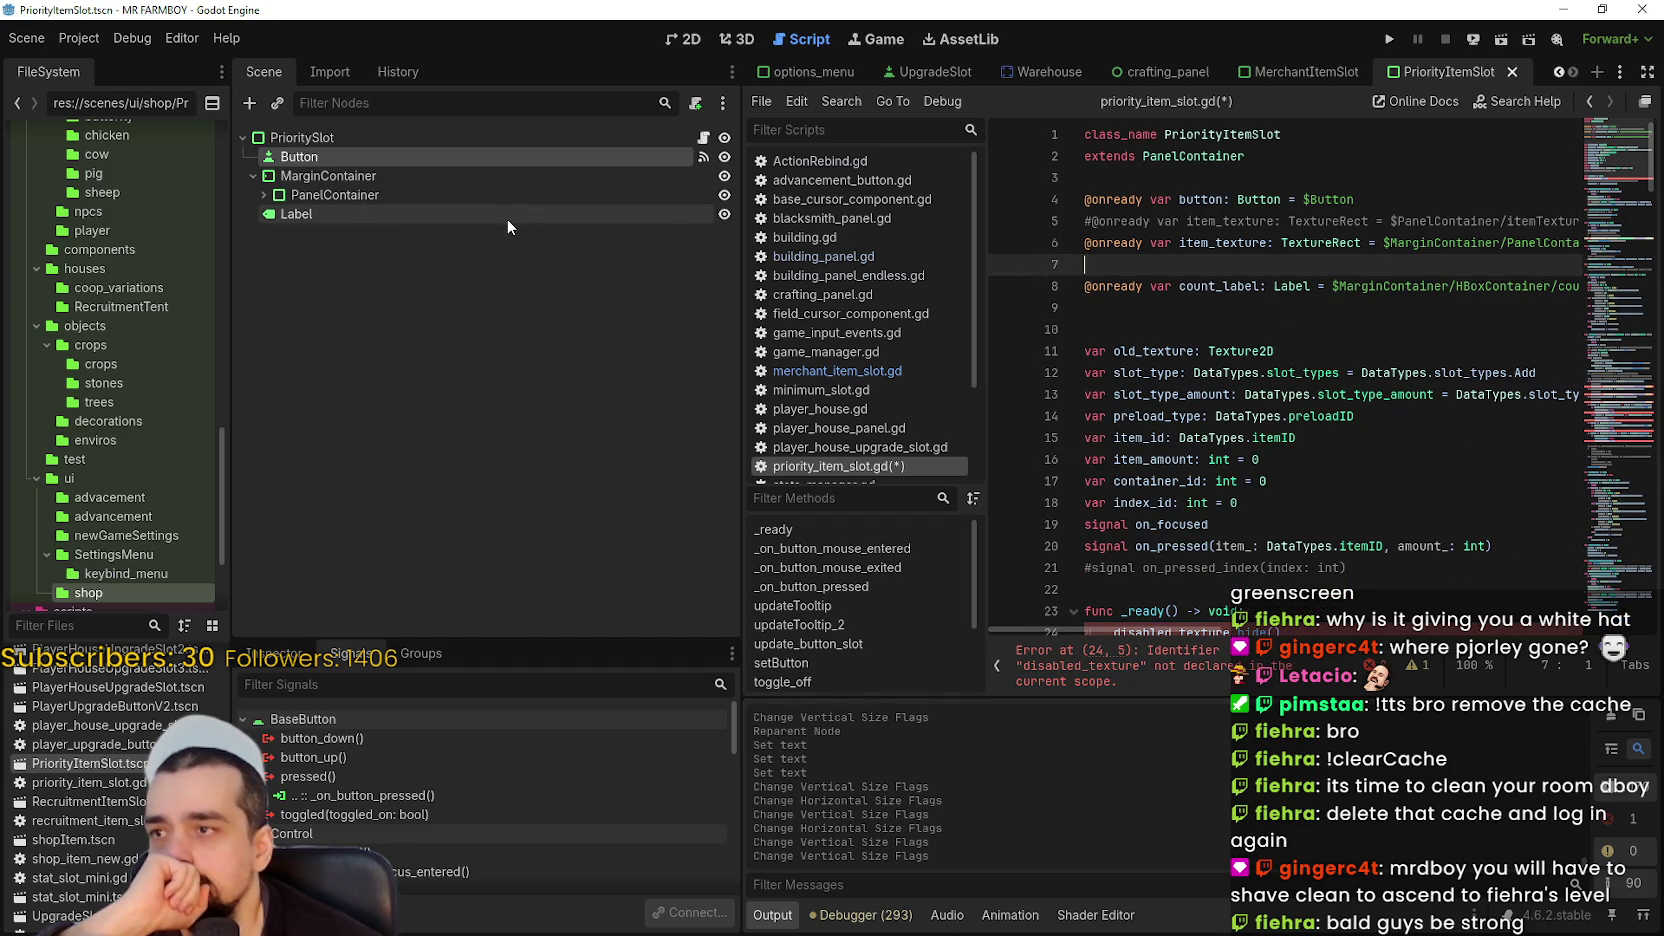
left_click(295, 212)
left_click(300, 213)
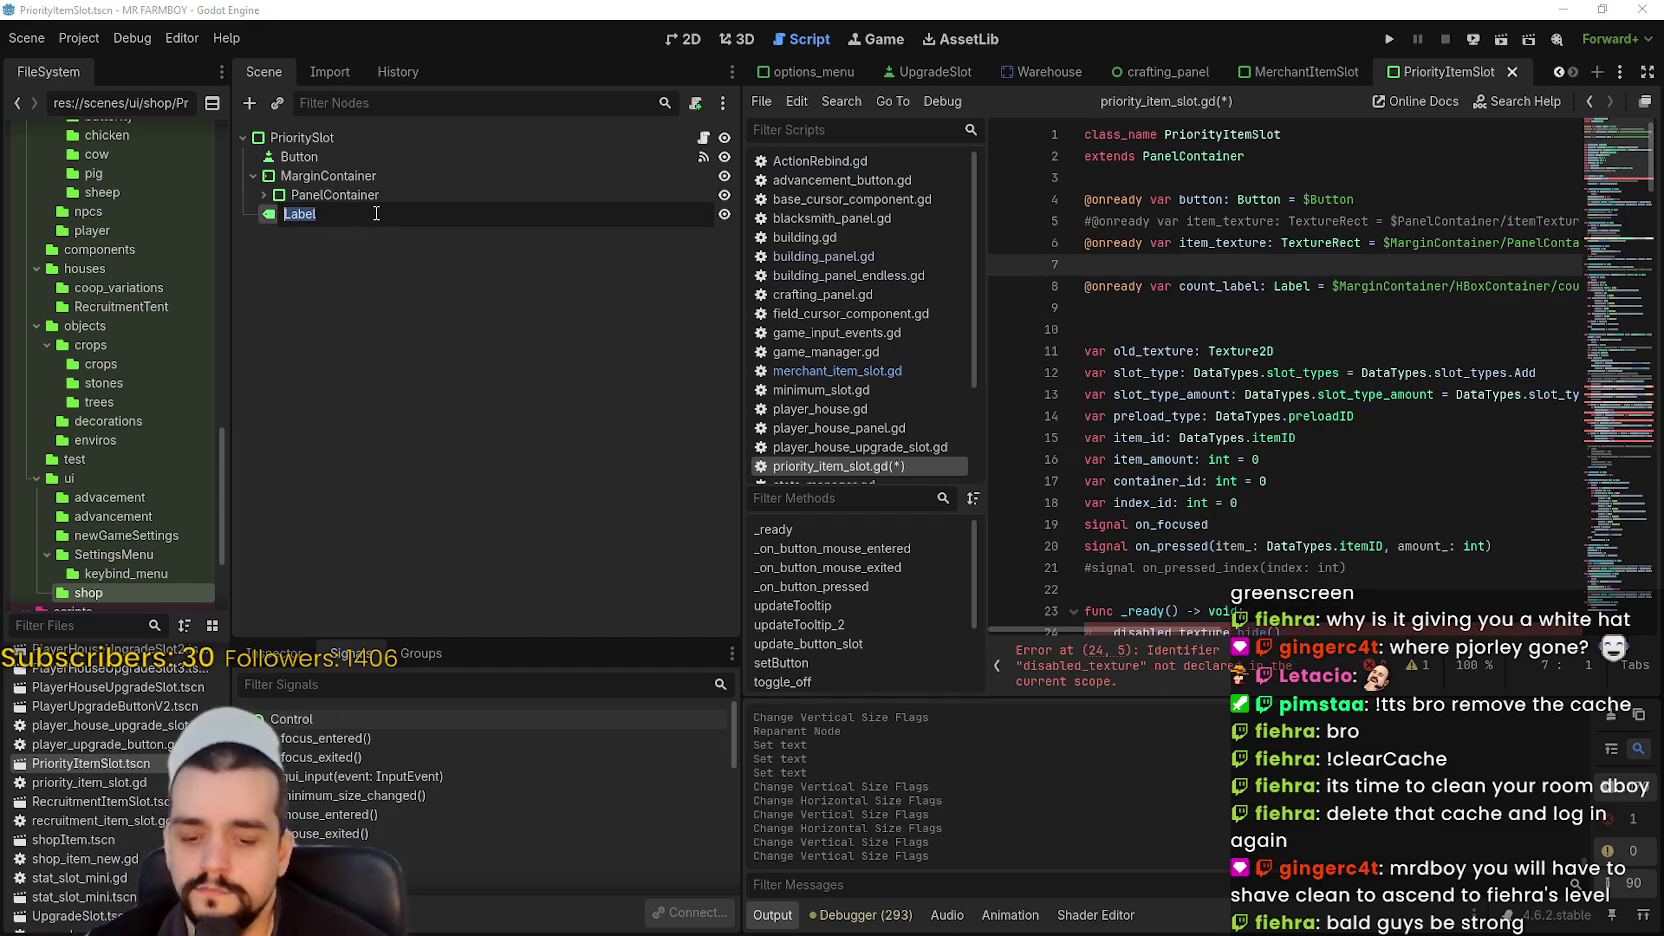
type("Pr")
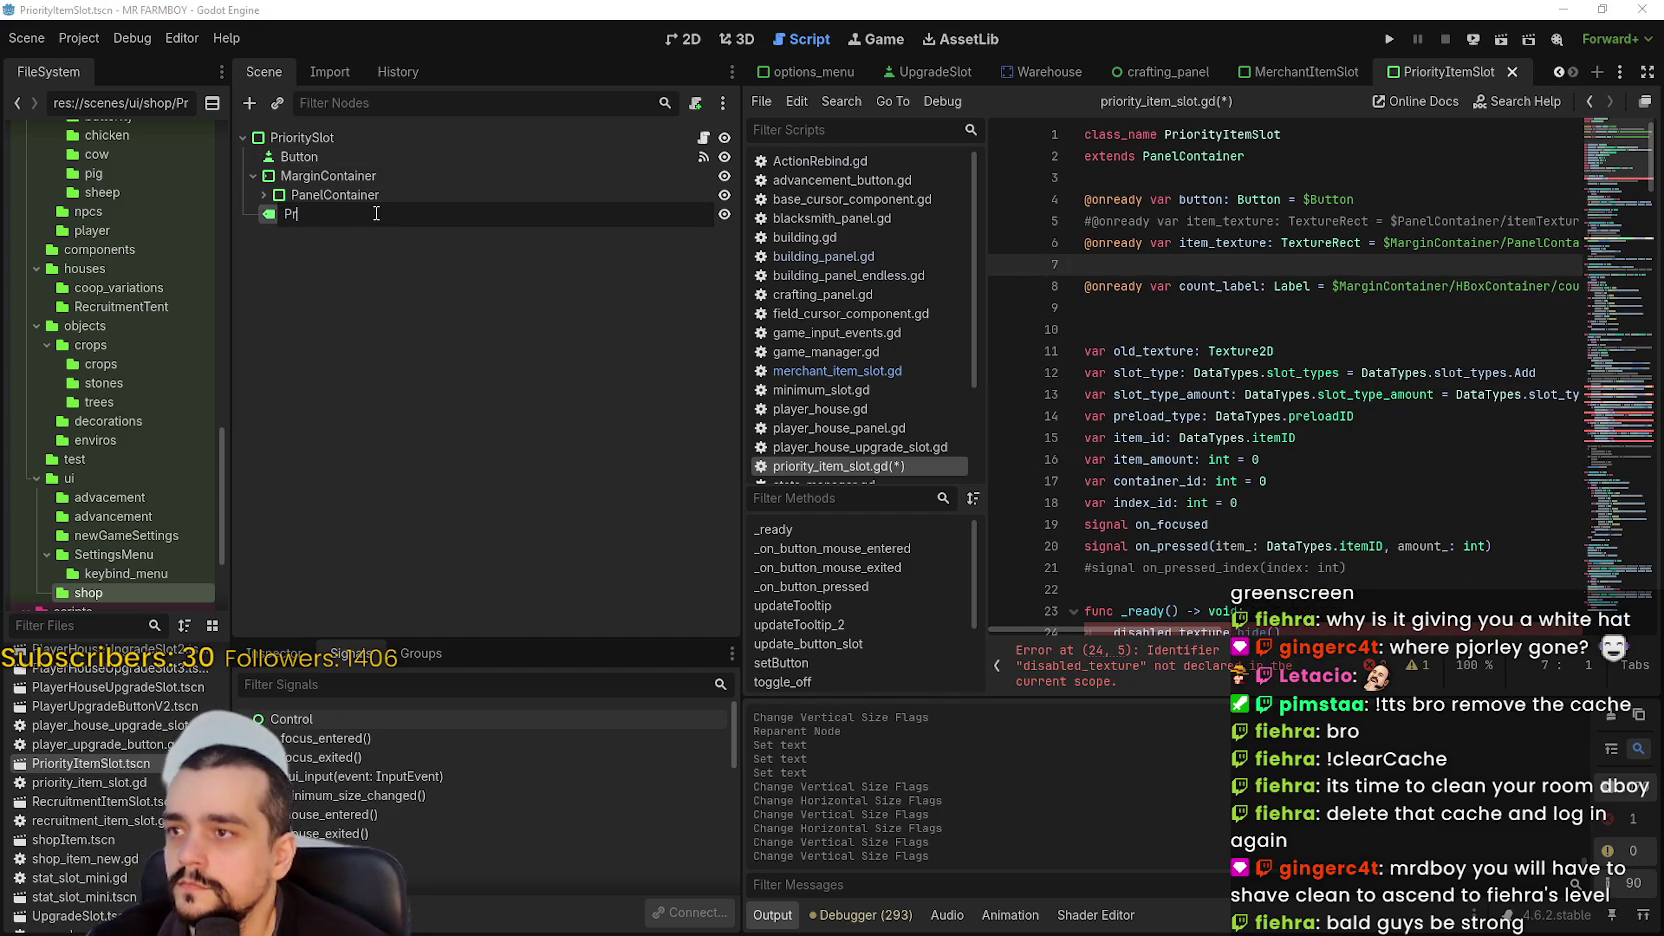
type("orityLa")
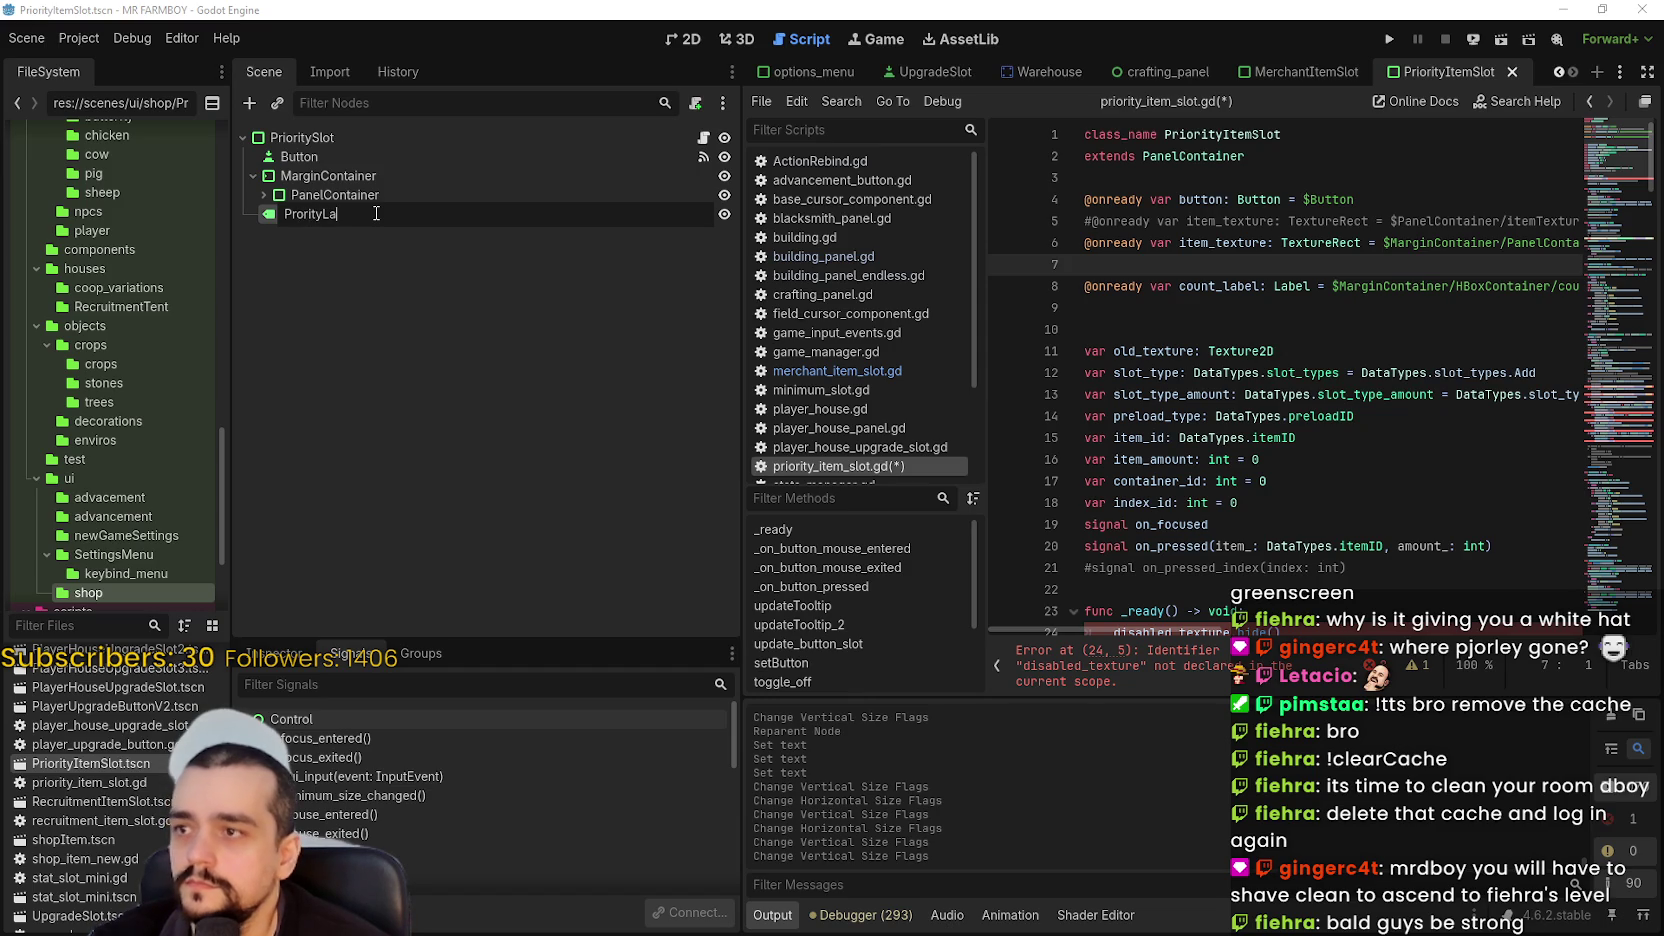
type("bel")
key("Return")
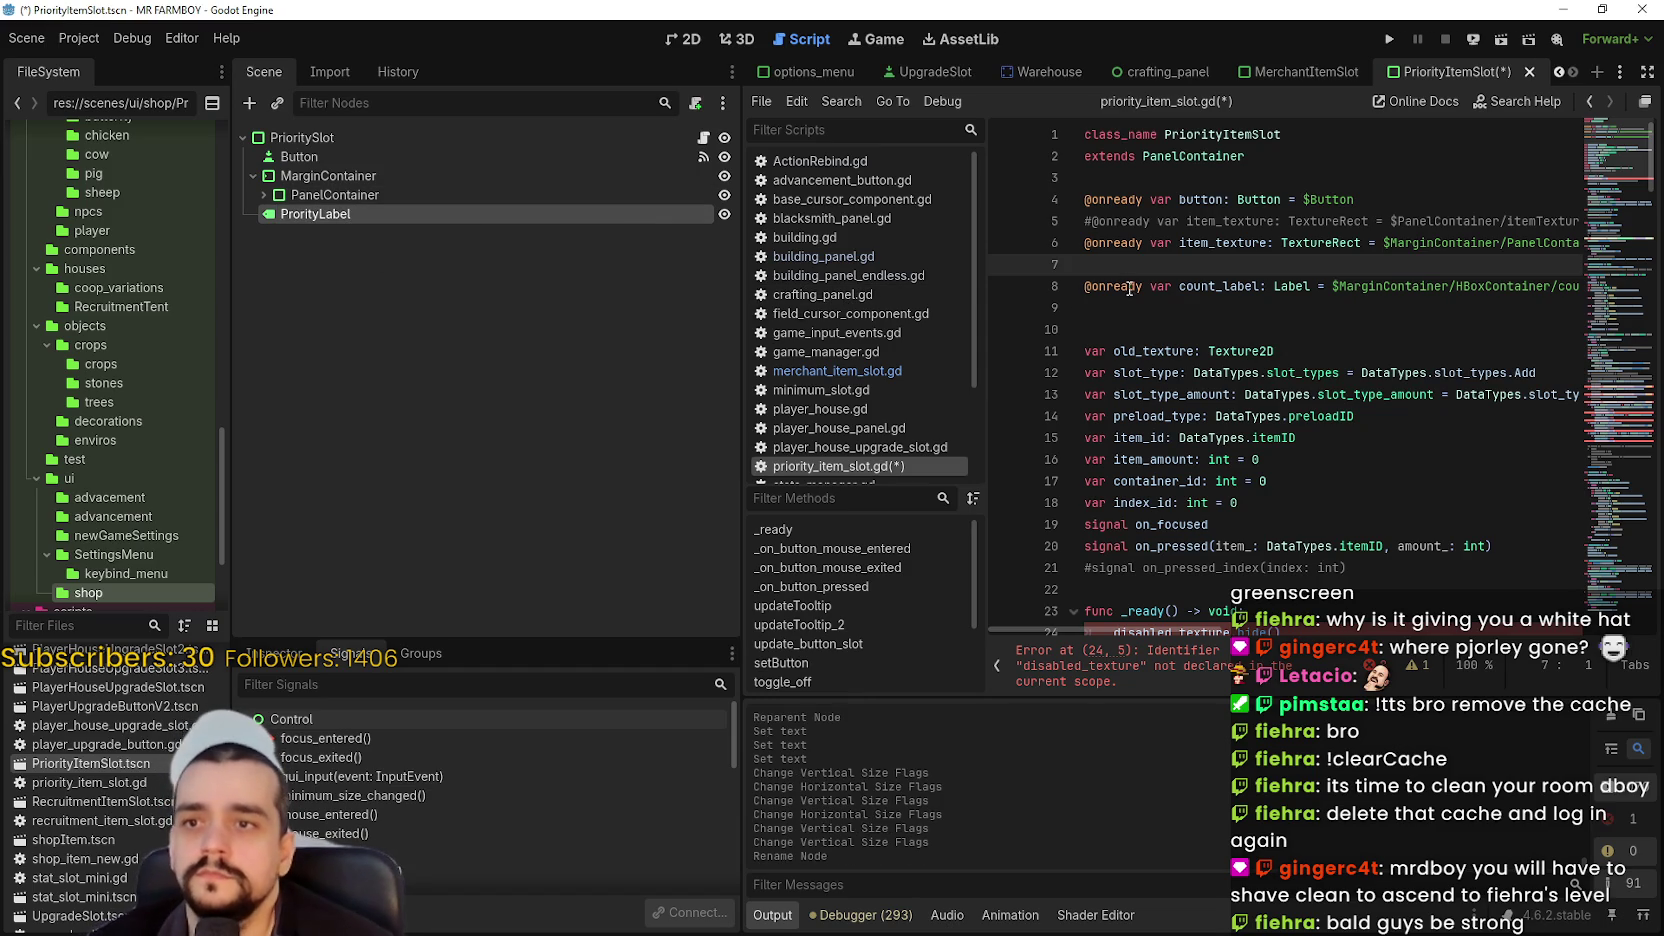
left_click(1123, 314)
left_click_drag(474, 224, 1198, 266)
- Delete the commented-out item_texture line and the count_label declaration
triple_click(1381, 221)
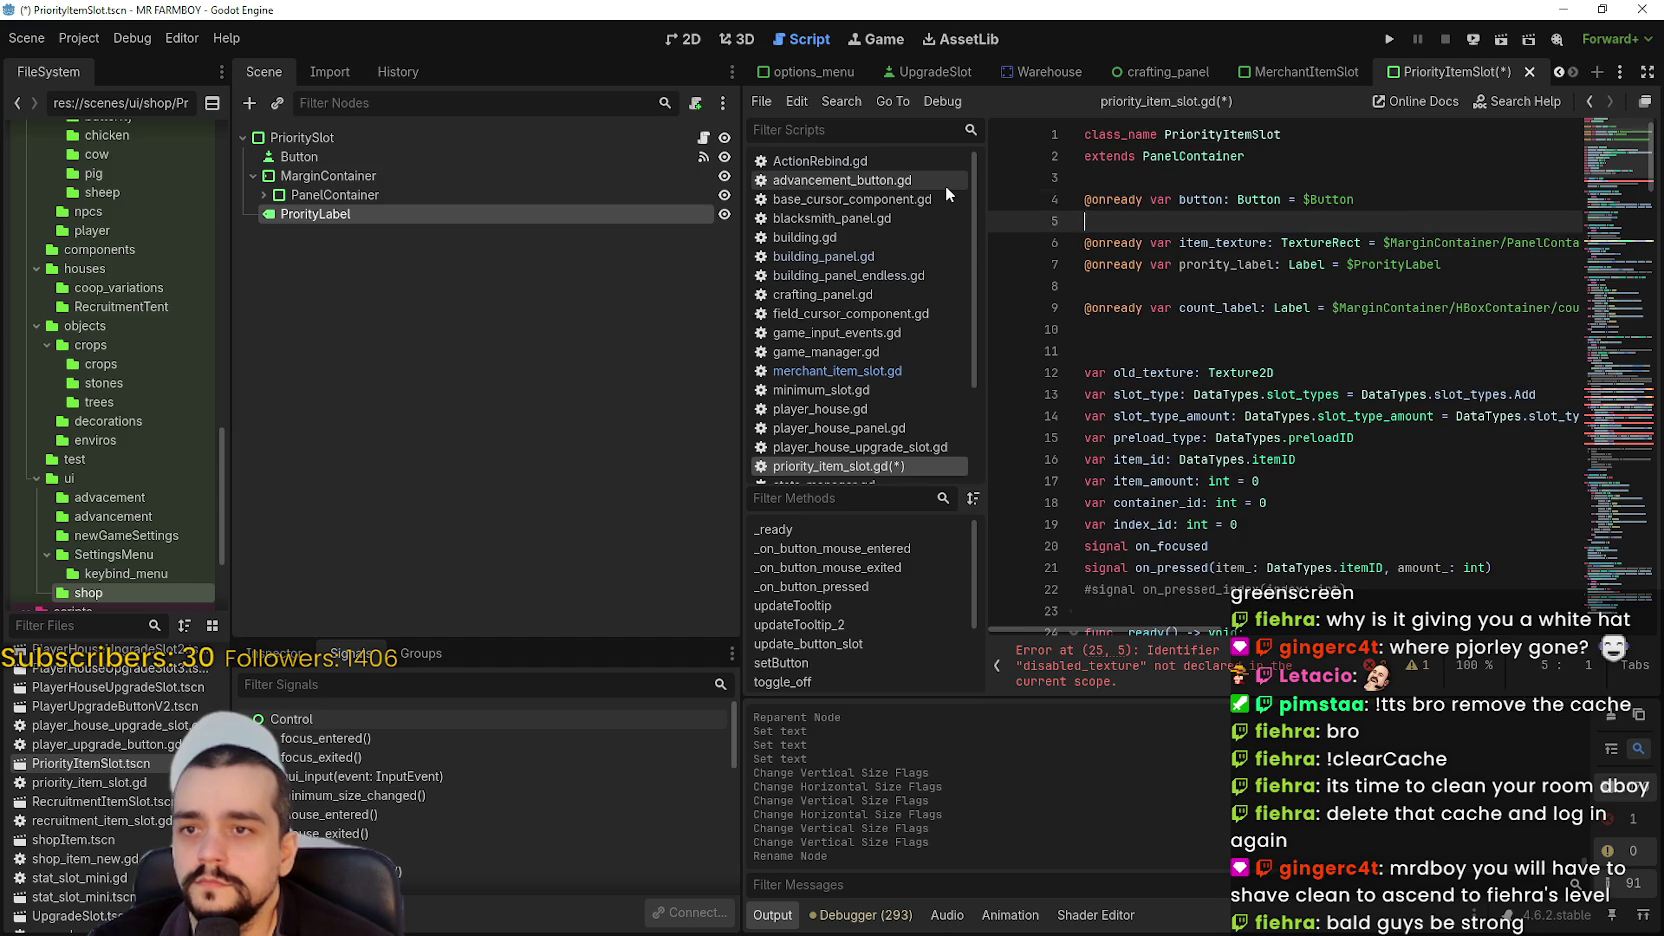
key("BackSpace")
left_click(1175, 276)
left_click(1178, 310)
left_click_drag(1179, 312, 1098, 264)
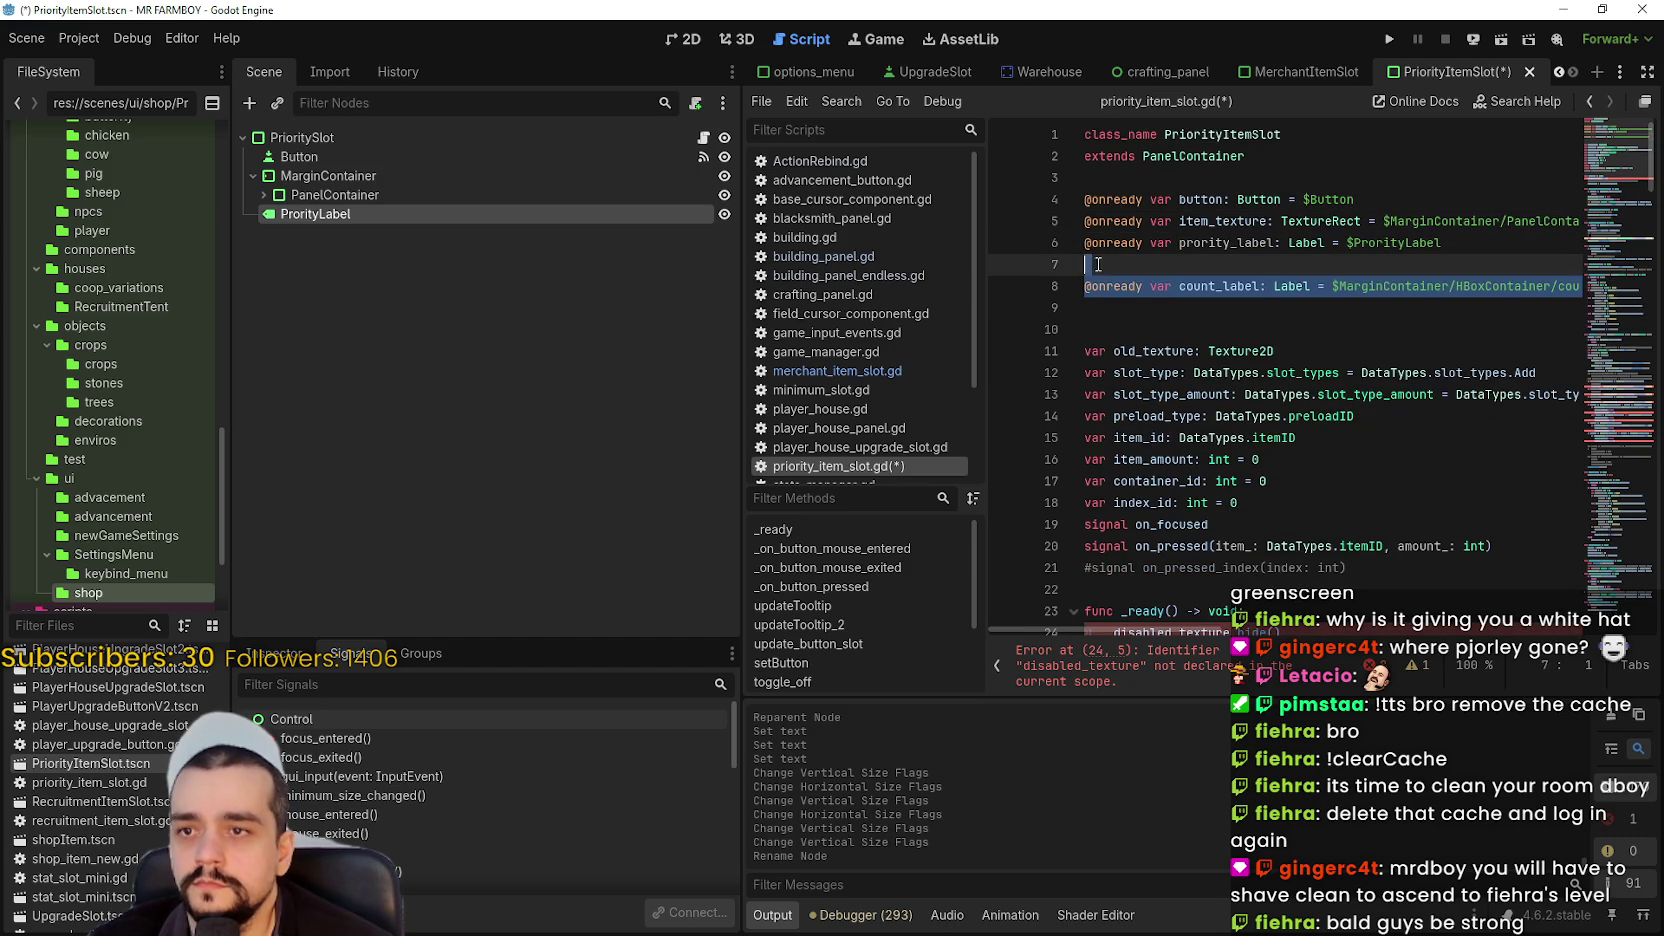
key("BackSpace")
left_click(1175, 286)
key("BackSpace")
- Search the script for the remaining uses of old_texture
double_click(1183, 287)
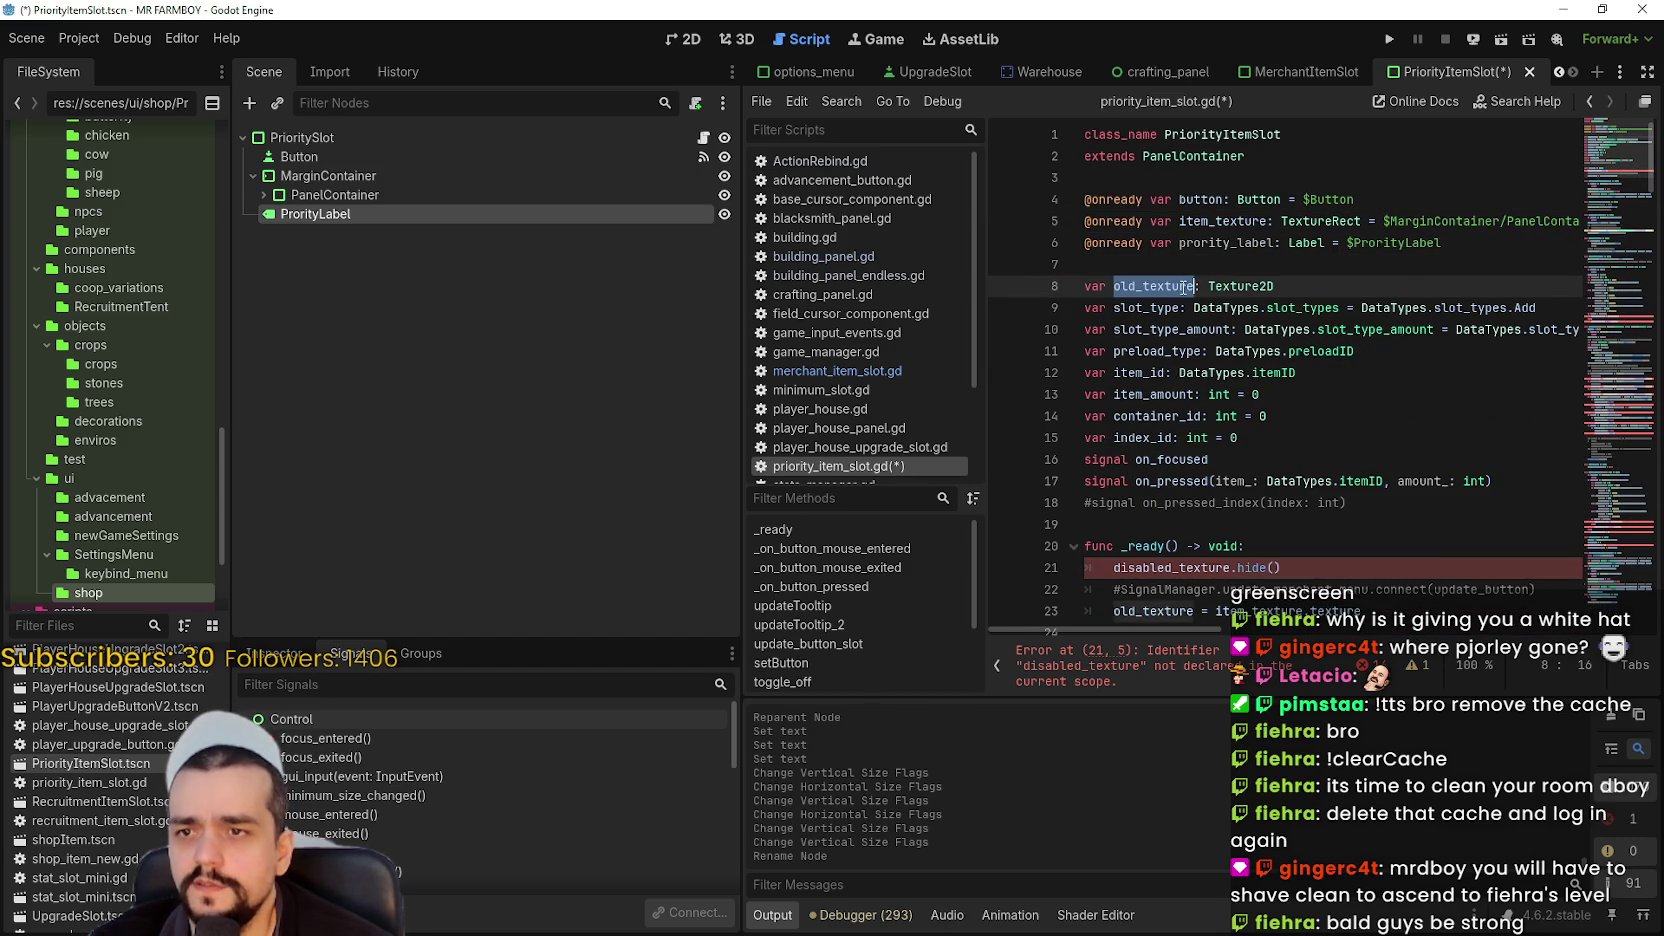
key("ctrl+f")
left_click(1405, 684)
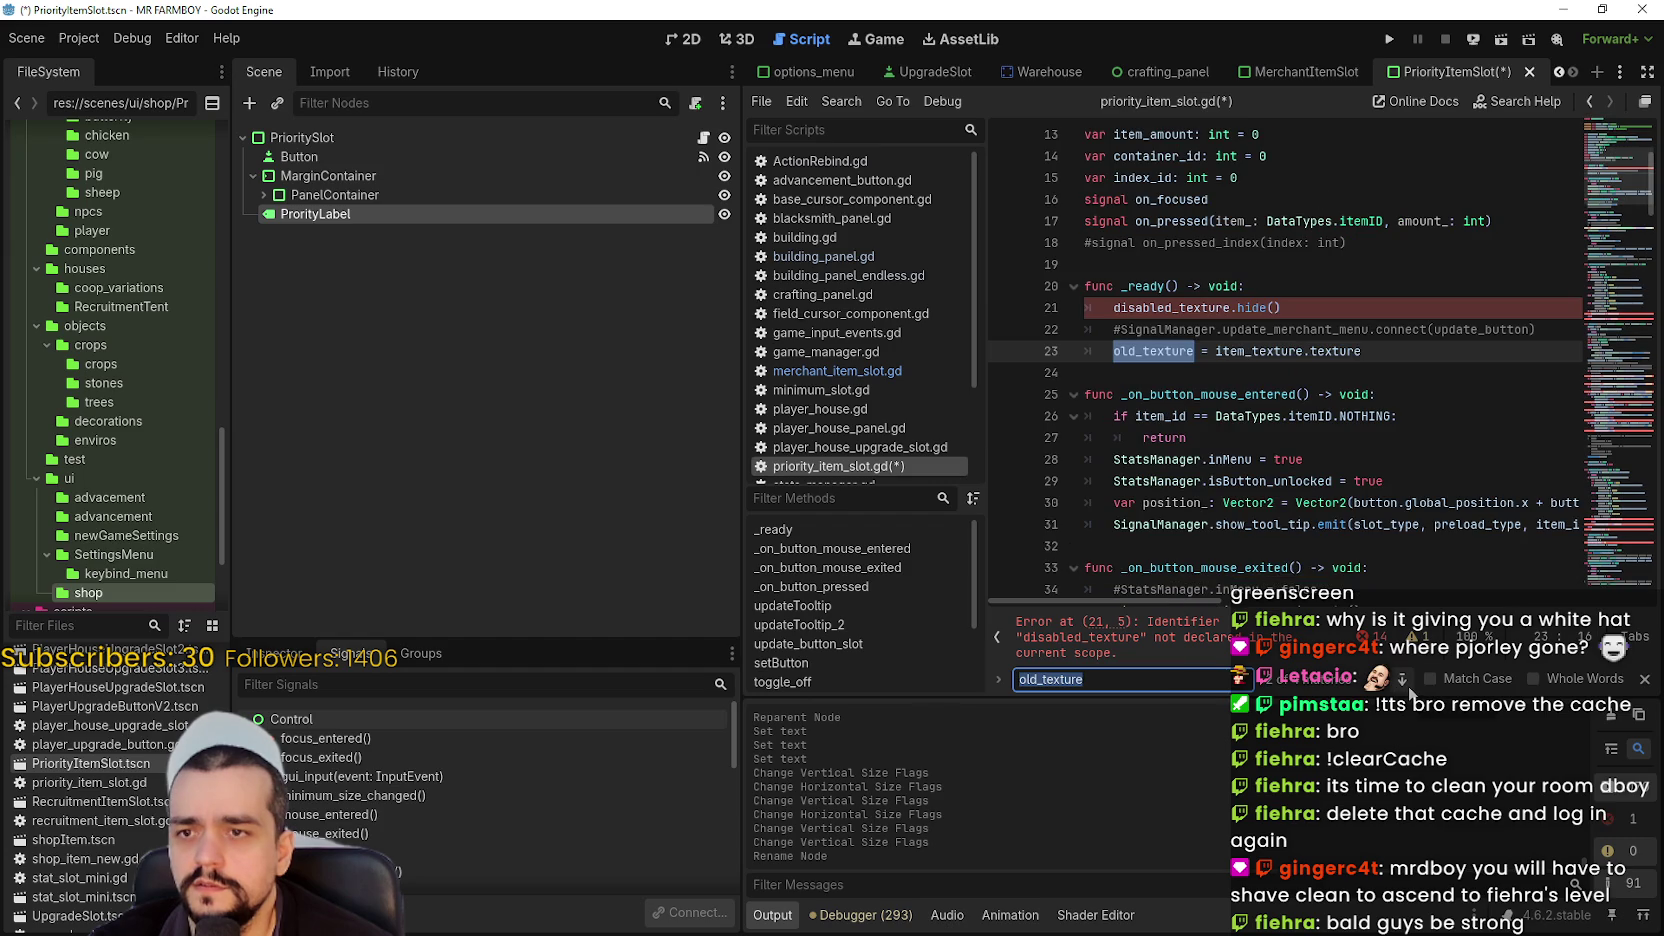
left_click(1405, 686)
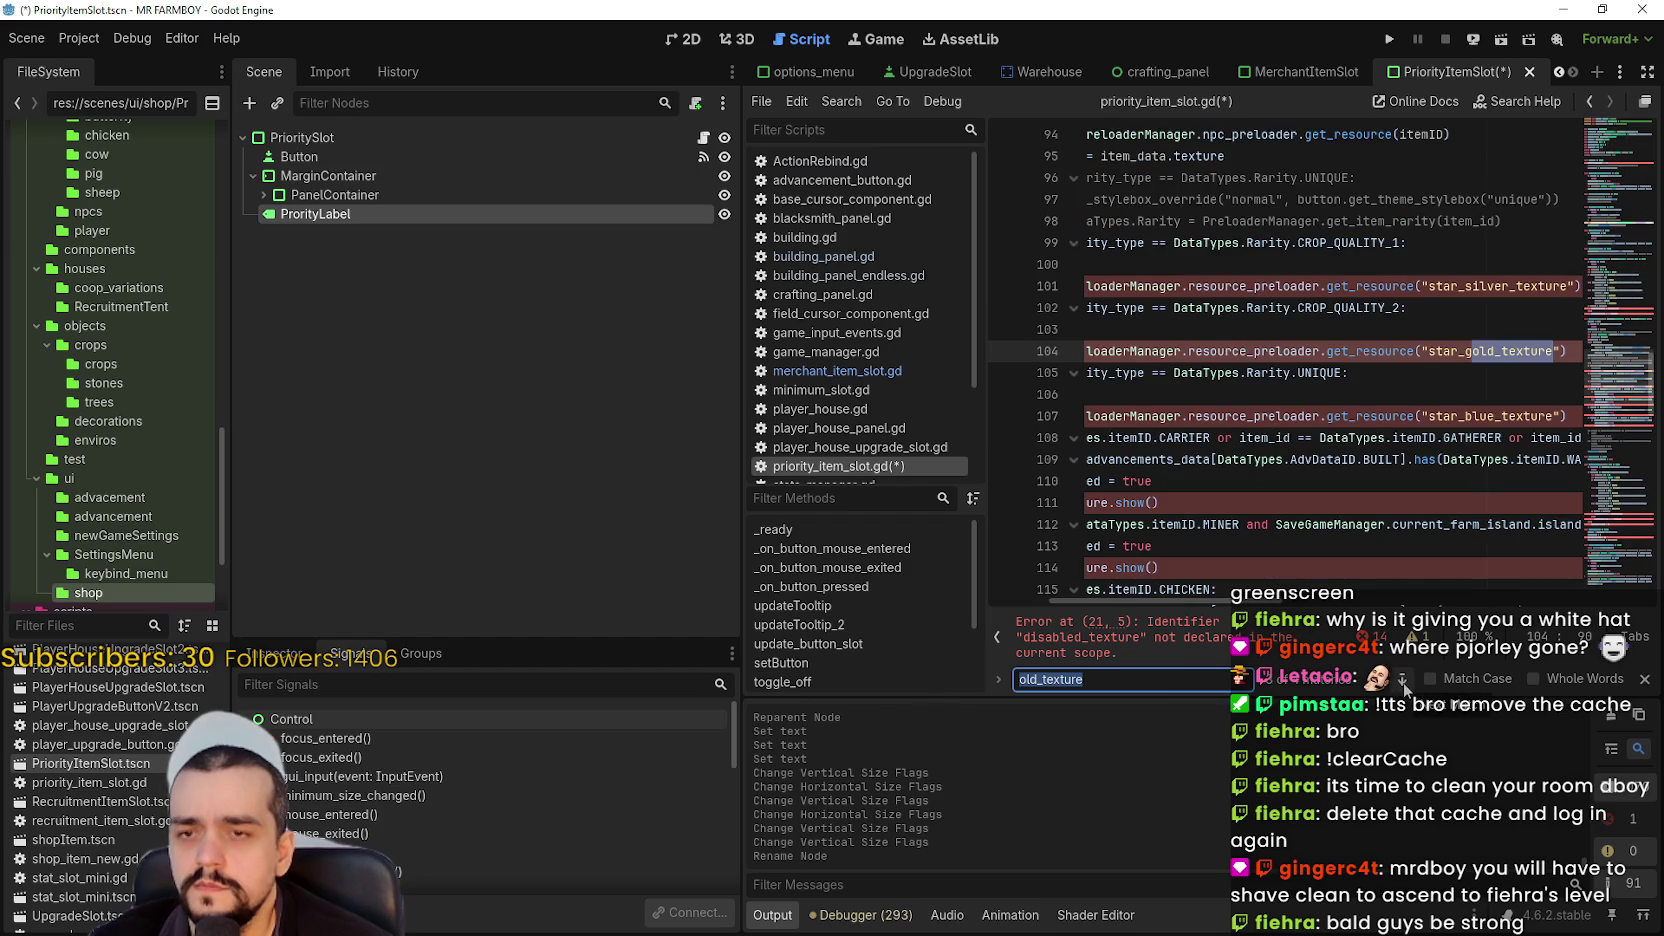
left_click_drag(1236, 598, 1323, 598)
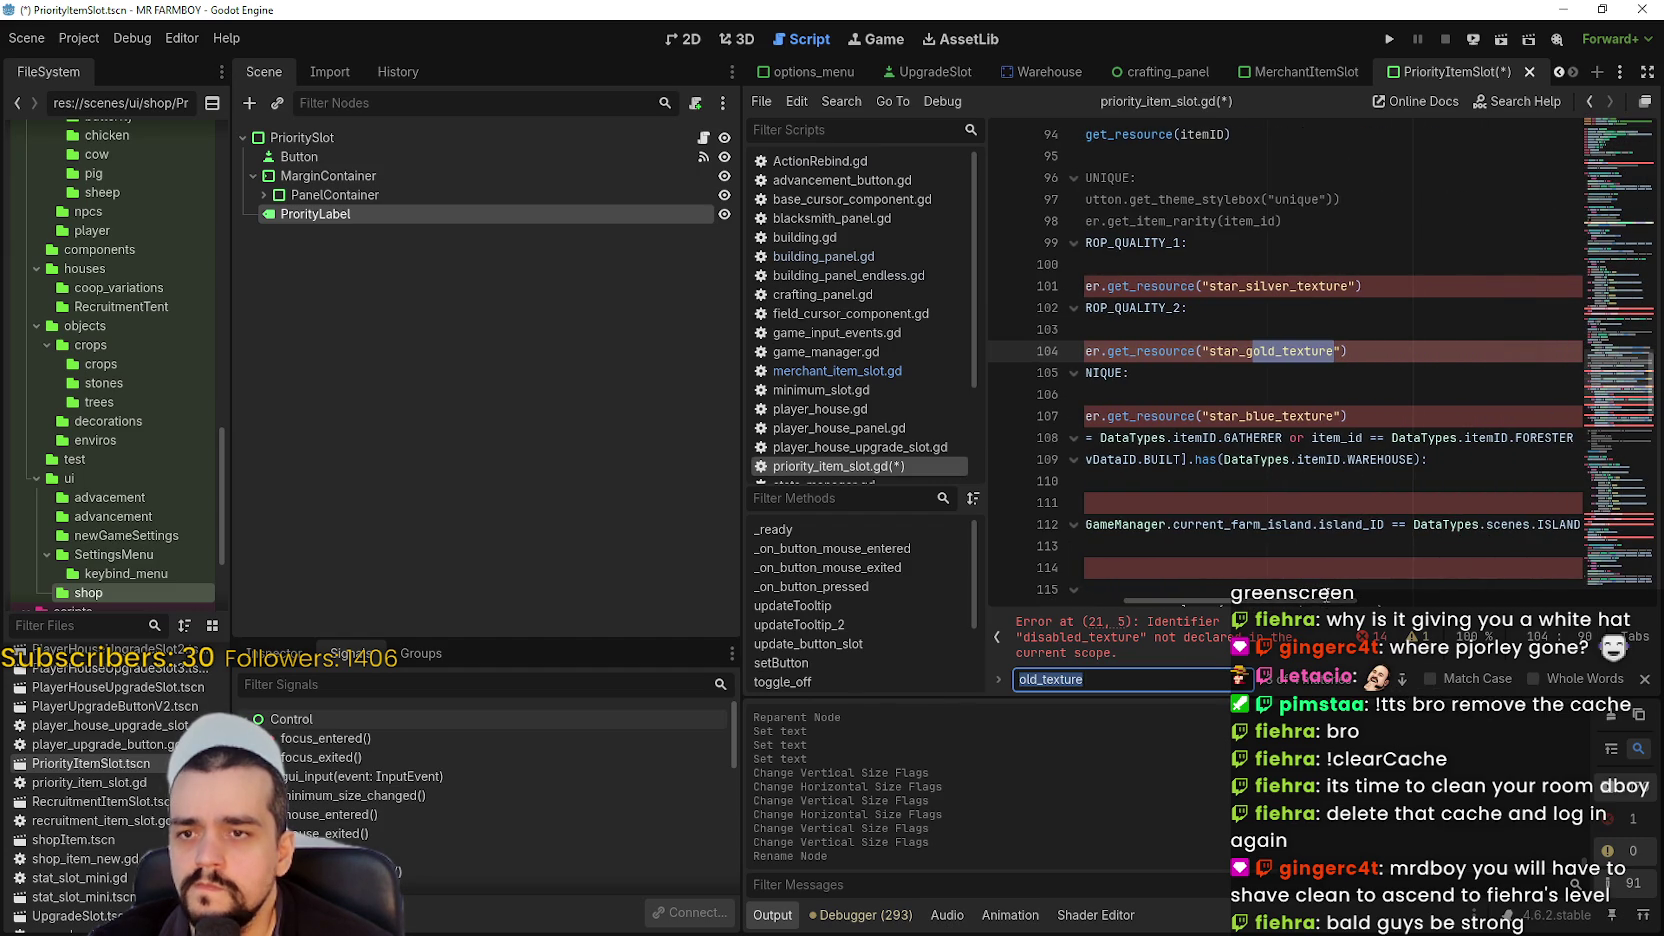
left_click(1402, 679)
left_click_drag(1272, 599, 1088, 598)
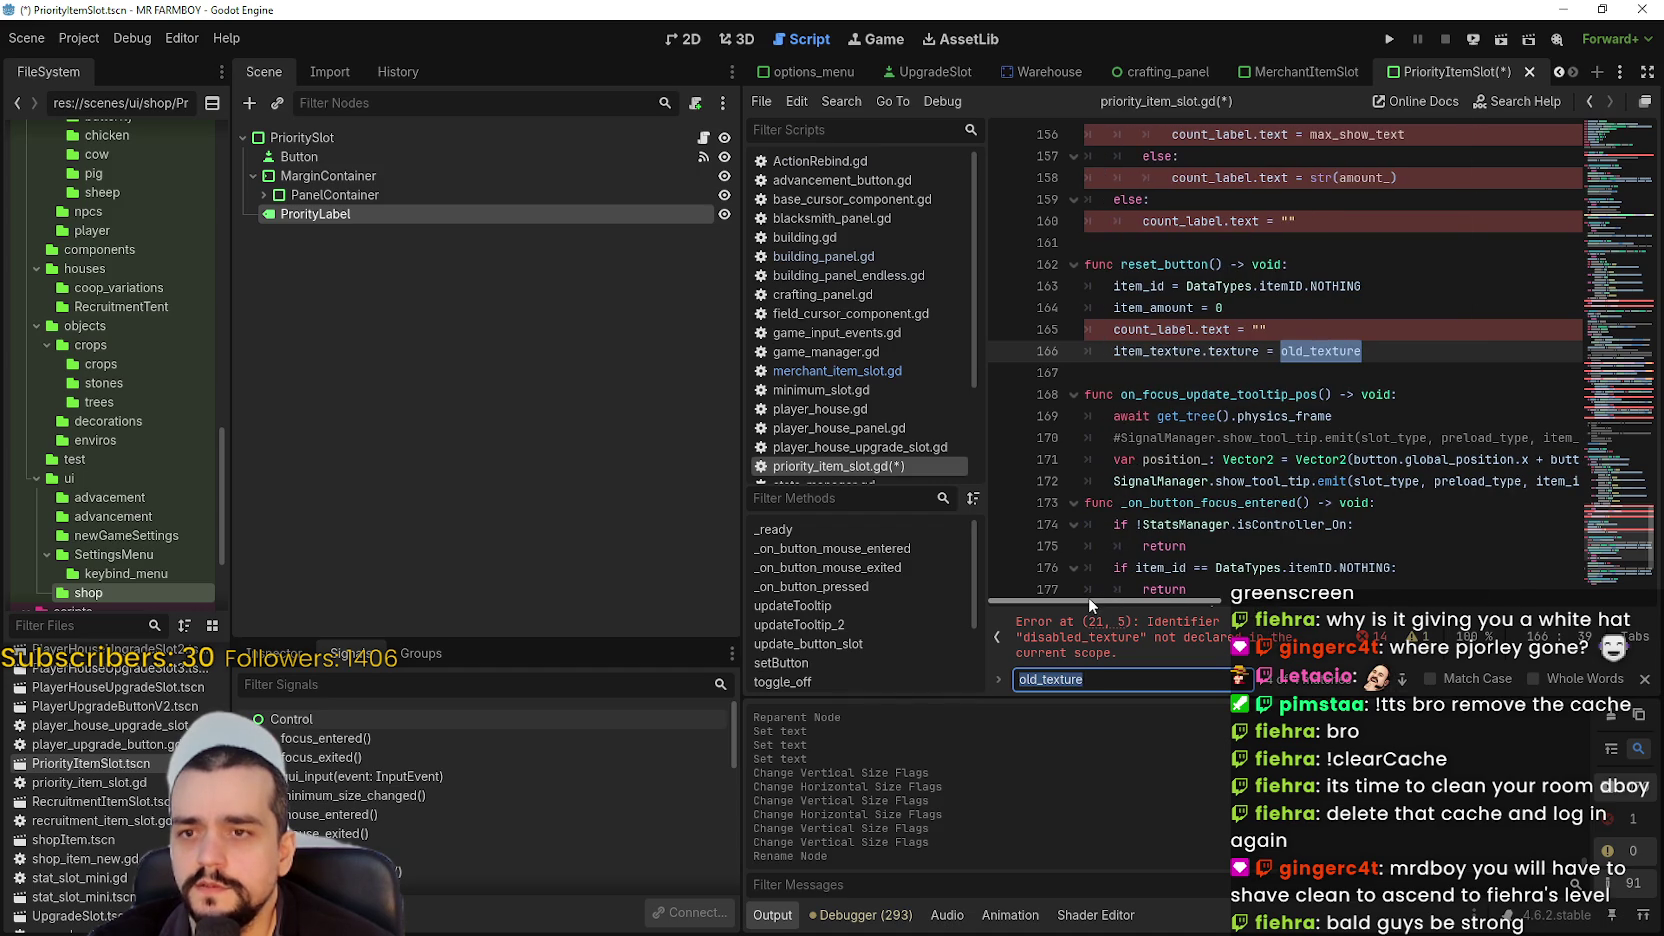
left_click(1603, 140)
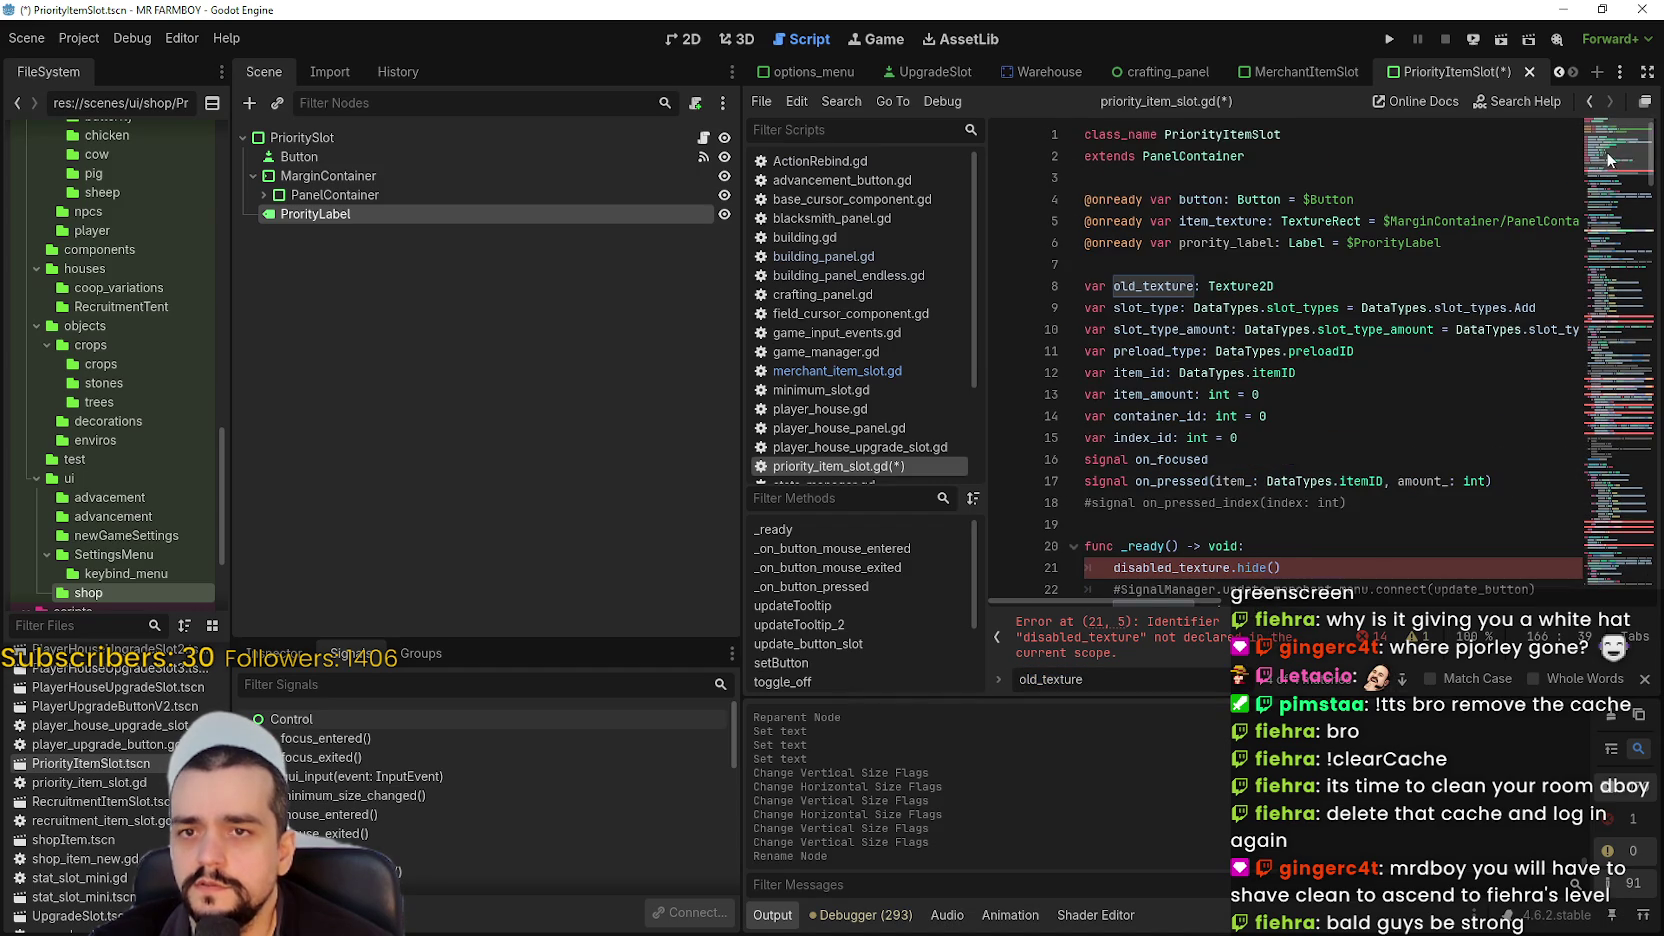
- Remove the slot_type_amount variable declaration
scroll(1607, 180, "down", 1)
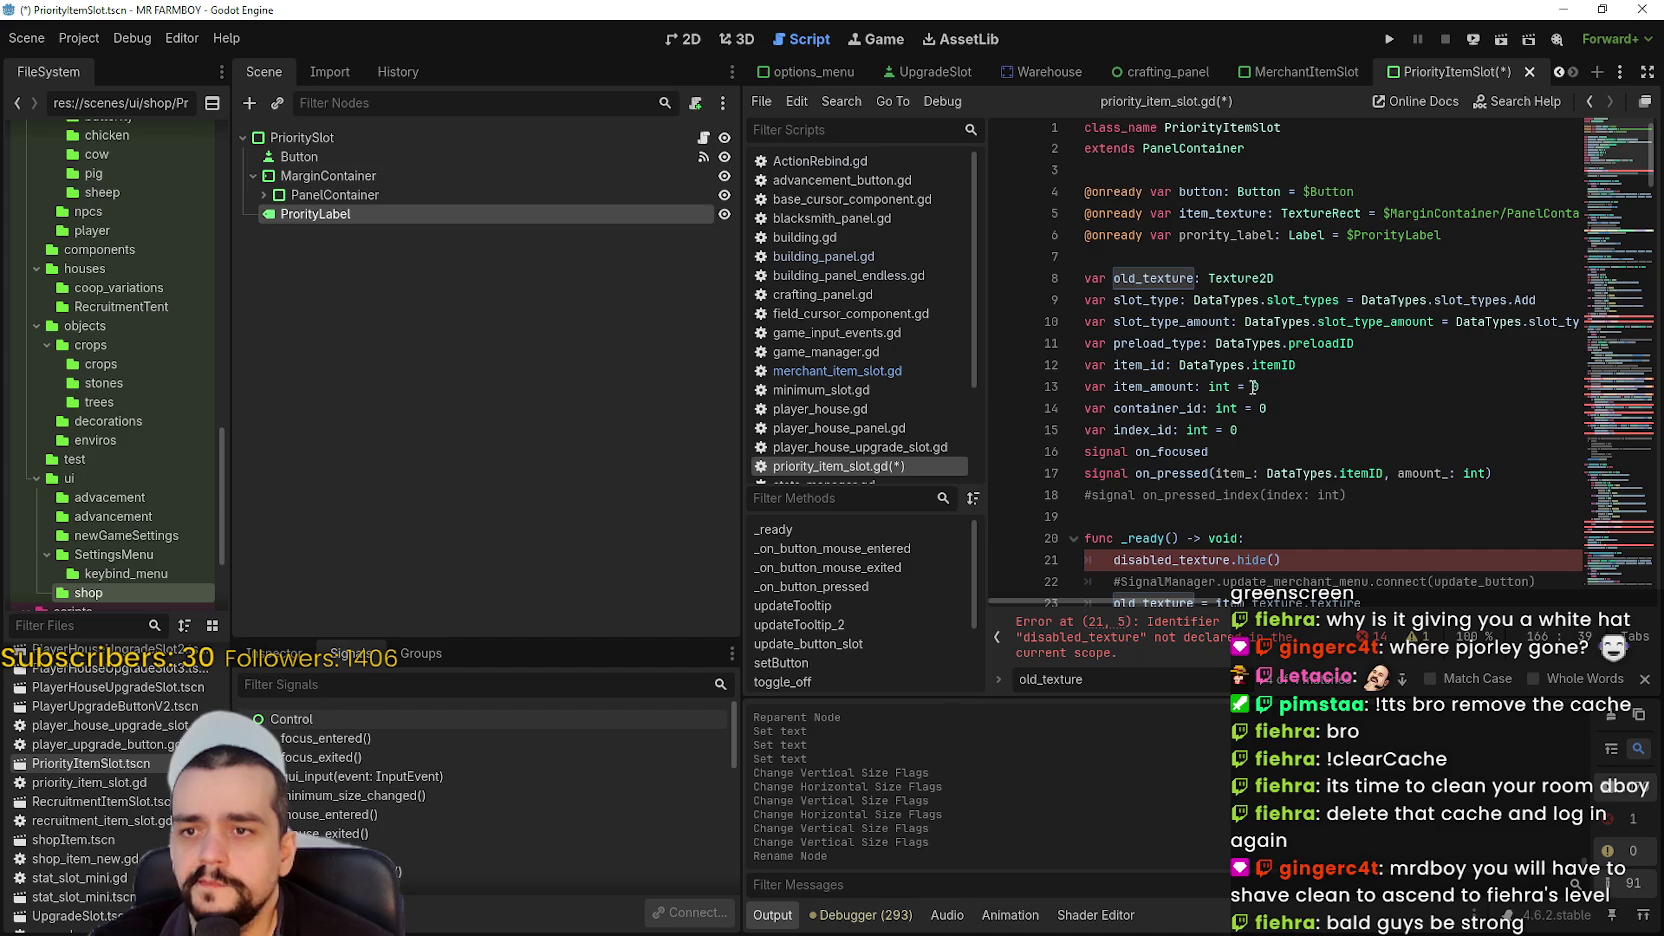
left_click(1158, 342)
double_click(1122, 321)
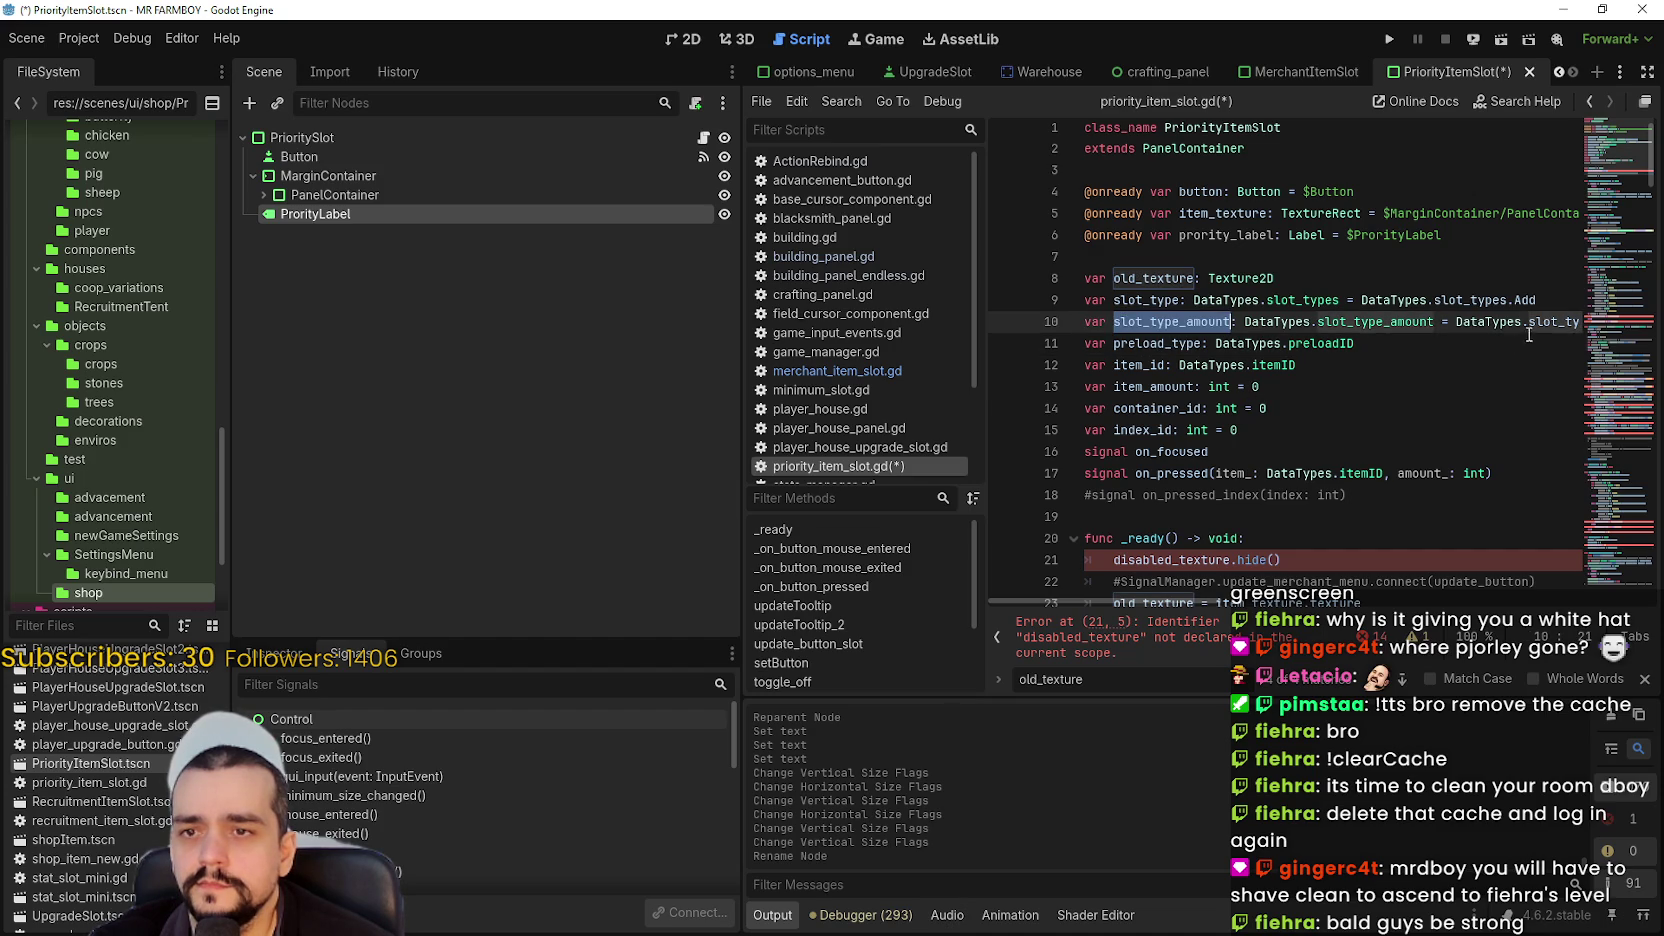
key("End")
key("ctrl+shift+Left")
key("shift+Home")
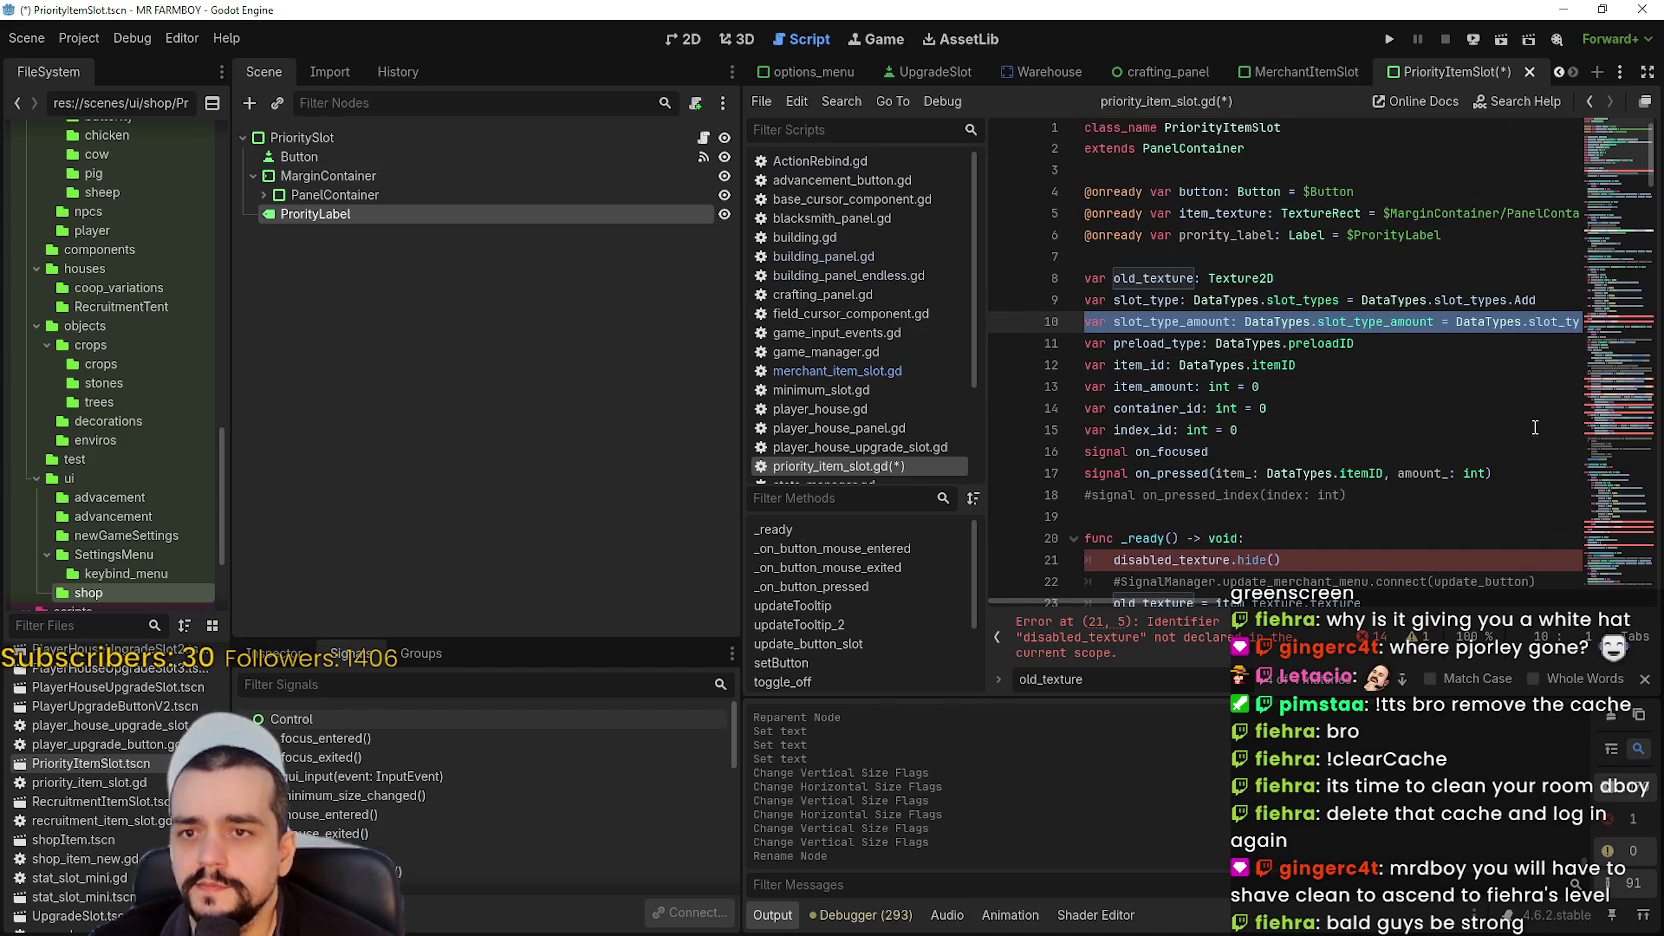
left_click(1493, 333)
mouse_move(1440, 322)
left_mouse_down()
mouse_move(1548, 322)
mouse_move(1530, 320)
left_mouse_up()
left_click(1530, 321)
key("End")
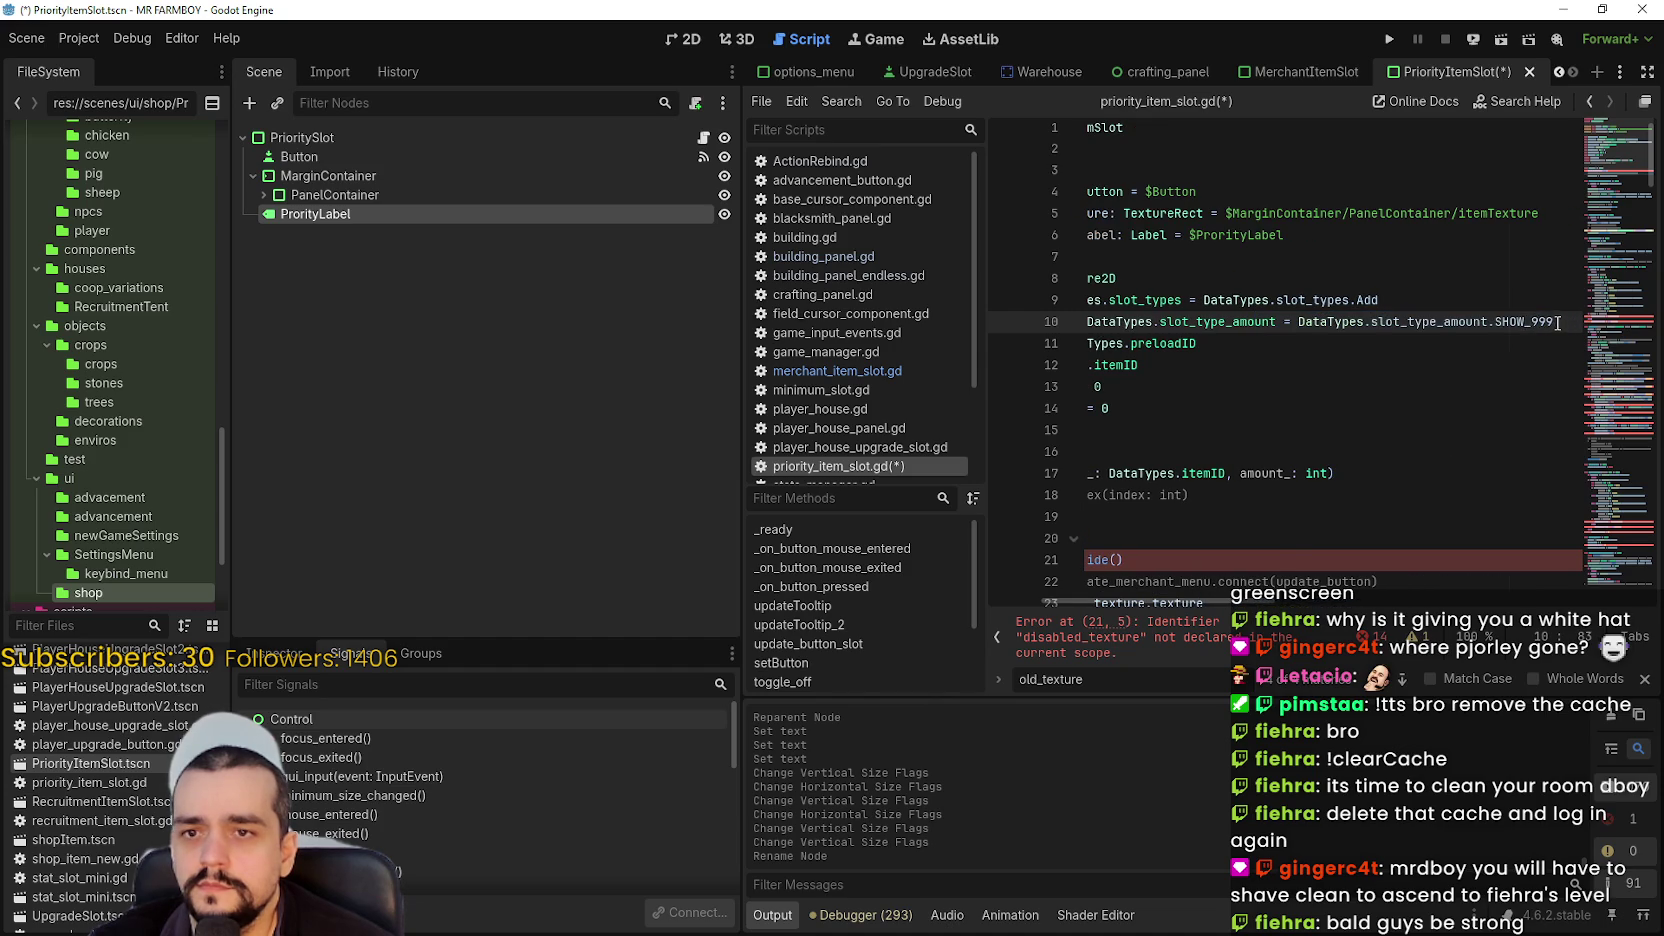
key("shift+Home")
key("BackSpace")
key("BackSpace")
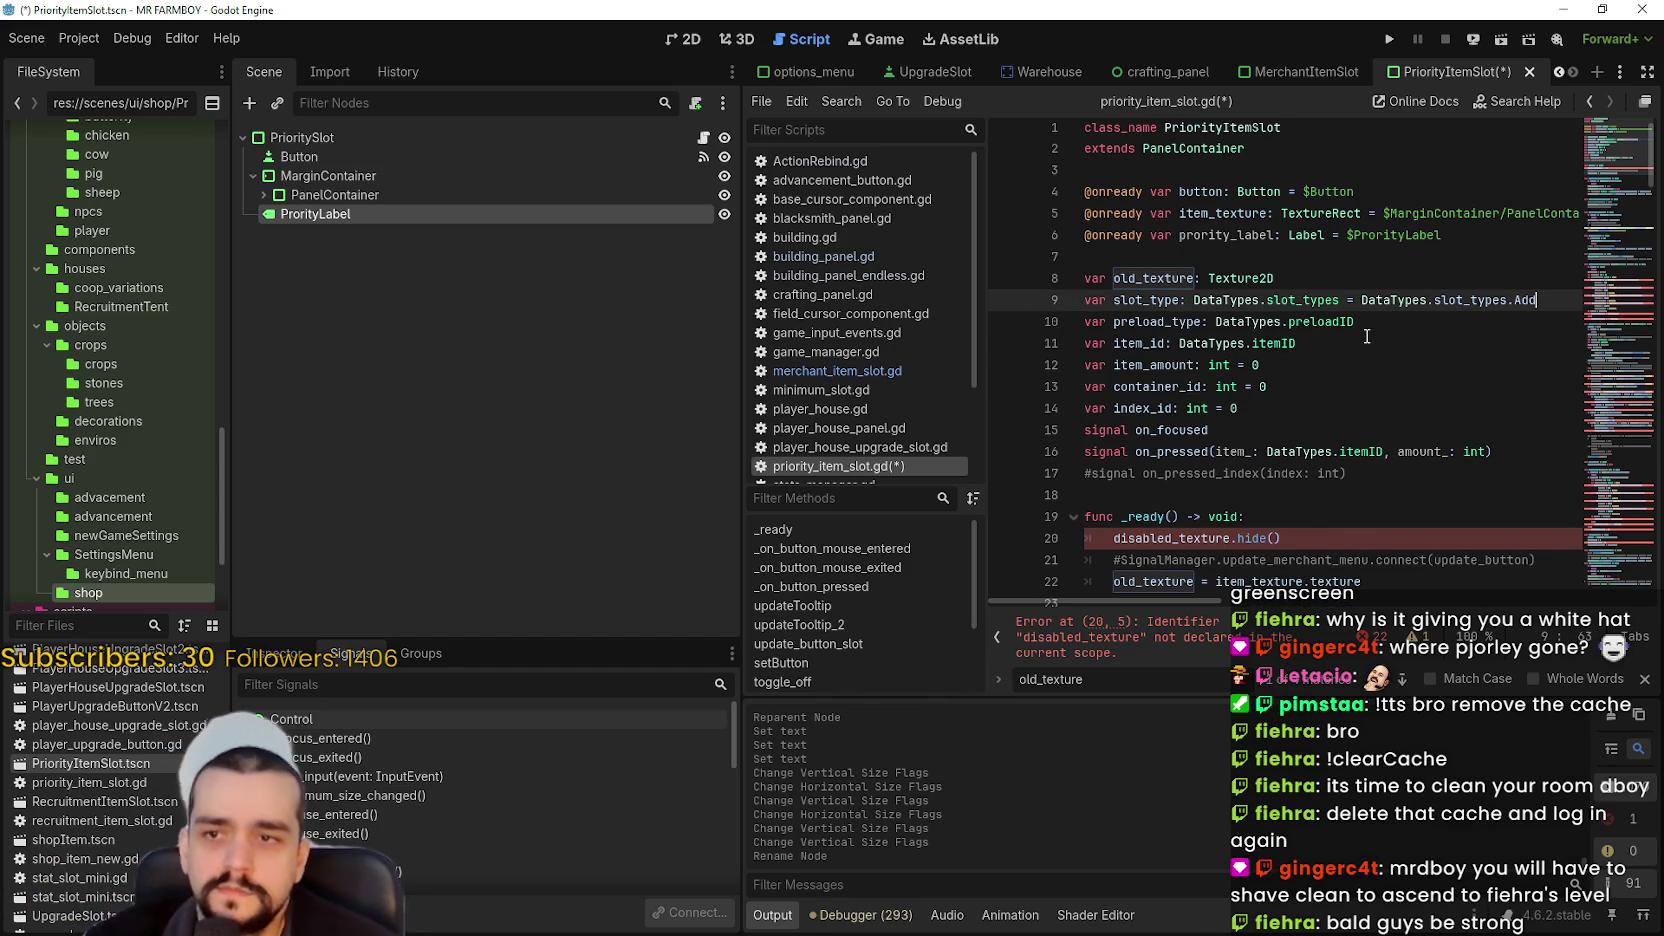
key("ctrl+z")
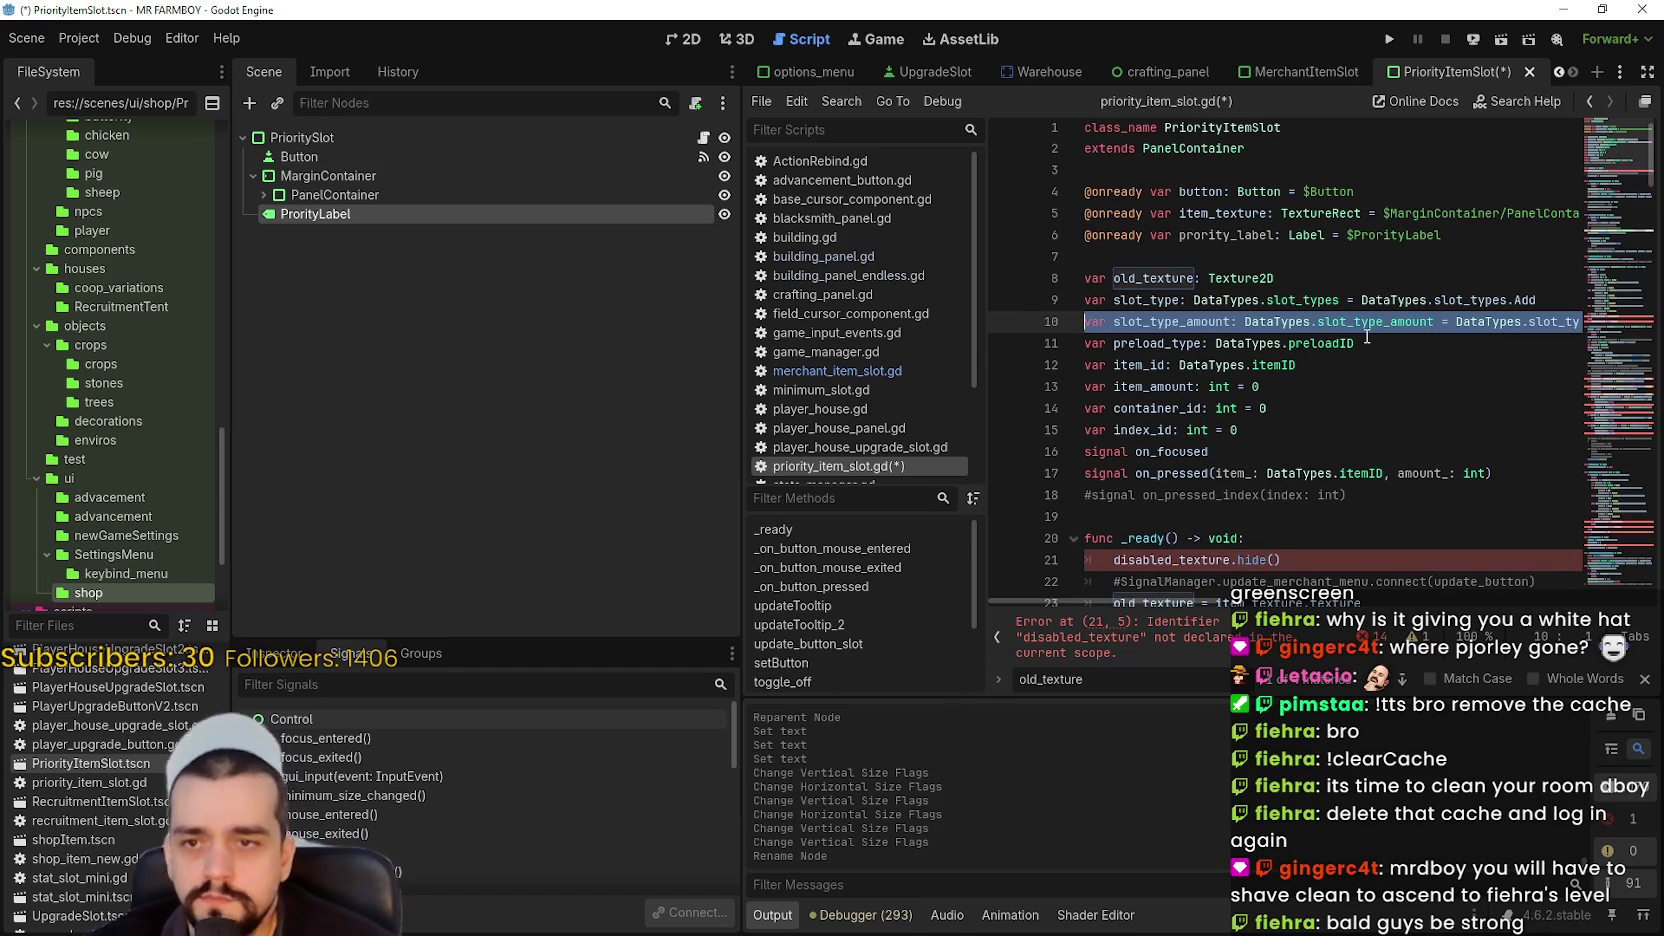
key("Delete")
key("Down")
key("Down")
key("Down")
key("shift+Down")
- Delete the item_amount variable declaration
left_click(1041, 368, "shift")
mouse_move(1325, 373)
left_mouse_down()
mouse_move(1213, 357)
mouse_move(942, 368)
left_mouse_up()
key("BackSpace")
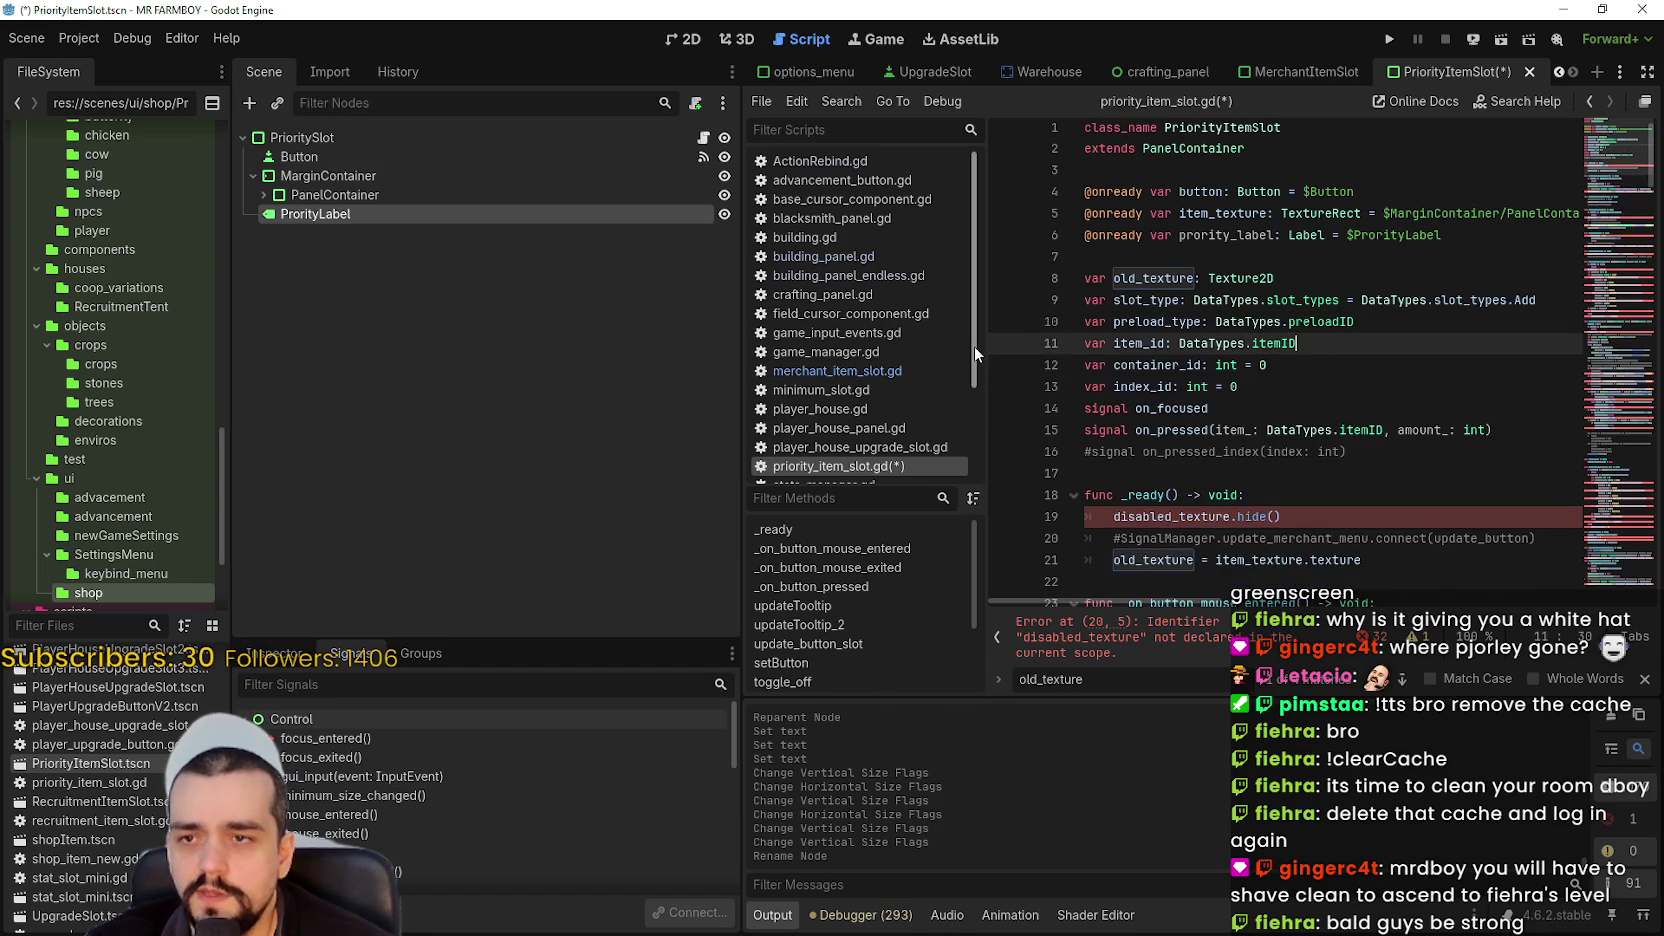
- Declare var item_id_rarity: DataTypes.Rarity using autocomplete
type("var ite")
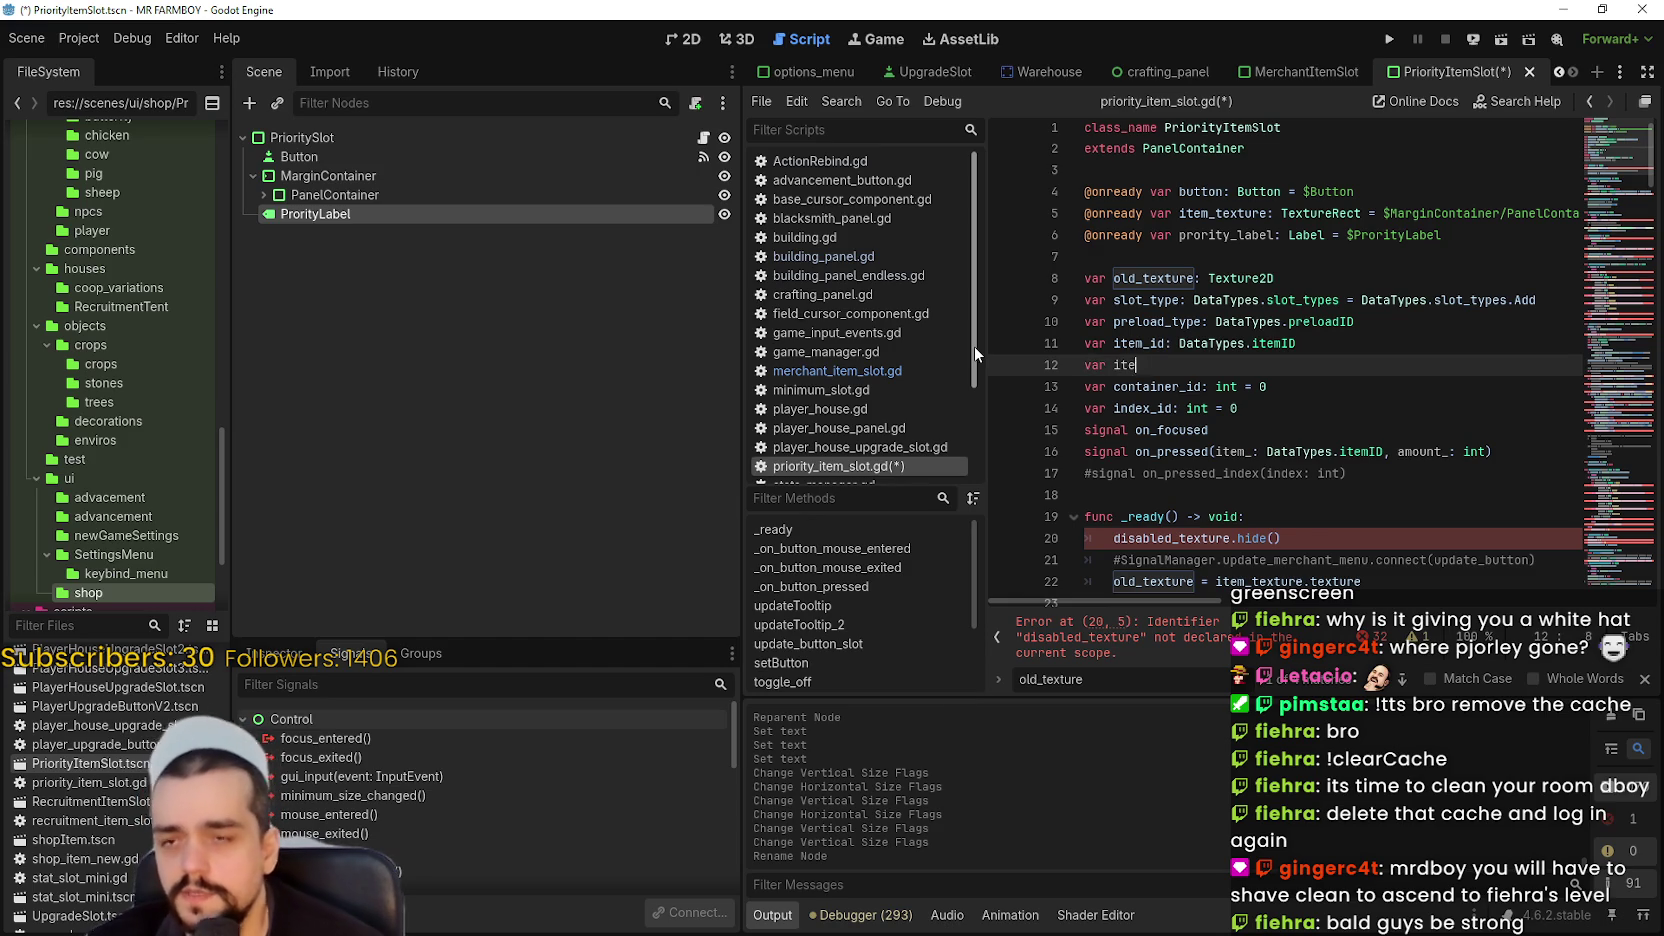
type("m_id")
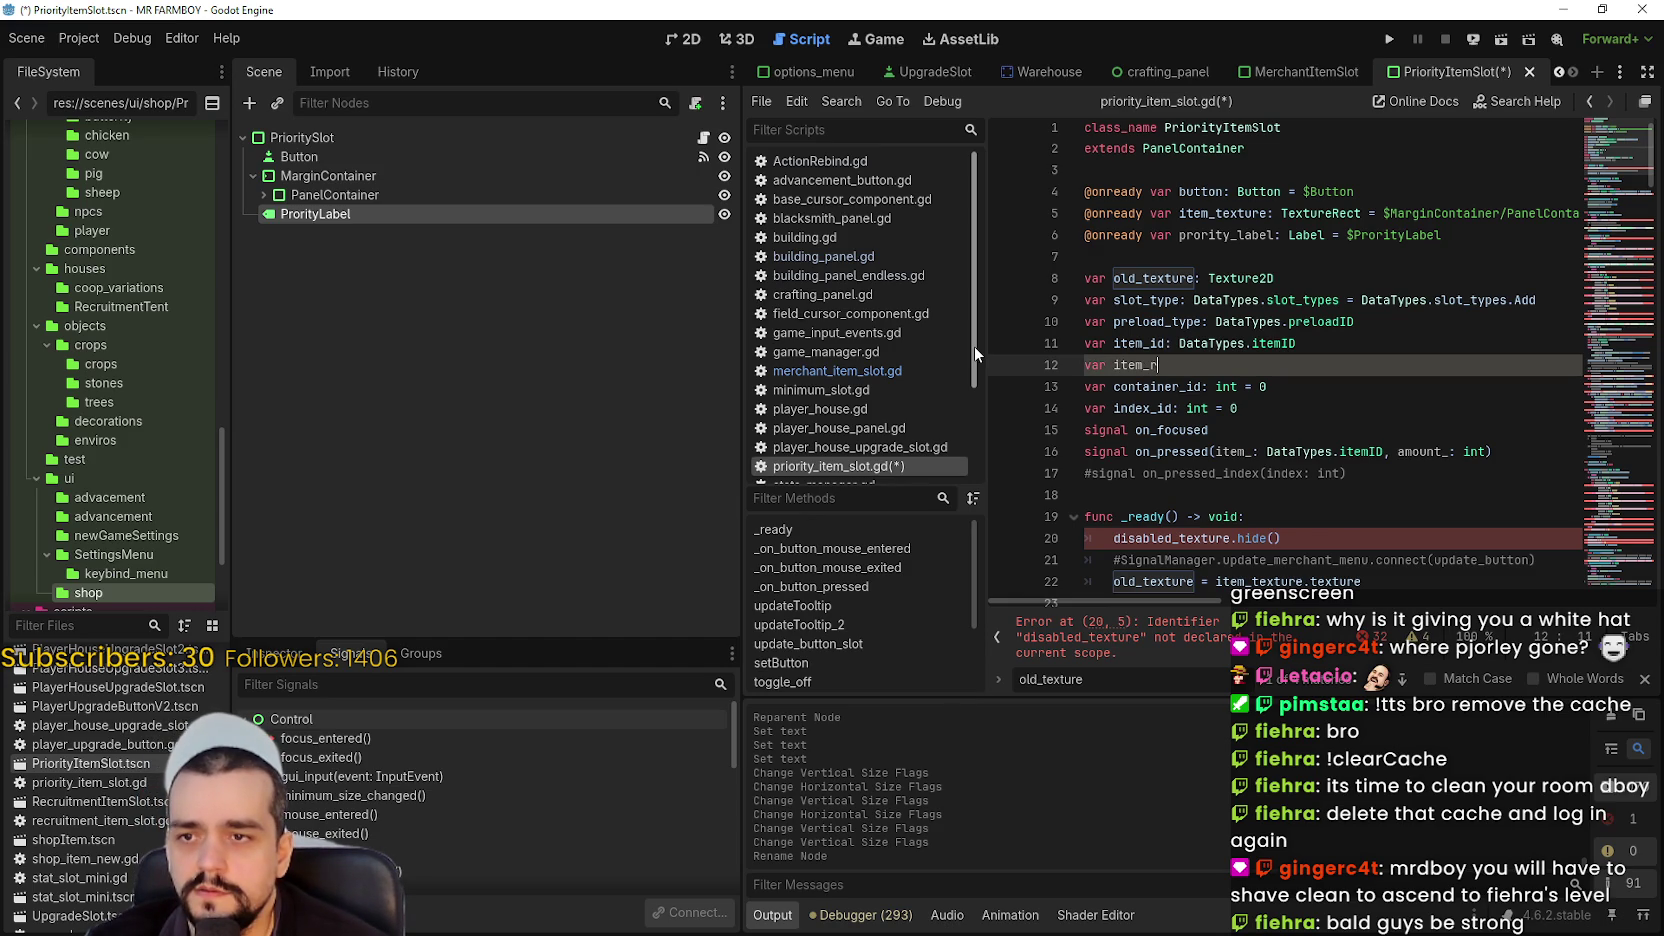
type("_rar")
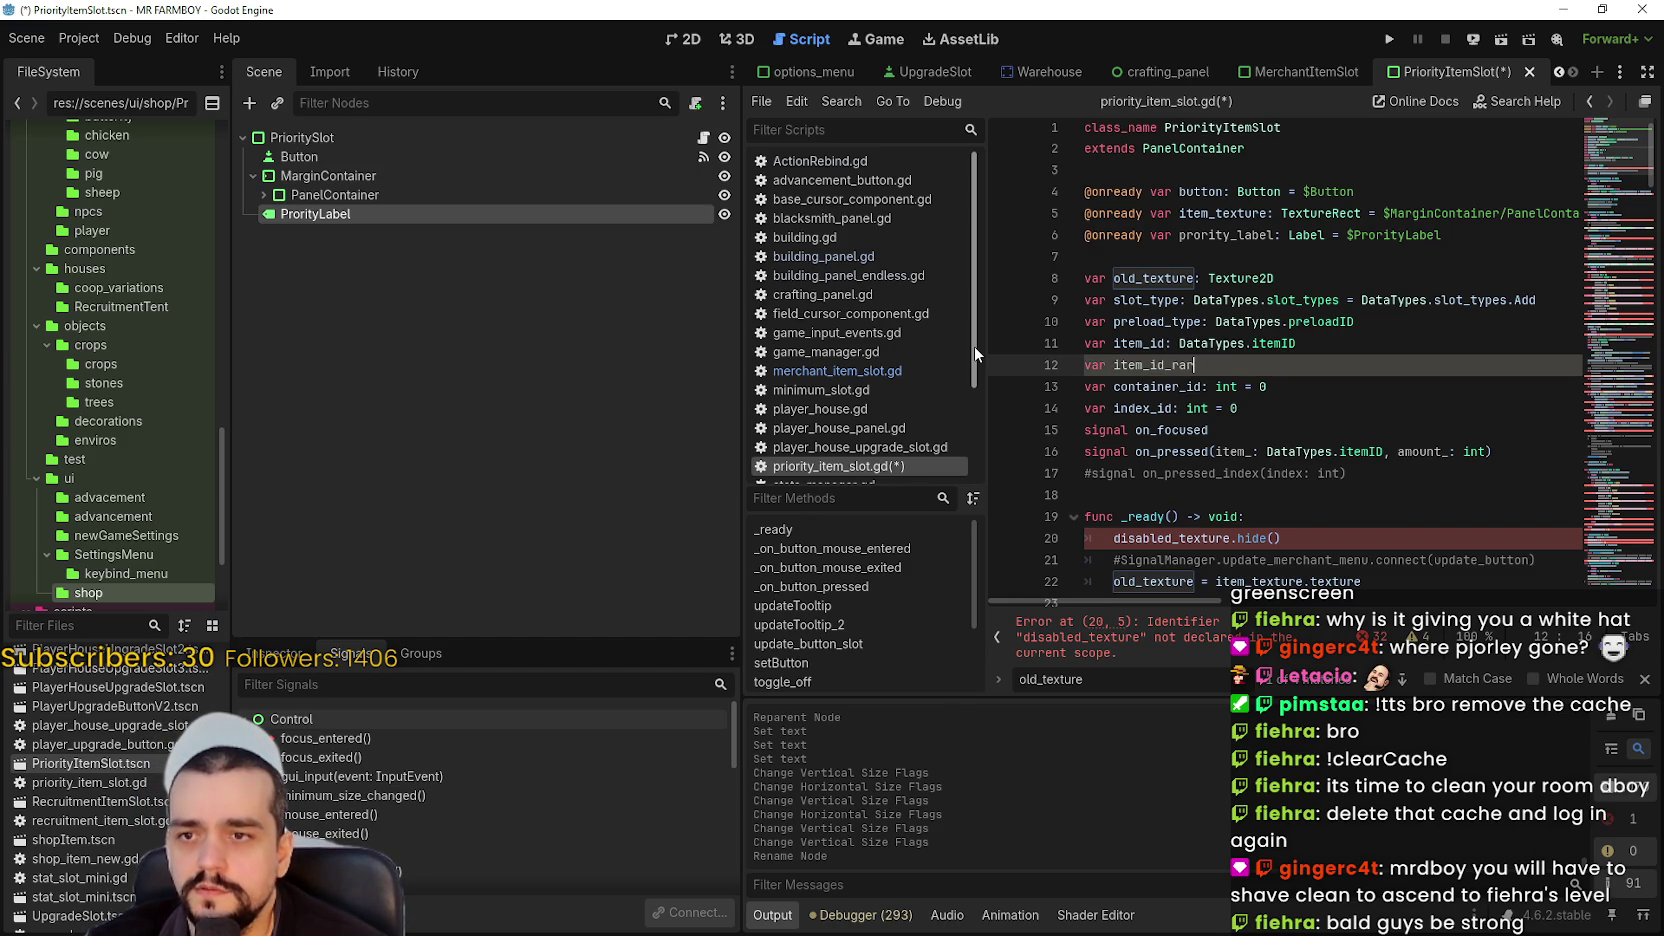
type("ity: ")
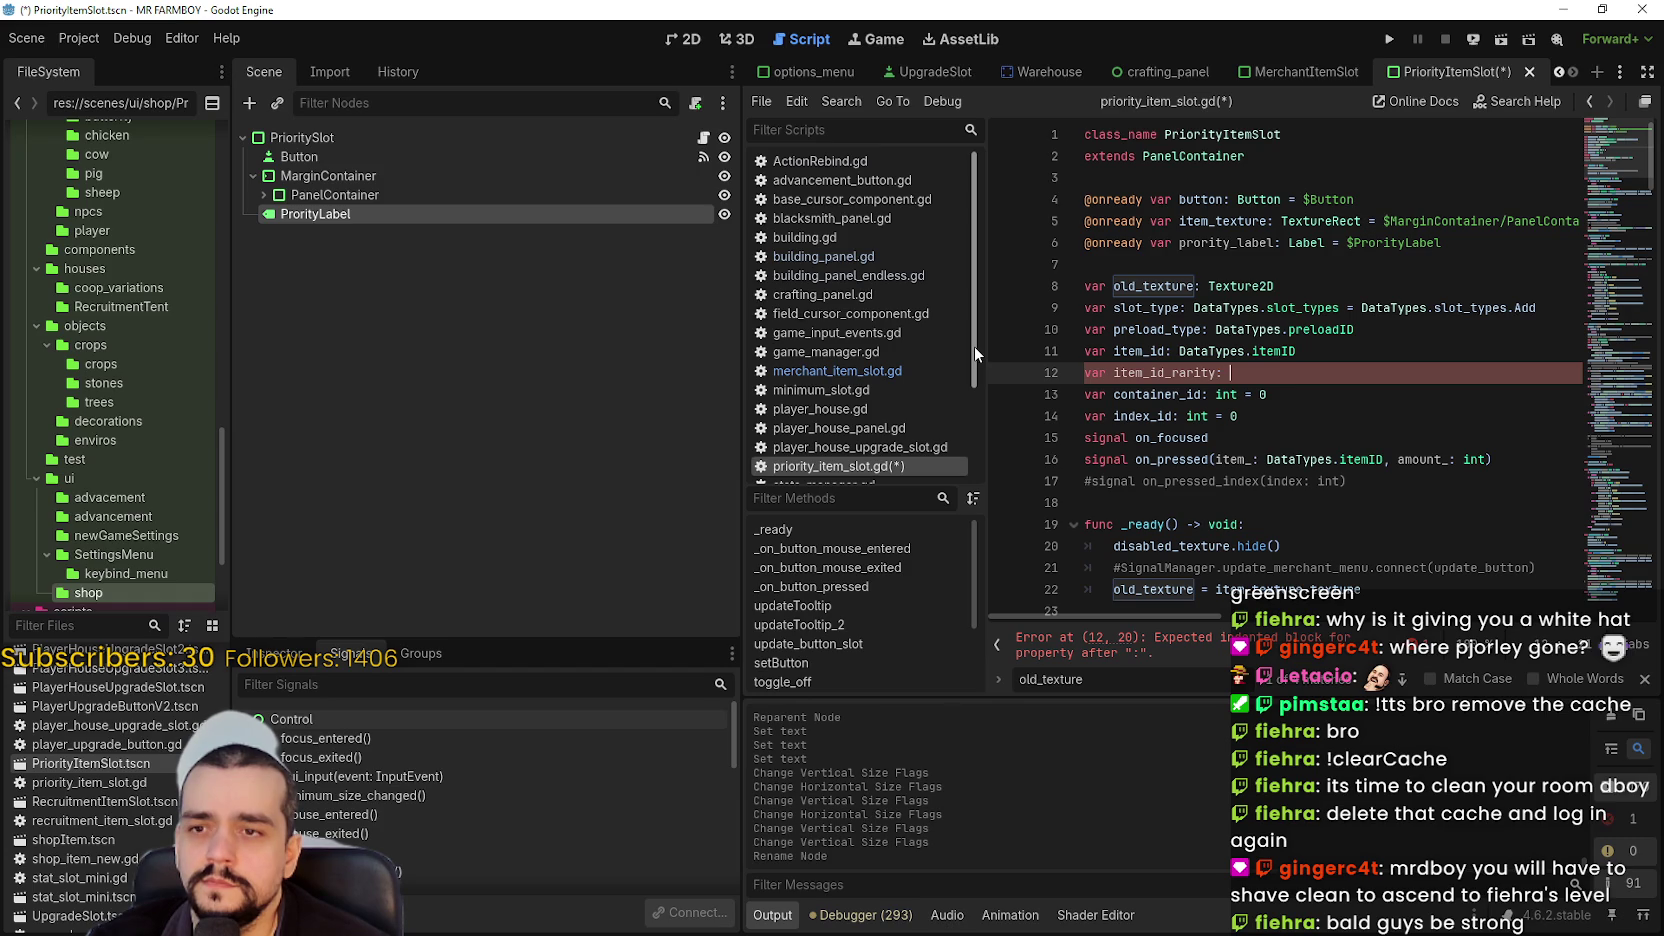
type("Data")
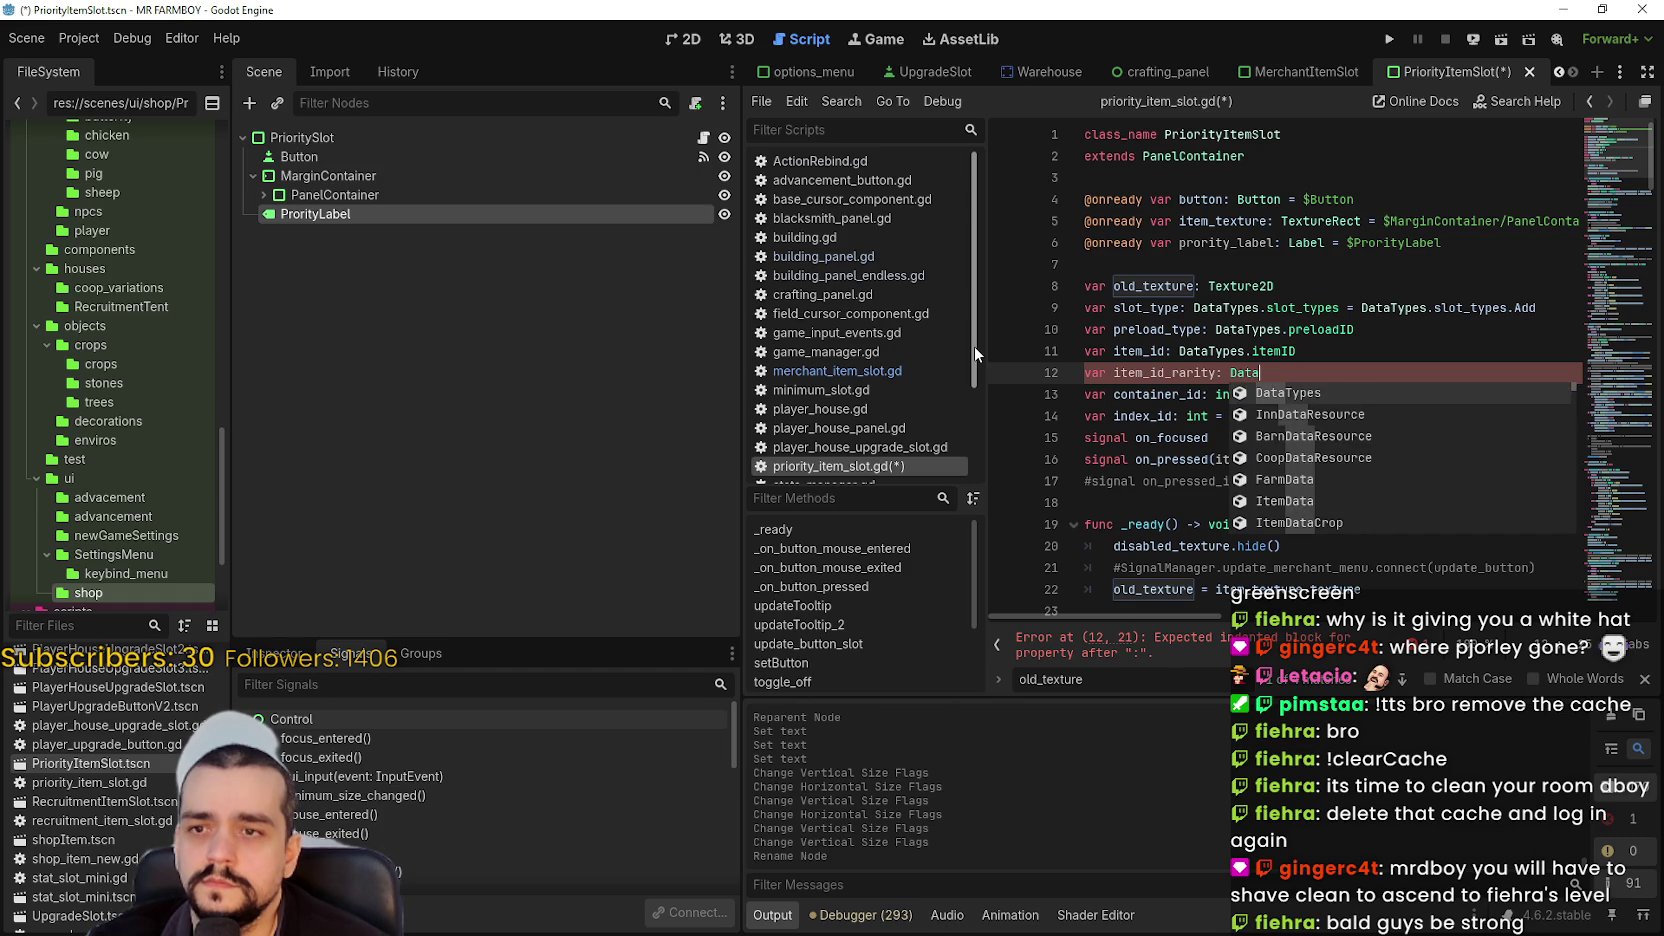
key("Return")
type("Ra")
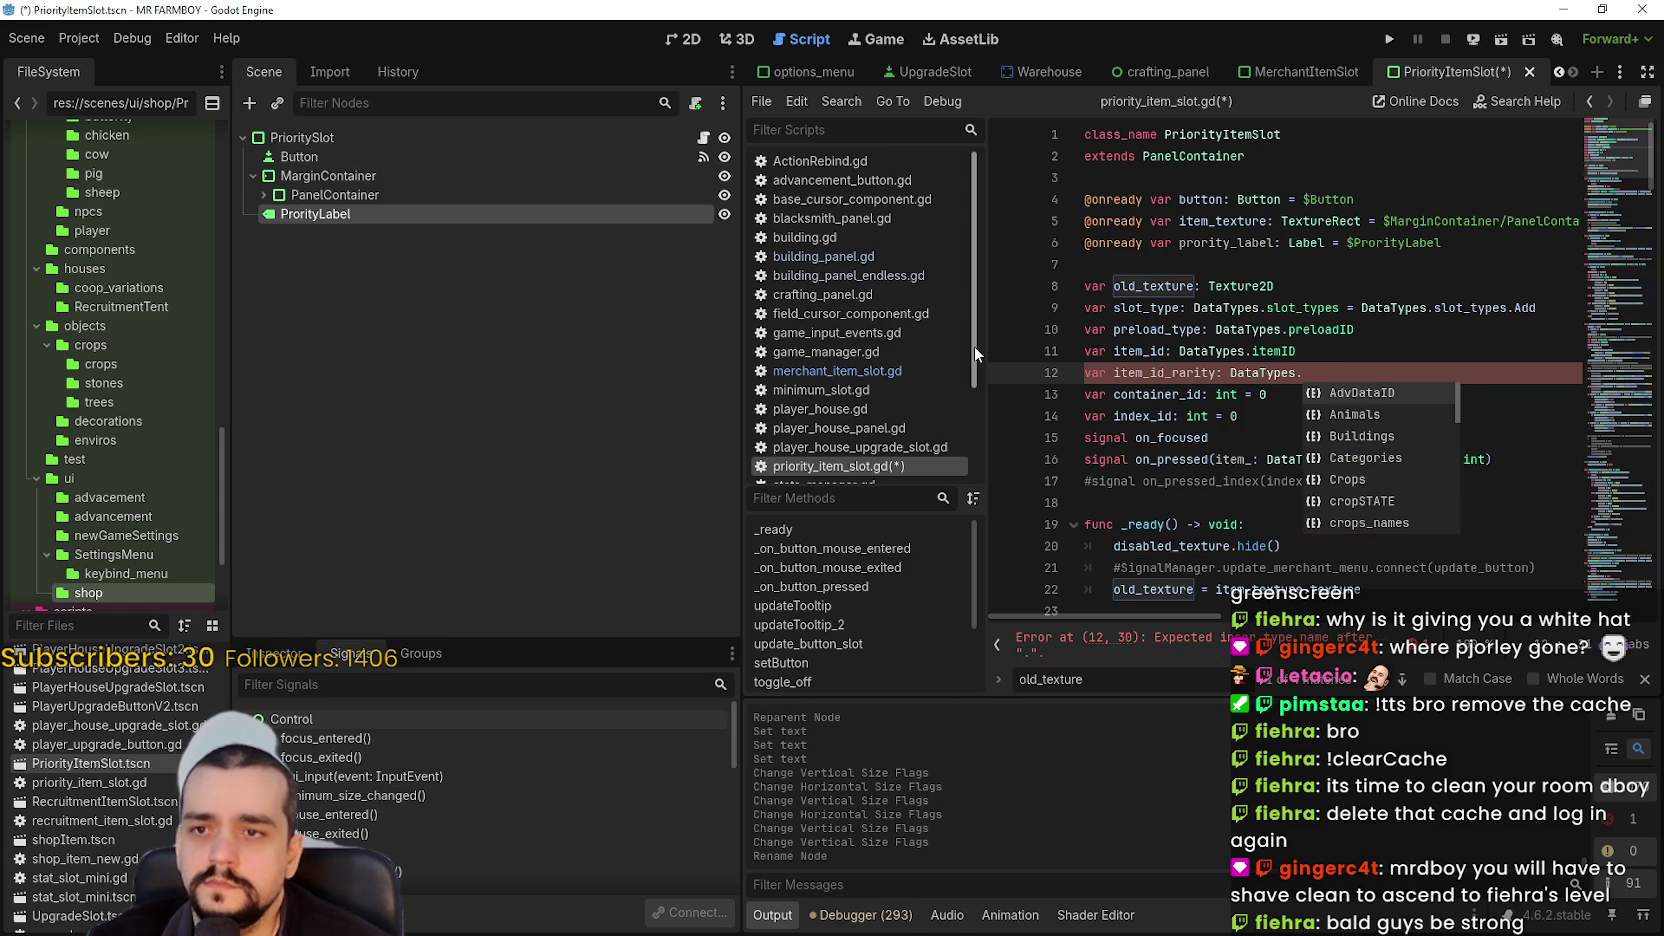
key("Return")
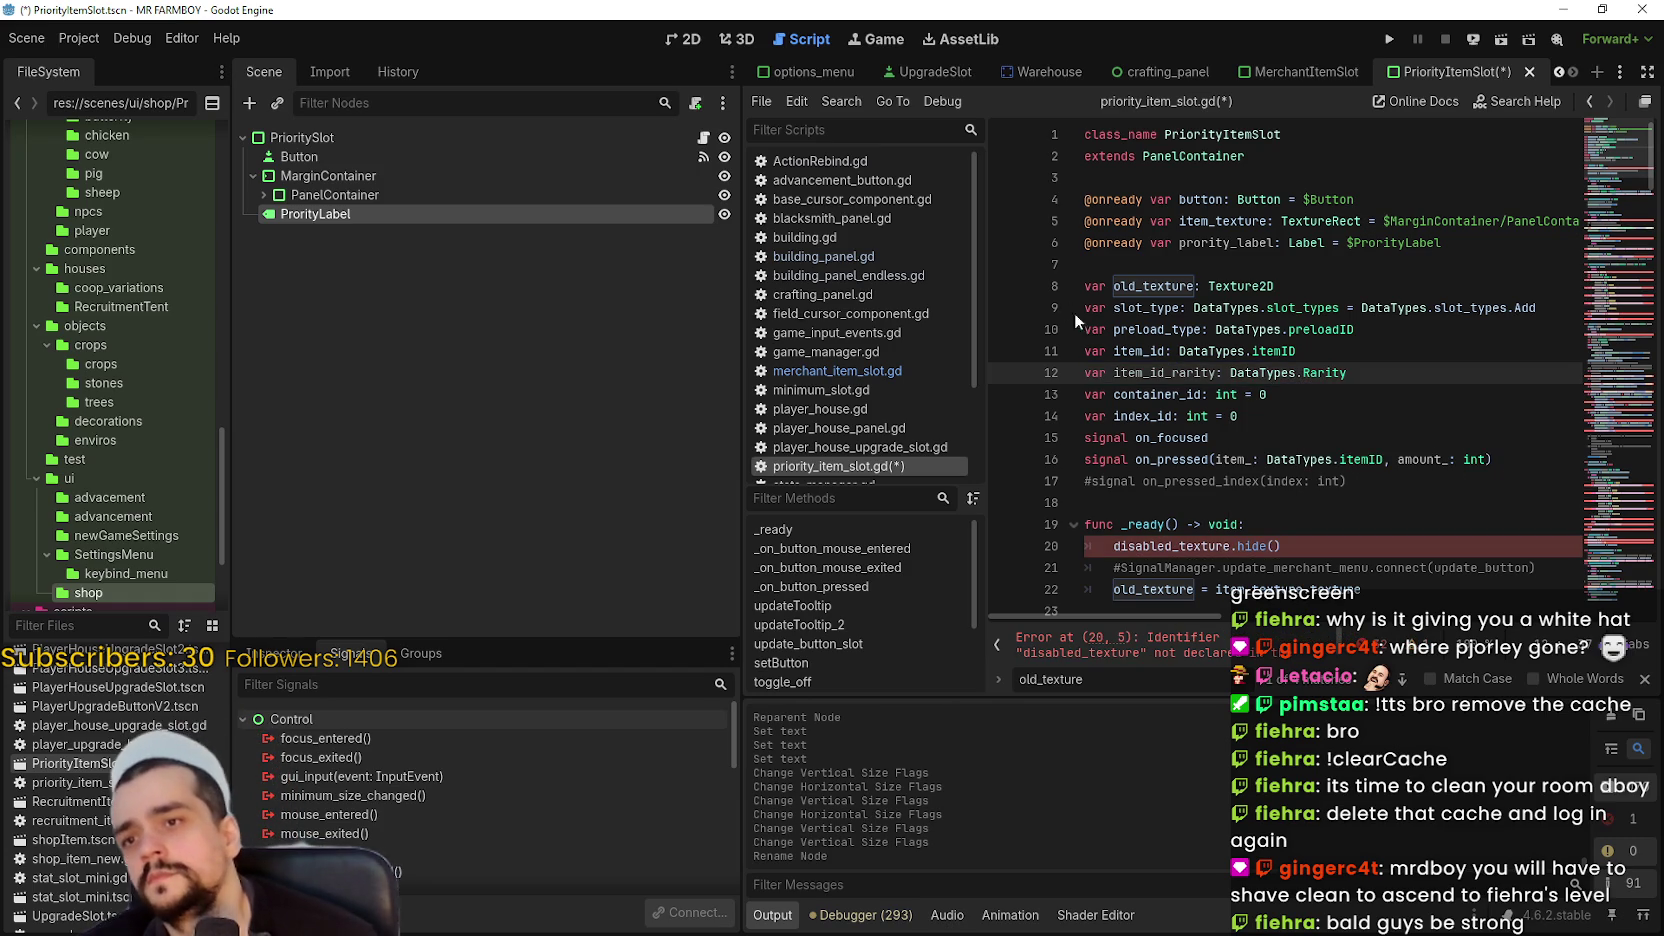
key("Return")
- Delete the commented-out on_pressed_index signal line
mouse_move(1418, 490)
left_mouse_down()
mouse_move(1150, 480)
mouse_move(1043, 502)
left_mouse_up()
key("Delete")
key("Delete")
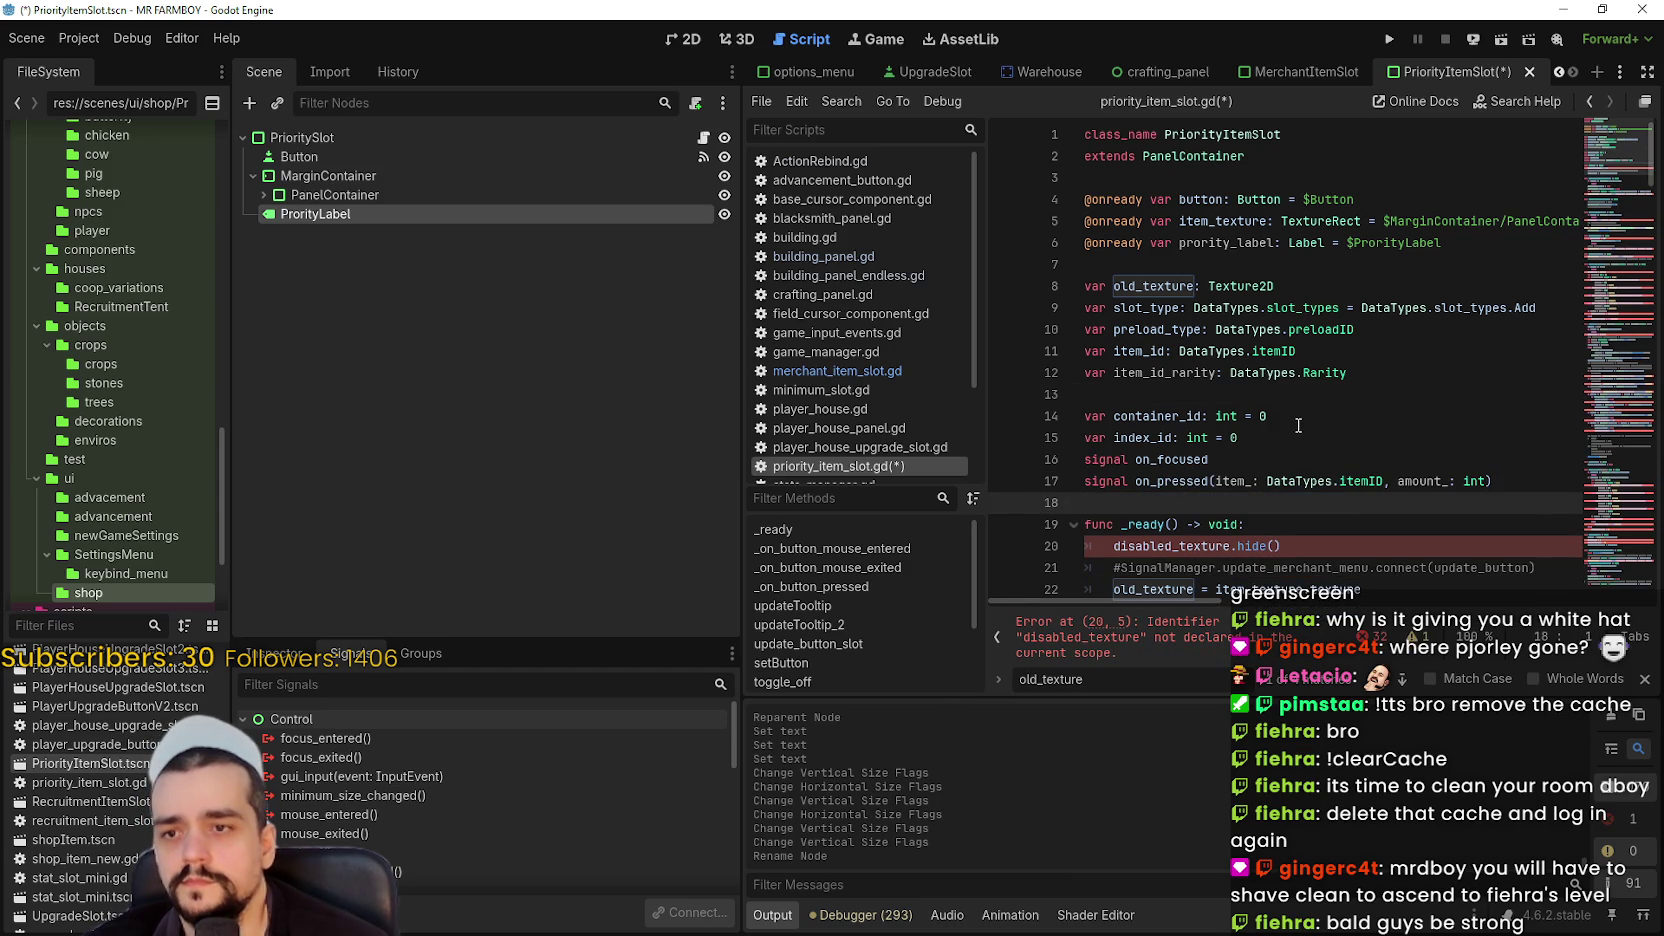
left_click(1182, 291)
- Delete the disabled_texture.hide() and commented SignalManager lines from _ready
scroll(1300, 330, "down", 3)
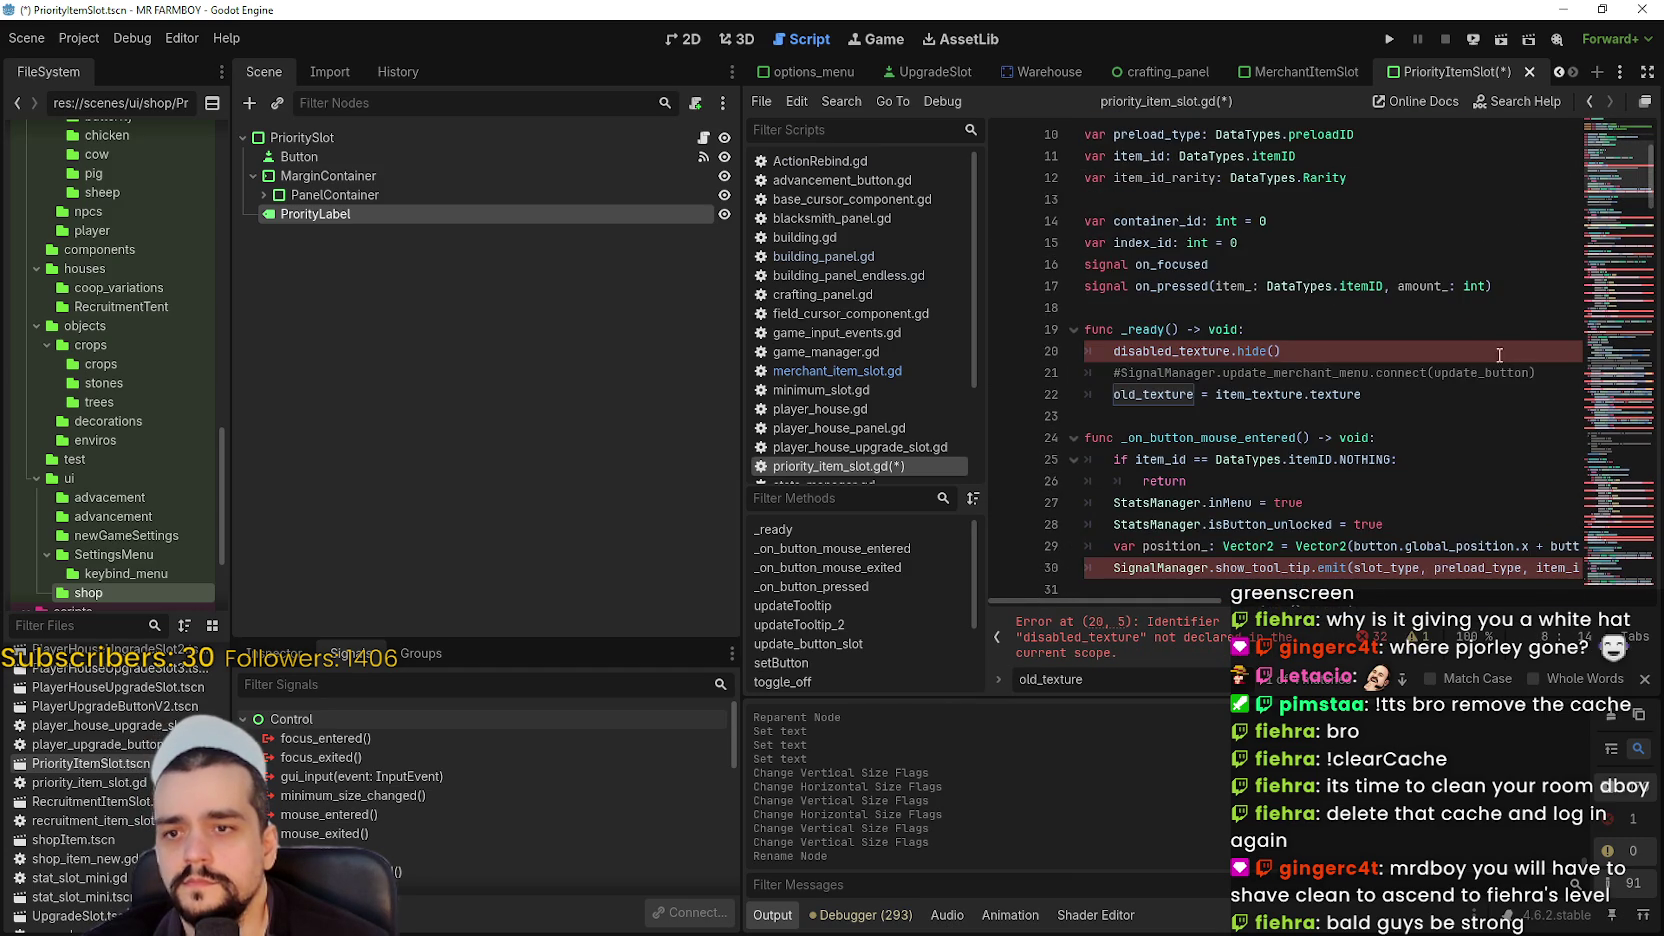
left_click(1533, 372)
left_click(1088, 346, "shift")
key("BackSpace")
key("BackSpace")
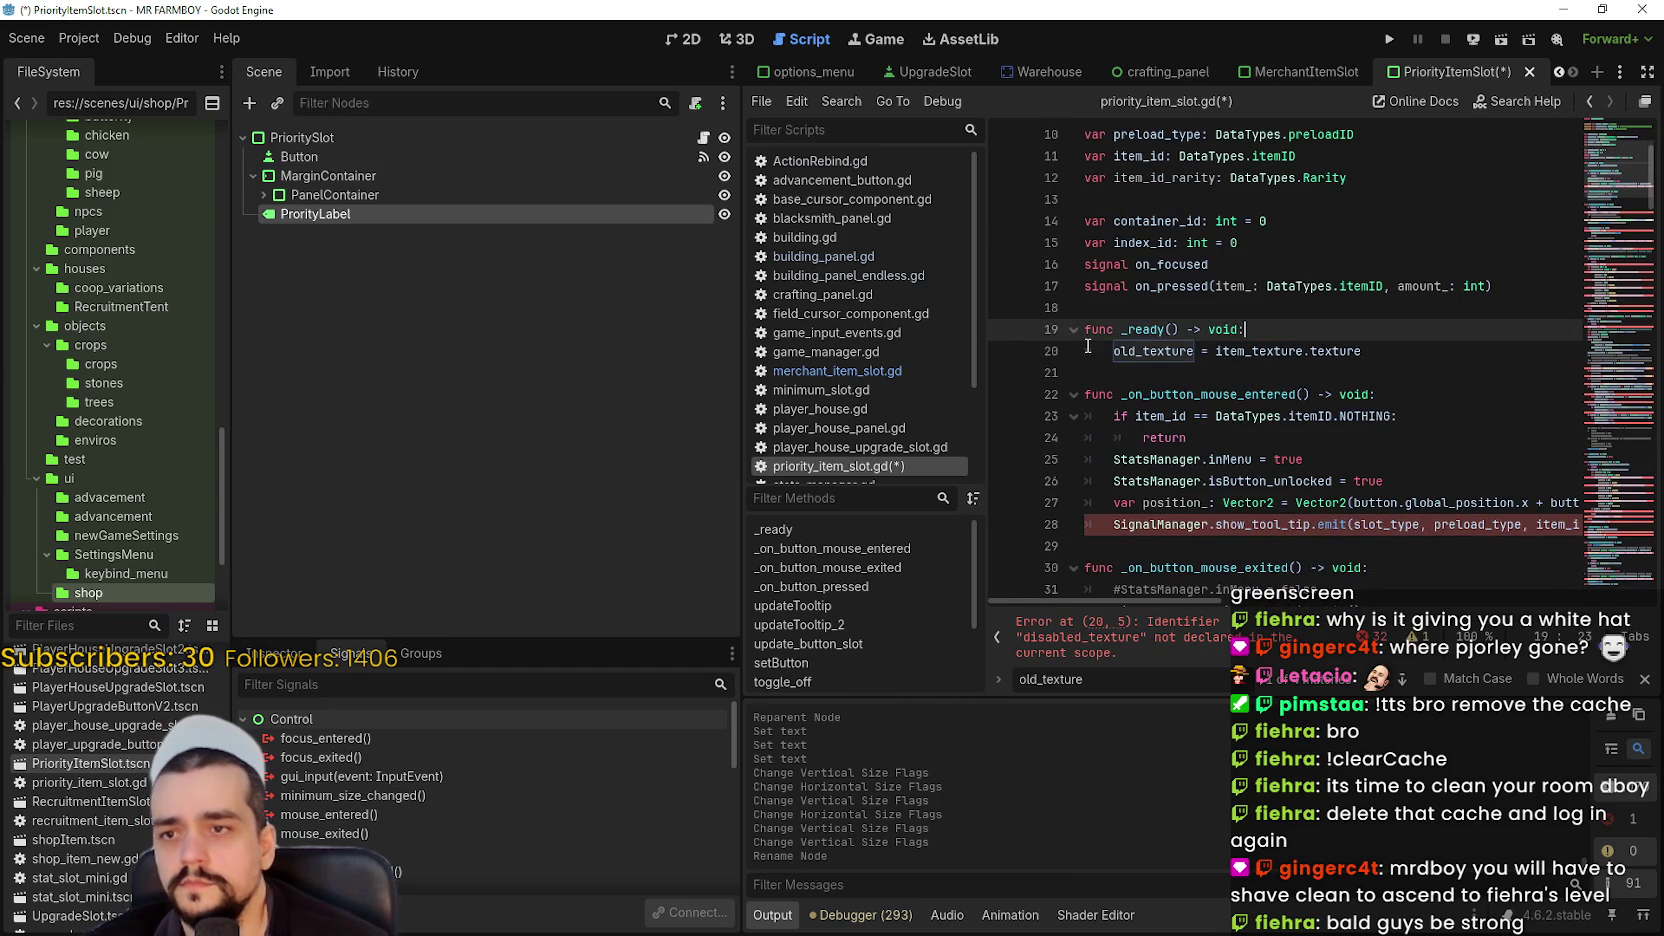
- Replace item_amount with amount in the show_tool_tip emit call on line 28
scroll(1159, 384, "down", 3)
left_click(1230, 372)
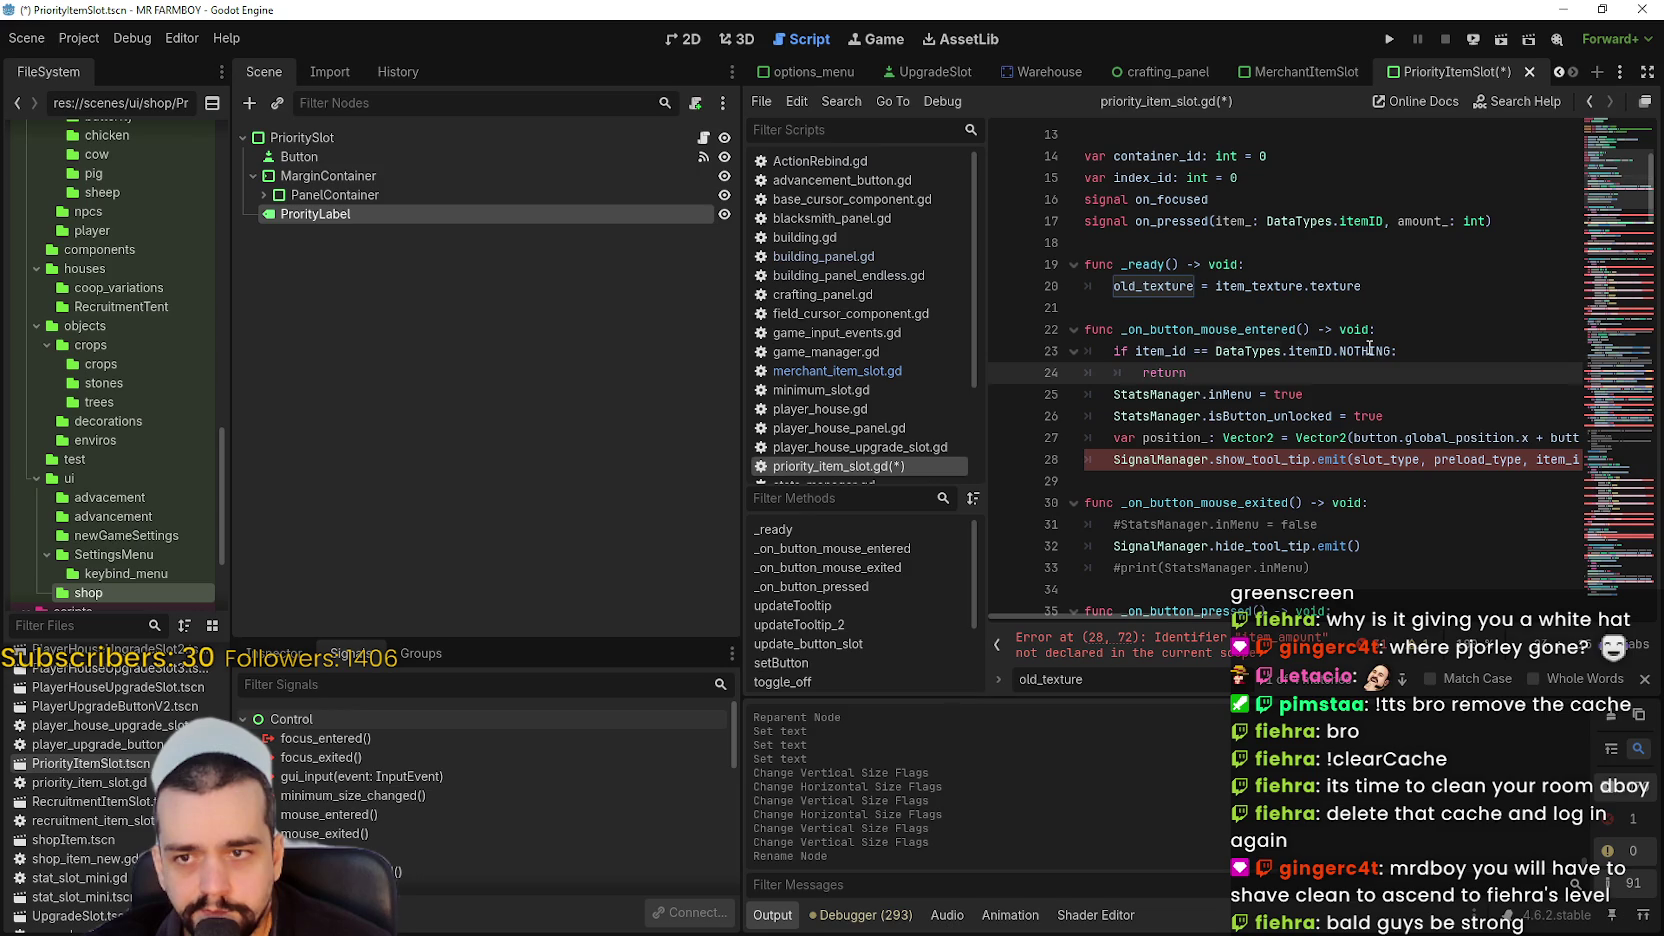
key("shift+Up")
key("shift+Home")
key("shift+Home")
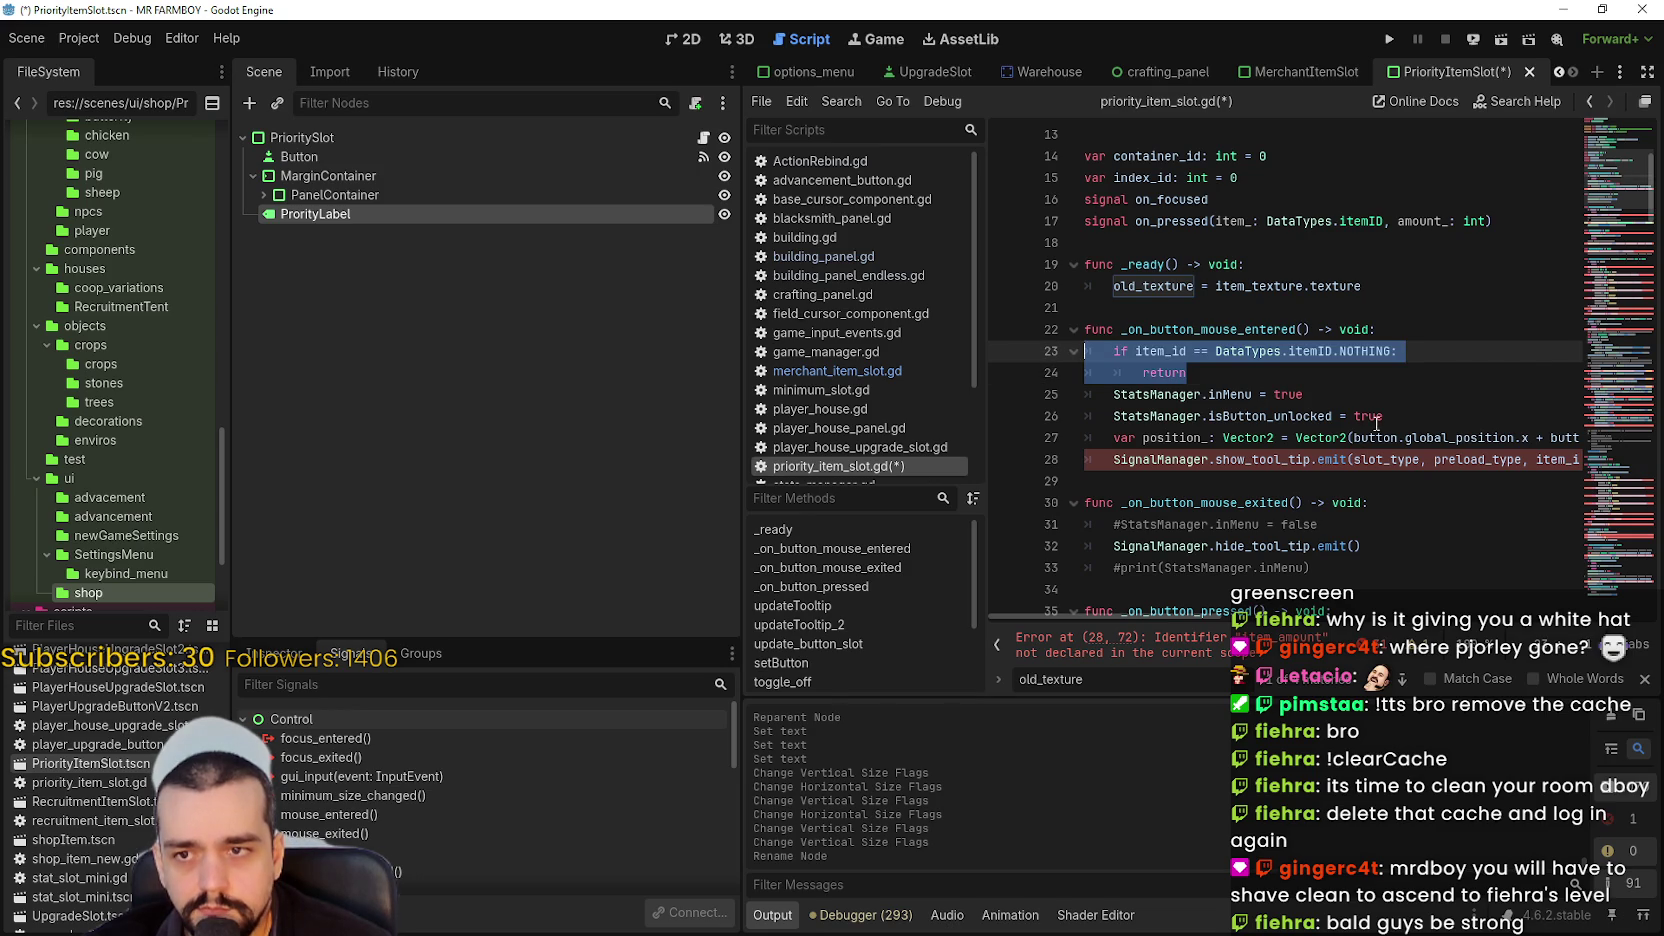
left_click_drag(1190, 438, 1622, 438)
mouse_move(1472, 446)
left_mouse_down()
mouse_move(1450, 475)
mouse_move(860, 447)
mouse_move(1234, 482)
mouse_move(1256, 459)
mouse_move(1352, 459)
left_mouse_up()
left_click(1224, 440)
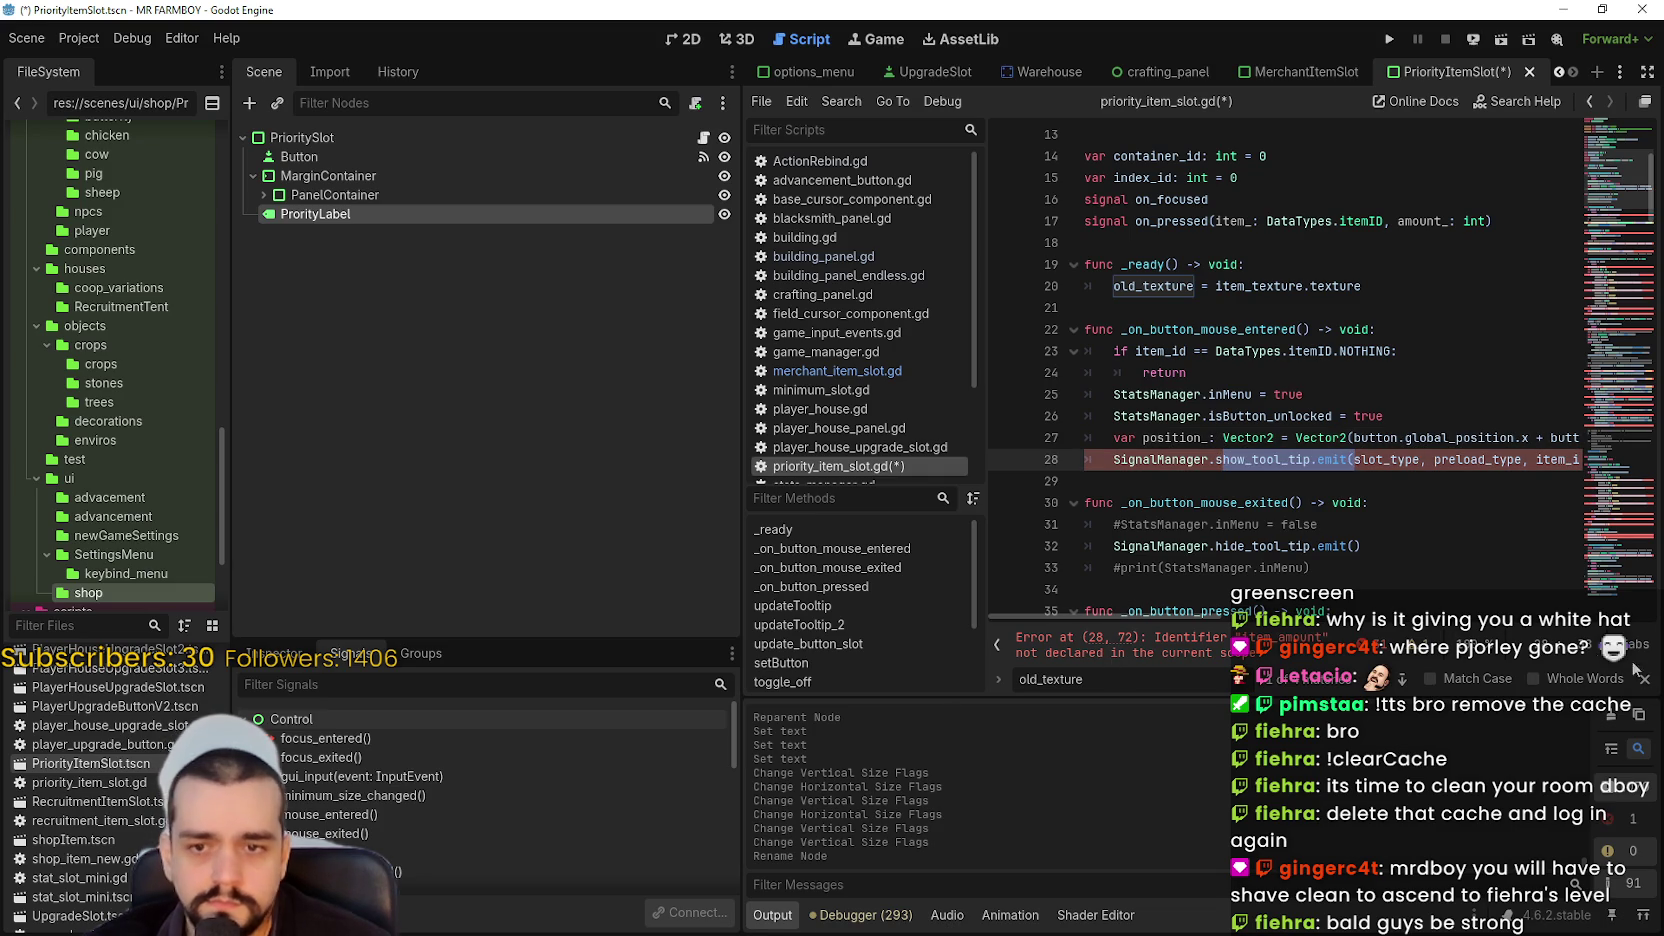
mouse_move(1354, 459)
left_mouse_down()
mouse_move(1552, 459)
mouse_move(1572, 440)
mouse_move(1384, 450)
mouse_move(1482, 459)
left_mouse_up()
left_click(1472, 459)
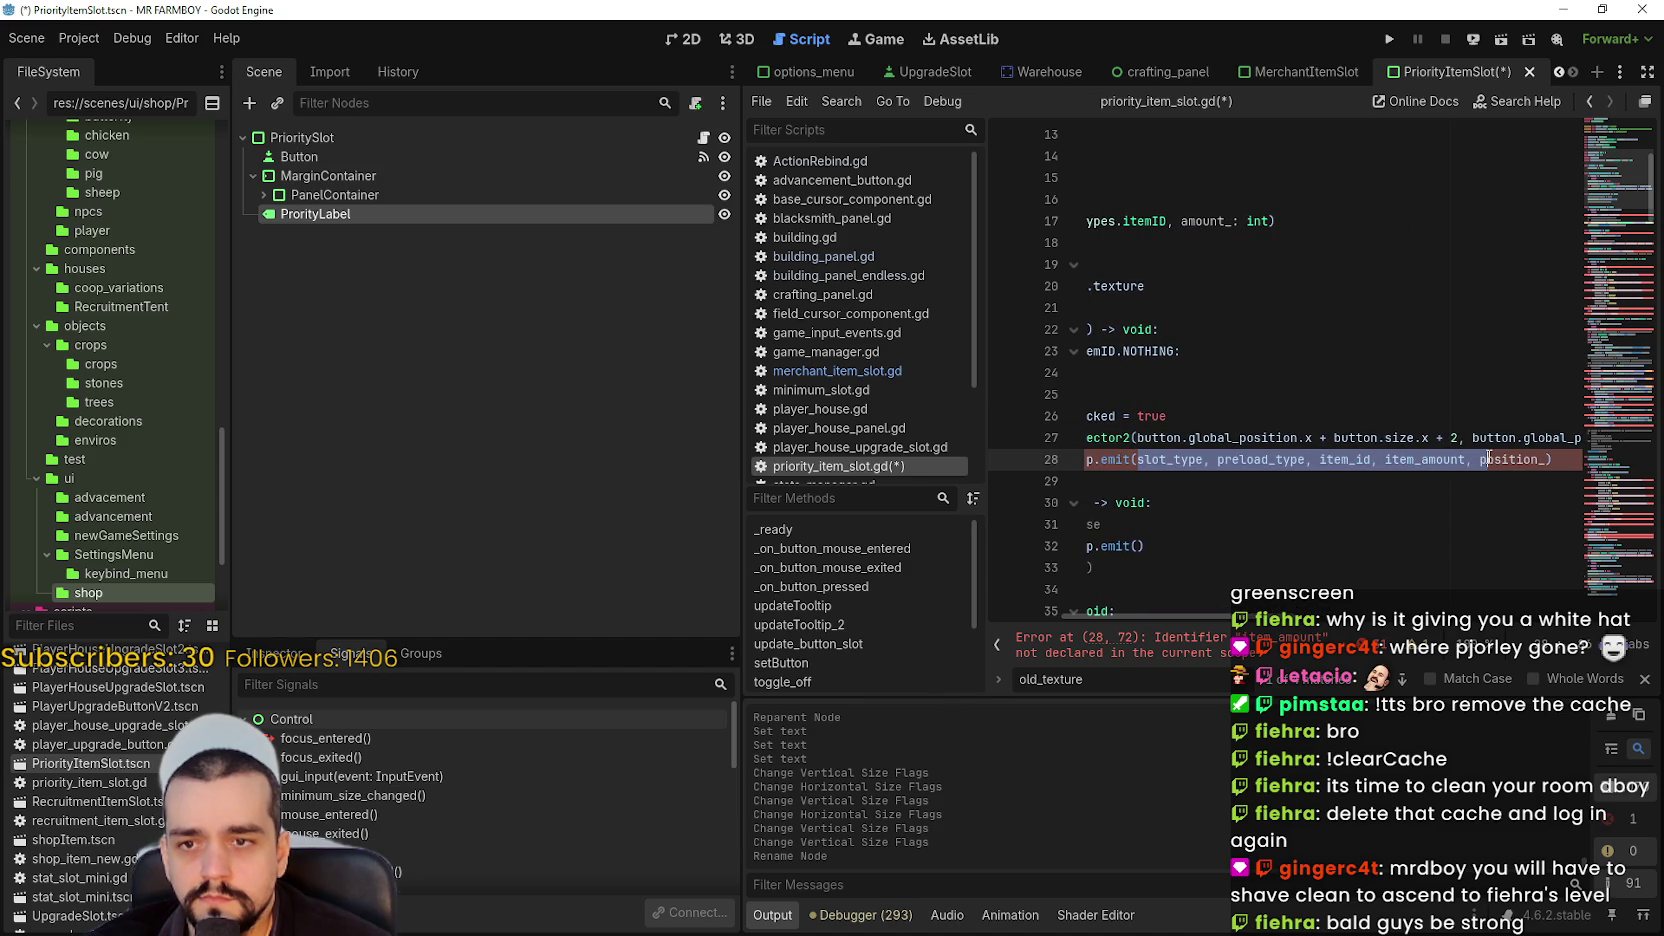
mouse_move(1255, 616)
left_mouse_down()
mouse_move(1196, 614)
mouse_move(1320, 606)
mouse_move(1270, 585)
left_mouse_up()
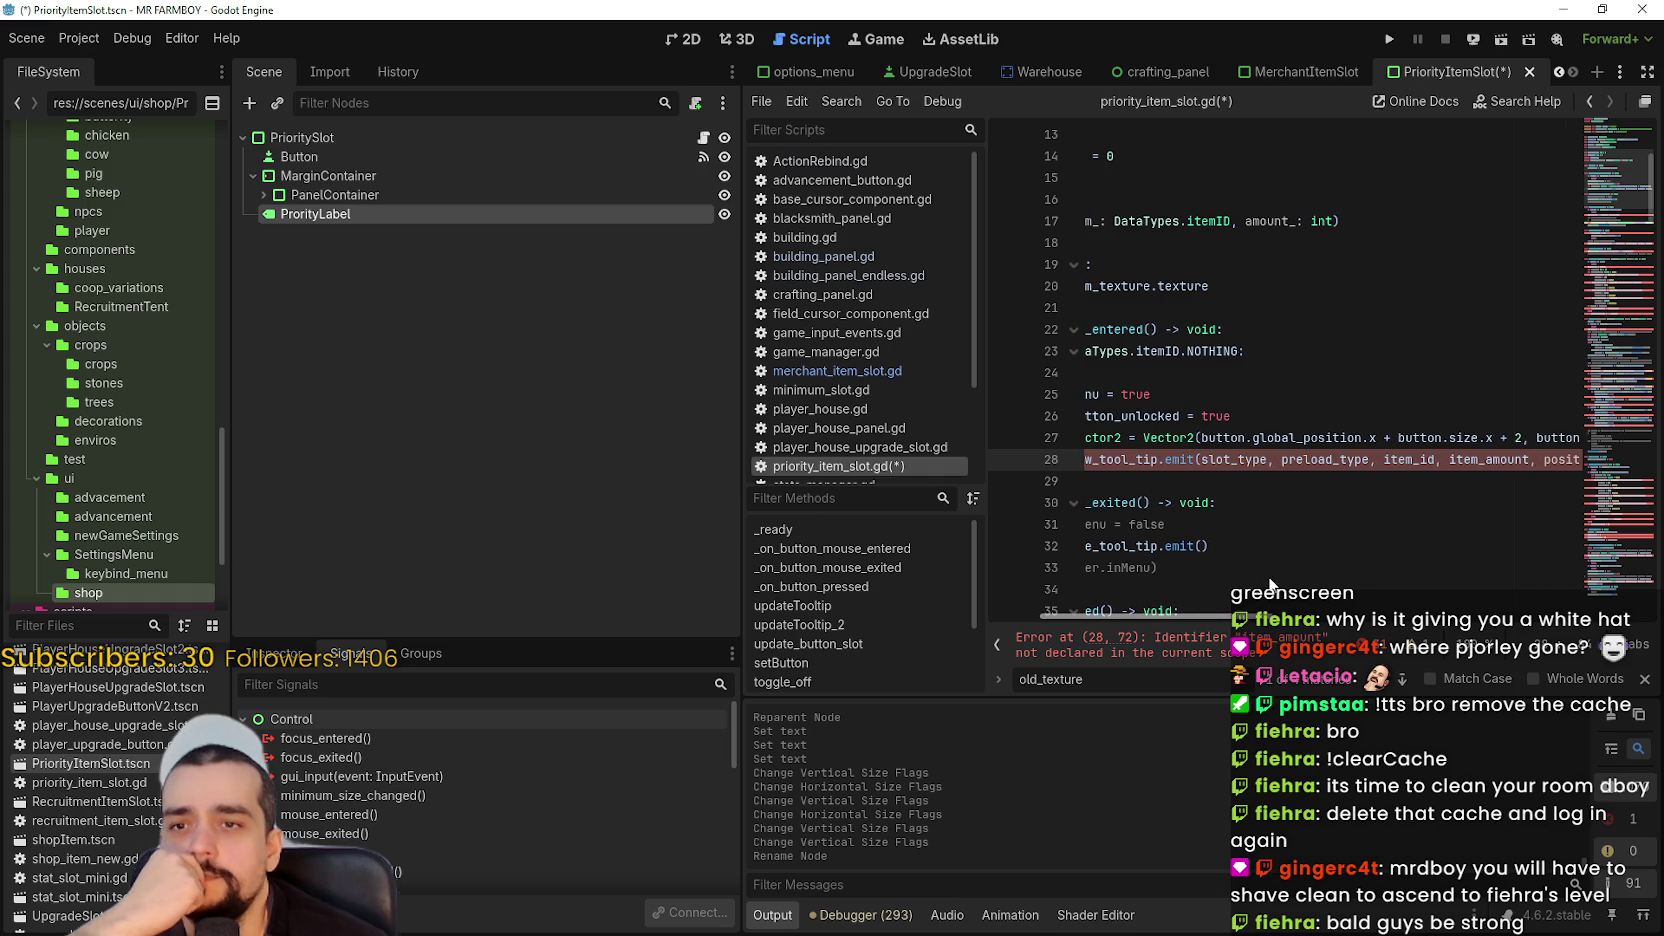
double_click(1488, 459)
type("amount")
key("Down")
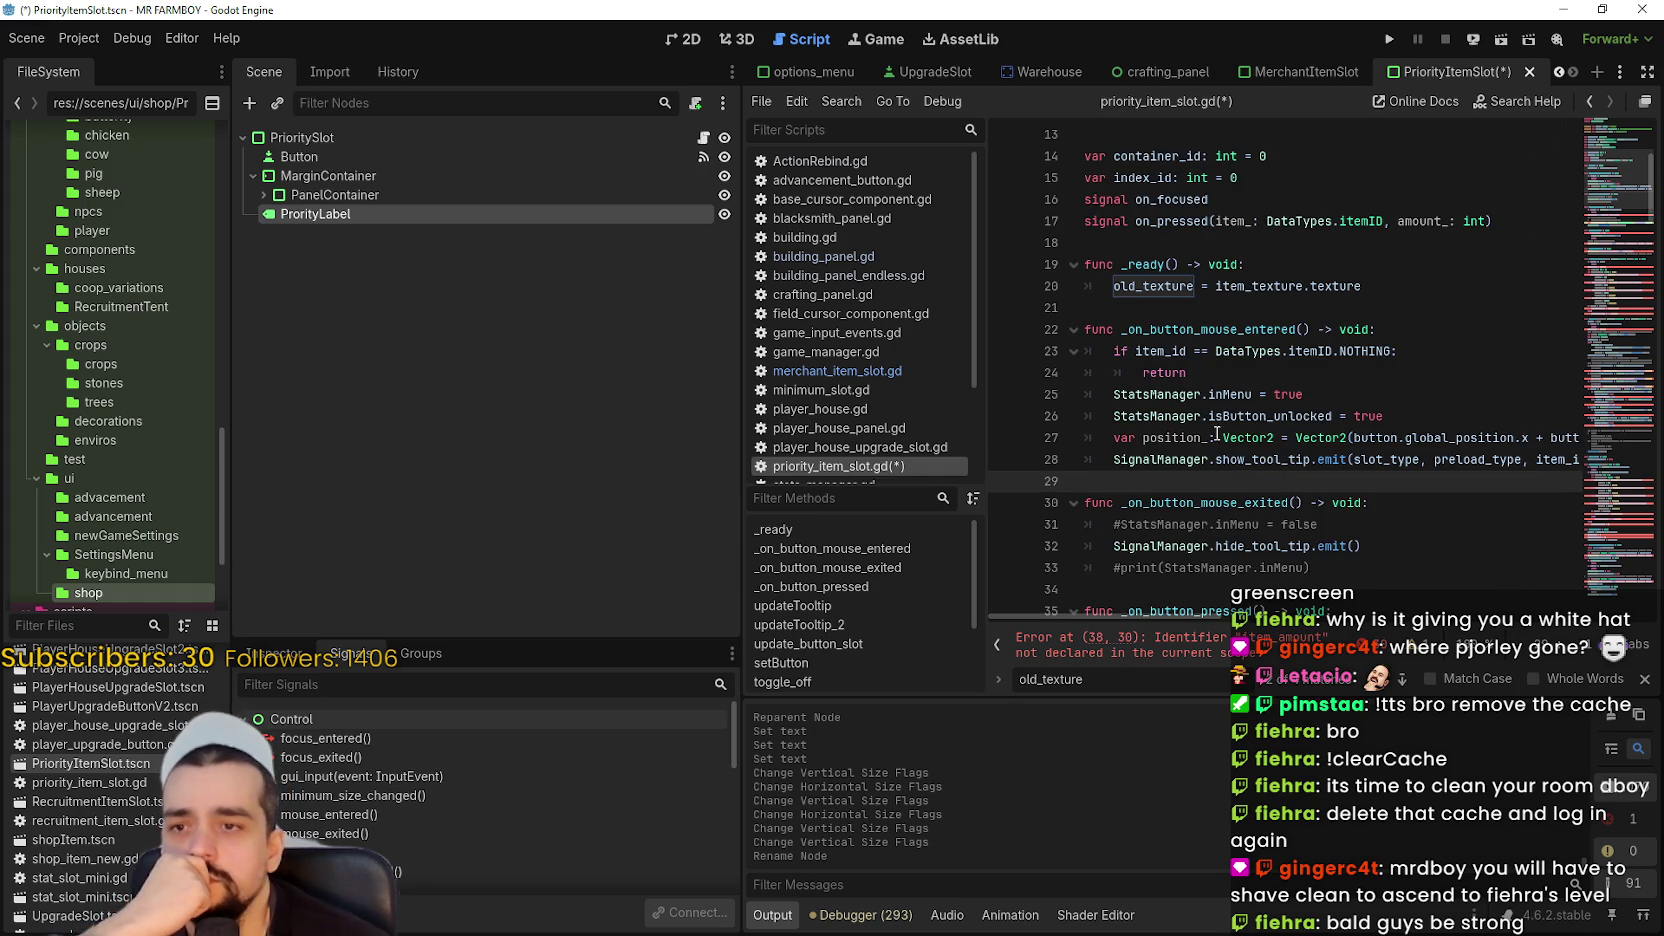
- Delete the commented inMenu and print lines from _on_button_mouse_exited
scroll(1216, 432, "down", 1)
mouse_move(1351, 469)
left_mouse_down()
mouse_move(1078, 482)
mouse_move(1078, 458)
left_mouse_up()
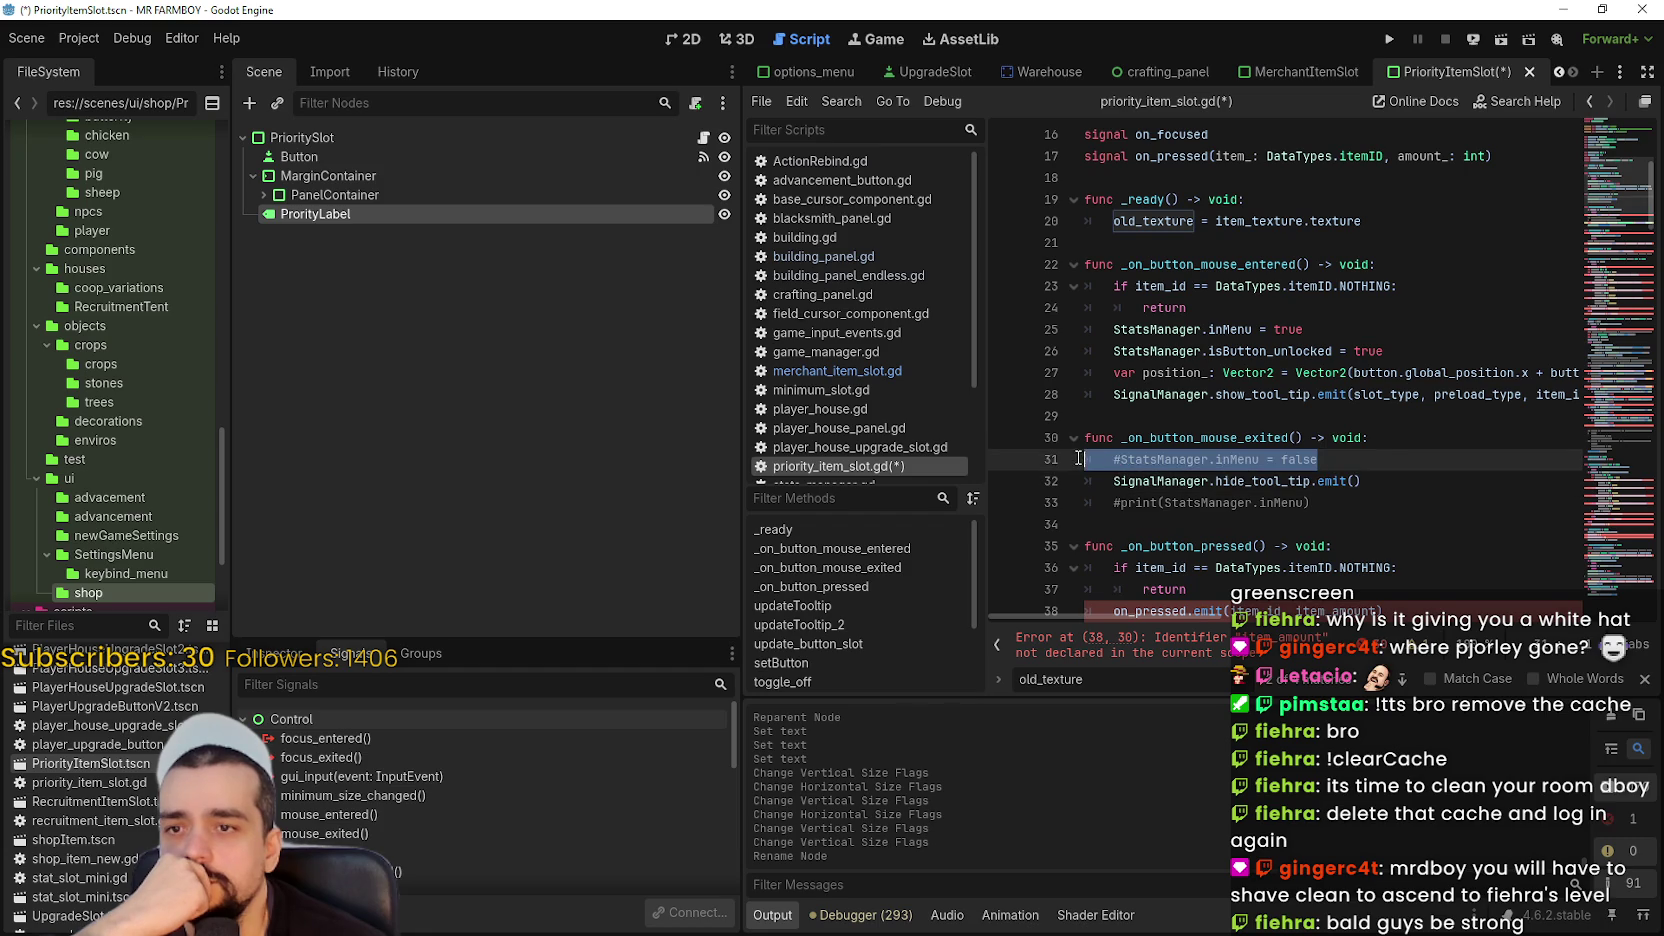
key("BackSpace")
key("BackSpace")
left_click_drag(1360, 502, 1061, 484)
key("BackSpace")
key("BackSpace")
scroll(1061, 484, "down", 2)
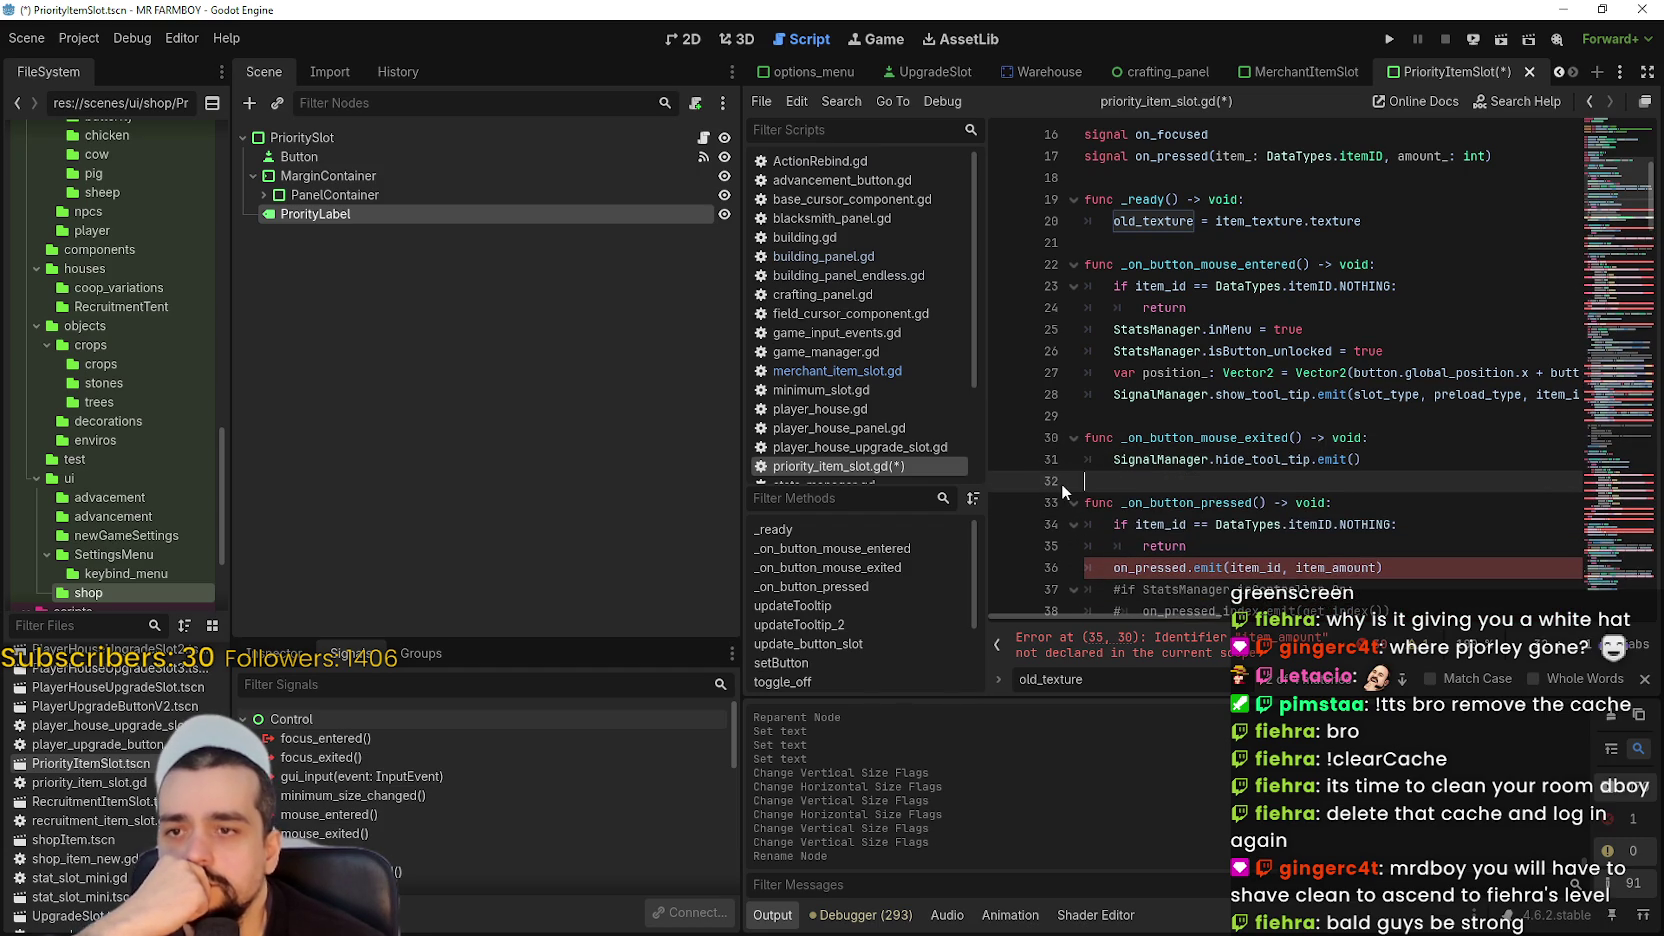
key("Return")
- Remove item_amount from the on_pressed emit and the amount_: int parameter from the signal
scroll(1333, 403, "down", 1)
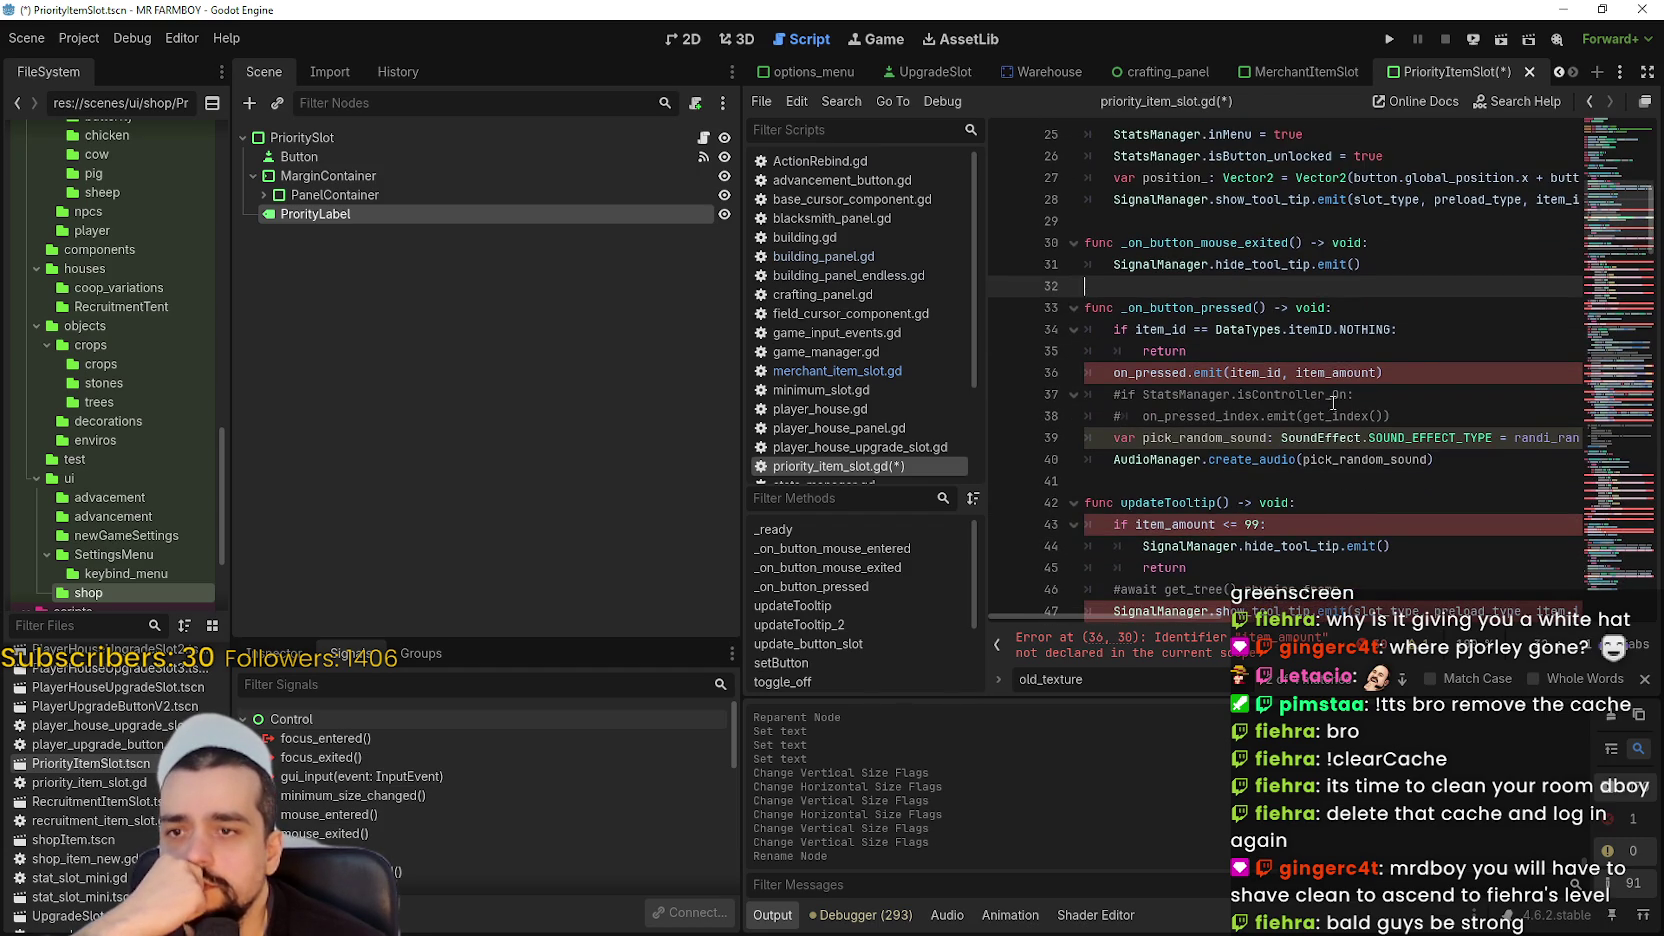
left_click(1412, 394)
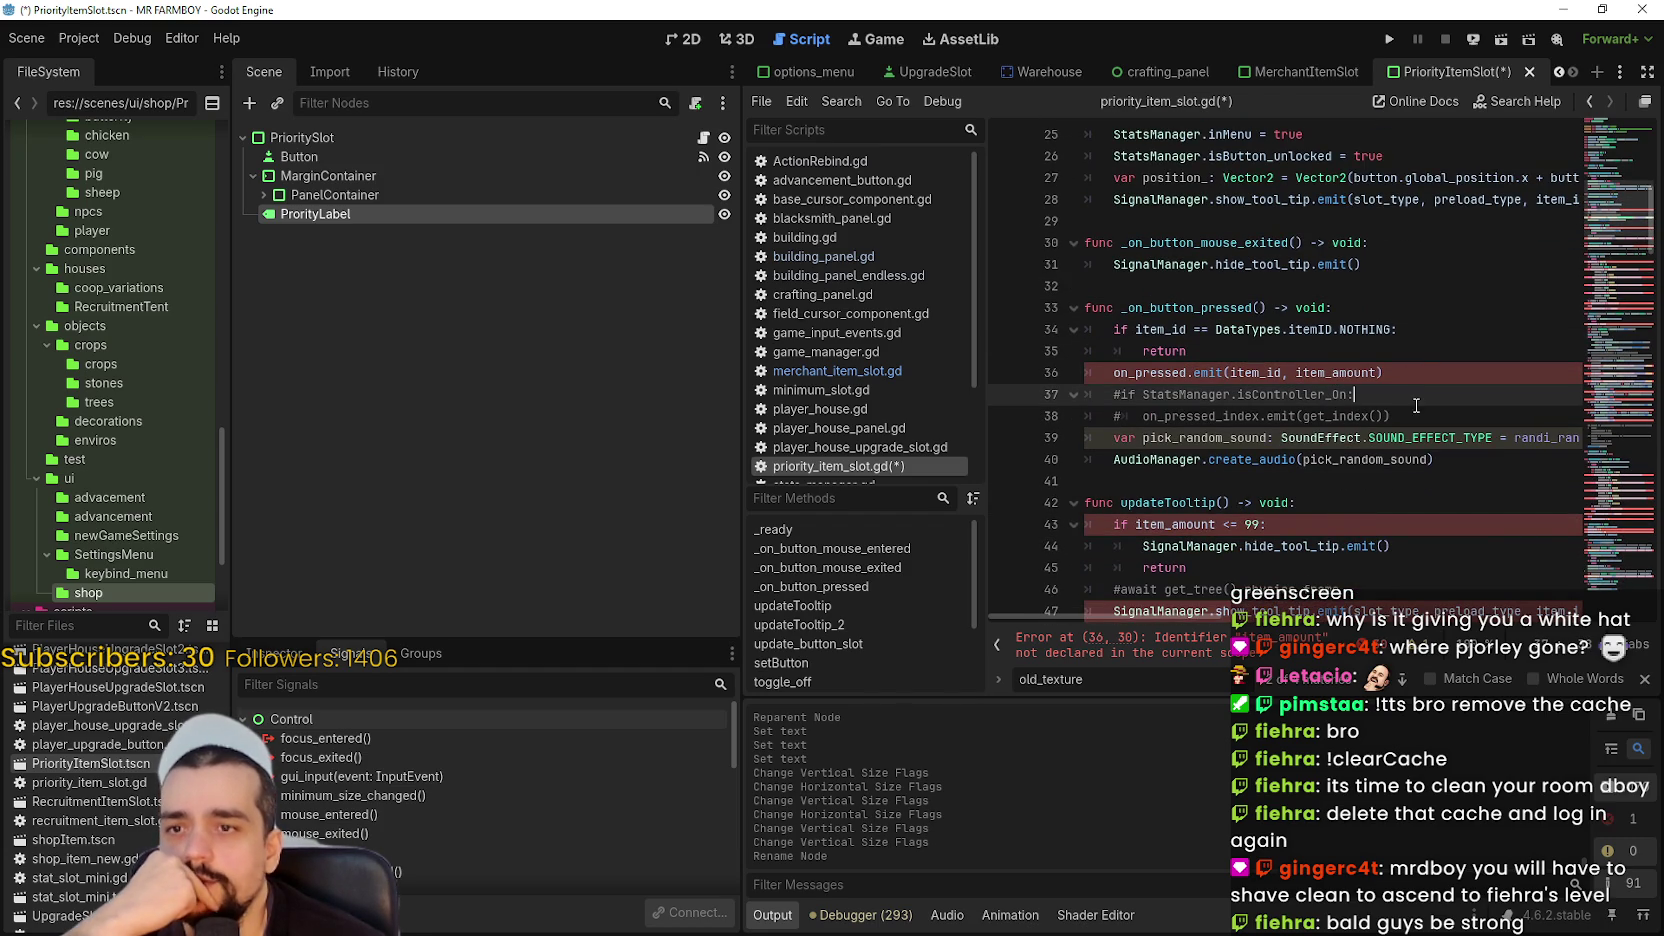
double_click(1336, 372)
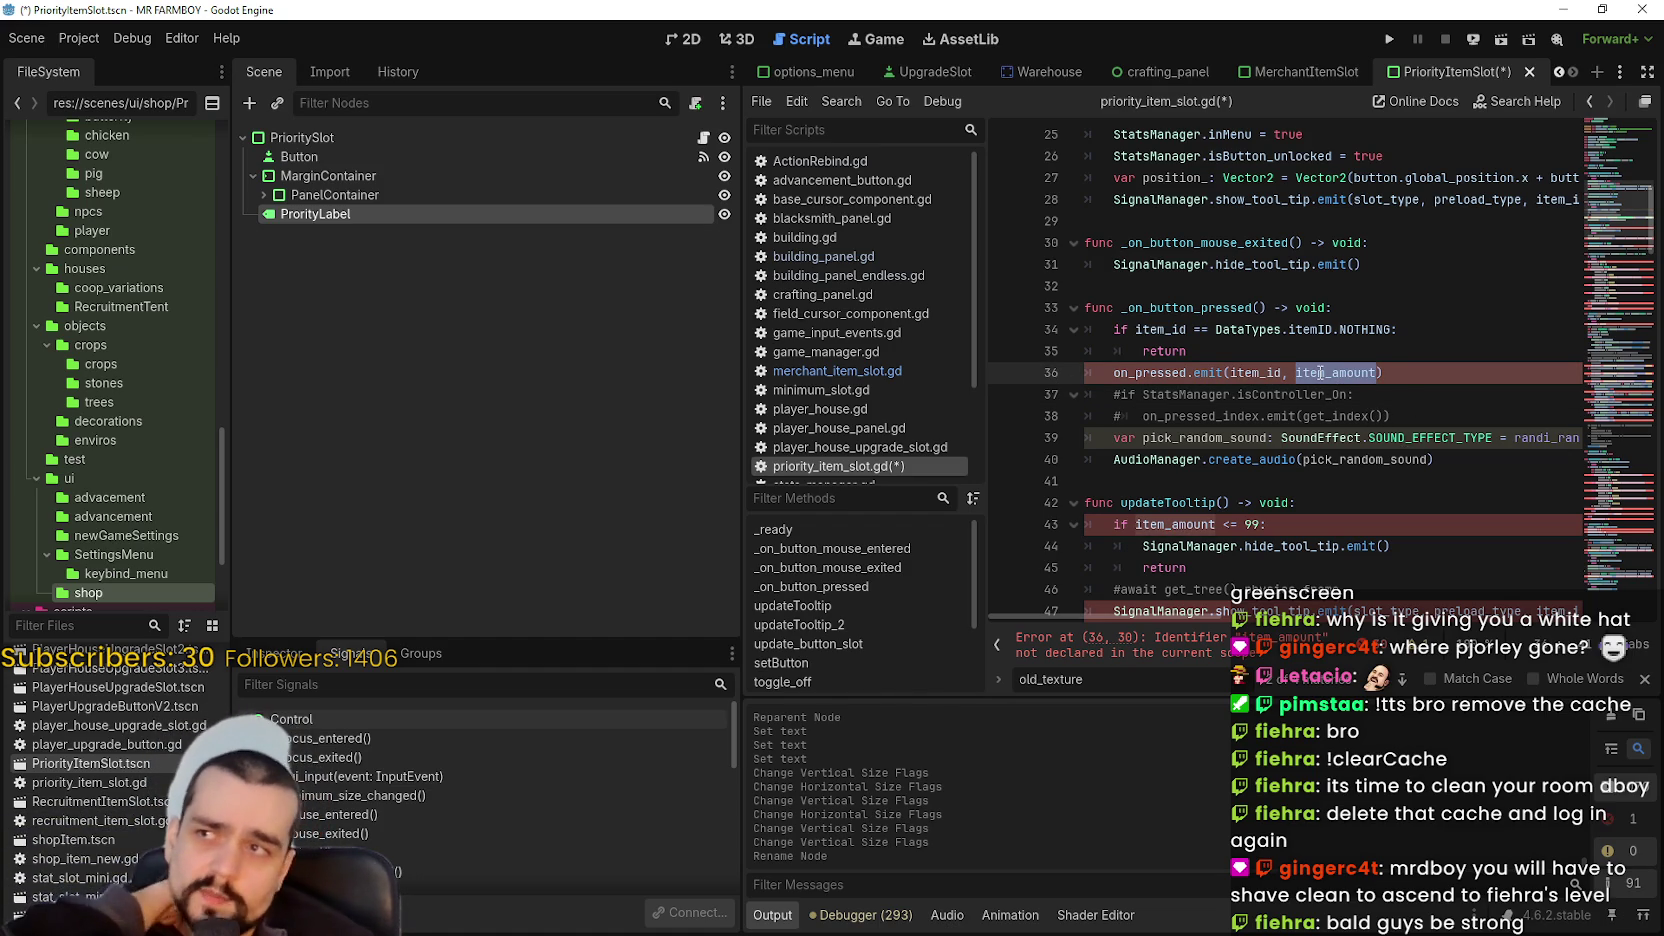
key("BackSpace")
key("BackSpace")
key("BackSpace")
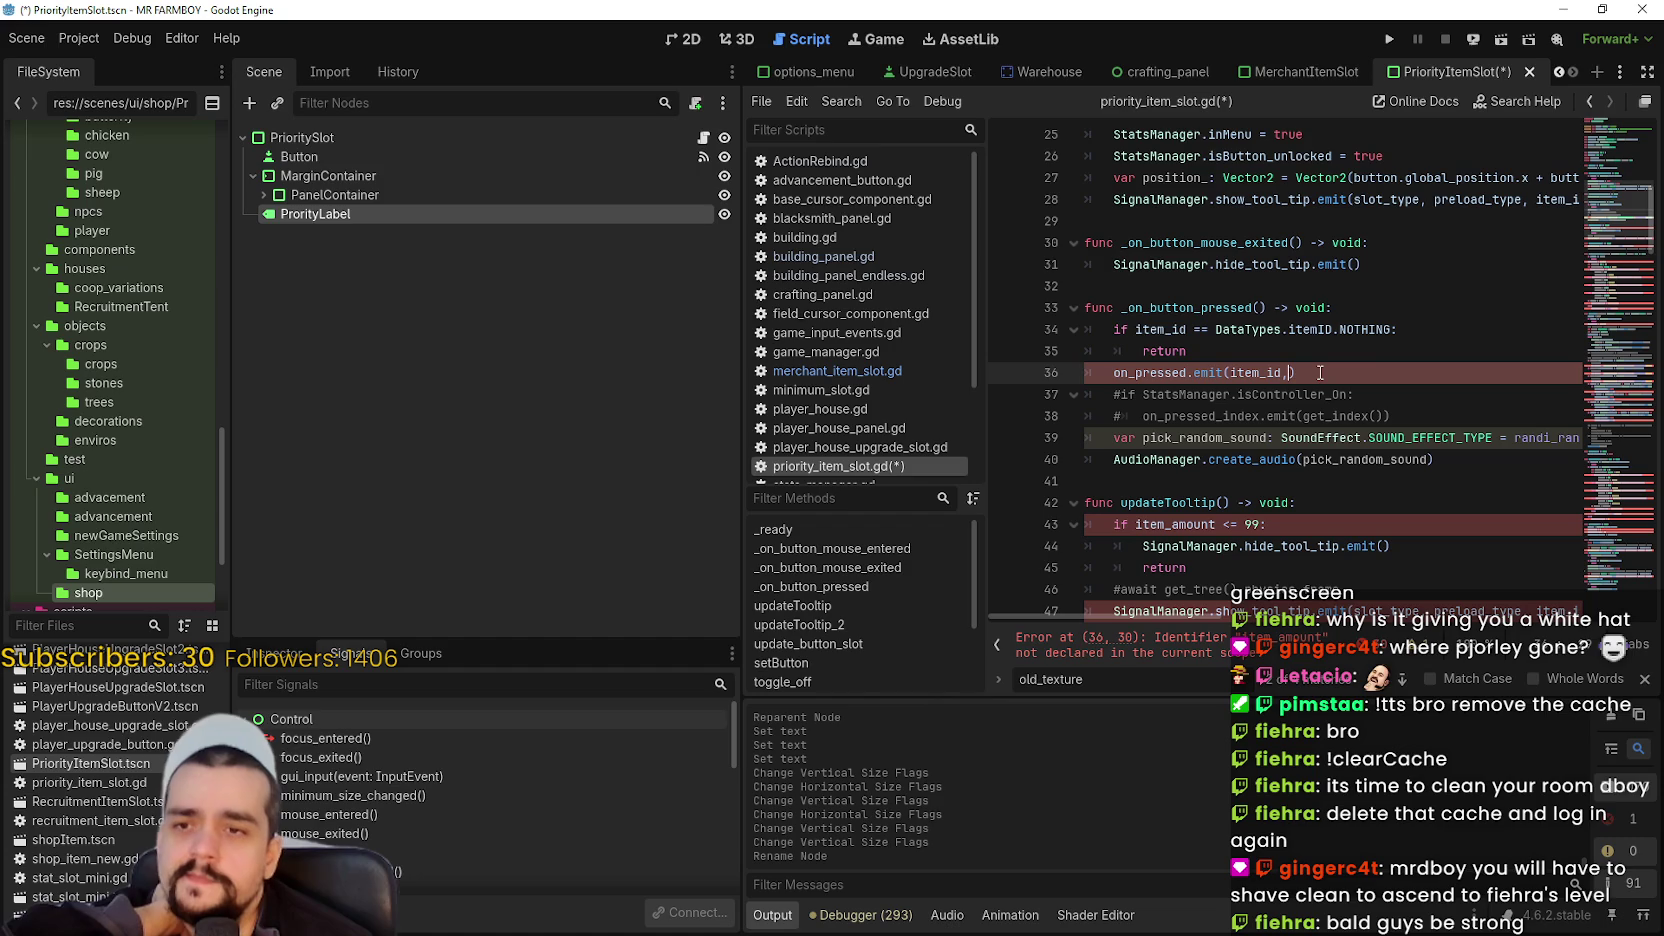
scroll(1240, 362, "up", 7)
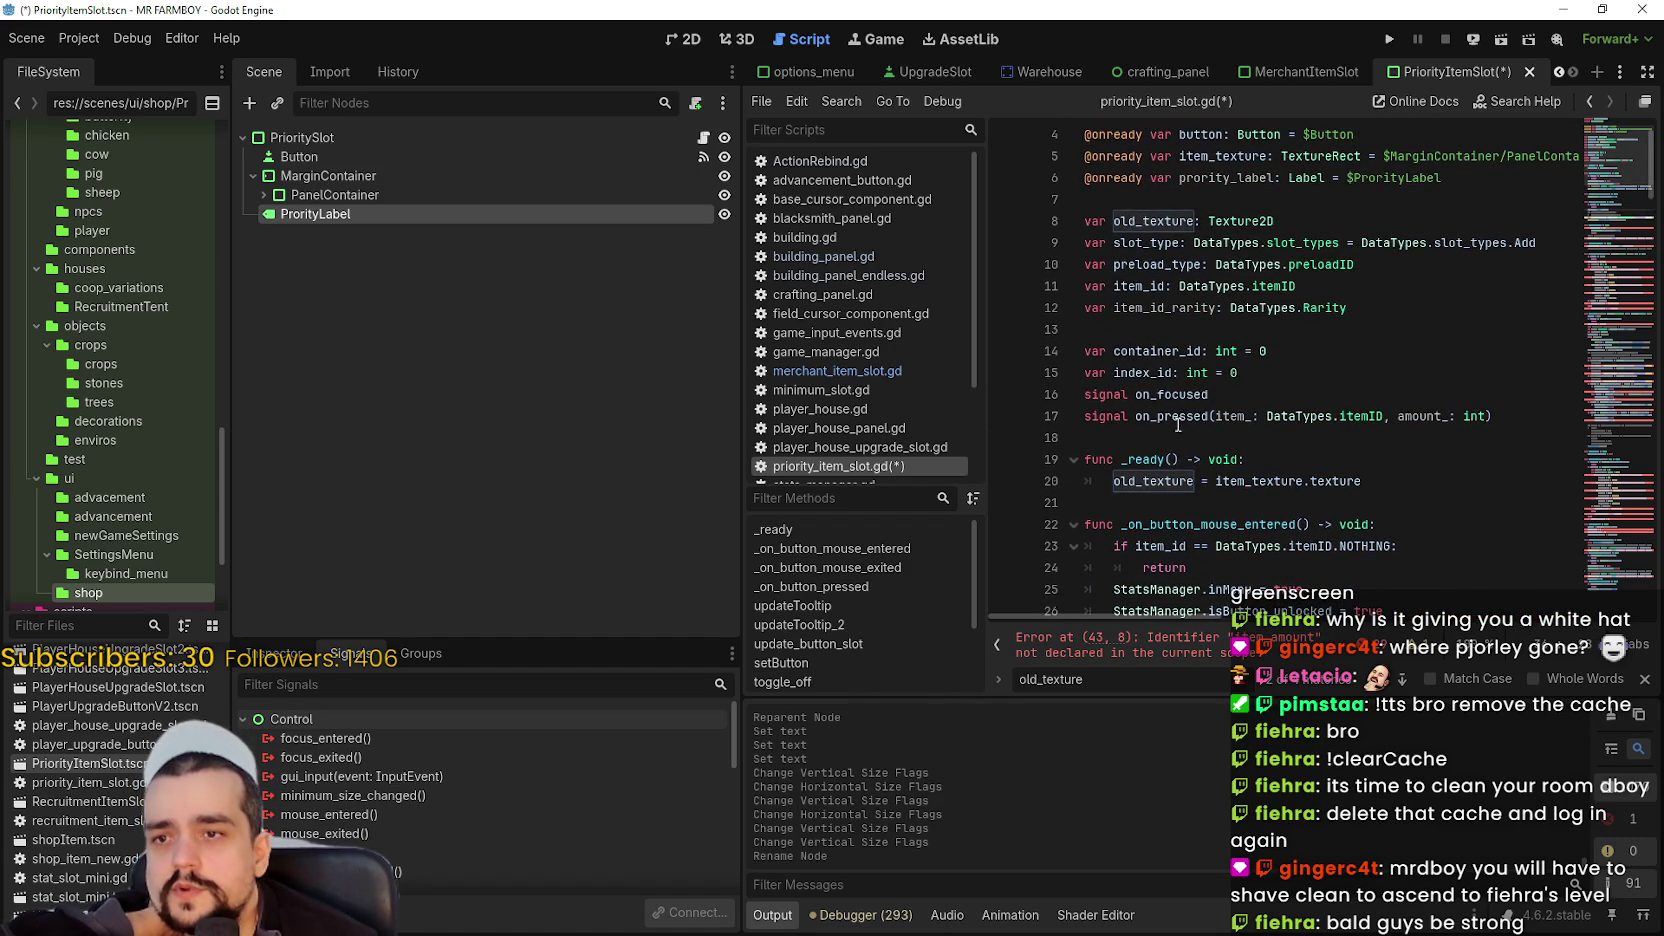
left_click_drag(1449, 415, 1478, 415)
key("BackSpace")
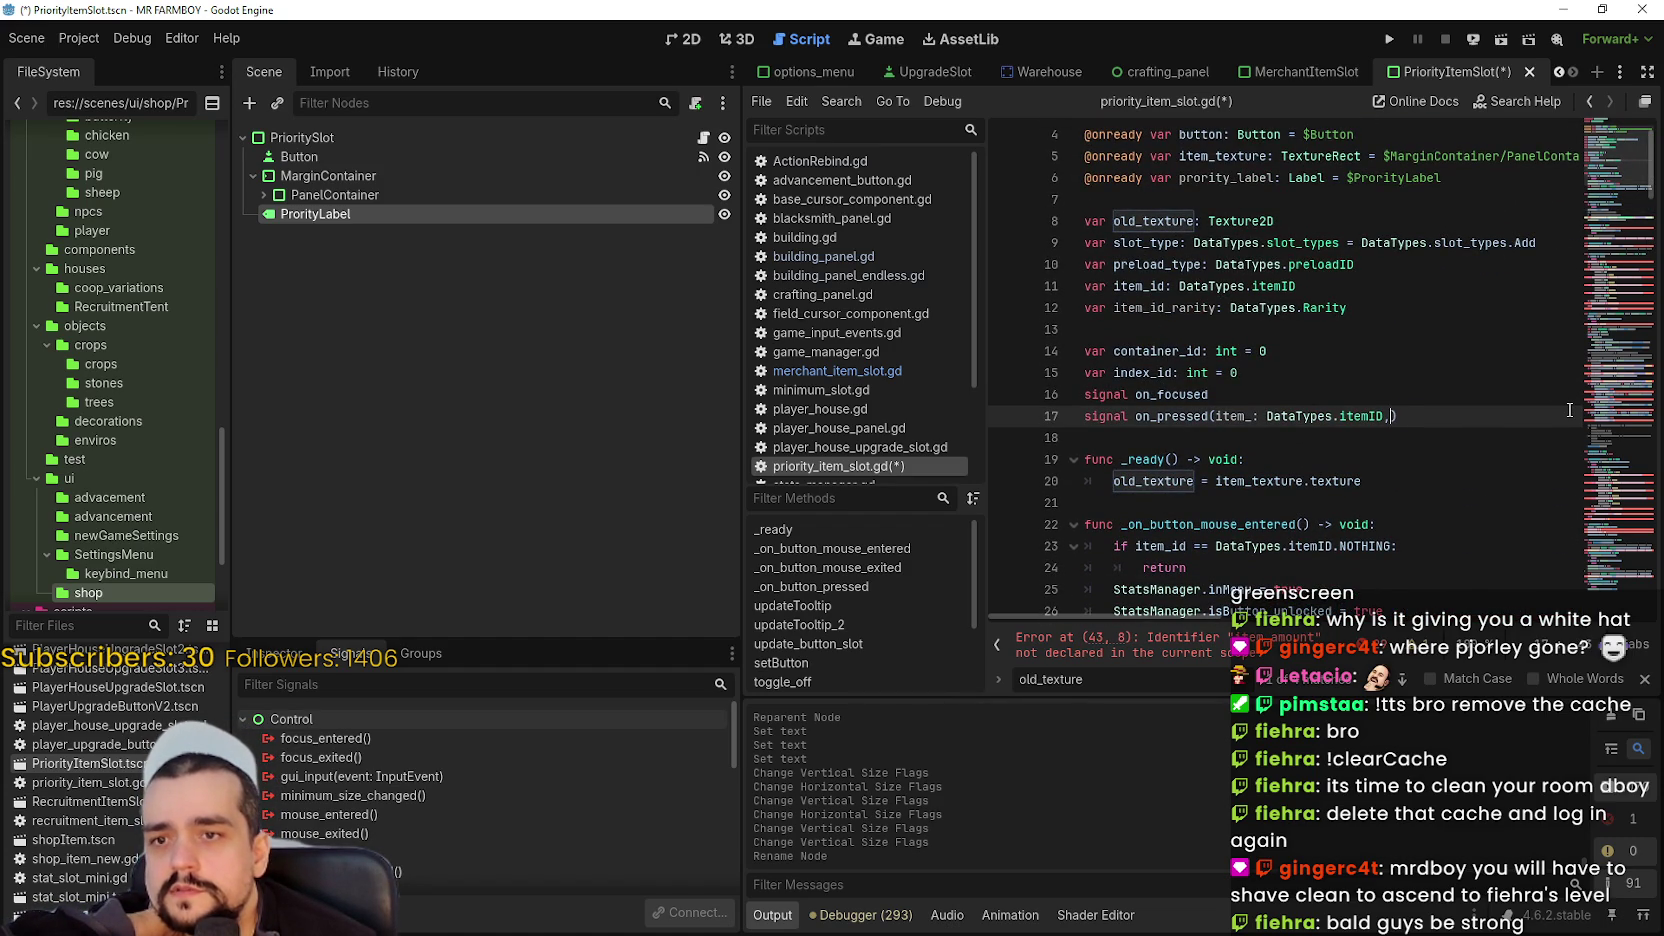
scroll(1326, 487, "down", 1)
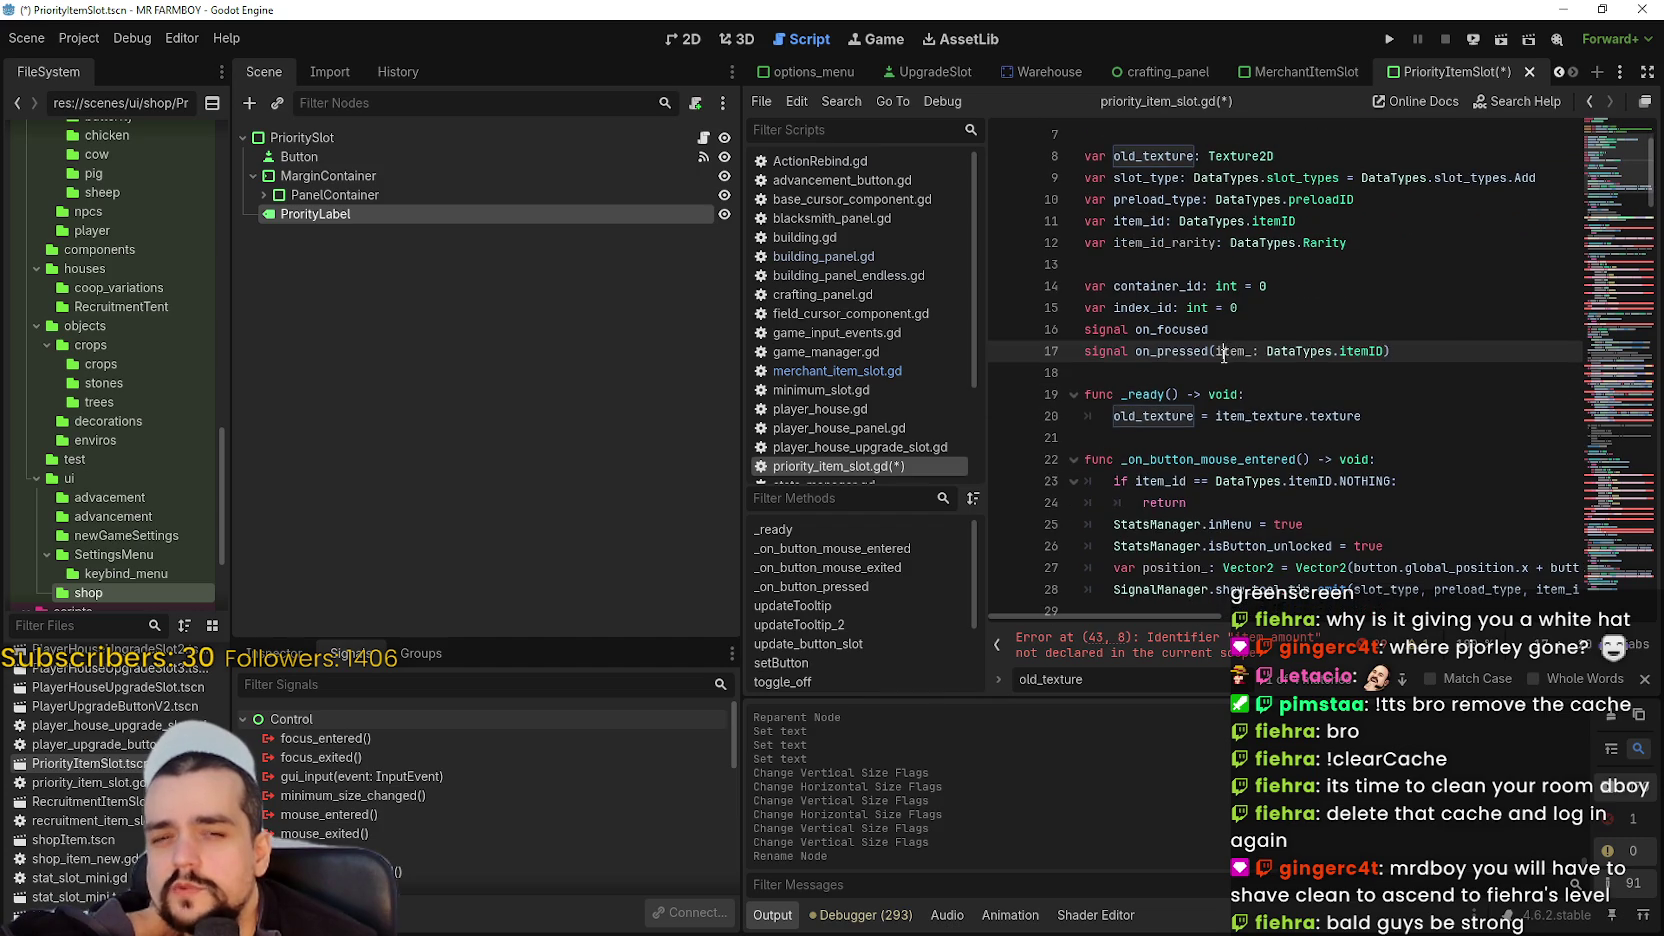
scroll(1215, 335, "down", 7)
left_click_drag(1392, 352, 1002, 331)
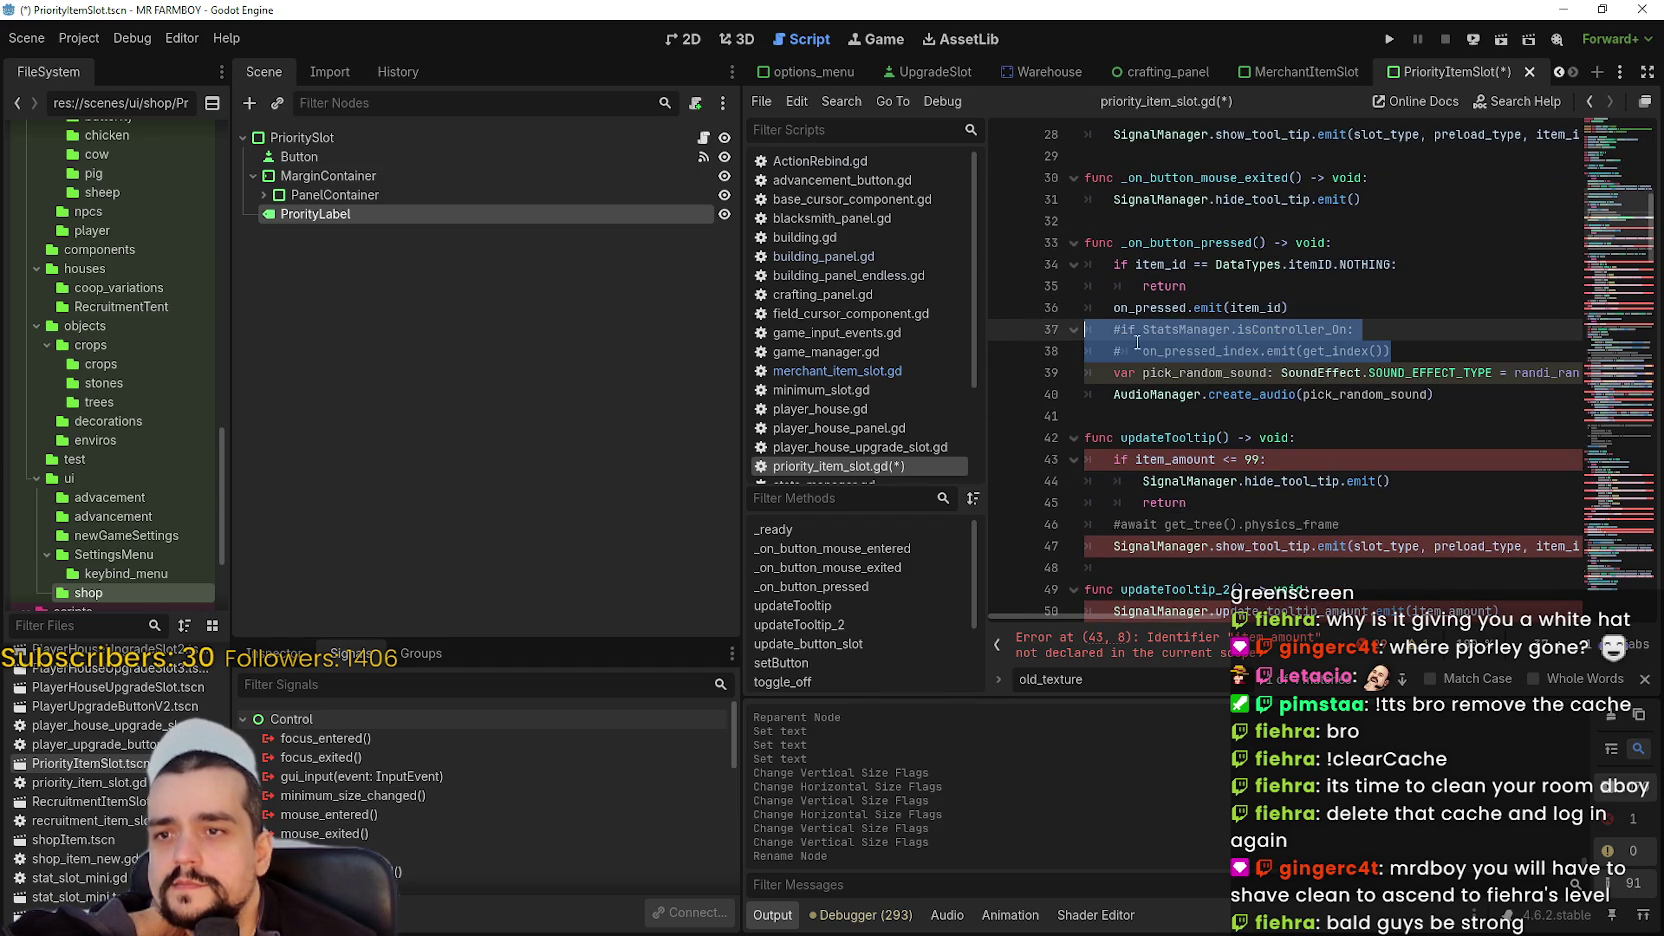
- Delete the commented controller lines in _on_button_pressed
key("BackSpace")
key("BackSpace")
left_click(1187, 372)
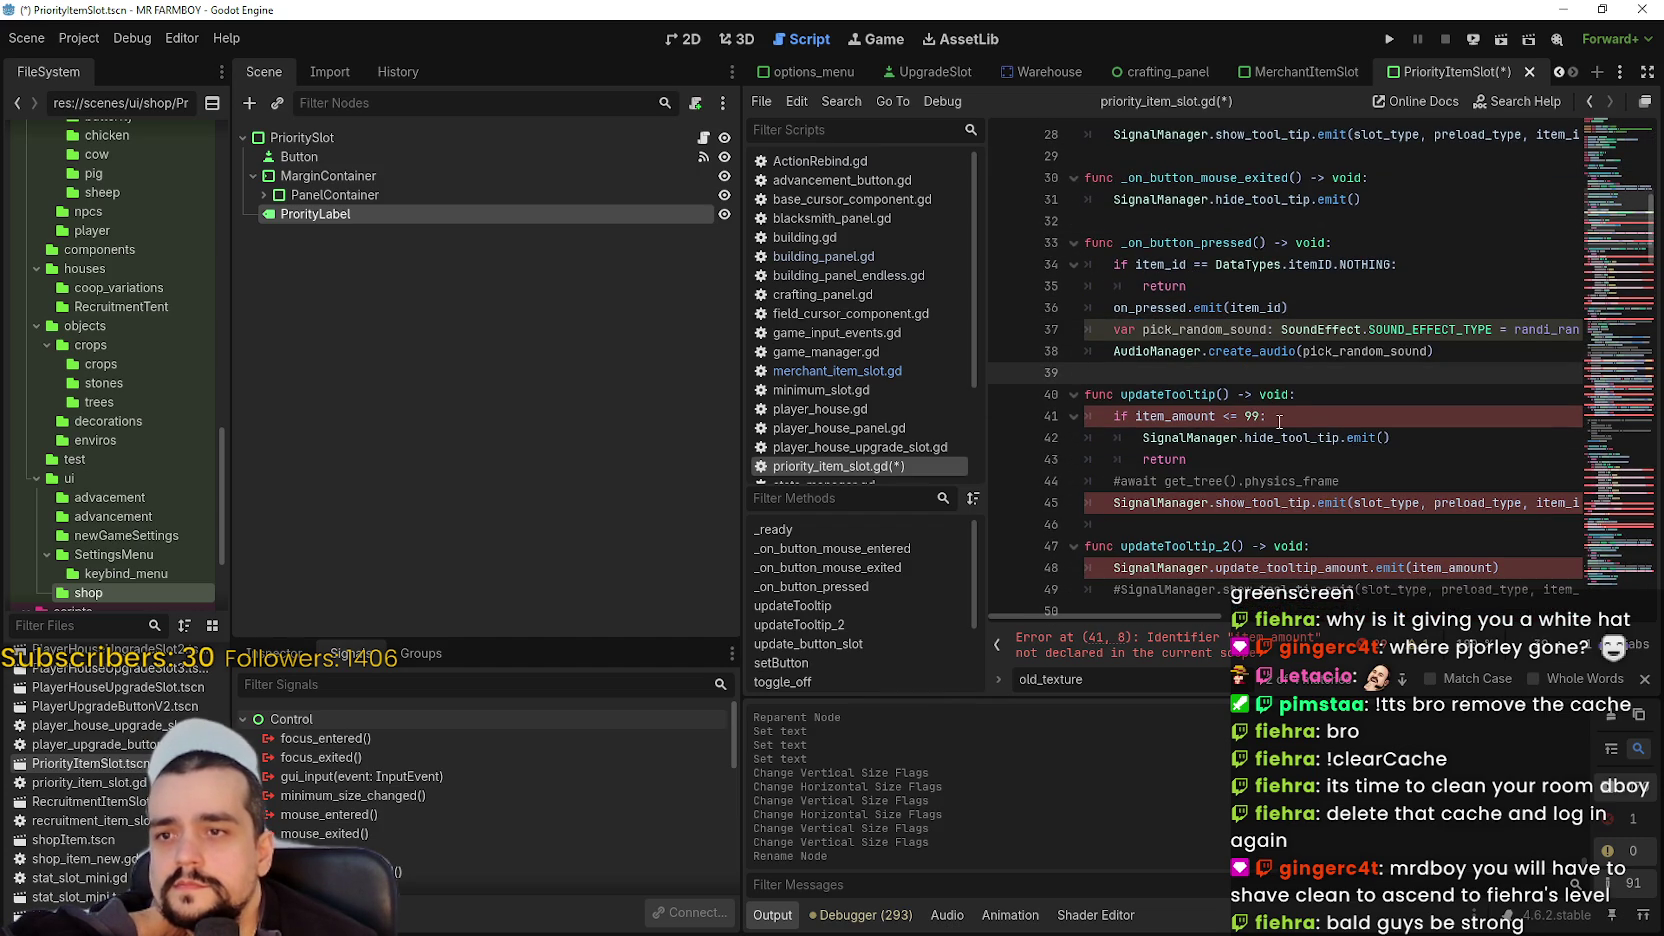
scroll(1280, 410, "down", 1)
- Remove the amount check from updateTooltip and pass 0 instead of item_amount
left_click(1286, 349)
double_click(1173, 350)
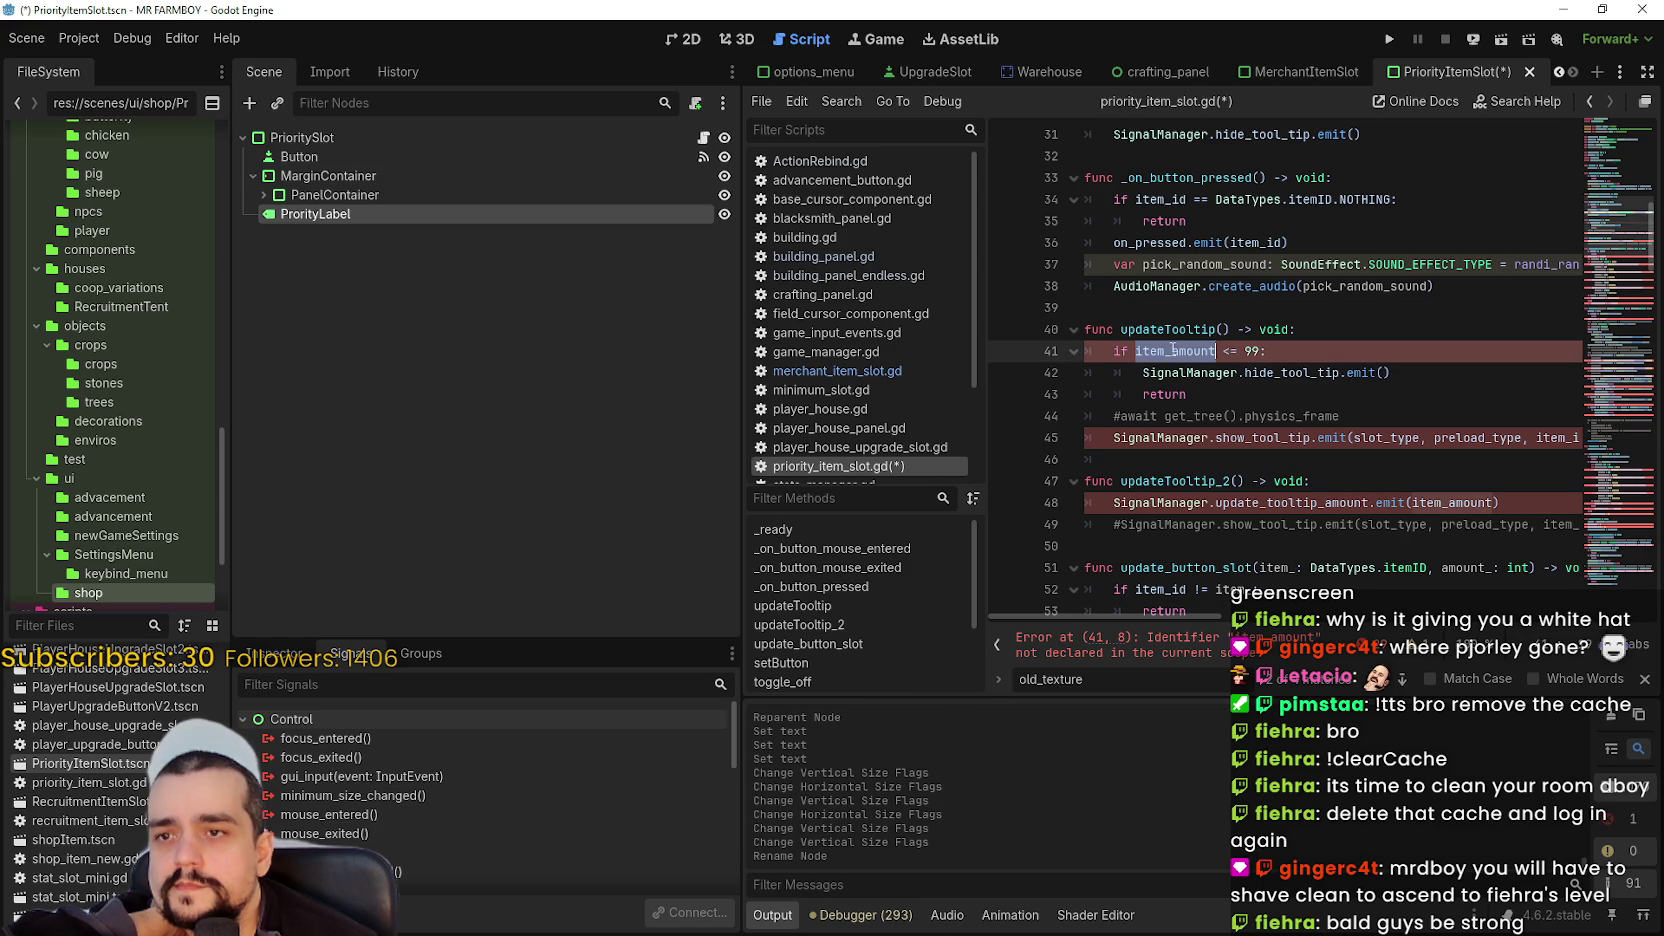
left_click_drag(1366, 410, 1052, 358)
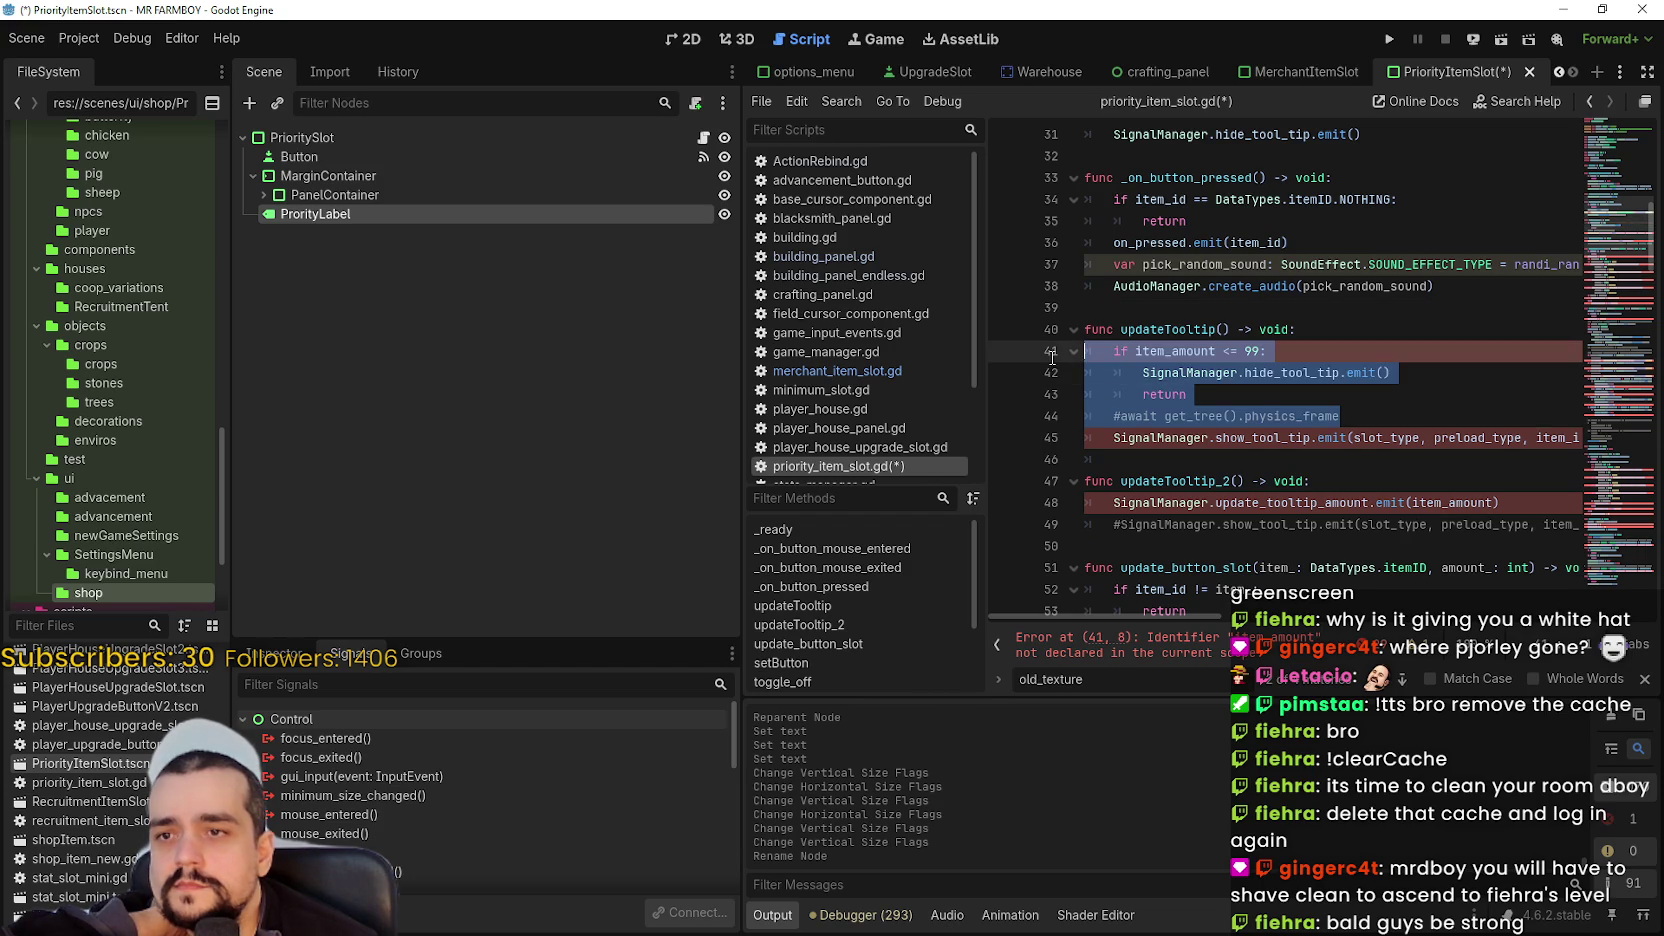
key("BackSpace")
key("BackSpace")
left_click_drag(1515, 351, 1583, 345)
double_click(1346, 347)
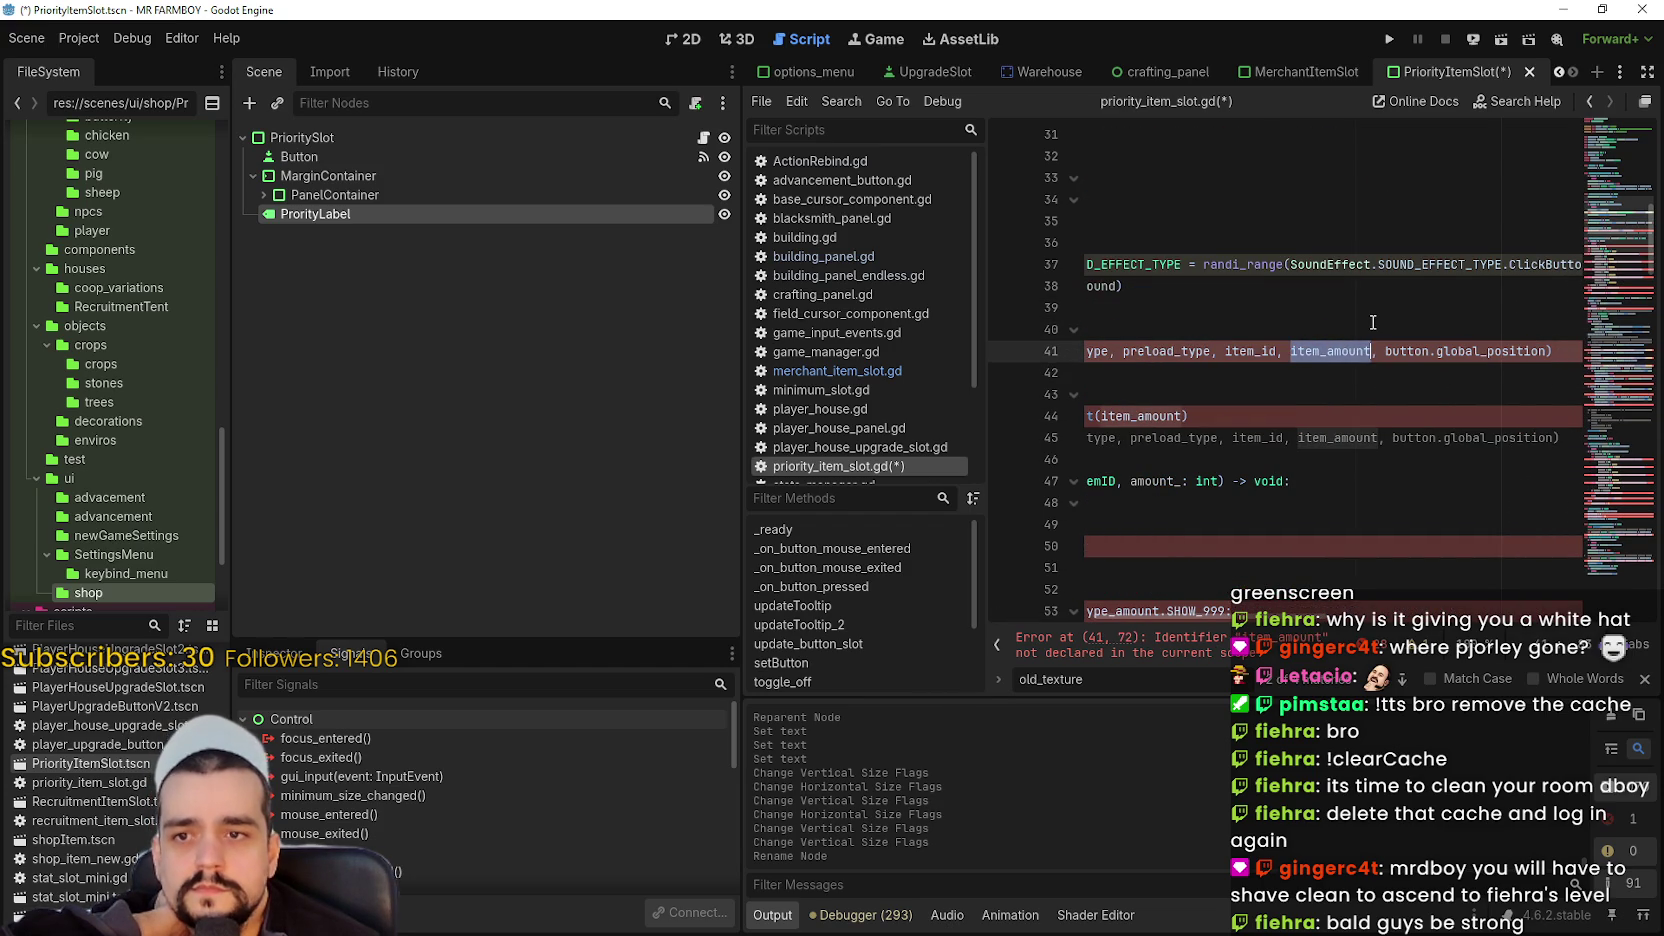
type("0")
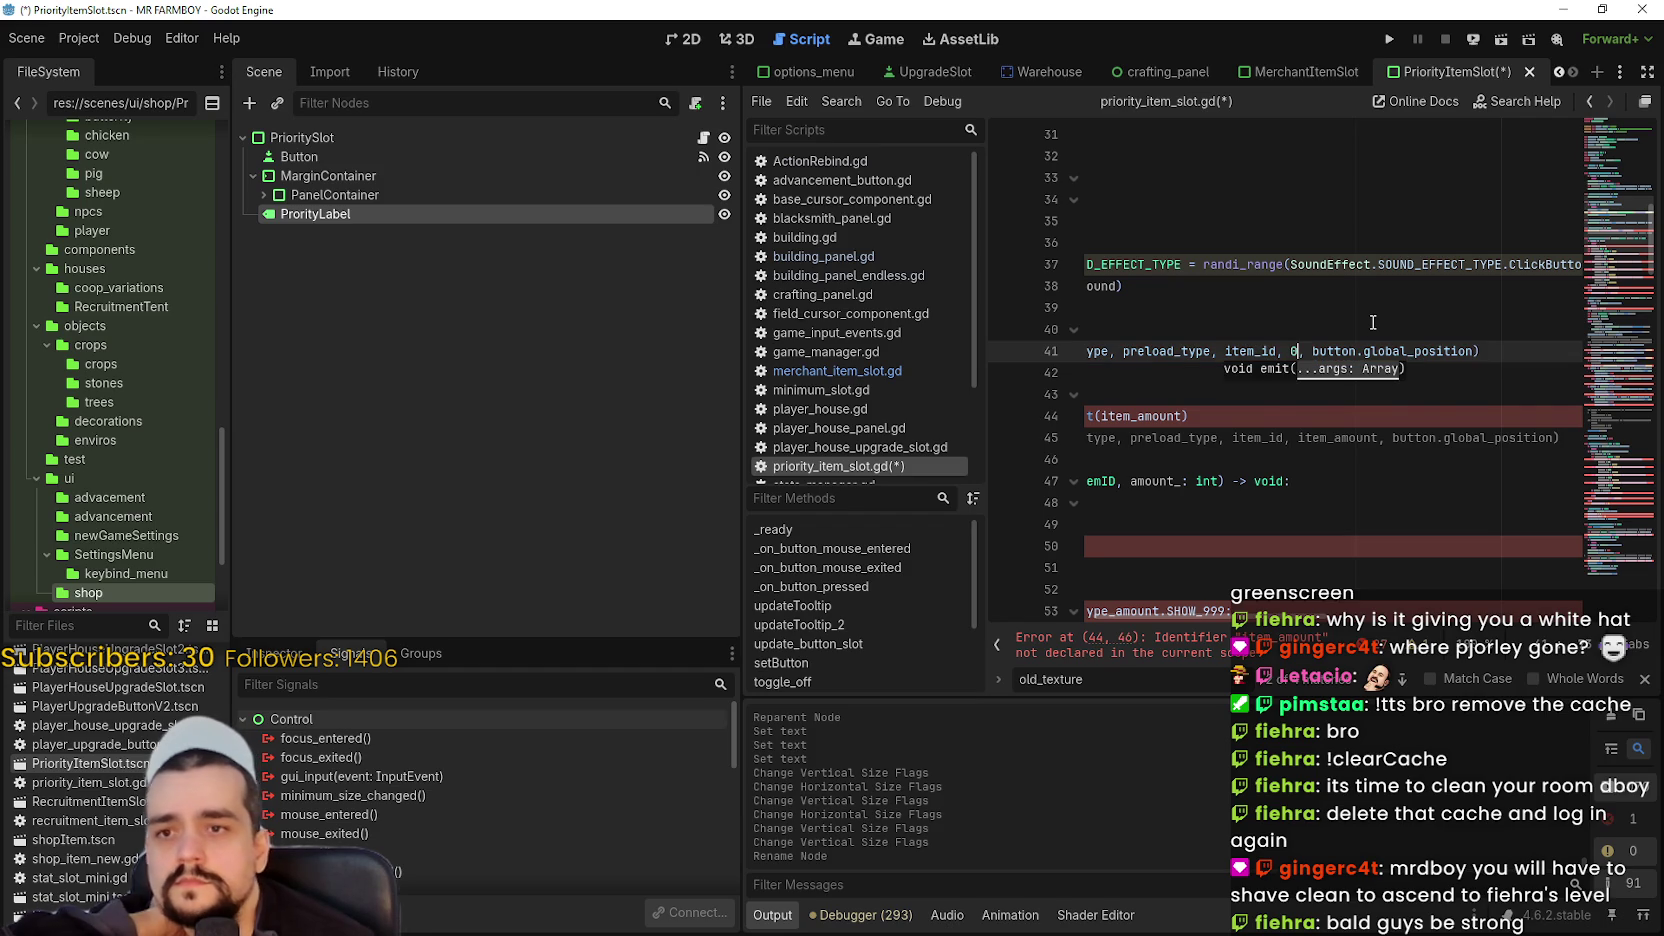
- Delete the updateTooltip_2 function and the commented line below it
left_click(1124, 362)
left_click(1223, 394)
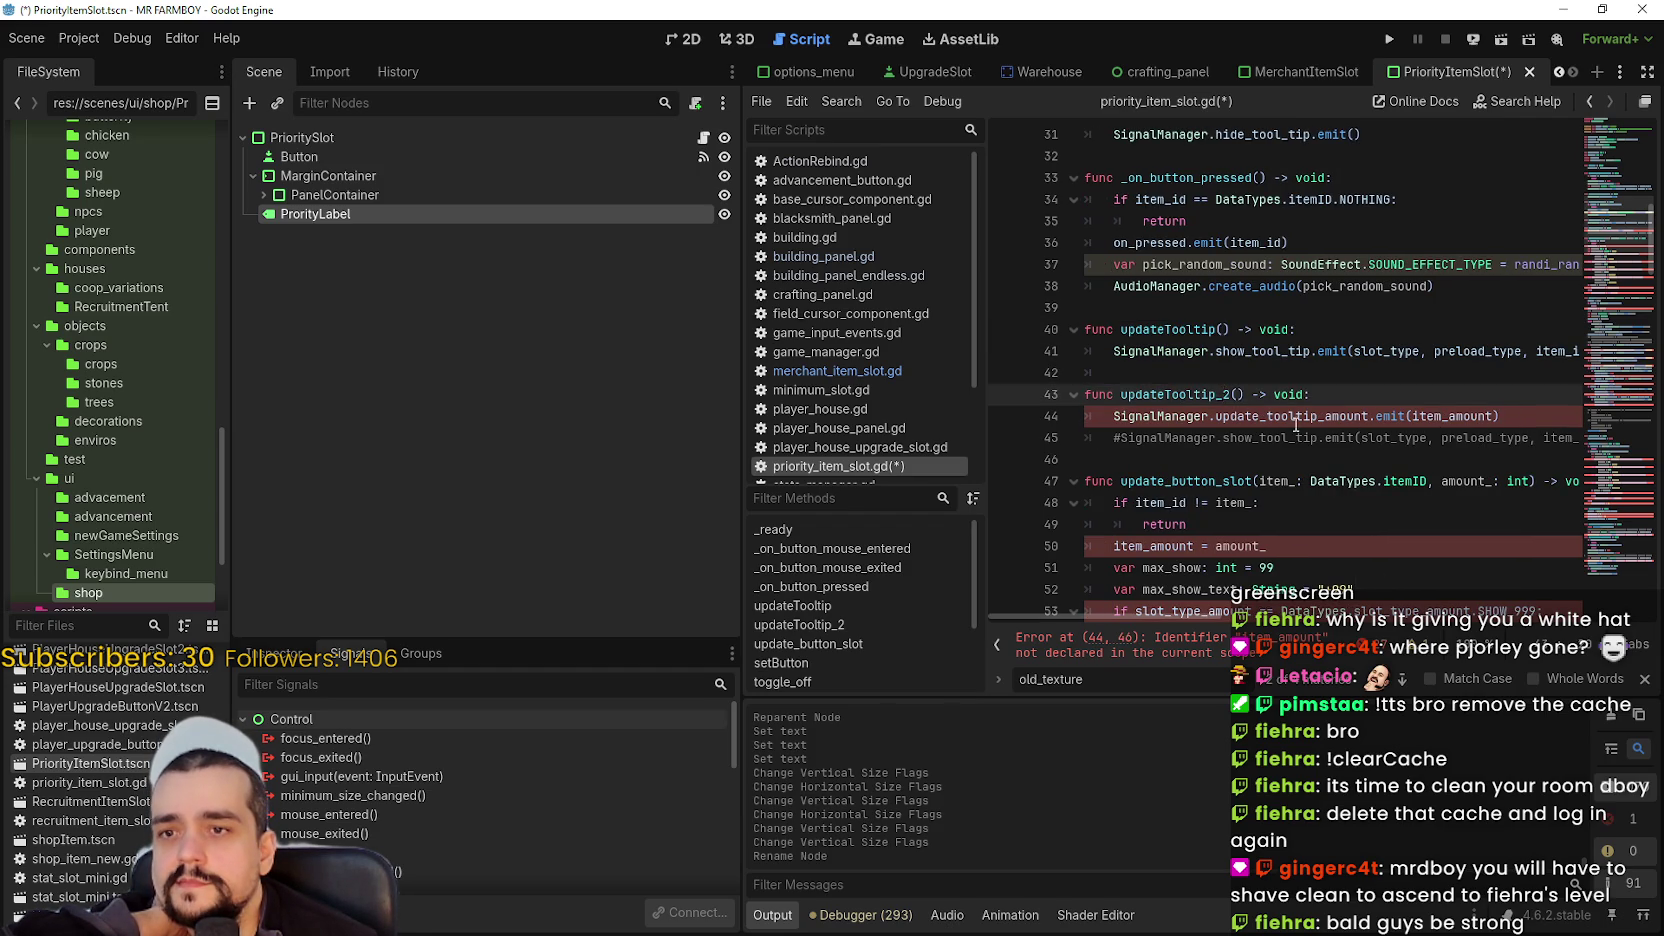
mouse_move(1200, 459)
left_mouse_down()
mouse_move(1048, 394)
mouse_move(1088, 351)
mouse_move(1088, 394)
mouse_move(1086, 351)
left_mouse_up()
left_click_drag(1441, 416, 1557, 426)
mouse_move(1244, 455)
left_mouse_down()
mouse_move(1100, 395)
mouse_move(1093, 375)
left_mouse_up()
key("BackSpace")
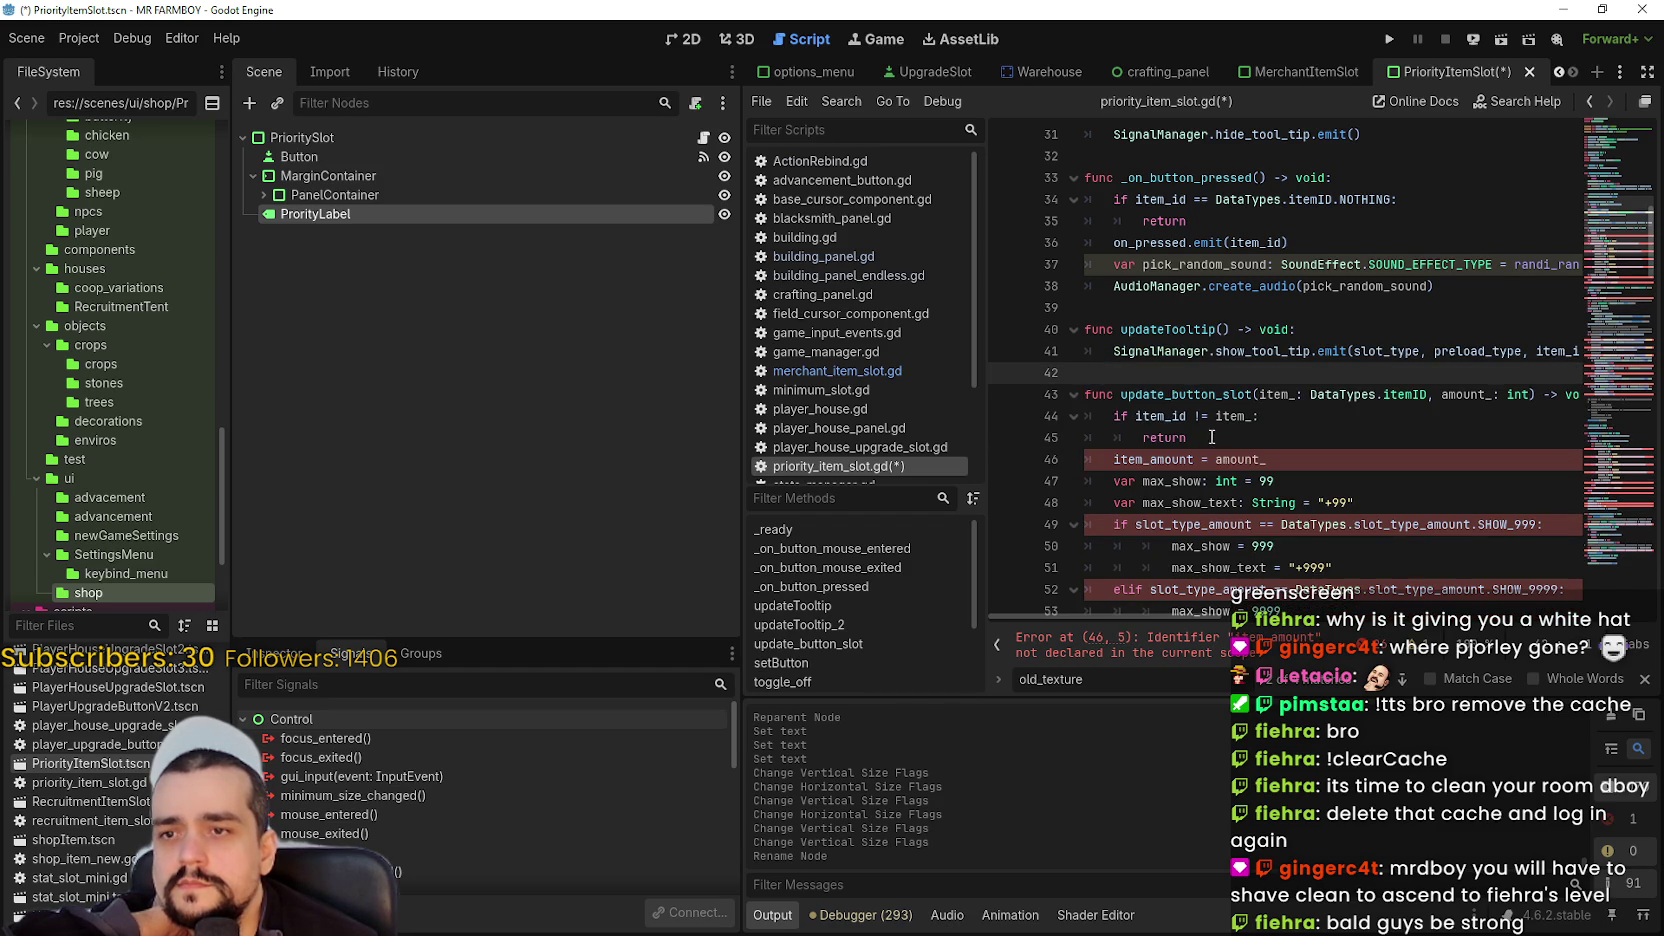
- Review the update_button_slot function and its amount_ parameter
scroll(1094, 375, "down", 1)
double_click(1240, 394)
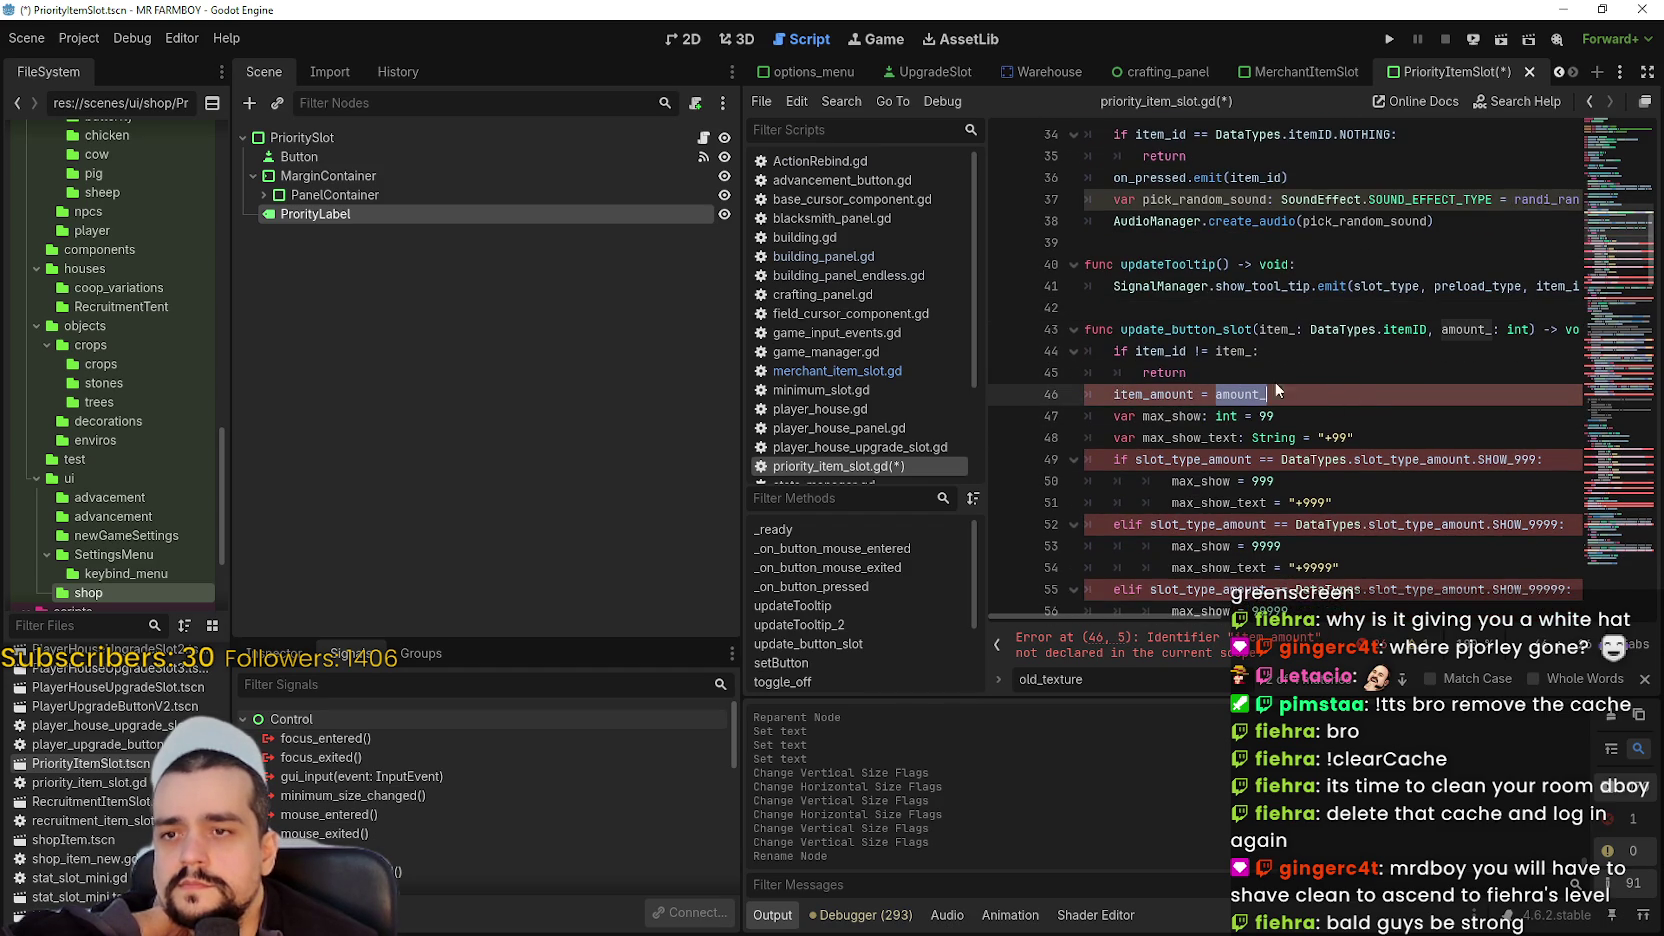
left_click(1345, 398)
scroll(1380, 469, "up", 1)
scroll(1380, 469, "down", 6)
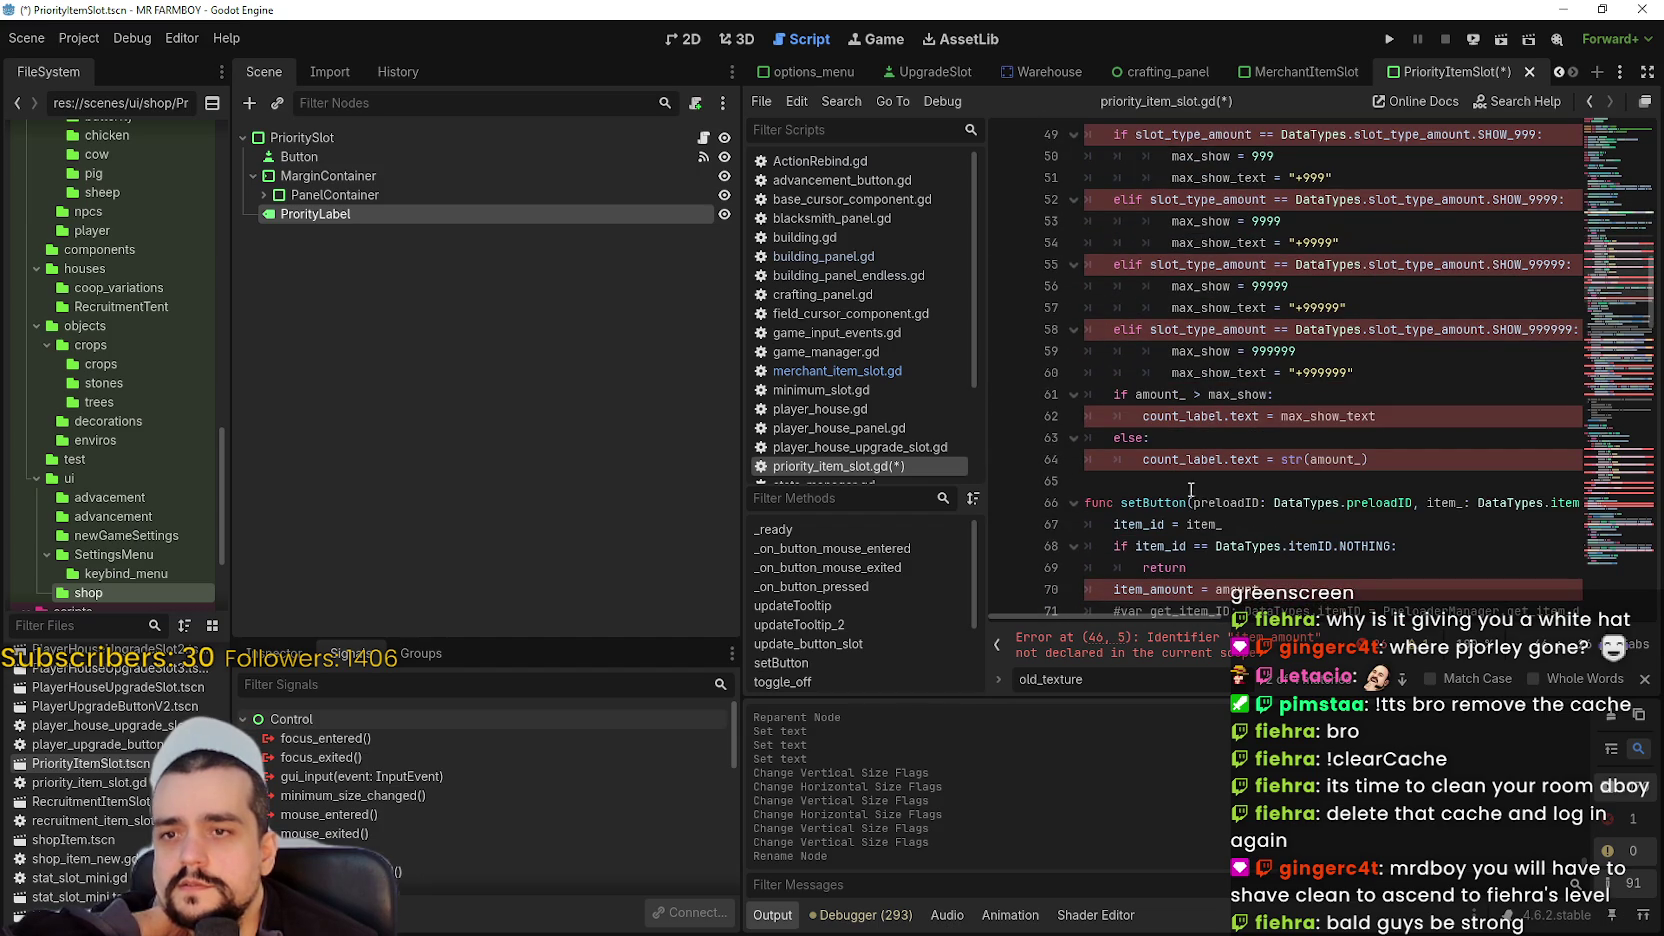
mouse_move(1388, 460)
left_mouse_down()
mouse_move(1120, 290)
mouse_move(1120, 450)
mouse_move(1105, 346)
mouse_move(1085, 327)
left_mouse_up()
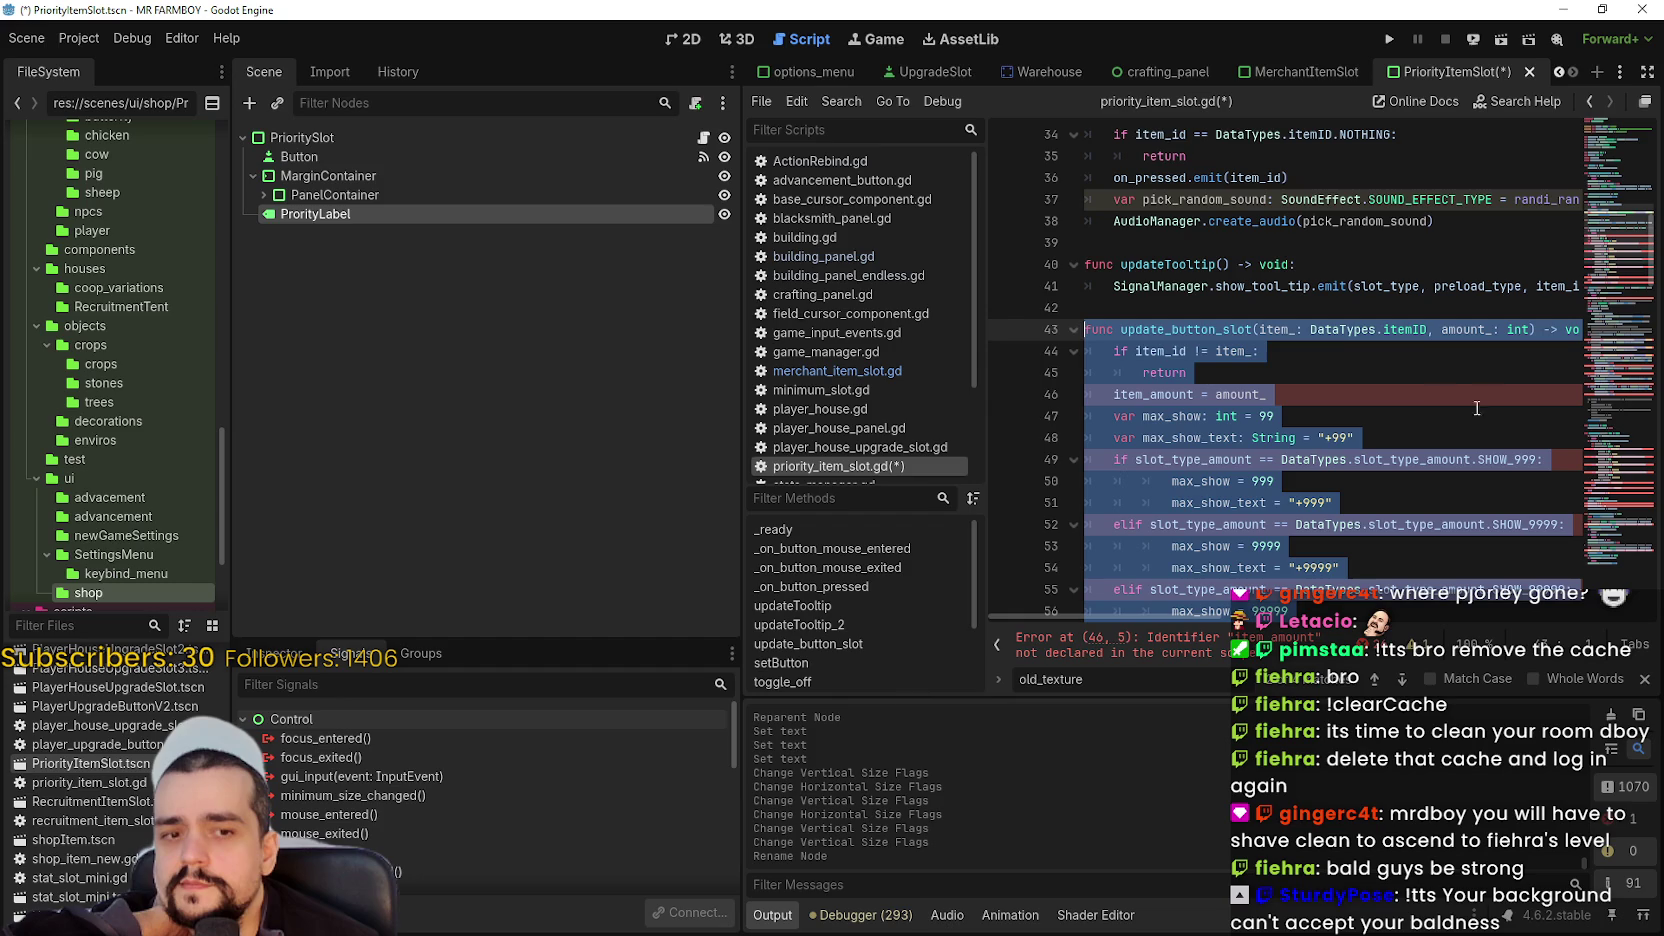
left_click(1387, 355)
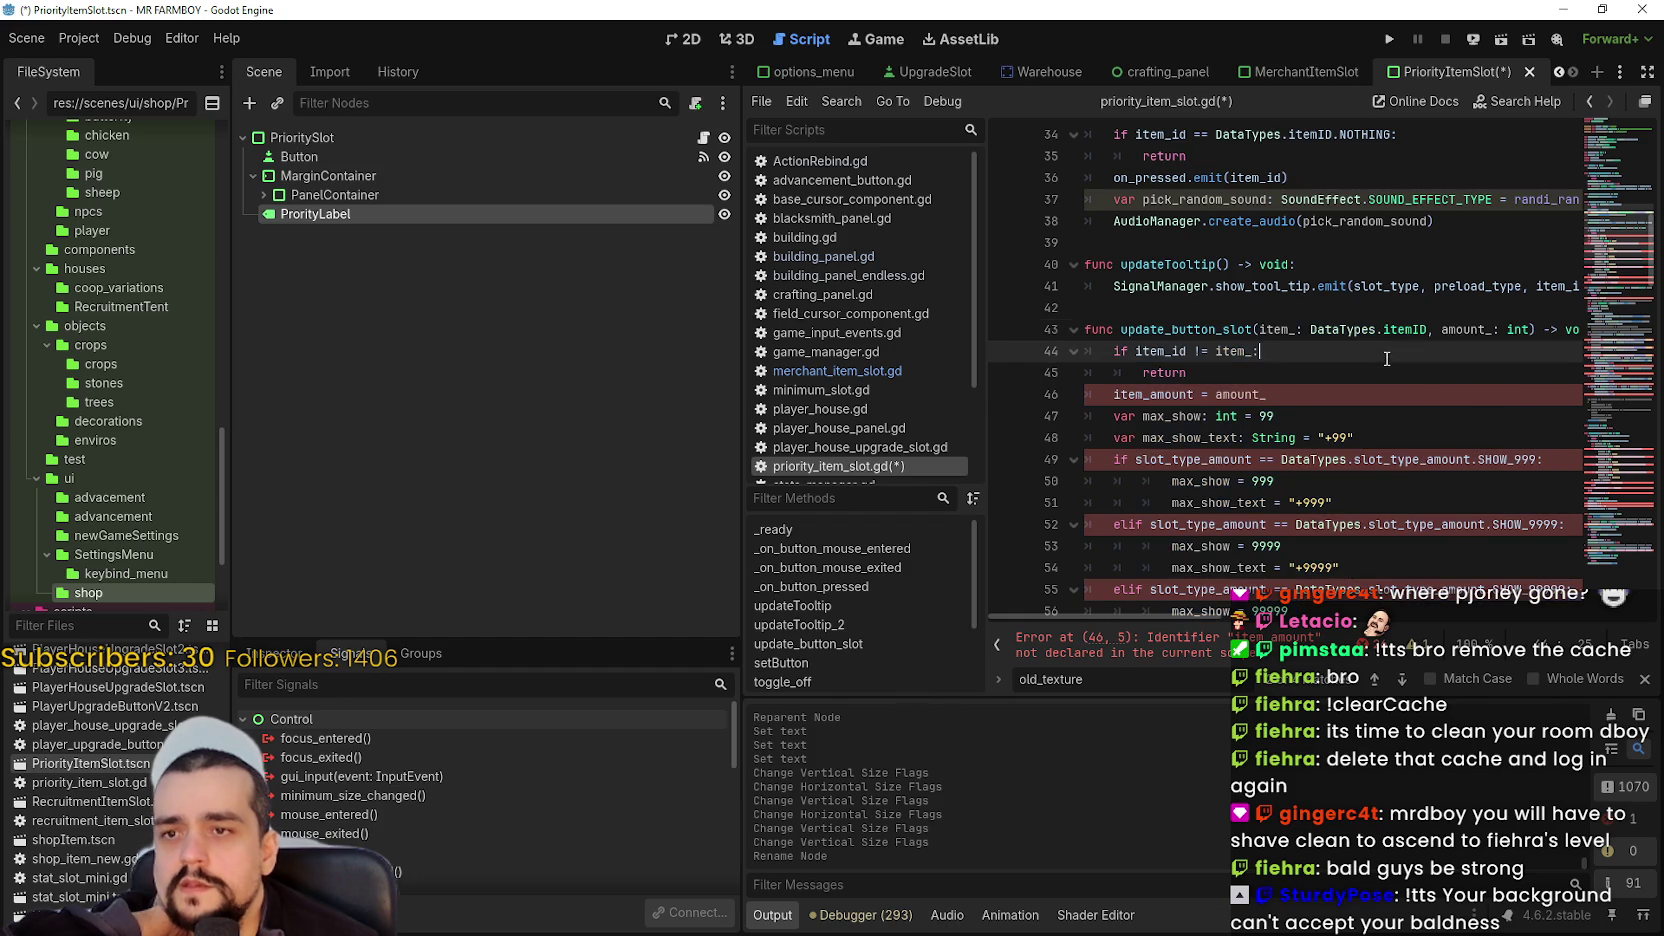